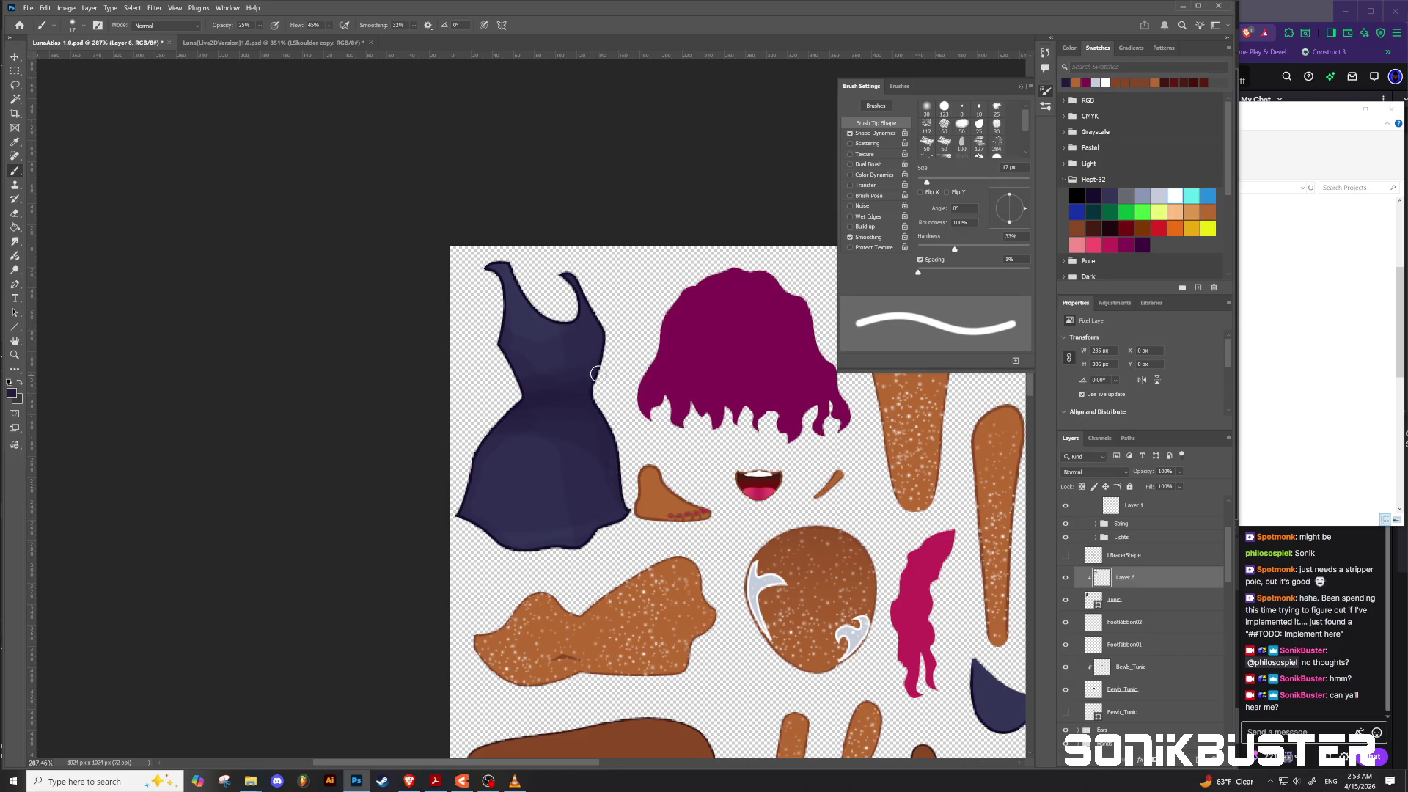
Step: Paint soft shading strokes on Layer 6 along the dress edge and skirt, undoing one stroke
mouse_move(596, 381)
left_mouse_down()
mouse_move(596, 405)
mouse_move(605, 318)
left_mouse_up()
scroll(569, 443, "down", 2)
scroll(625, 457, "down", 5)
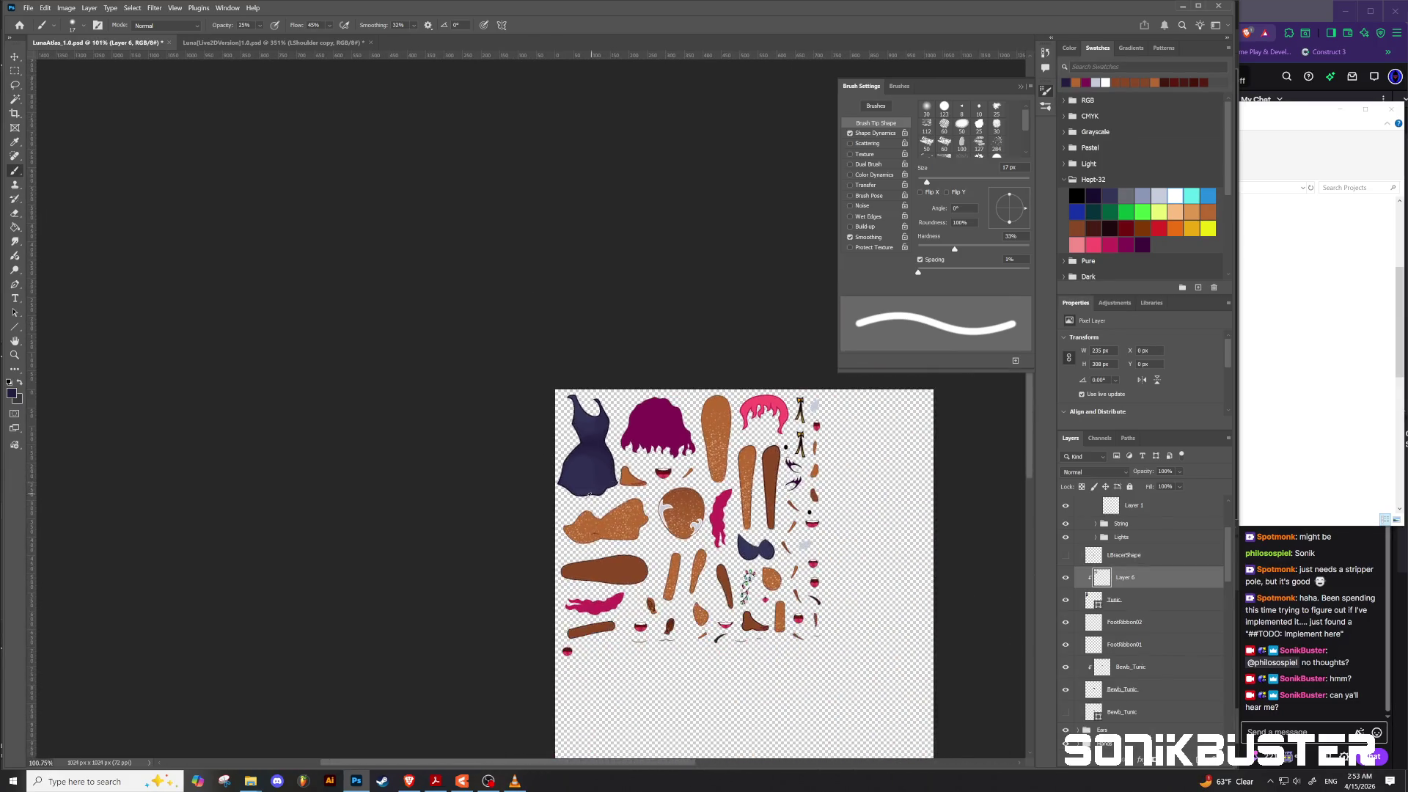
scroll(593, 440, "up", 5)
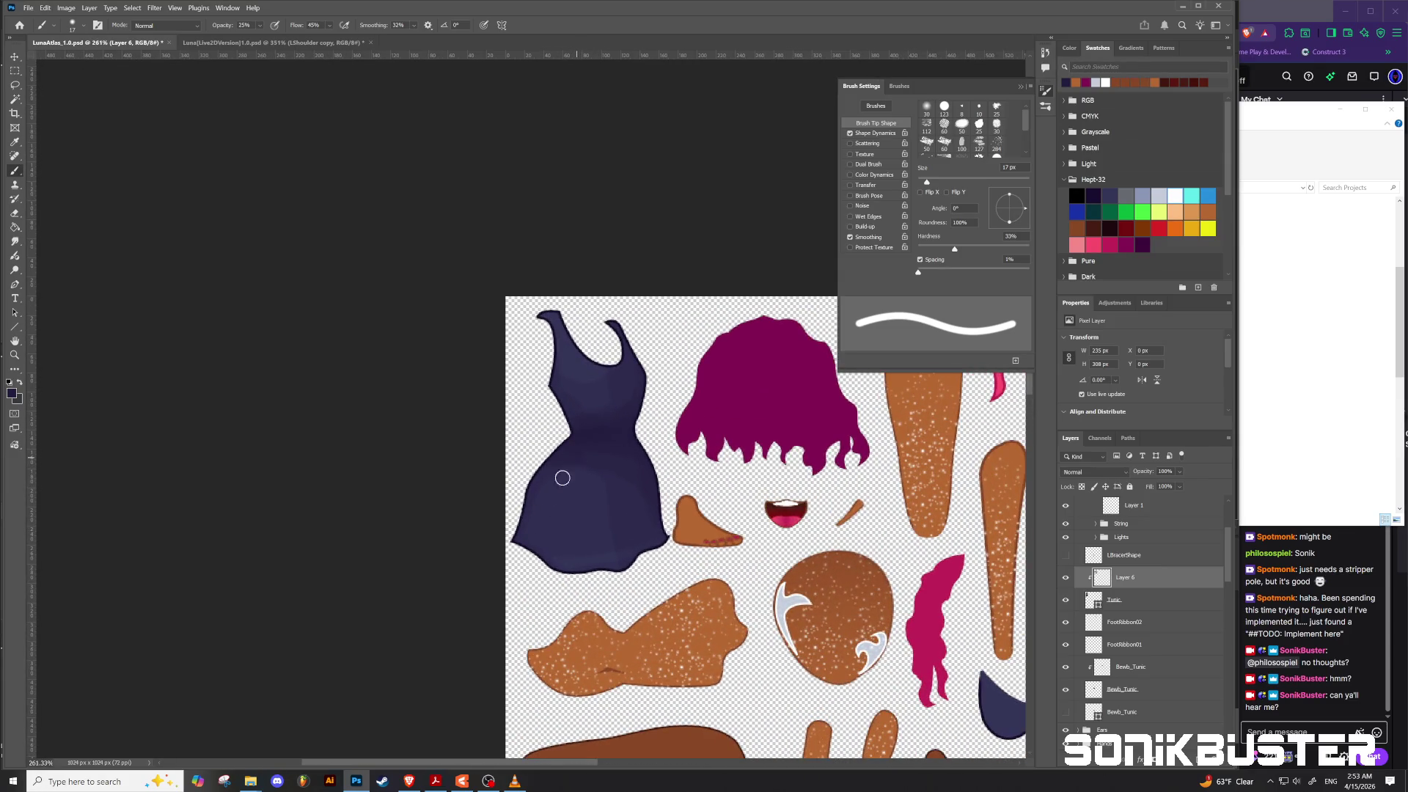
mouse_move(569, 477)
left_mouse_down()
mouse_move(573, 440)
mouse_move(528, 612)
left_mouse_up()
mouse_move(586, 502)
left_mouse_down()
mouse_move(561, 455)
mouse_move(566, 570)
mouse_move(588, 502)
mouse_move(585, 569)
left_mouse_up()
key("ctrl+z")
left_click_drag(558, 457, 450, 638)
Step: Smudge speckled texture into the dress and its shoulder strap with the 64 px scatter brush
left_click(16, 241)
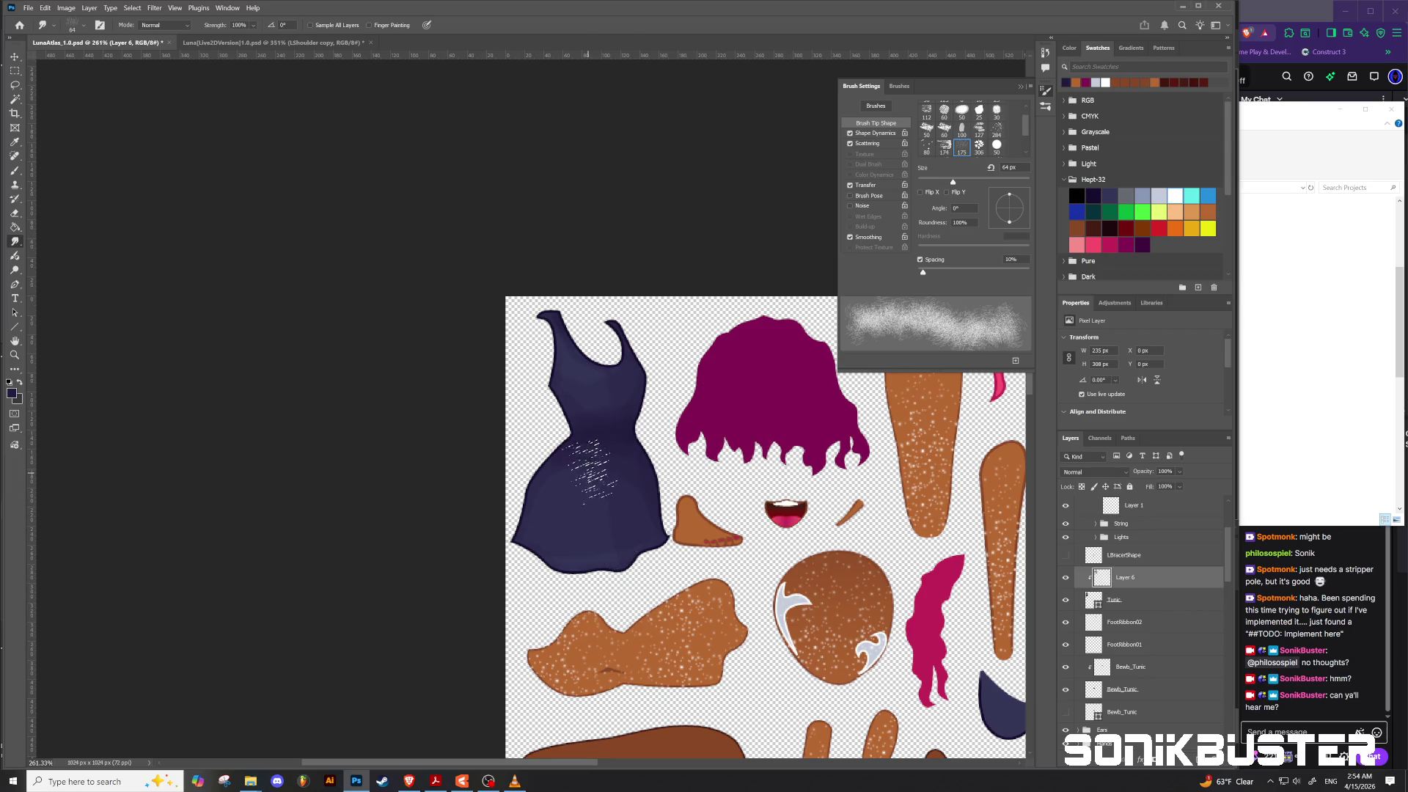
left_click_drag(534, 542, 651, 506)
scroll(458, 567, "down", 5)
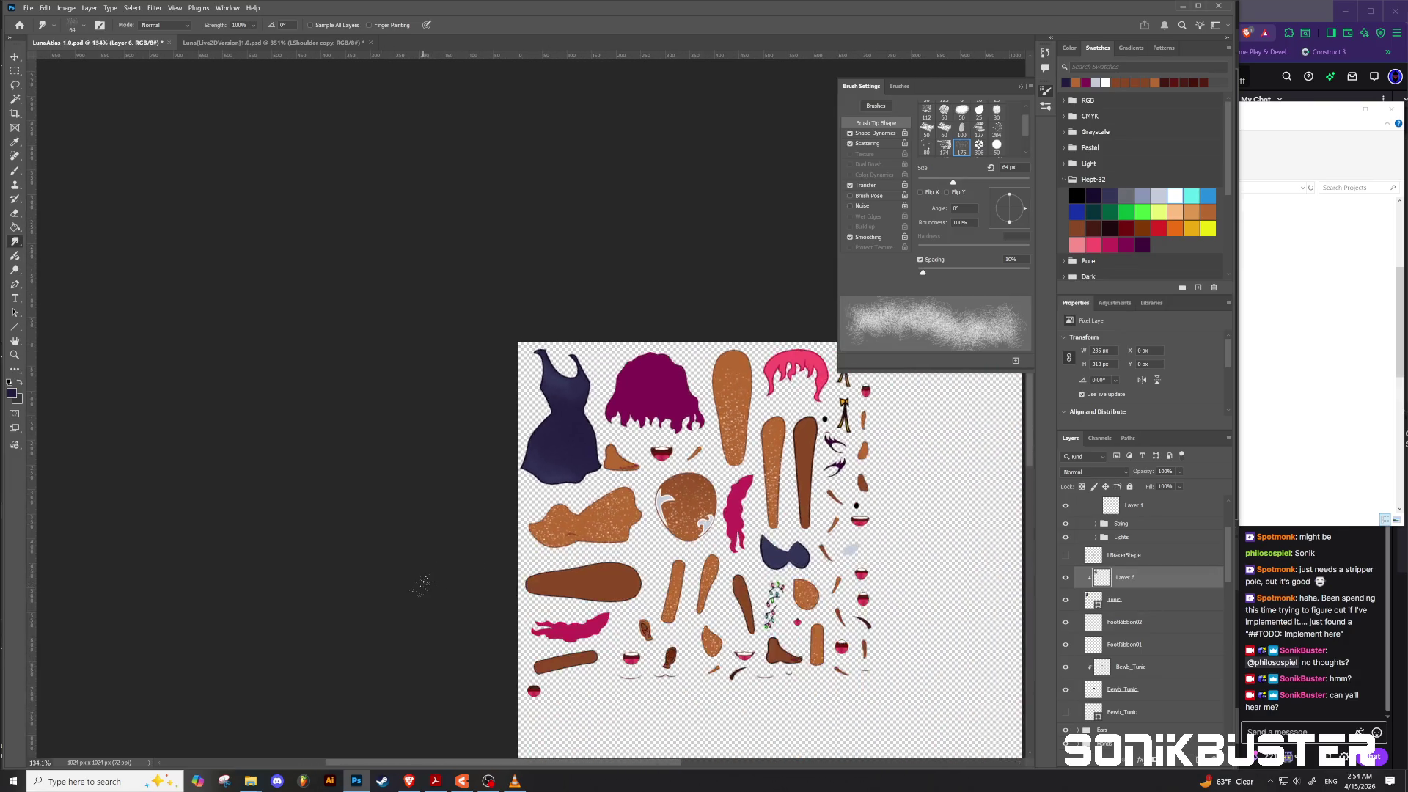
scroll(464, 568, "up", 2)
scroll(463, 568, "down", 2)
scroll(463, 564, "up", 2)
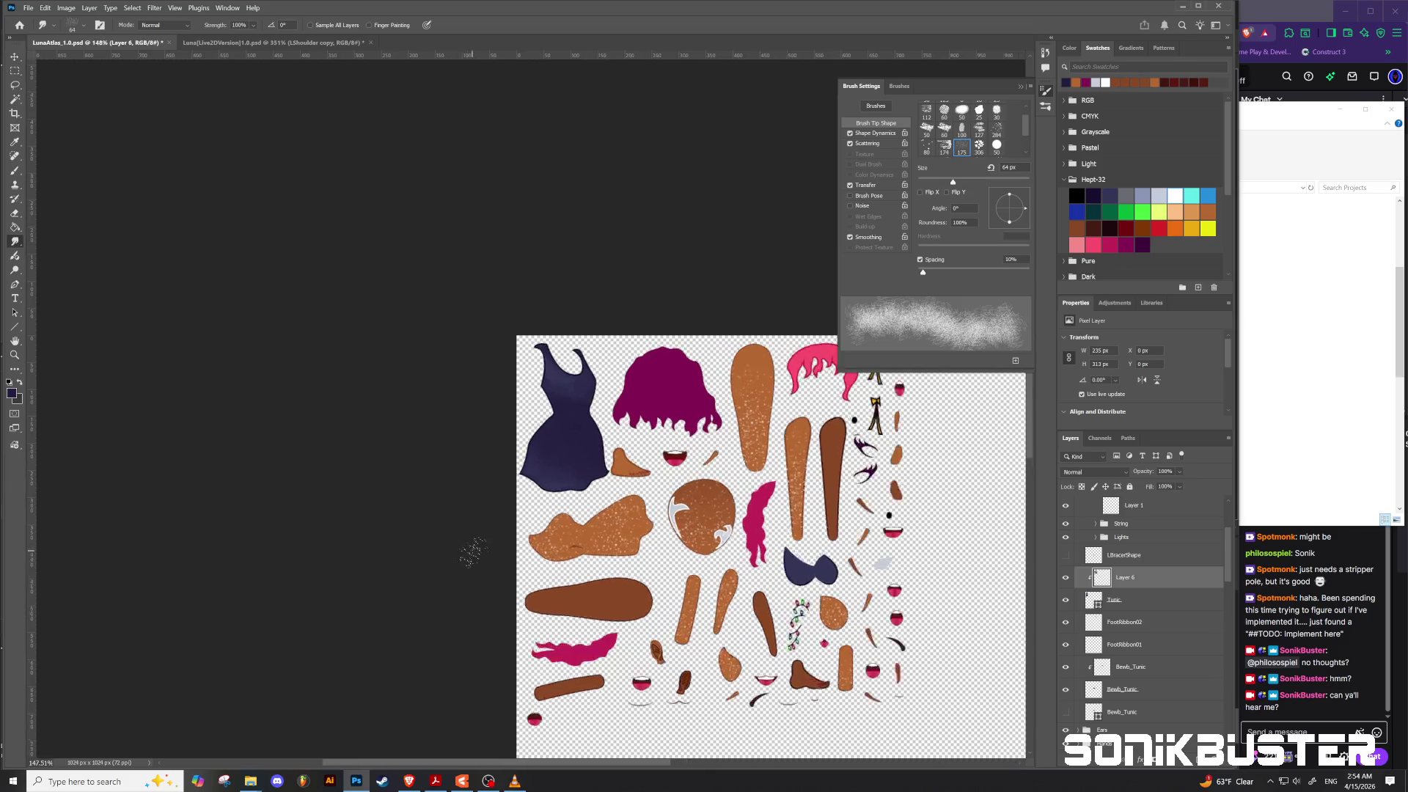
scroll(502, 444, "up", 2)
scroll(506, 440, "up", 1)
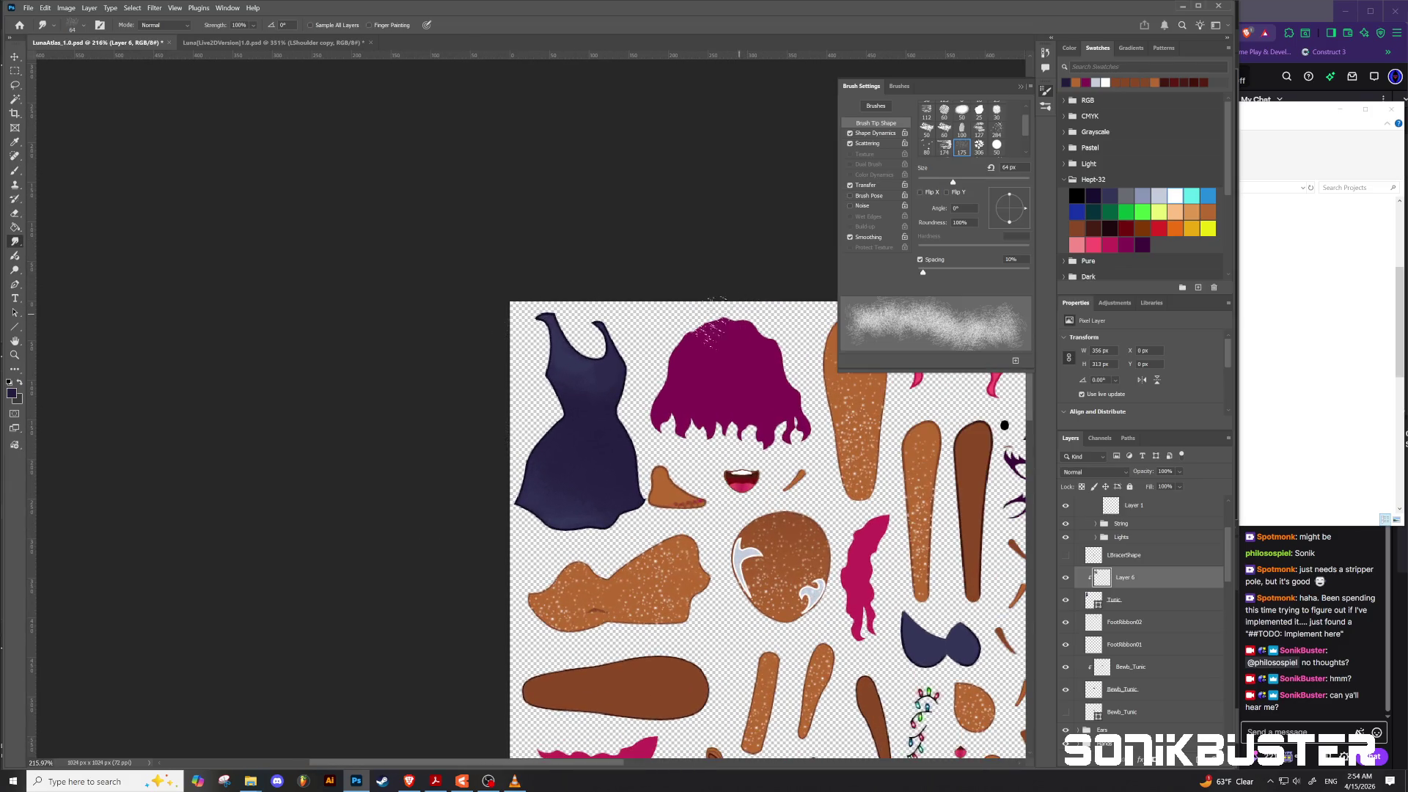
left_click_drag(607, 348, 596, 322)
scroll(364, 553, "down", 3)
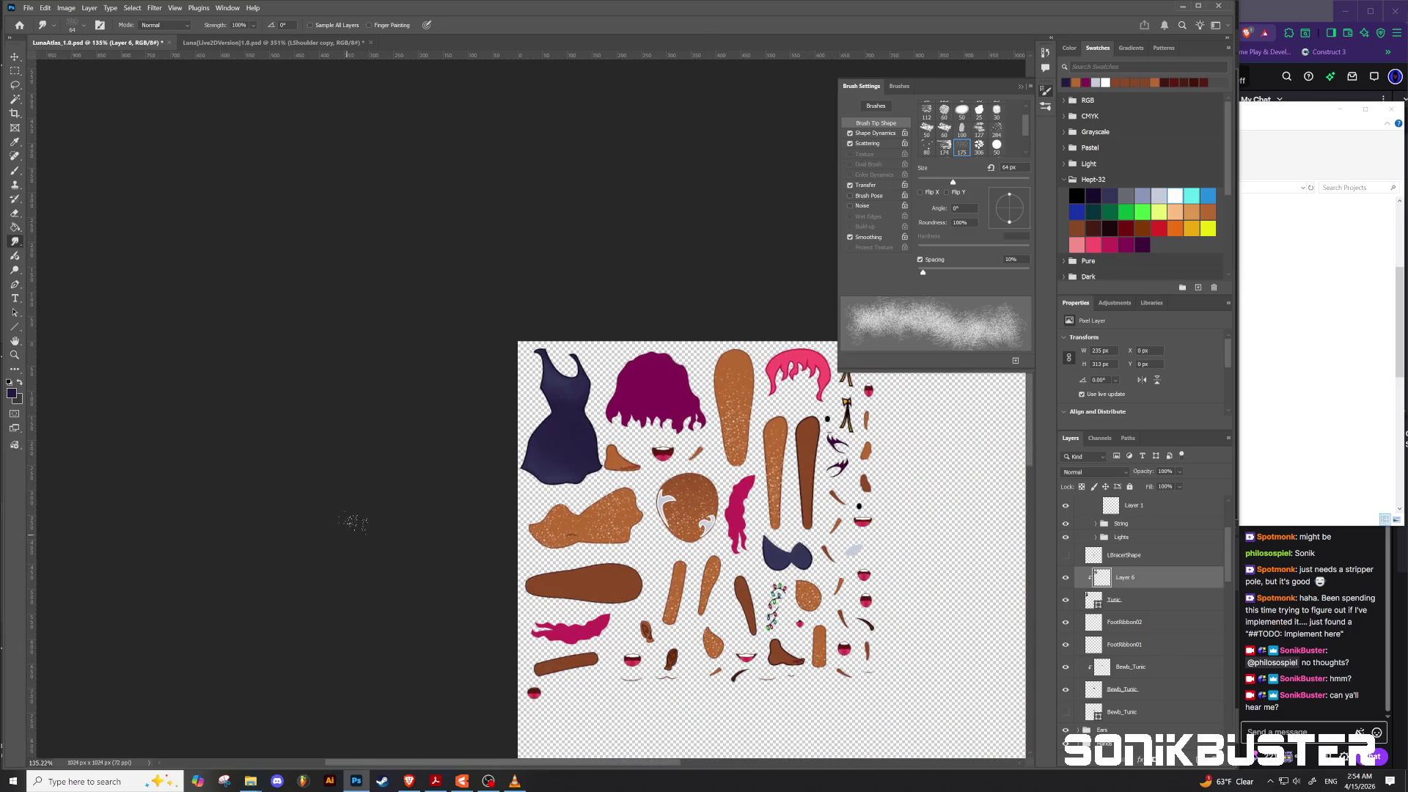
scroll(462, 437, "up", 3)
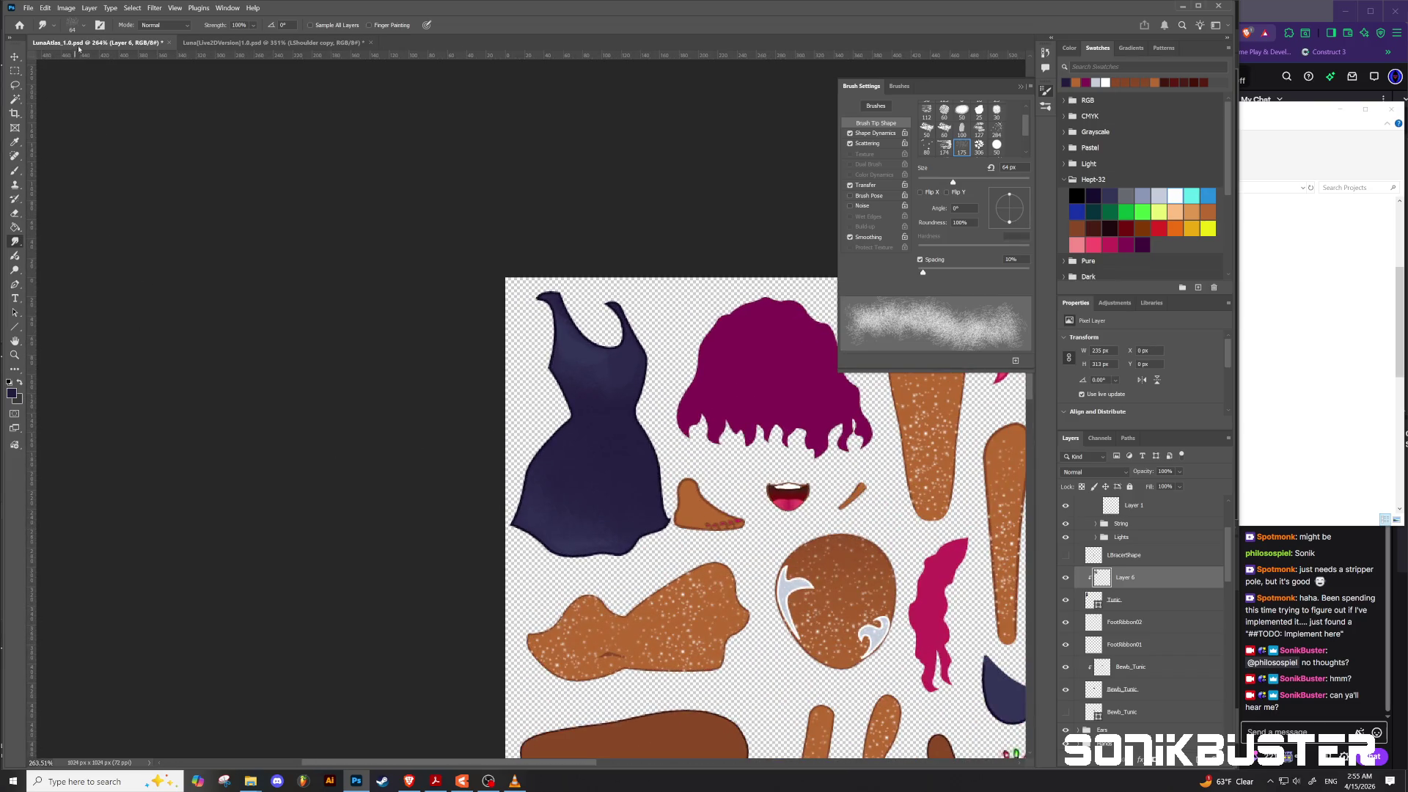
Step: Check the brush presets, then save the texture atlas with Ctrl+S
left_click(86, 25)
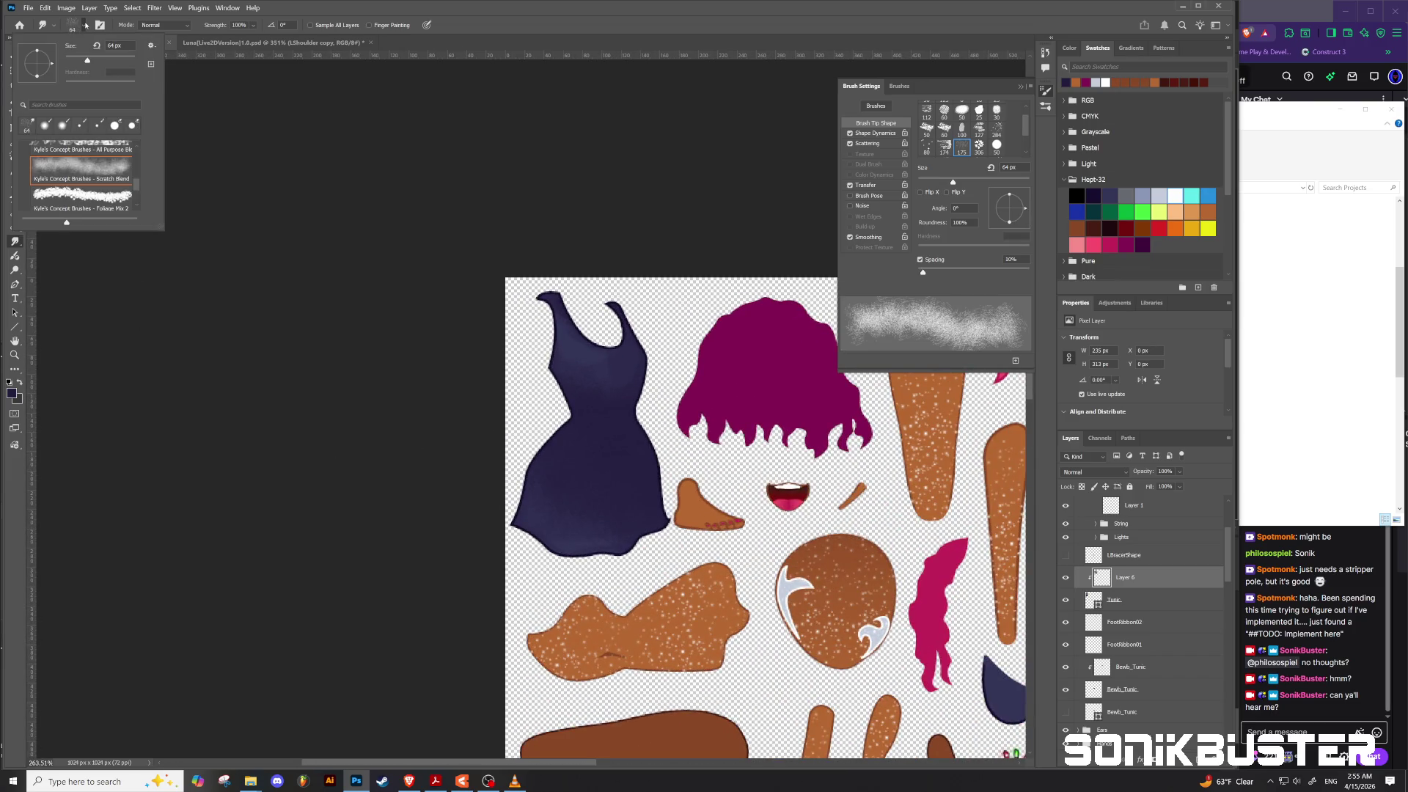
key("Escape")
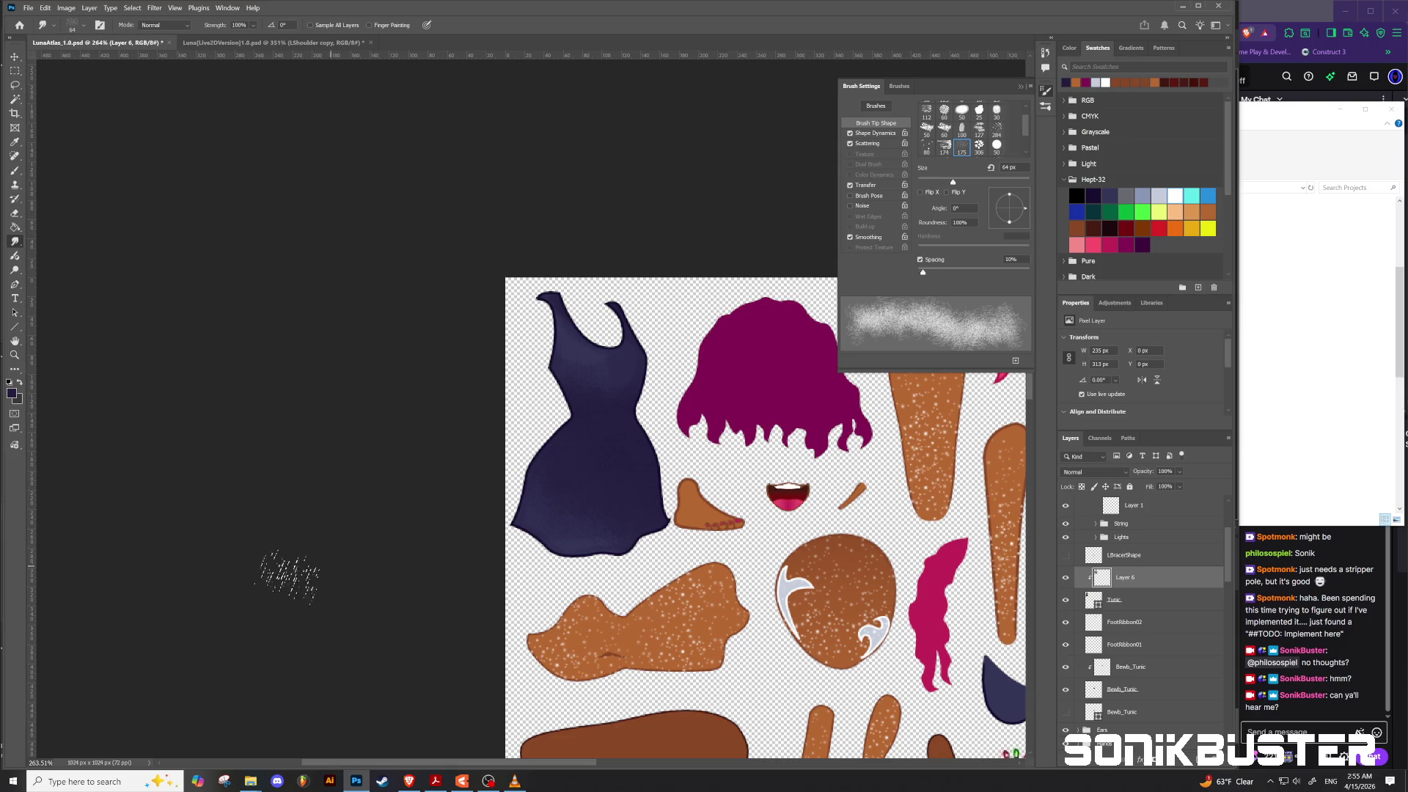
scroll(286, 585, "down", 3)
scroll(290, 594, "up", 1)
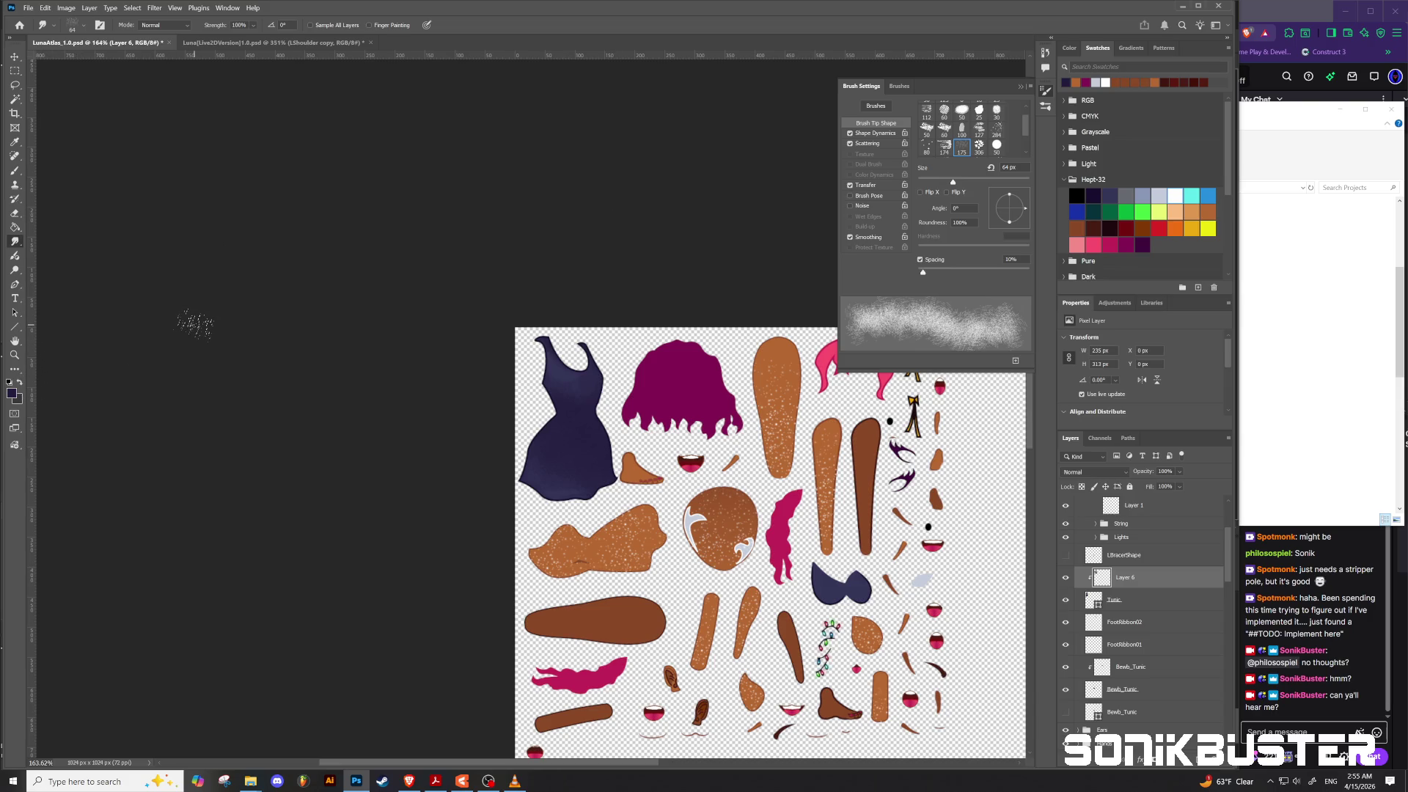
key("ctrl+s")
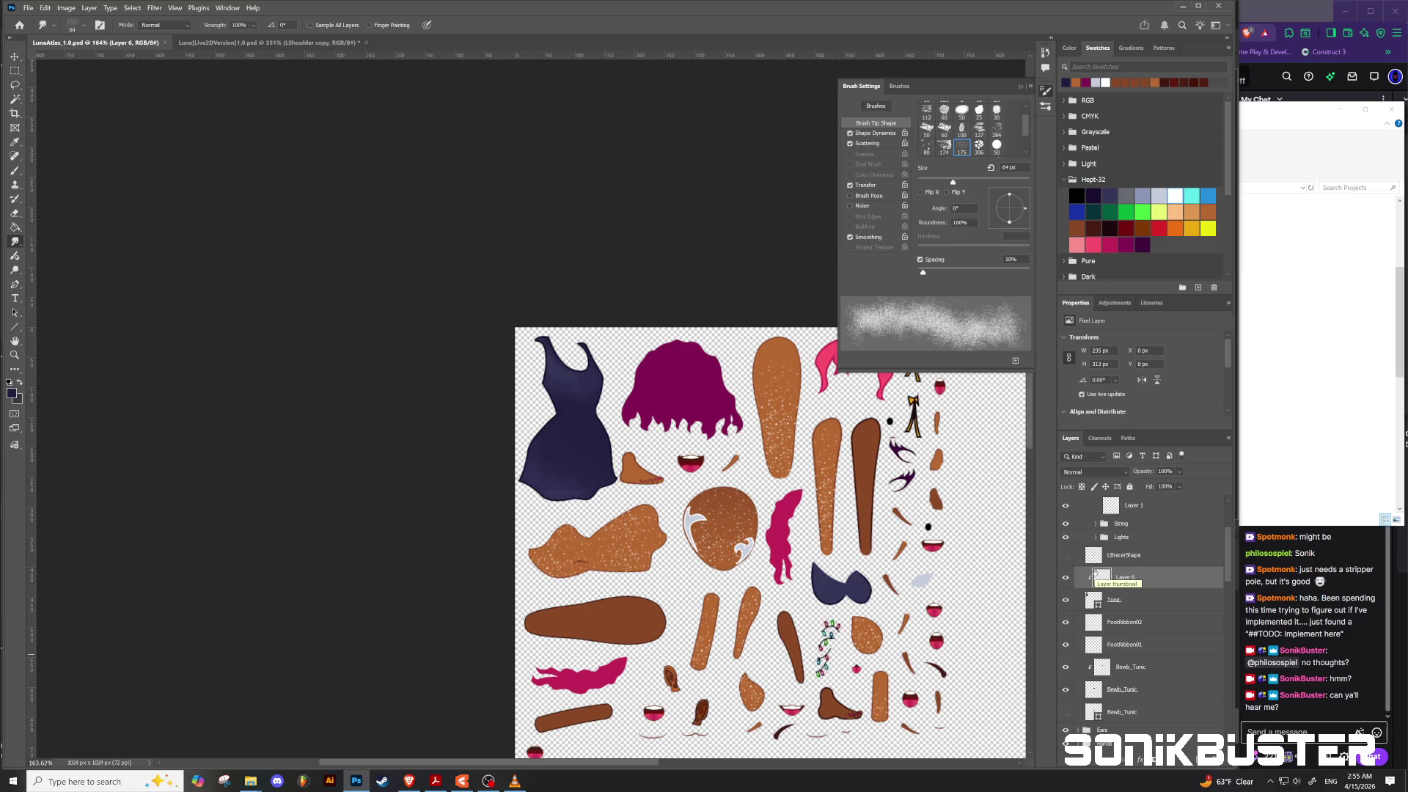
Step: Rename Layer 6 to Tunic and toggle its visibility to compare the dress
double_click(1124, 577)
type("Tunic")
key("Return")
left_click(1066, 577)
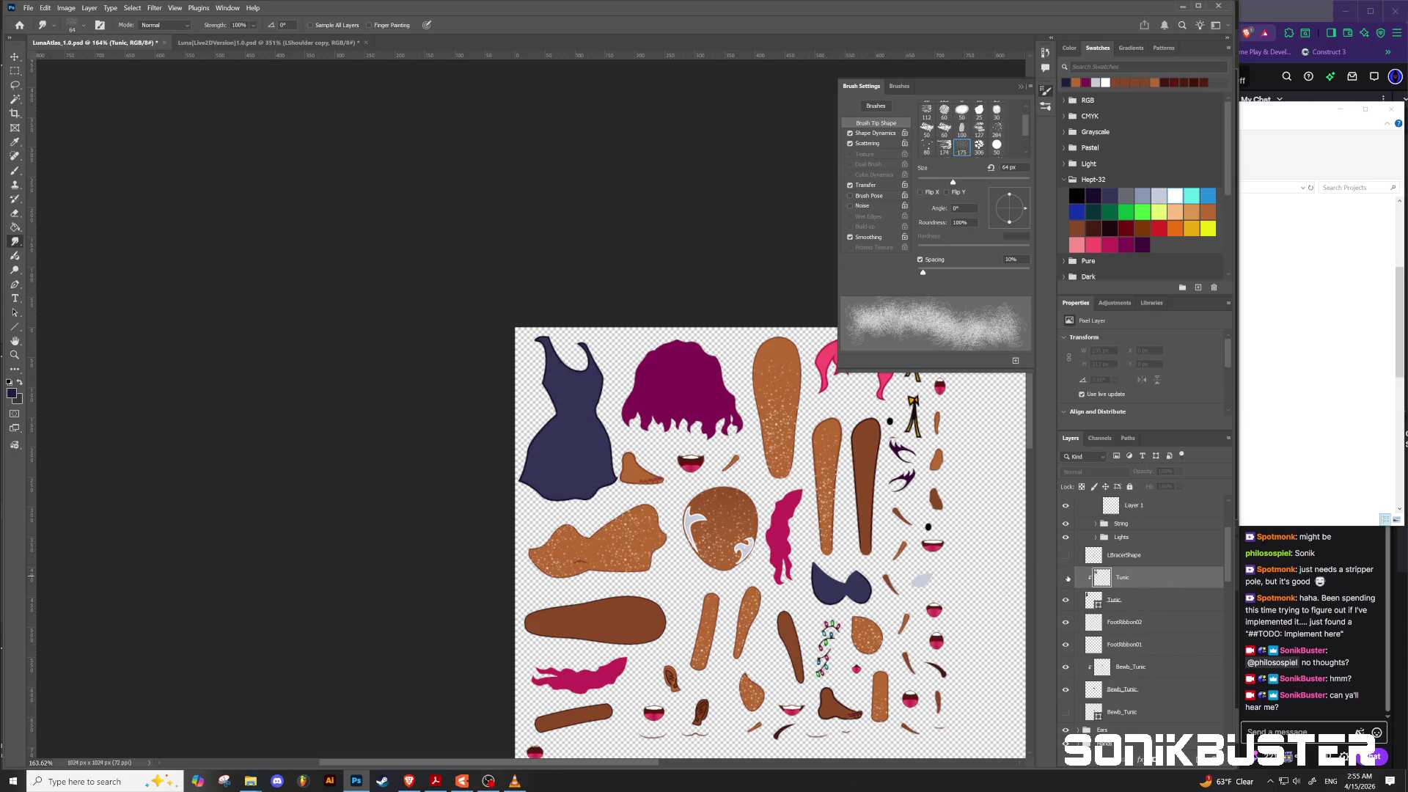
left_click(1067, 577)
left_click(1067, 578)
left_click(1067, 578)
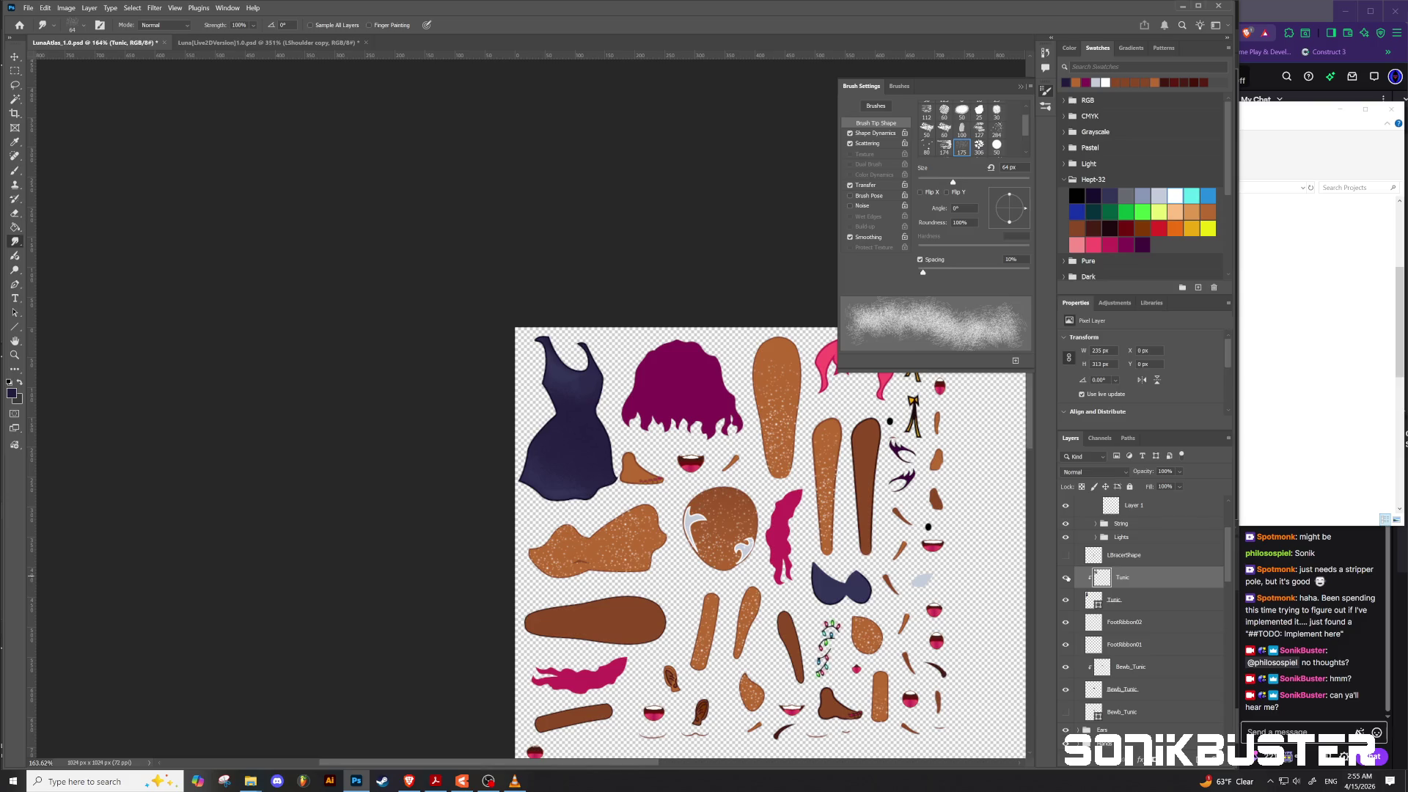
Step: Move the LBracerShape layer into the LBracer group
scroll(1155, 638, "down", 3)
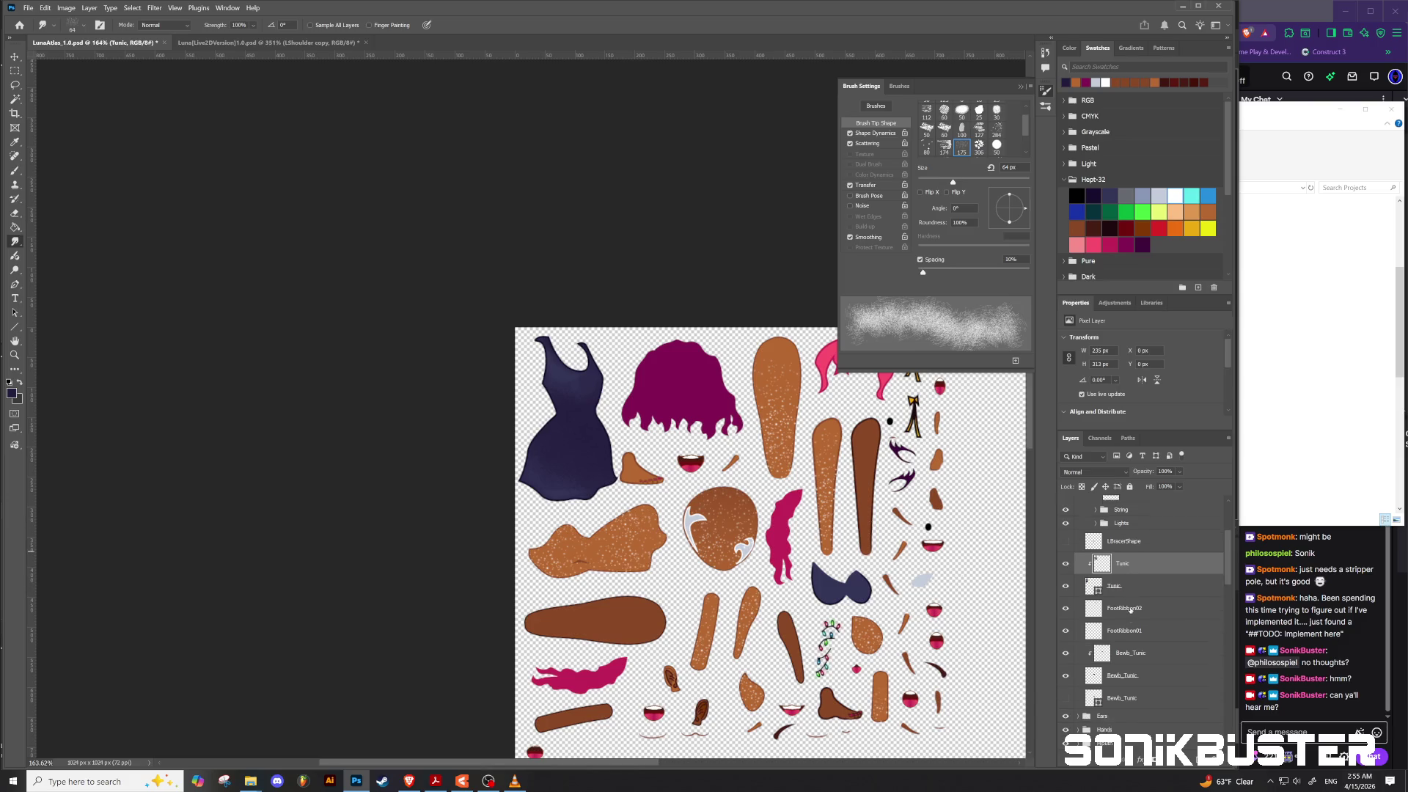
scroll(1104, 598, "up", 4)
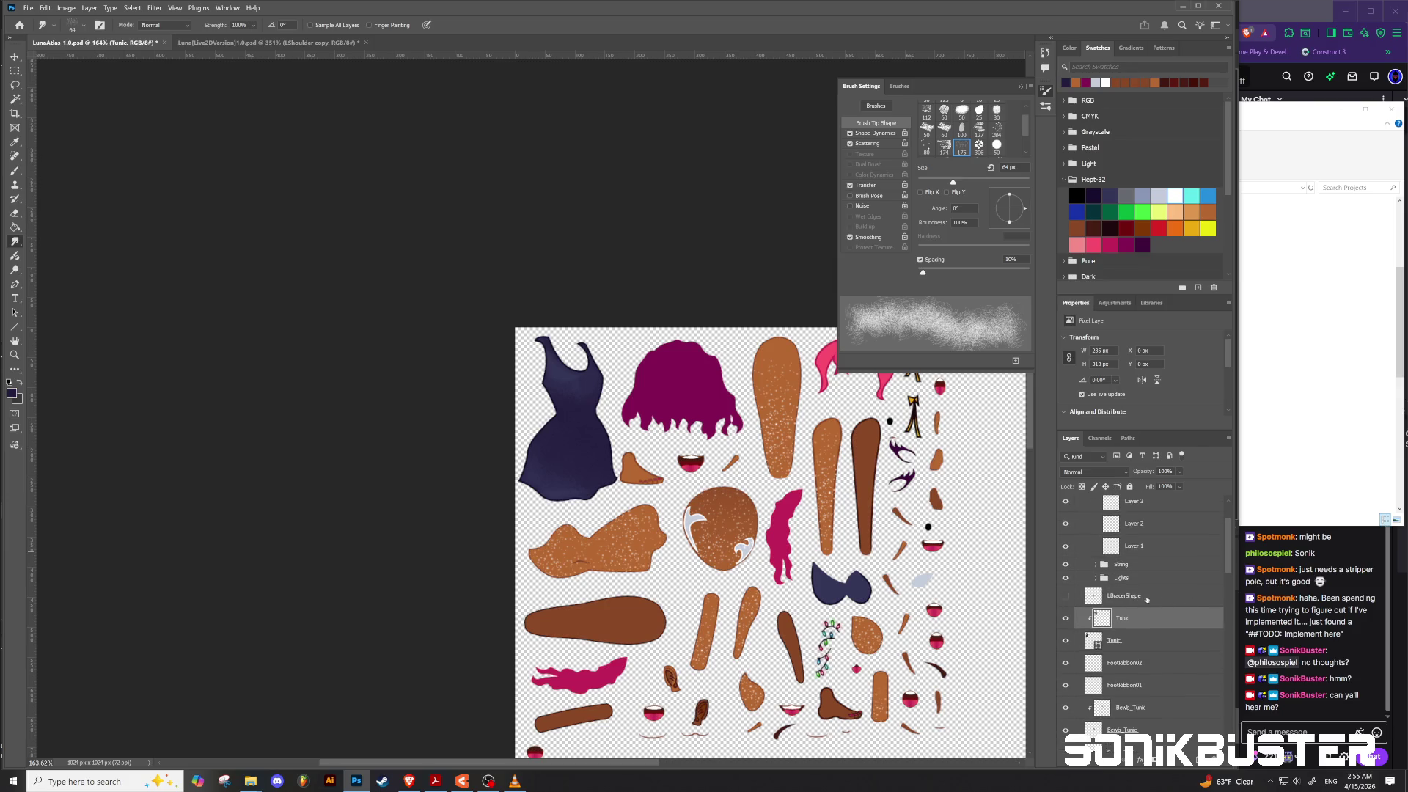
scroll(1160, 591, "up", 2)
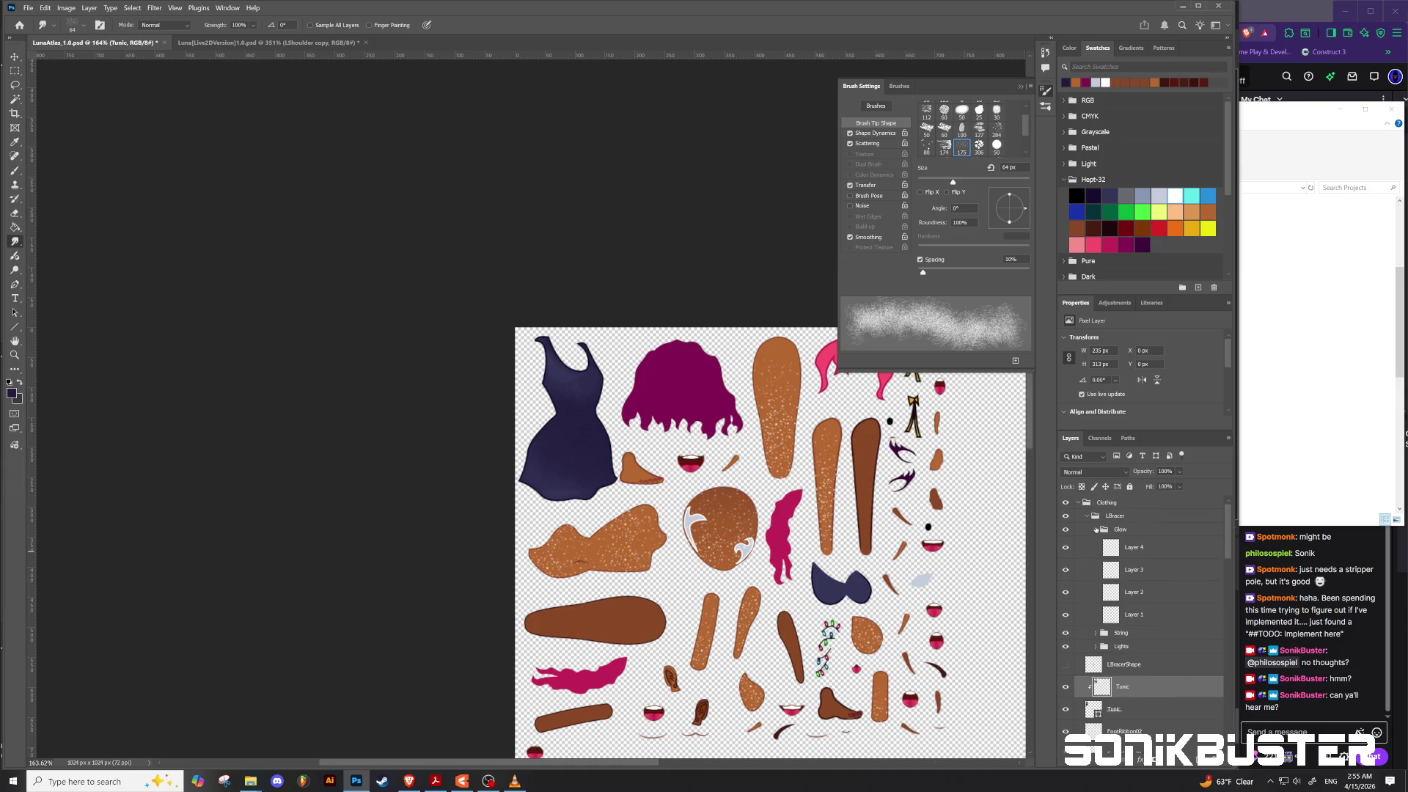
left_click(1096, 529)
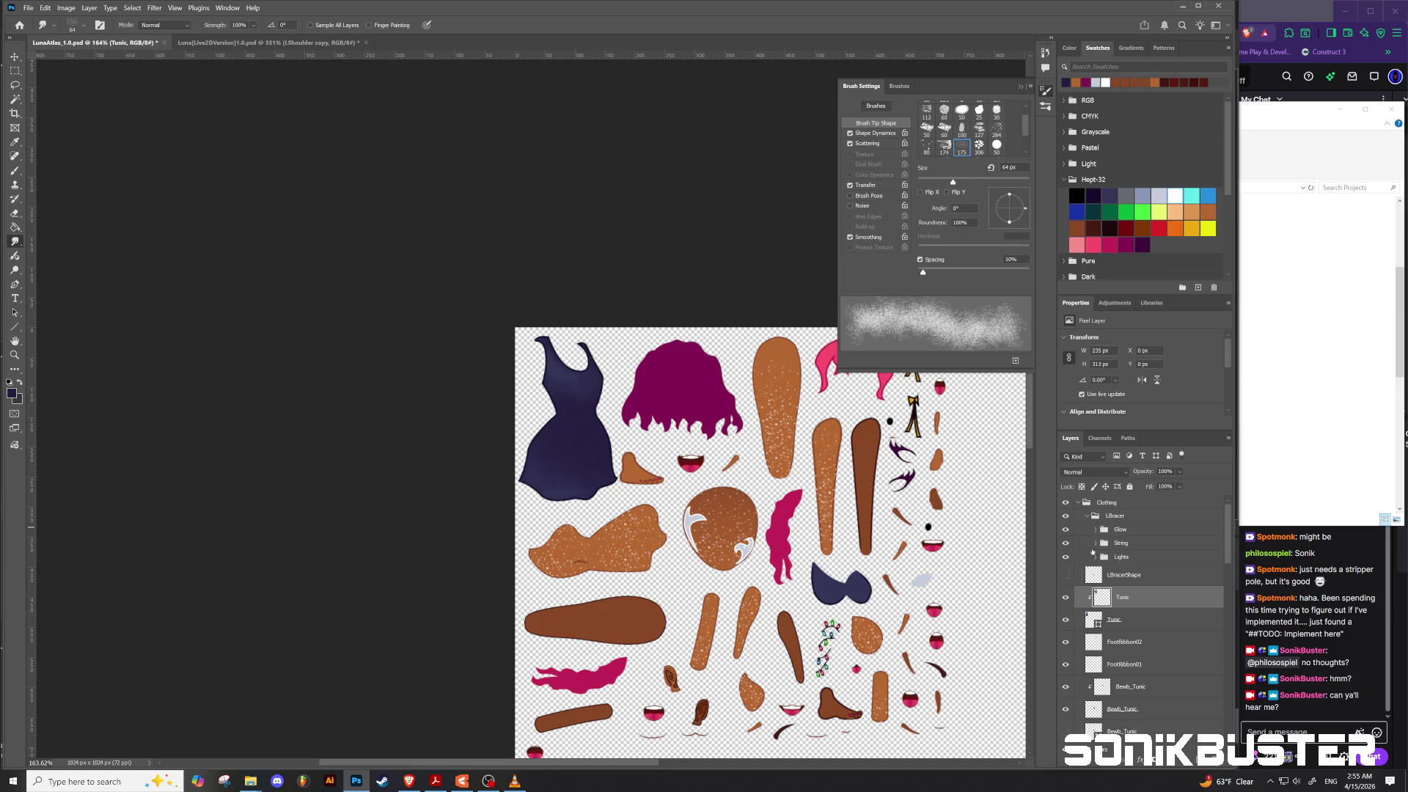
left_click(1087, 516)
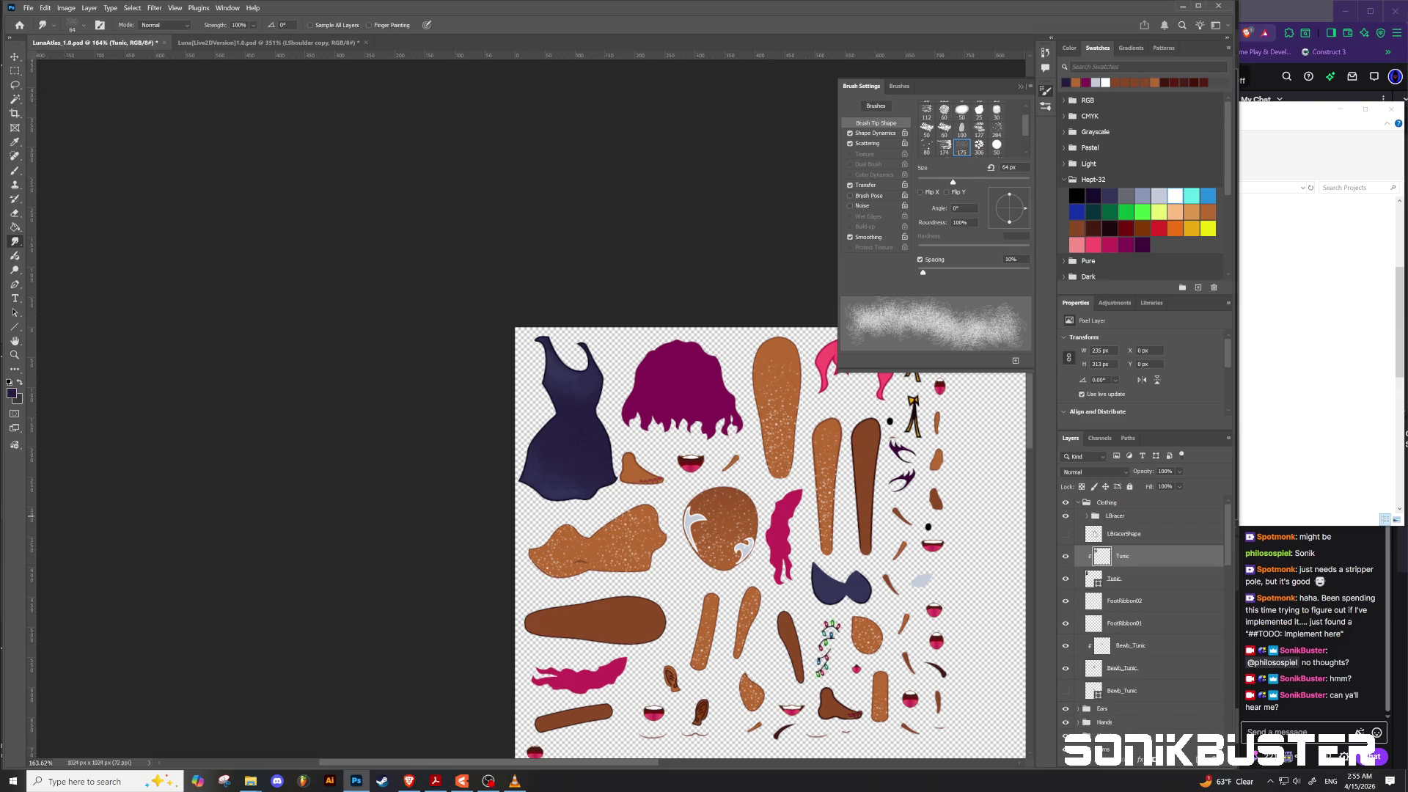
left_click(1086, 517)
left_click_drag(1119, 577, 1121, 569)
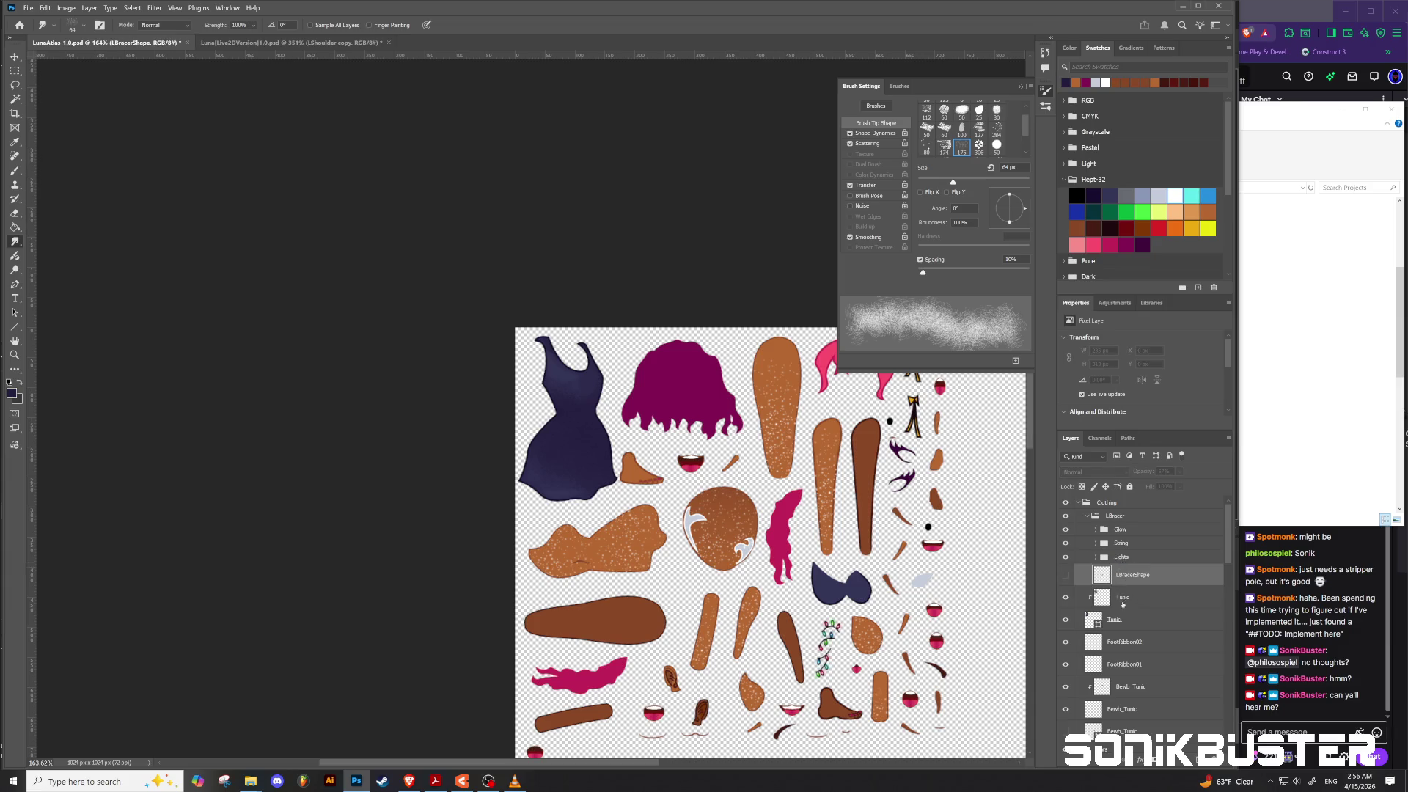
left_click(1087, 518)
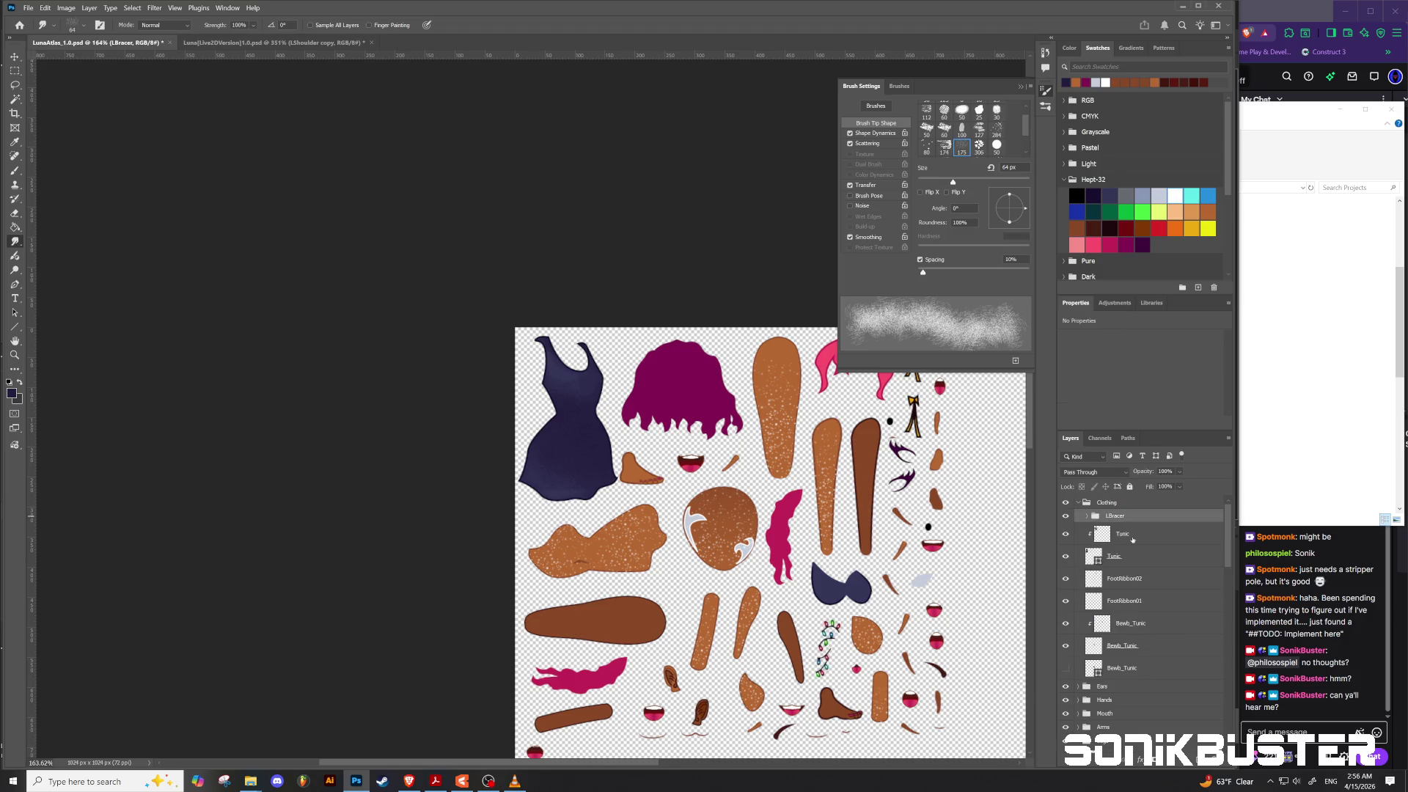
Step: Group both Tunic layers with Ctrl+G and name the group Tunic
left_click(1133, 540)
left_click(1135, 560, "shift")
key("ctrl+g")
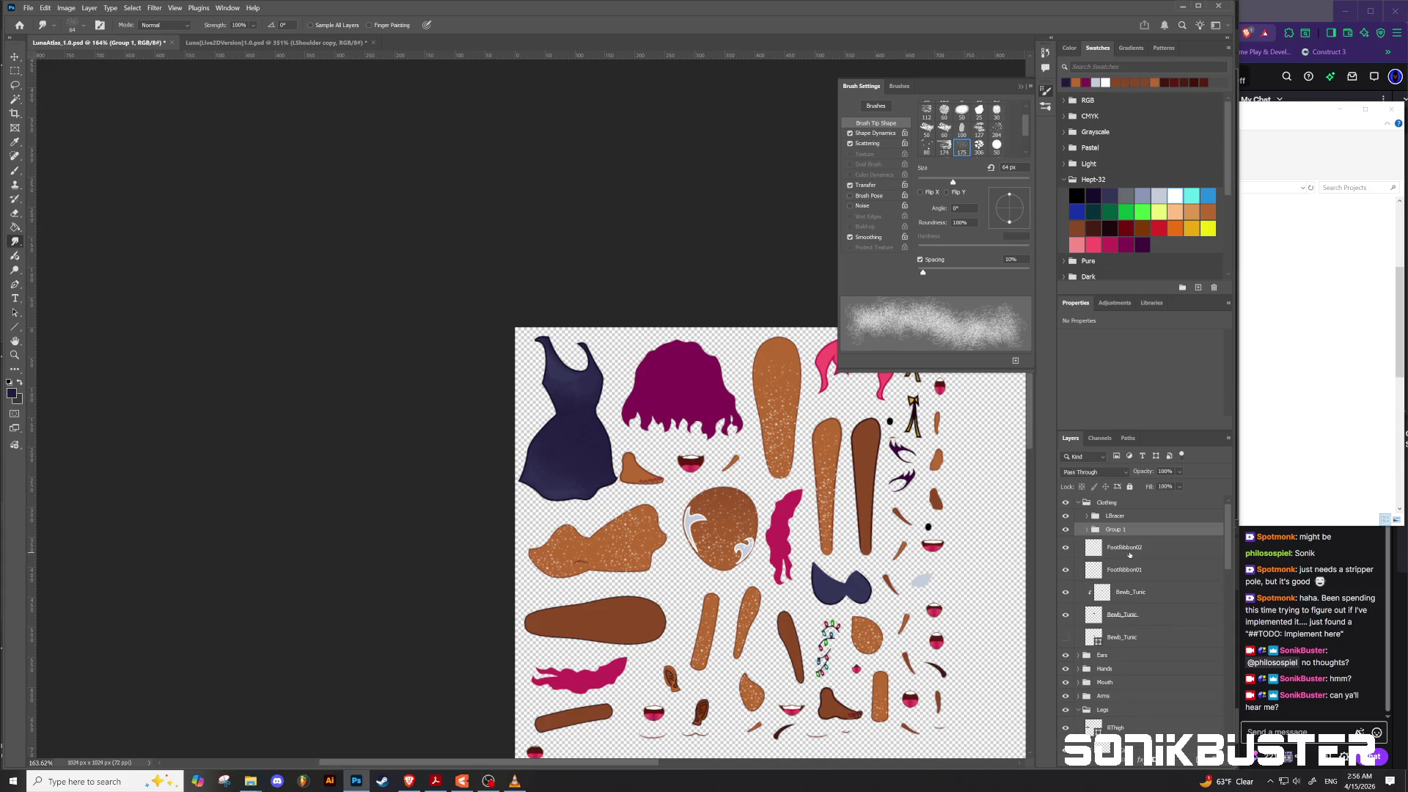
double_click(1112, 530)
type("ic")
key("Return")
Step: Collapse the Clothing, Legs and Body groups and select the Hair Back layer
left_click(1080, 503)
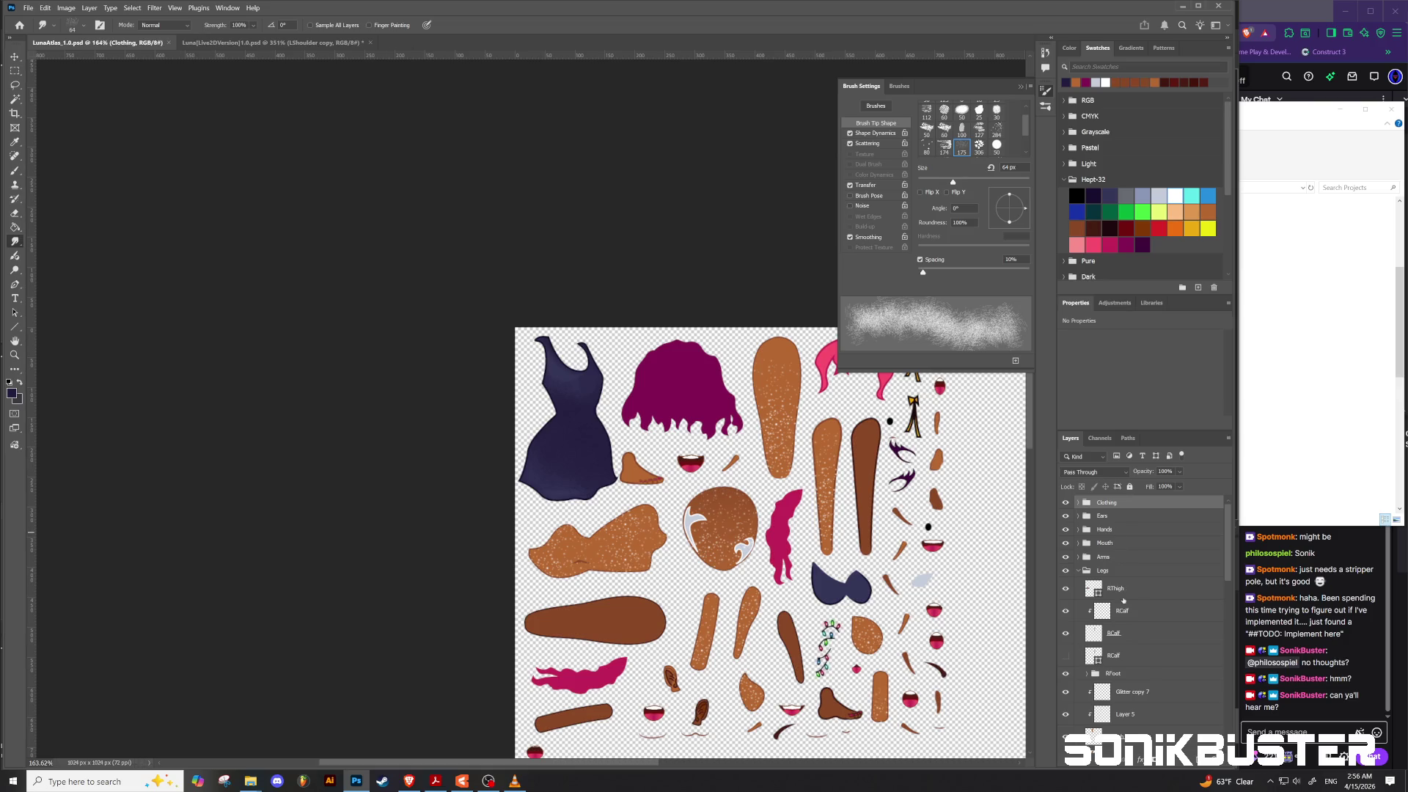
left_click(1078, 571)
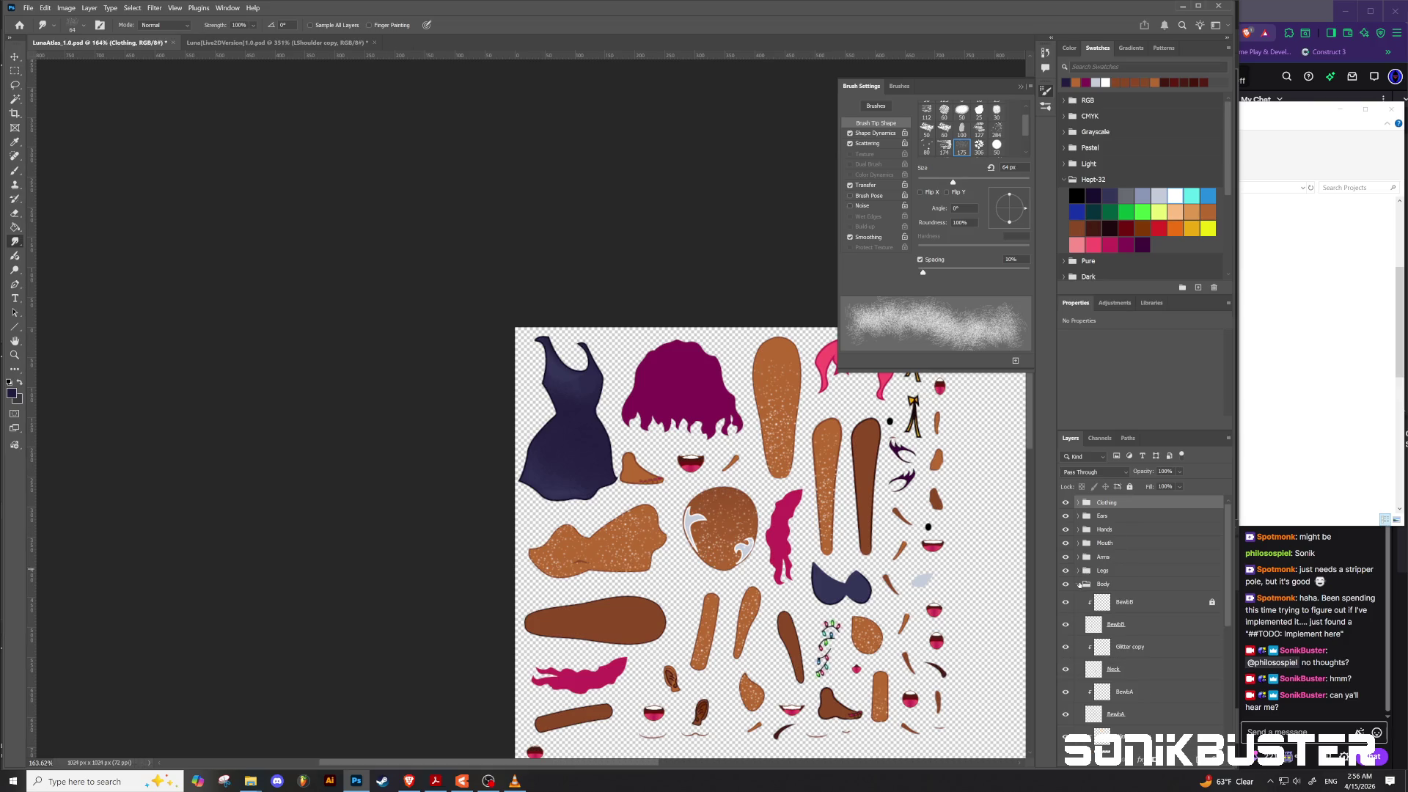
left_click(1079, 584)
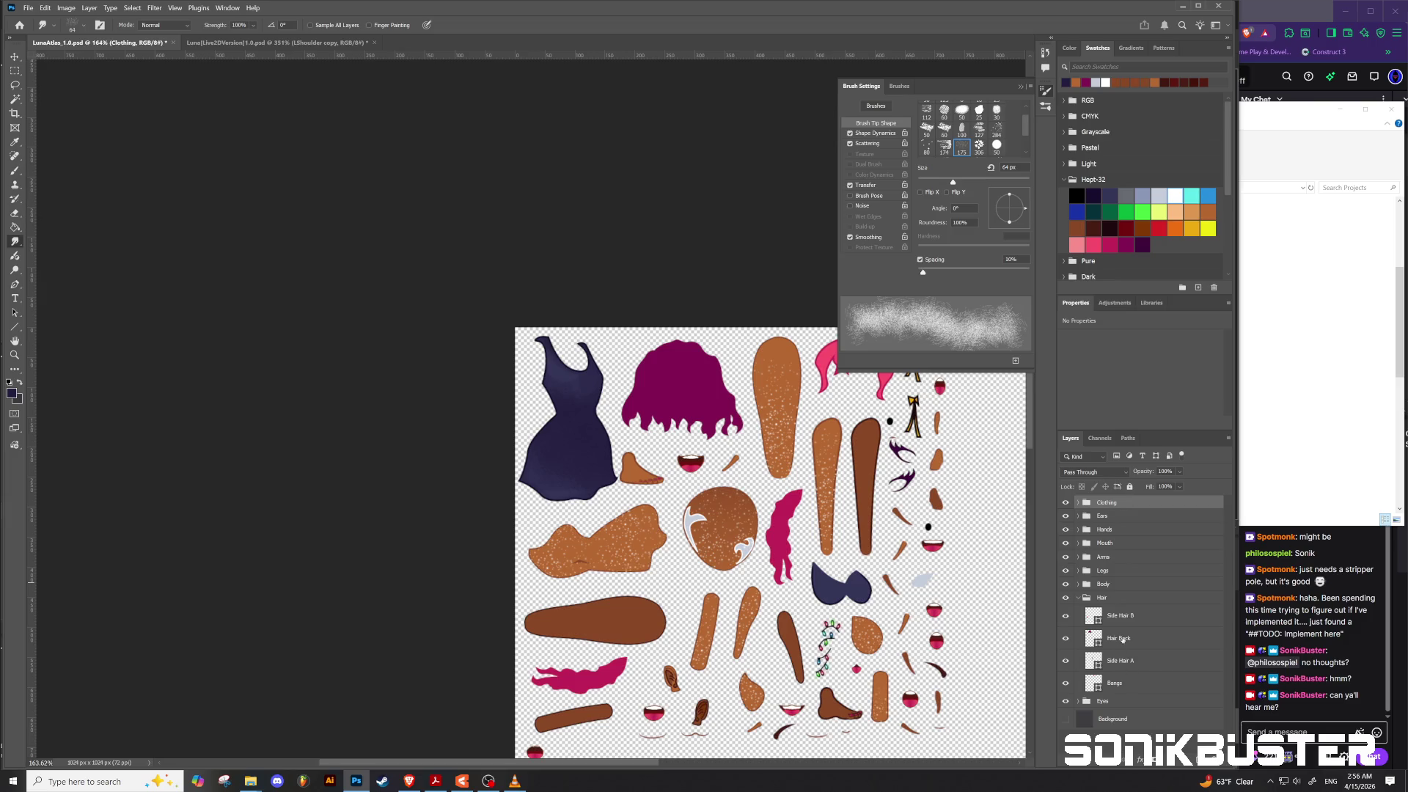
left_click(1122, 639)
Step: Add a new layer clipped to Hair Back and rename it
key("ctrl+shift+alt+n")
right_click(1127, 636)
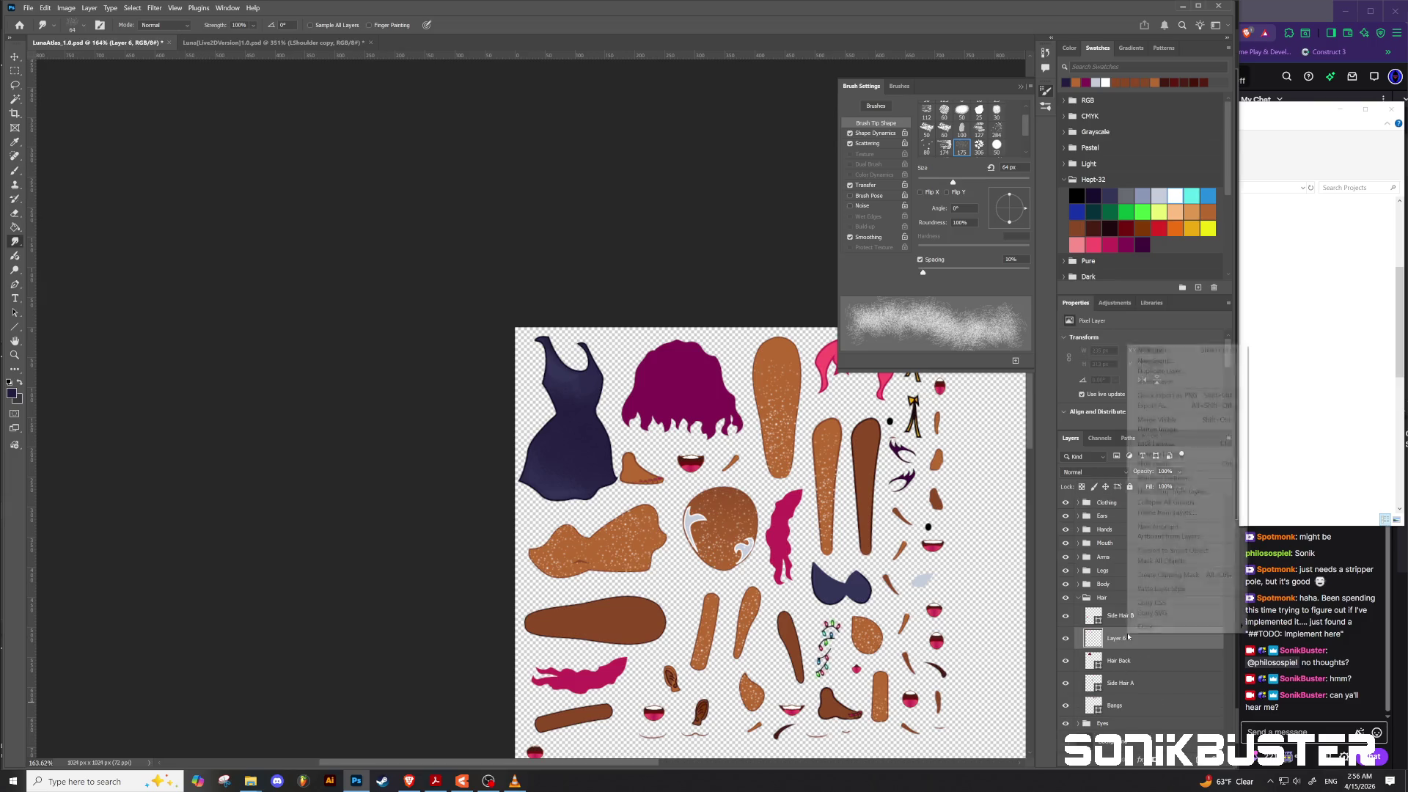
left_click(1166, 575)
double_click(1120, 637)
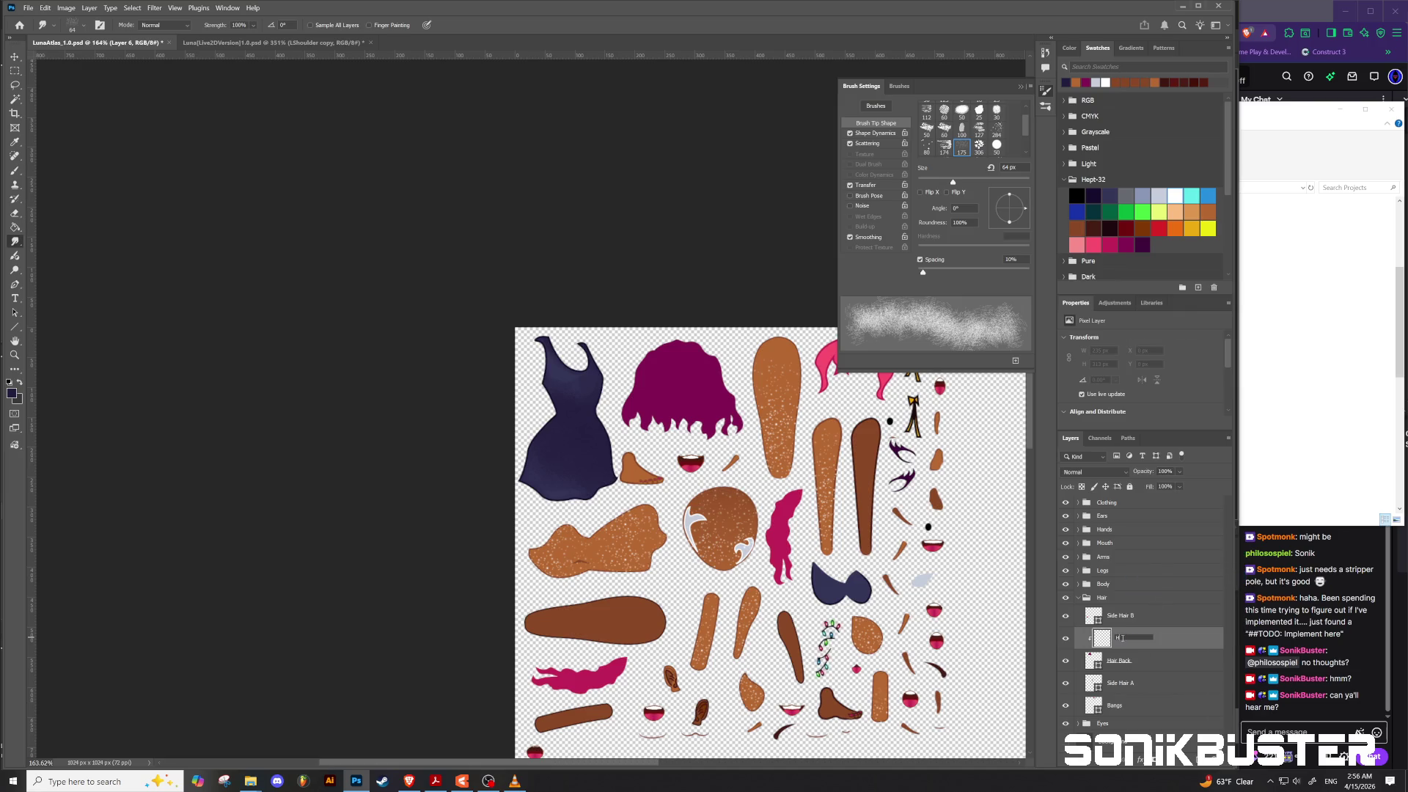
type("air Back")
key("Return")
Step: With the Brush tool, sample the hair's brighter pink as the painting colour
key("b")
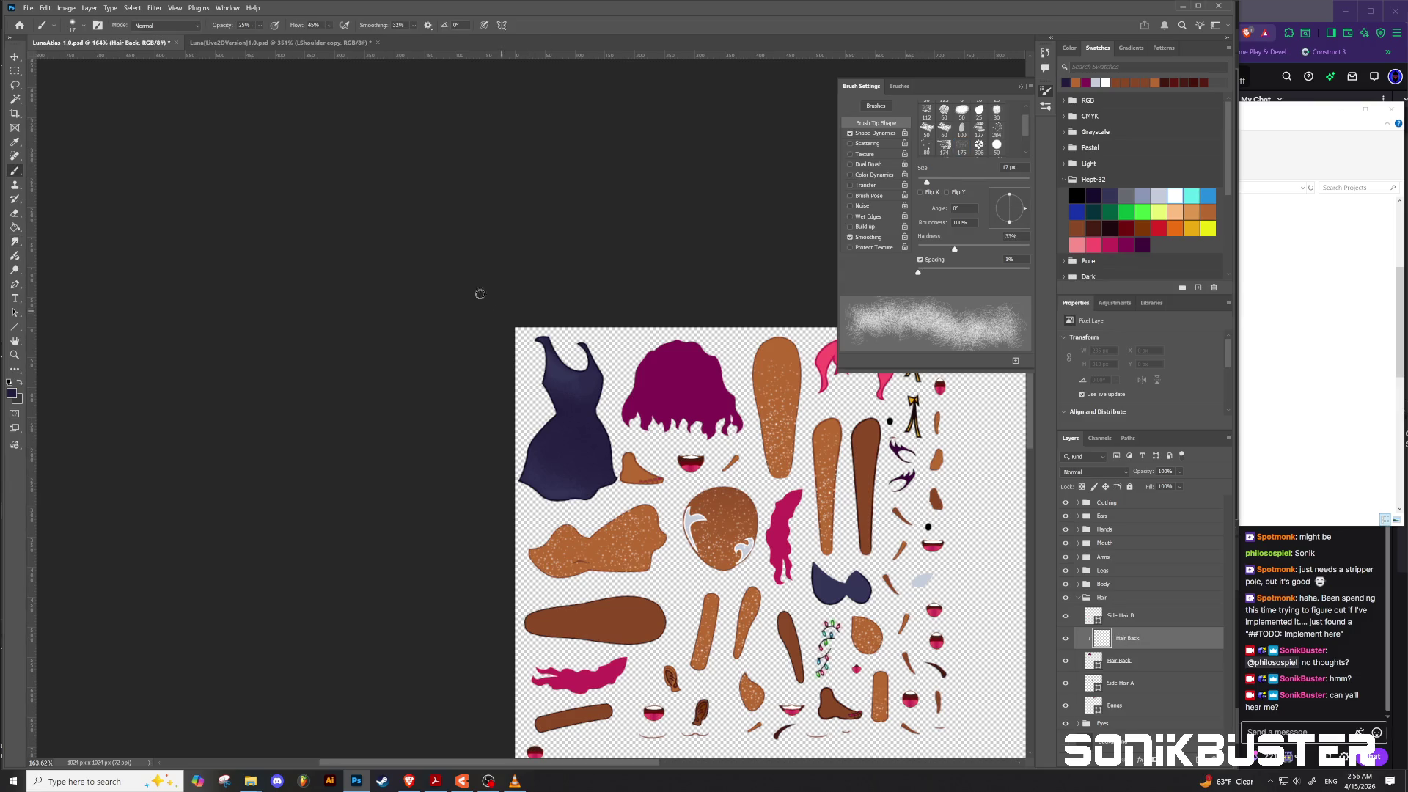
left_click(84, 25)
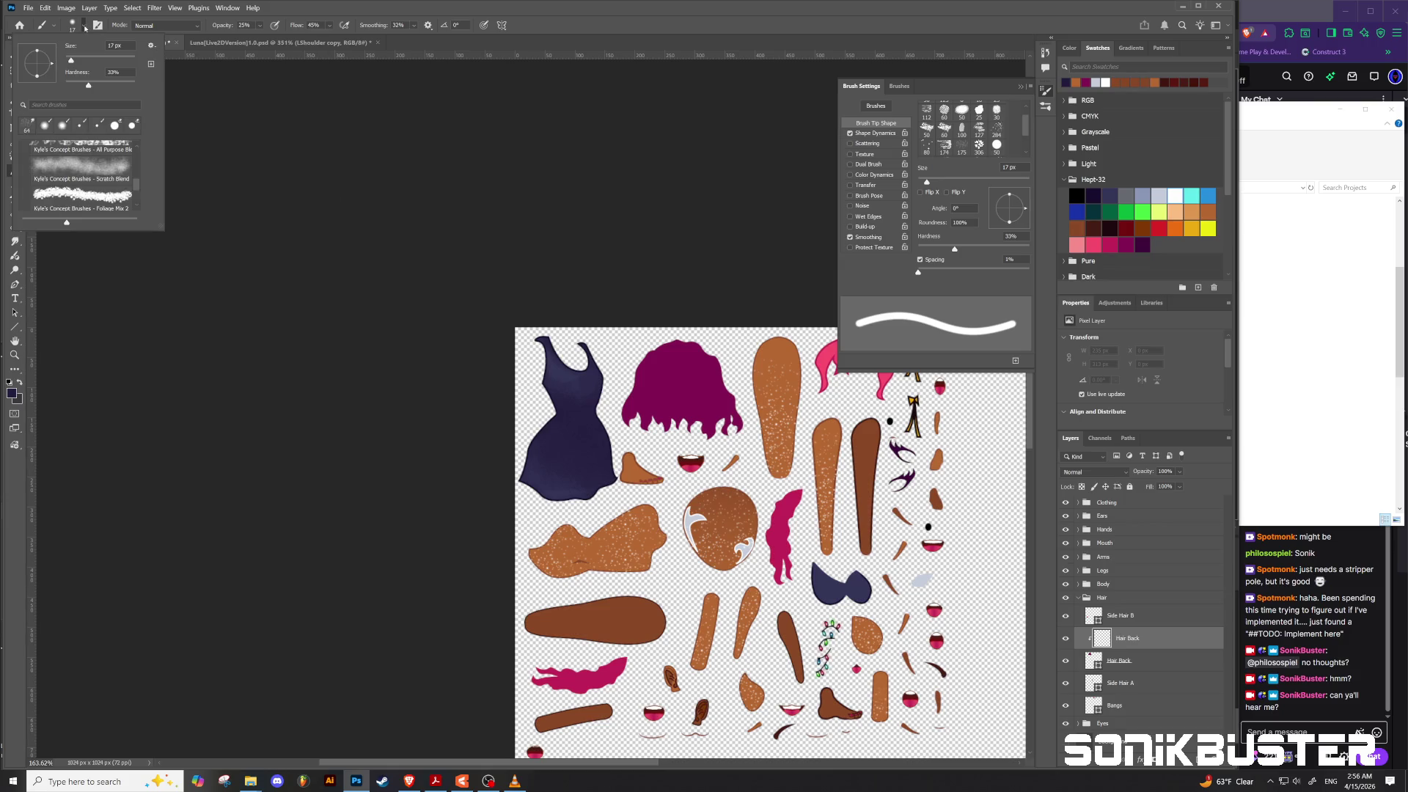
left_click(84, 27)
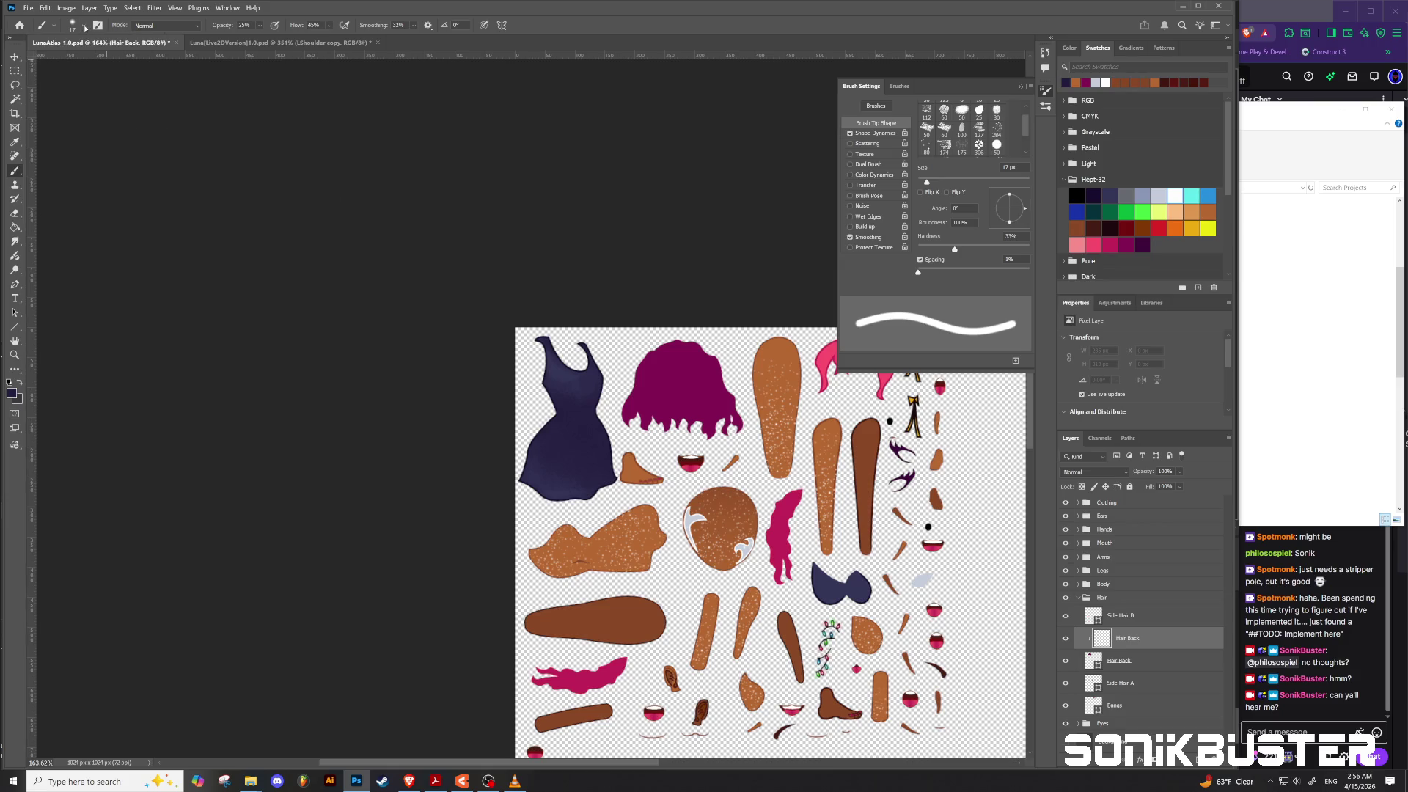
left_click(679, 390, "alt")
left_click(788, 513, "alt")
right_click(656, 438, "alt")
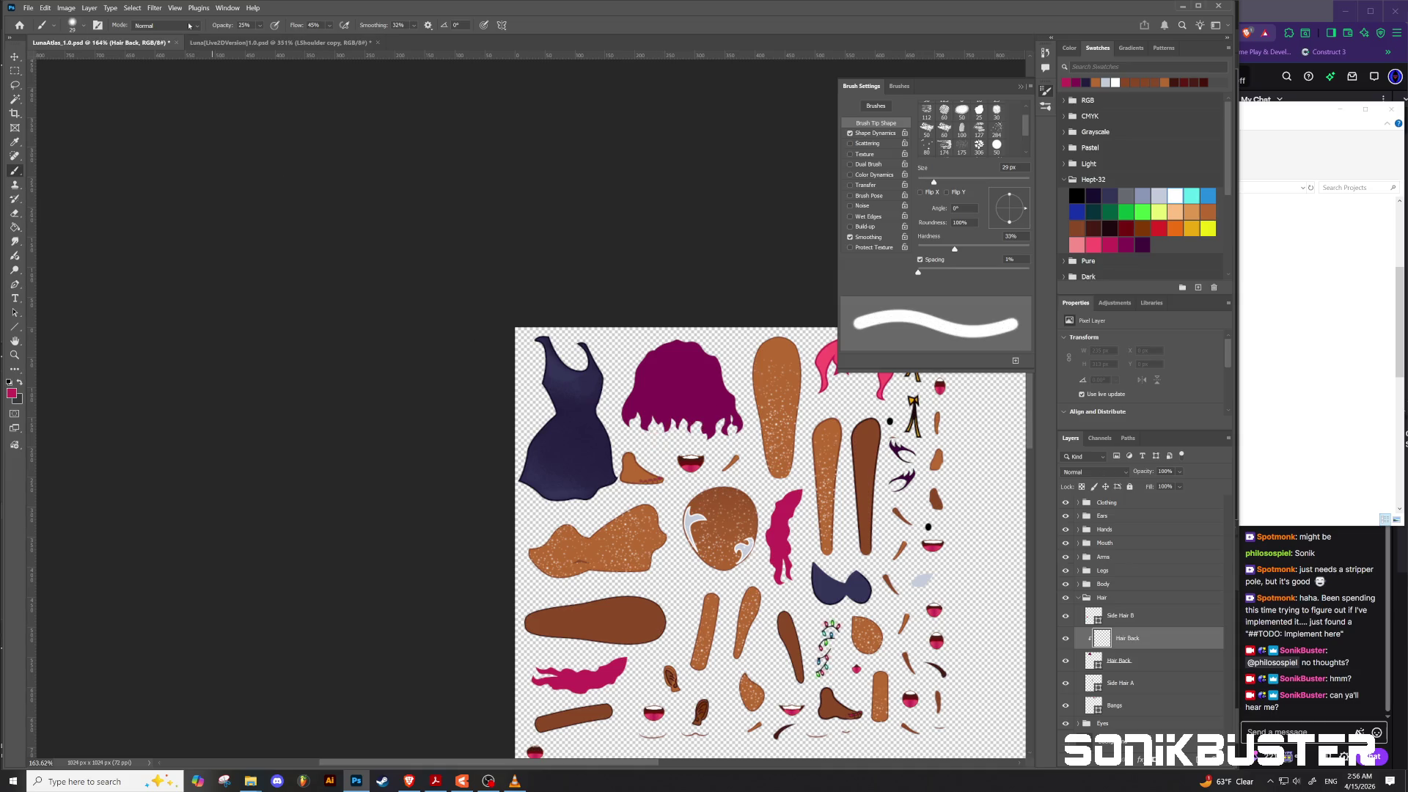
left_click(328, 28)
Step: Lower the brush opacity and paint faint lighter shading over the magenta back hair
left_click(658, 416)
mouse_move(675, 396)
left_mouse_down()
mouse_move(721, 427)
mouse_move(653, 404)
mouse_move(648, 420)
mouse_move(655, 395)
left_mouse_up()
key("ctrl+z")
left_click(259, 28)
left_click(653, 433)
mouse_move(664, 405)
left_mouse_down()
mouse_move(656, 422)
mouse_move(720, 396)
mouse_move(679, 372)
mouse_move(649, 393)
mouse_move(700, 389)
mouse_move(699, 372)
mouse_move(679, 432)
mouse_move(688, 375)
left_mouse_up()
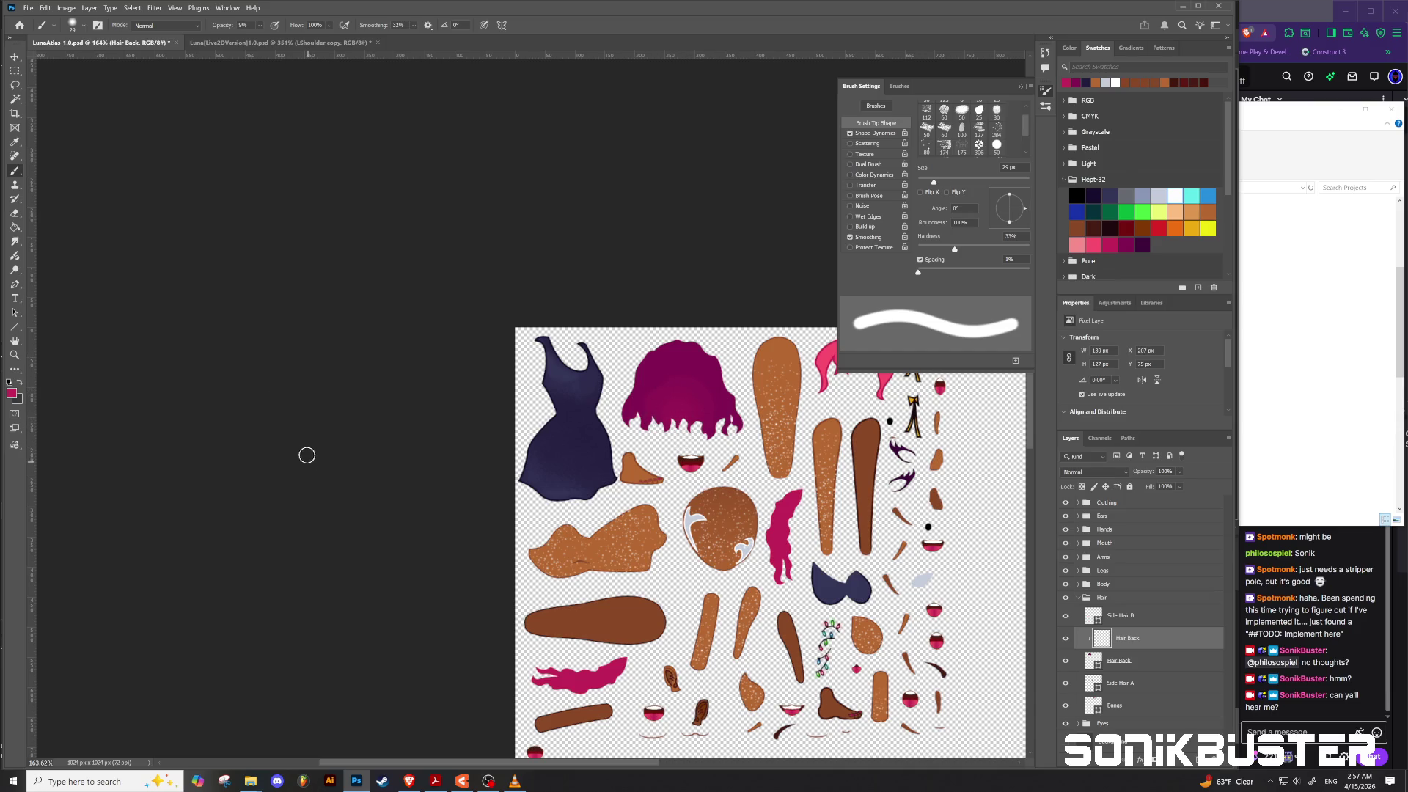
Step: Set the brush mode to Soft Light and paint a pink glow dome on the hair
left_click(198, 26)
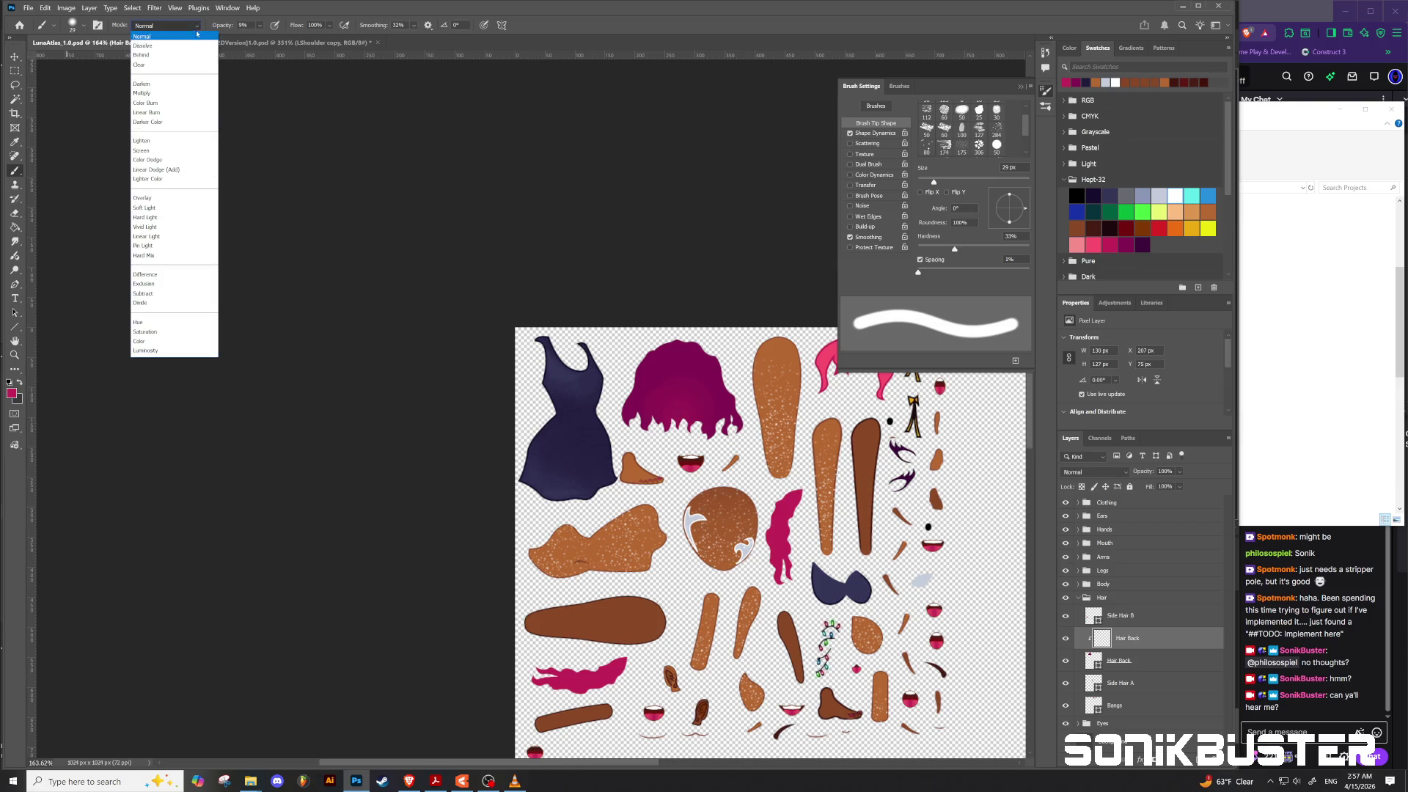
left_click(151, 207)
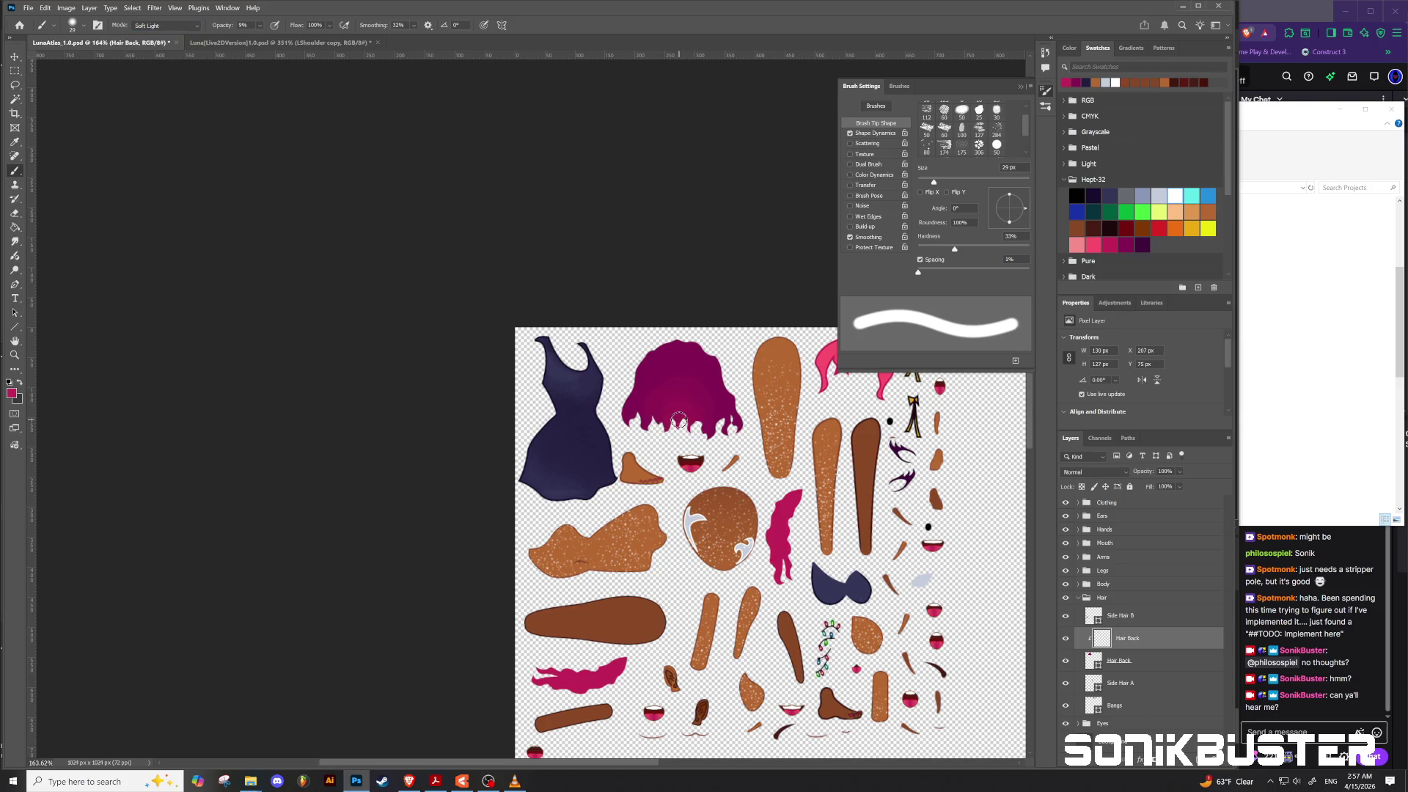
left_click(259, 27)
left_click(666, 438)
mouse_move(706, 432)
left_mouse_down()
mouse_move(674, 403)
mouse_move(683, 440)
mouse_move(717, 432)
mouse_move(671, 429)
mouse_move(692, 402)
left_mouse_up()
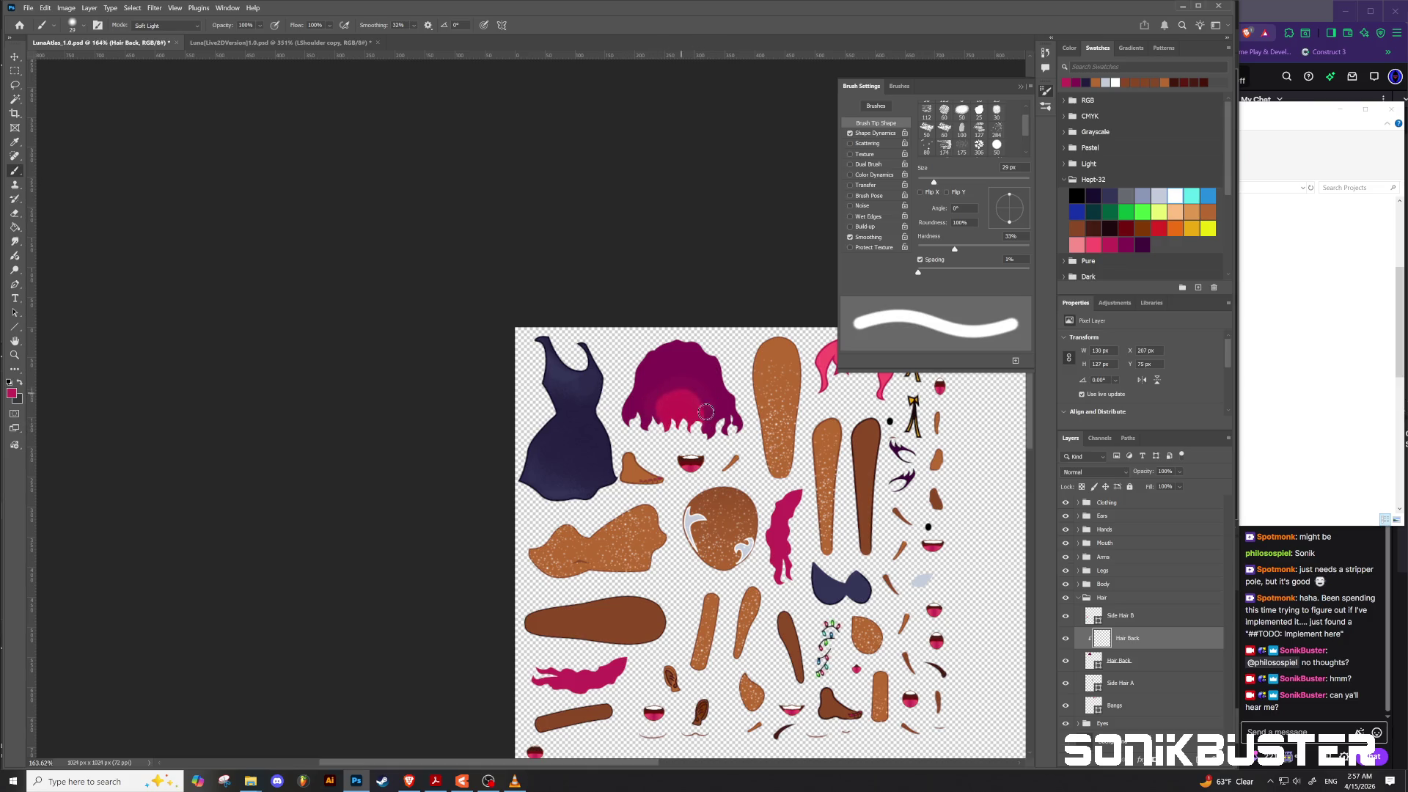
left_click_drag(664, 405, 656, 429)
mouse_move(666, 431)
left_mouse_down()
mouse_move(710, 433)
mouse_move(671, 440)
mouse_move(682, 419)
left_mouse_up()
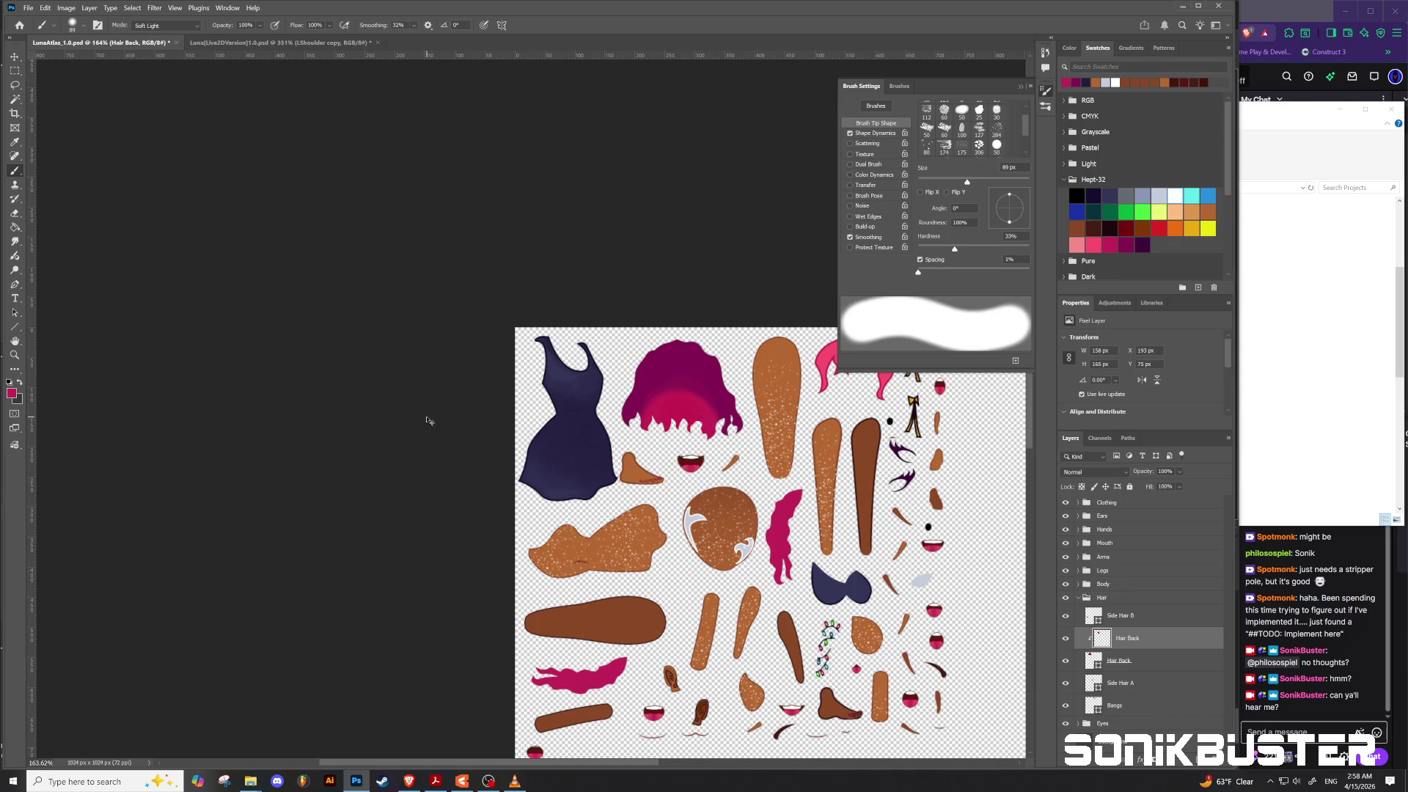
Step: Switch to Color Dodge at 39% opacity and repaint a softer glow on the hair
left_click(192, 27)
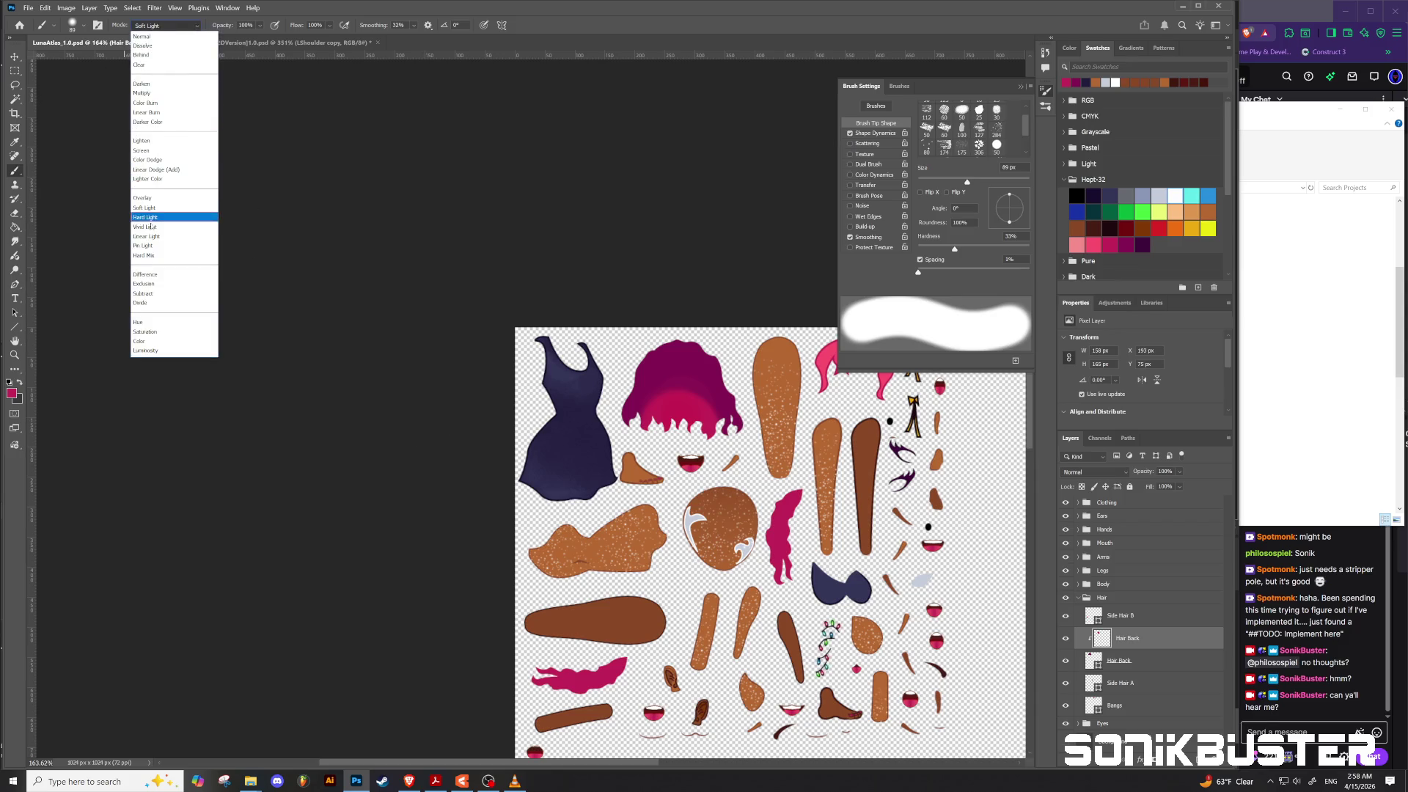
left_click(141, 160)
left_click_drag(671, 436, 691, 456)
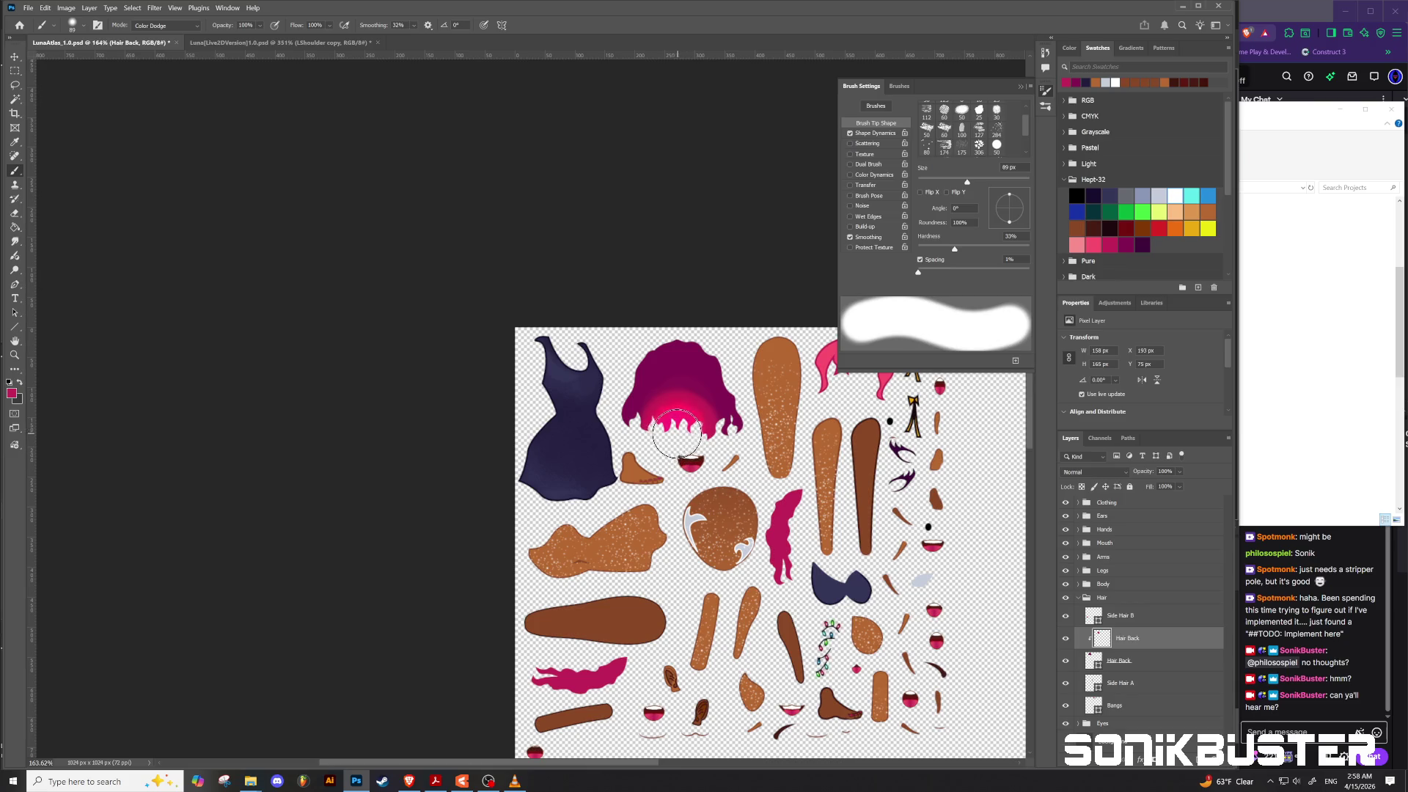
key("ctrl+z")
left_click_drag(260, 26, 248, 39)
mouse_move(676, 440)
left_mouse_down()
mouse_move(689, 439)
mouse_move(686, 469)
mouse_move(664, 487)
left_mouse_up()
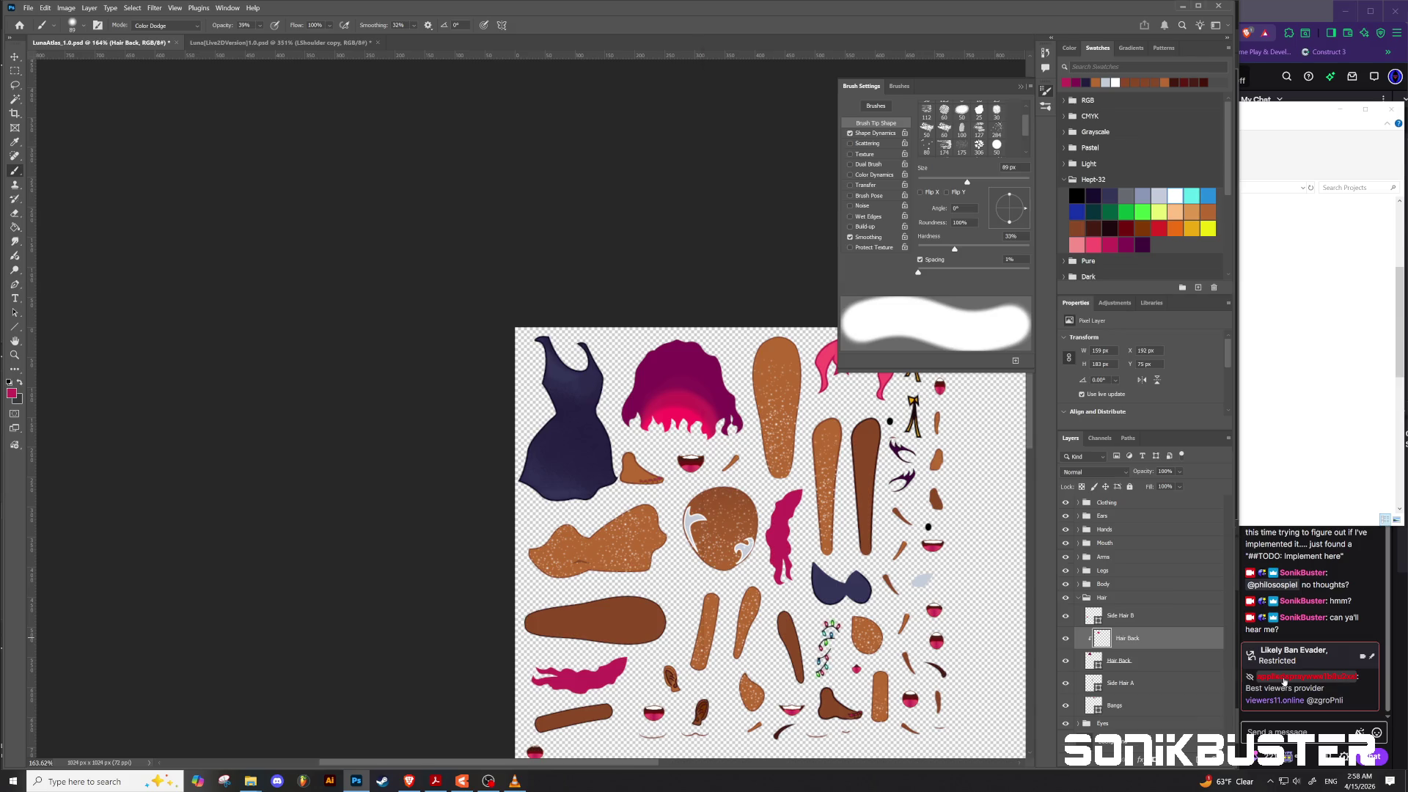
Step: Ban the flagged restricted chatter from its Twitch user card, then return to Photoshop
left_click(1283, 679)
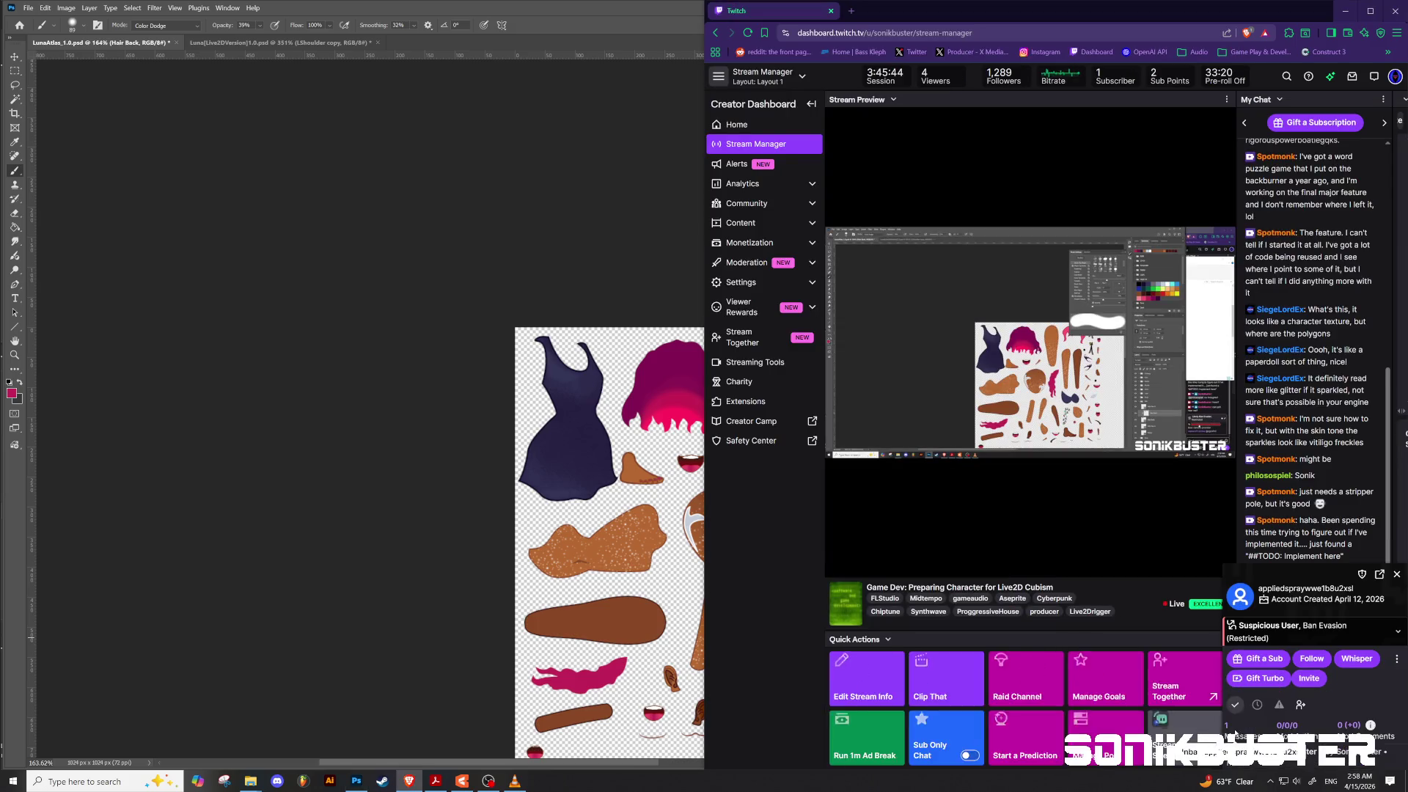
left_click(1235, 730)
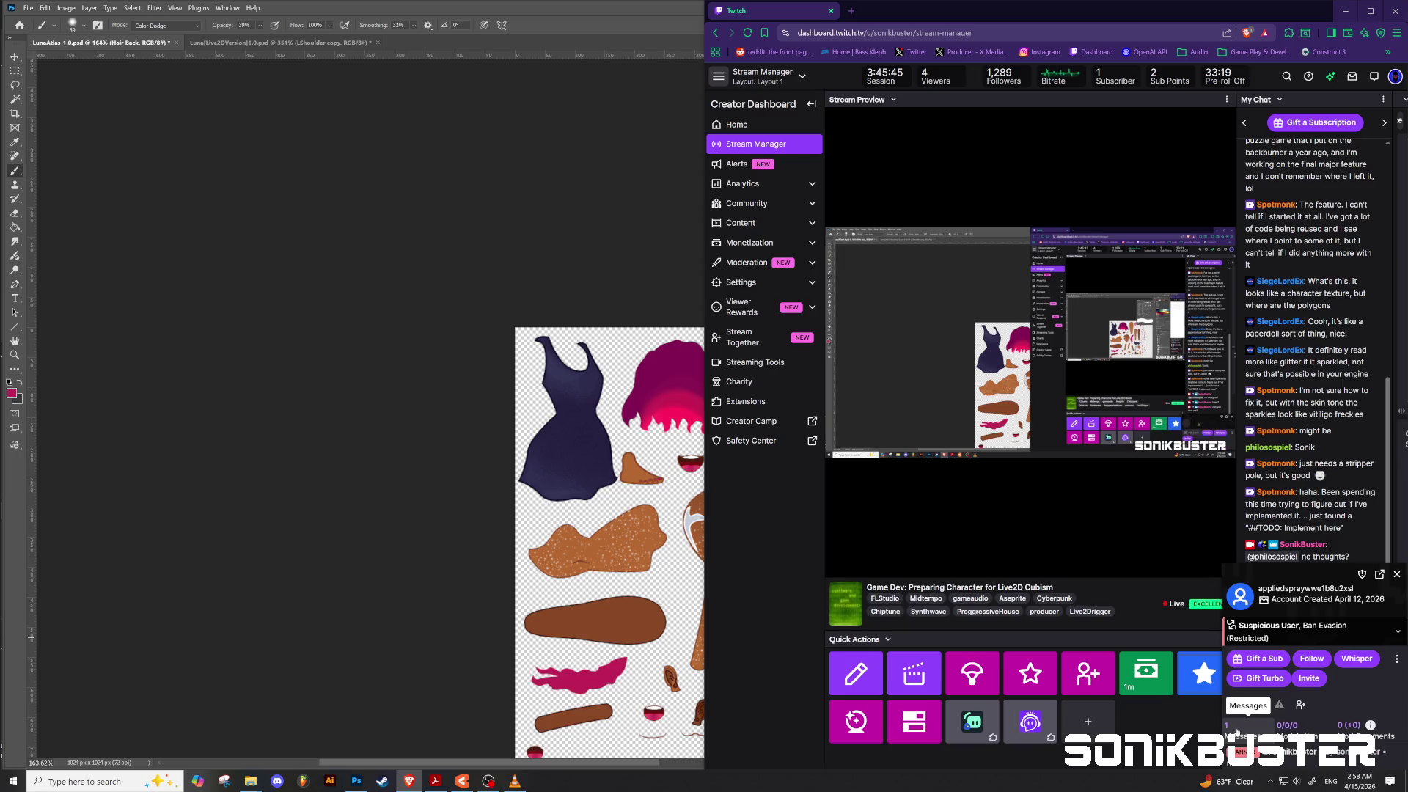
left_click(1396, 574)
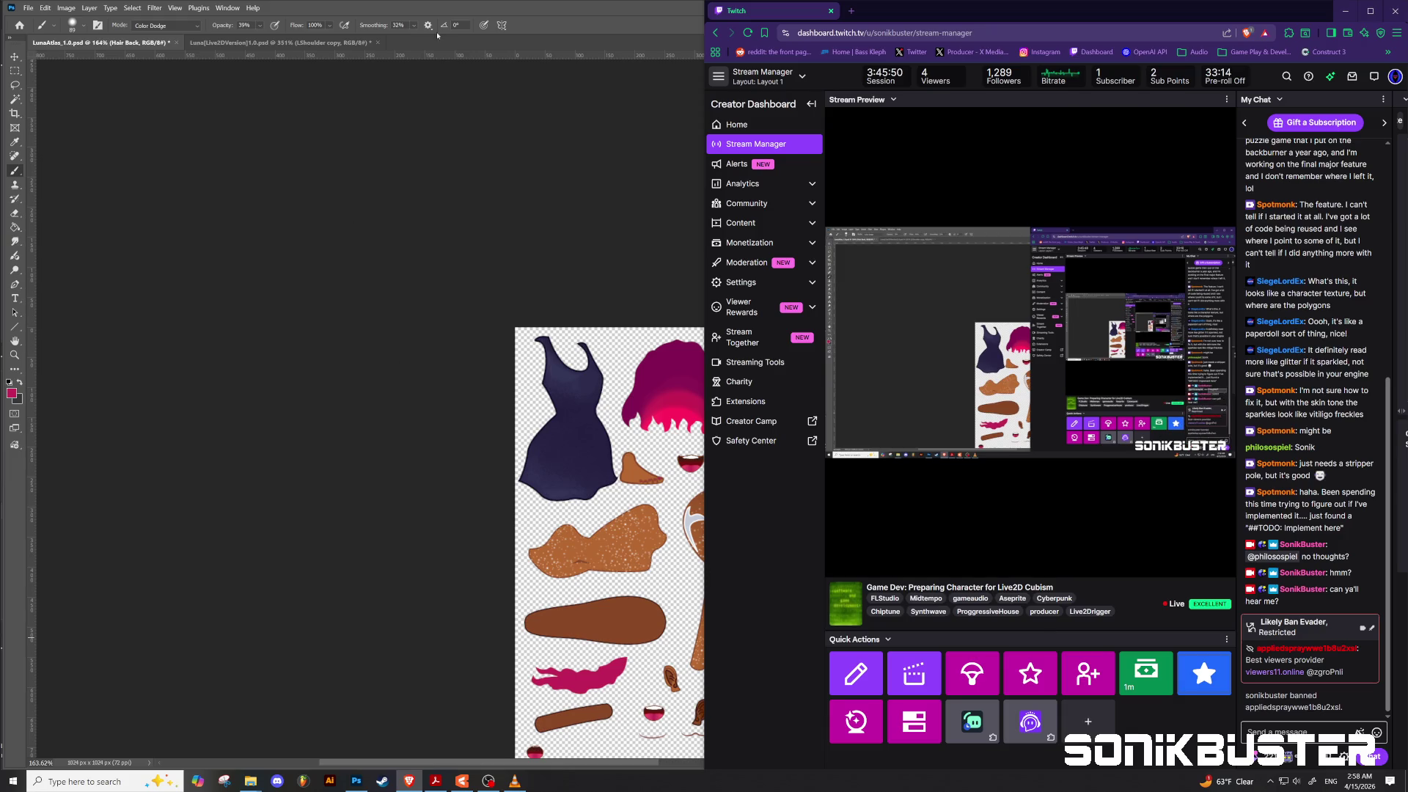
left_click(510, 14)
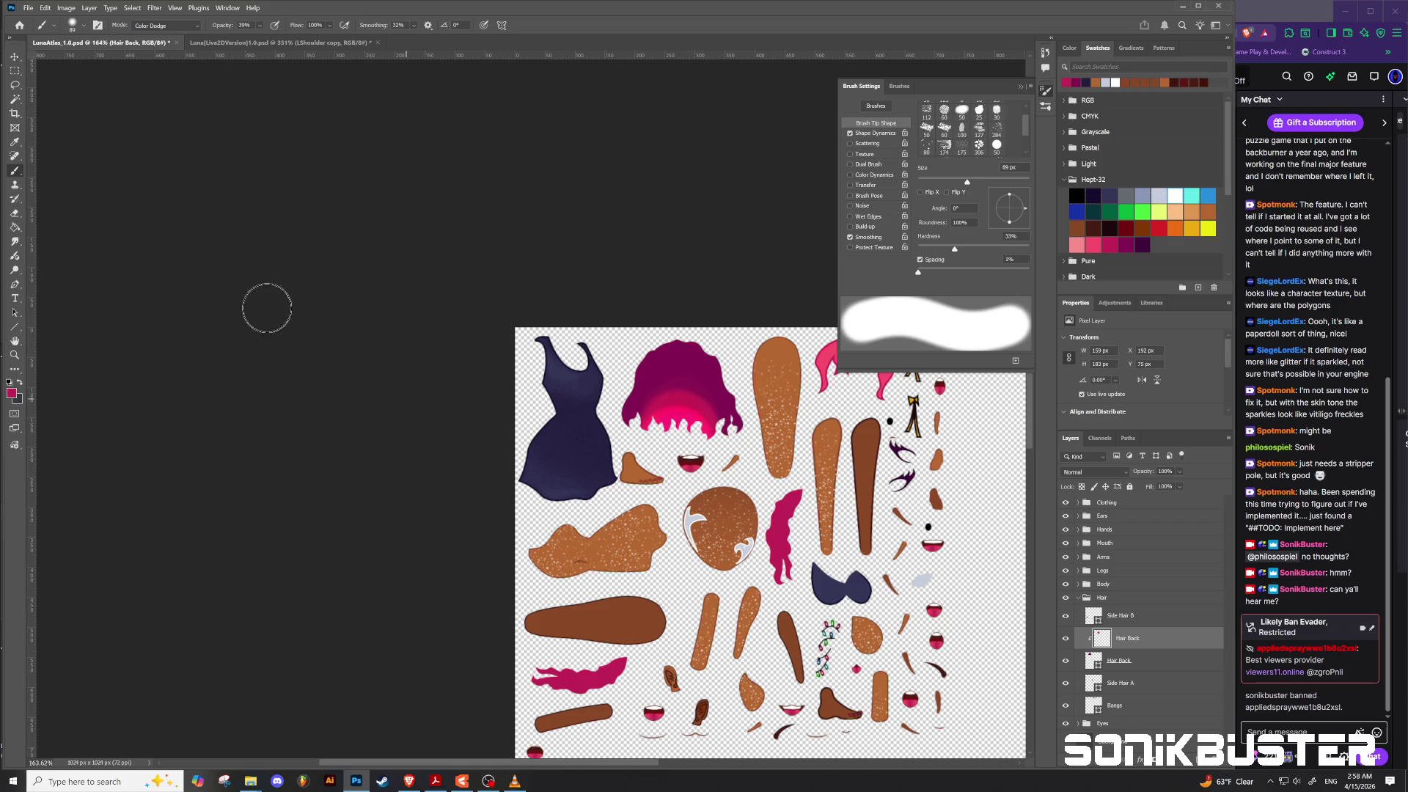
Step: Set the brush mode to Linear Dodge (Add) and brush pink glow along the hair's lower edge
left_click(169, 25)
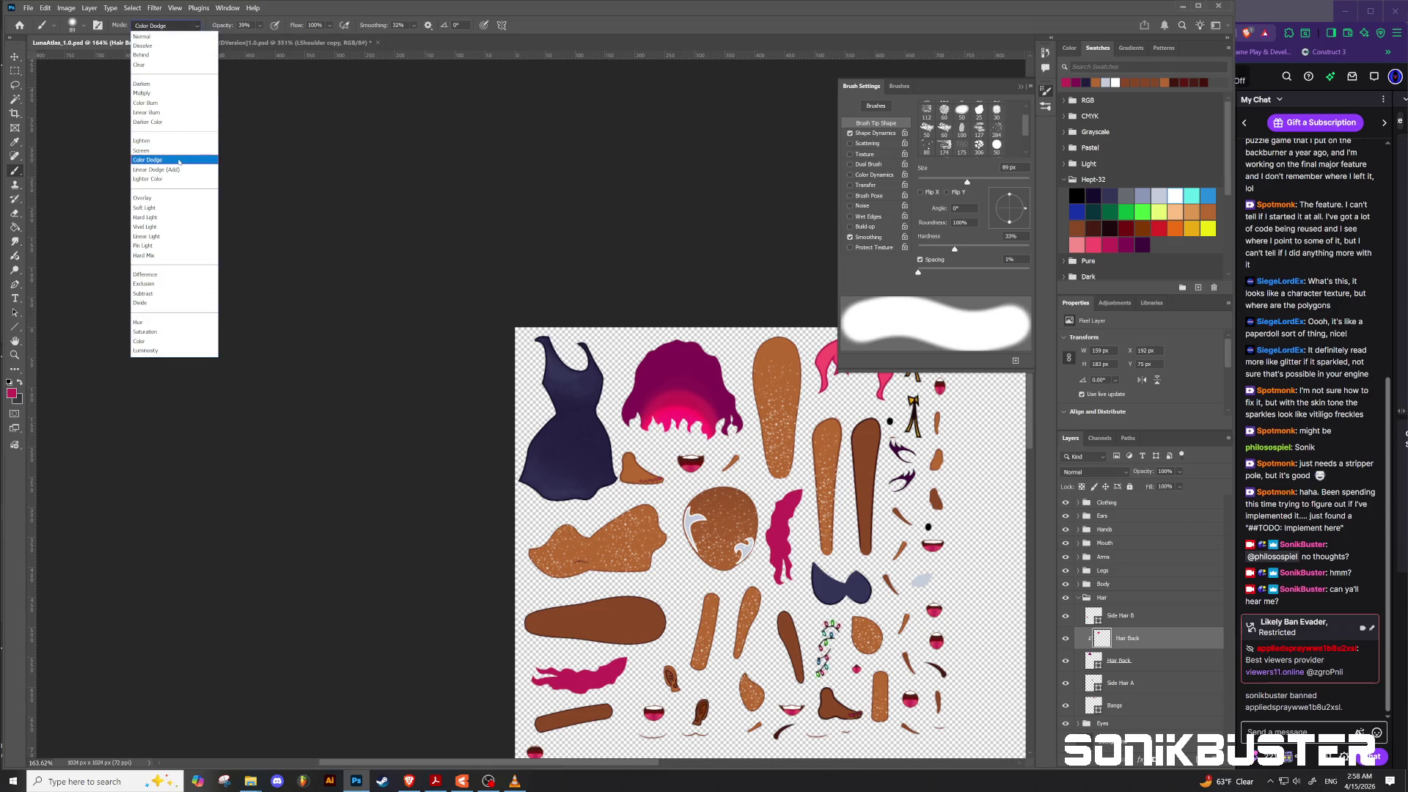
left_click(142, 140)
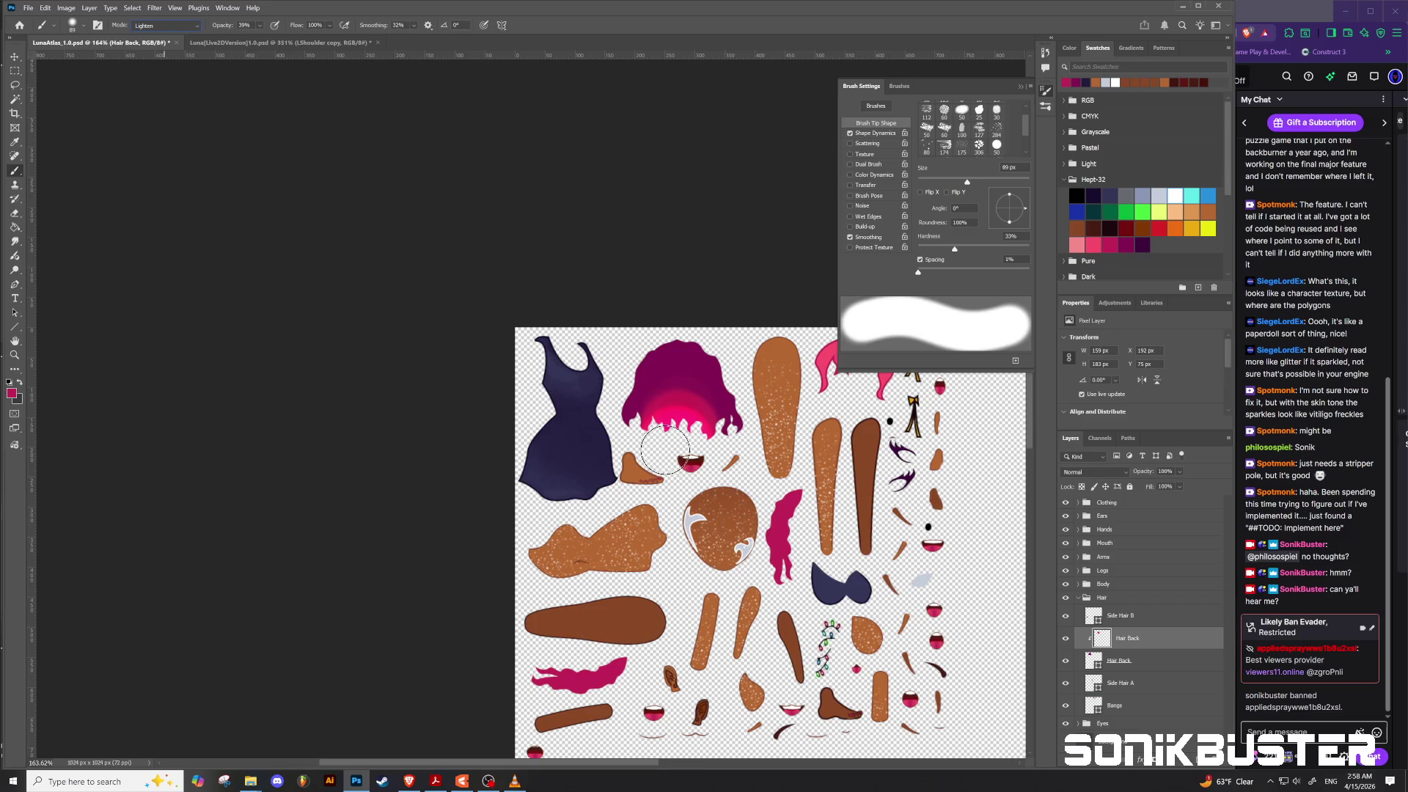
left_click(197, 27)
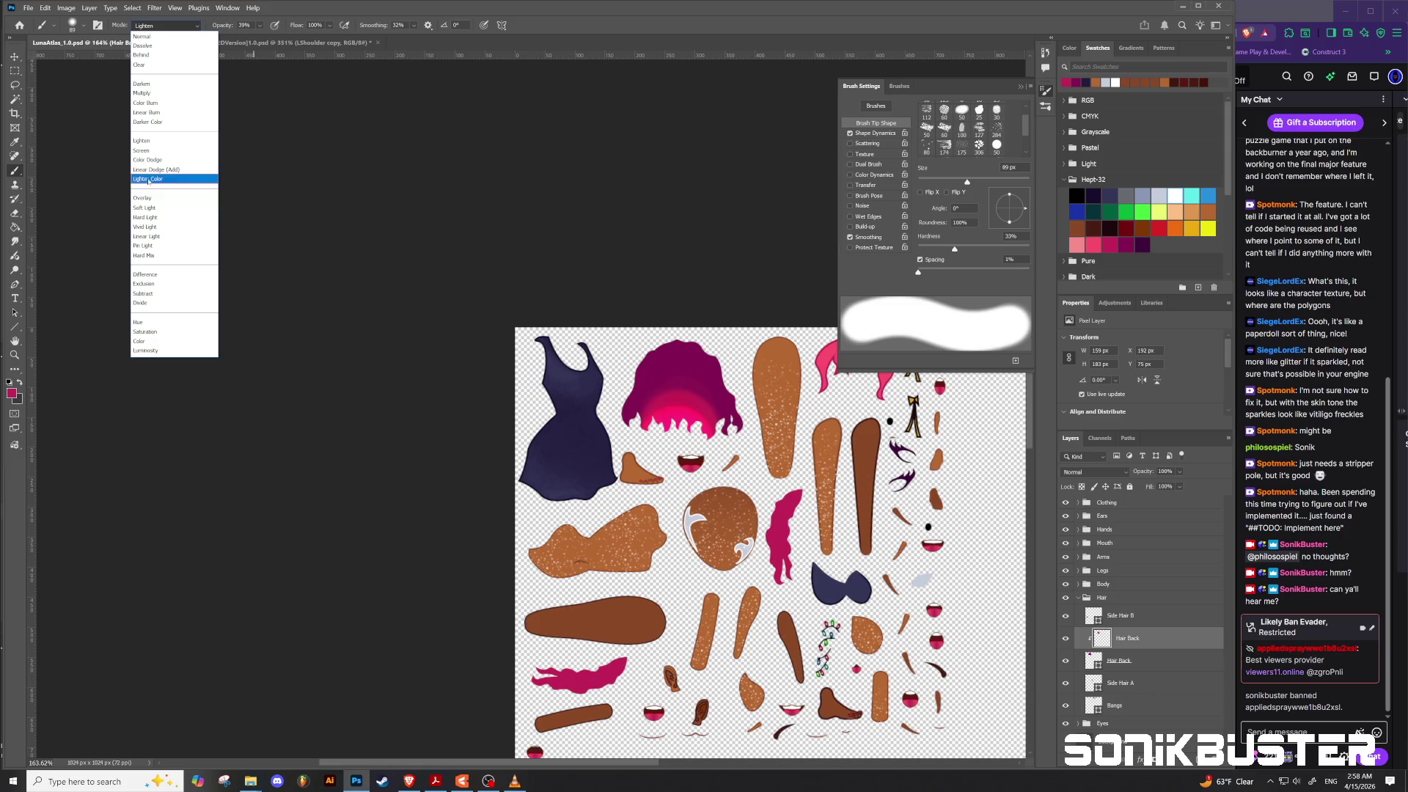
left_click(156, 178)
left_click_drag(679, 455, 678, 440)
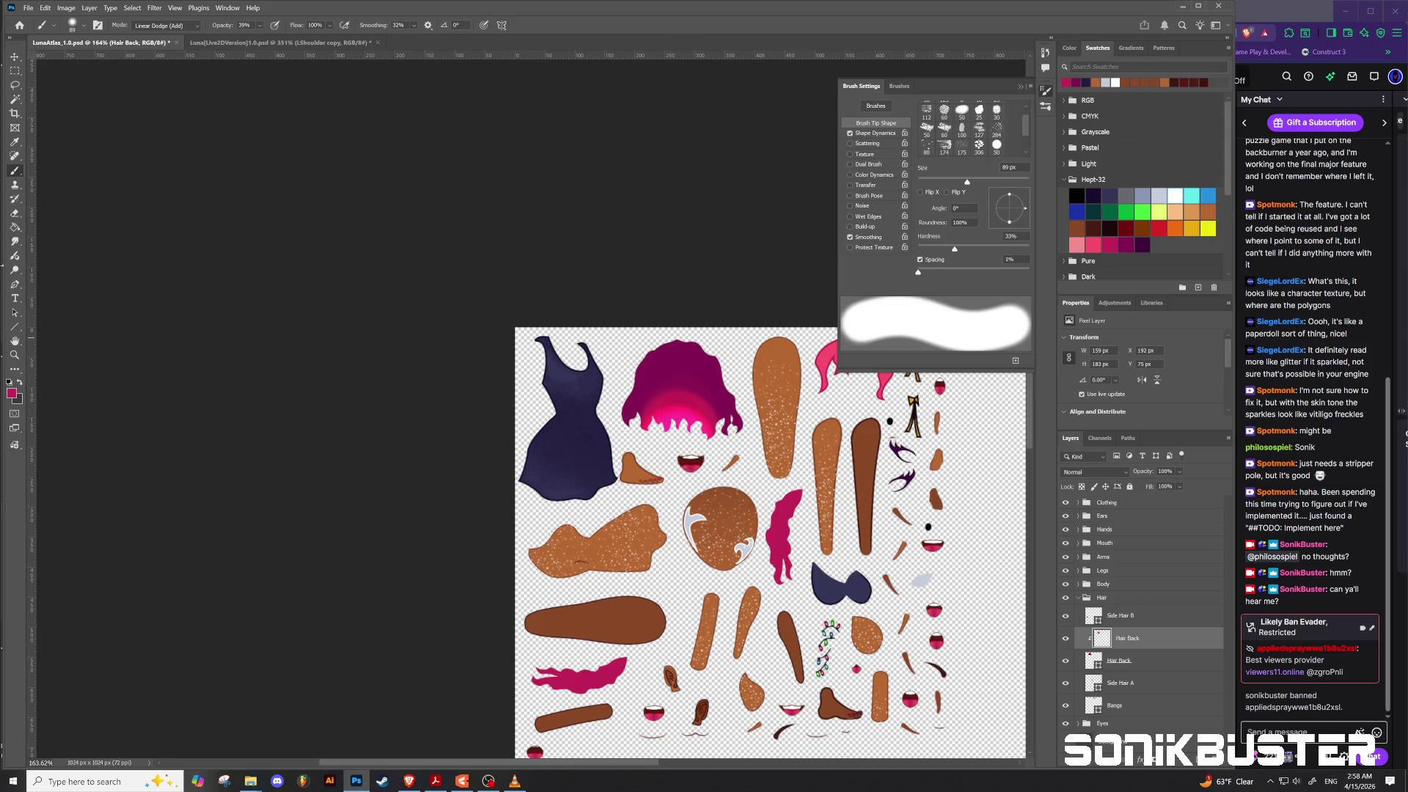
Step: Try the Kyle's Screentones 35 brush over the hair, then undo the screentone strokes
left_click(17, 242)
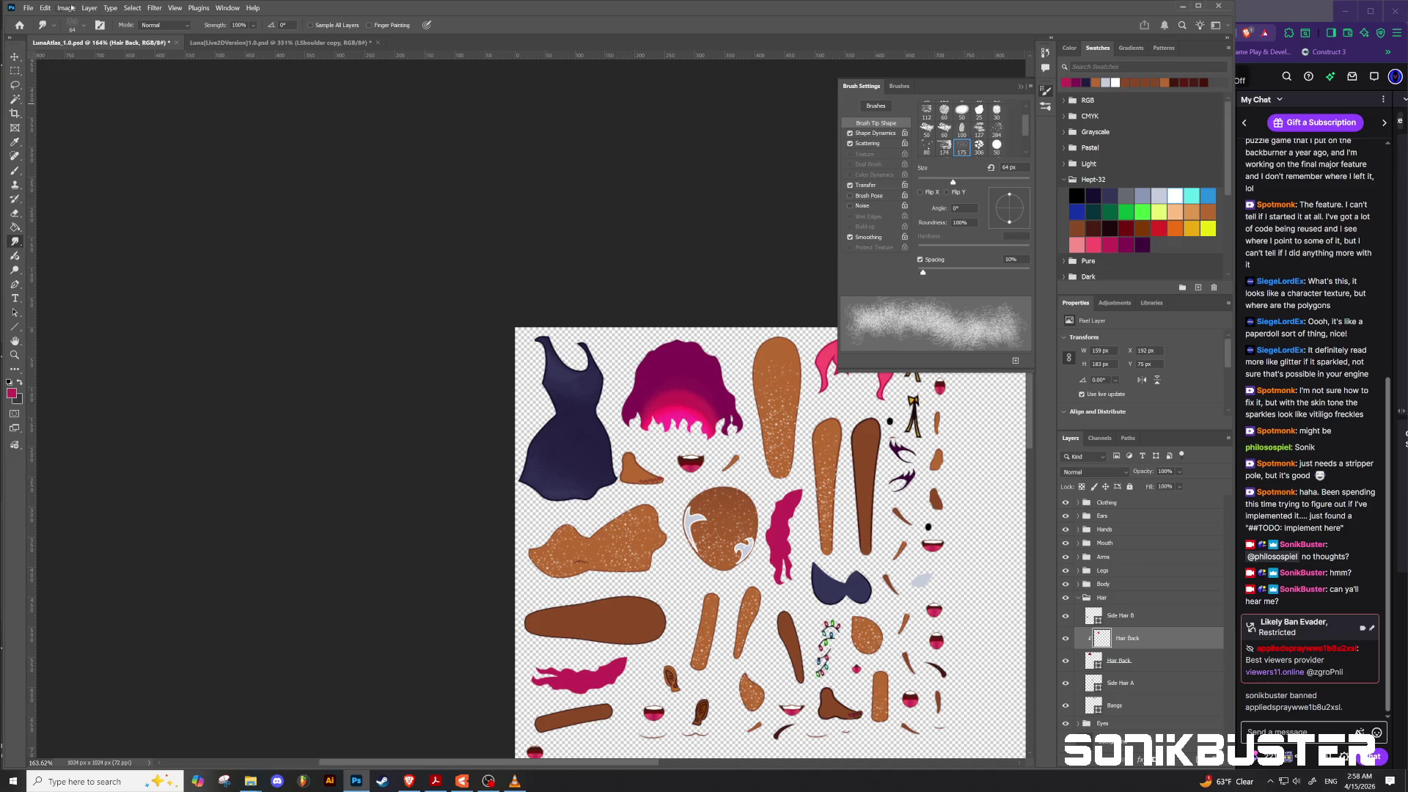
left_click(82, 27)
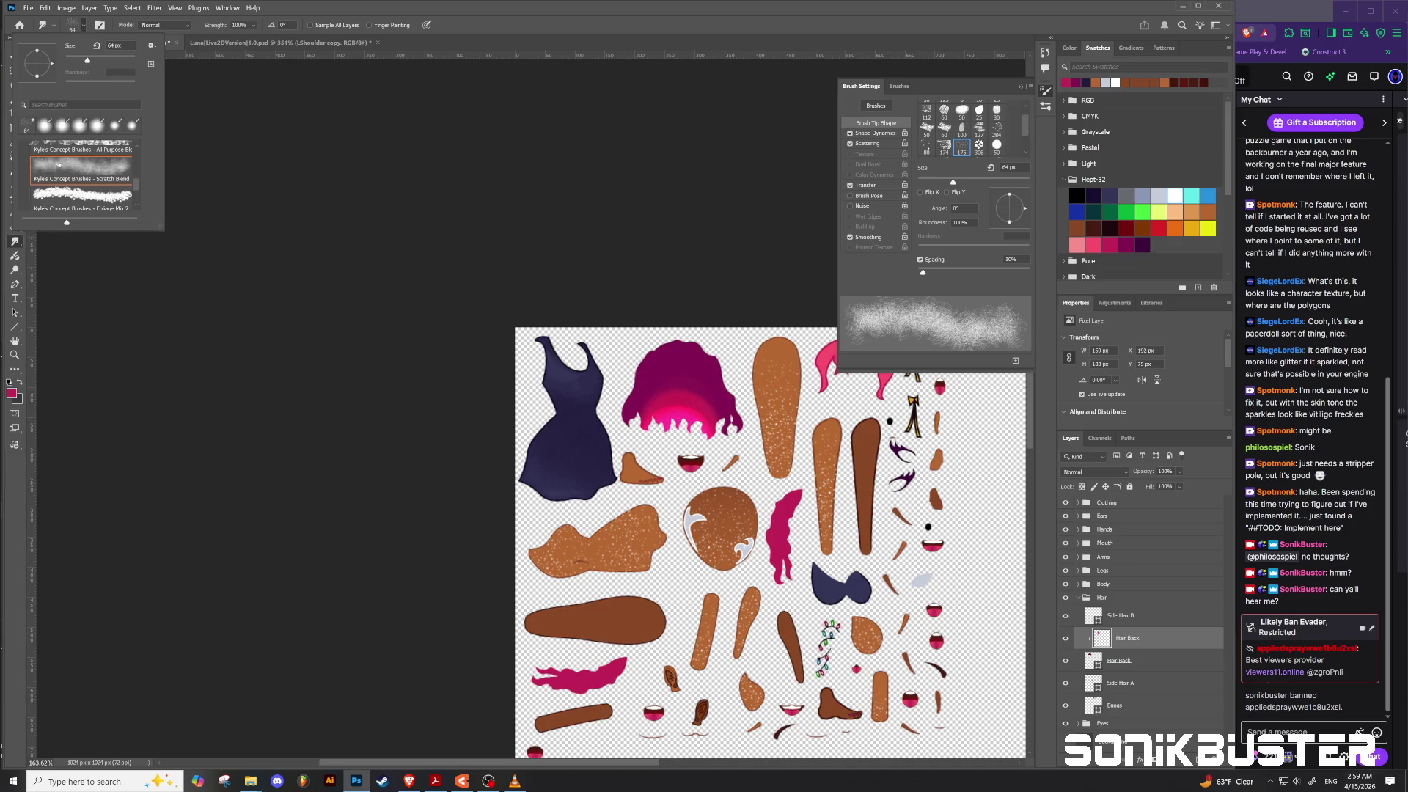
scroll(73, 178, "down", 2)
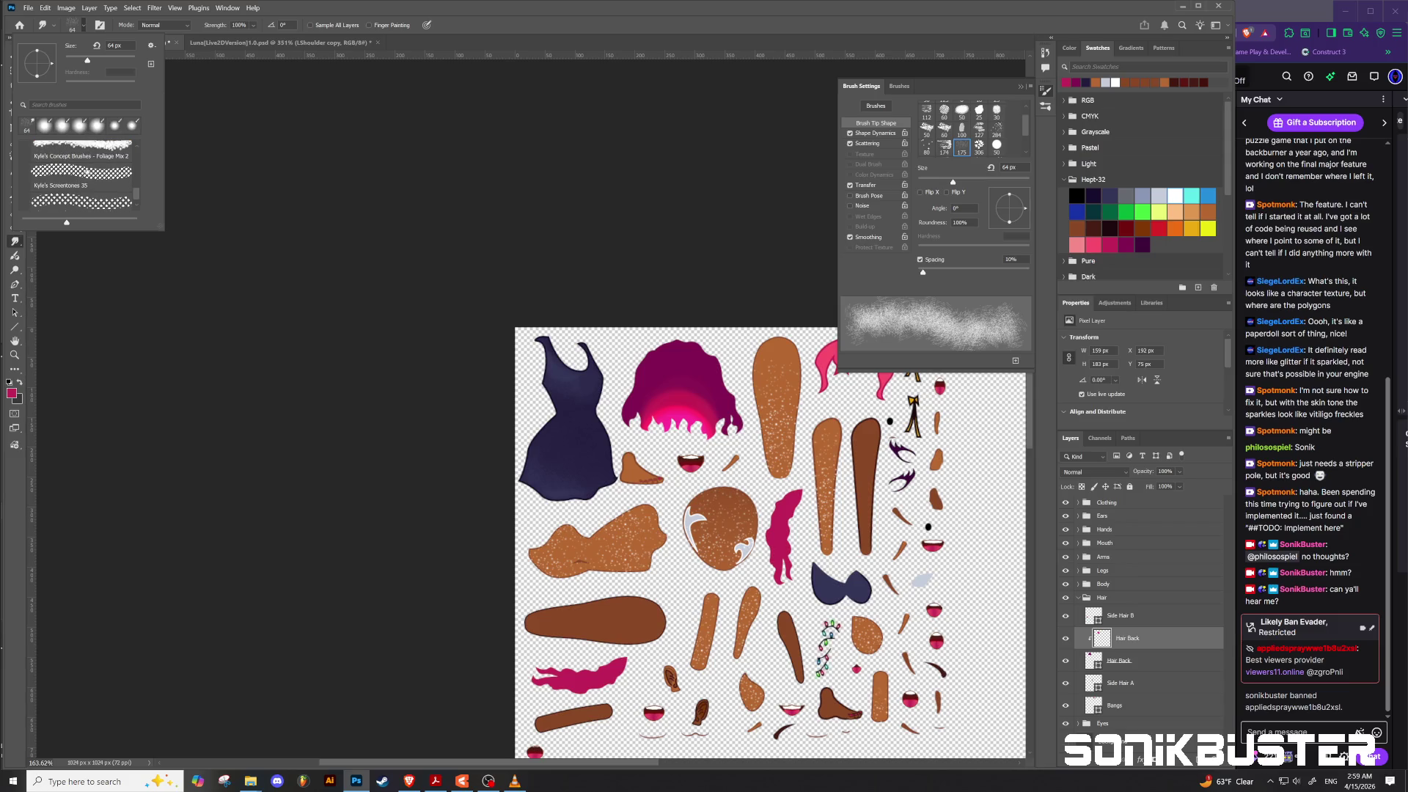
left_click(83, 175)
mouse_move(668, 422)
left_mouse_down()
mouse_move(682, 411)
mouse_move(660, 403)
mouse_move(646, 367)
mouse_move(722, 386)
mouse_move(675, 352)
mouse_move(719, 396)
left_mouse_up()
key("ctrl+z")
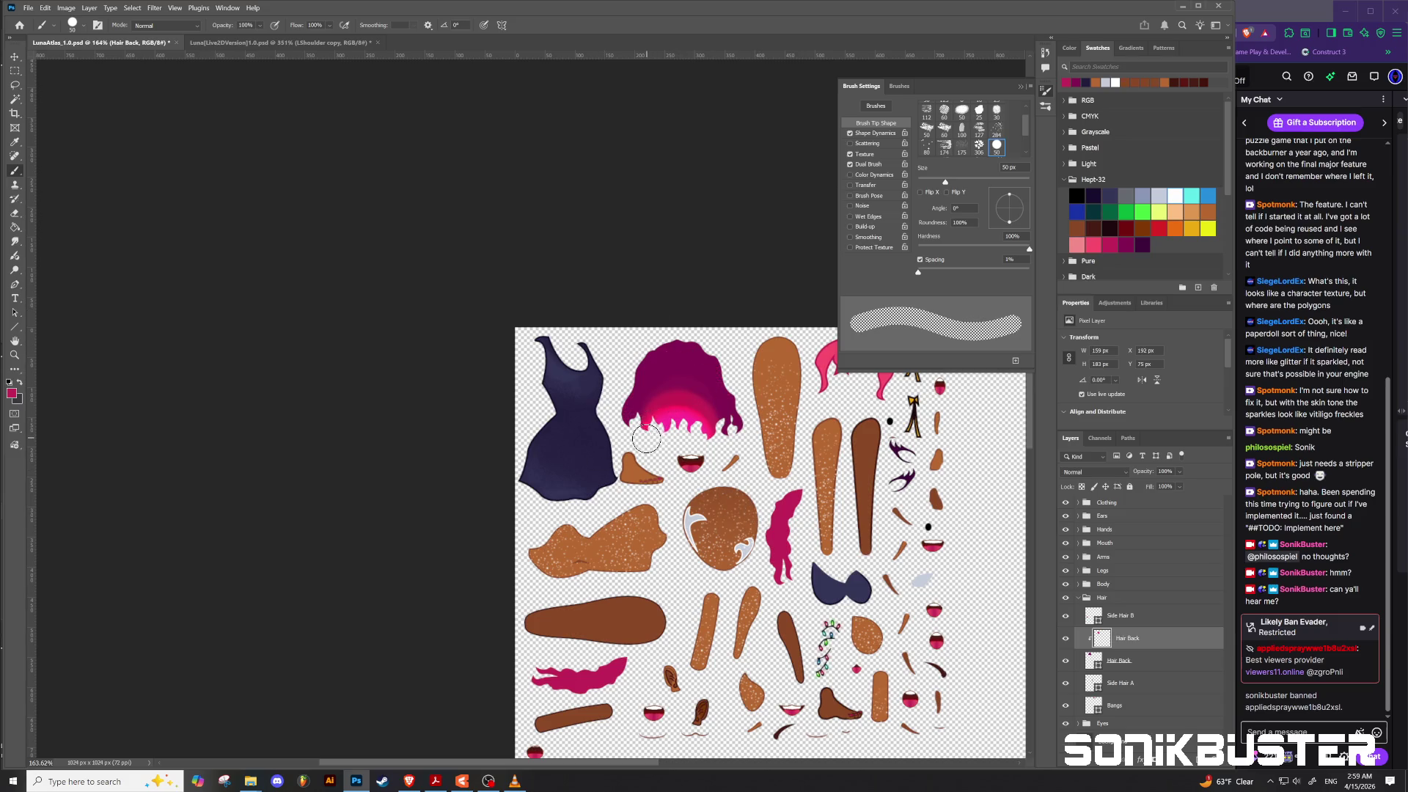
key("ctrl+shift+z")
key("ctrl+z")
key("ctrl+z")
Step: Choose Kyle's Paintbox Wet Blender 50 from the Wet Media Brushes for smudging
left_click(83, 25)
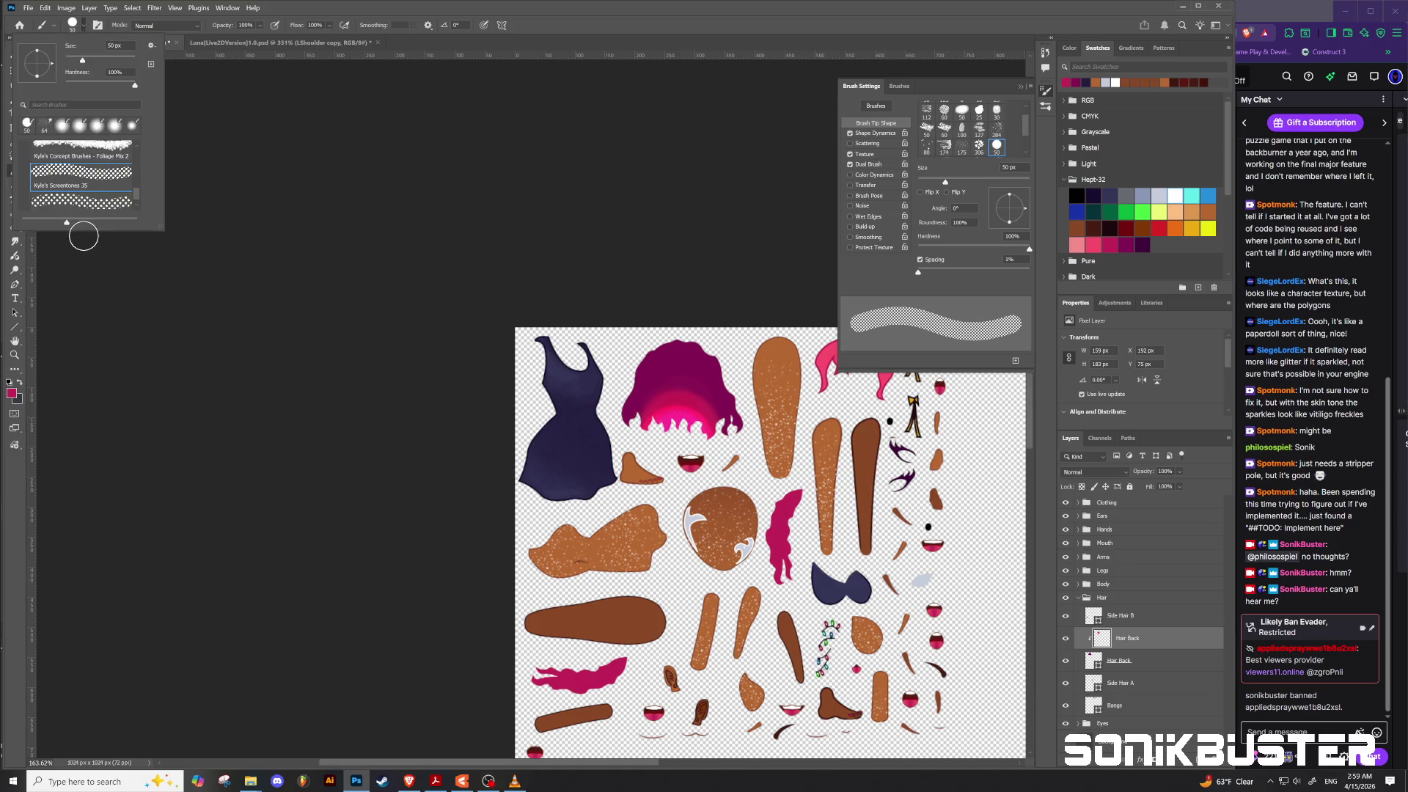
scroll(82, 184, "down", 1)
scroll(82, 198, "up", 5)
scroll(33, 198, "up", 5)
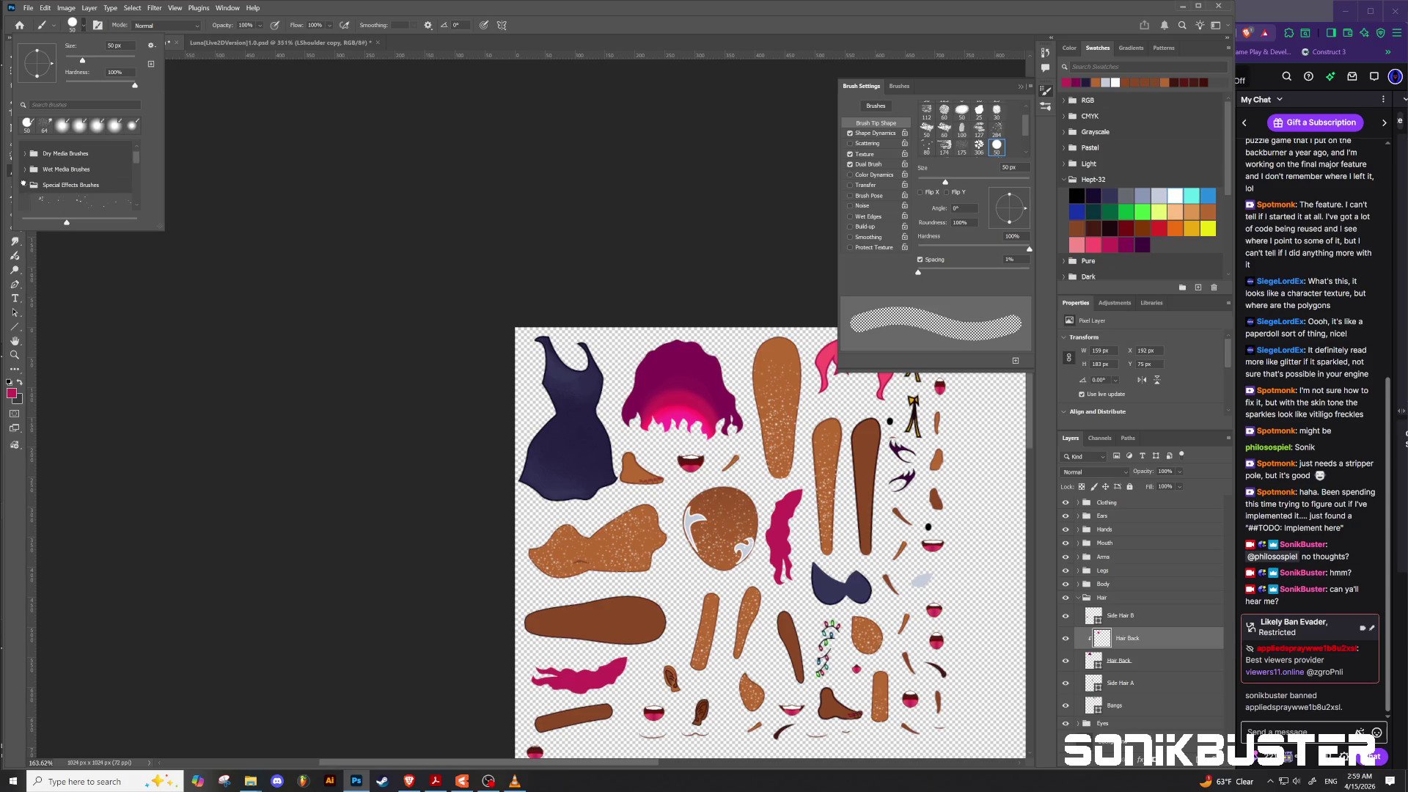
left_click(24, 185)
left_click(26, 180)
scroll(26, 183, "down", 2)
scroll(67, 185, "down", 2)
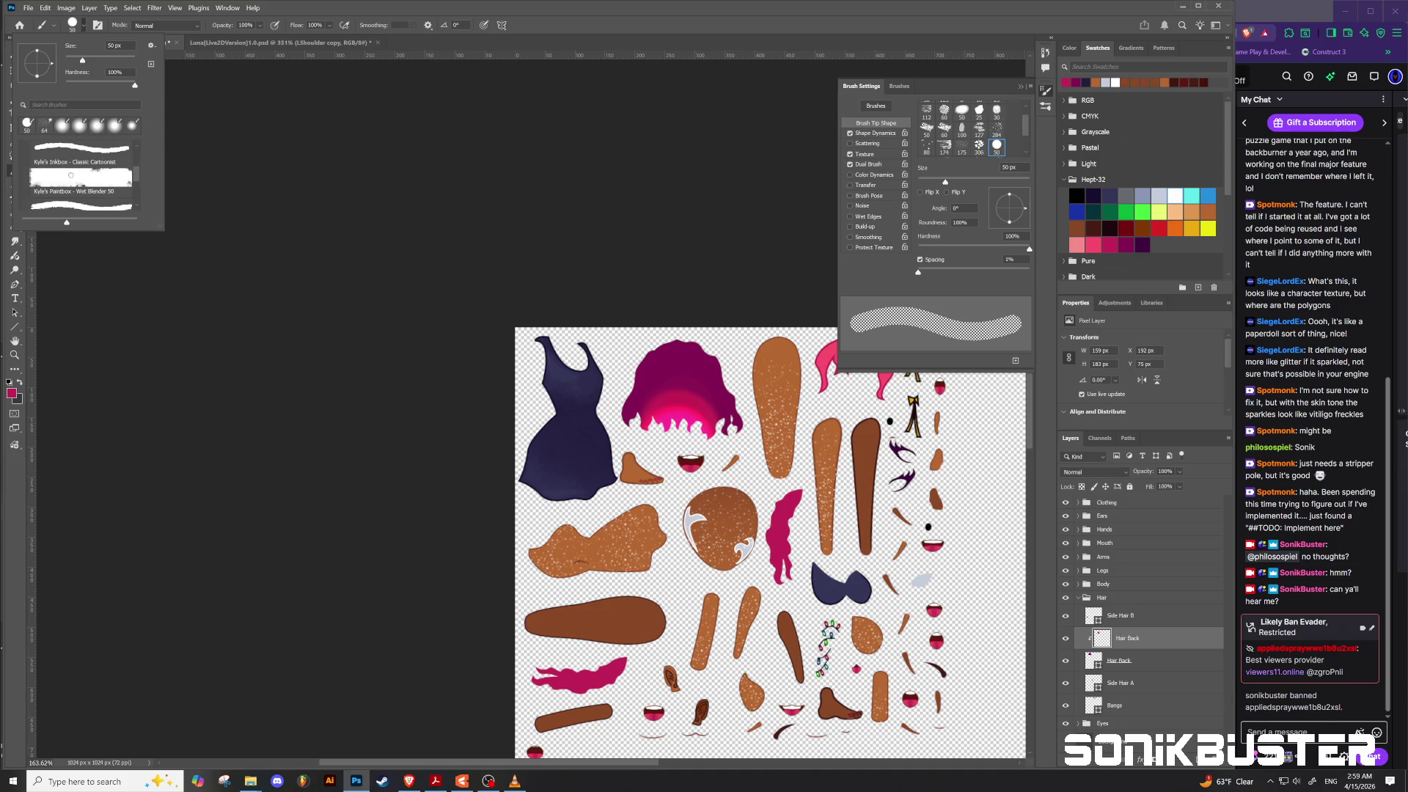
left_click(68, 186)
left_click(674, 415)
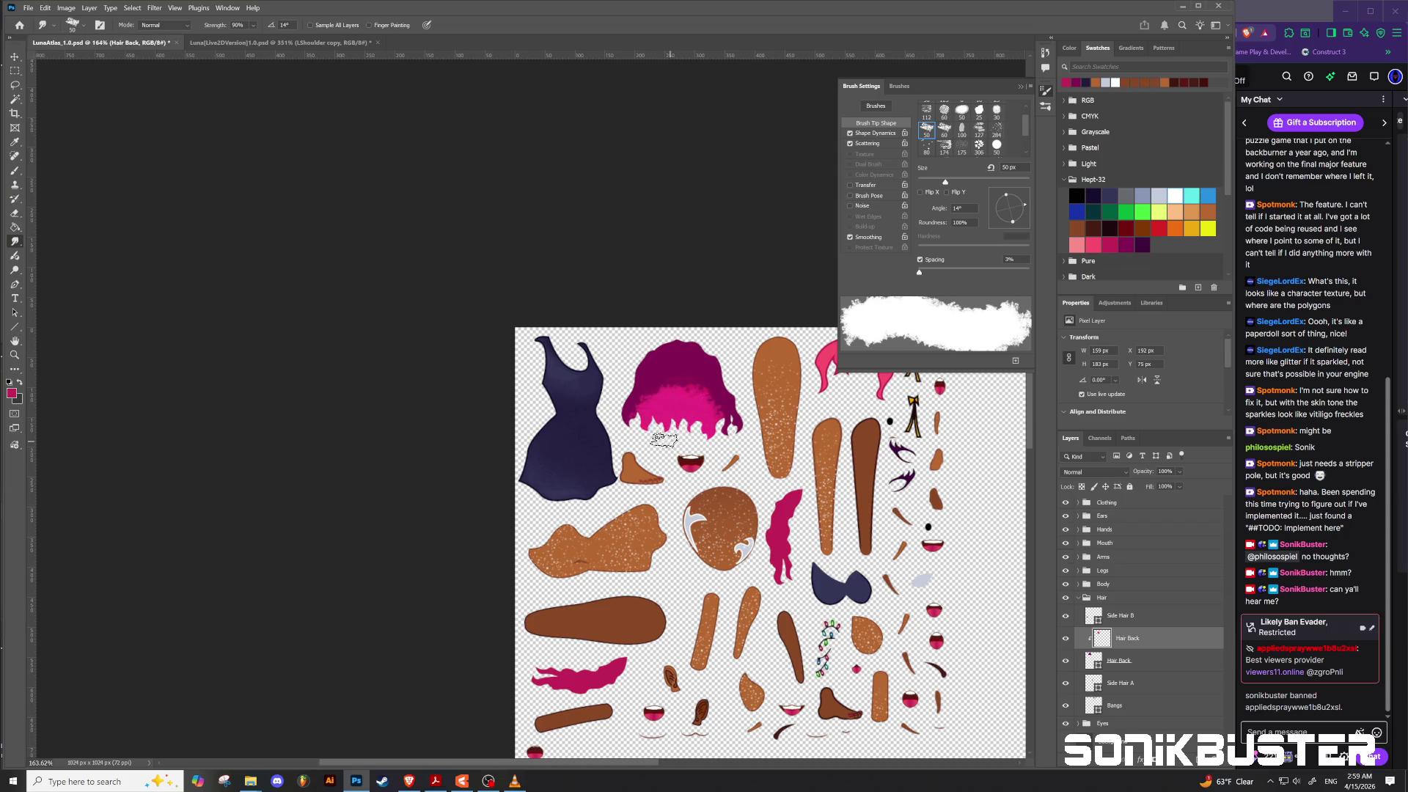
Step: Shrink the brush to 17 px and smear the shading on the pink hair
left_click_drag(672, 434, 654, 423)
mouse_move(678, 405)
left_mouse_down()
mouse_move(713, 428)
mouse_move(664, 415)
mouse_move(696, 407)
mouse_move(647, 398)
mouse_move(658, 382)
left_mouse_up()
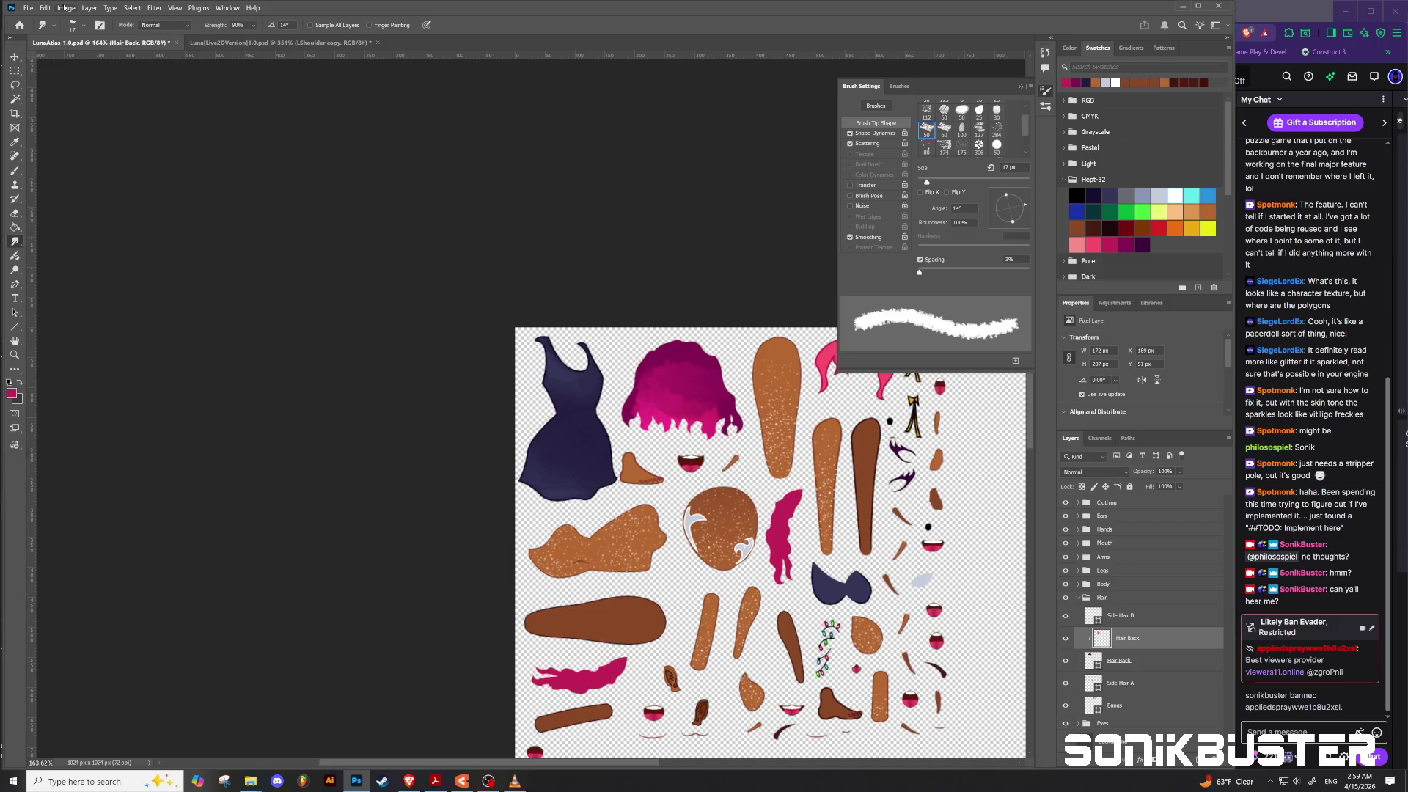
left_click(55, 26)
left_click(55, 27)
left_click(48, 27)
left_click(48, 27)
left_click(82, 26)
Step: Undo the last Linear Dodge stroke and set the painting brush back to Normal mode
key("b")
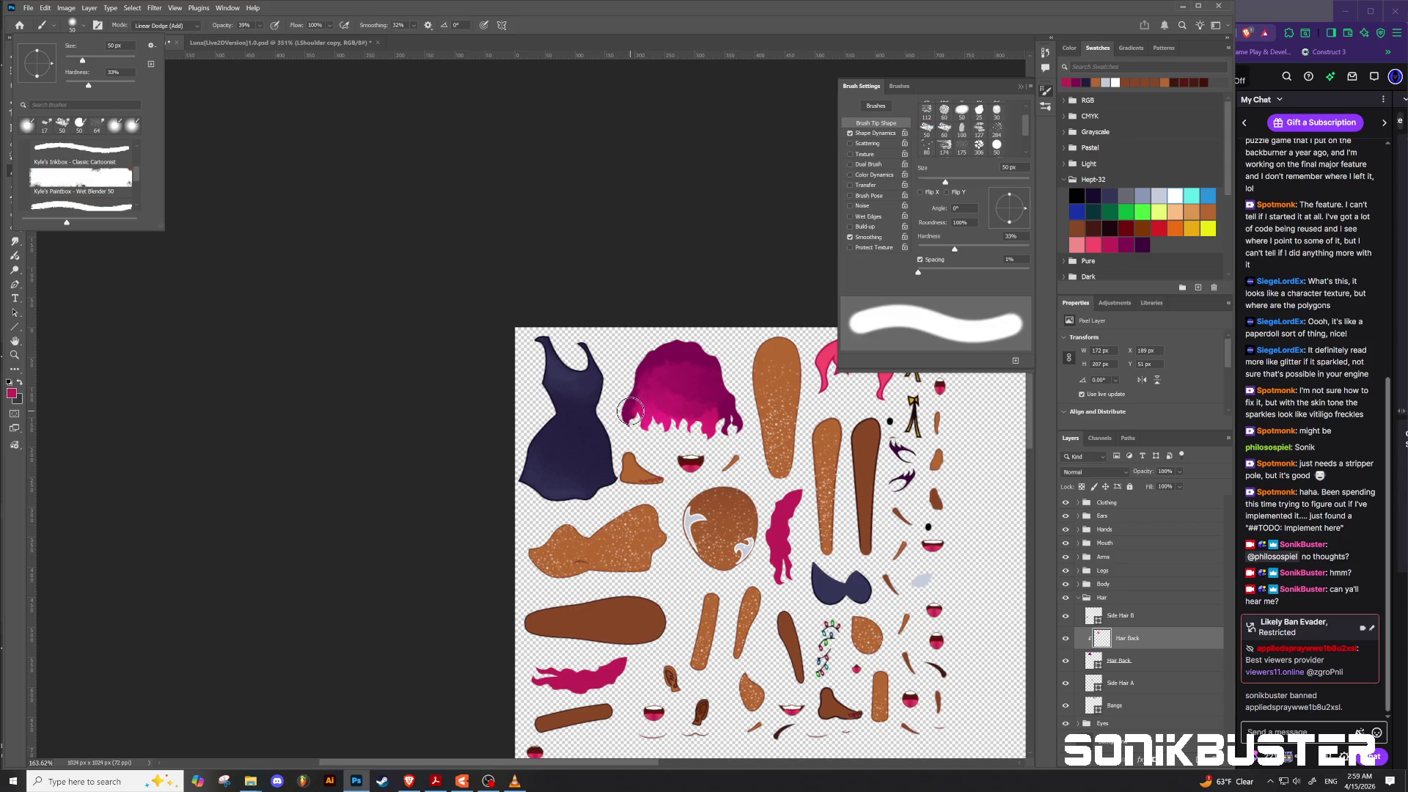
left_click(653, 359)
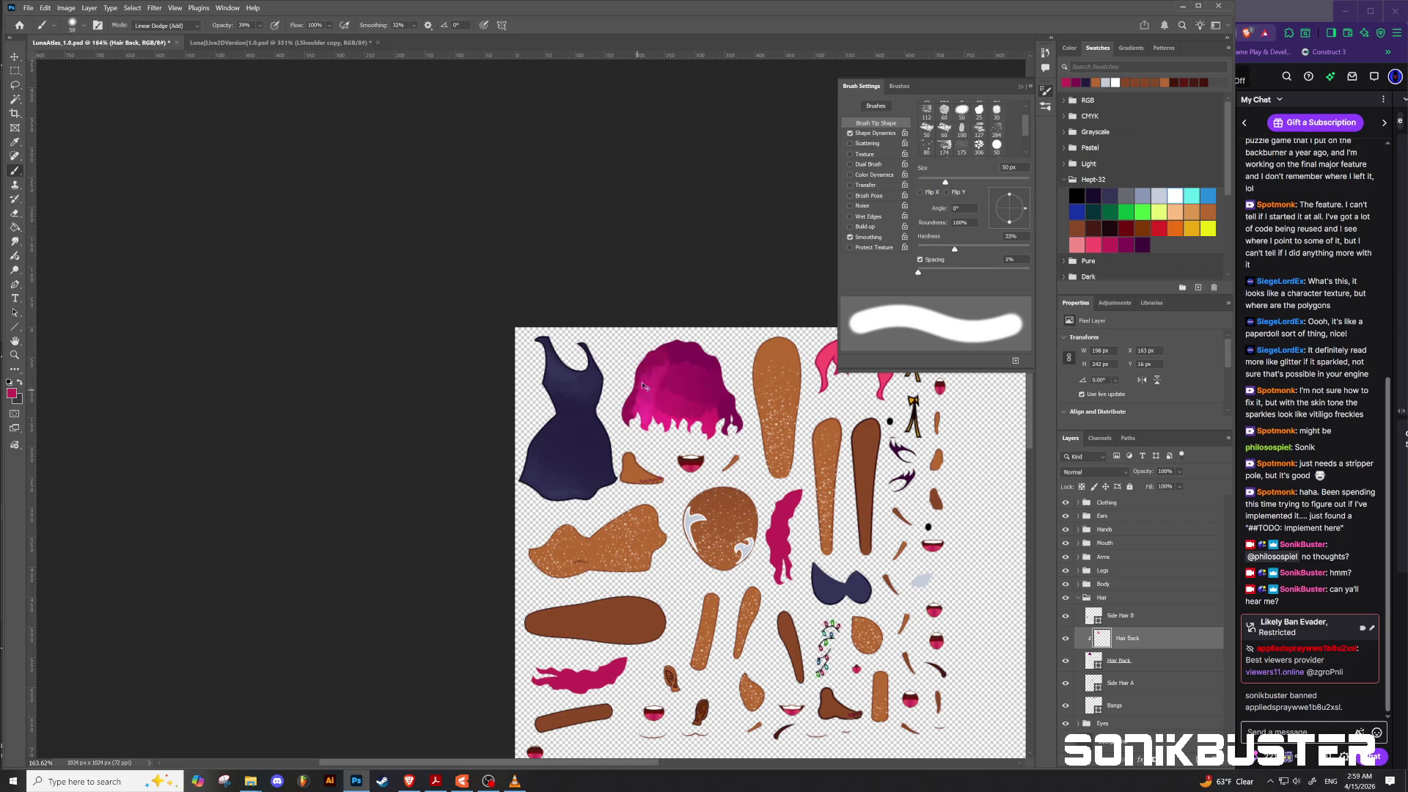
key("ctrl+z")
left_click(183, 26)
left_click(152, 41)
left_click(260, 27)
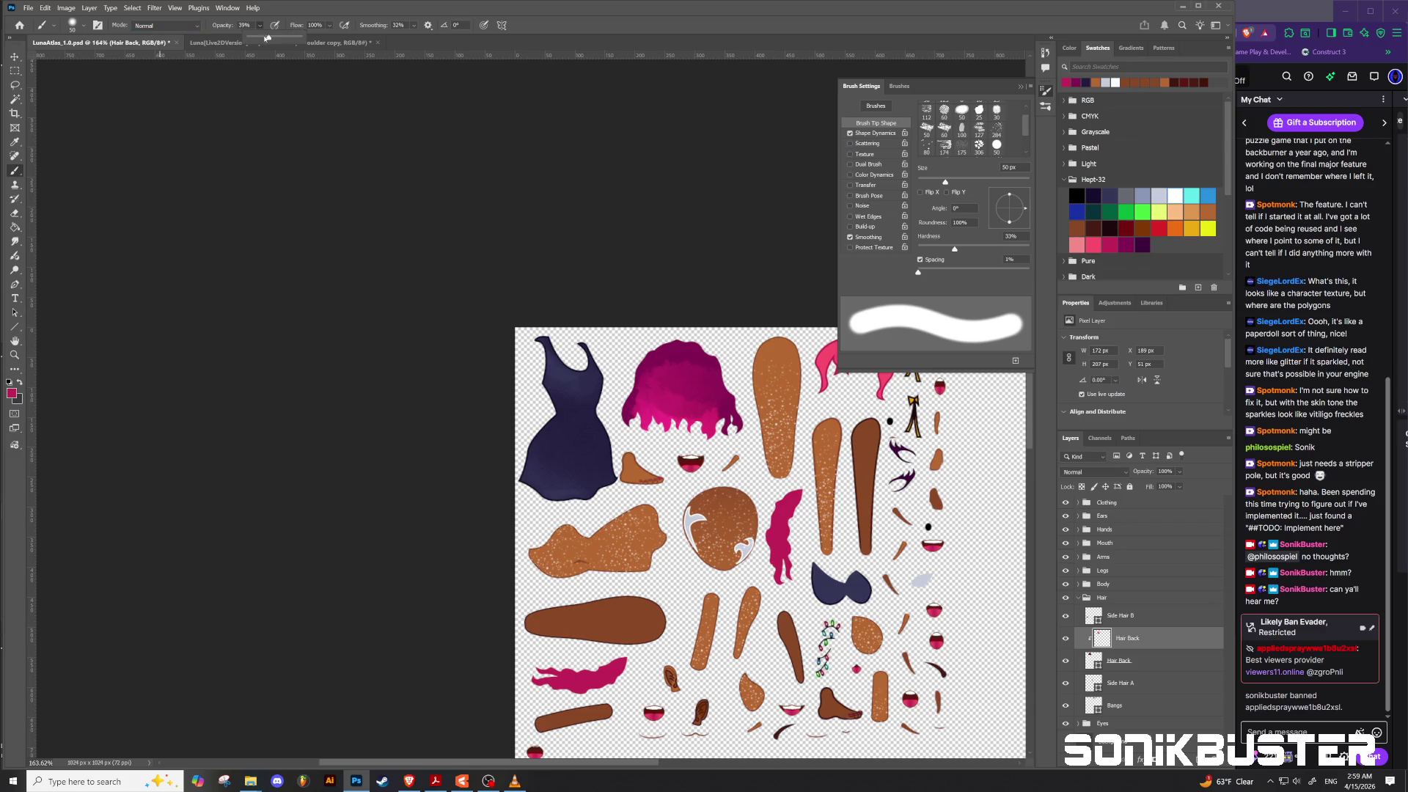
left_click(546, 28)
Step: Resize the Smudge tool and smudge the top edge of the back hair
left_click(15, 241)
right_click(654, 363, "alt")
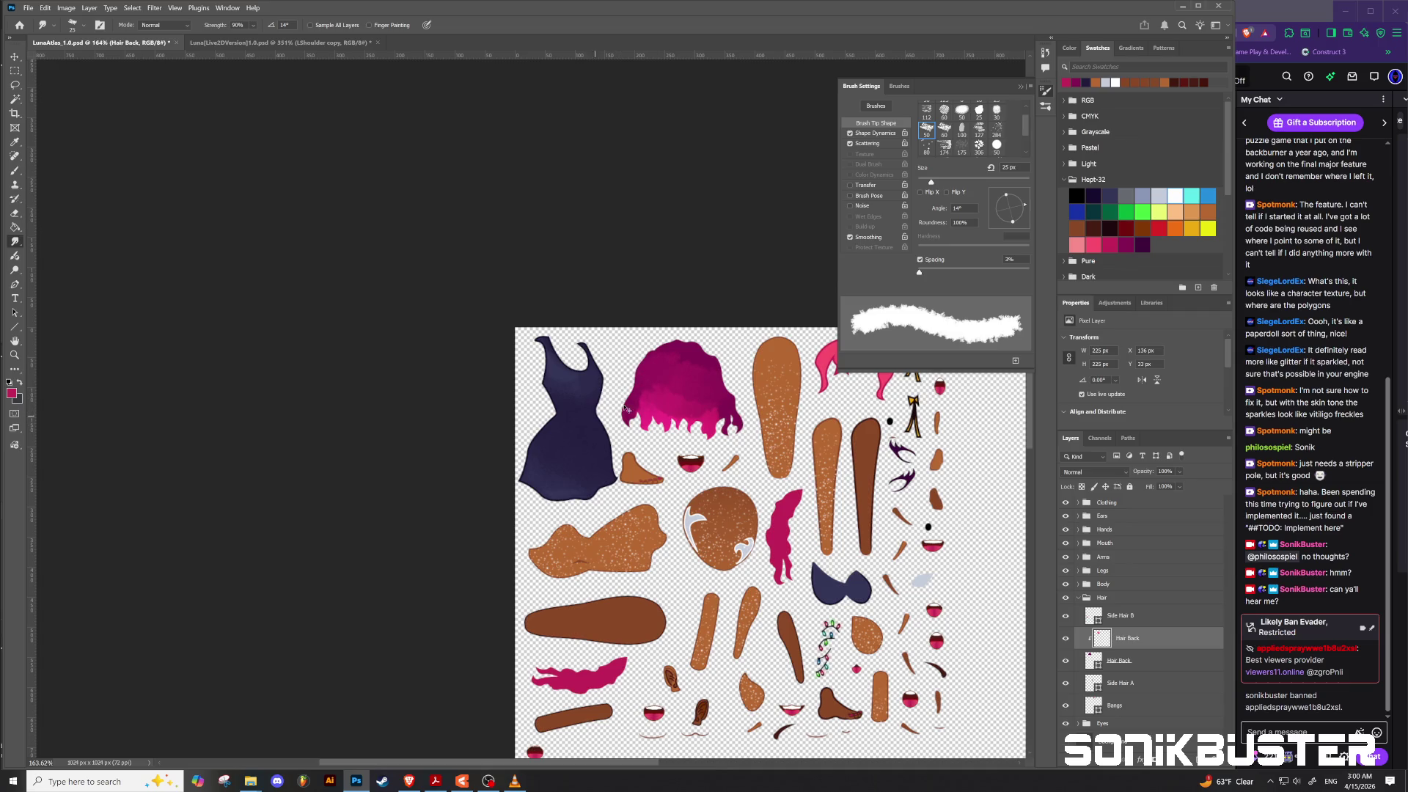
mouse_move(670, 345)
left_mouse_down()
mouse_move(697, 357)
mouse_move(733, 433)
left_mouse_up()
left_click(83, 26)
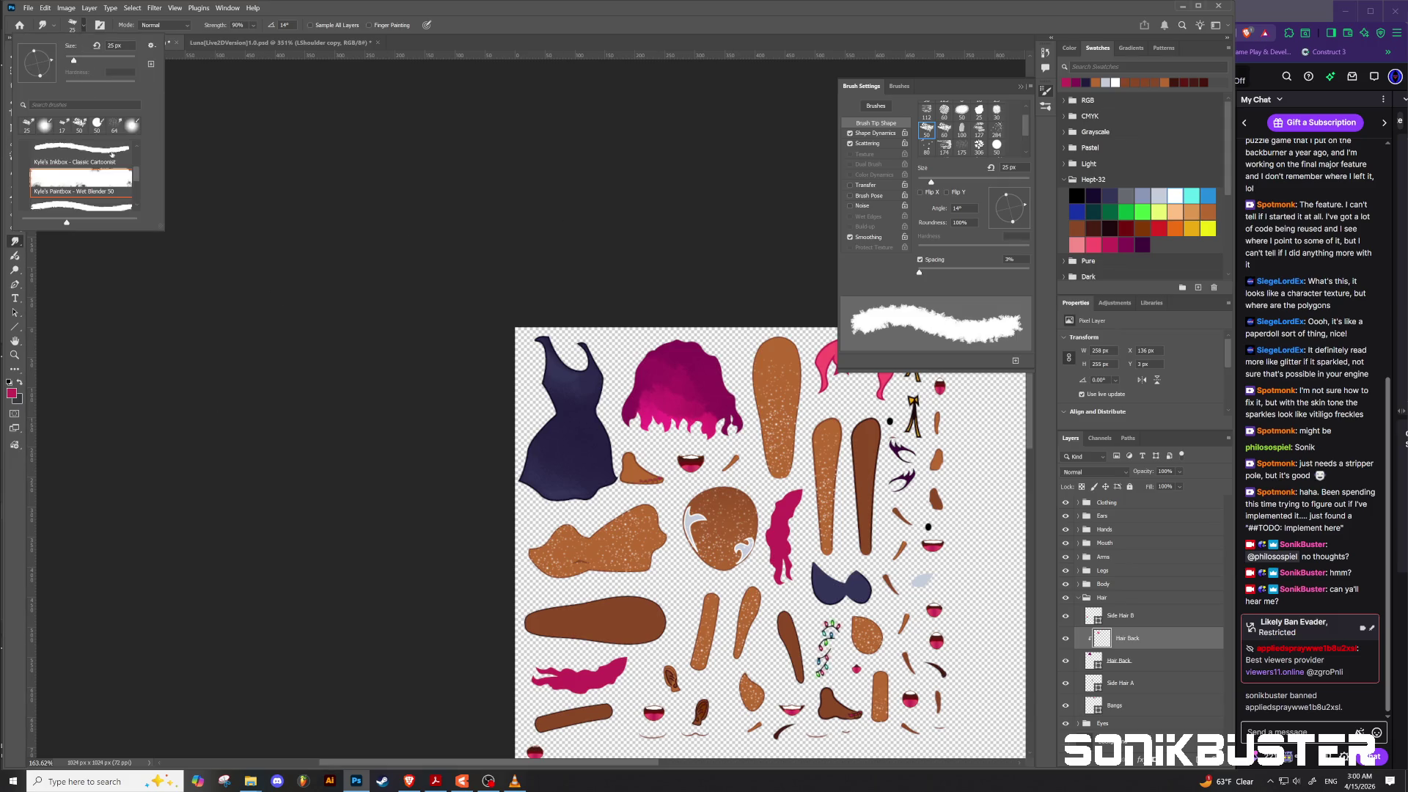
left_click(45, 126)
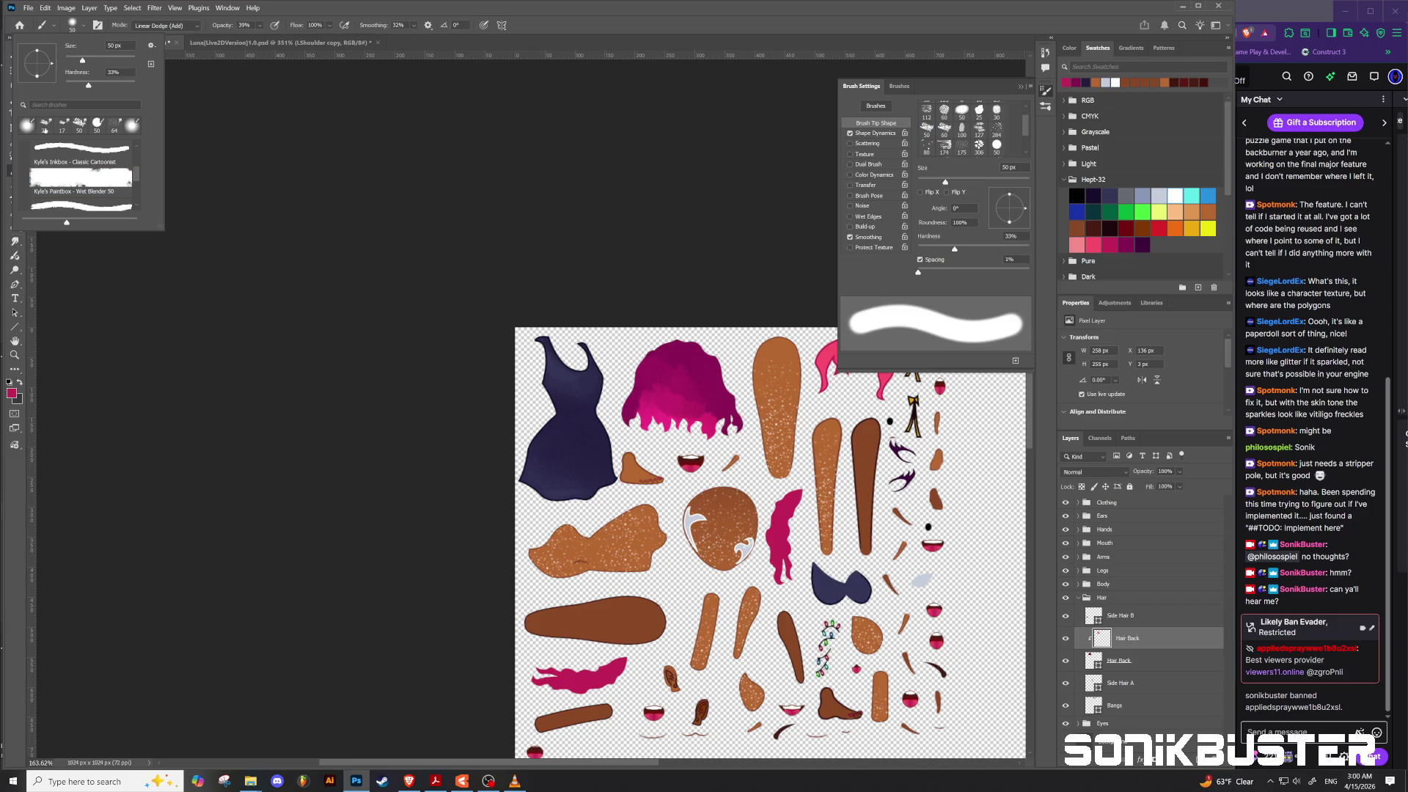
left_click(101, 49)
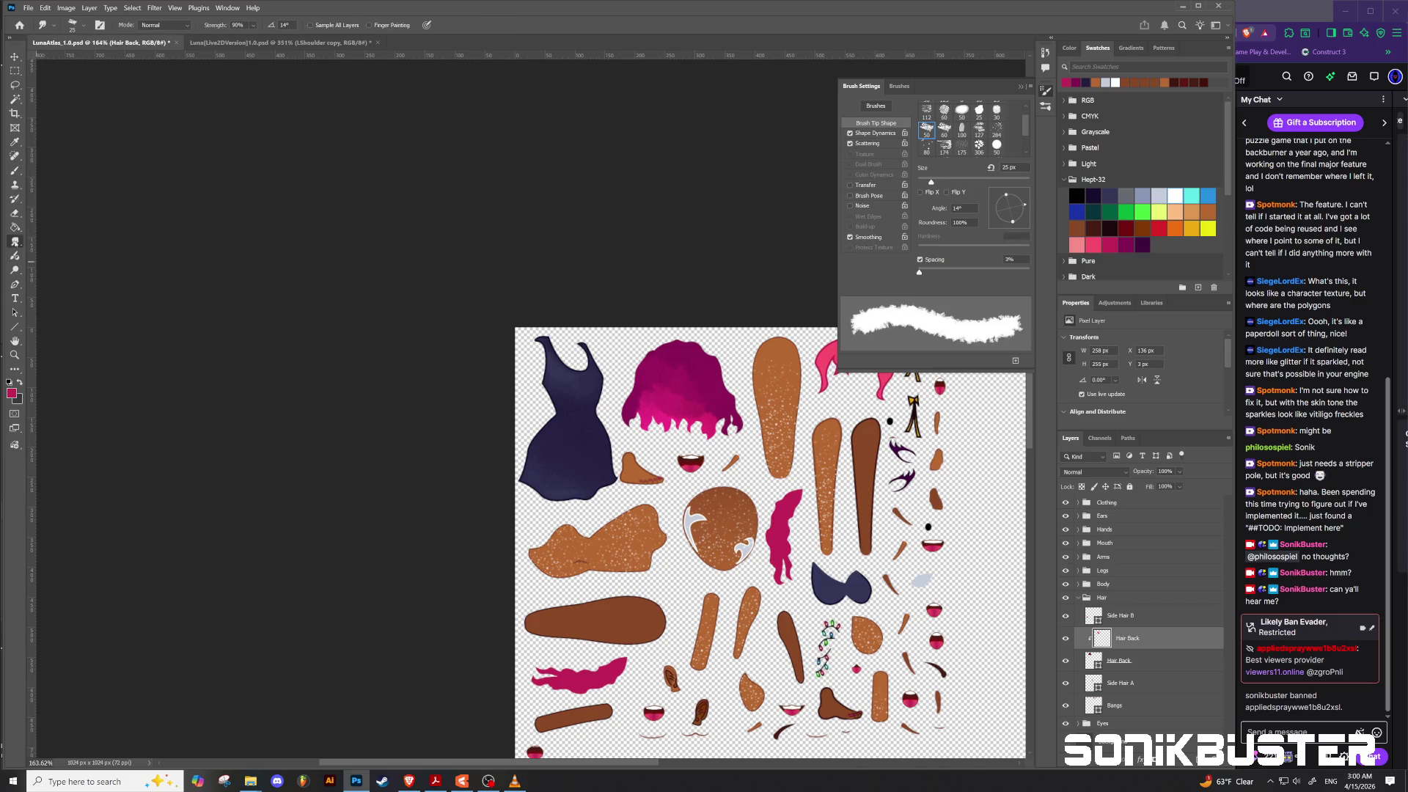
Step: Give the smudge brush the General Brushes Soft Round tip
left_click(82, 28)
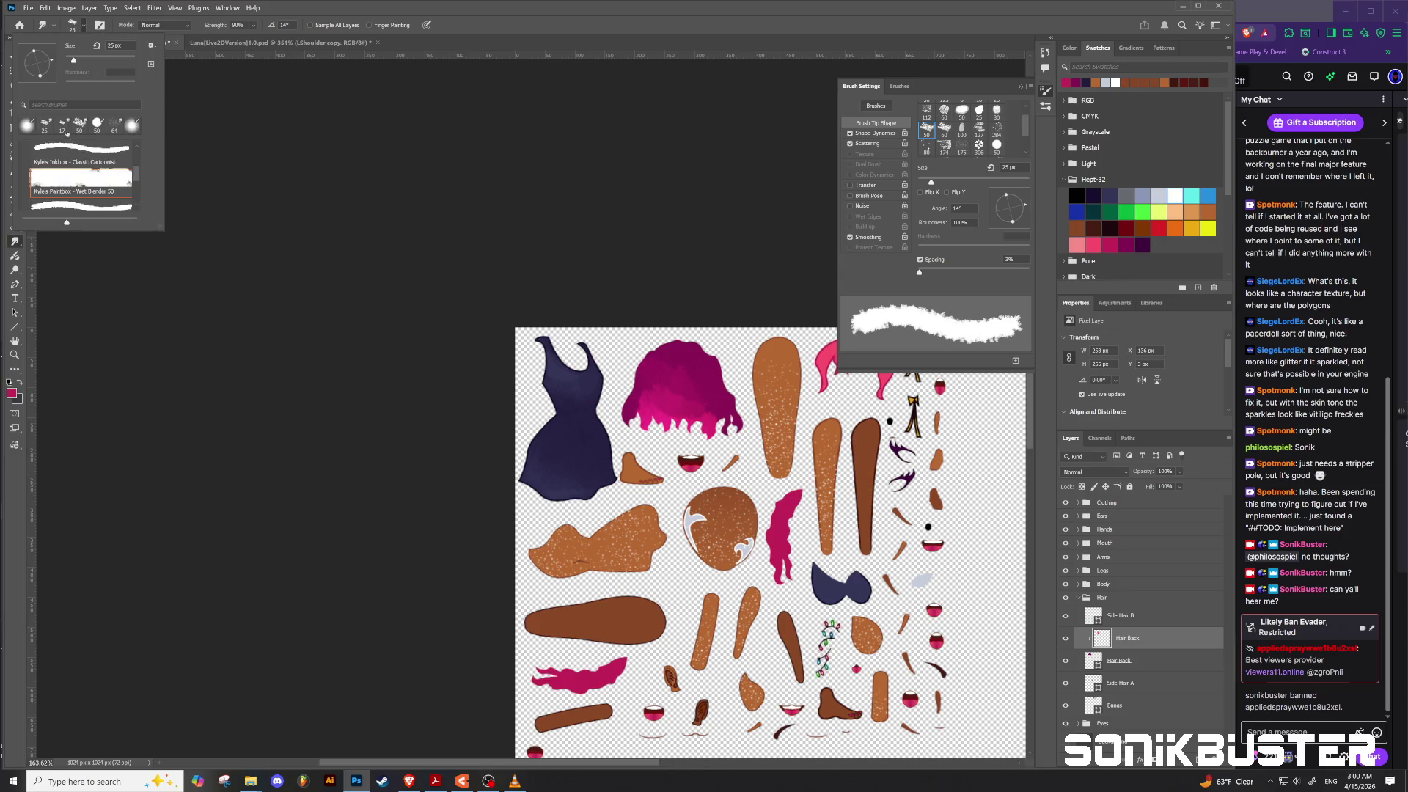
scroll(86, 184, "up", 3)
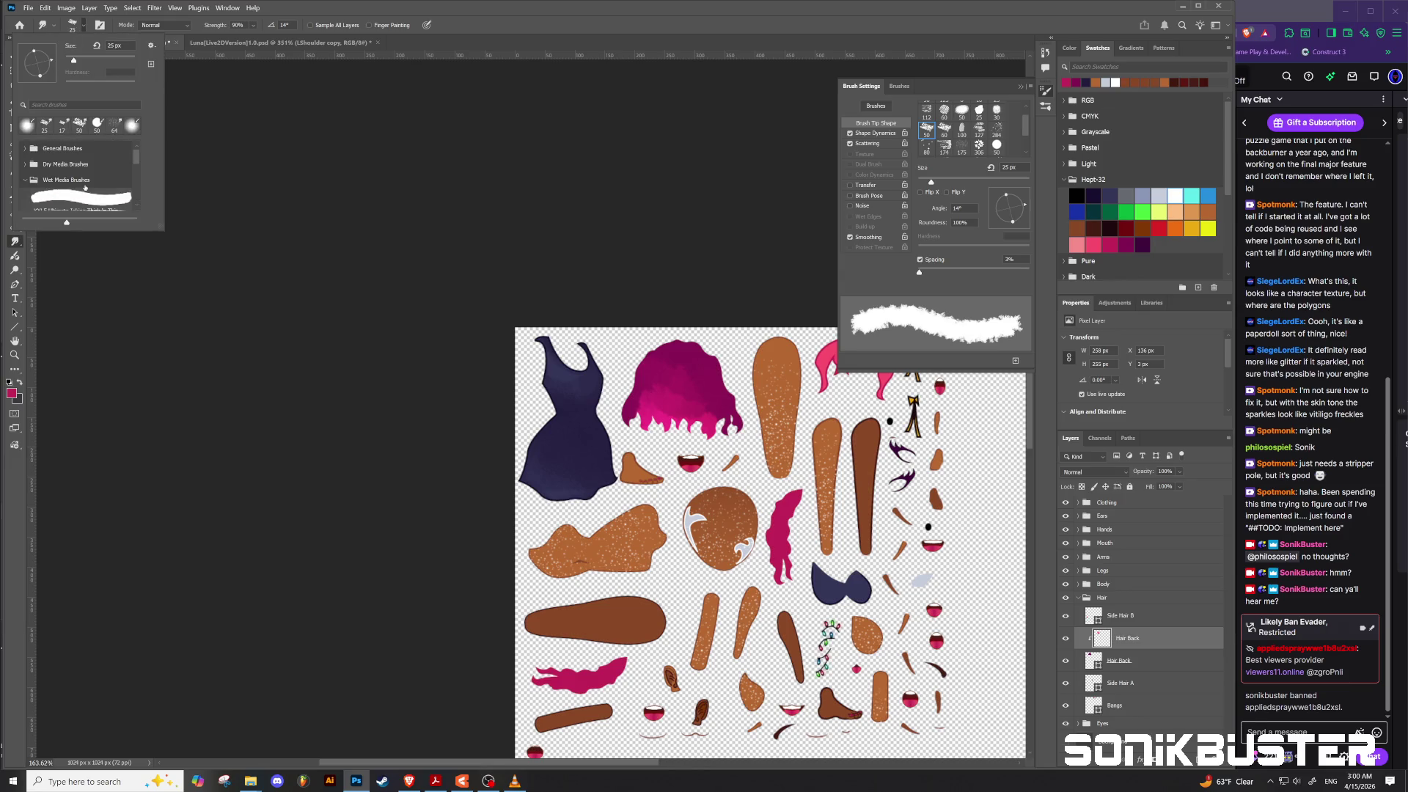
left_click(25, 179)
scroll(31, 152, "up", 1)
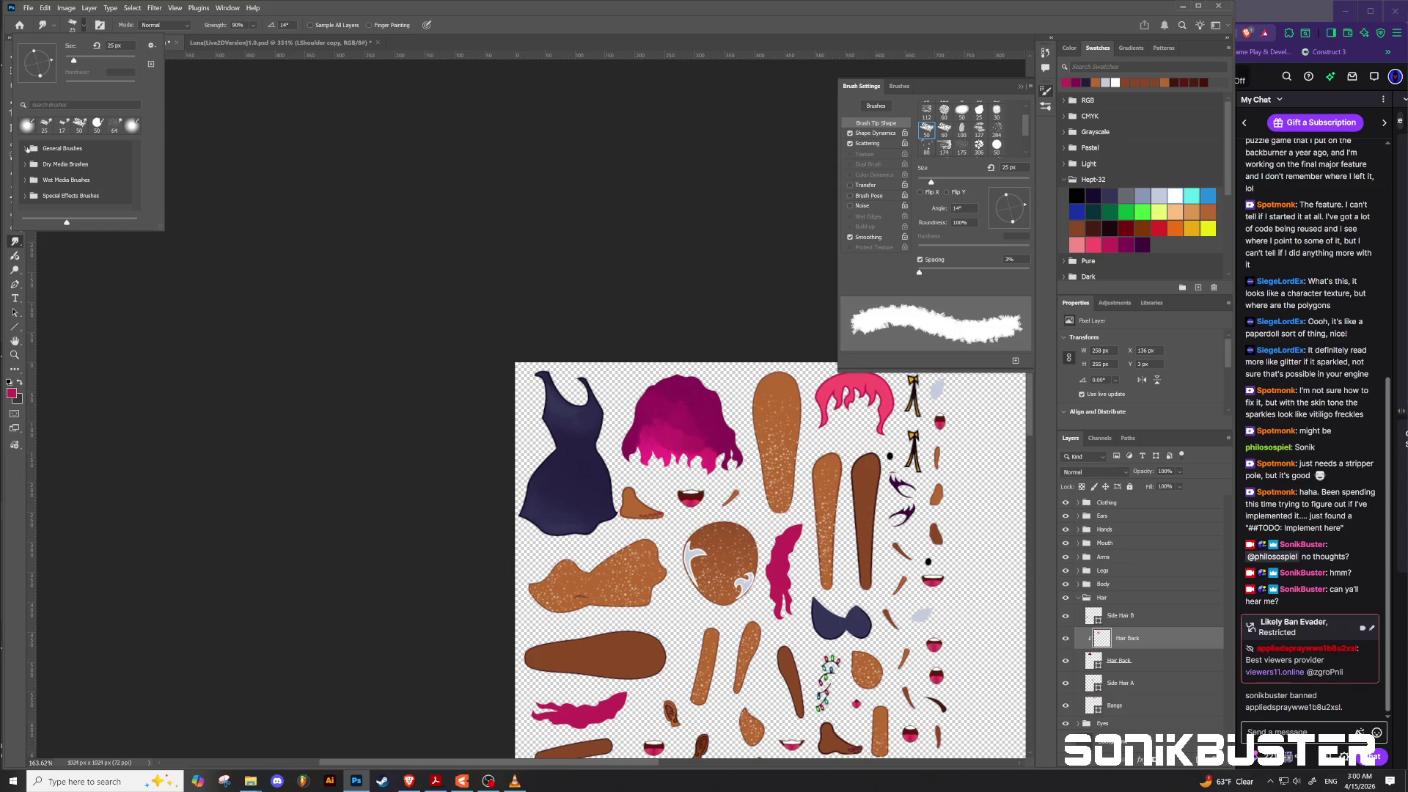
left_click(26, 148)
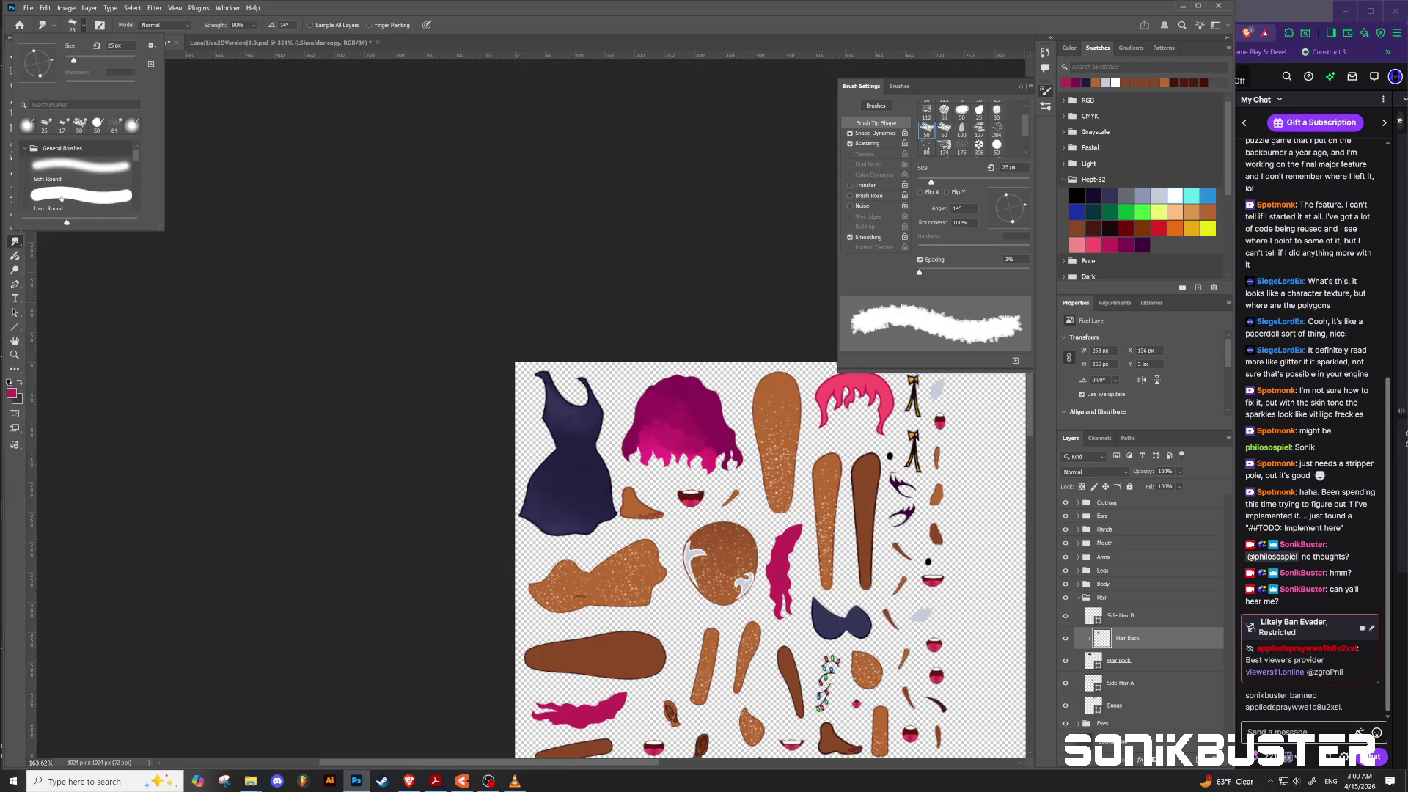
left_click(46, 168)
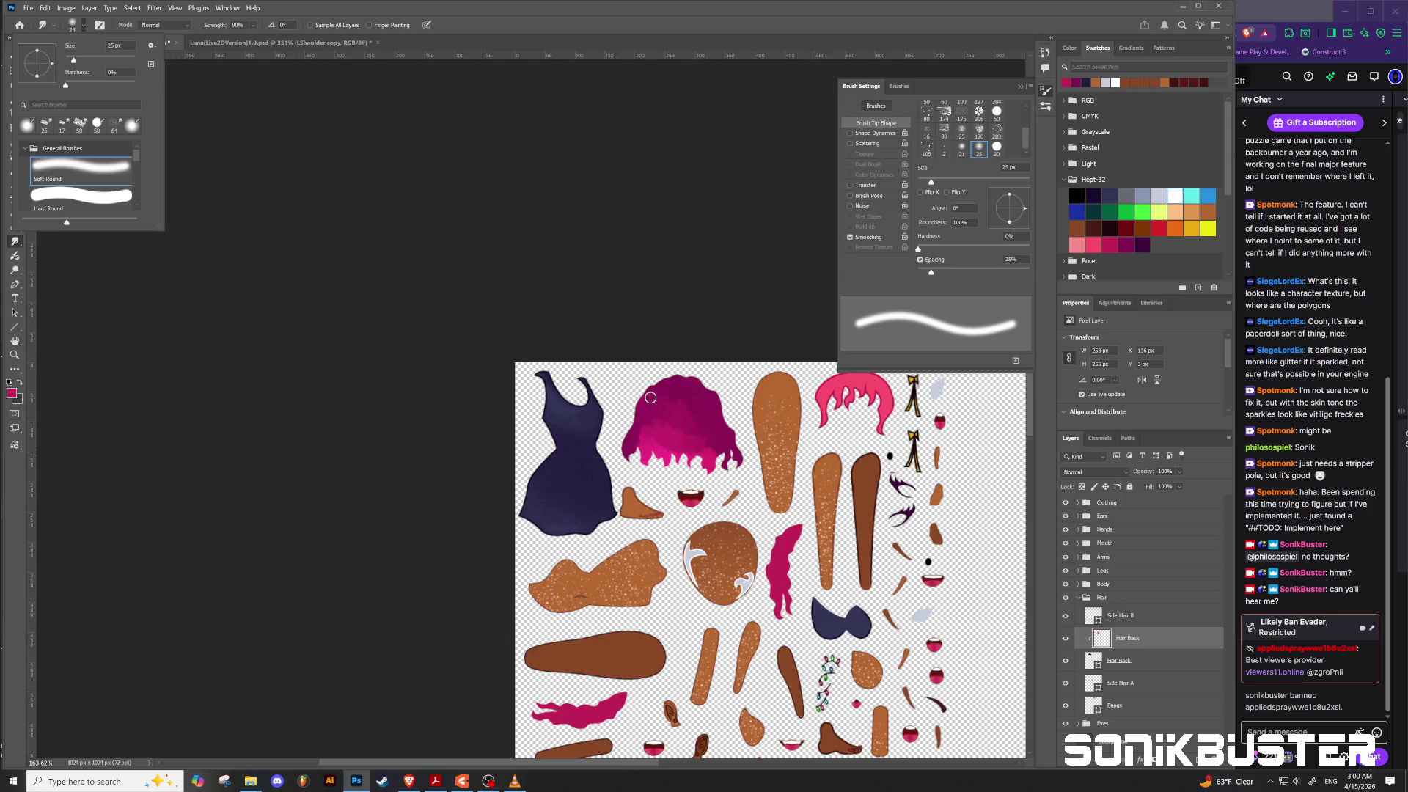
left_click(650, 398)
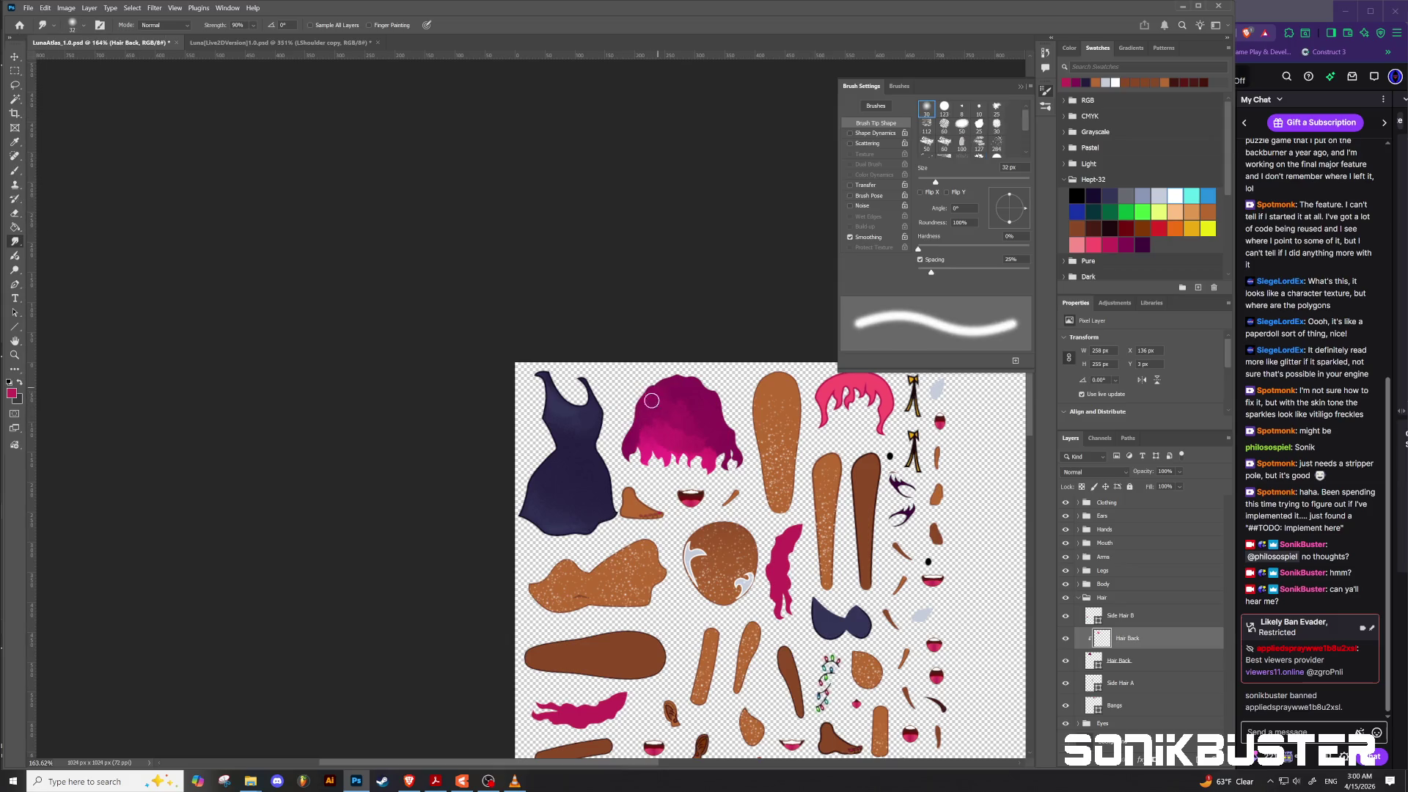
Step: Smudge the hair's top, middle and left-side shading, enlarging the brush to 43 px
mouse_move(640, 407)
left_mouse_down()
mouse_move(647, 440)
mouse_move(690, 433)
mouse_move(665, 440)
mouse_move(667, 419)
mouse_move(652, 454)
mouse_move(678, 438)
mouse_move(711, 447)
mouse_move(685, 419)
mouse_move(651, 431)
mouse_move(665, 394)
mouse_move(732, 438)
mouse_move(704, 460)
mouse_move(714, 431)
mouse_move(671, 429)
mouse_move(689, 403)
mouse_move(645, 433)
mouse_move(713, 456)
left_mouse_up()
left_click_drag(652, 413, 686, 427)
mouse_move(617, 411)
left_mouse_down()
mouse_move(640, 433)
mouse_move(656, 403)
mouse_move(691, 429)
mouse_move(715, 412)
mouse_move(656, 426)
mouse_move(704, 431)
mouse_move(707, 462)
mouse_move(724, 446)
mouse_move(713, 401)
mouse_move(641, 401)
left_mouse_up()
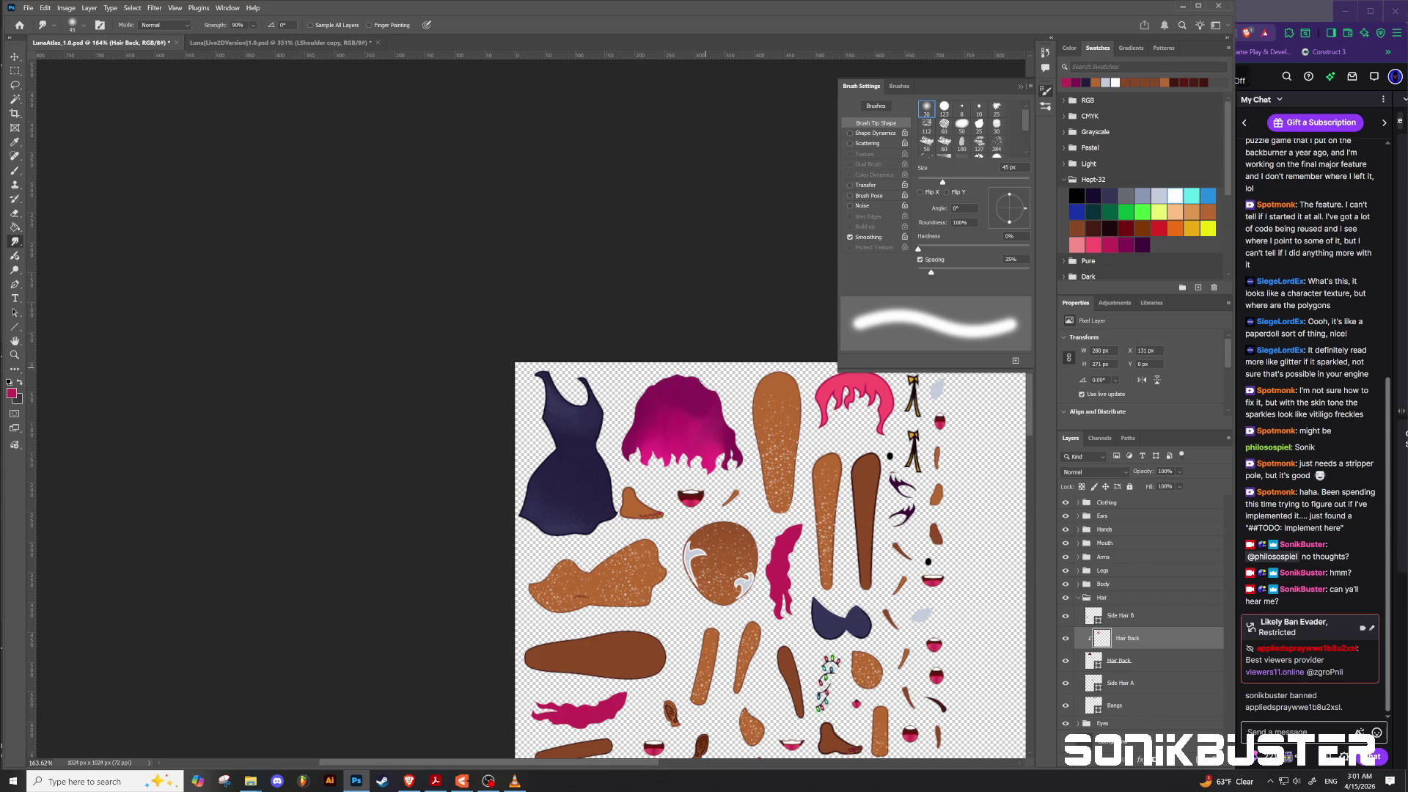
mouse_move(713, 394)
left_mouse_down()
mouse_move(653, 401)
mouse_move(636, 442)
mouse_move(625, 396)
mouse_move(710, 415)
mouse_move(643, 437)
mouse_move(665, 445)
mouse_move(644, 426)
mouse_move(658, 411)
left_mouse_up()
mouse_move(664, 422)
left_mouse_down()
mouse_move(638, 437)
mouse_move(657, 448)
mouse_move(673, 434)
left_mouse_up()
scroll(663, 448, "down", 2)
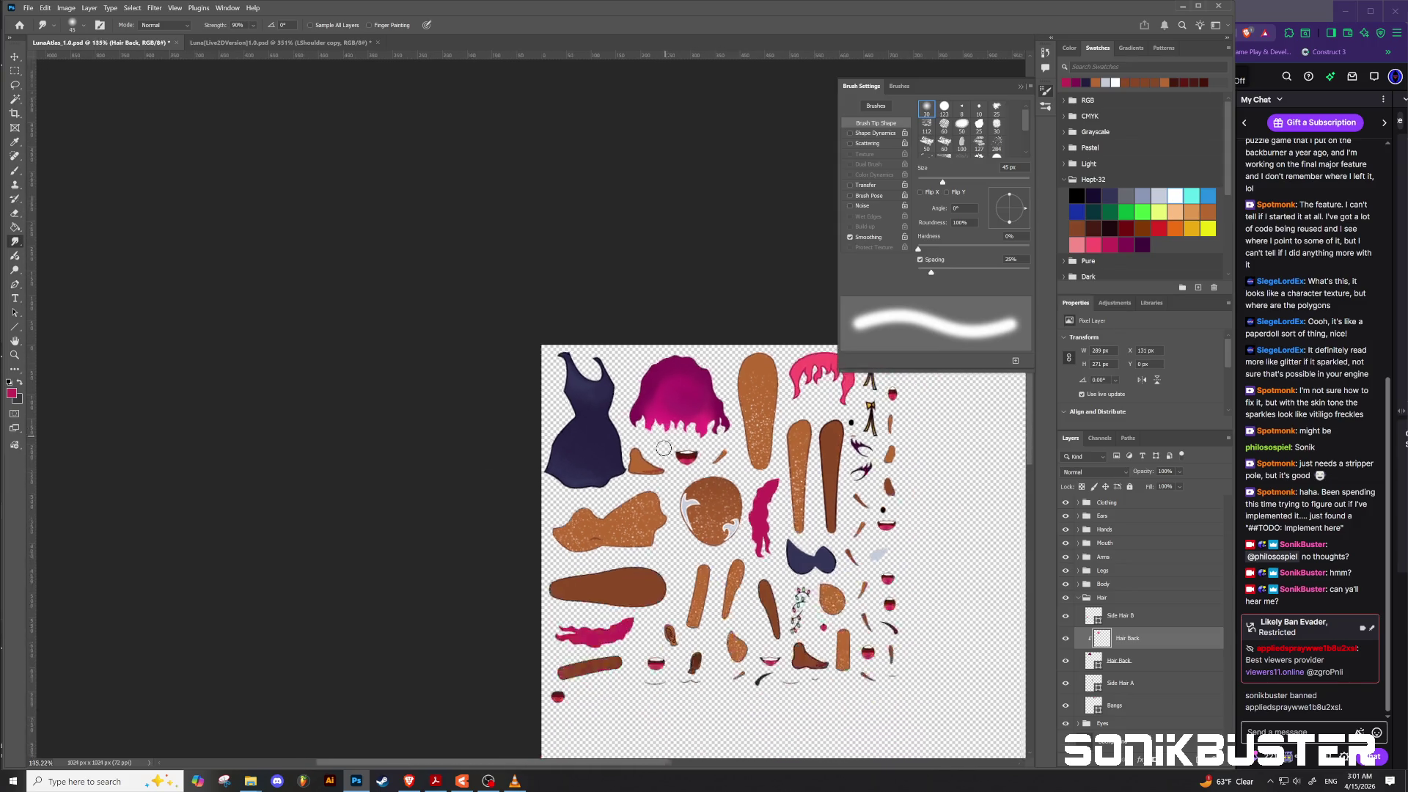
scroll(664, 448, "down", 5)
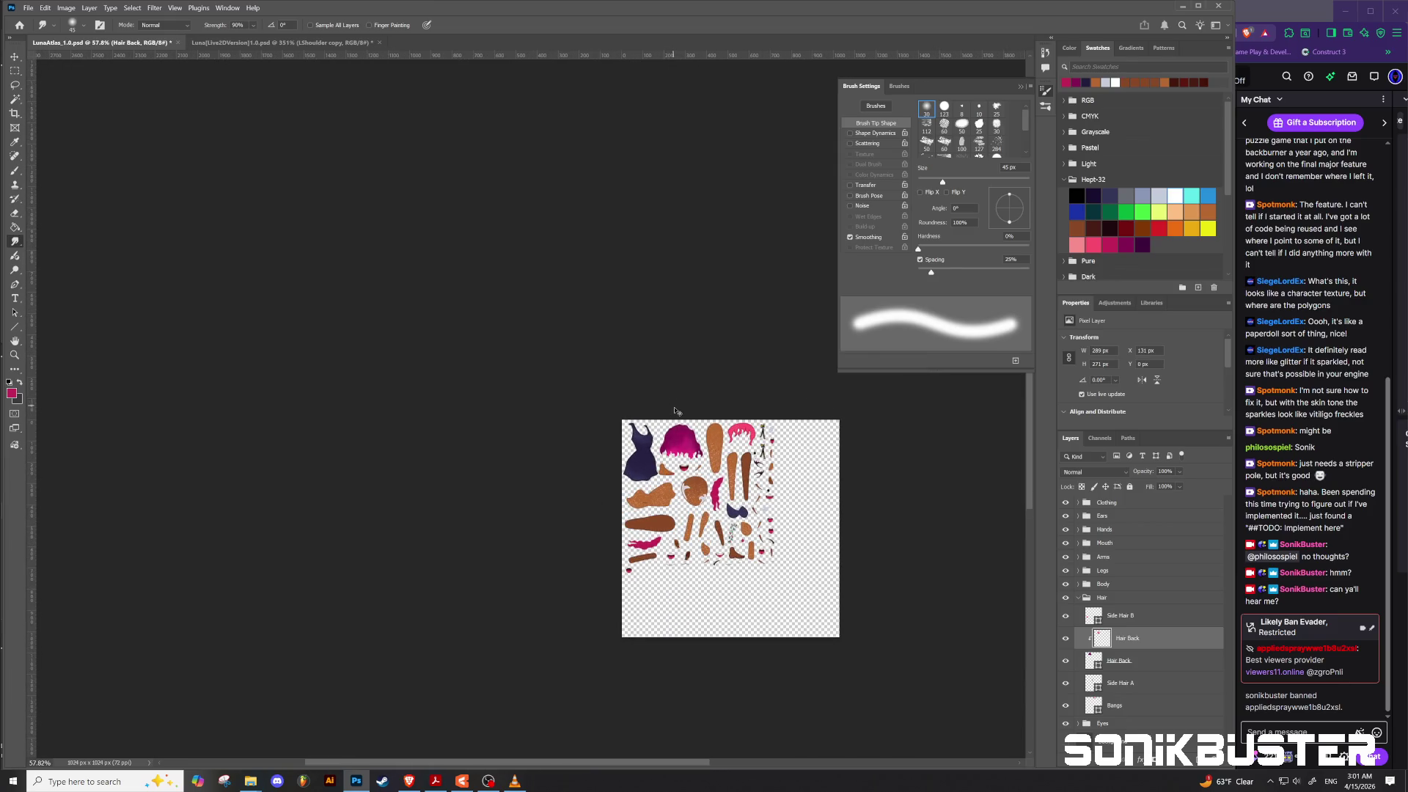
scroll(696, 456, "up", 5)
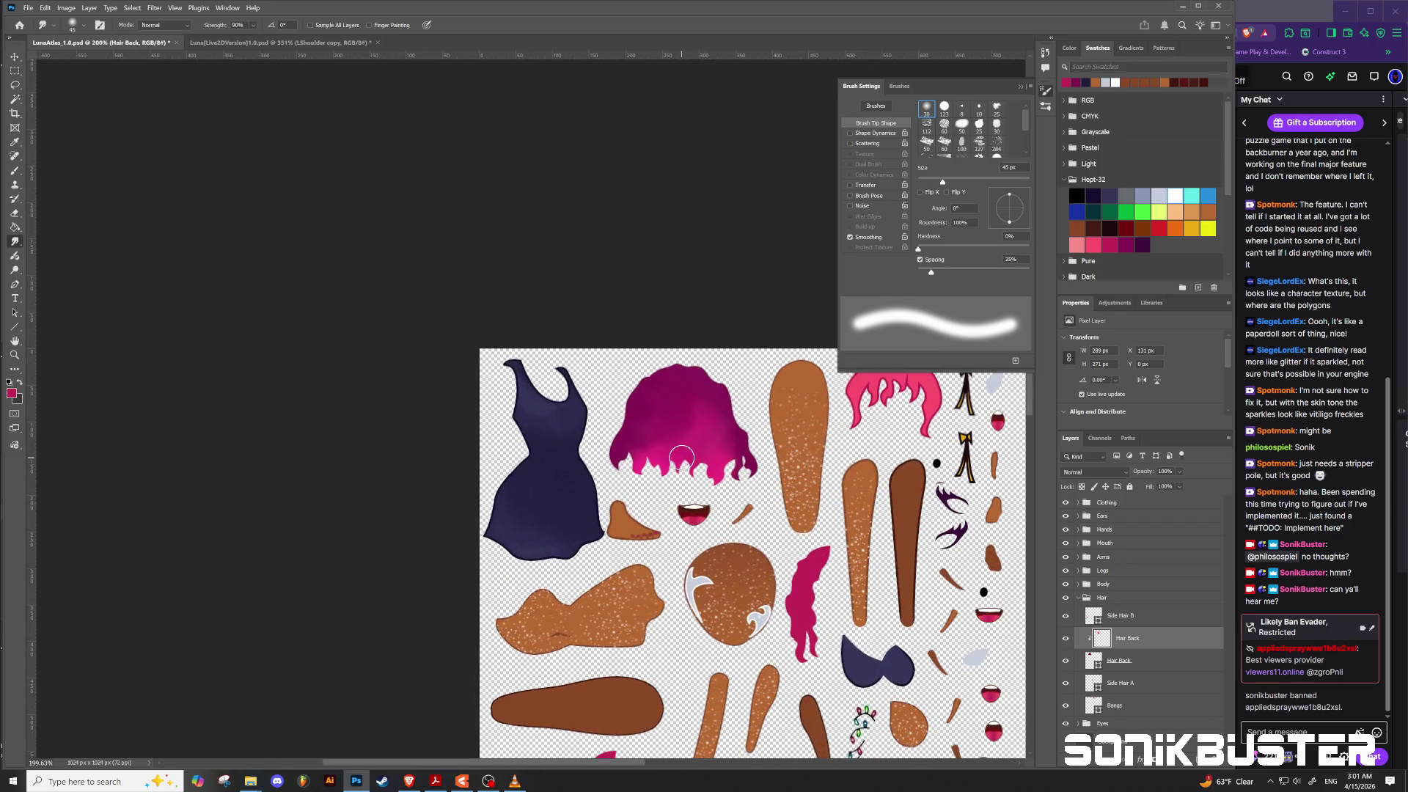
scroll(681, 458, "down", 1)
scroll(684, 446, "down", 1)
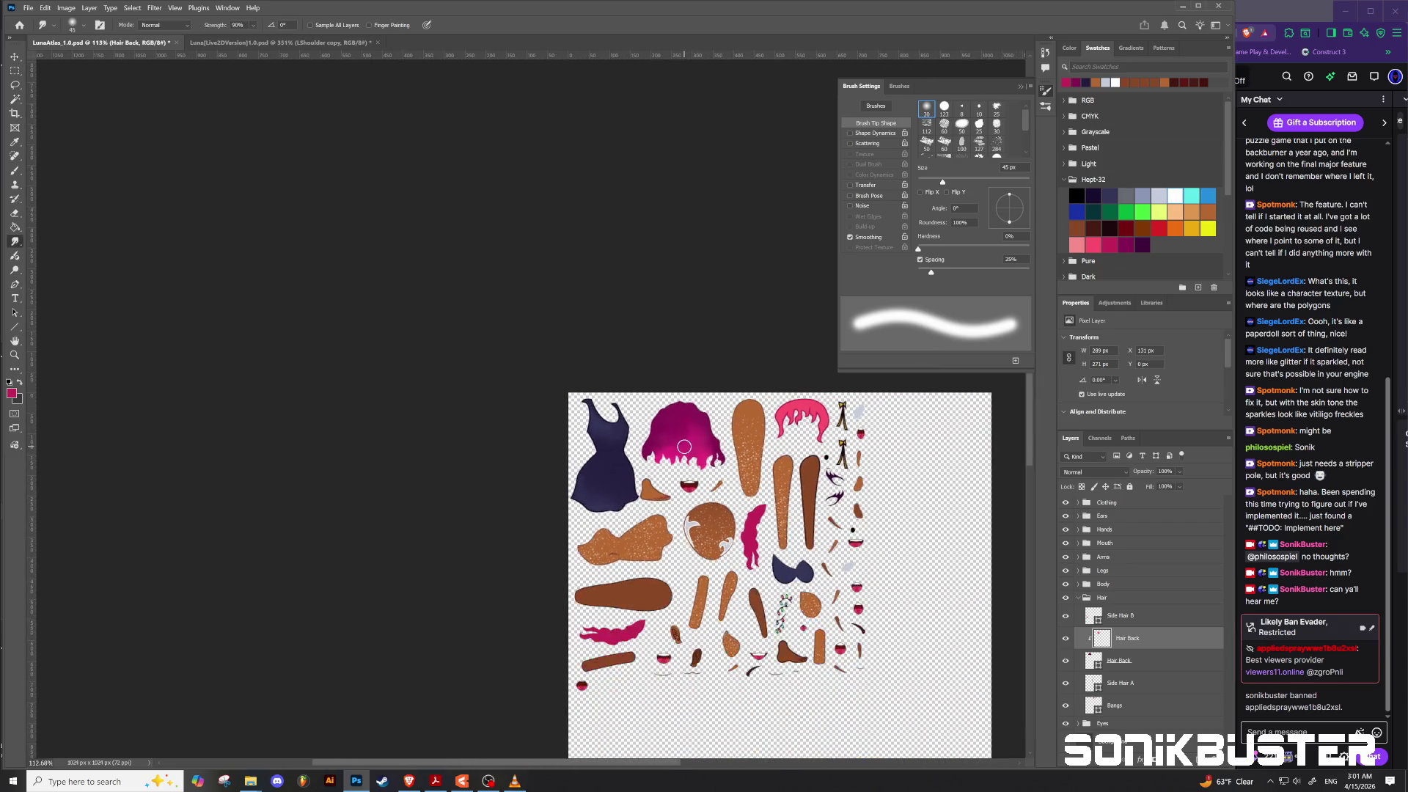
scroll(678, 443, "up", 1)
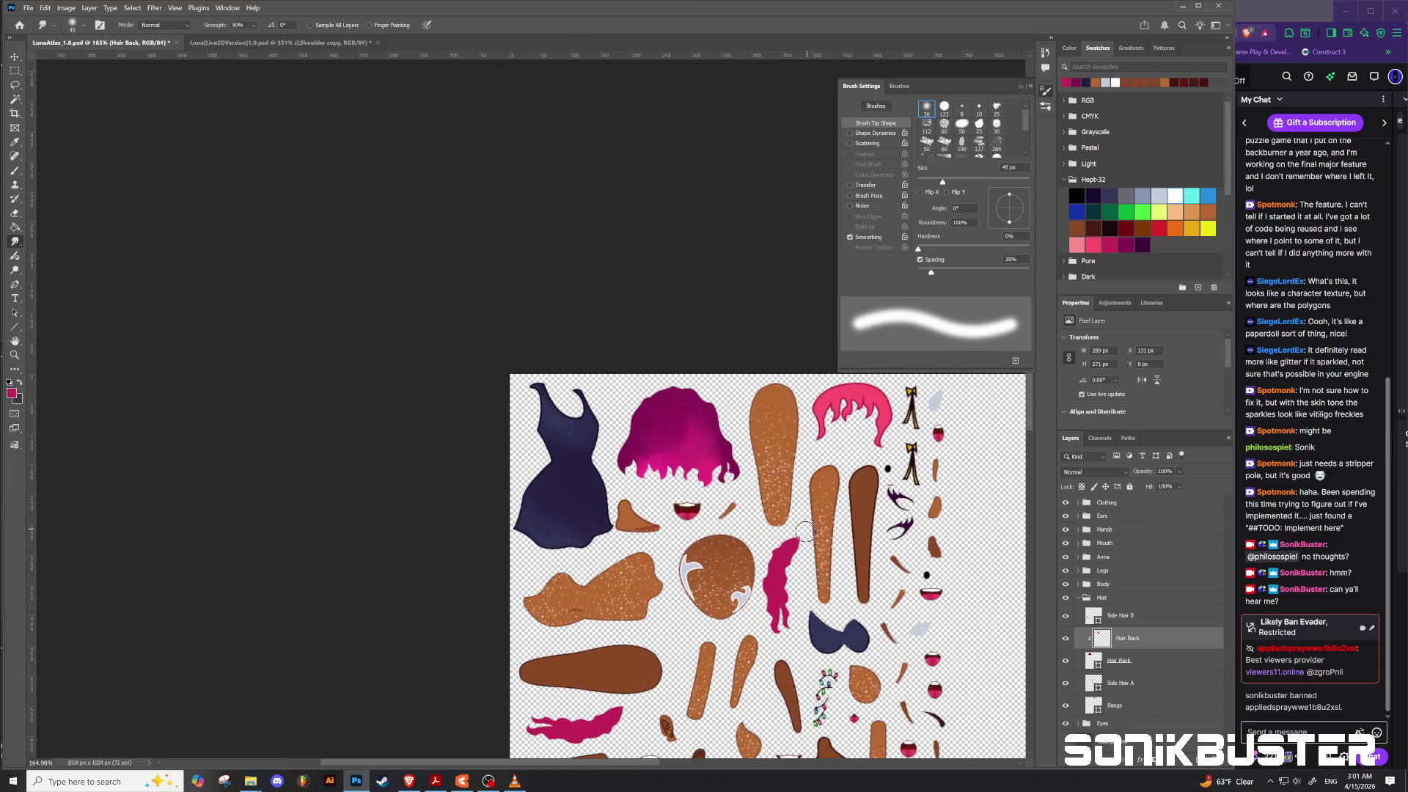
key("e")
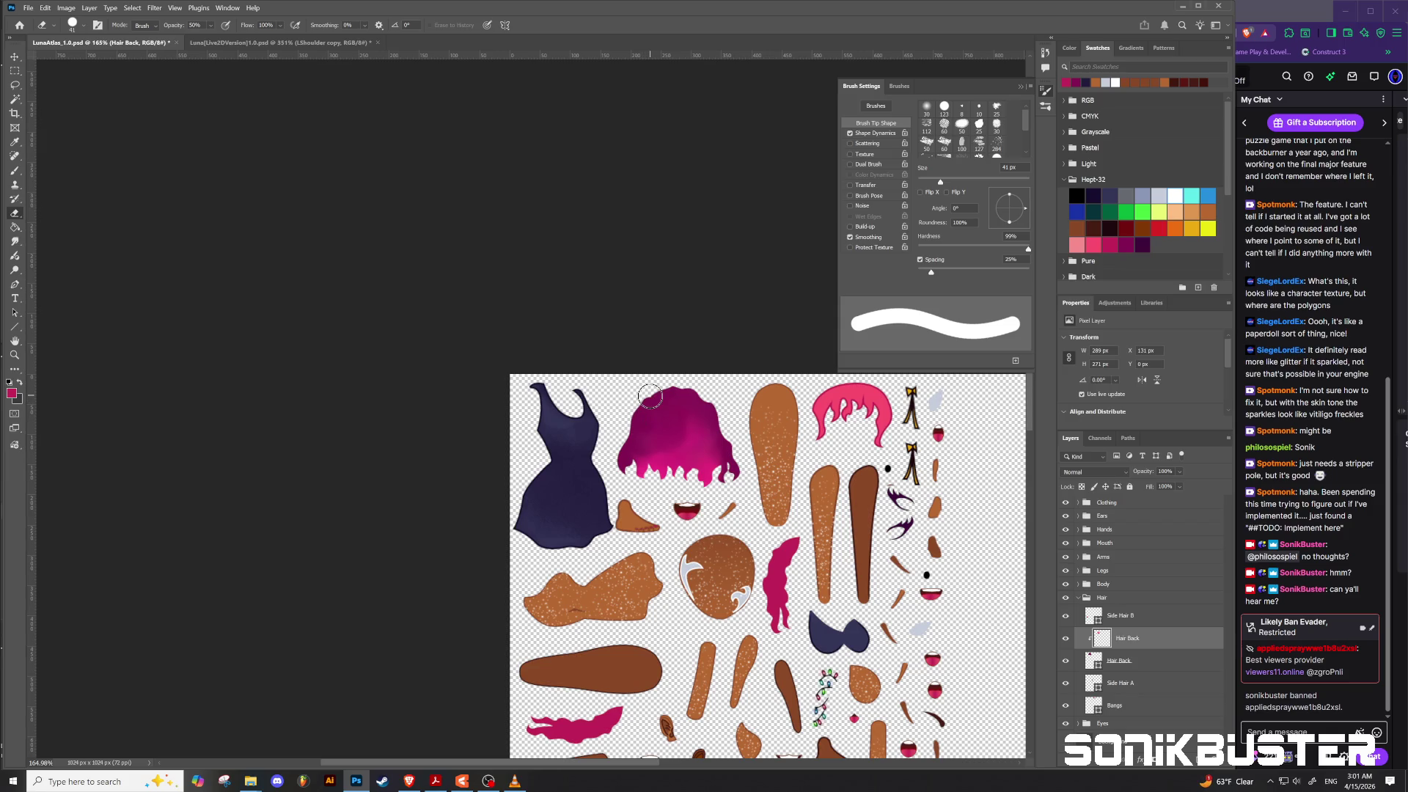
left_click(210, 25)
left_click(666, 384)
left_click(15, 241)
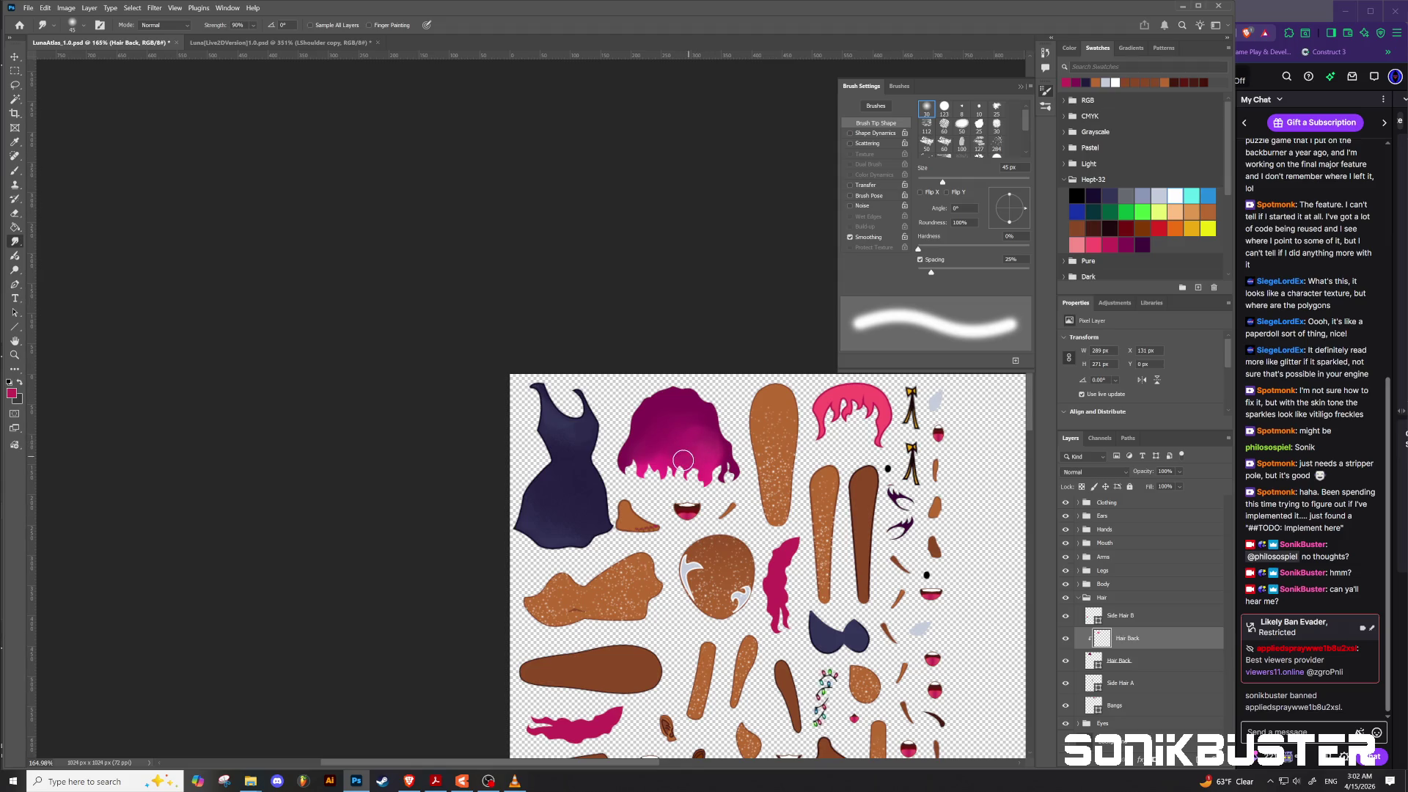
scroll(675, 501, "down", 5)
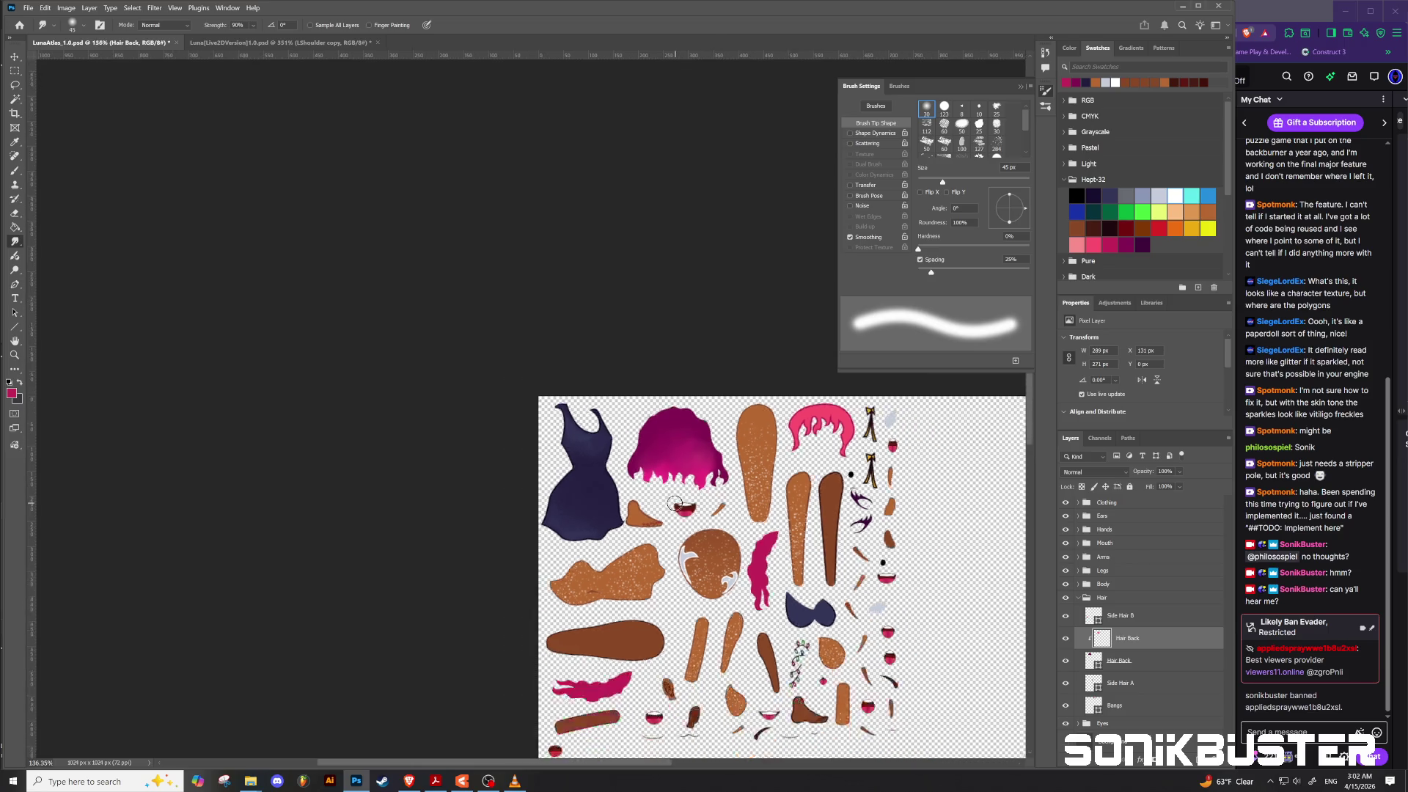
scroll(675, 499, "down", 3)
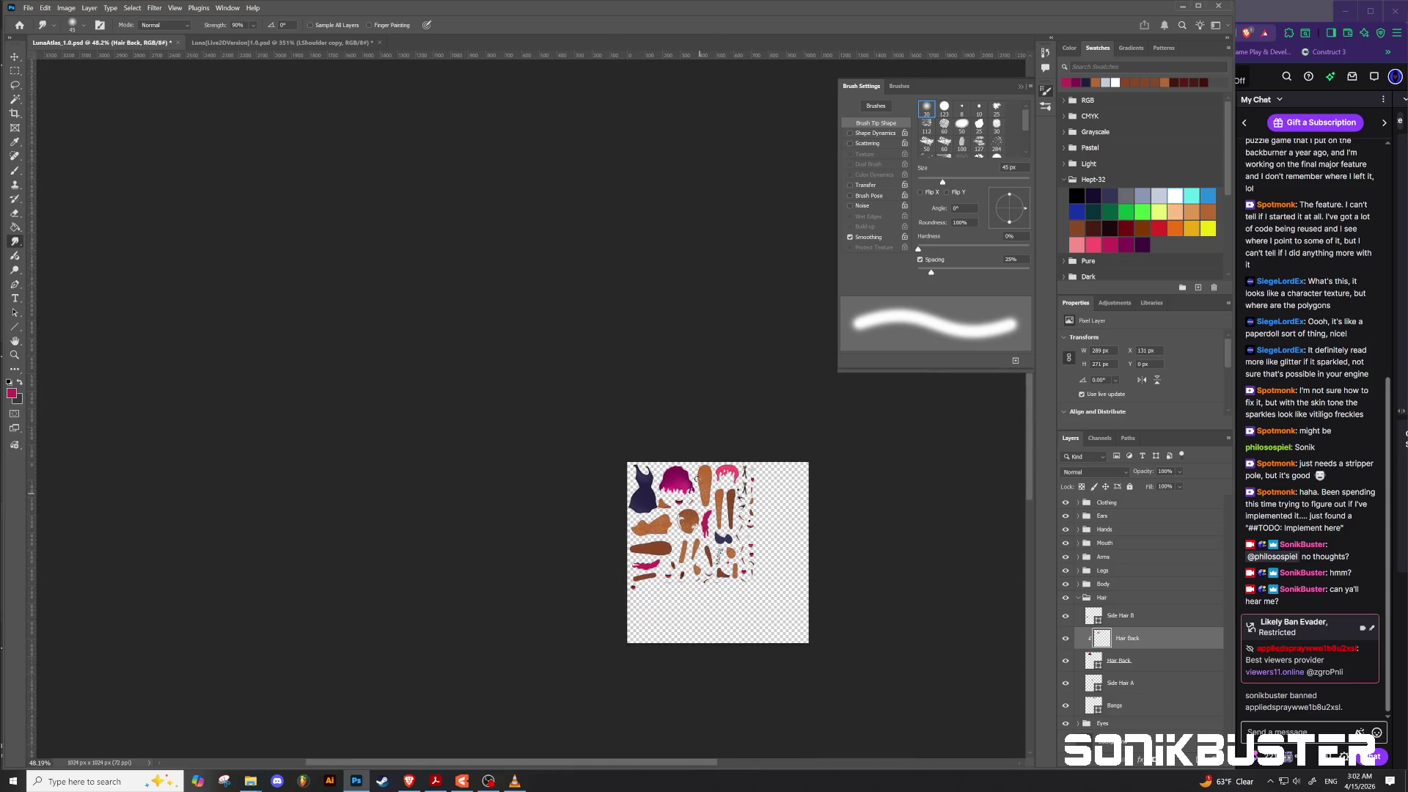
scroll(693, 486, "up", 3)
scroll(694, 484, "up", 1)
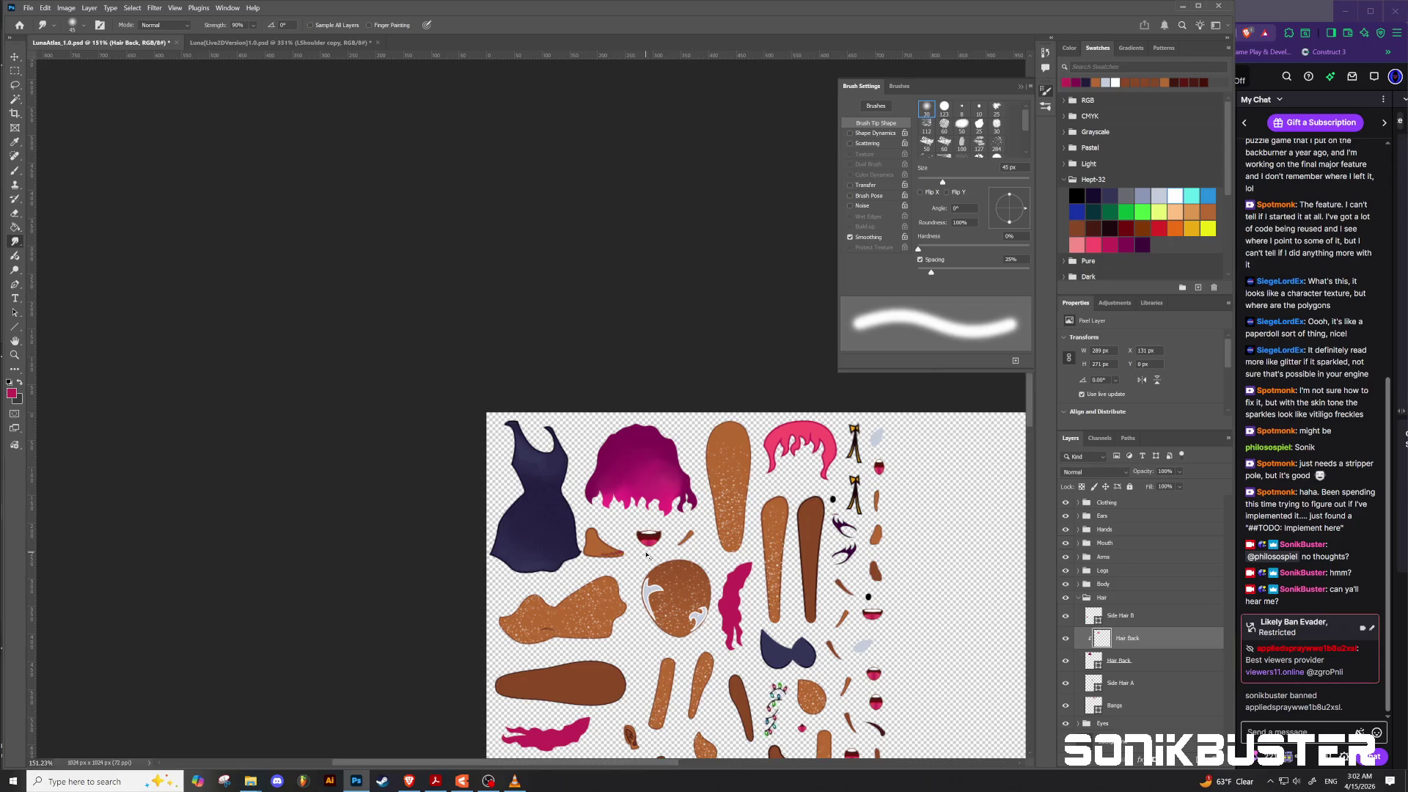
Step: Quick-export the atlas as PNG over LunaAtlas_1.0.png, then switch to Live2D Cubism Editor
left_click(28, 7)
mouse_move(136, 190)
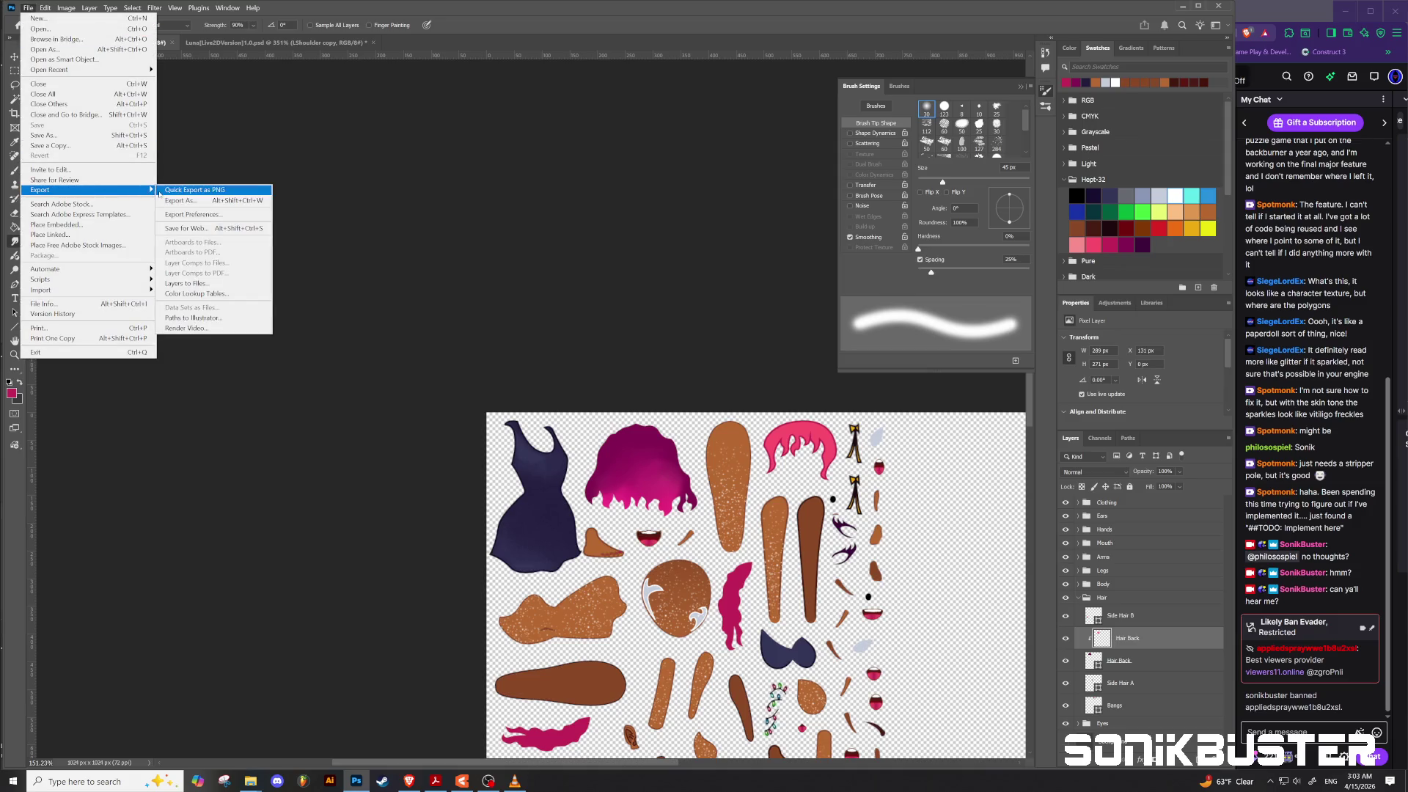
left_click(187, 189)
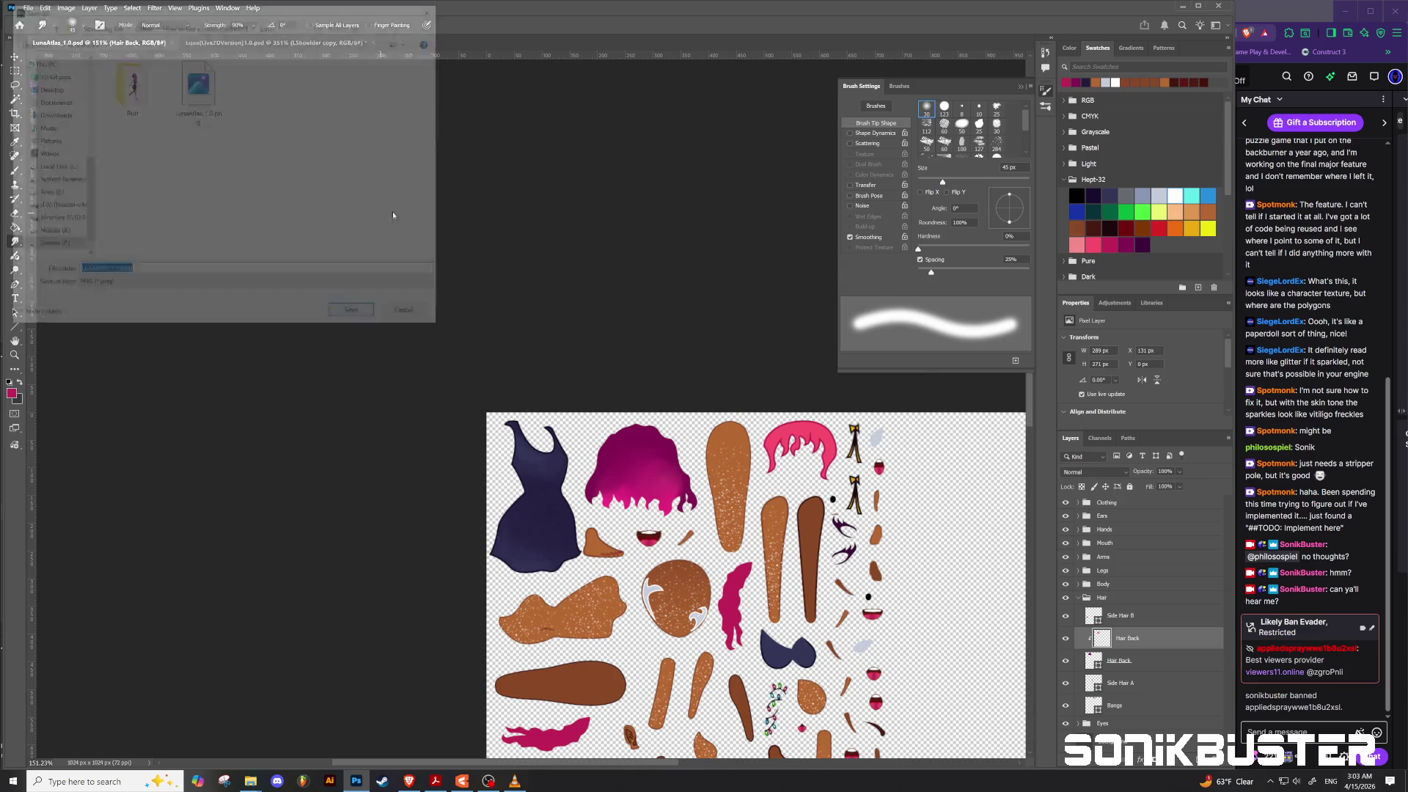
left_click(197, 87)
left_click(356, 315)
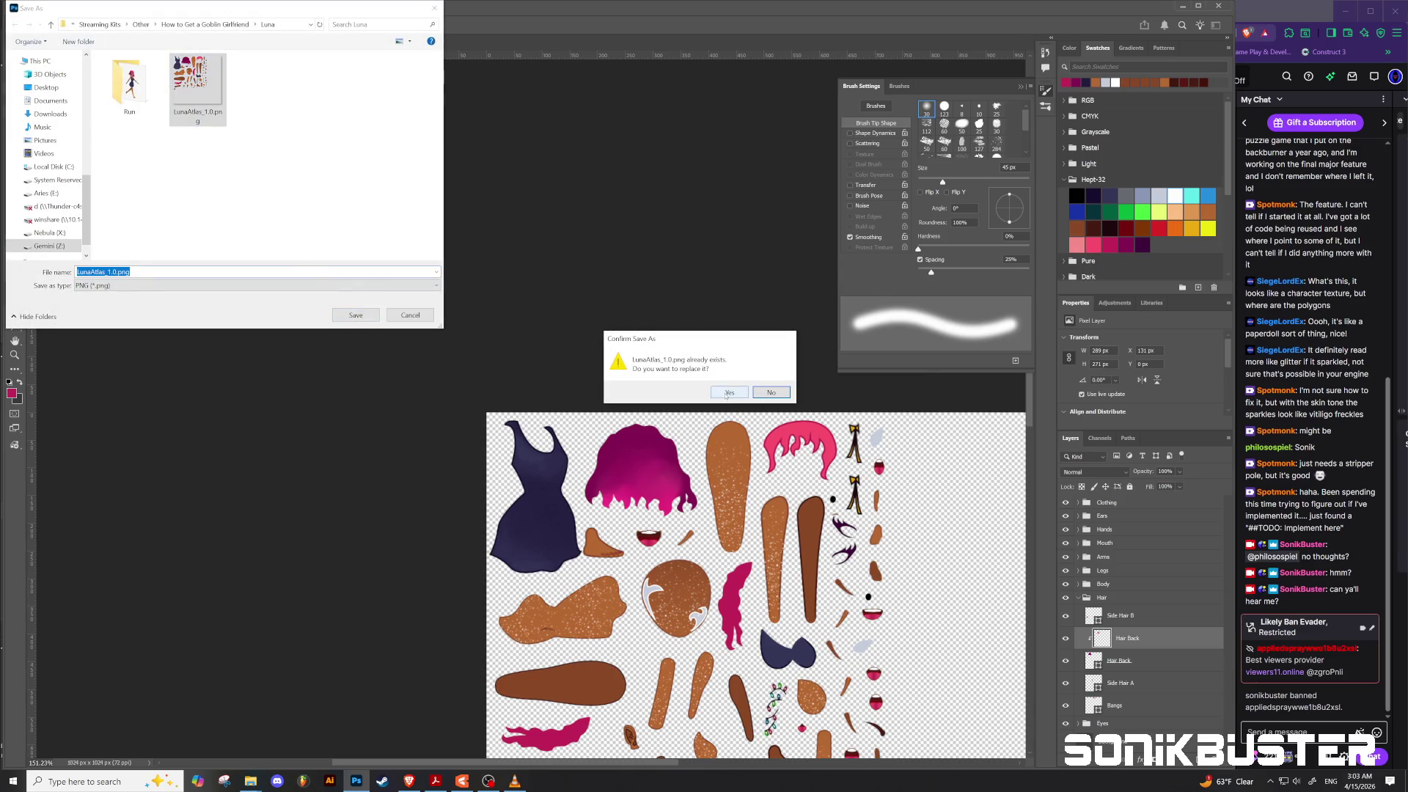
left_click(728, 393)
left_click(462, 781)
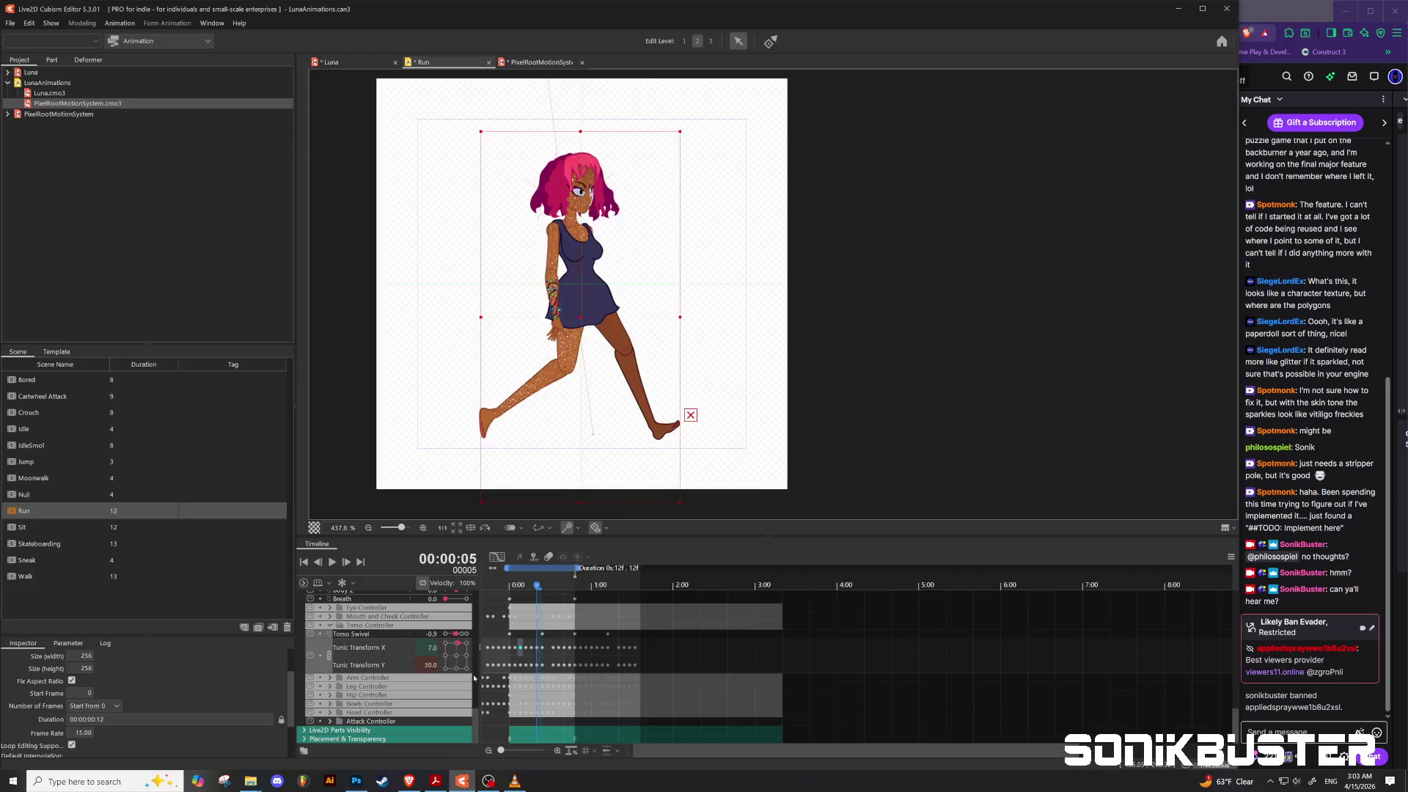
Step: Open the Luna model's Edit Texture Atlas dialog and show its File menu, then return to Photoshop
left_click(348, 63)
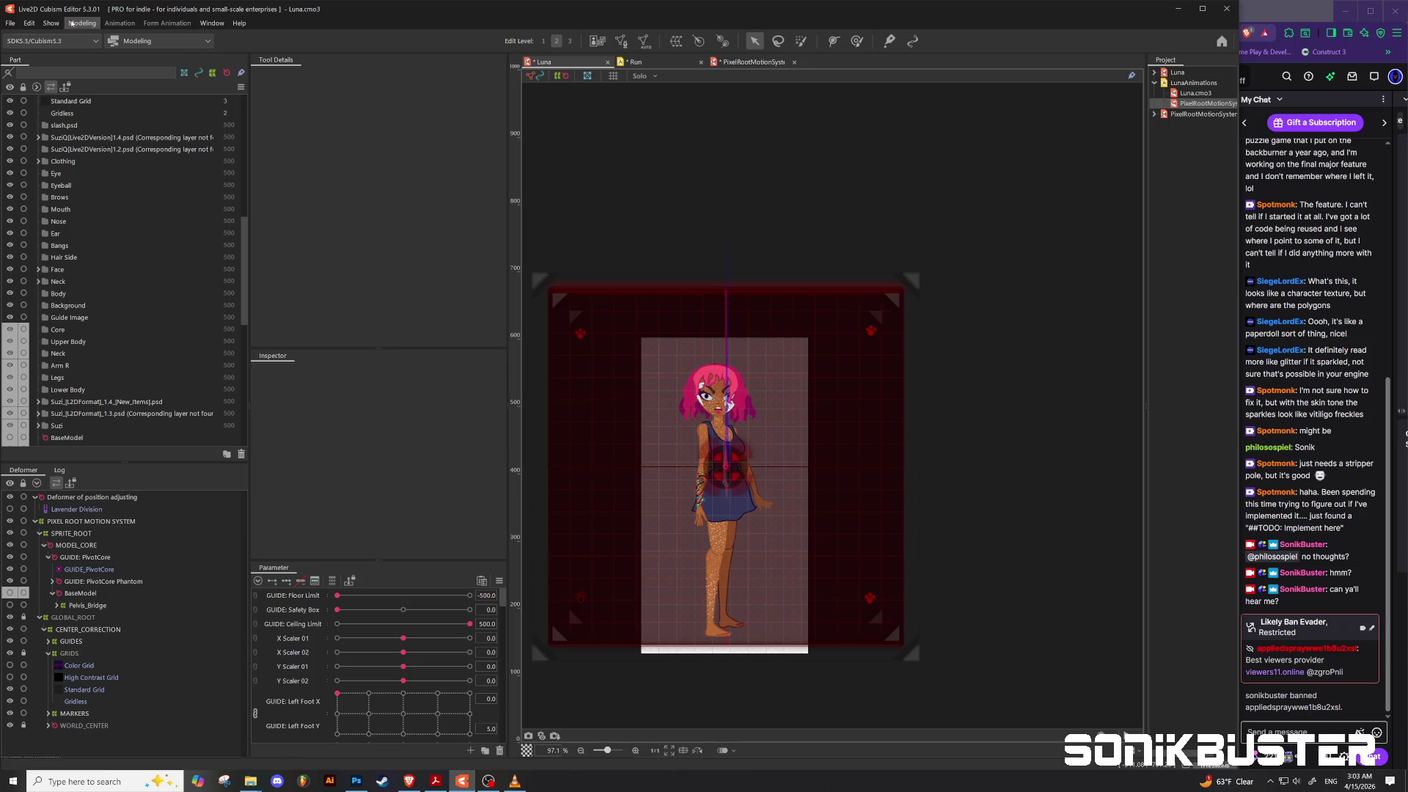
left_click(81, 23)
mouse_move(140, 135)
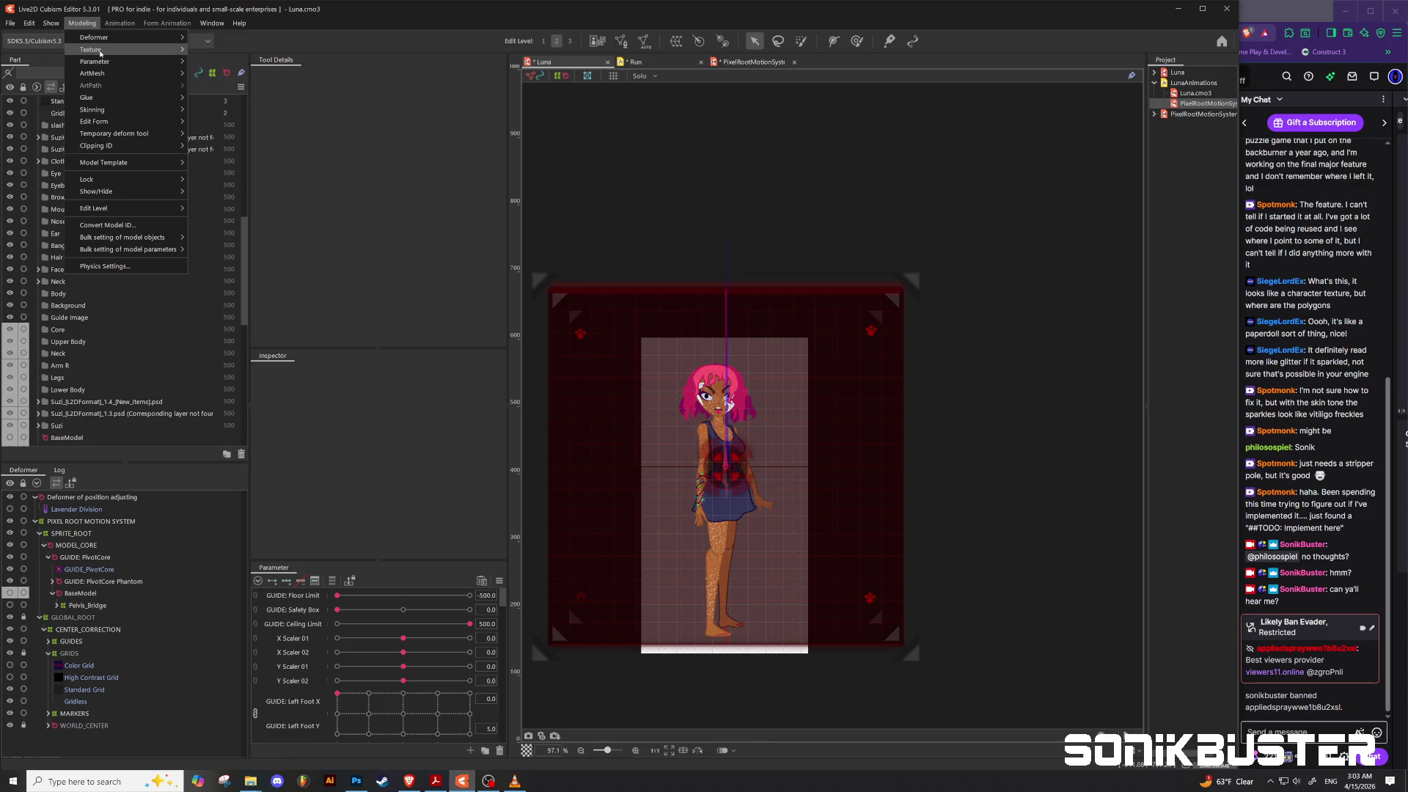
mouse_move(95, 49)
left_click(270, 96)
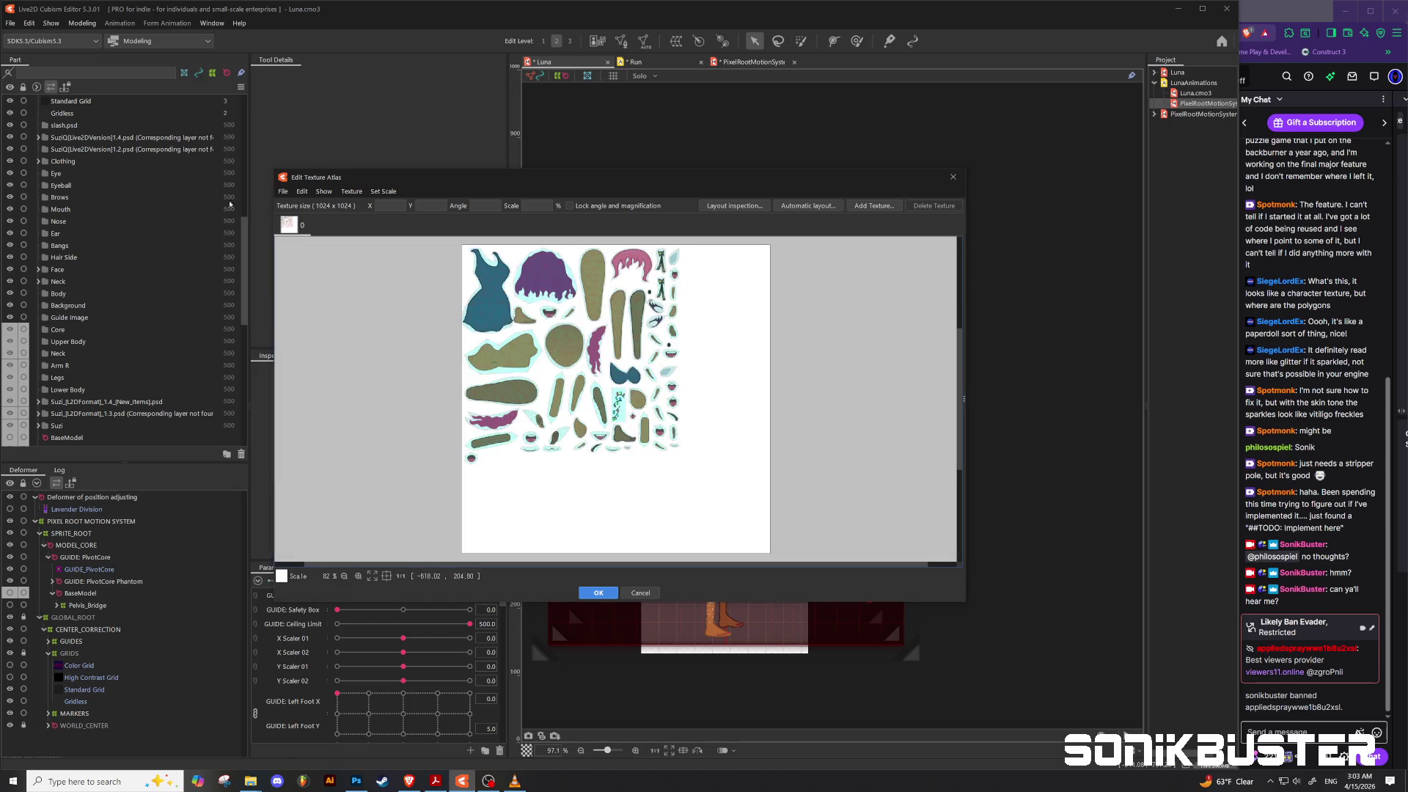
left_click(282, 192)
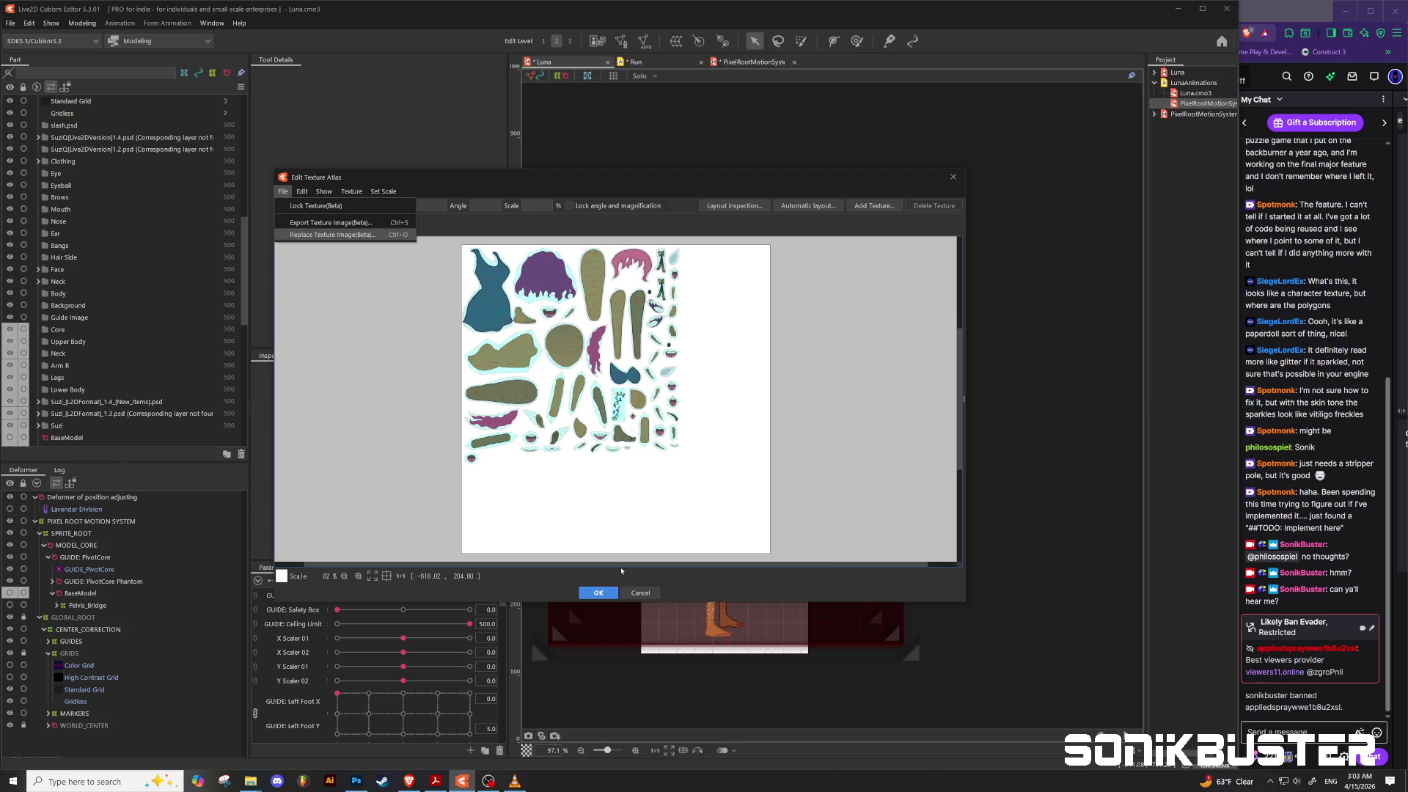
left_click(356, 782)
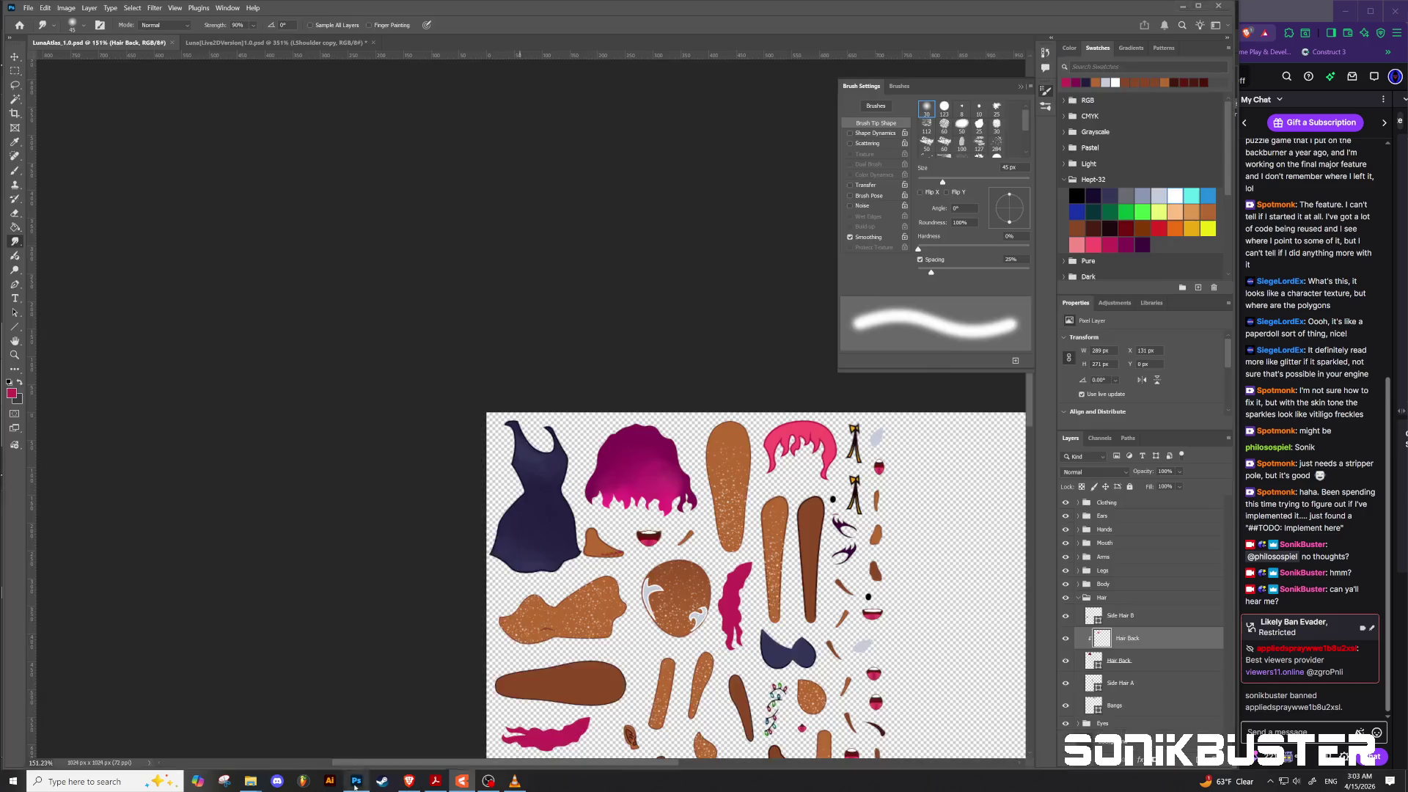
Step: Briefly check the Brave Twitch stream dashboard, then bring the Projects folder window forward
mouse_move(409, 789)
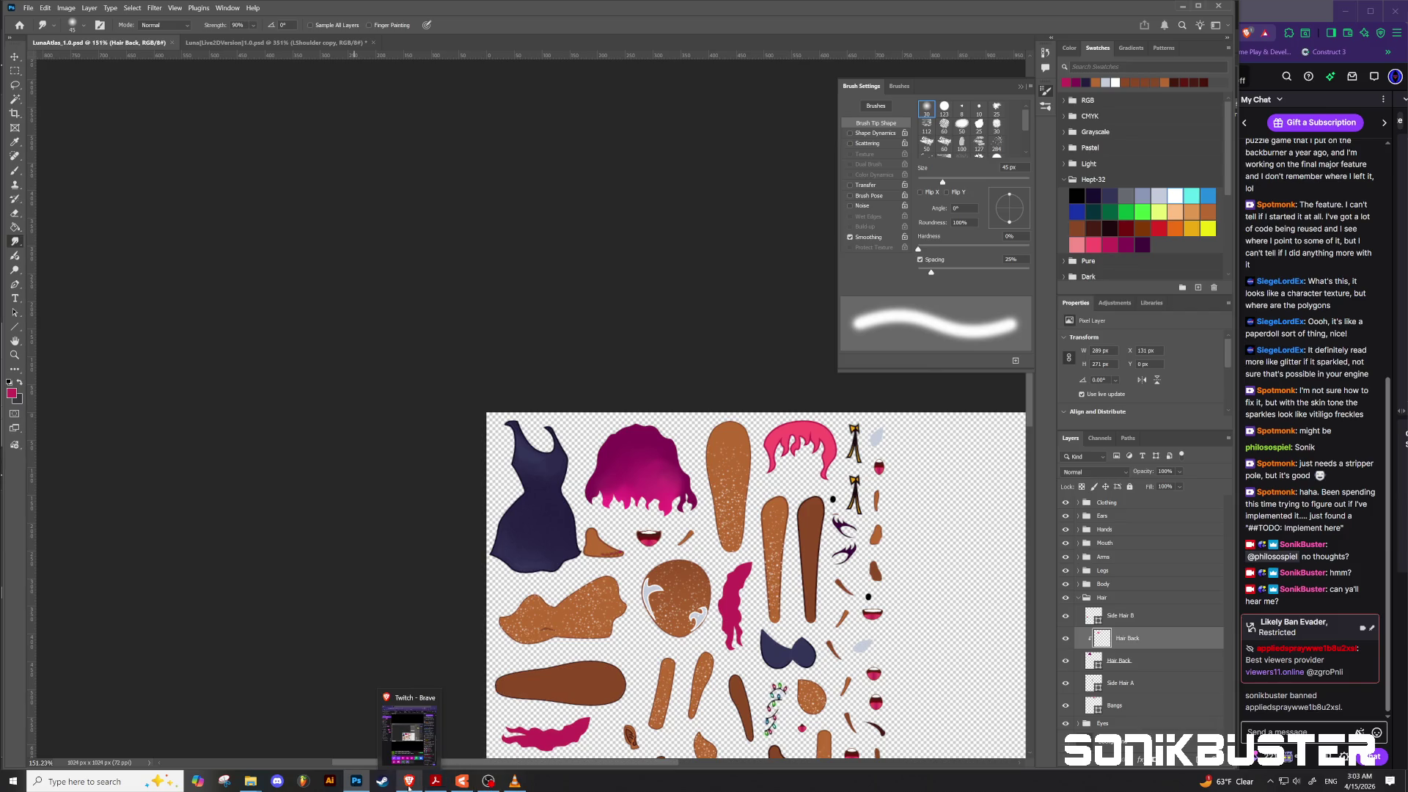
left_click(414, 787)
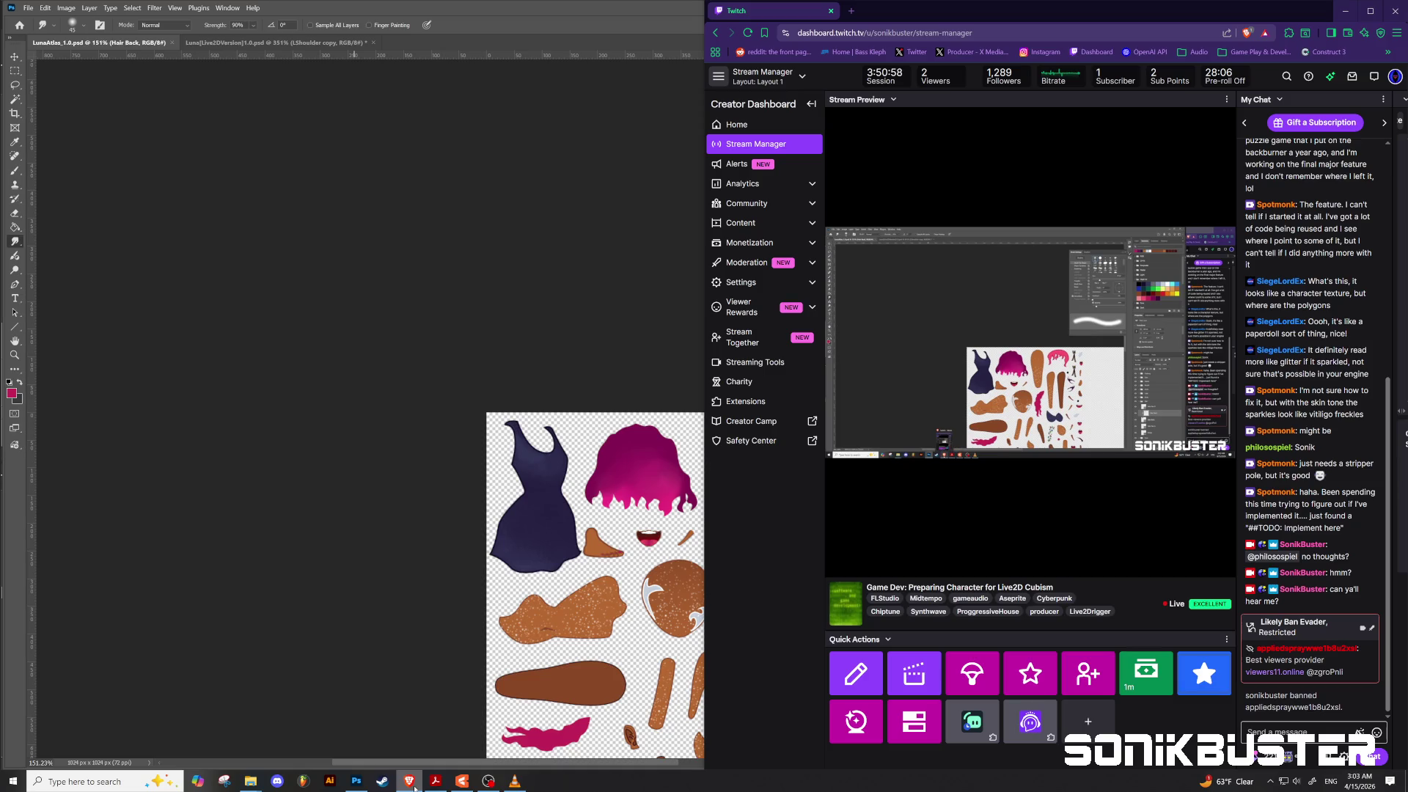
left_click(413, 788)
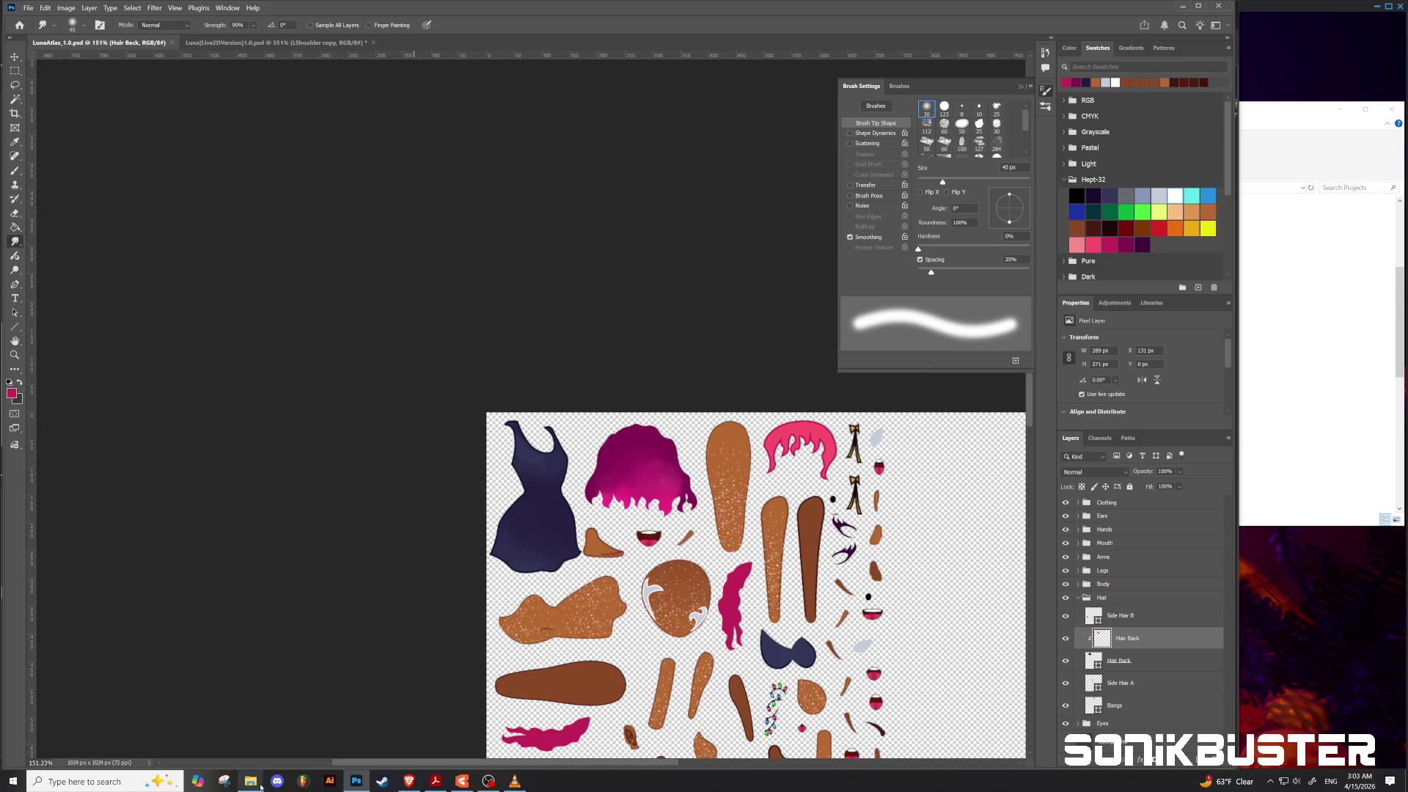
mouse_move(250, 784)
left_click(306, 736)
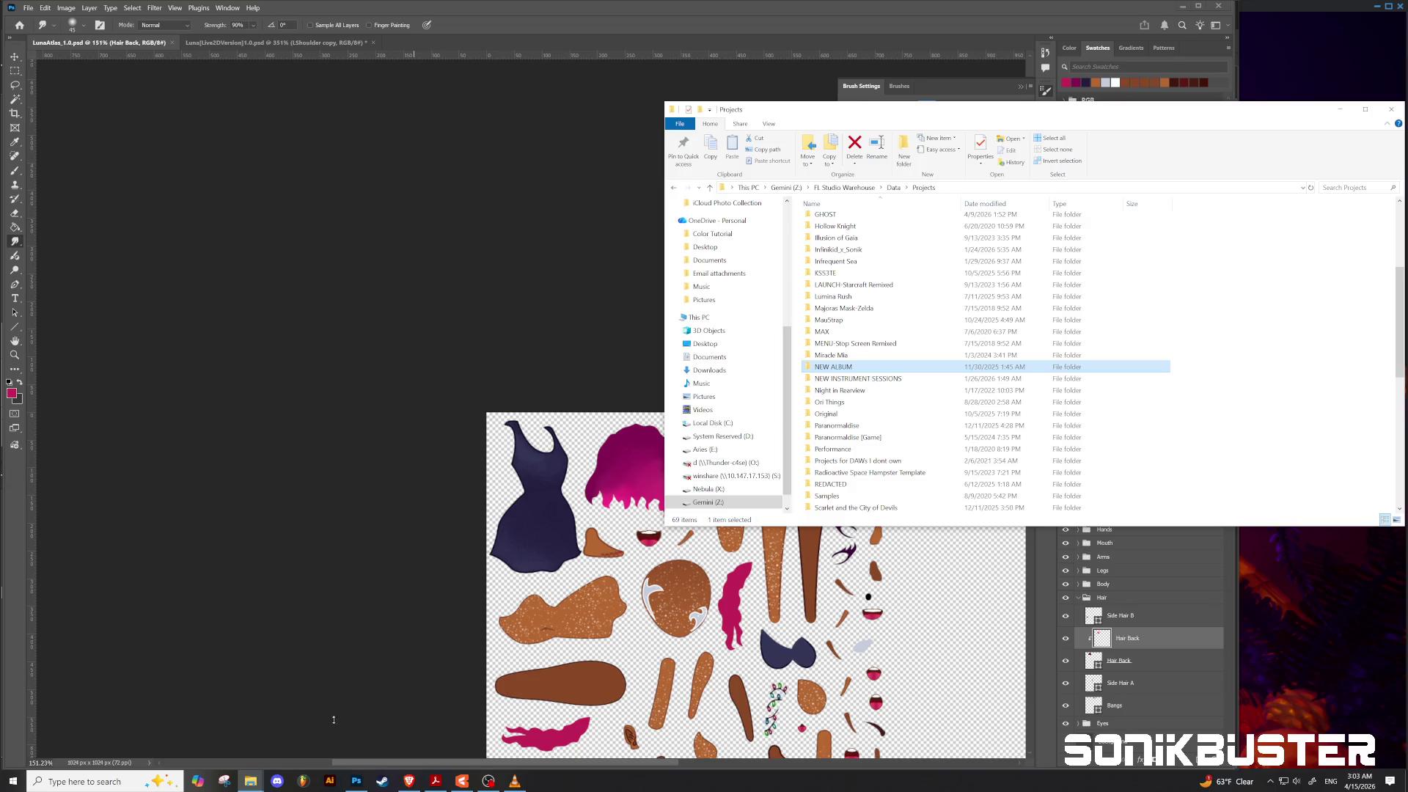
Step: Scroll the Projects list and open the 'Scarlet and the City of Devils' folder
scroll(910, 428, "down", 3)
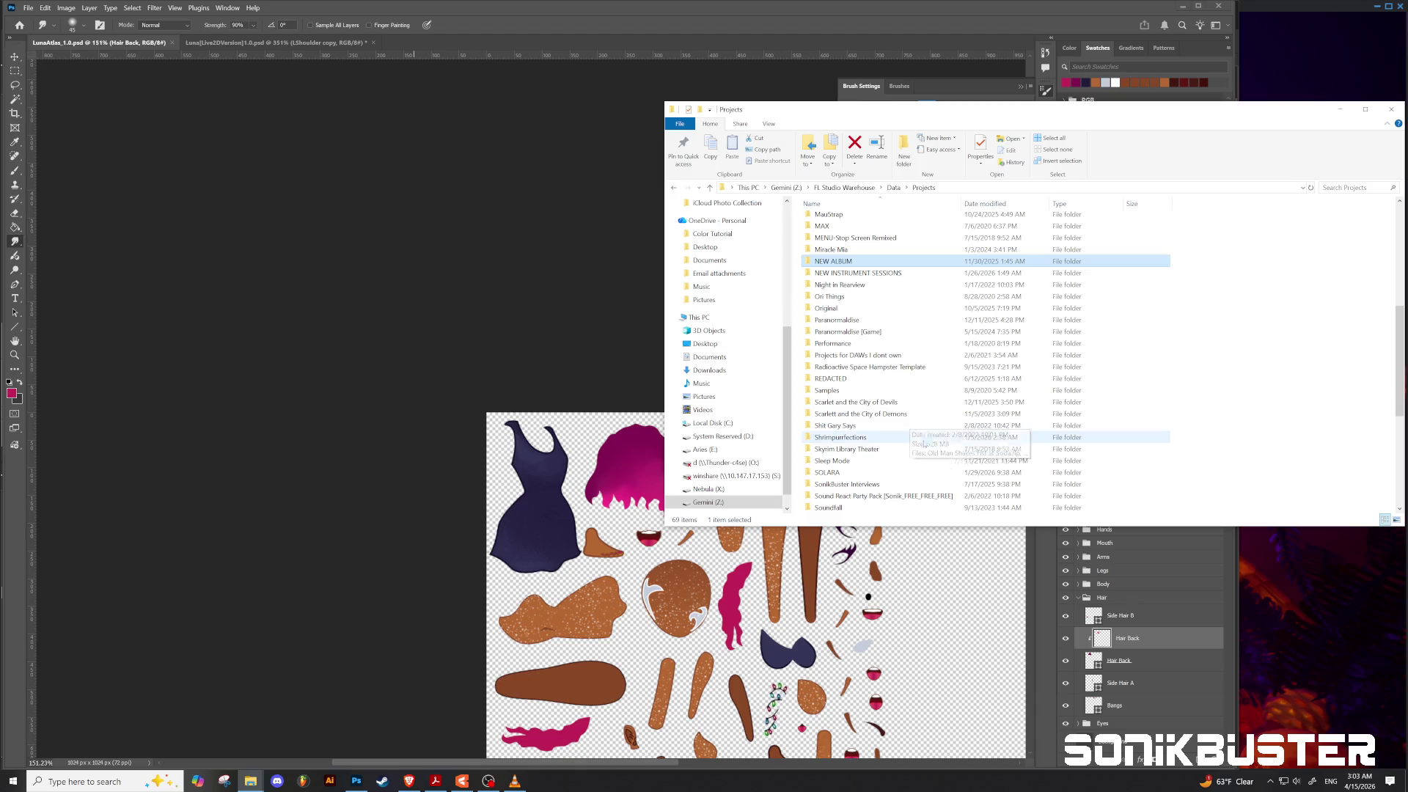
left_click(870, 404)
double_click(870, 404)
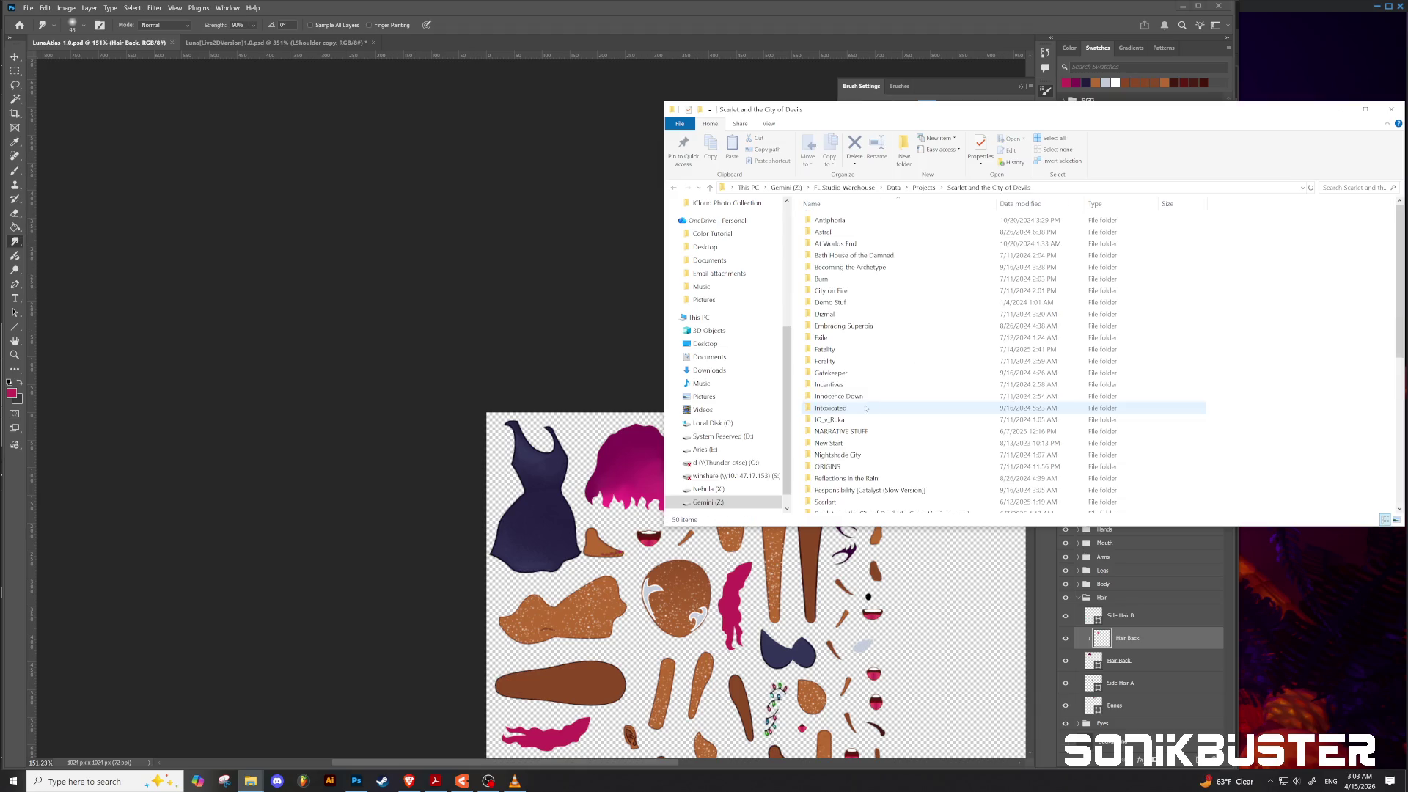
scroll(873, 454, "down", 6)
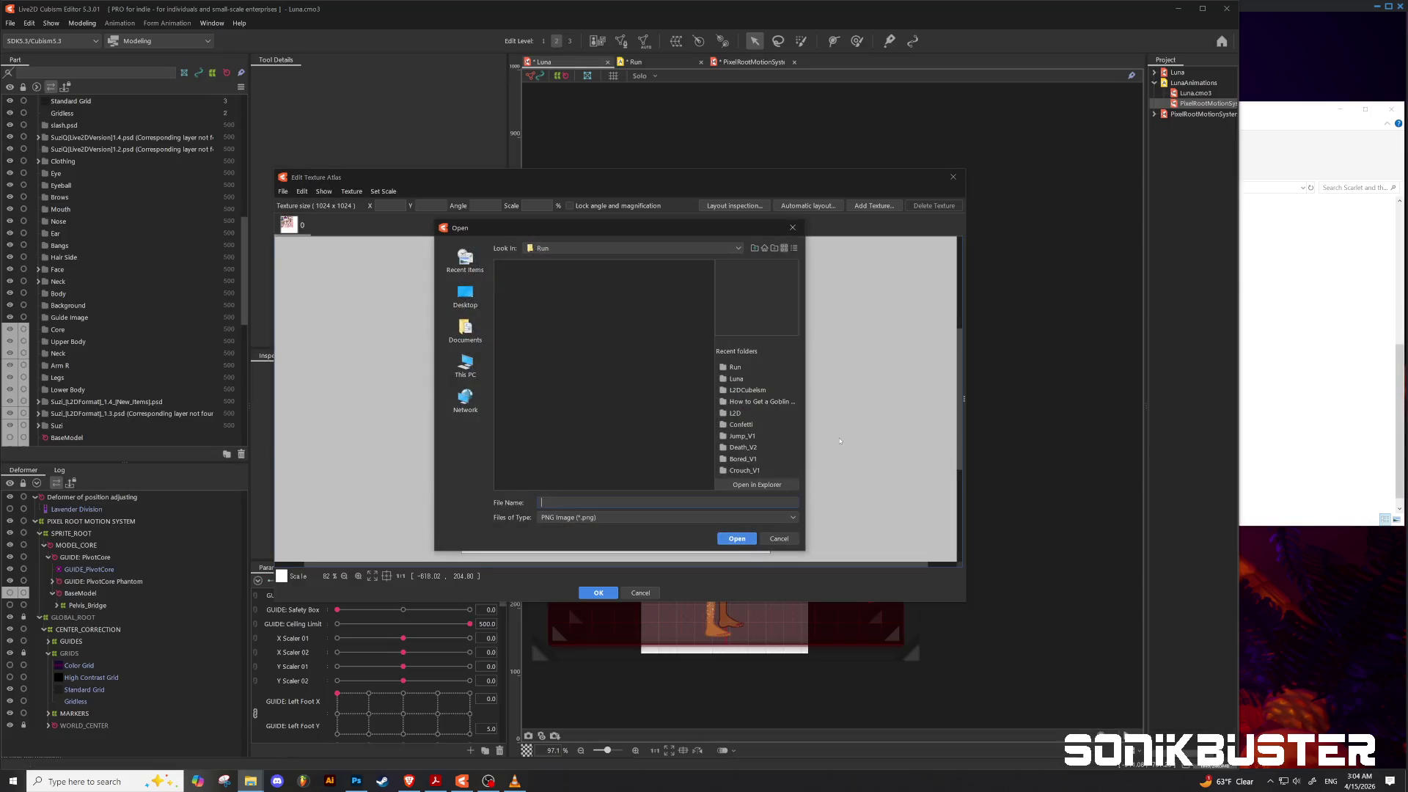
Step: Load LunaAtlas_1.0.png from the Luna folder in the pending Open dialog
left_click(754, 247)
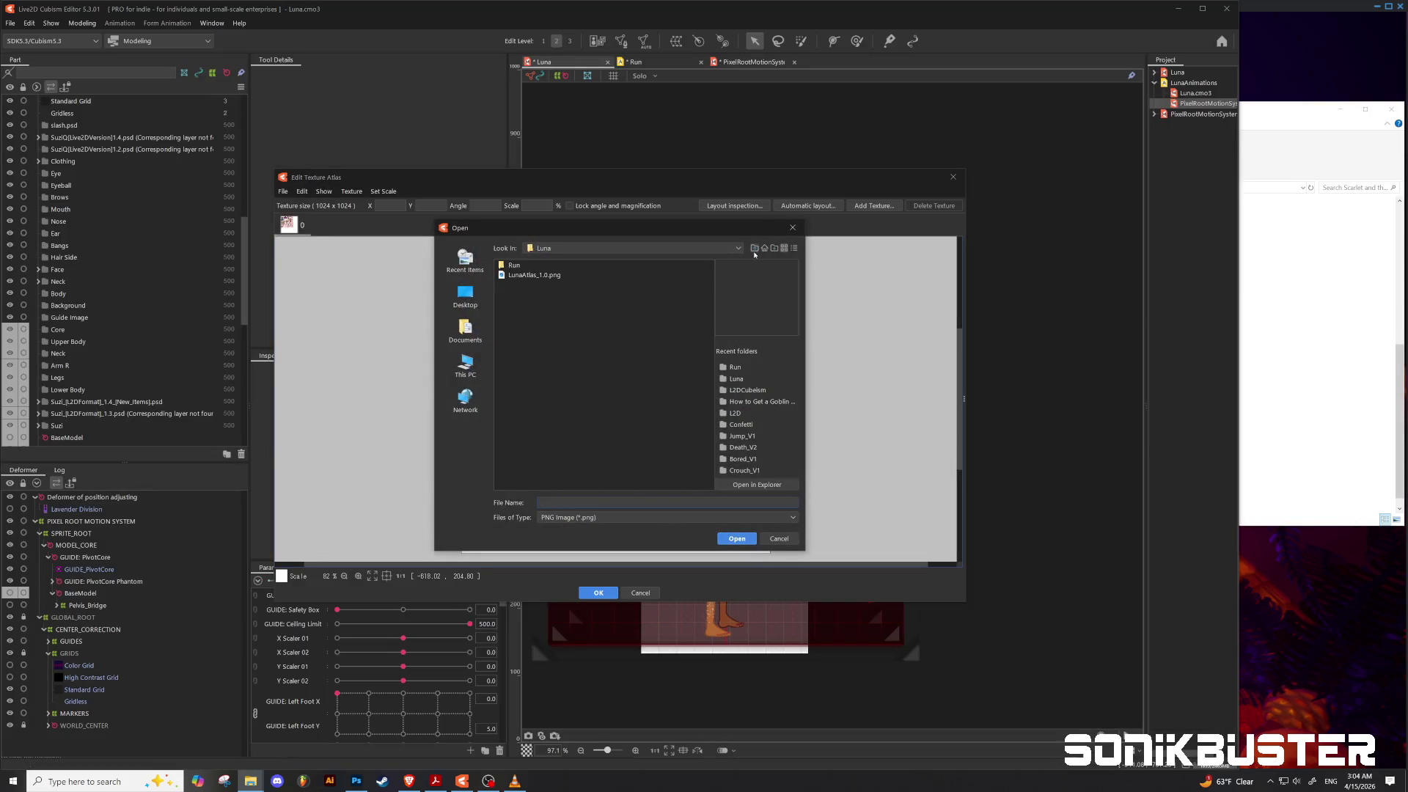
left_click(520, 275)
left_click(725, 537)
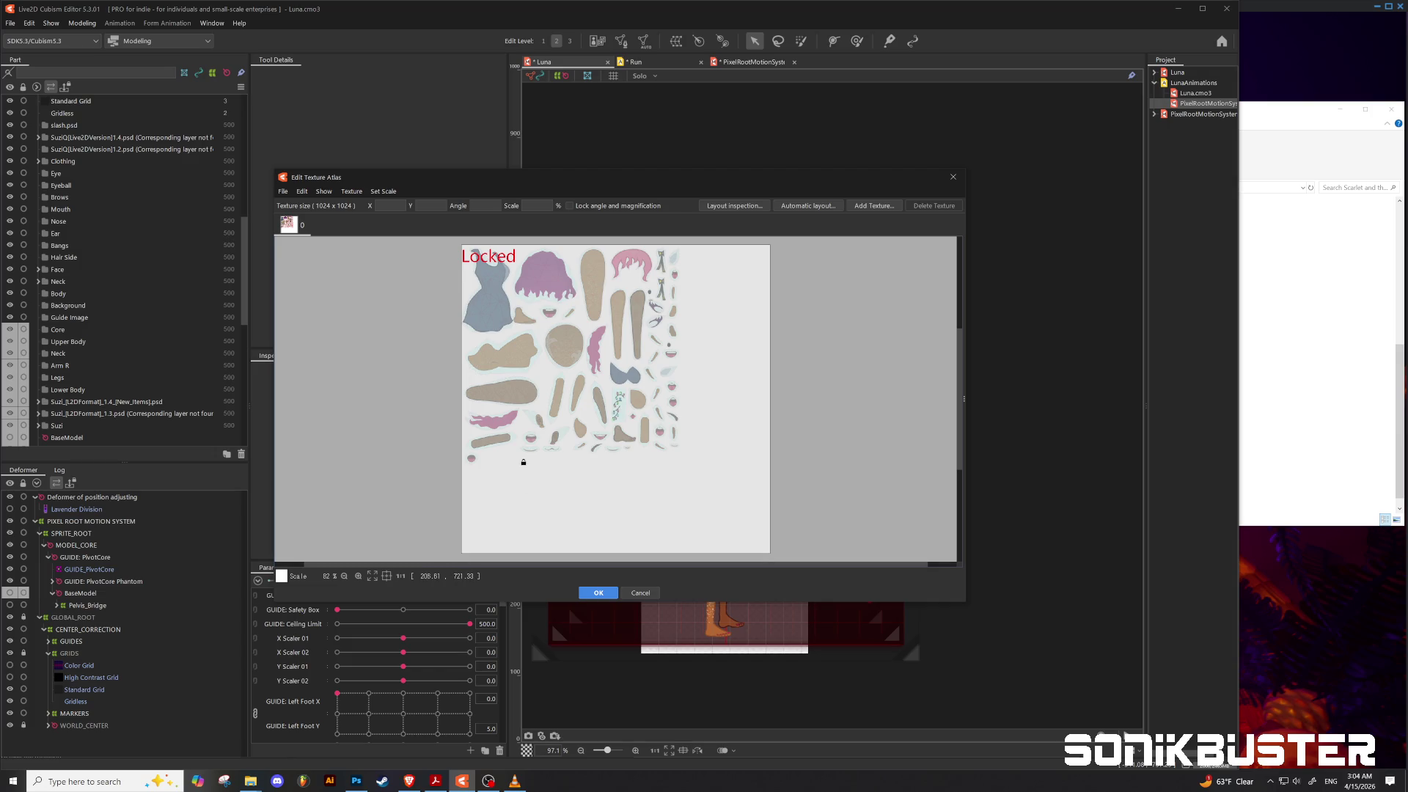
Step: Unlock the atlas texture, replace its image with LunaAtlas_1.0.png and apply the changes
left_click(523, 462)
left_click(616, 402)
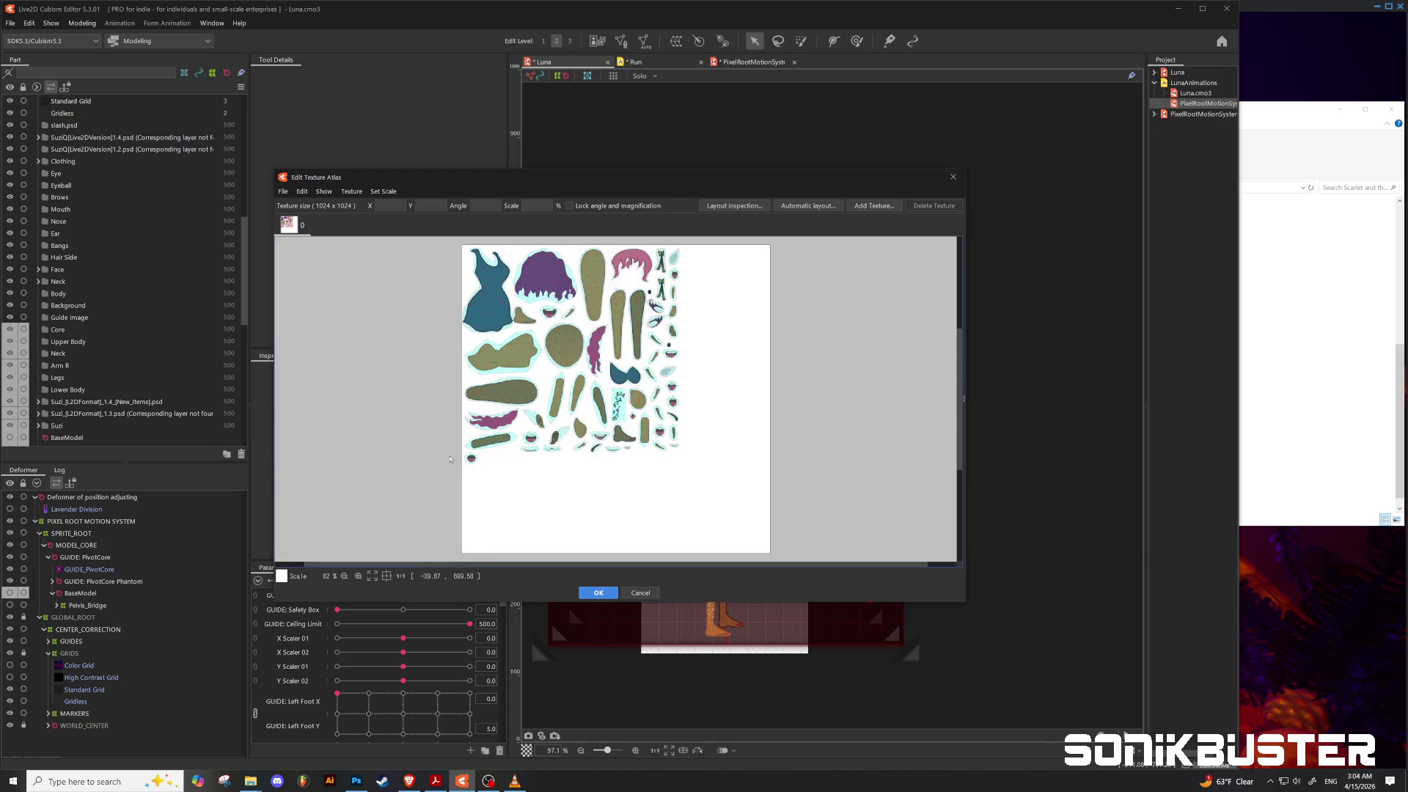
left_click(283, 192)
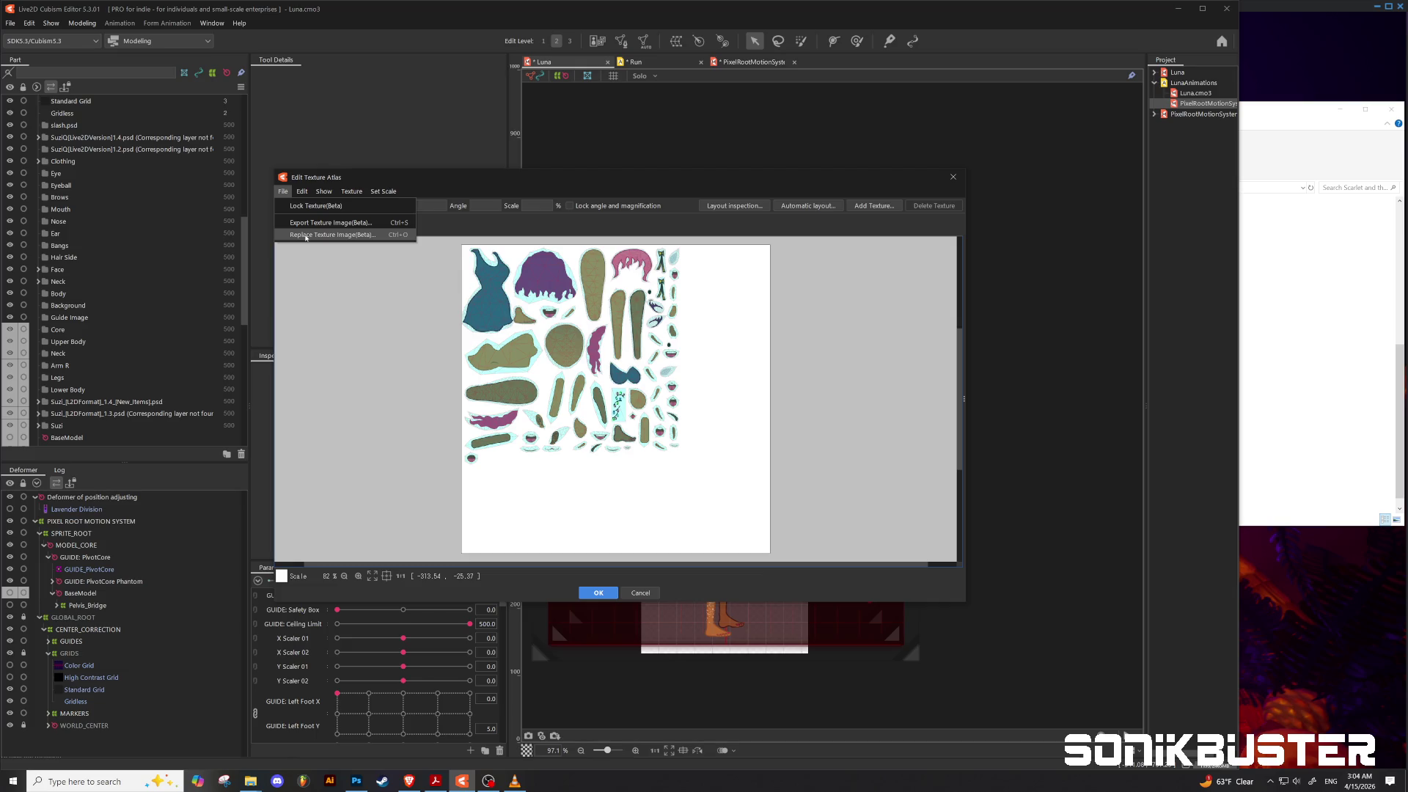
left_click(307, 236)
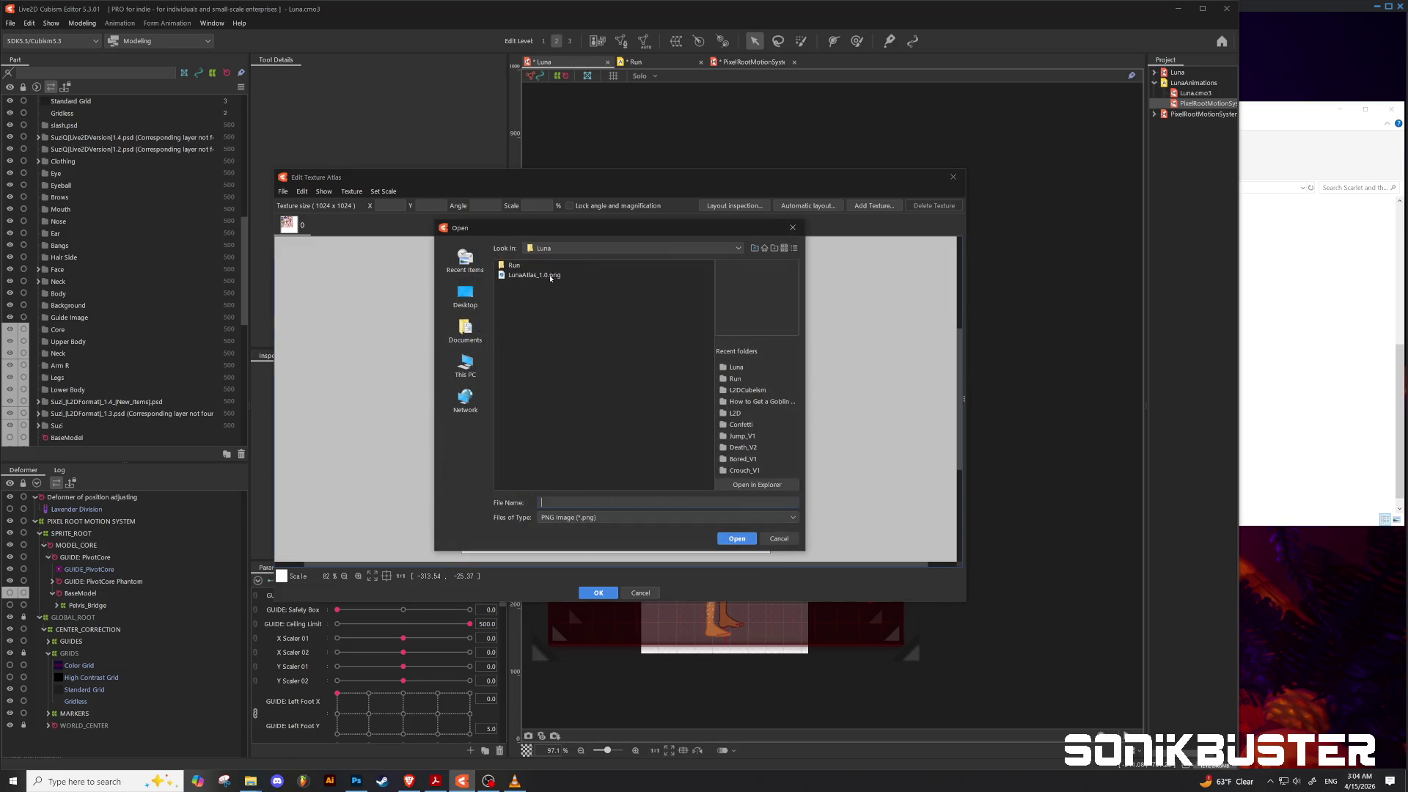
left_click(551, 276)
left_click(742, 543)
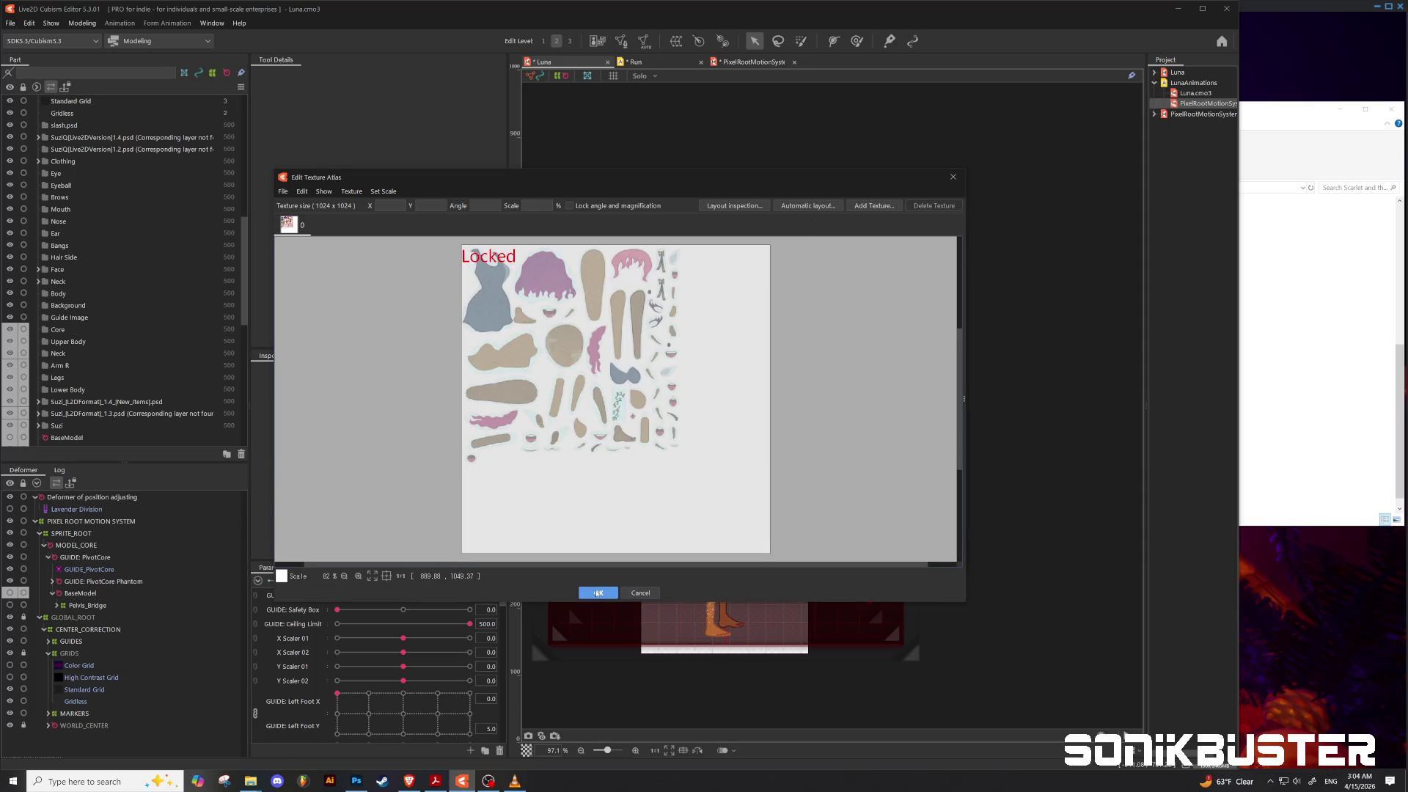
left_click(597, 593)
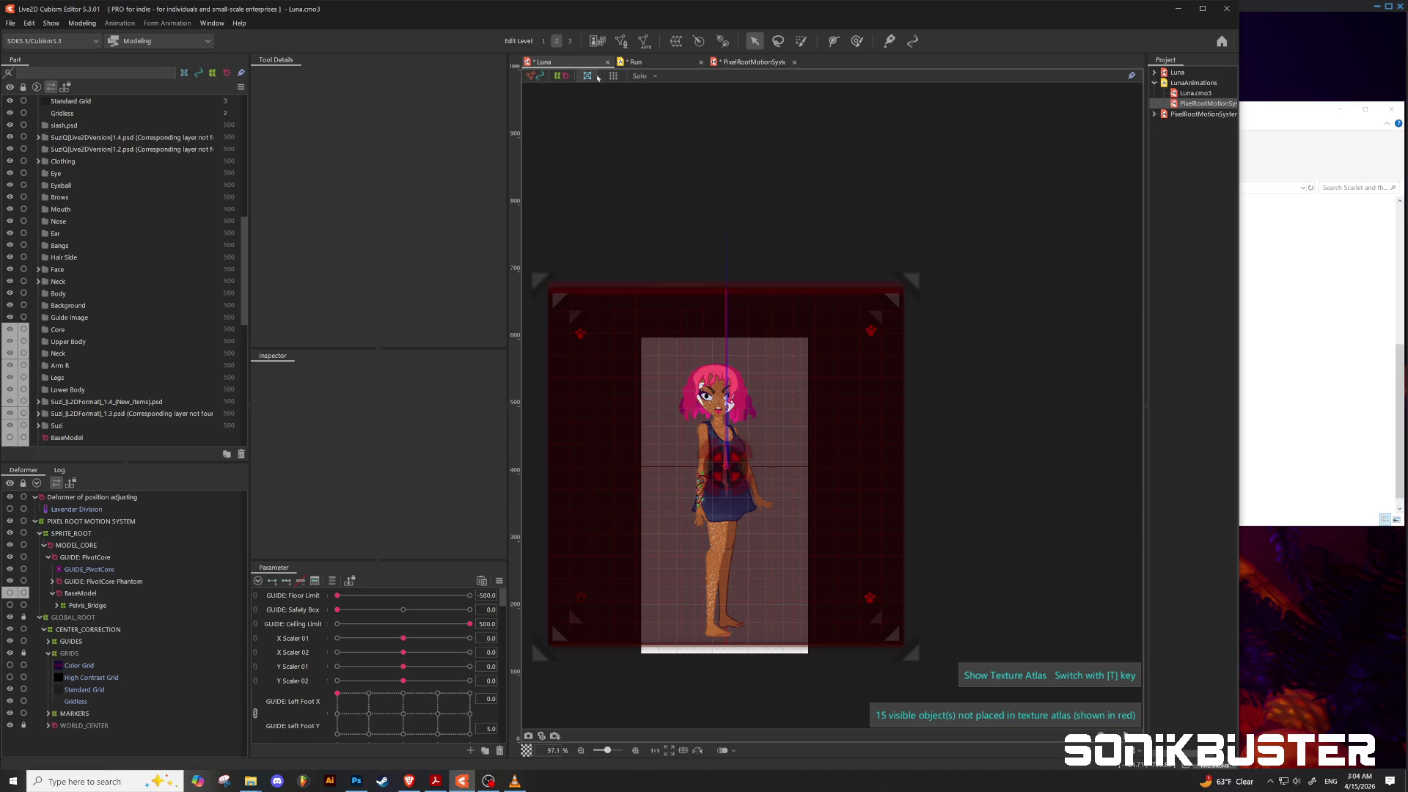
left_click(647, 63)
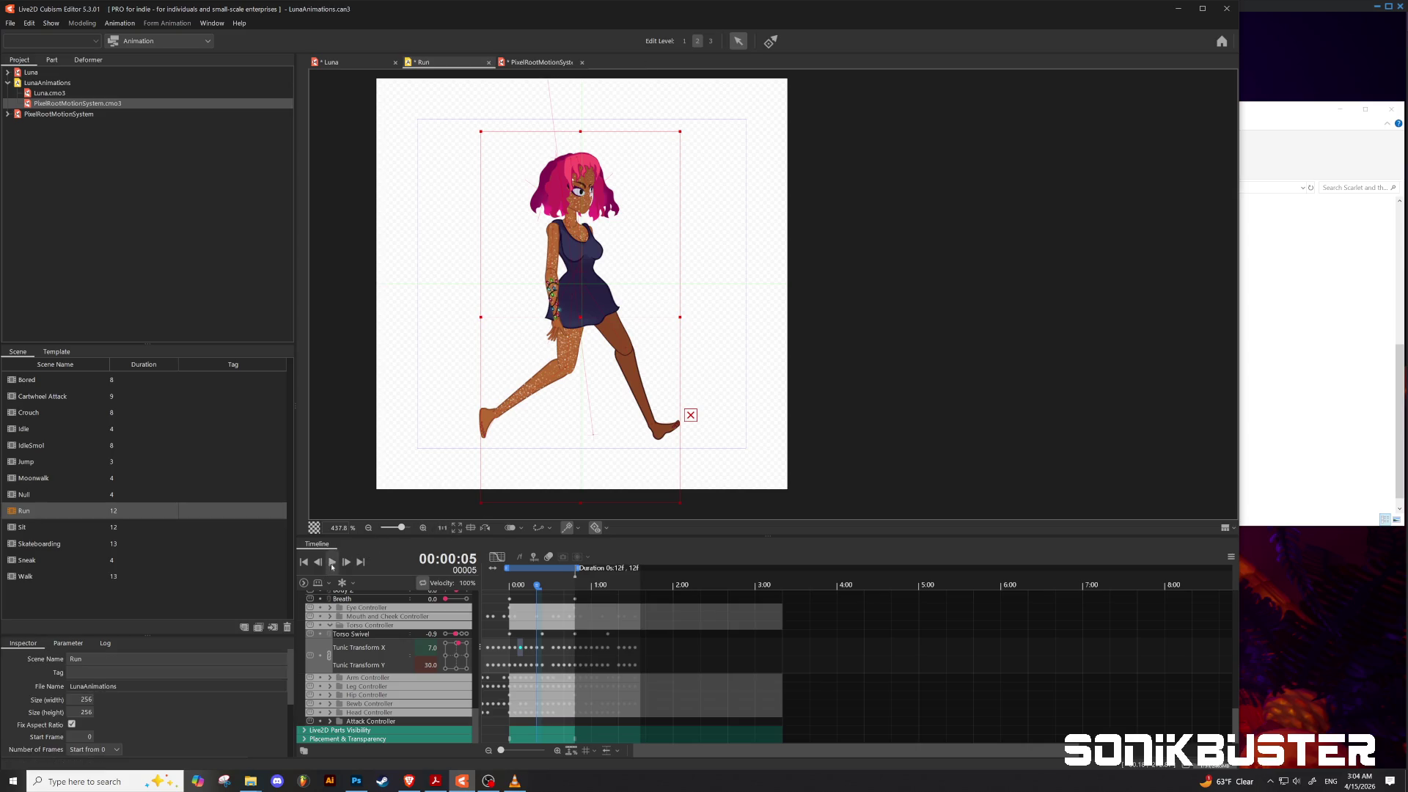
Step: Play the Run animation to check the new texture, reset to frame 0, then return to Photoshop
left_click(332, 562)
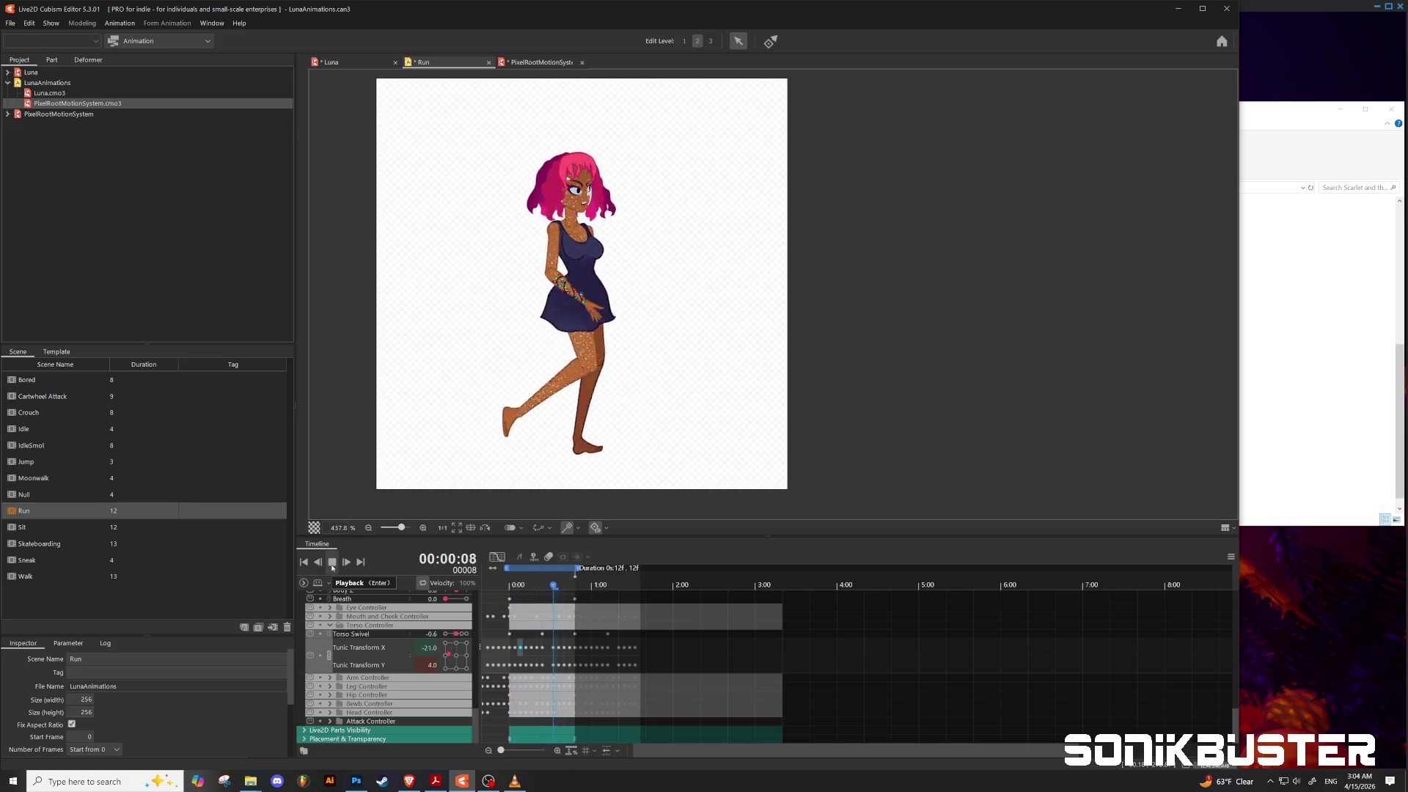
left_click(331, 563)
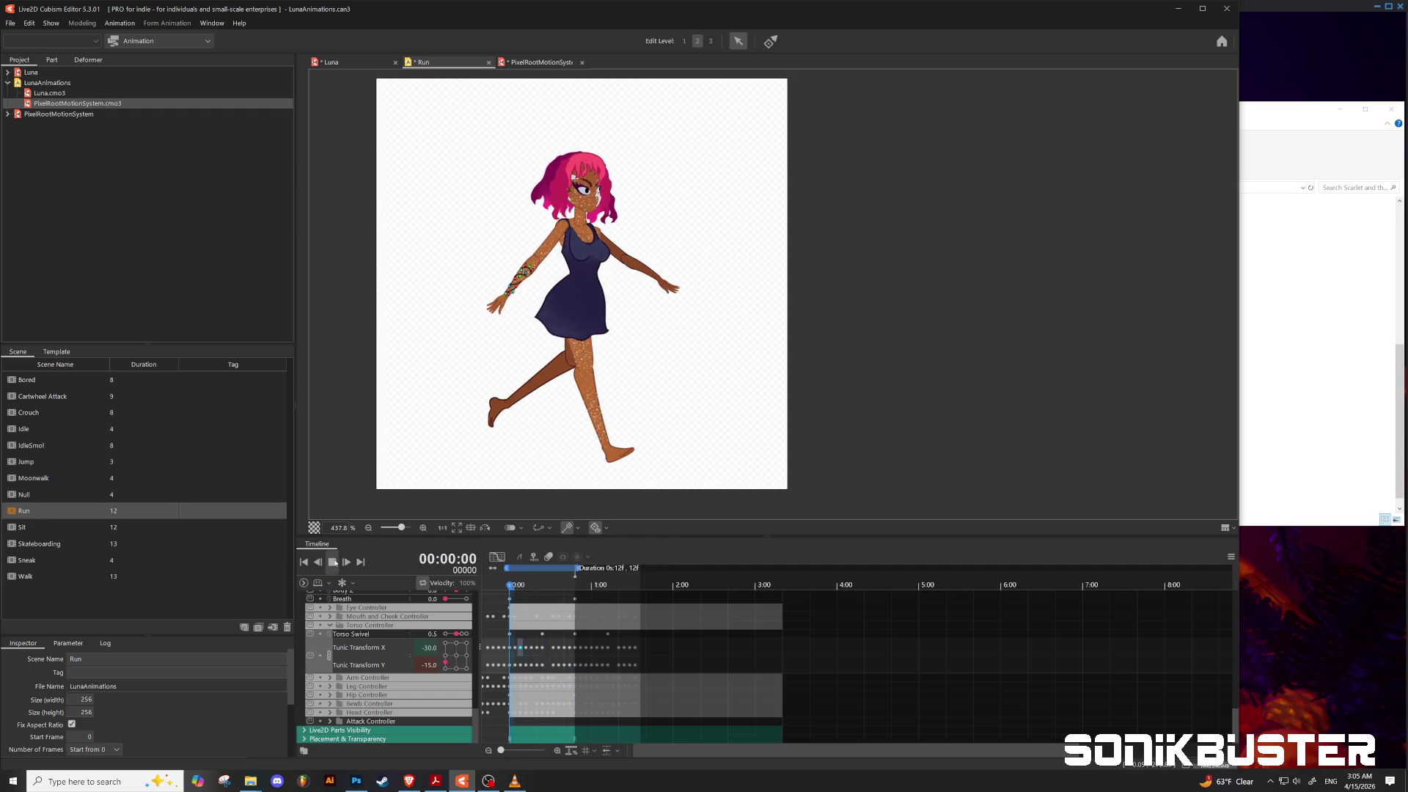
key("space")
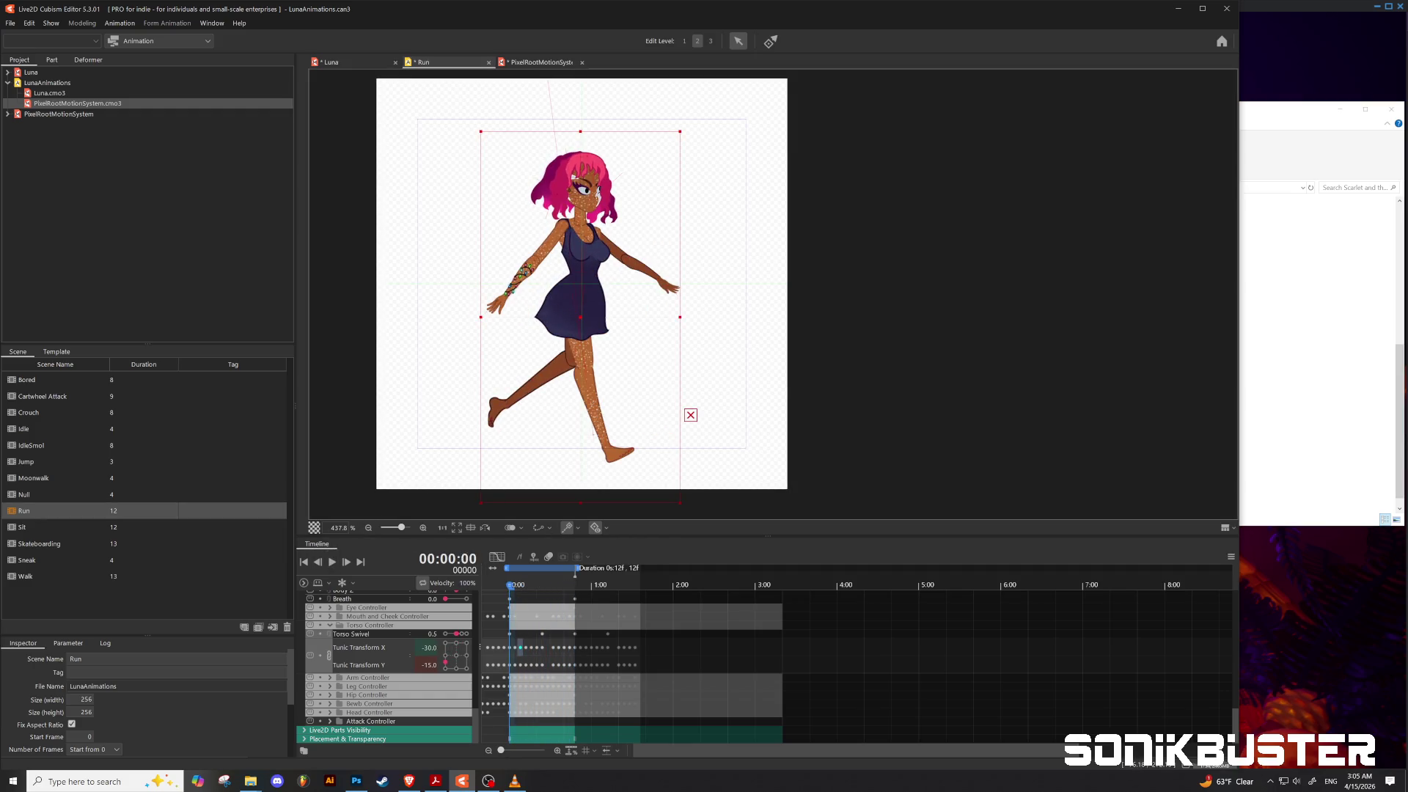
left_click(357, 781)
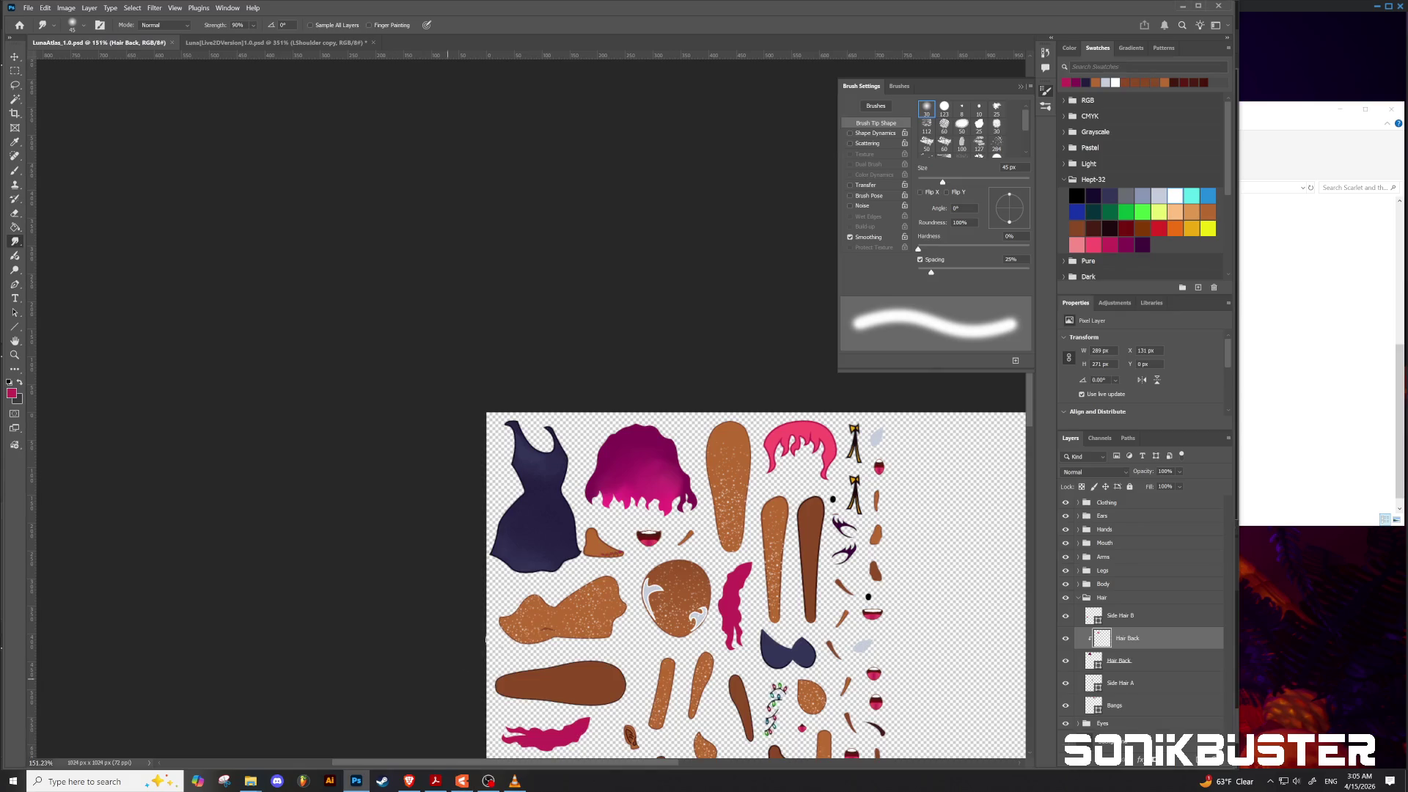
Step: Zoom in, collapse the Hair group, expand the Body group and select its Tattoo layer
scroll(699, 622, "up", 4)
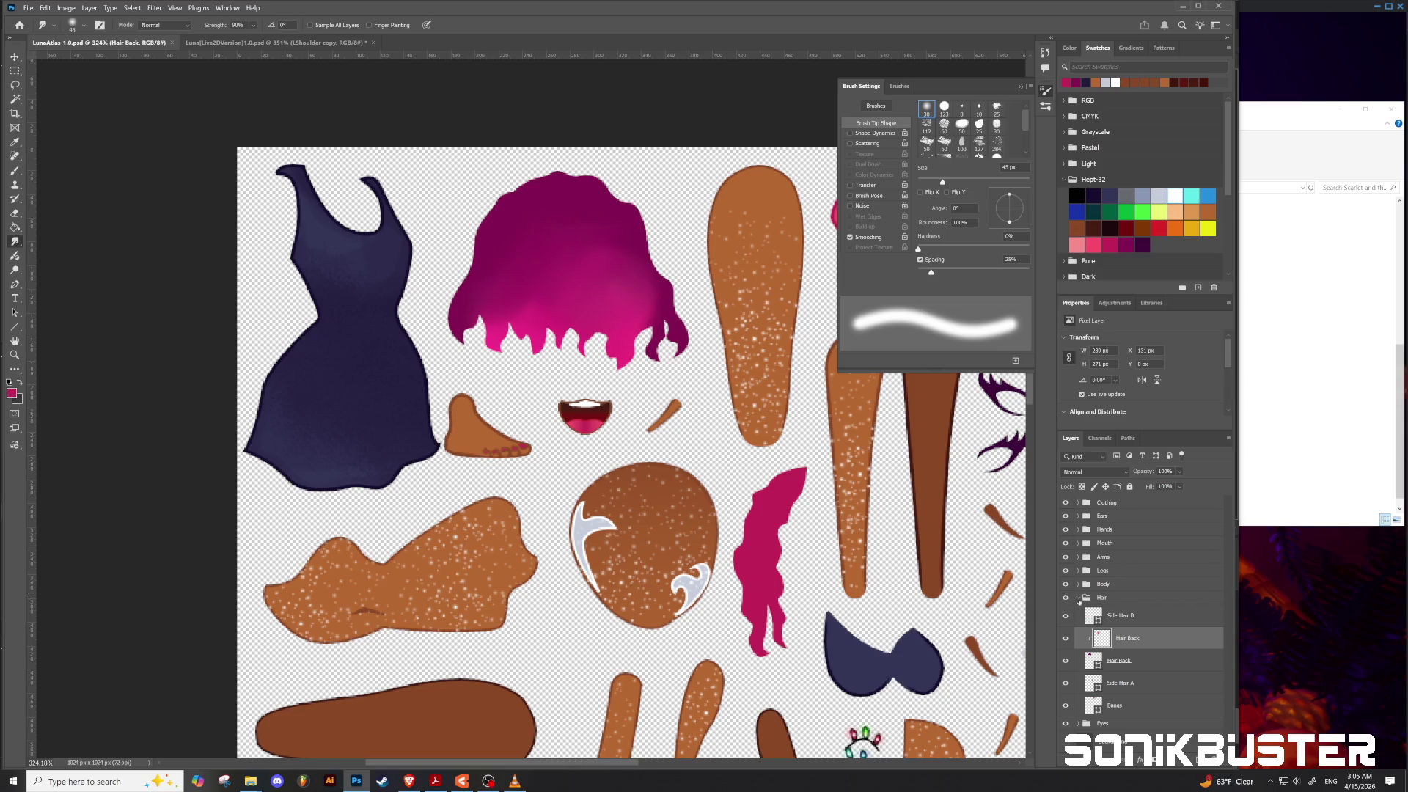
left_click(1078, 601)
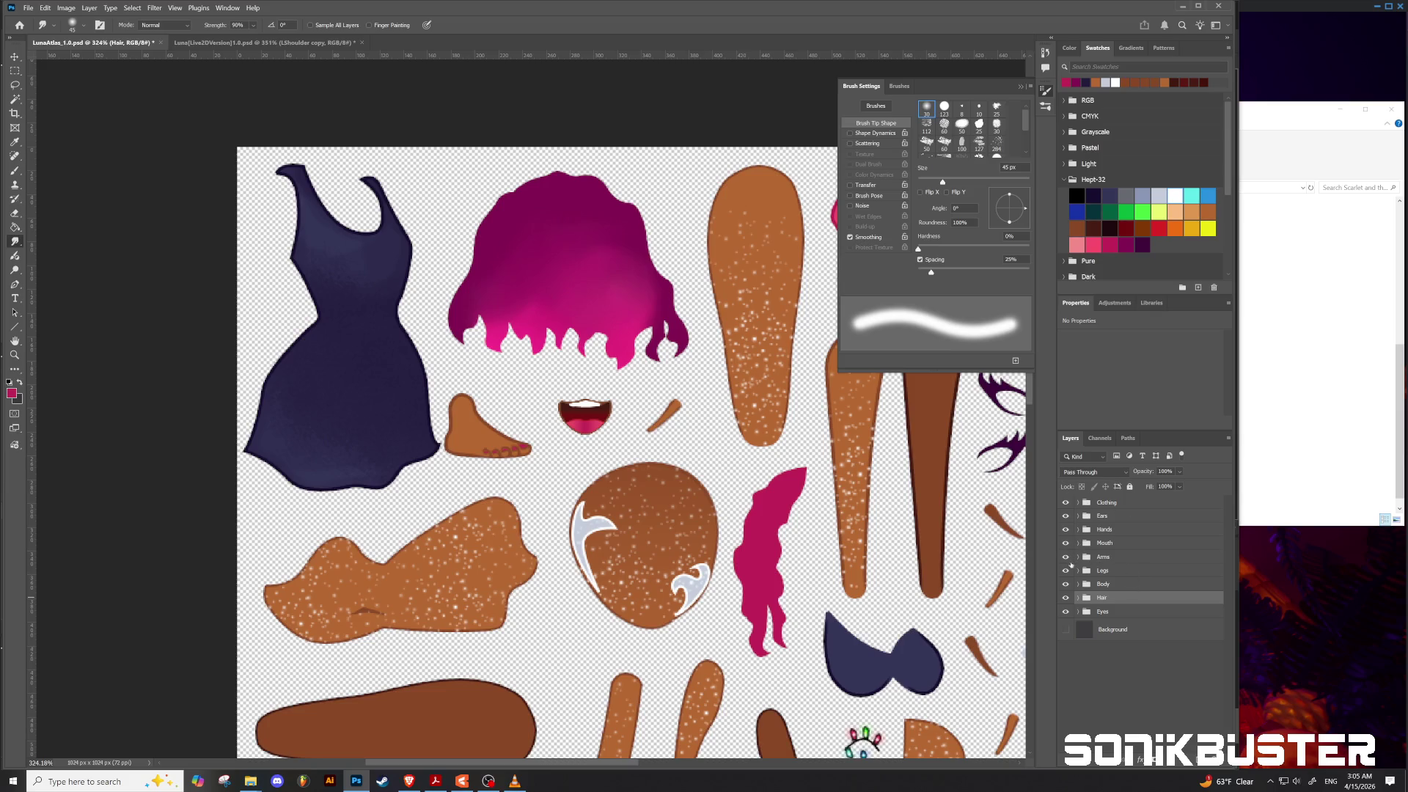
left_click(1066, 557)
left_click(1066, 558)
left_click(1077, 584)
scroll(1148, 652, "down", 5)
scroll(1149, 652, "down", 2)
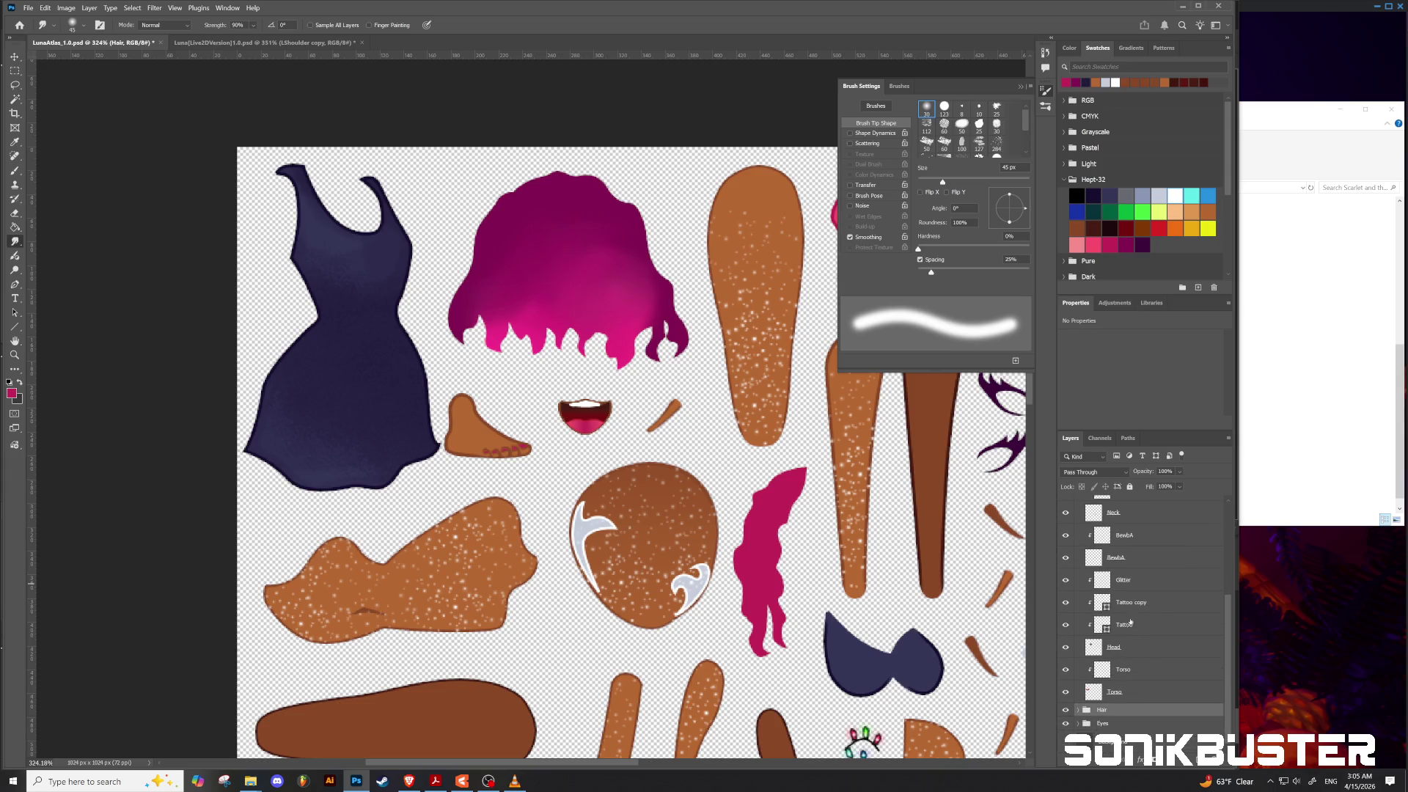
left_click(1129, 623)
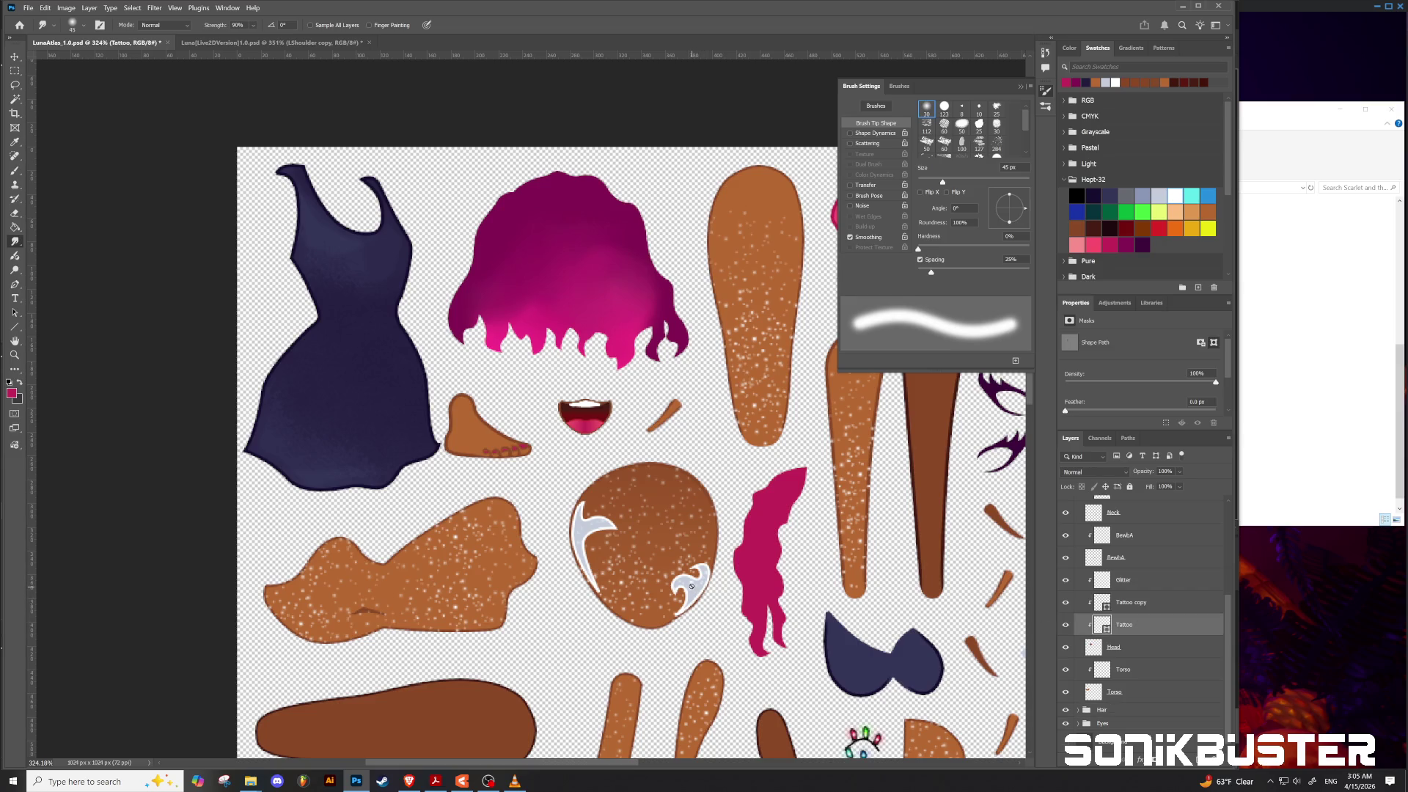
Step: Nudge the white swirl tattoo downward on the head piece and rotate it about 10°
key("v")
mouse_move(691, 579)
left_mouse_down()
mouse_move(728, 553)
mouse_move(689, 603)
left_mouse_up()
key("ctrl+t")
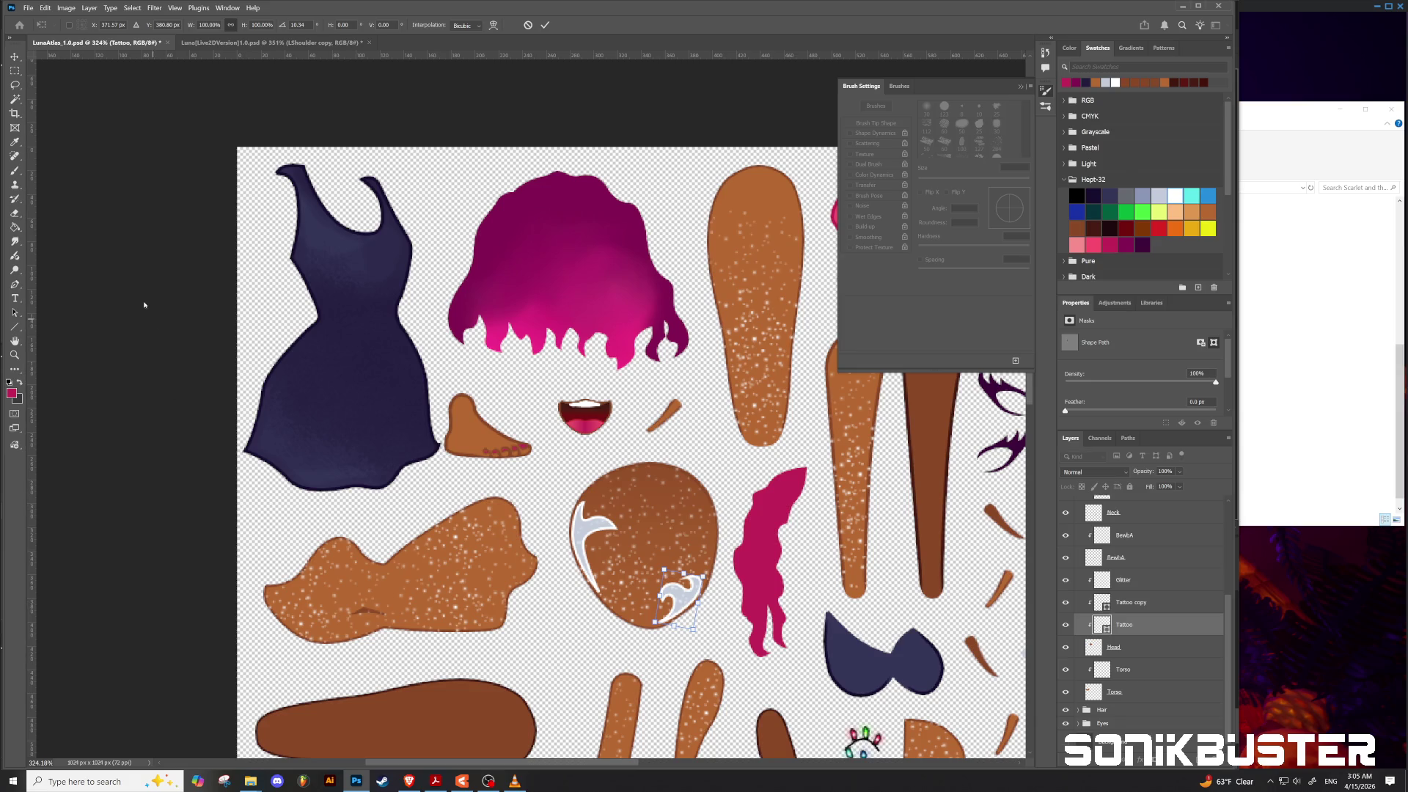
left_click(14, 284)
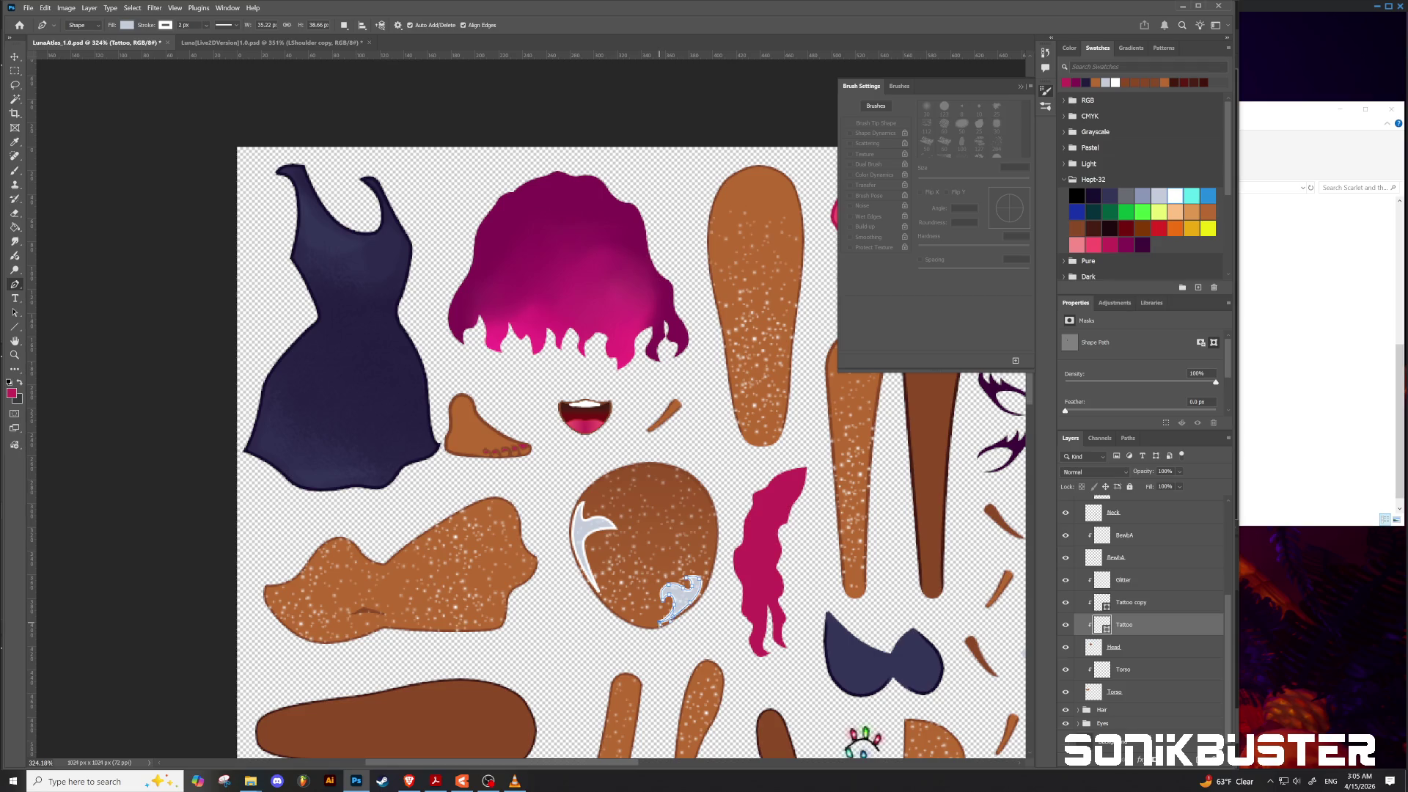
Step: Reshape the swirl tattoo's outline at its bottom point and right edge
left_click_drag(661, 625, 663, 626)
left_click_drag(693, 603, 695, 603)
key("Escape")
left_click(692, 600, "ctrl")
key("v")
left_click(688, 499)
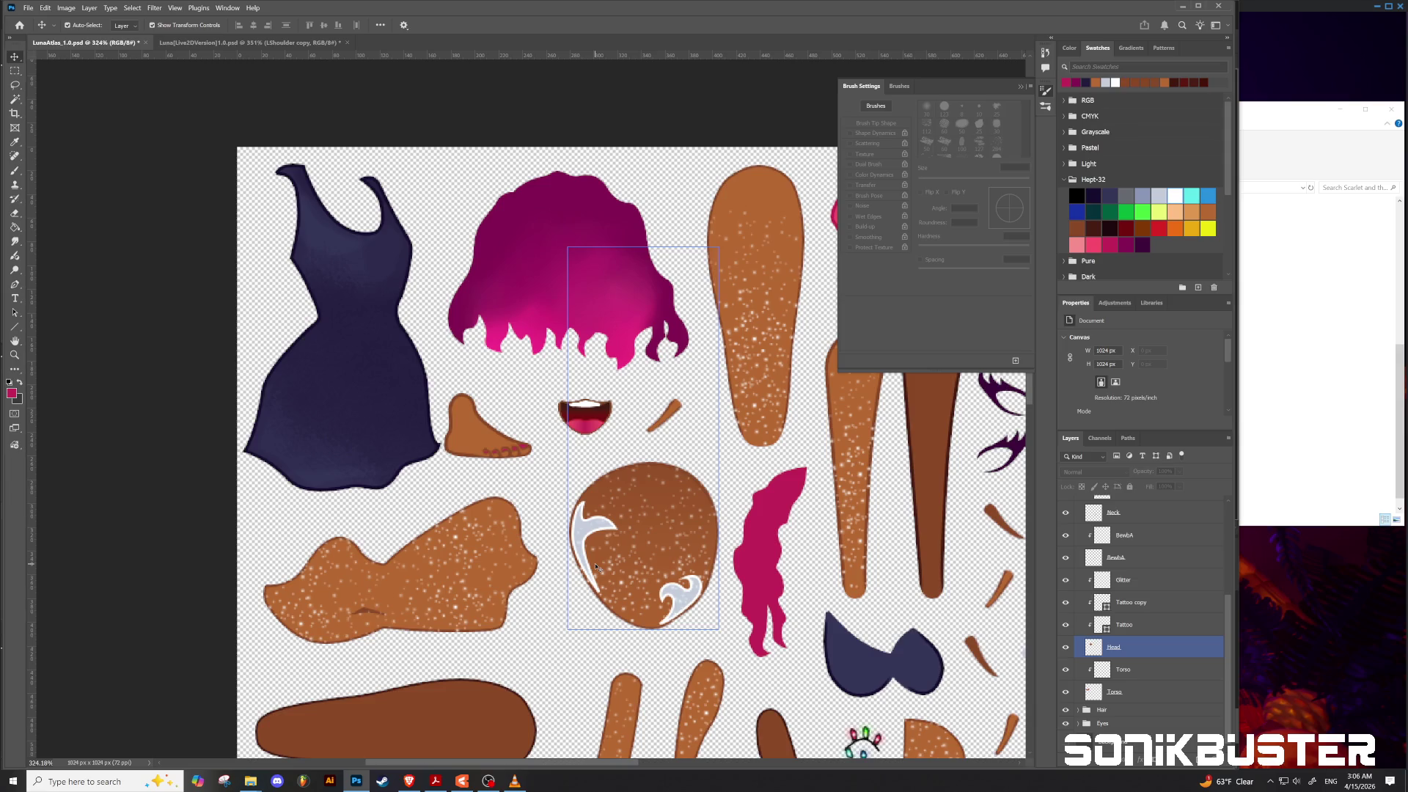
left_click(554, 506)
Step: Re-export the atlas as PNG replacing LunaAtlas_1.0.png, then switch to Live2D Cubism Editor
left_click(28, 8)
mouse_move(118, 192)
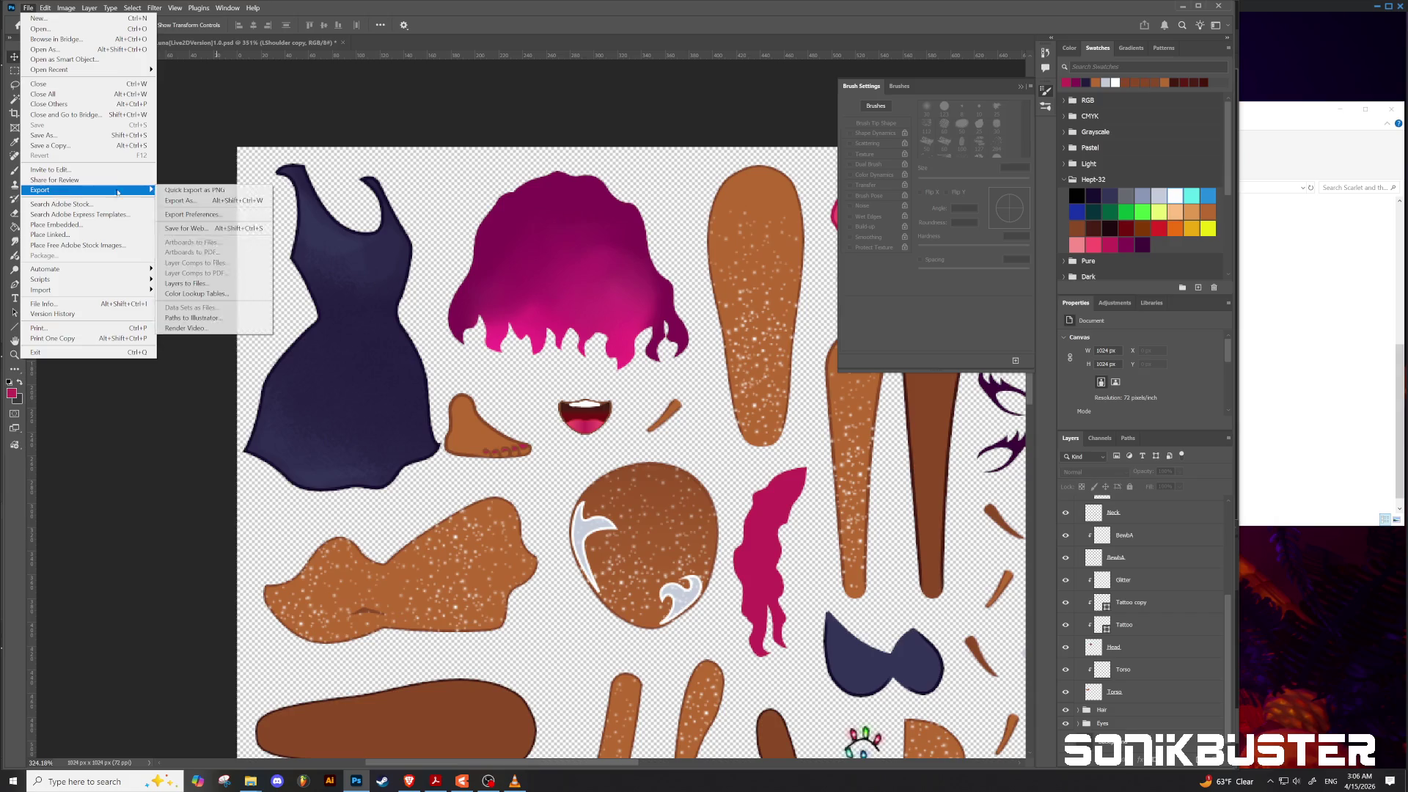
left_click(192, 190)
left_click(197, 87)
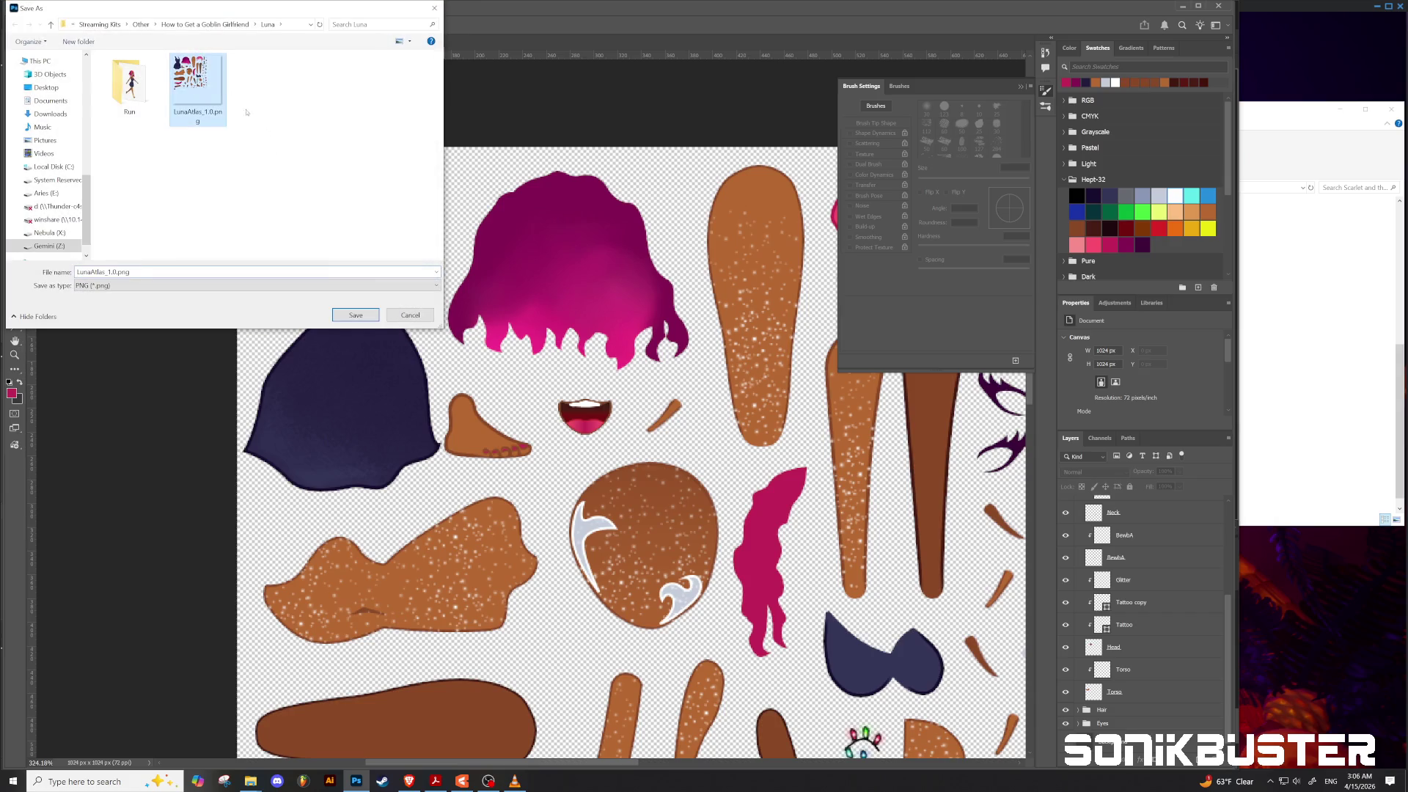
left_click(364, 321)
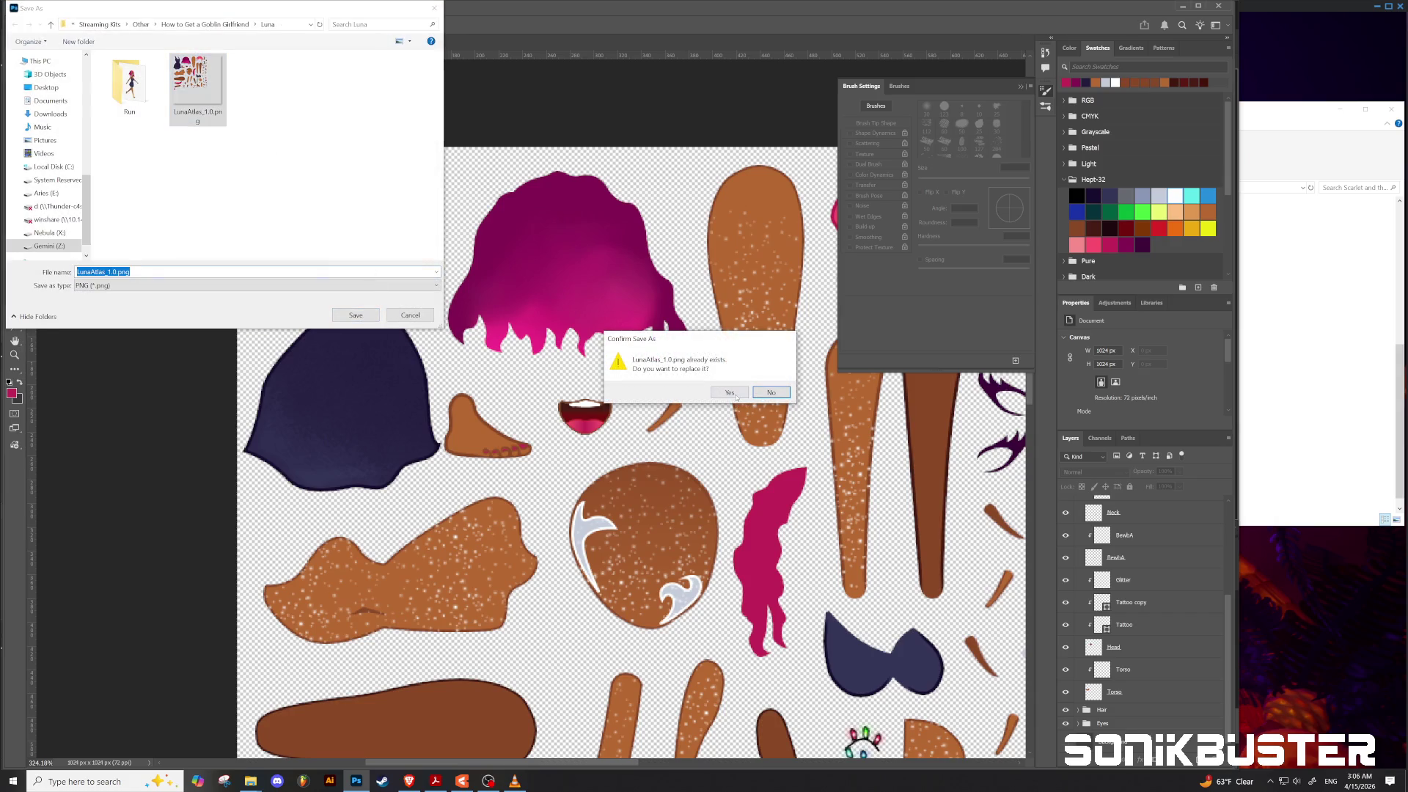
left_click(736, 394)
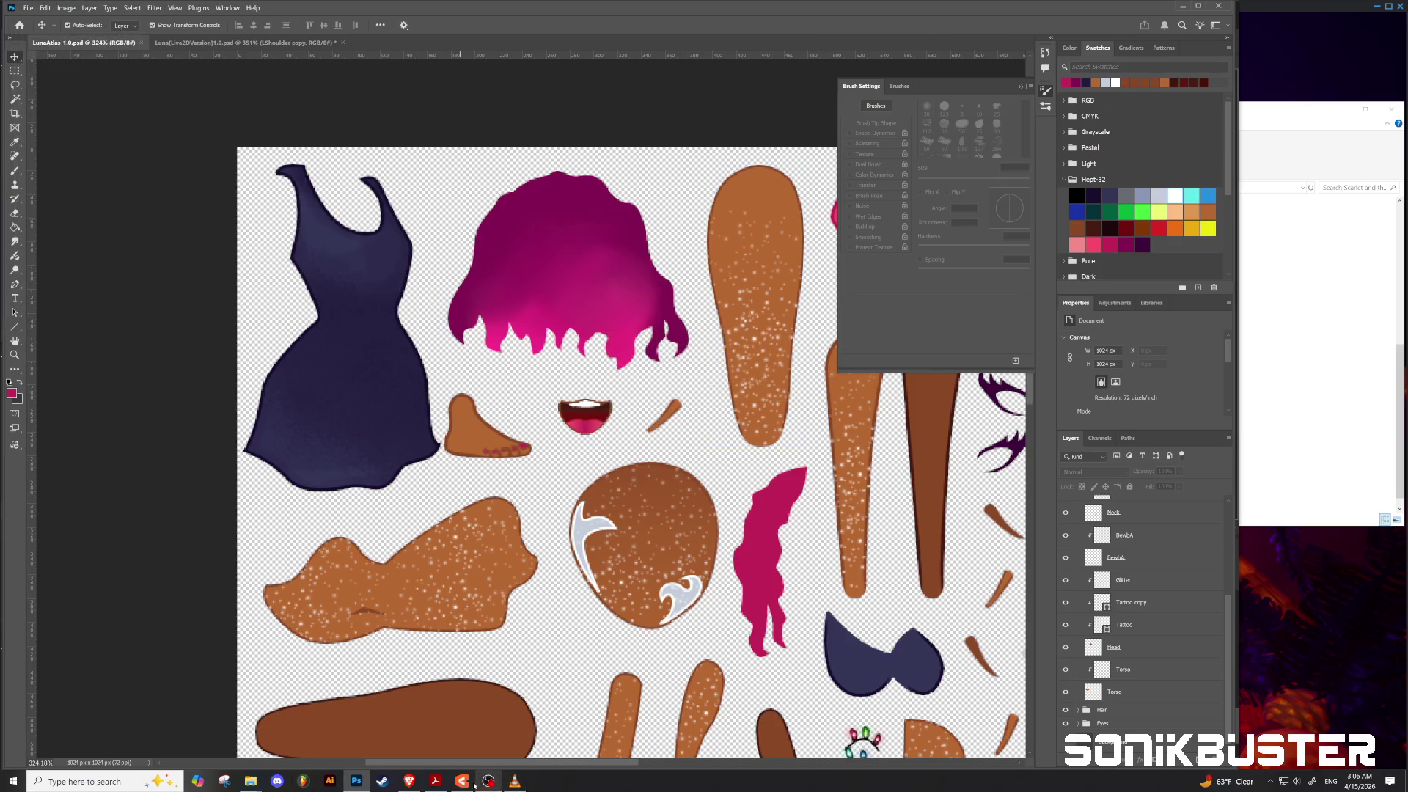
left_click(464, 781)
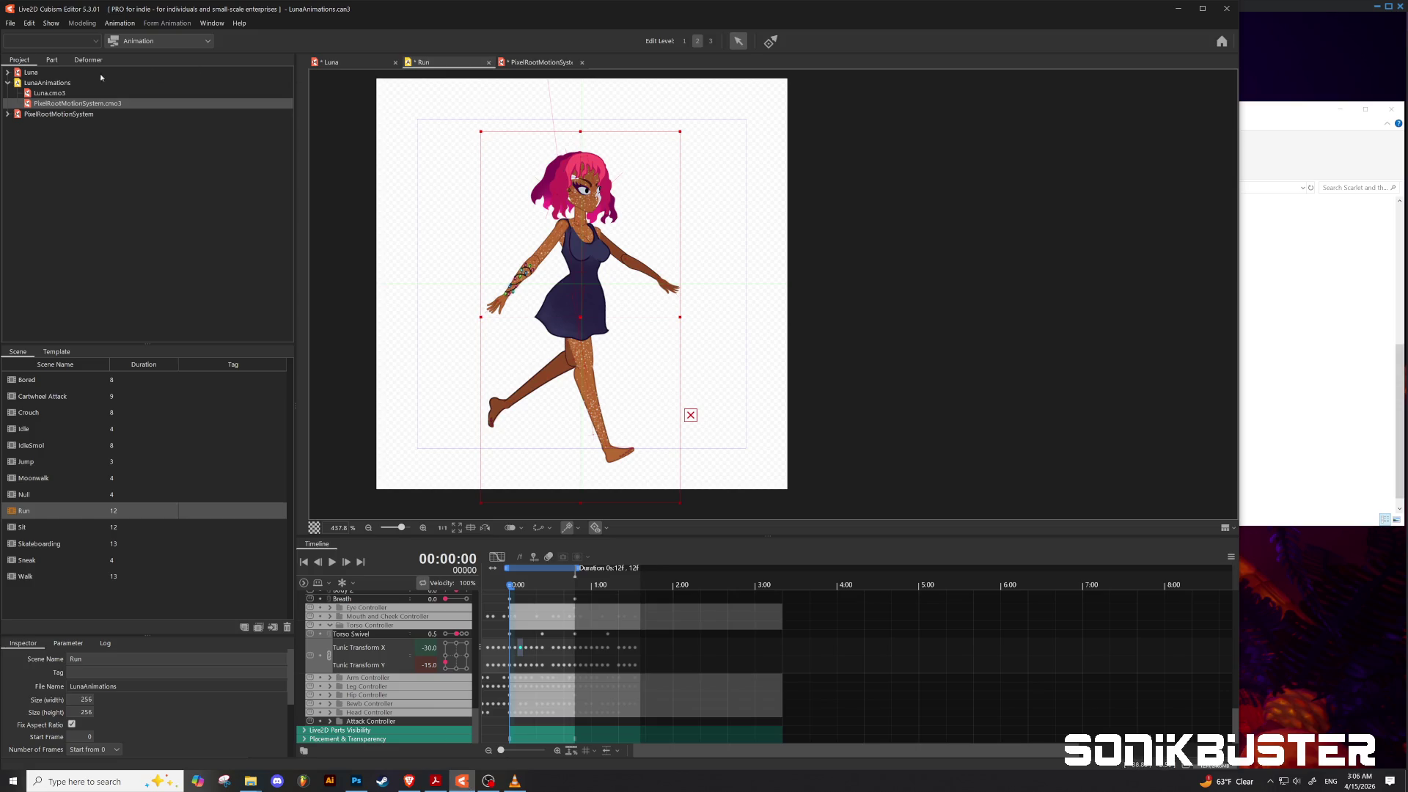
Step: Open Luna.cmo3's Edit Texture Atlas dialog and unlock the atlas texture
left_click(359, 64)
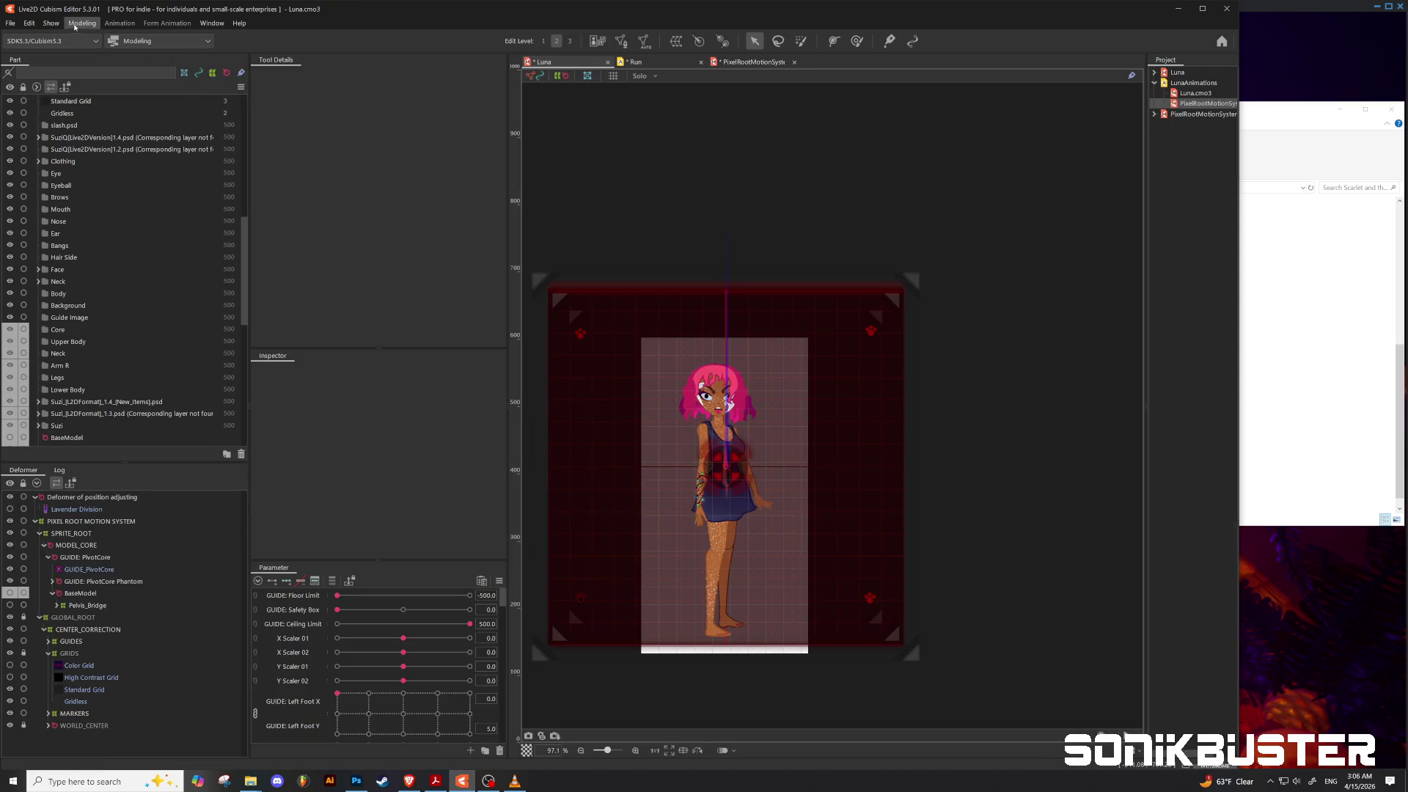
left_click(83, 22)
mouse_move(90, 49)
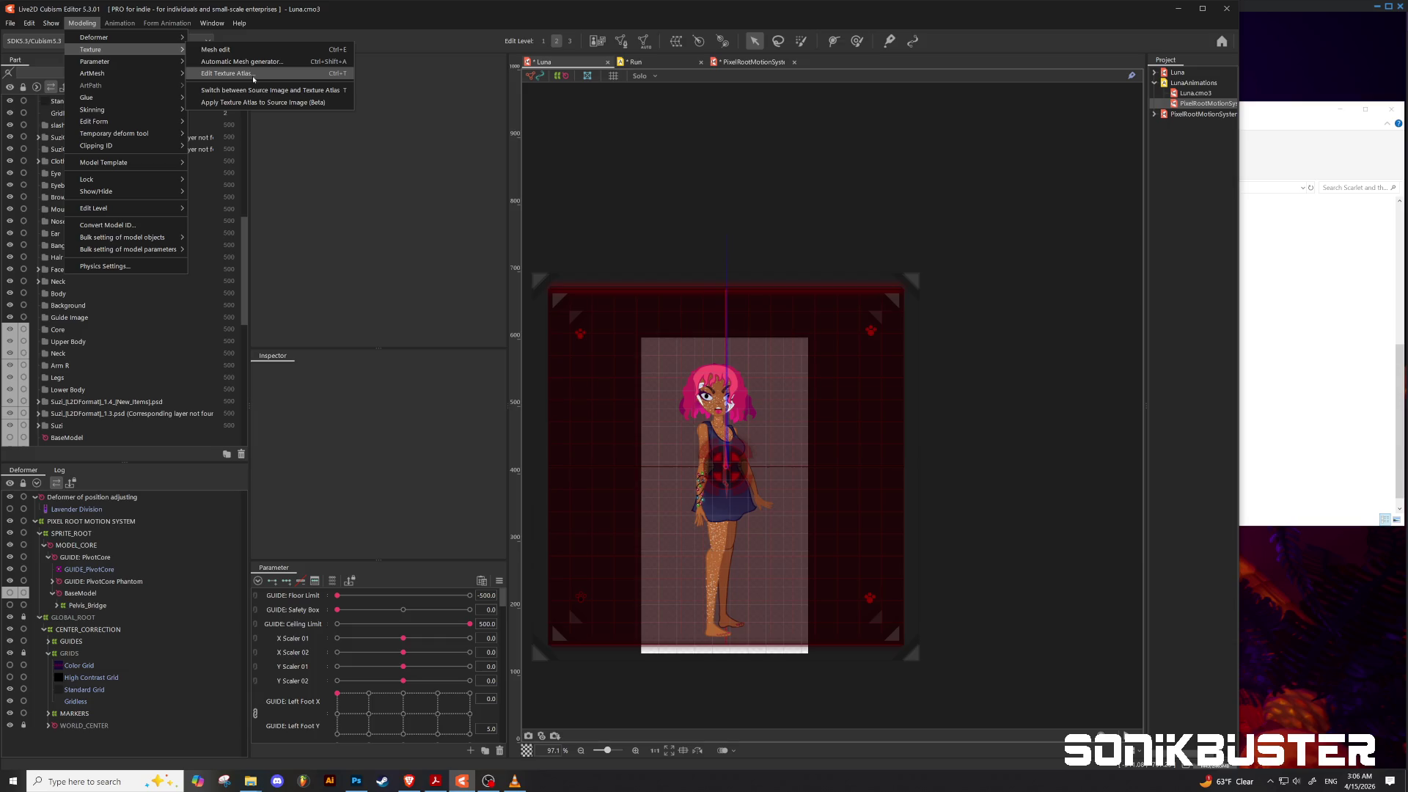
left_click(235, 74)
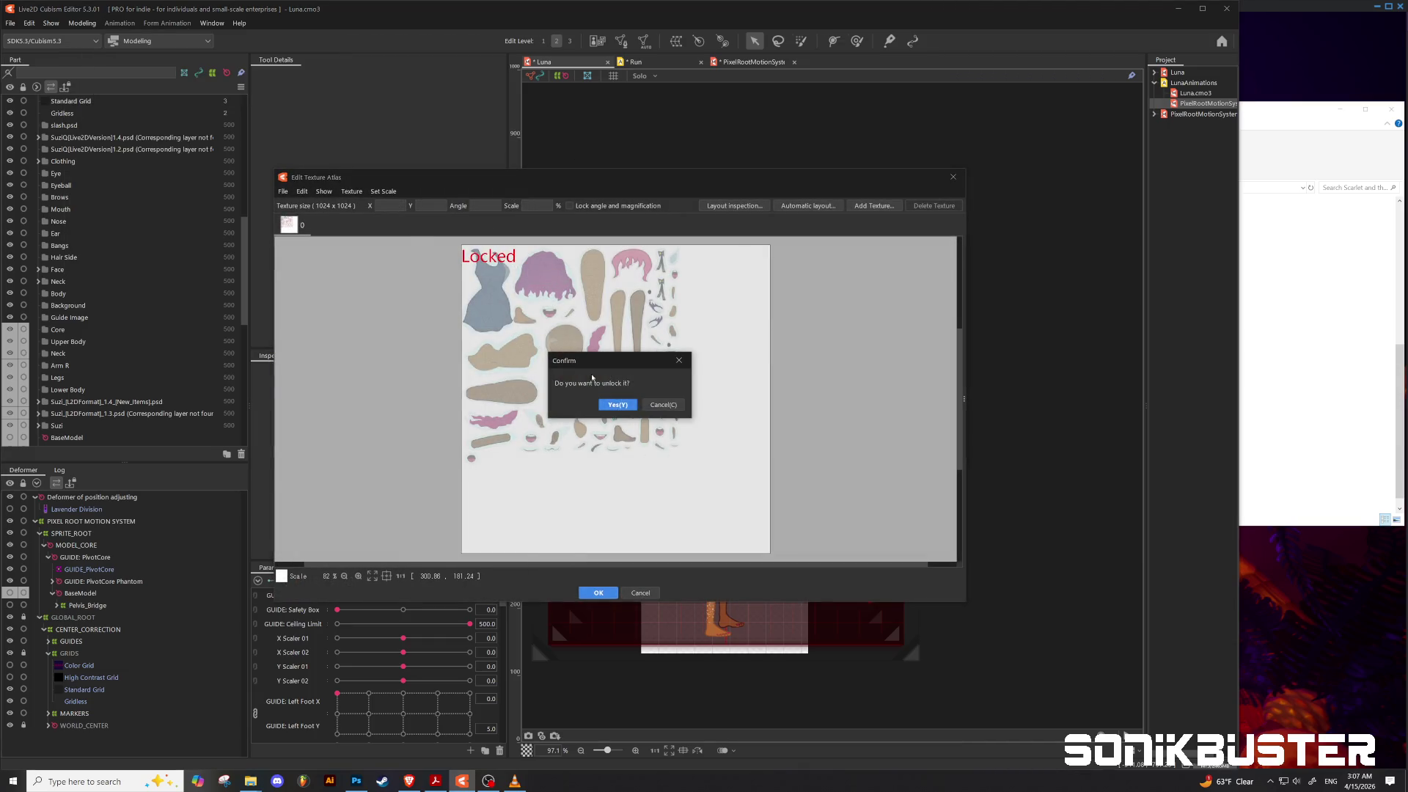
left_click(618, 405)
Step: Replace the texture image with LunaAtlas_1.0.png, apply with OK and reopen the Run animation
left_click(290, 193)
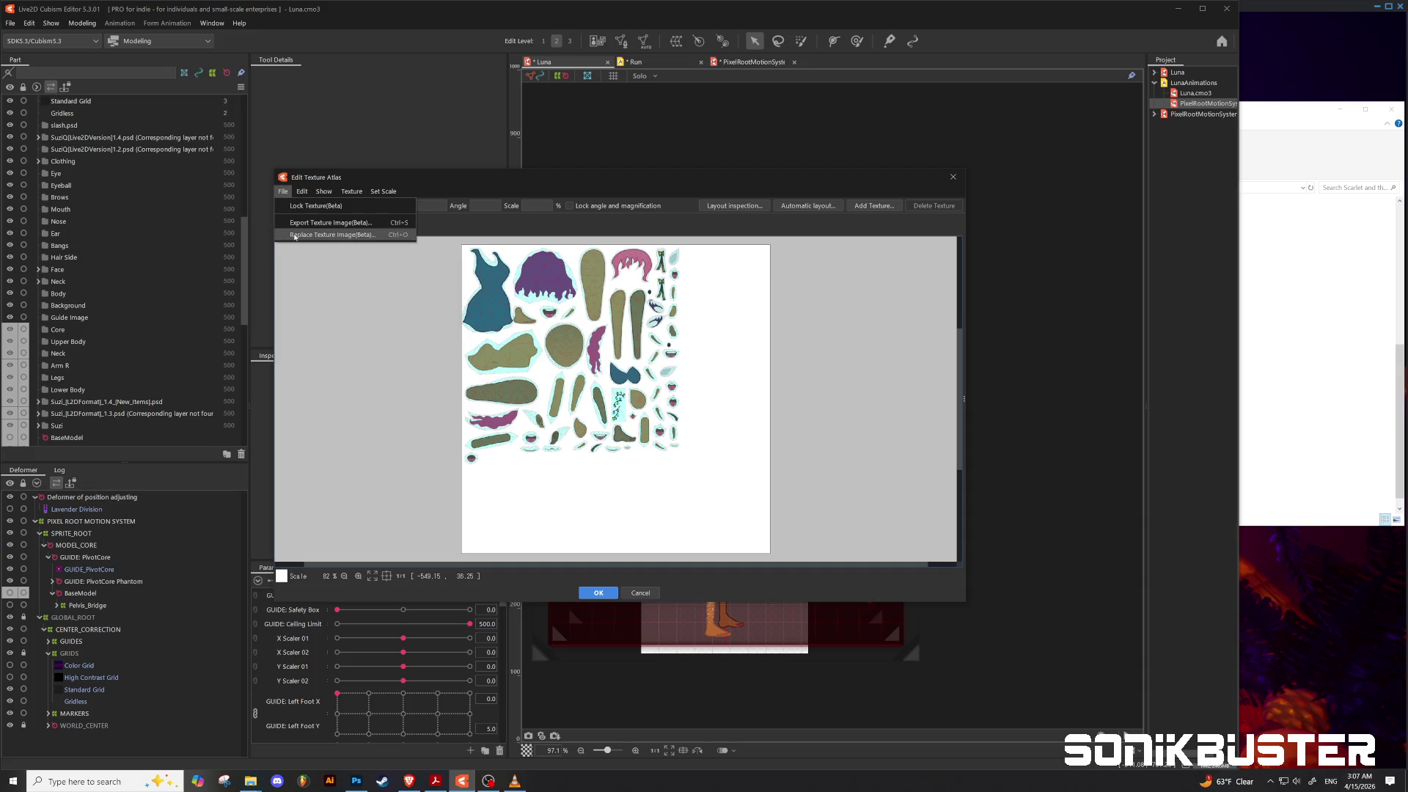
left_click(294, 235)
left_click(530, 276)
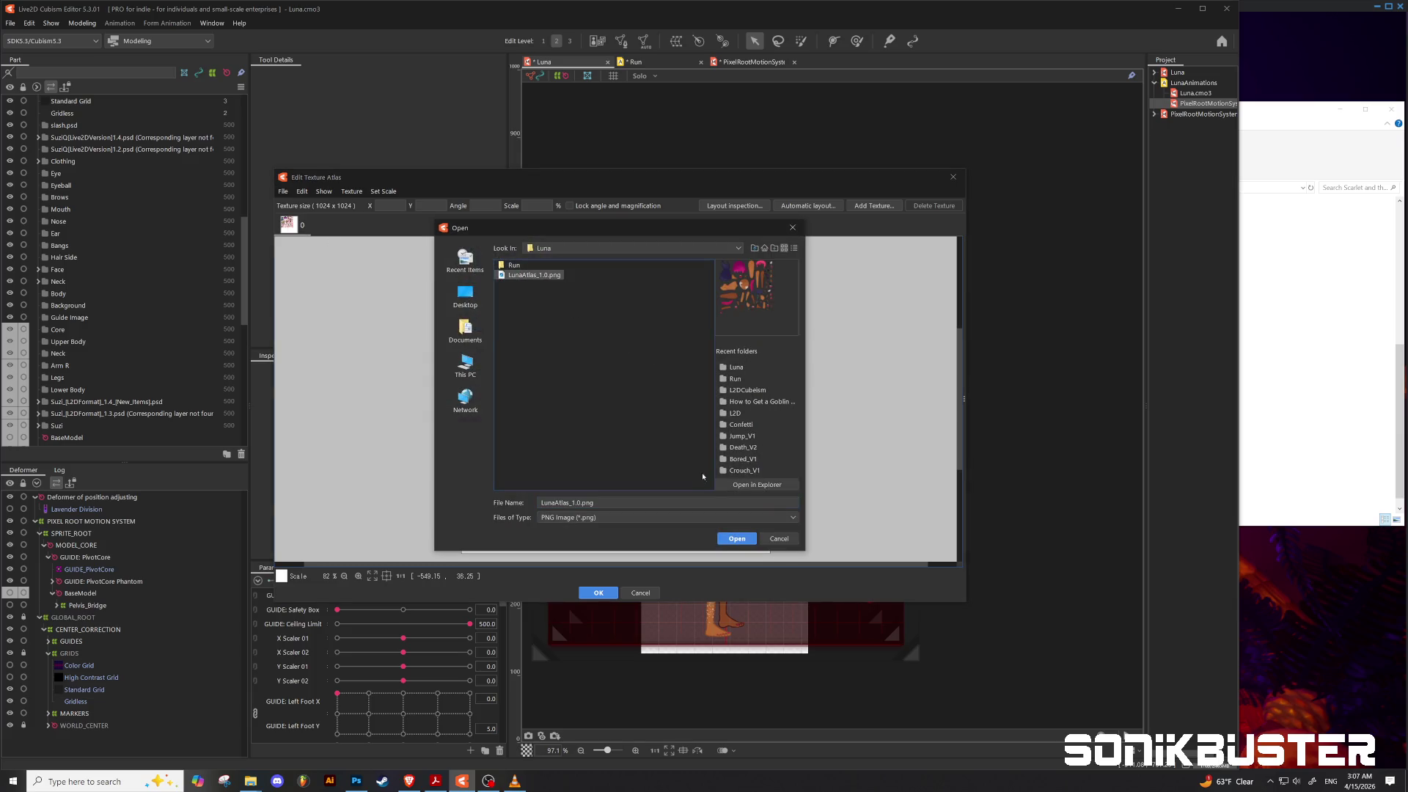
left_click(736, 538)
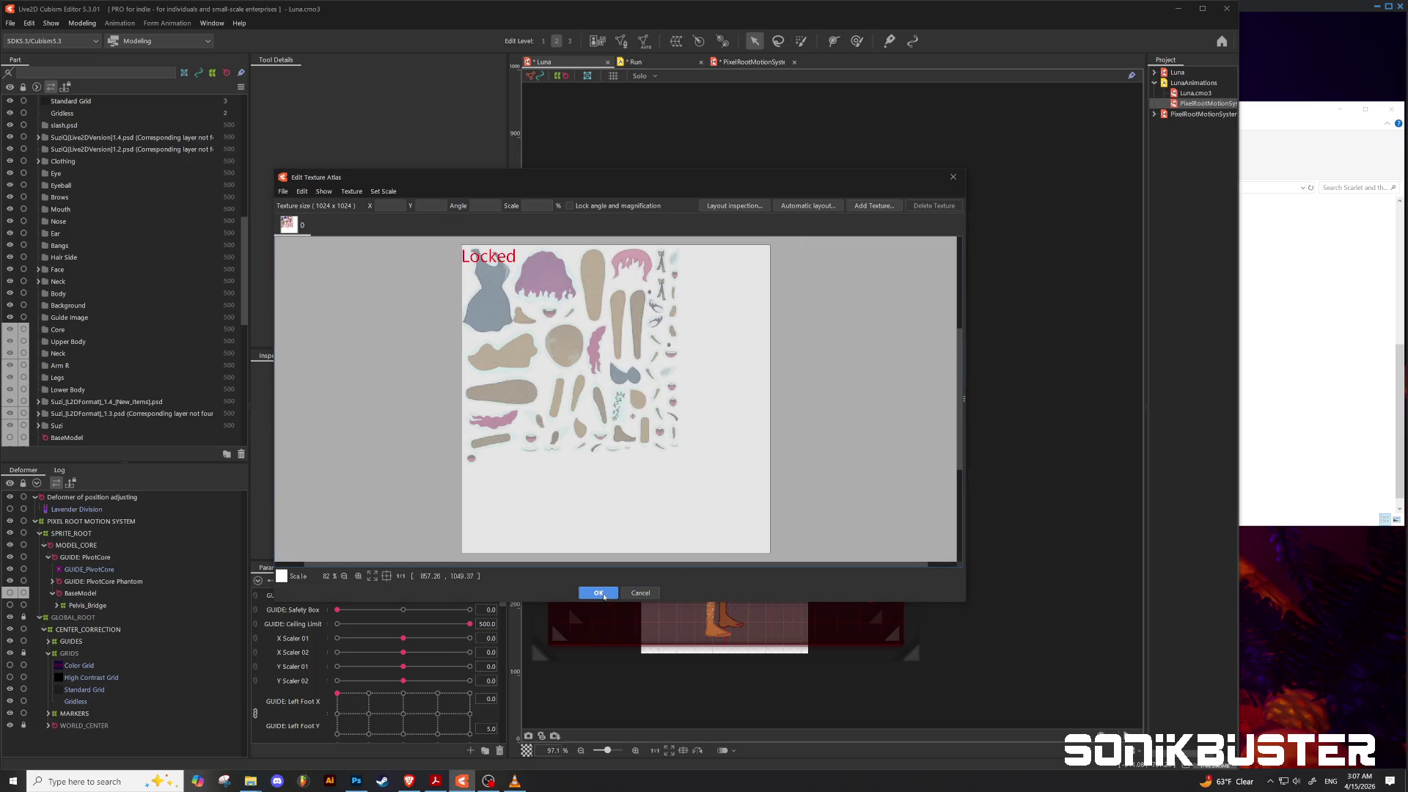
left_click(600, 594)
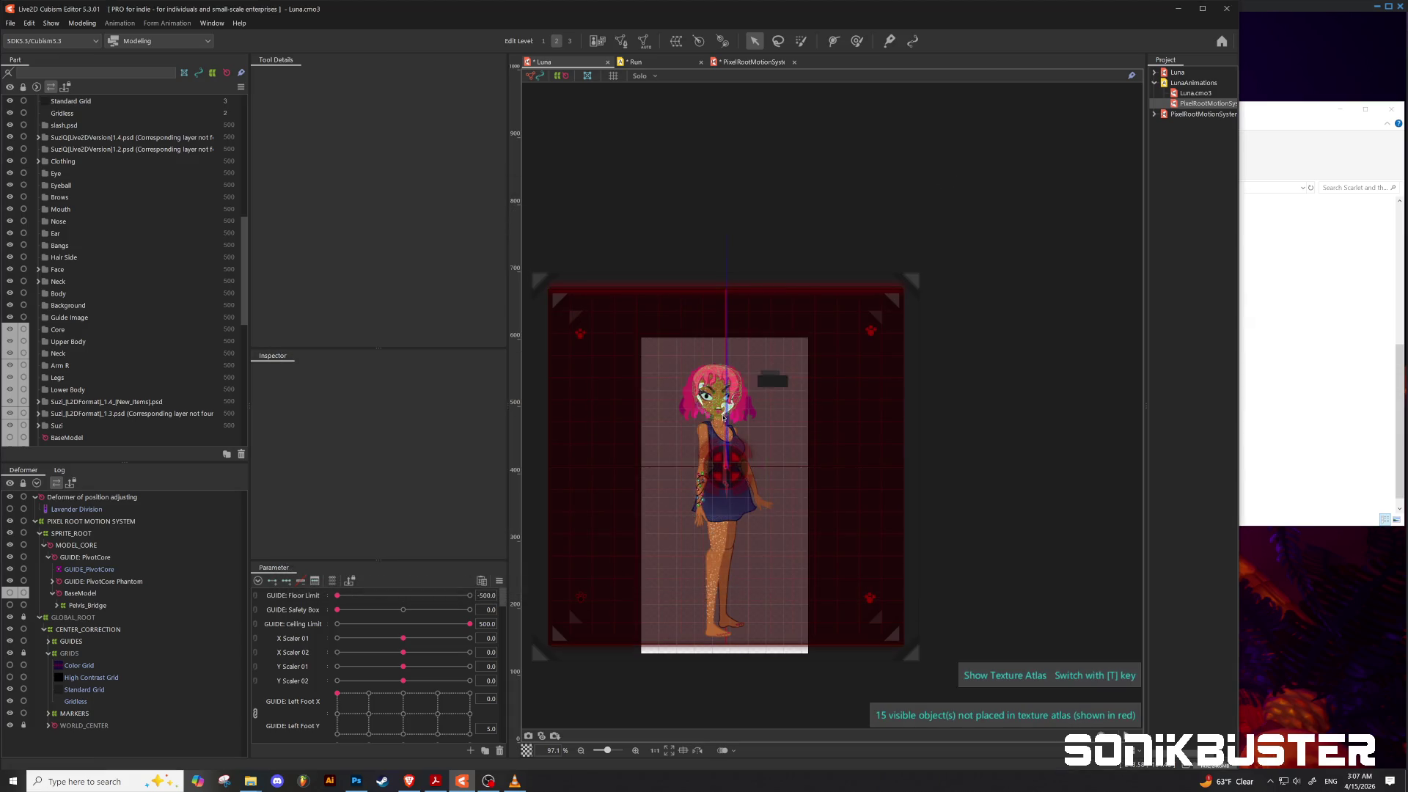
scroll(735, 404, "up", 5)
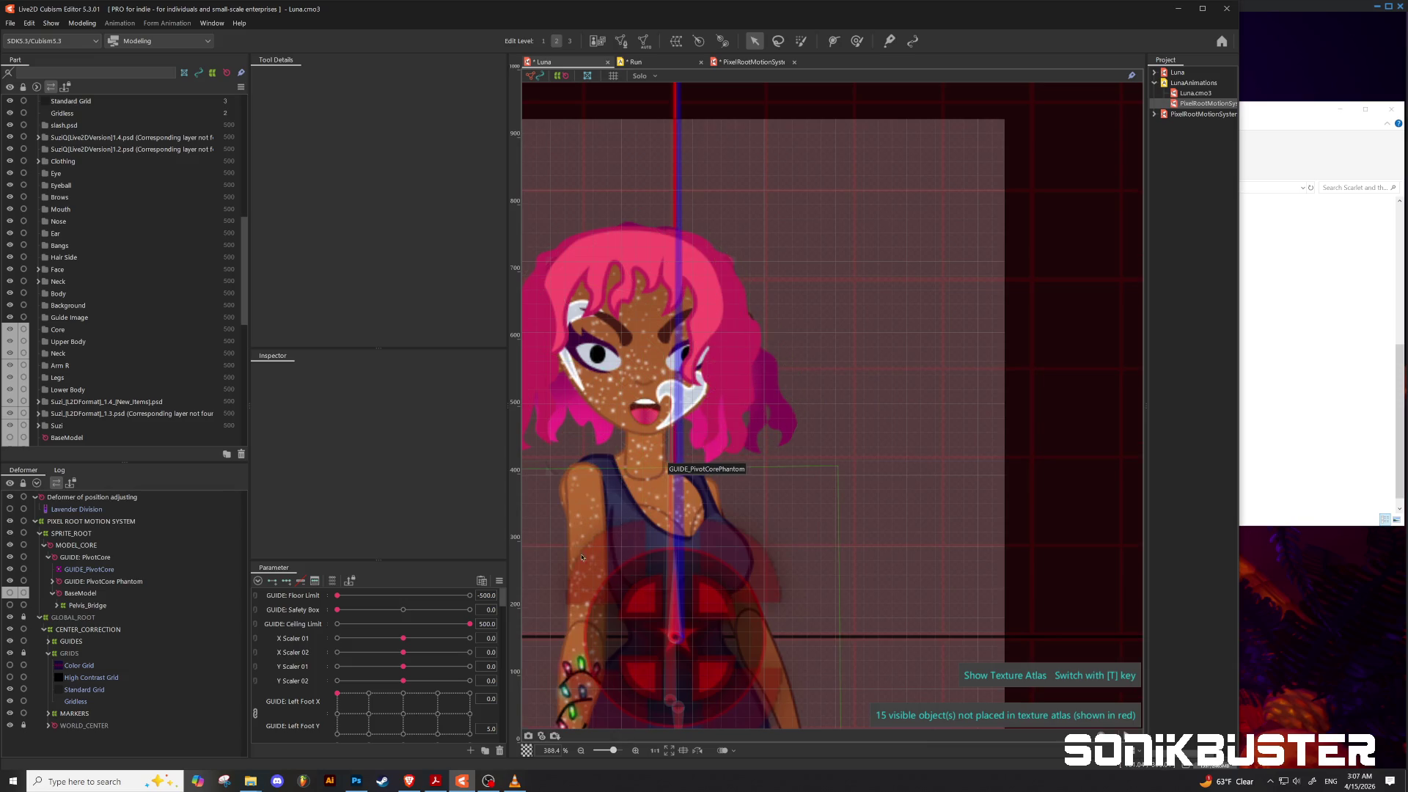
scroll(651, 487, "down", 4)
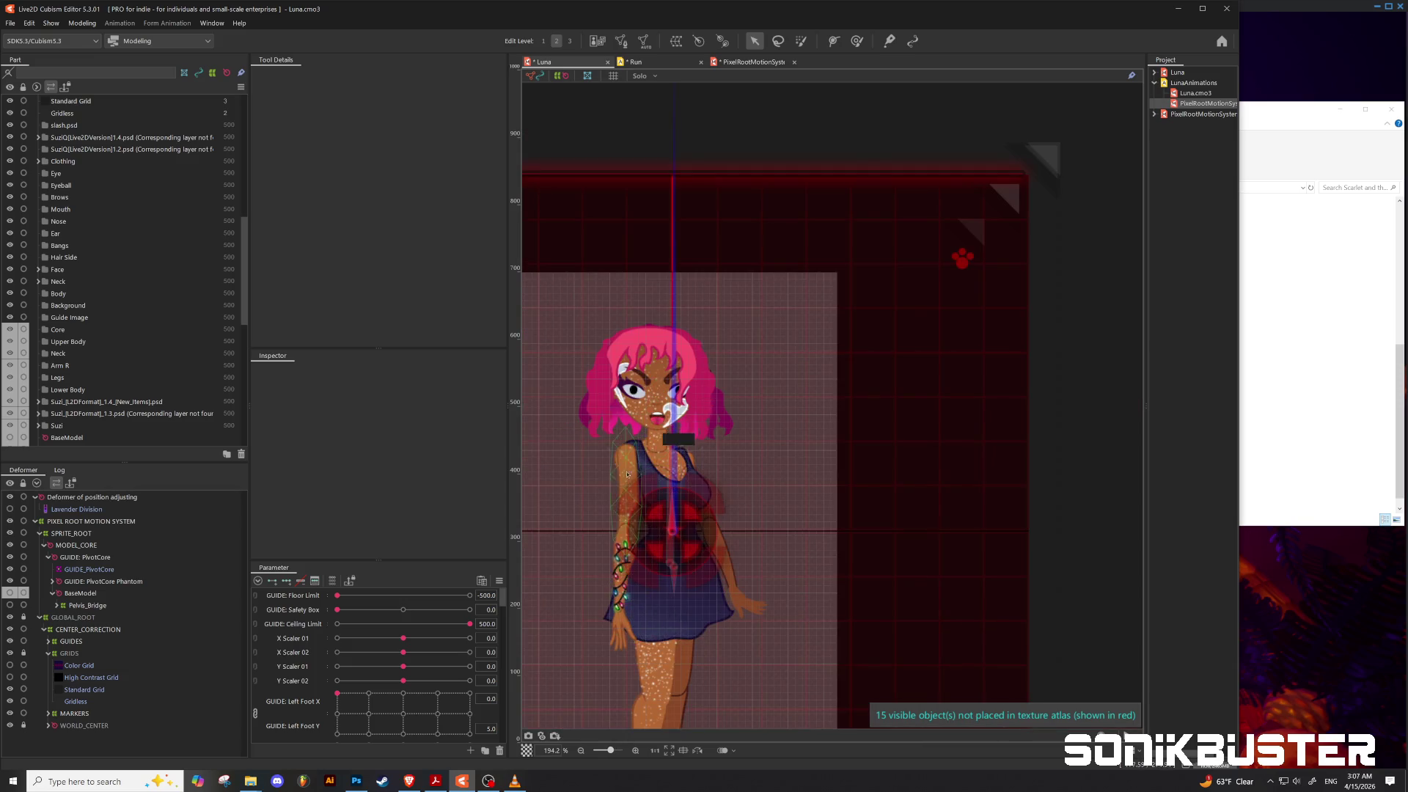
left_click(658, 63)
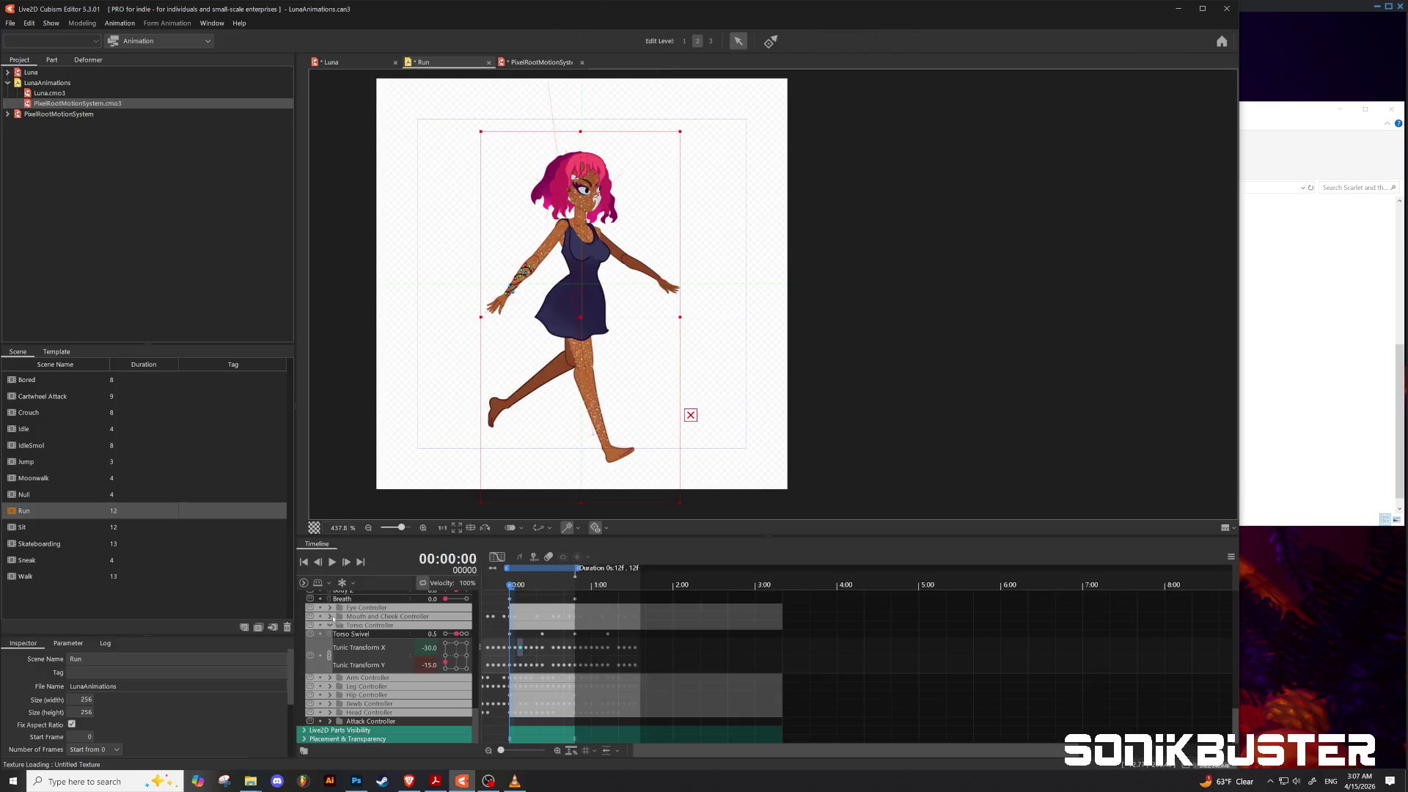
Step: Play the Run animation to inspect the updated tattoo texture, then return to the Luna.cmo3 model
left_click(332, 562)
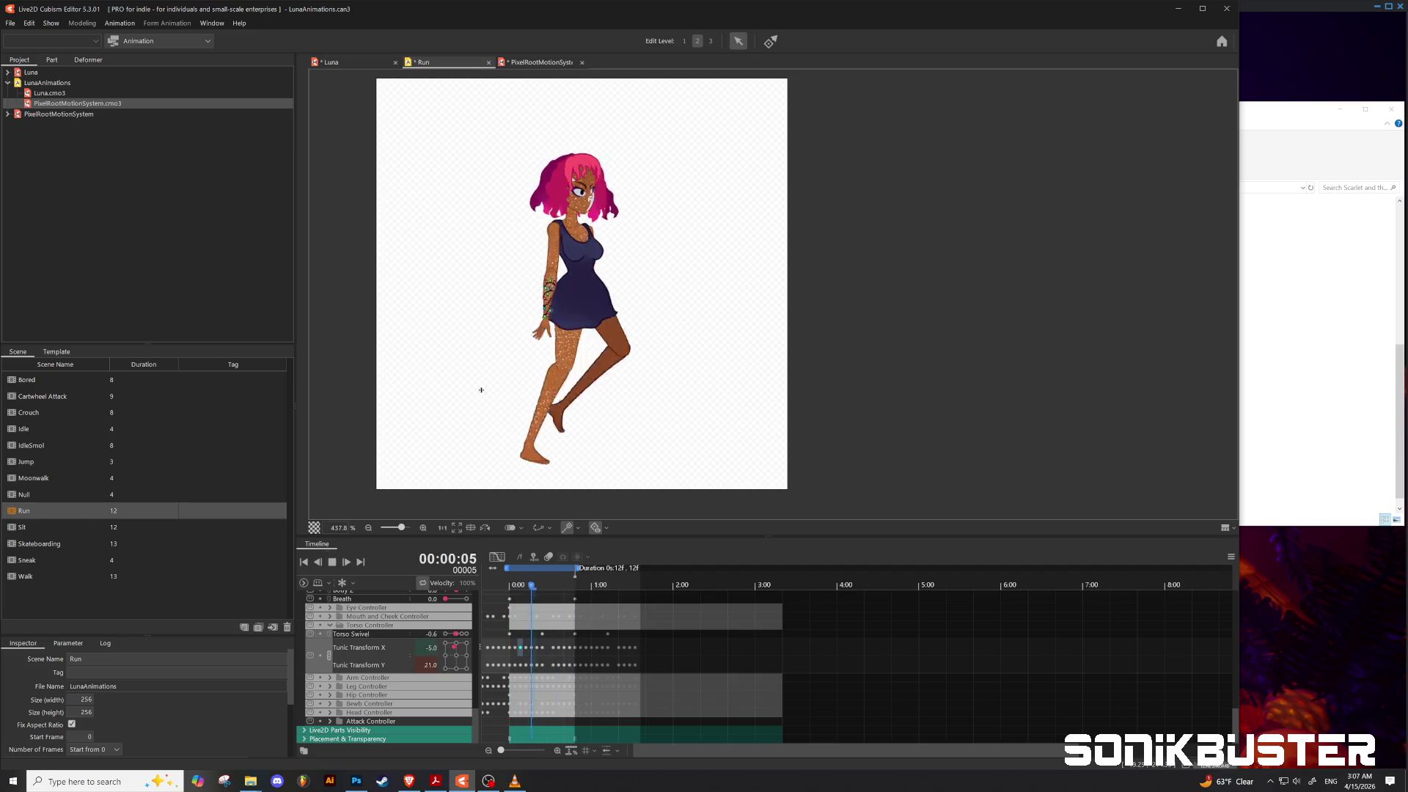
scroll(609, 170, "up", 5)
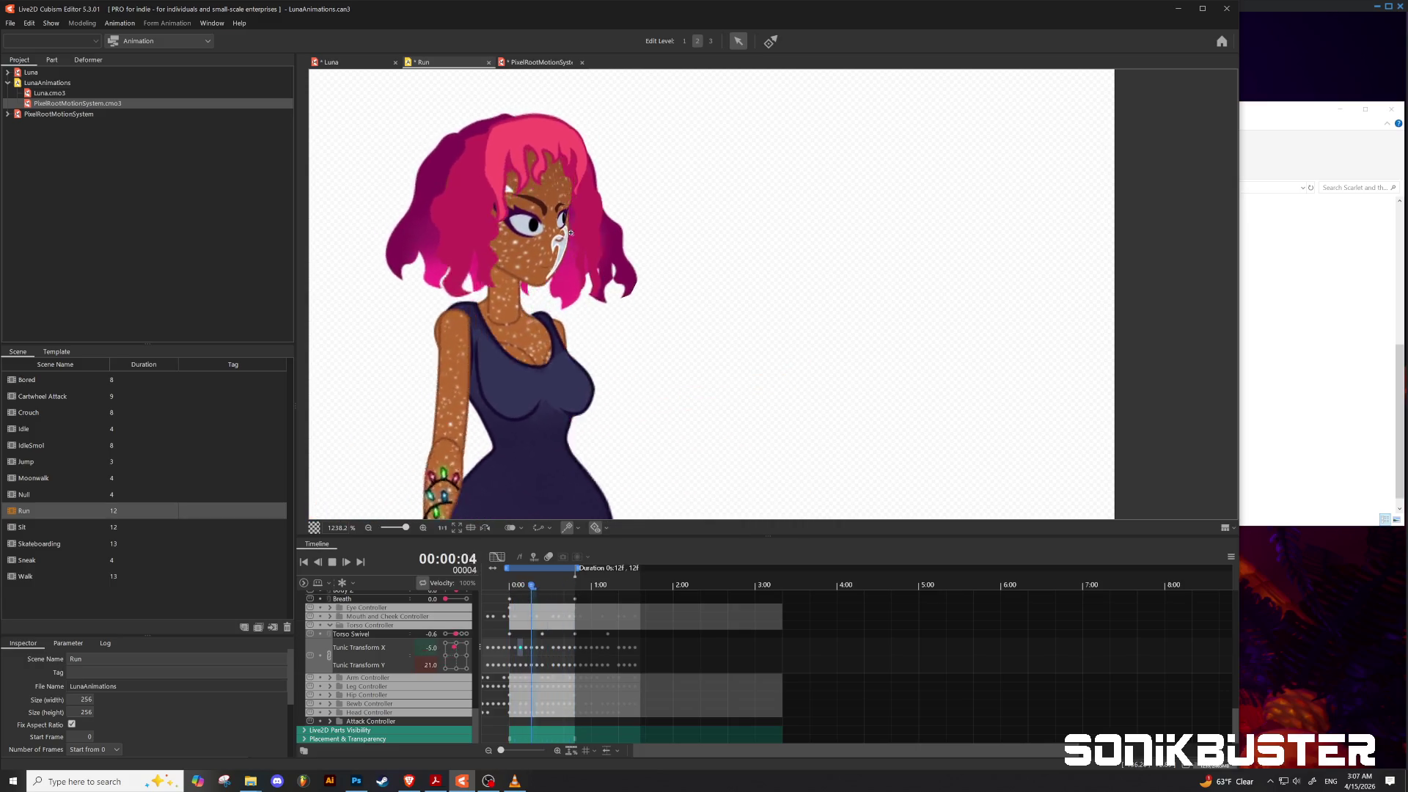
scroll(598, 252, "down", 2)
scroll(598, 252, "down", 2)
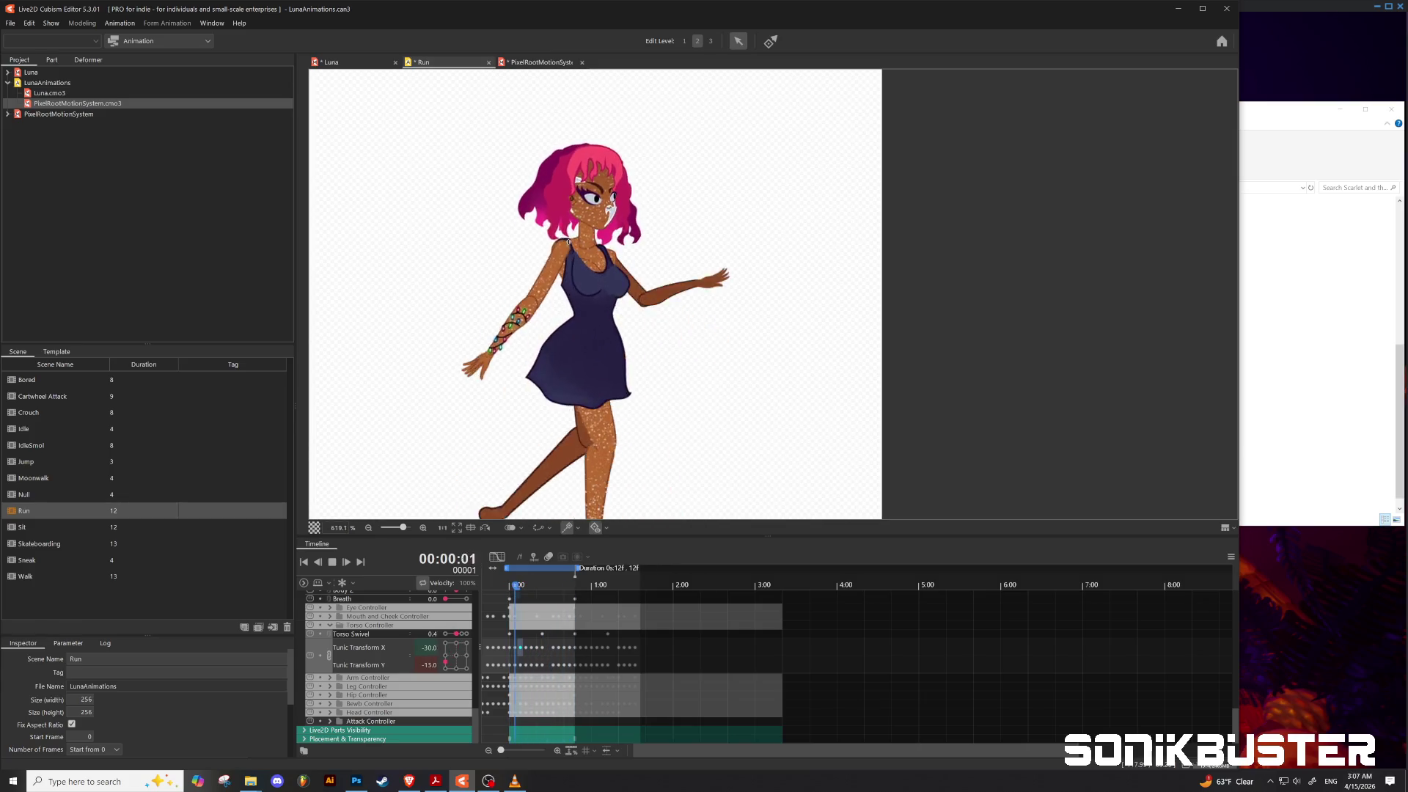
key("space")
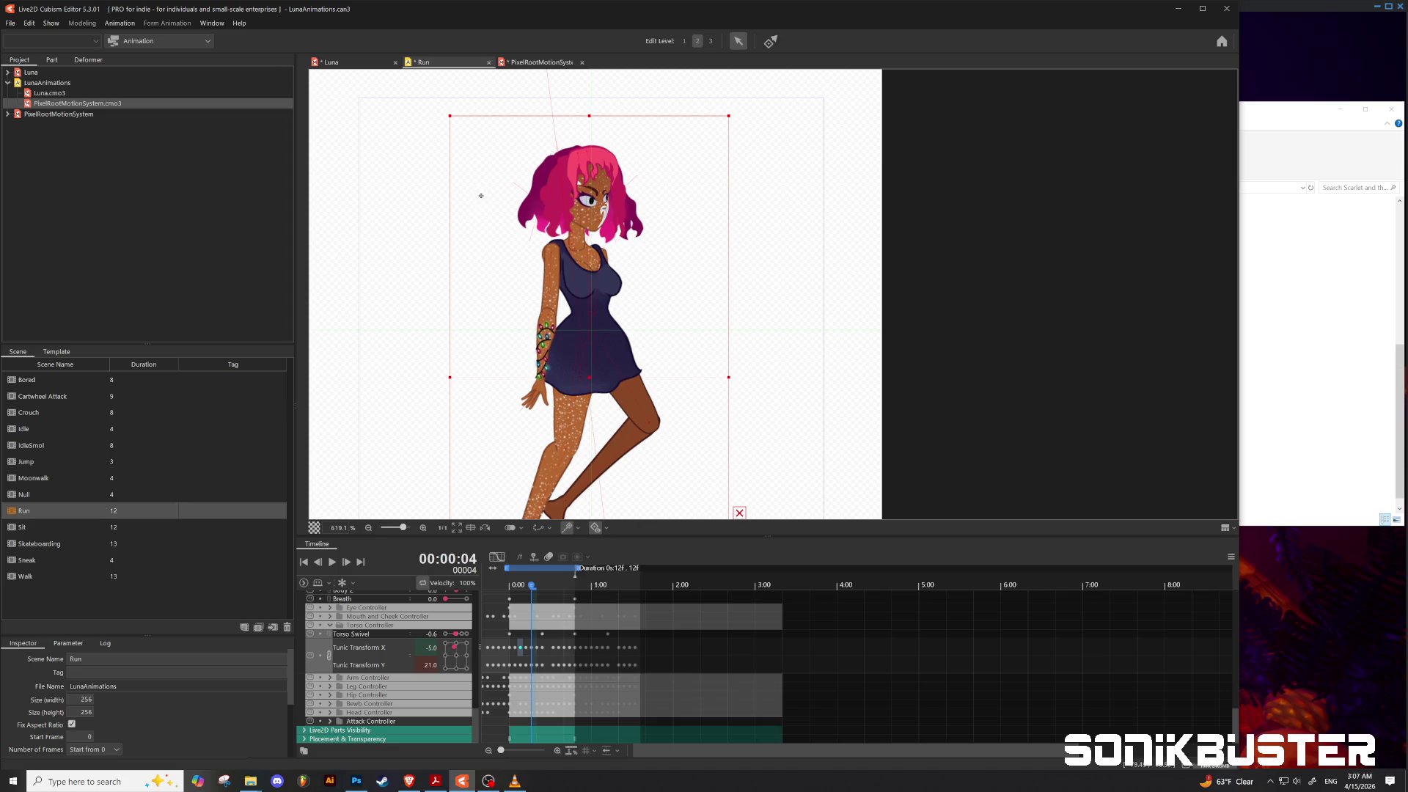
left_click(346, 65)
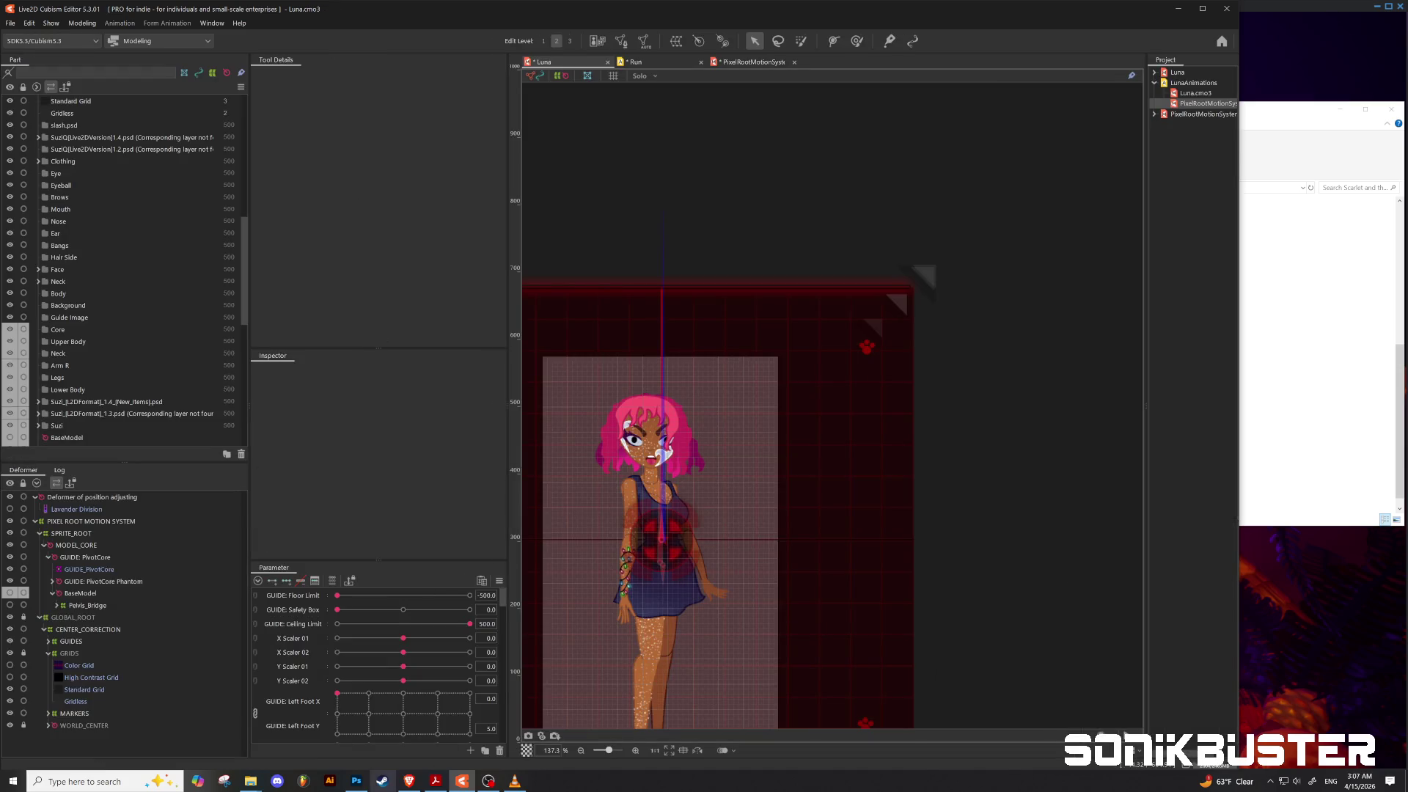
mouse_move(415, 787)
Step: Bring the Photoshop atlas back up and select the Tattoo layer
left_click(357, 781)
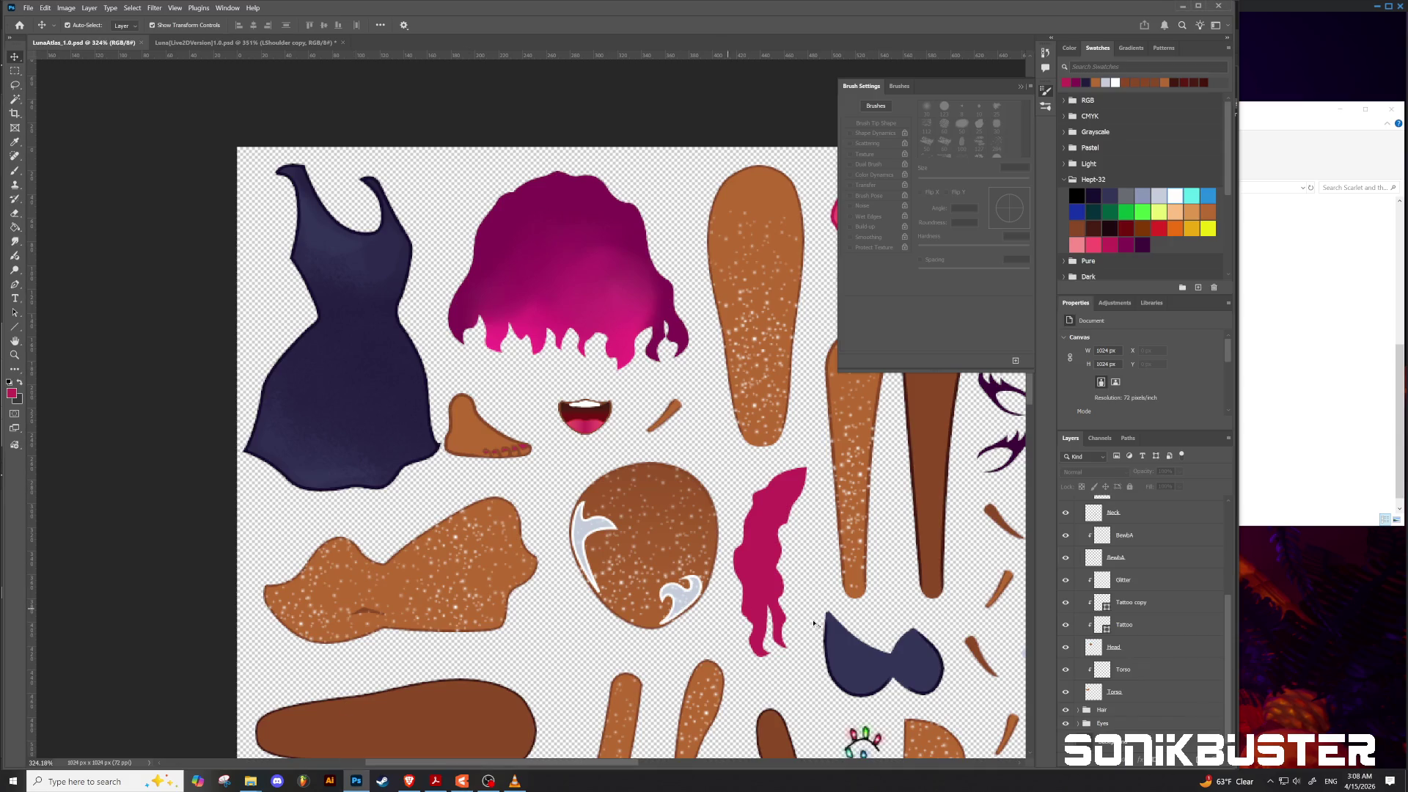
left_click(1150, 627)
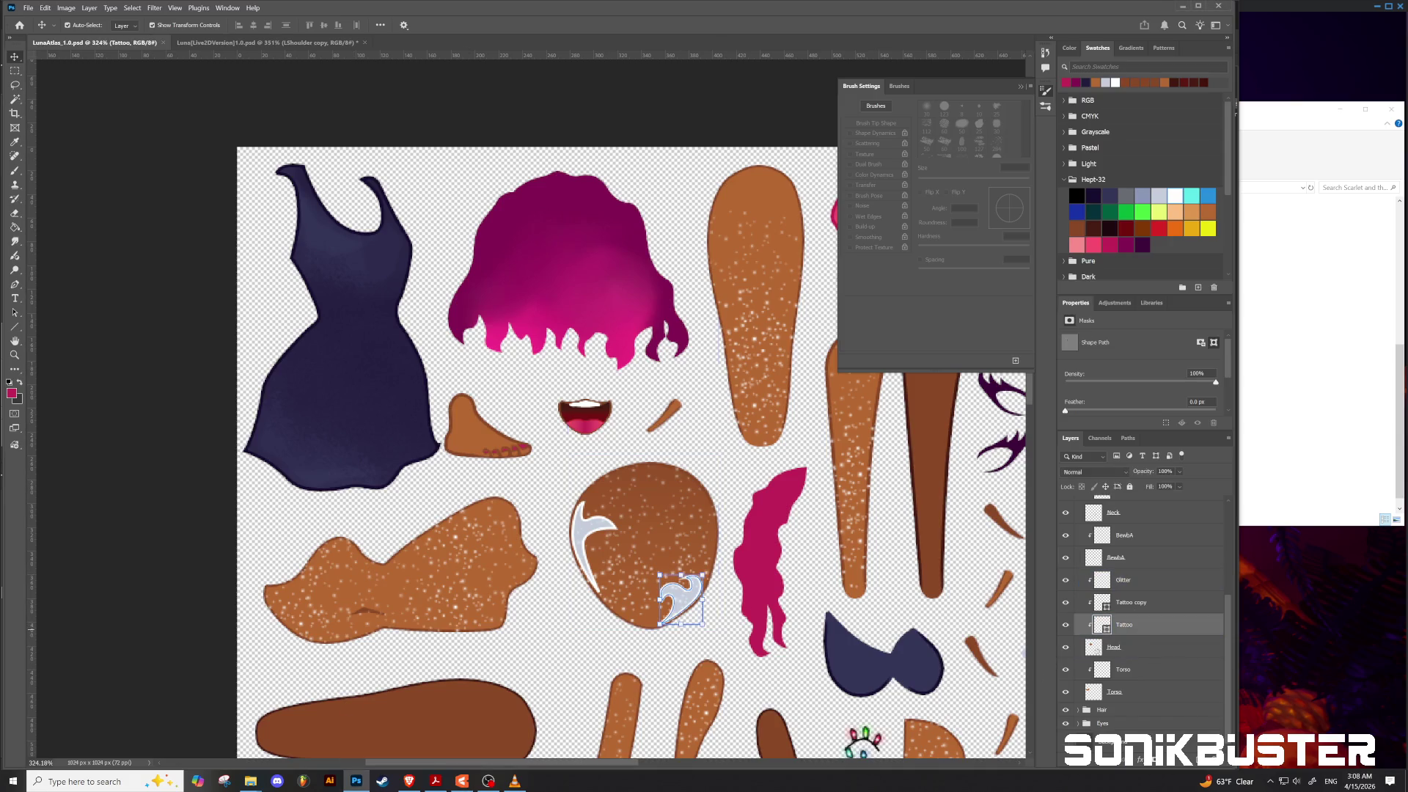
left_click(1150, 647)
Step: Scale the head-piece tattoo down to about 55% width and 48% height
left_click_drag(660, 575, 666, 582)
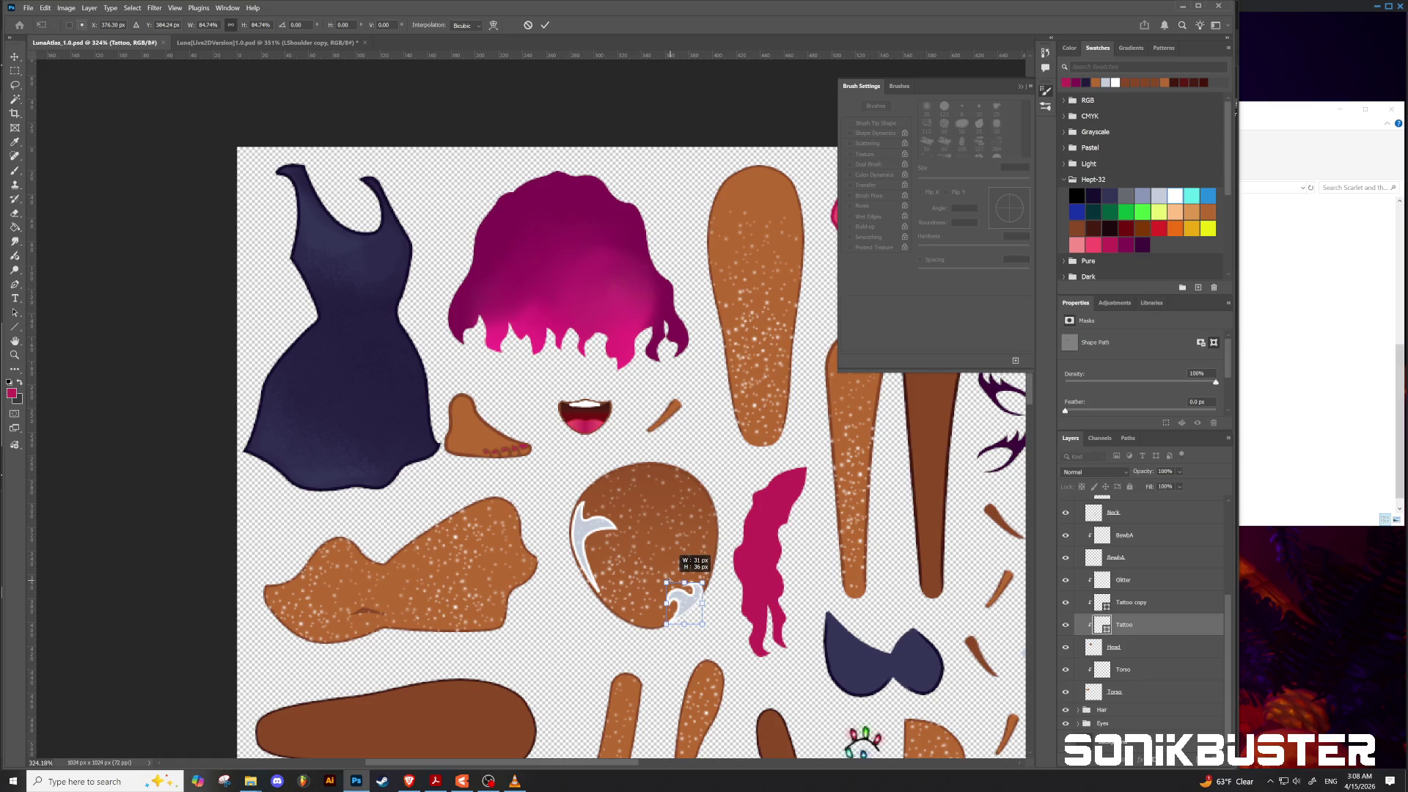
key("ctrl+z")
left_click_drag(661, 576, 665, 580)
key("ctrl+z")
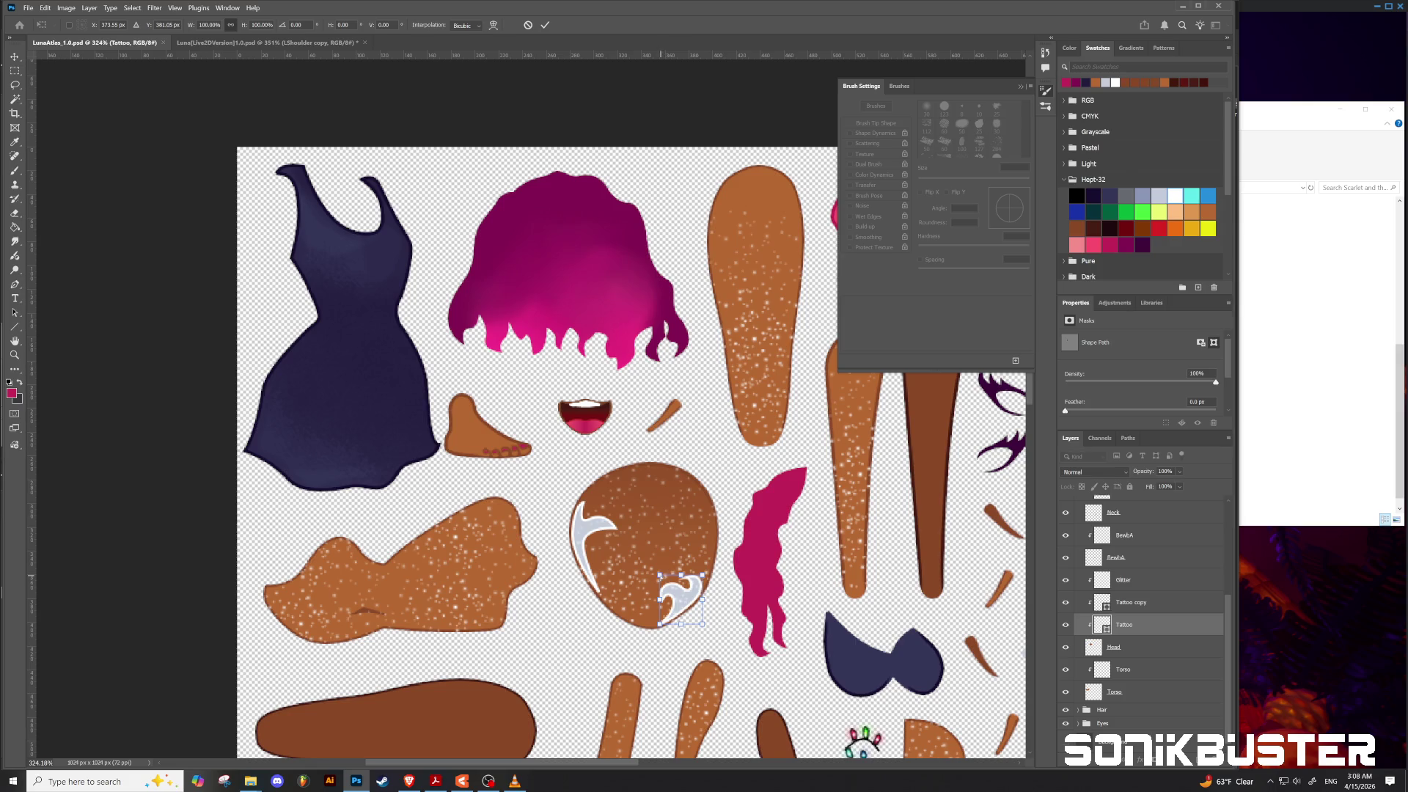
left_click_drag(659, 575, 666, 577)
key("ctrl+z")
left_click_drag(660, 575, 670, 582)
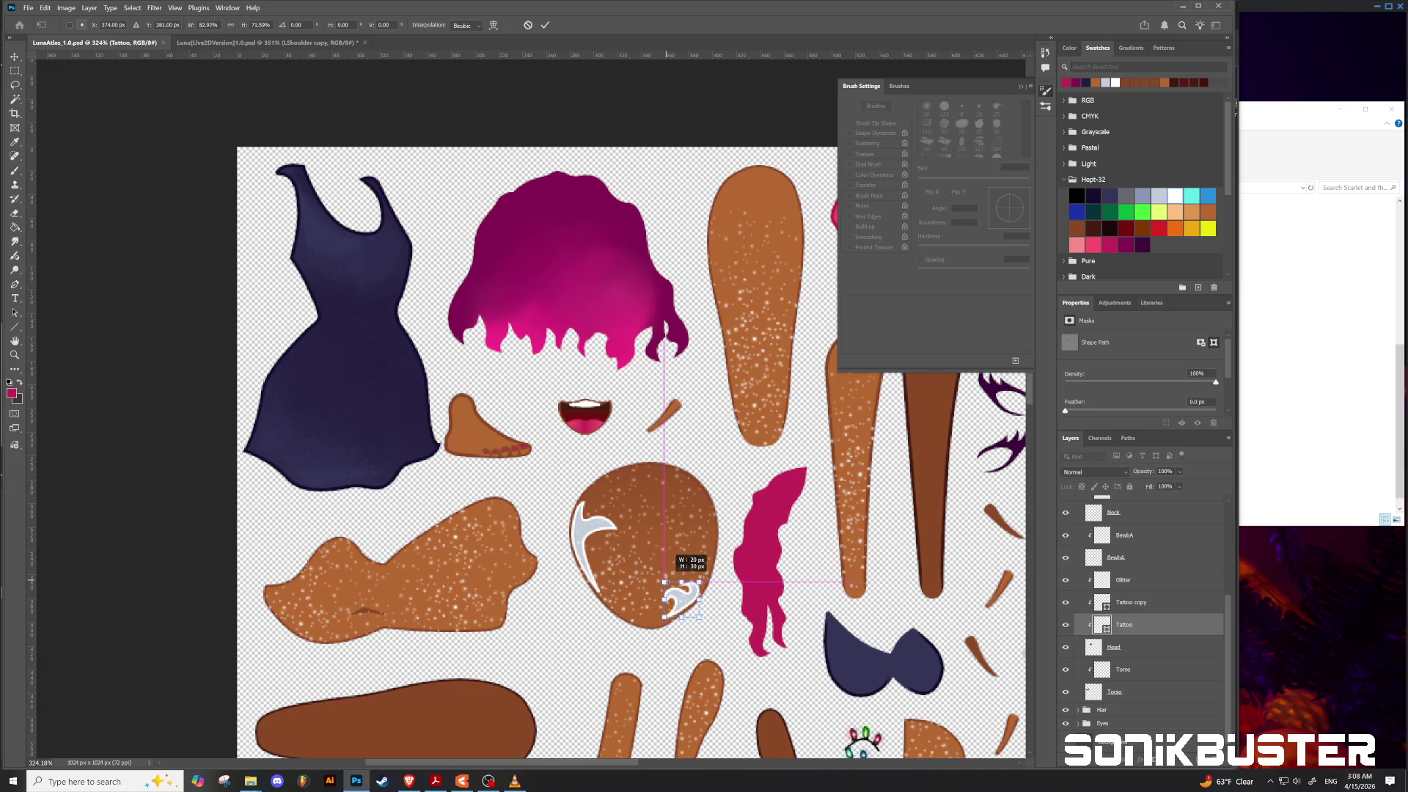
mouse_move(667, 580)
left_mouse_down()
mouse_move(686, 606)
mouse_move(700, 561)
mouse_move(690, 605)
mouse_move(632, 593)
mouse_move(687, 589)
left_mouse_up()
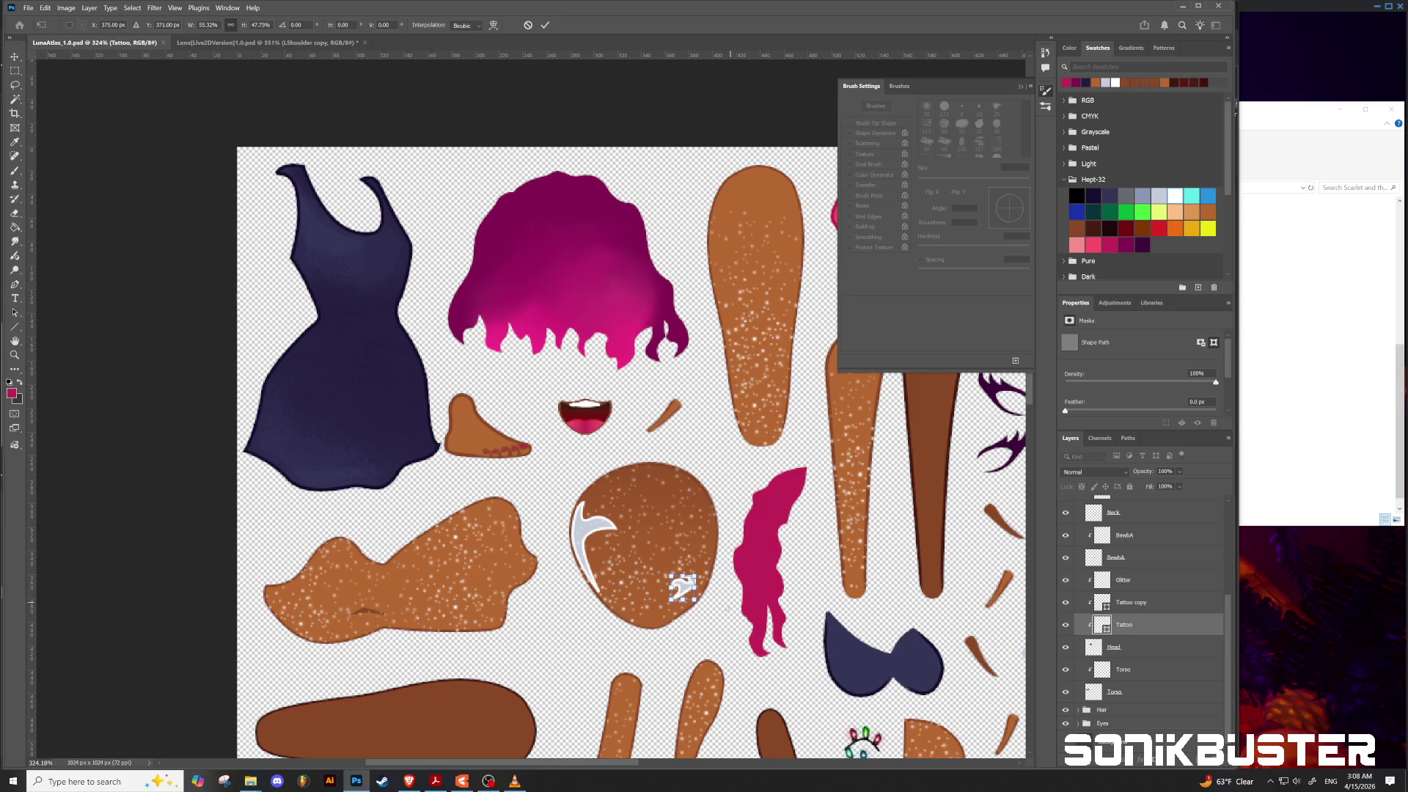
scroll(649, 622, "down", 3)
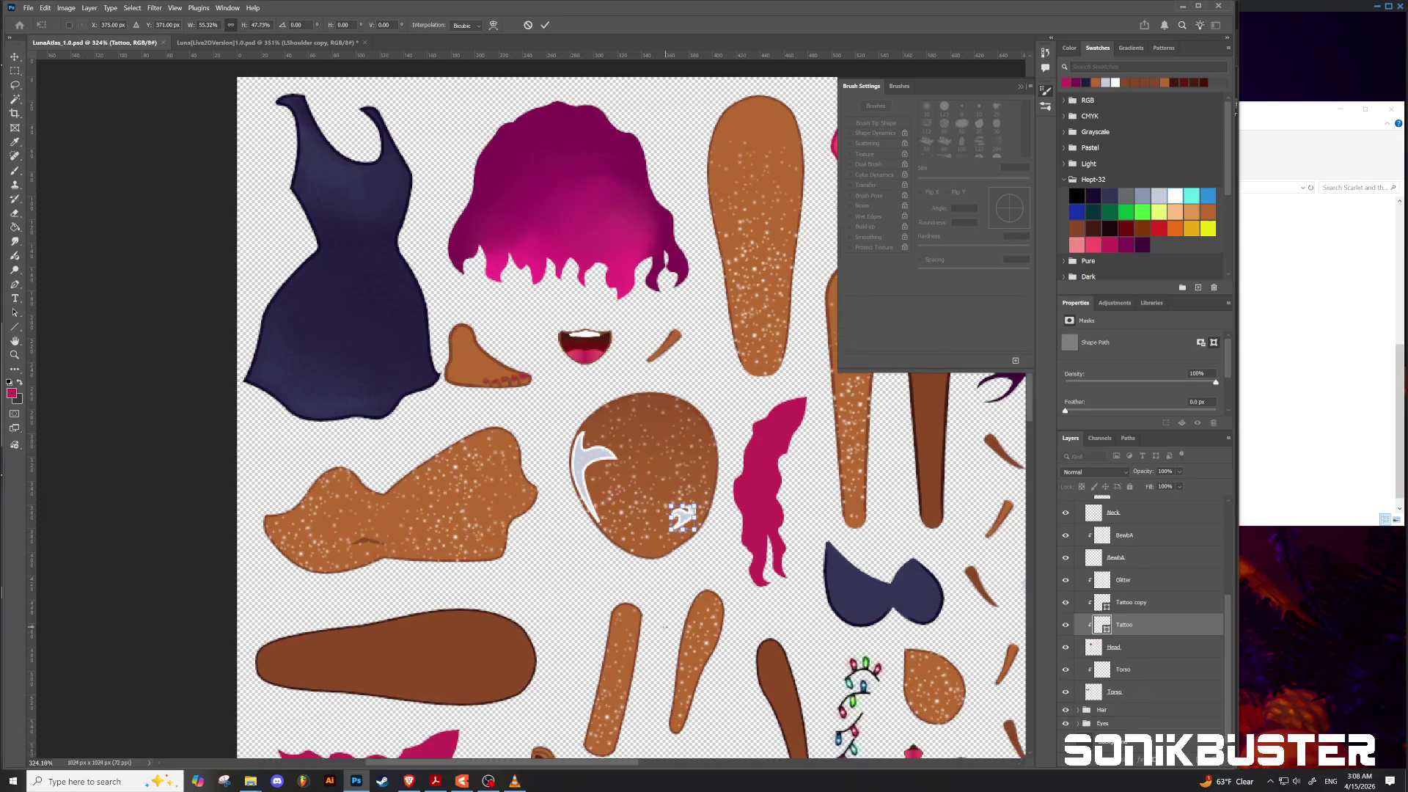
Step: Expand the Arms group, select its Tattoo layer and move the small tattoo onto the forearm piece
scroll(649, 623, "down", 1)
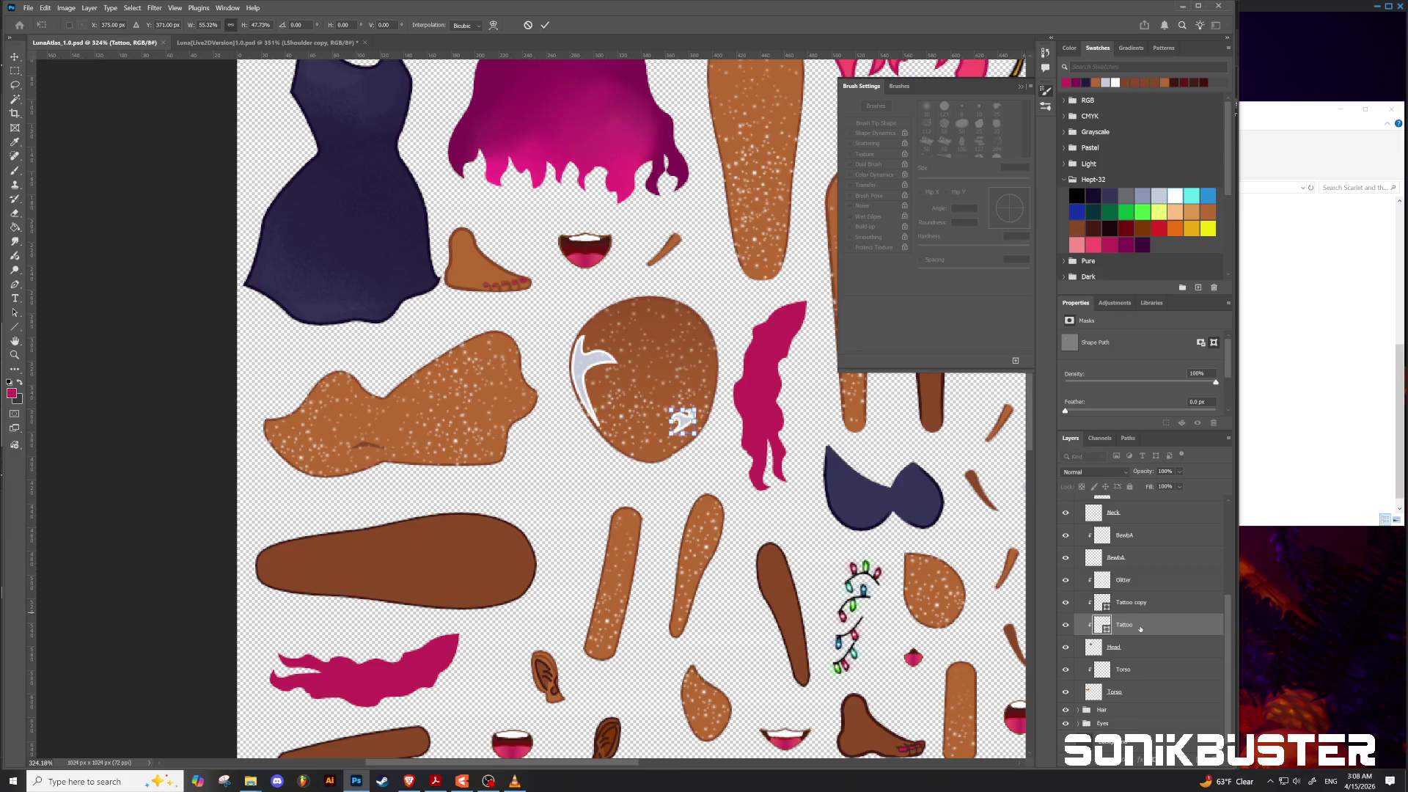
scroll(1139, 629, "up", 3)
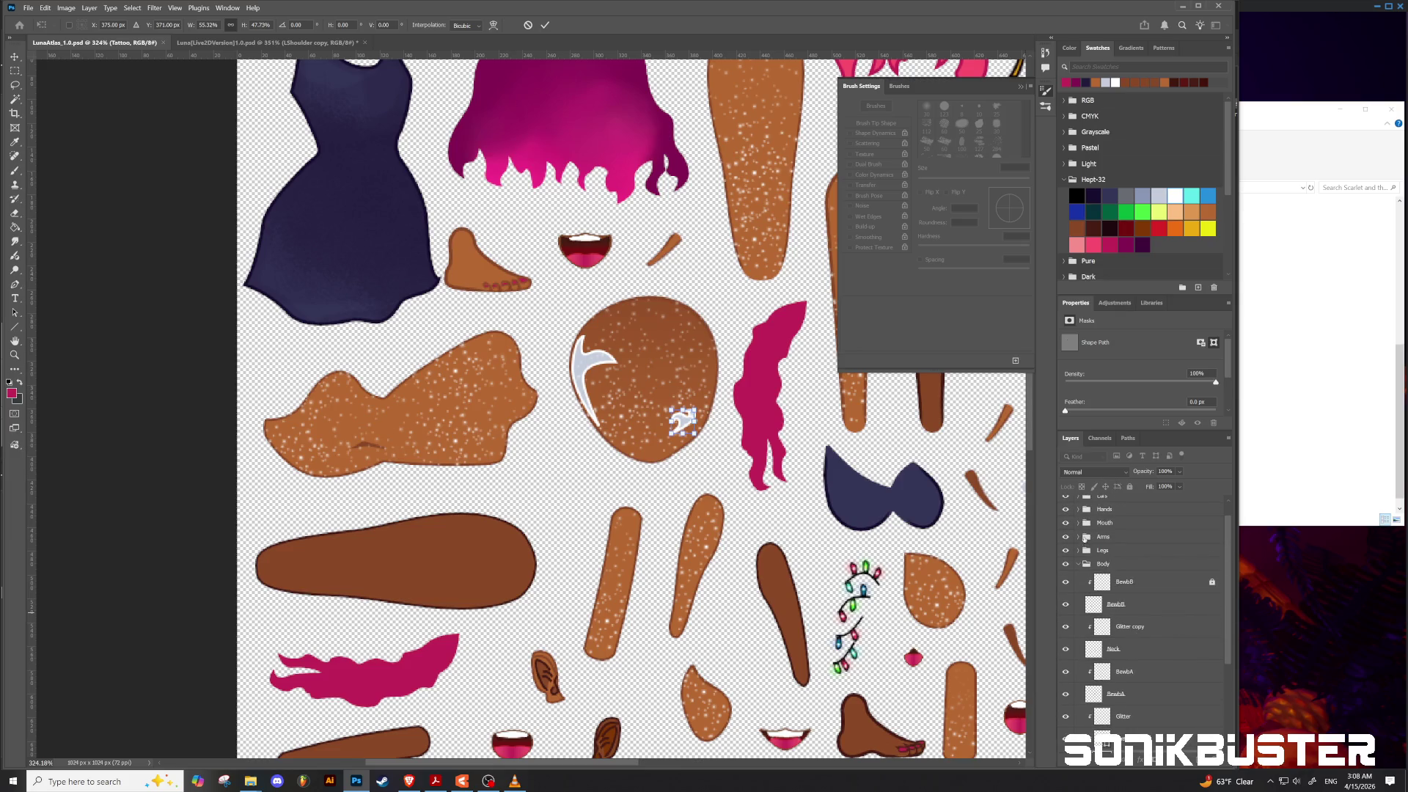
left_click(1078, 537)
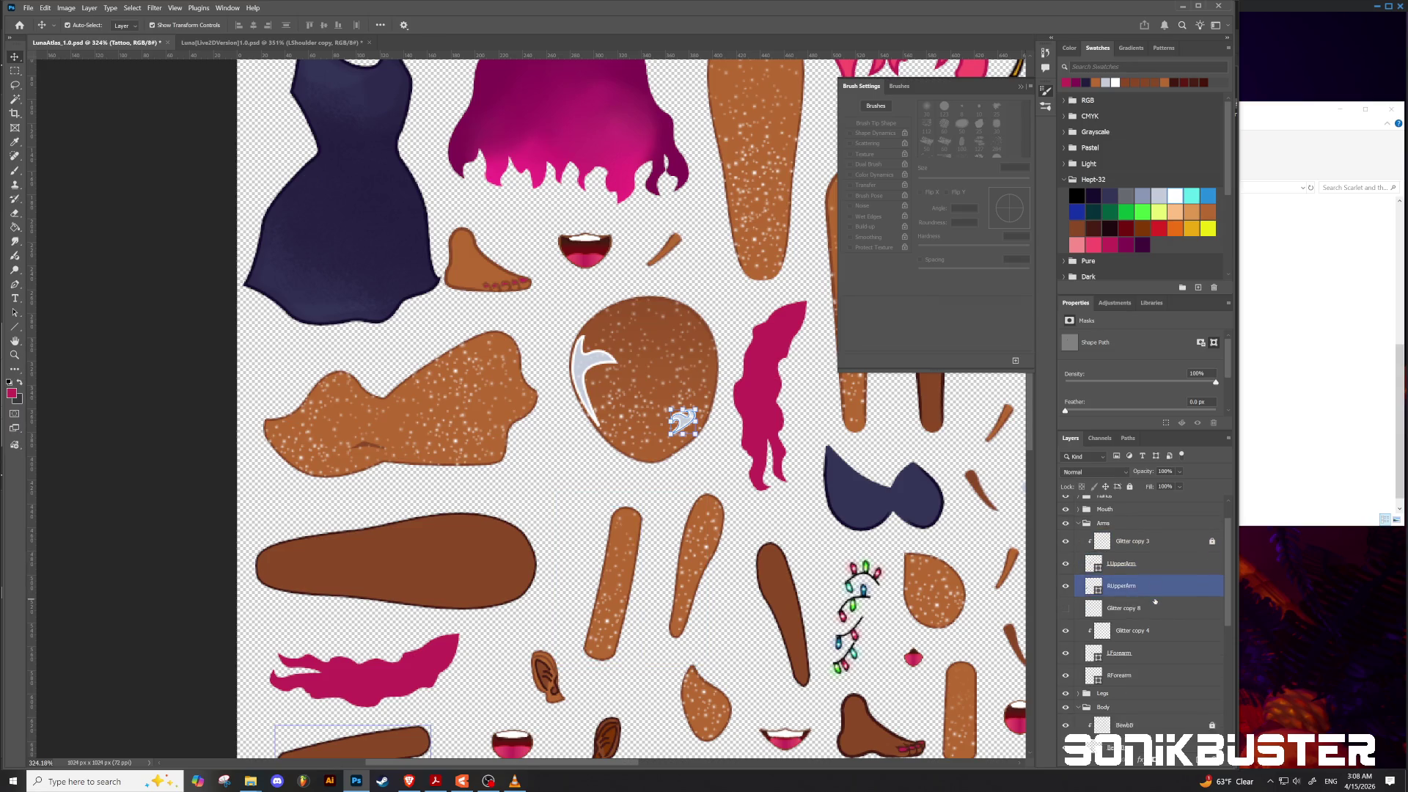
scroll(1141, 623, "down", 1)
left_click(1133, 603)
key("alt+bracketleft")
key("alt+bracketleft")
key("alt+bracketleft")
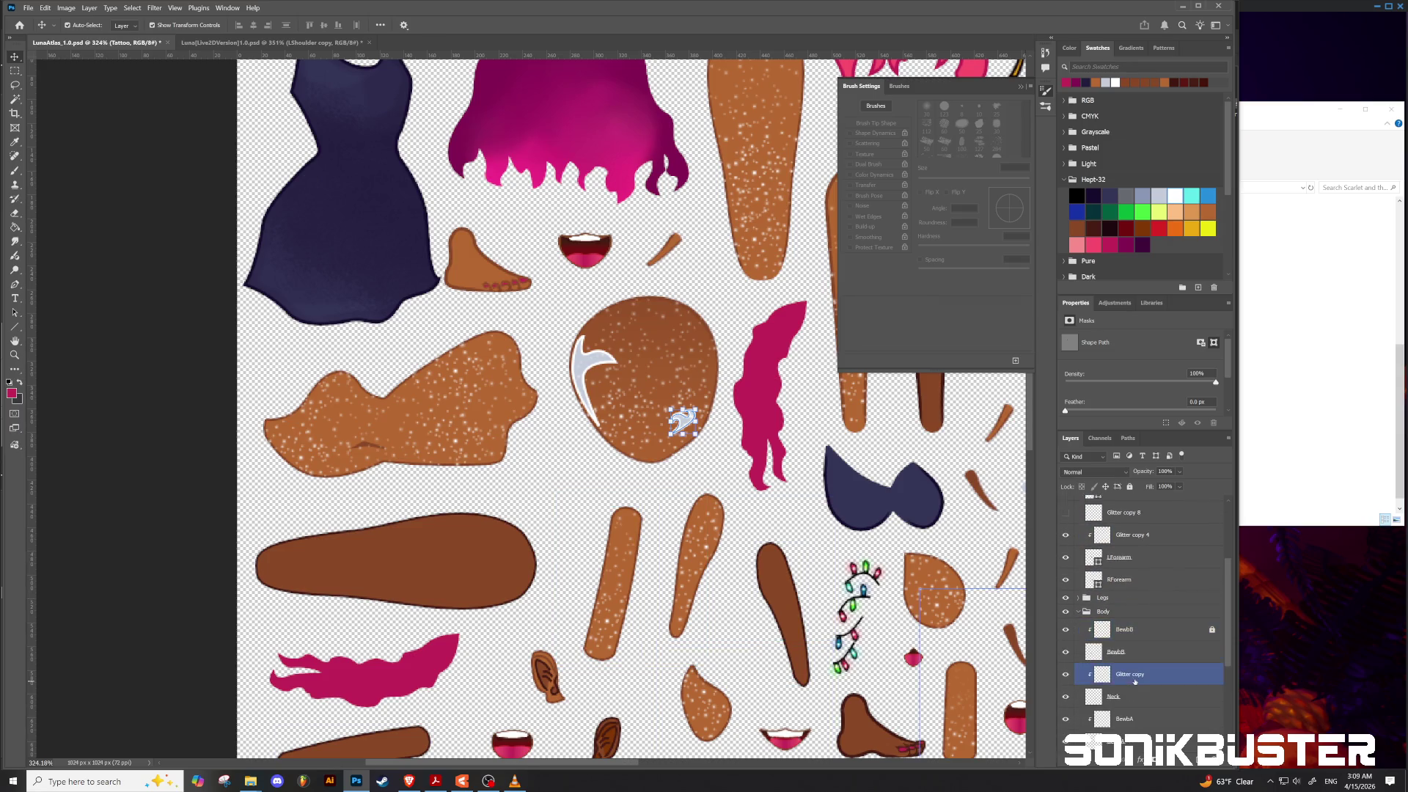
scroll(1131, 678, "down", 2)
mouse_move(1124, 699)
left_mouse_down()
mouse_move(1126, 506)
mouse_move(1102, 622)
mouse_move(1100, 572)
left_mouse_up()
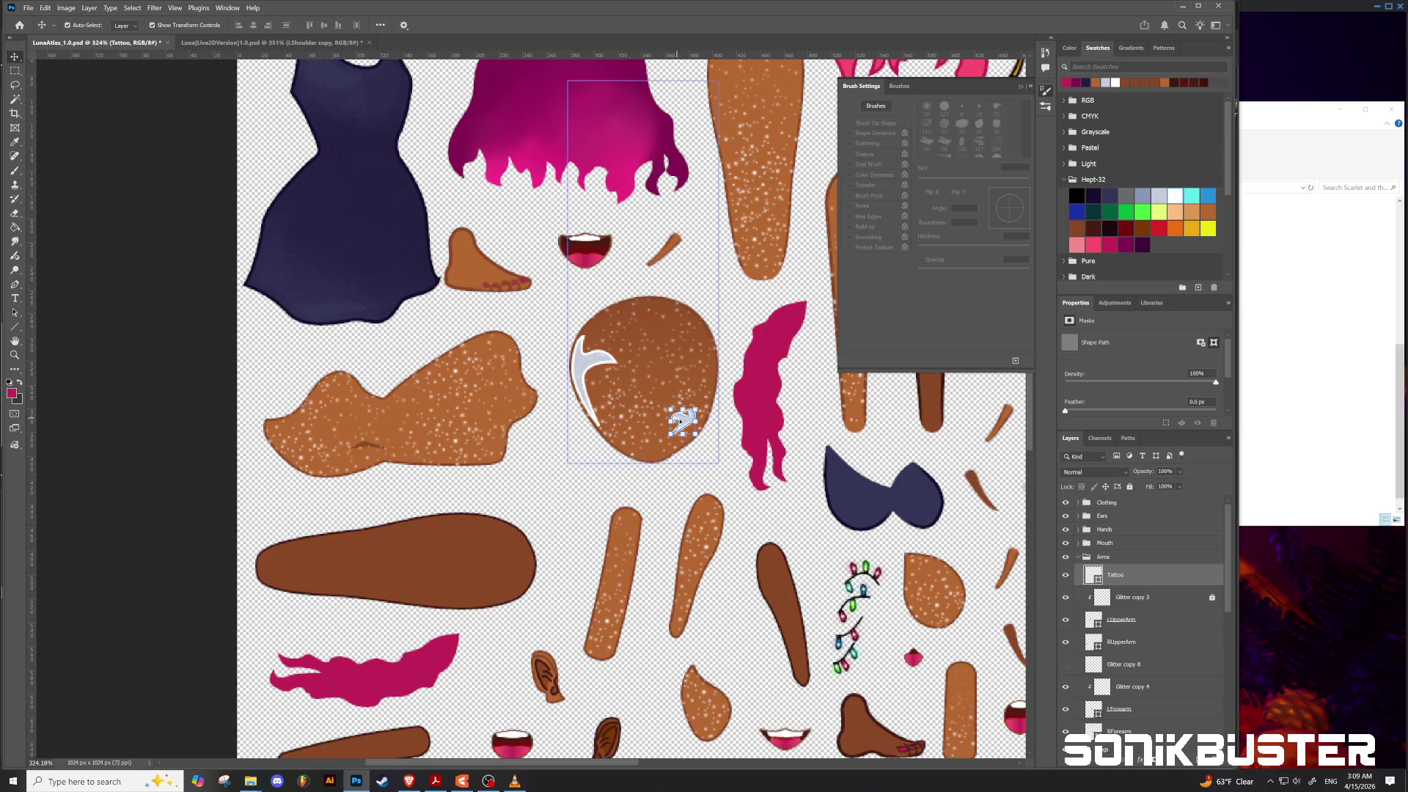
mouse_move(682, 422)
left_mouse_down()
mouse_move(607, 593)
mouse_move(603, 636)
mouse_move(619, 539)
mouse_move(651, 559)
mouse_move(622, 544)
left_mouse_up()
Step: Enter Free Transform on the forearm tattoo, then switch to the File Explorer music folder window
key("ctrl+t")
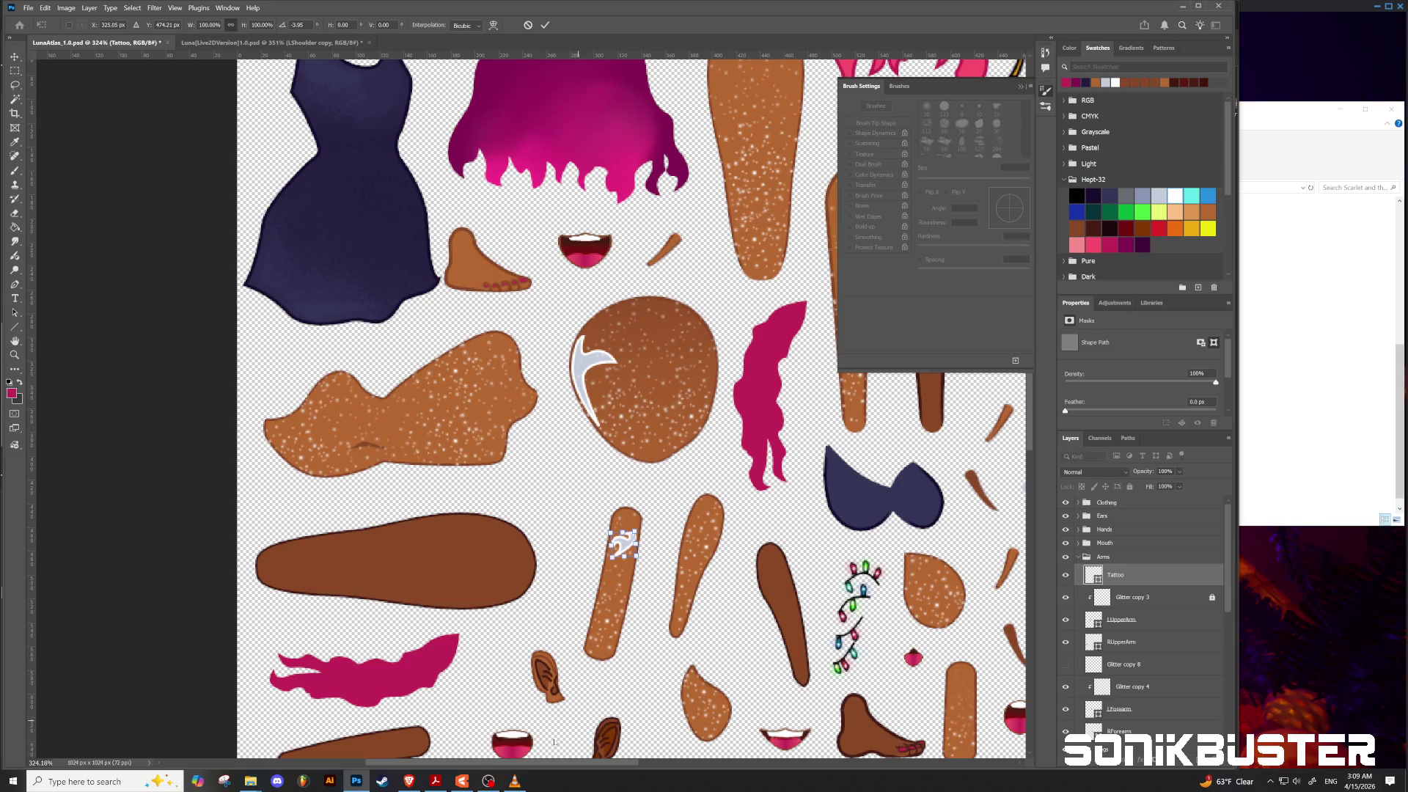
mouse_move(258, 786)
left_click(306, 734)
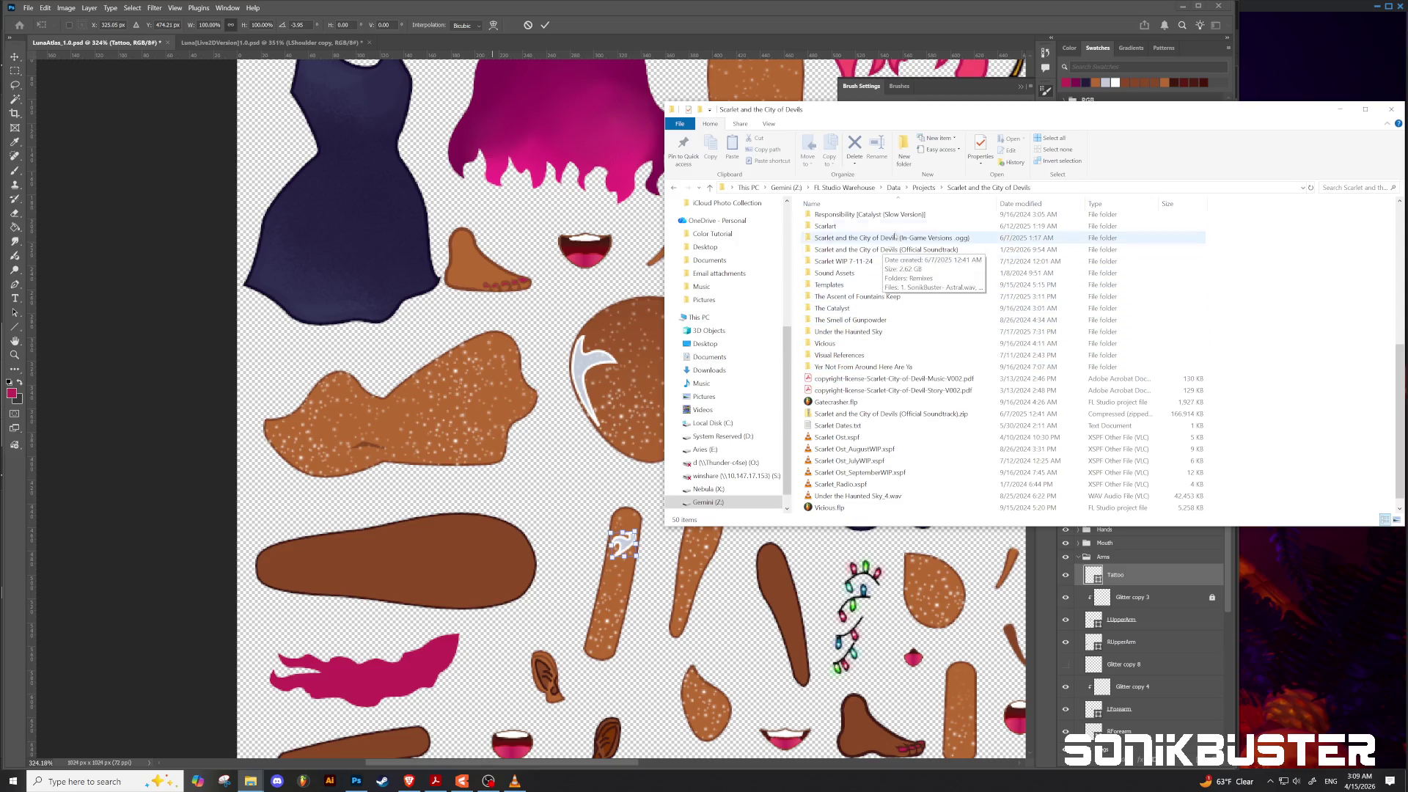
Step: Browse Official Soundtrack > Remixes > Nixed and Remixed and select its .xspf playlist file
double_click(894, 250)
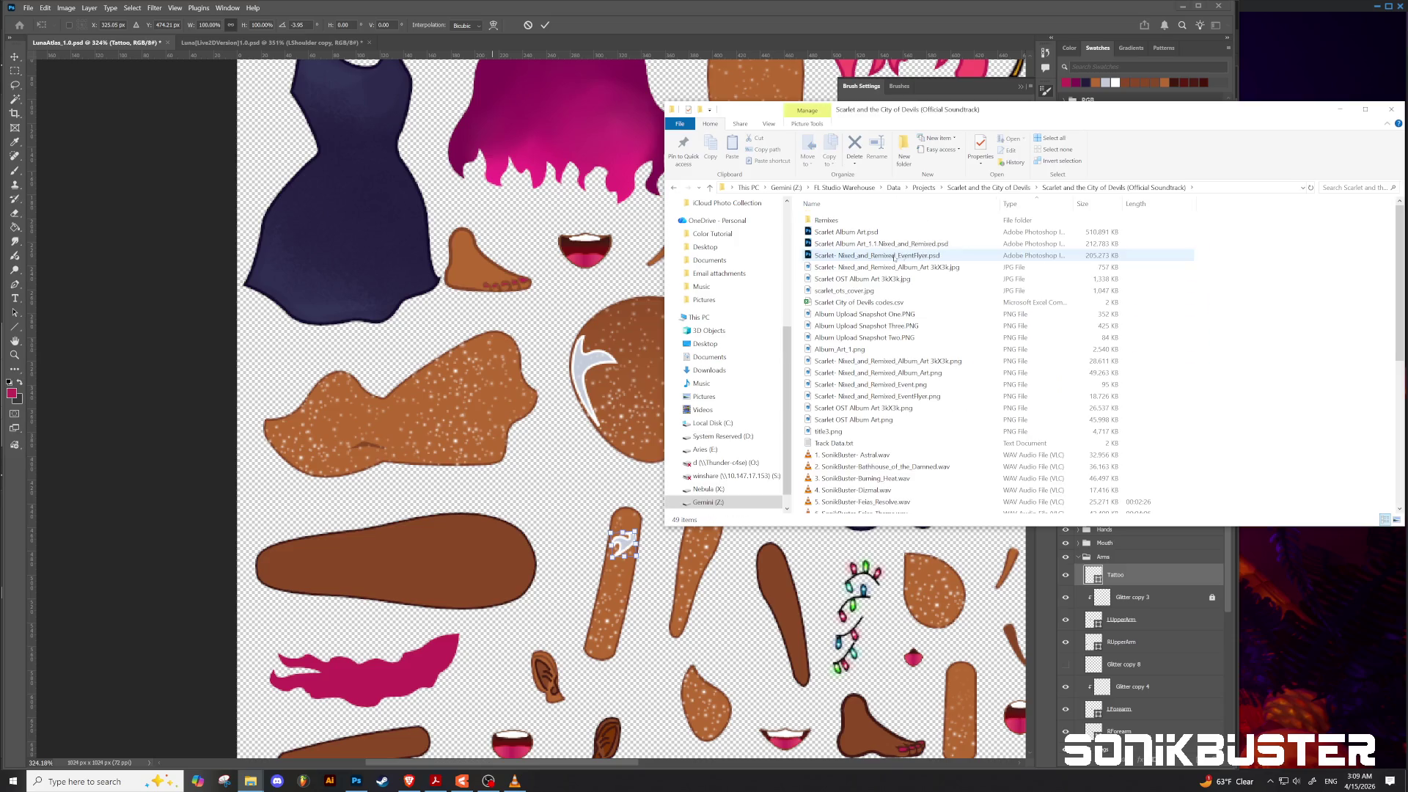
double_click(823, 220)
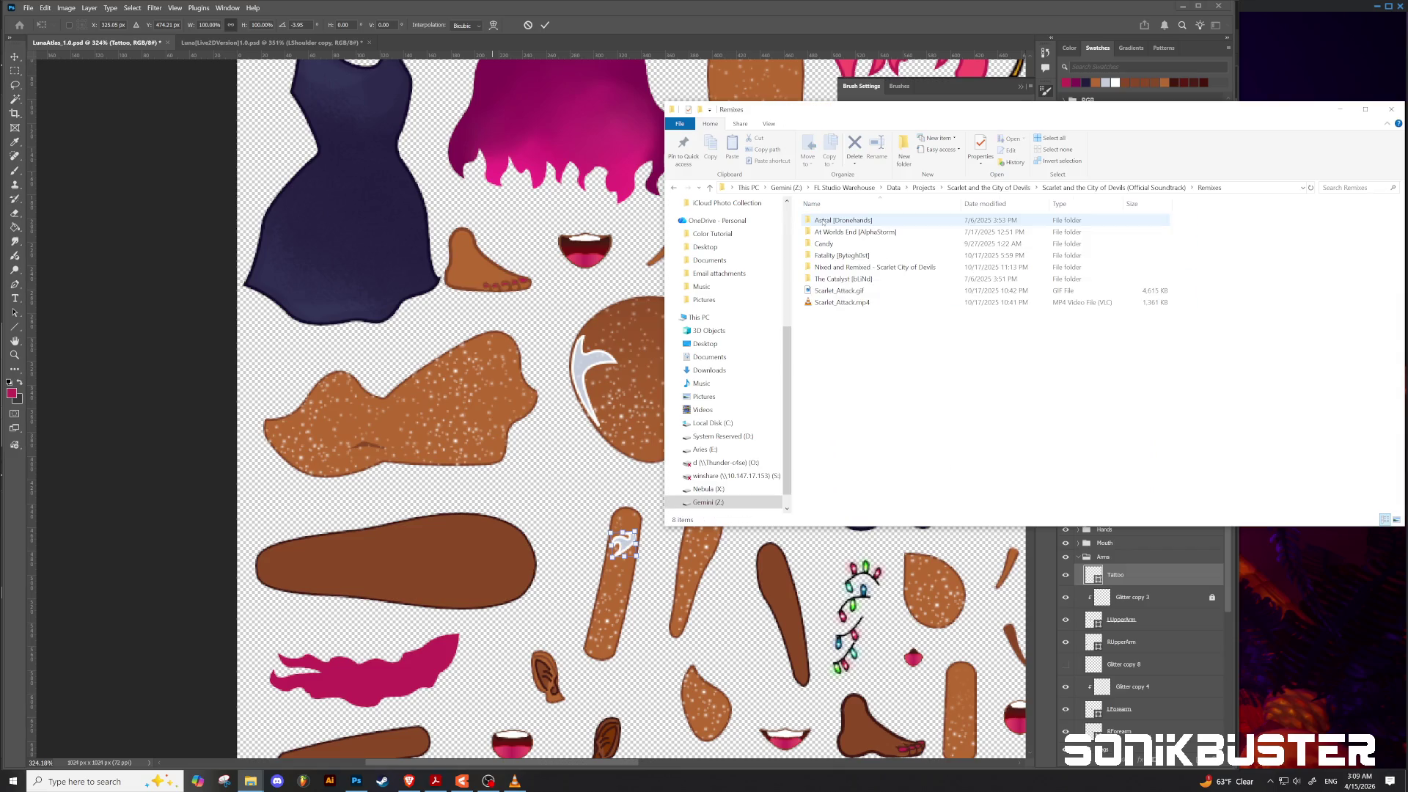
left_click(825, 245)
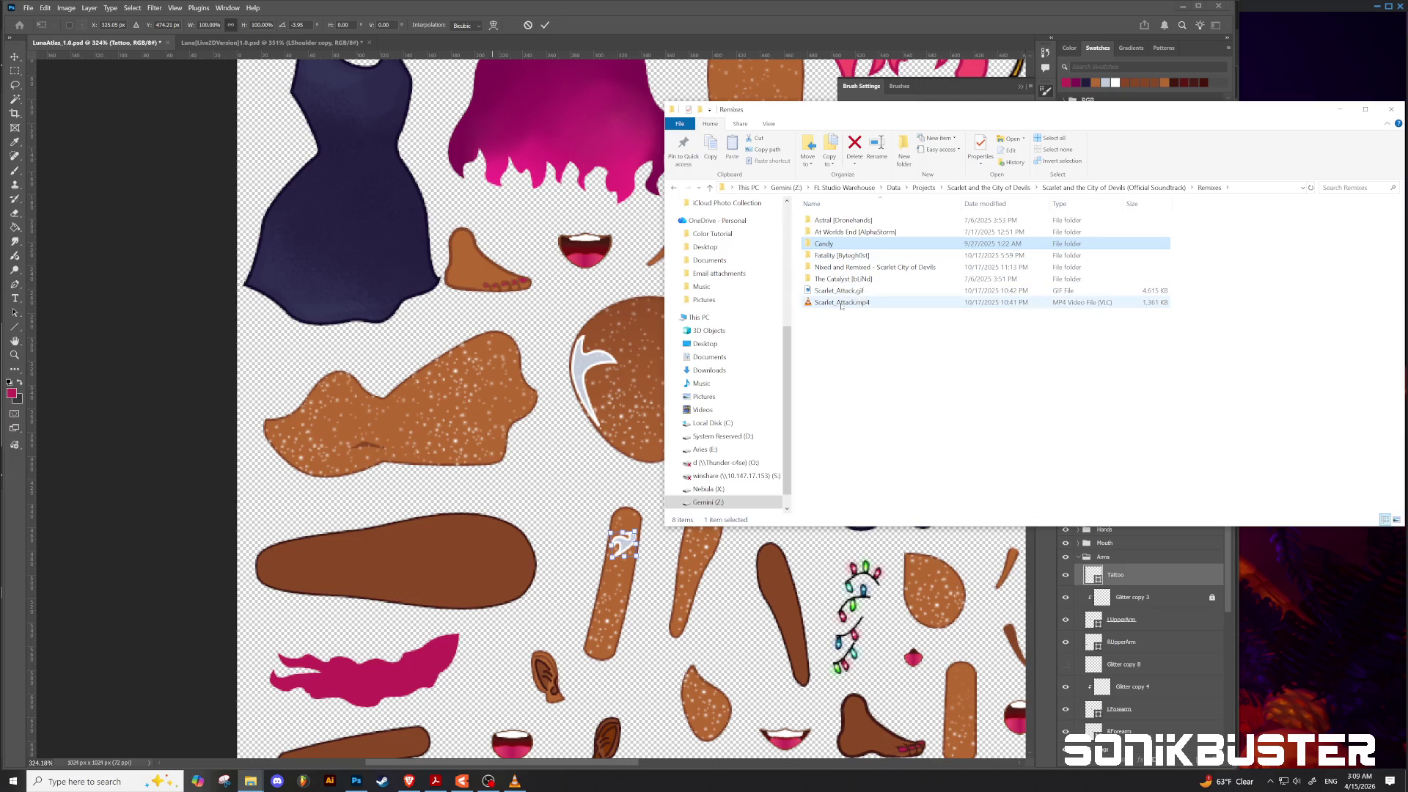
left_click(710, 189)
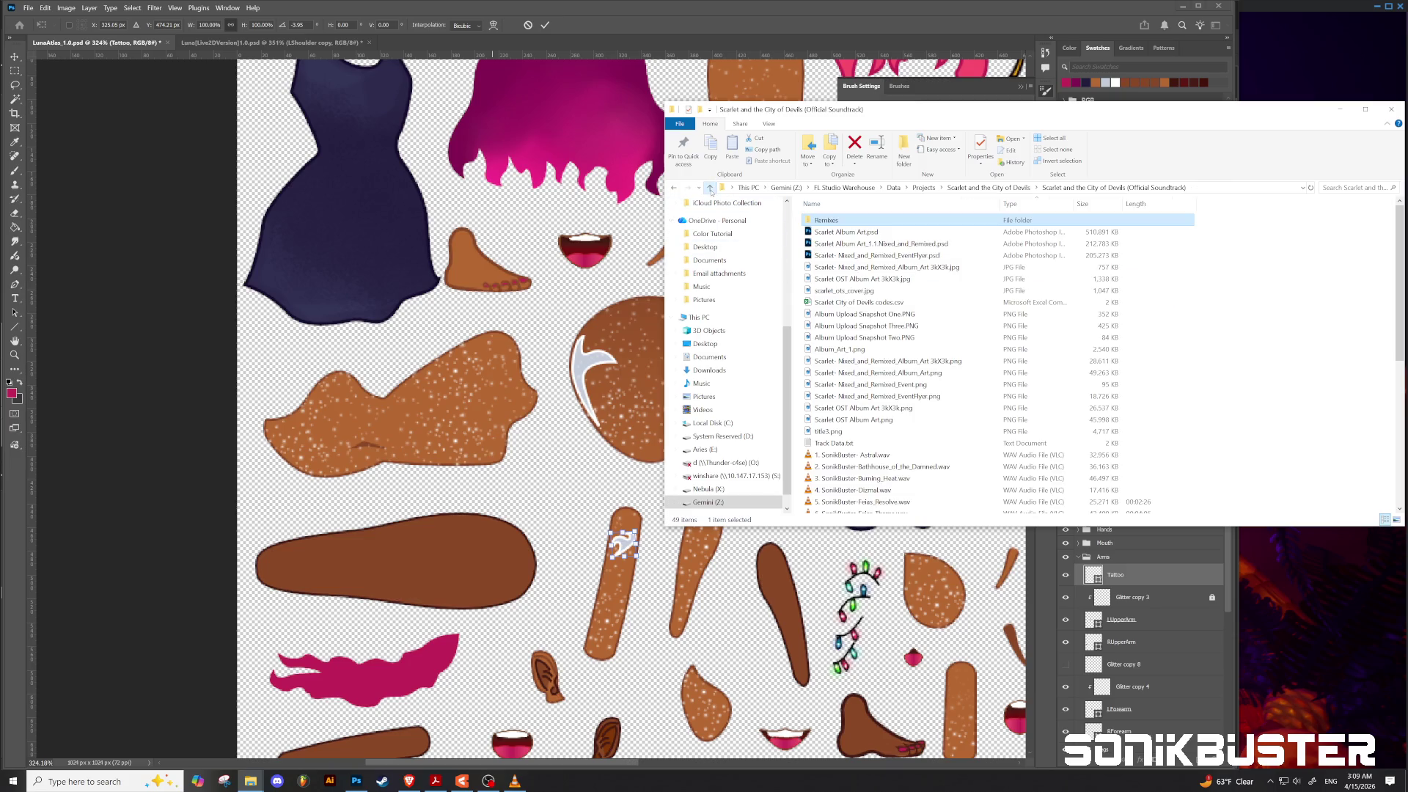
scroll(983, 449, "down", 8)
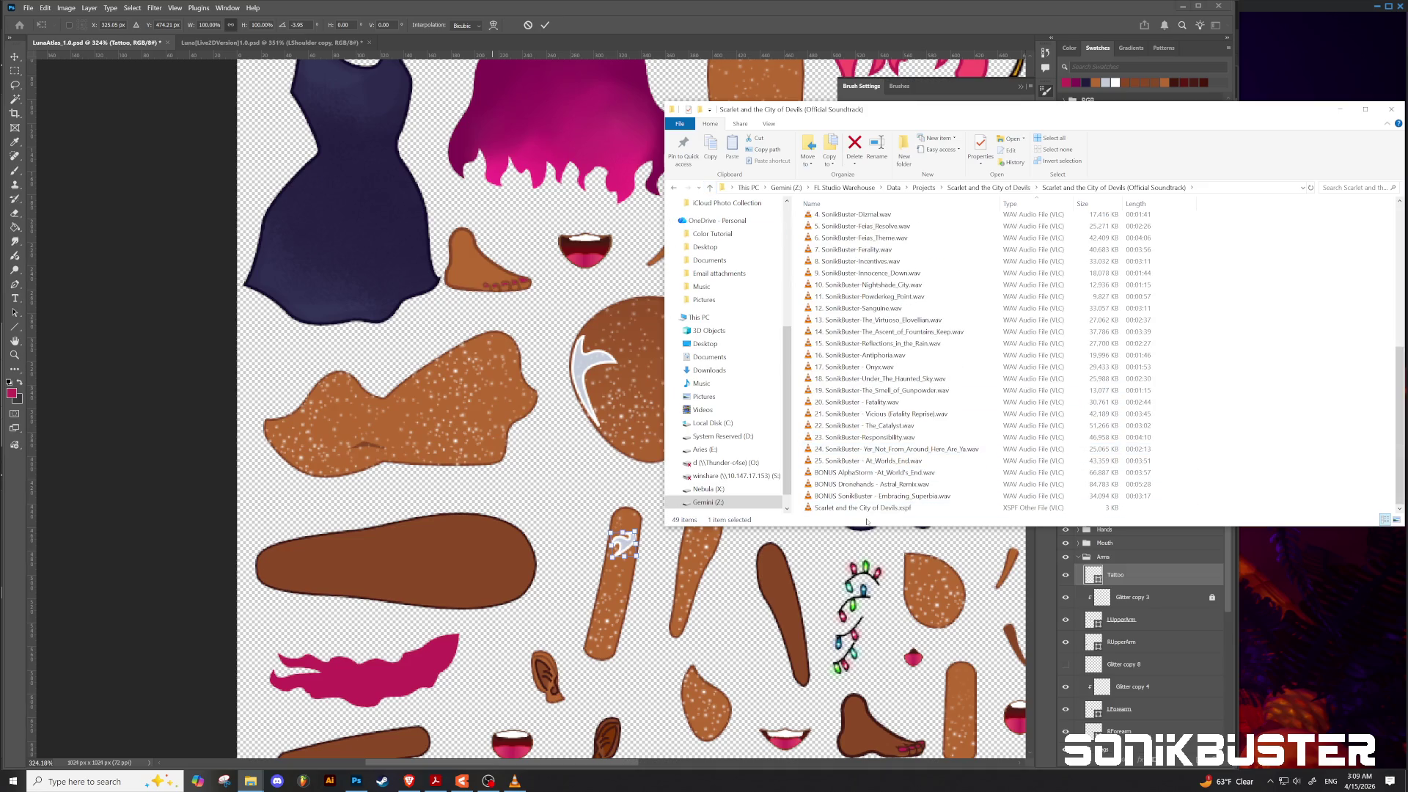
left_click(710, 188)
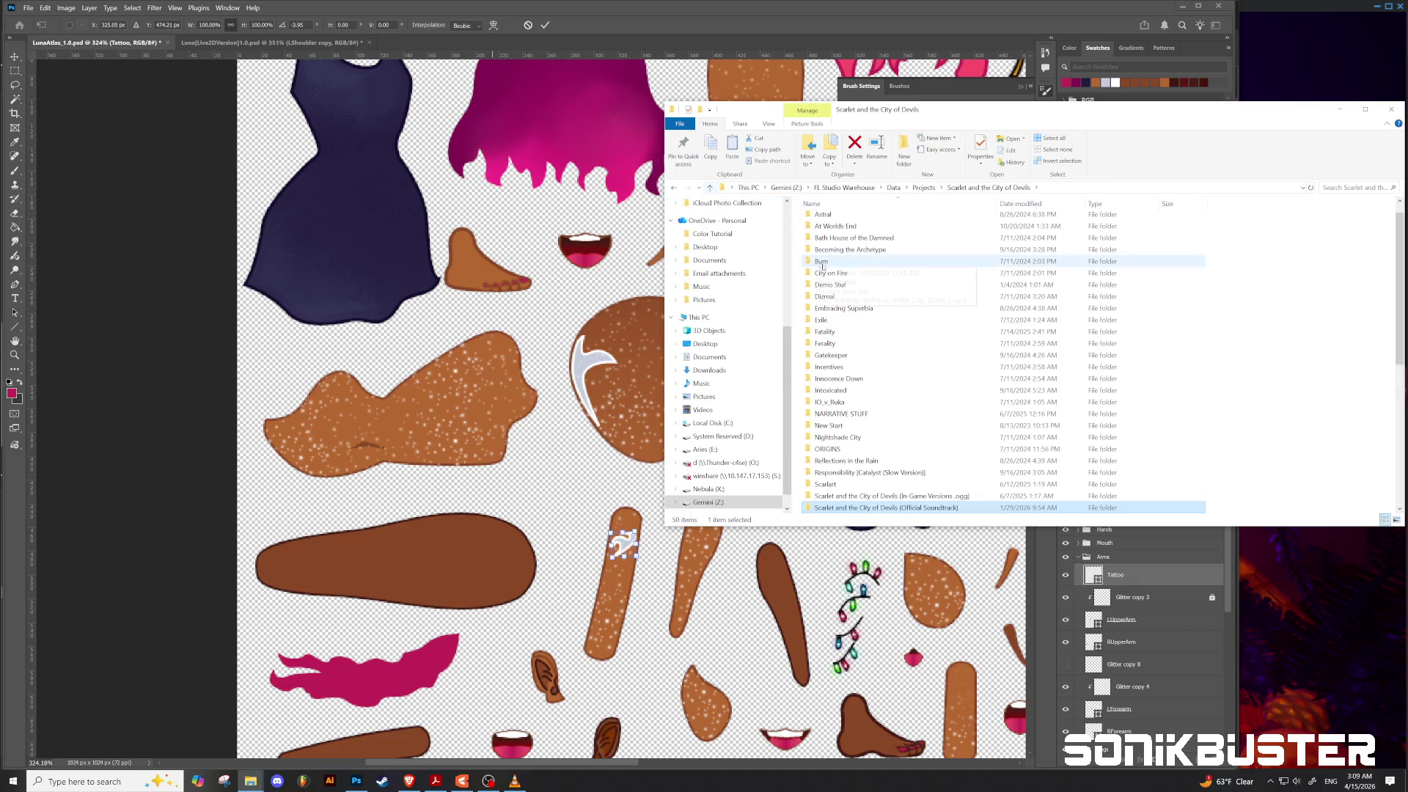
double_click(880, 508)
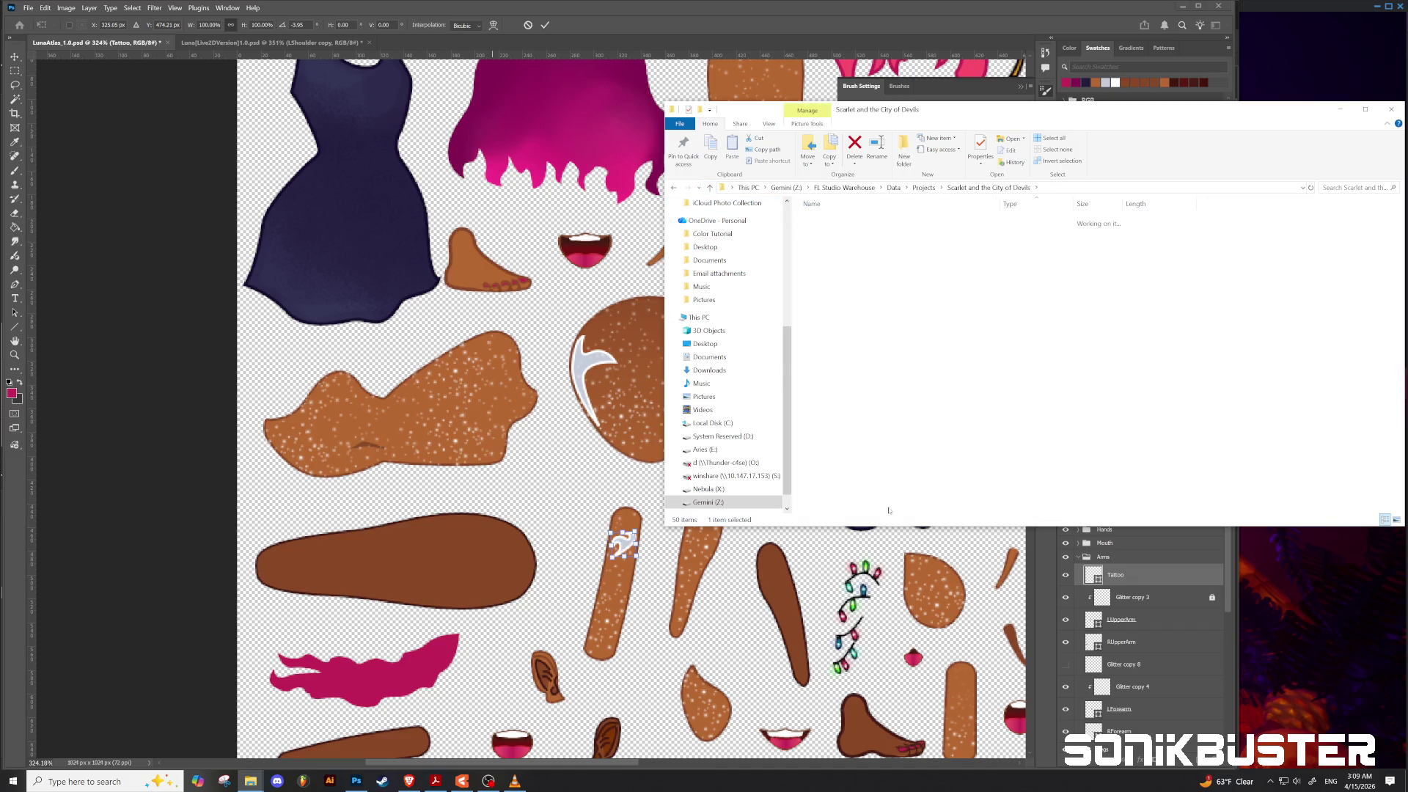
double_click(834, 220)
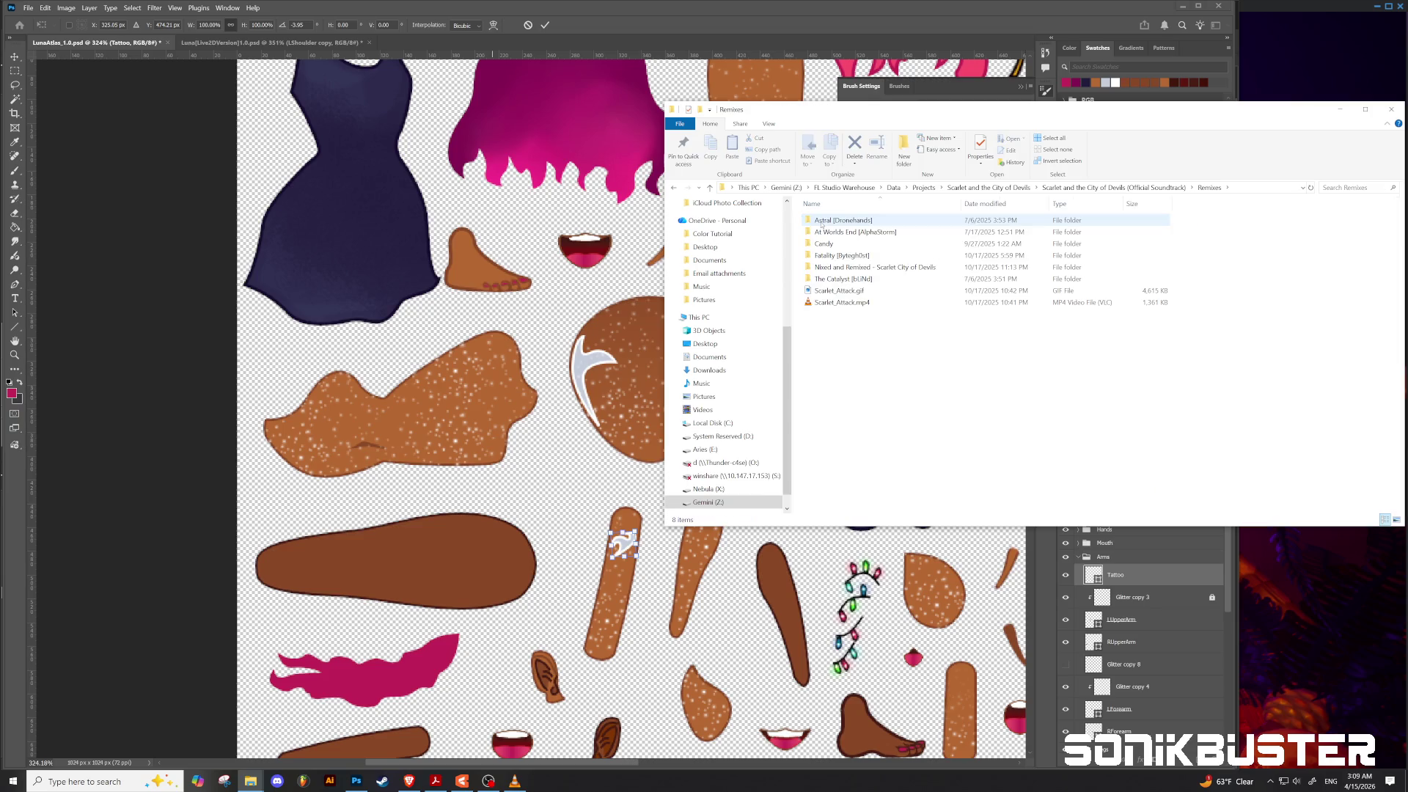
double_click(843, 268)
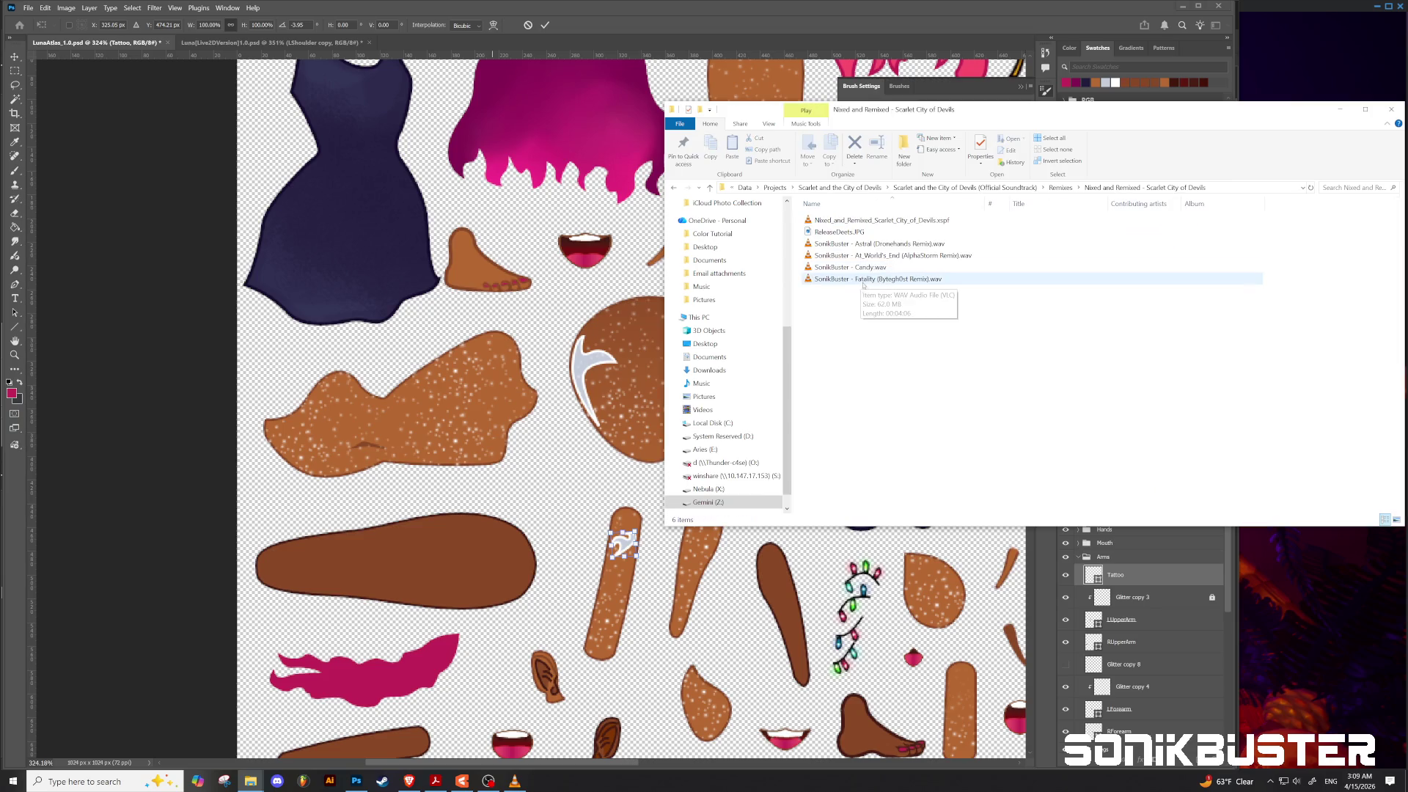
left_click(876, 222)
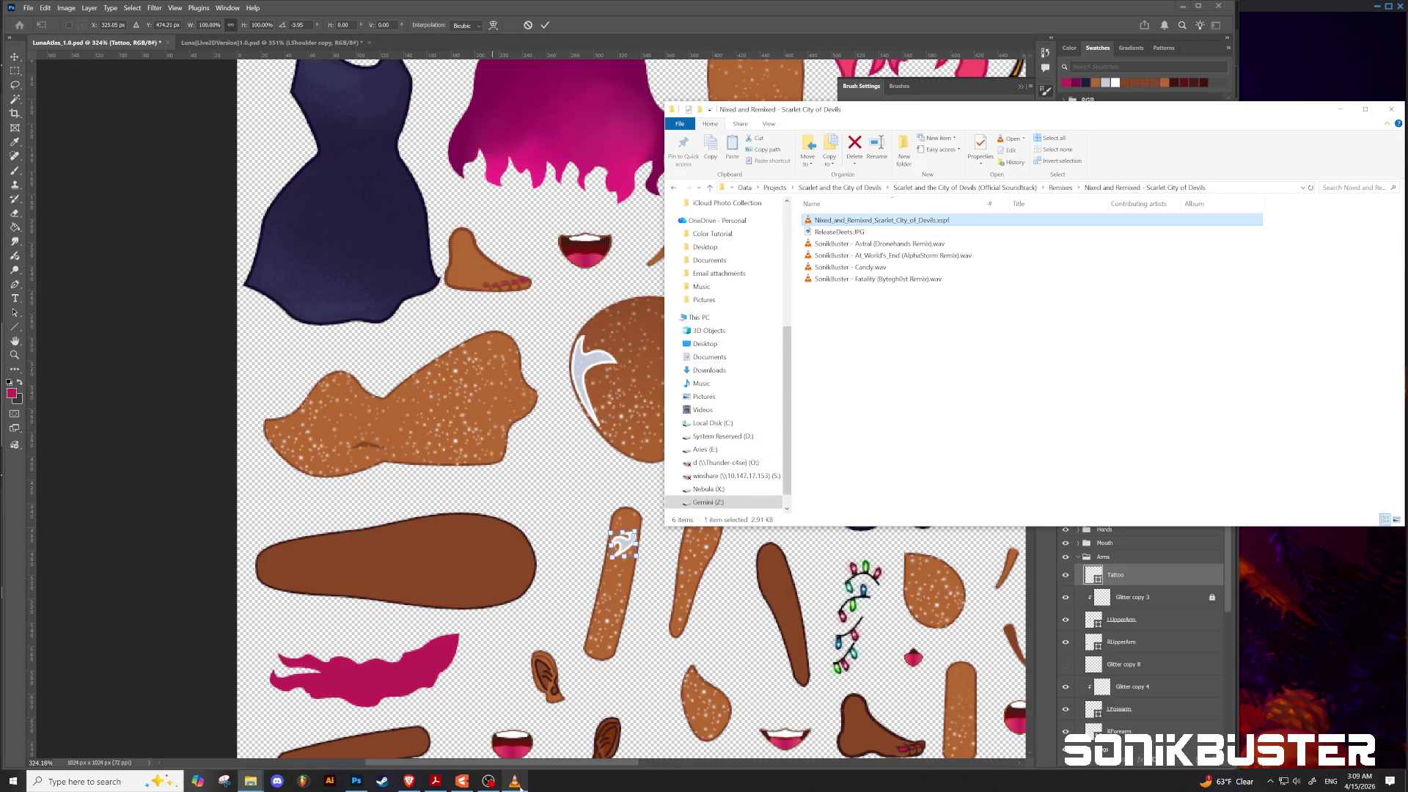
Step: Return to the Photoshop texture atlas from the taskbar
mouse_move(520, 788)
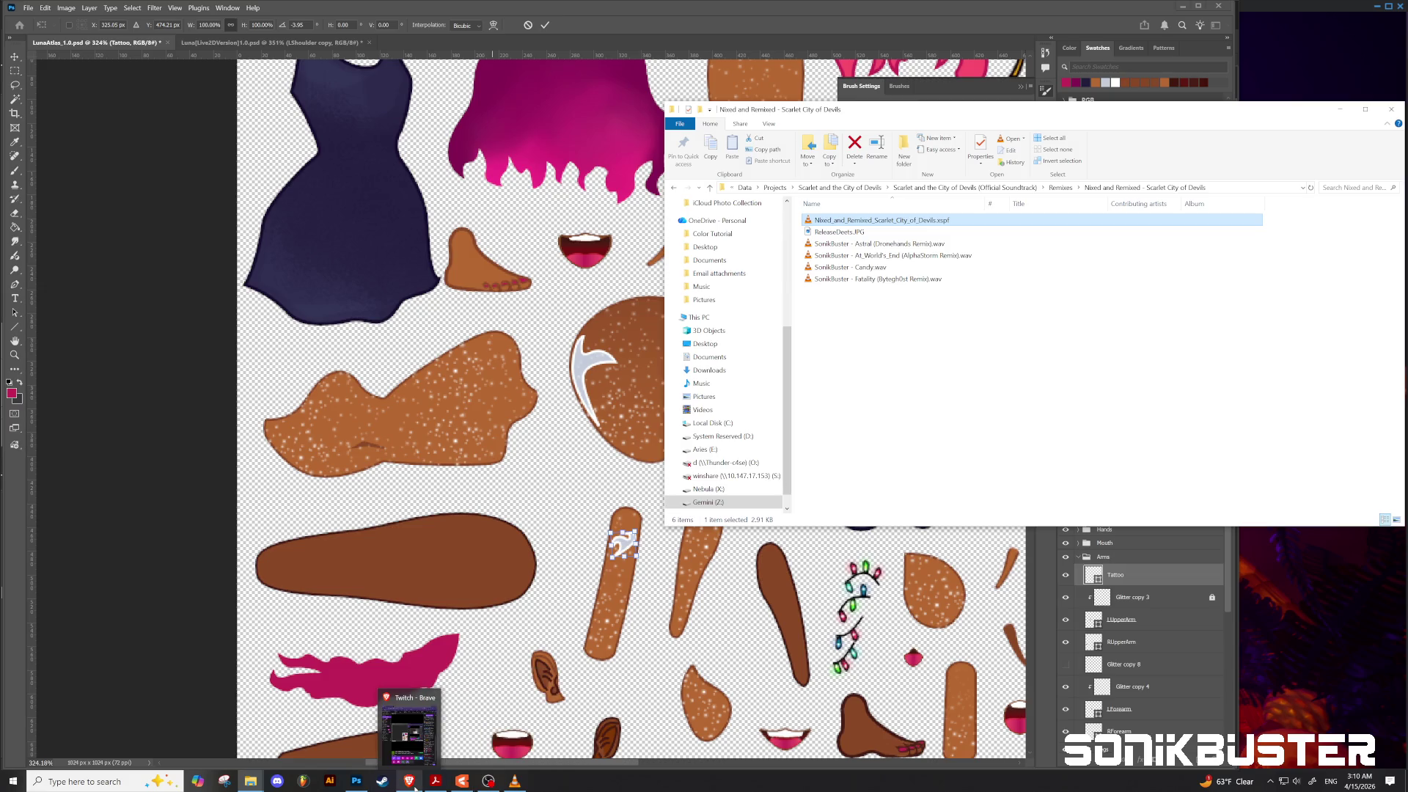
left_click(411, 784)
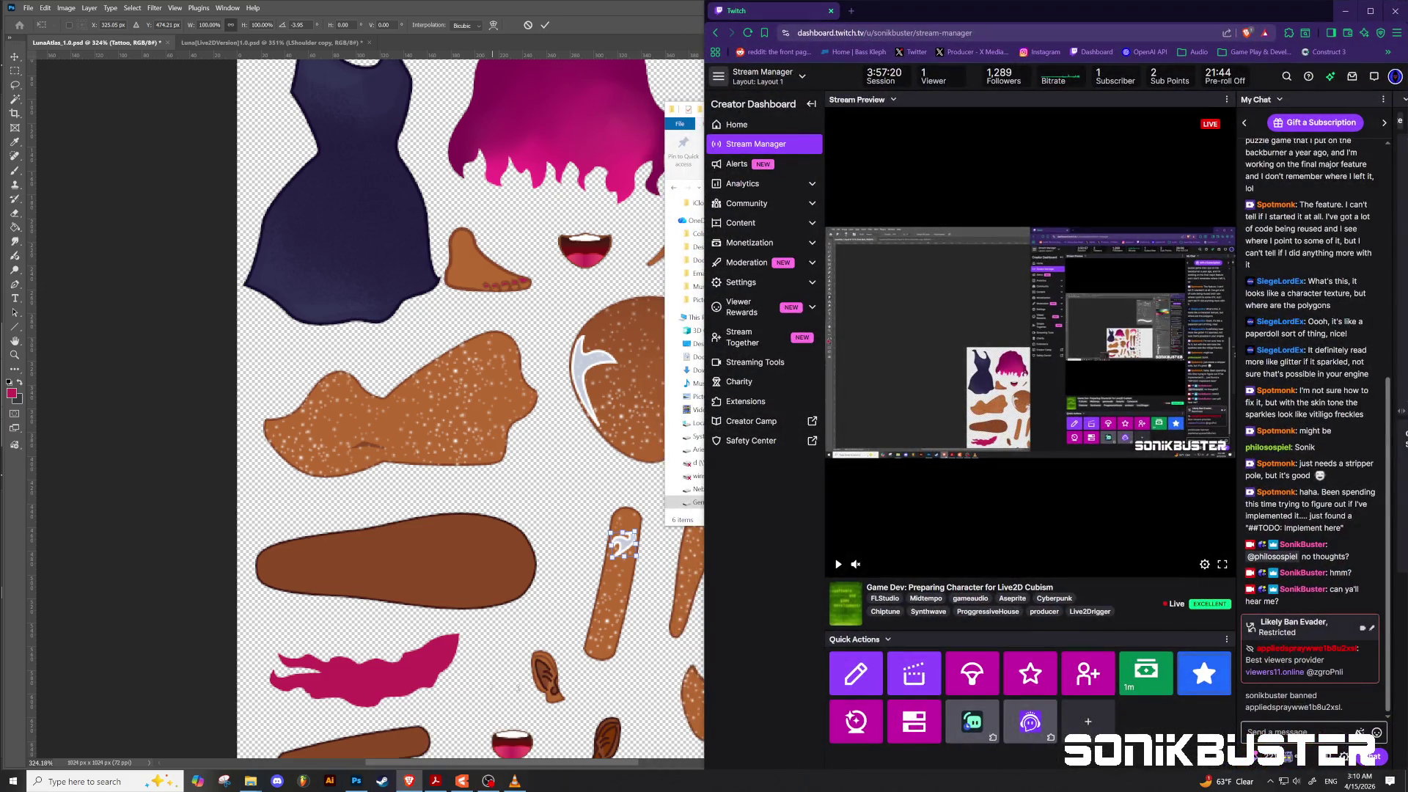
left_click(333, 12)
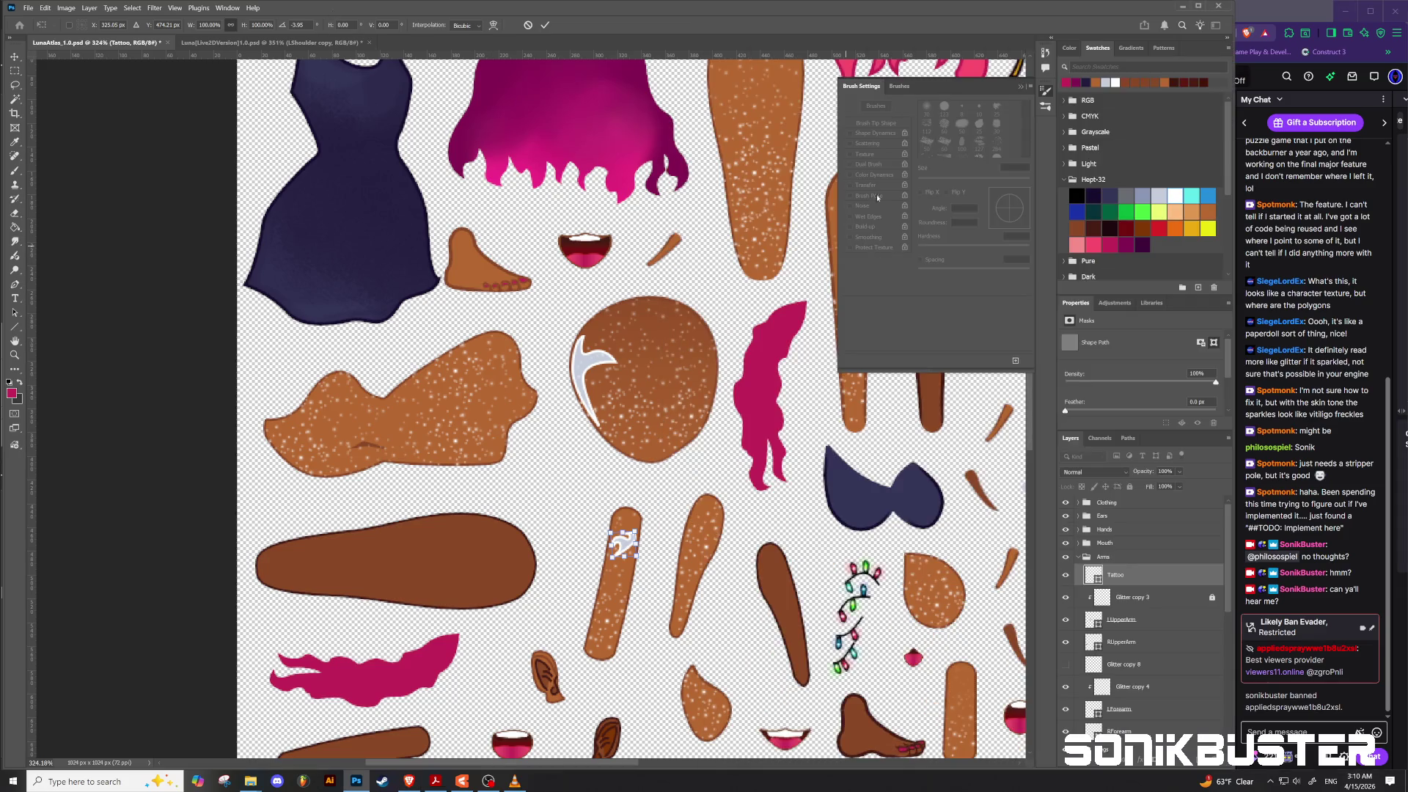
Step: Commit the tattoo's rotation and keep the Tattoo layer above Glitter copy 3
key("Return")
left_click(1170, 599)
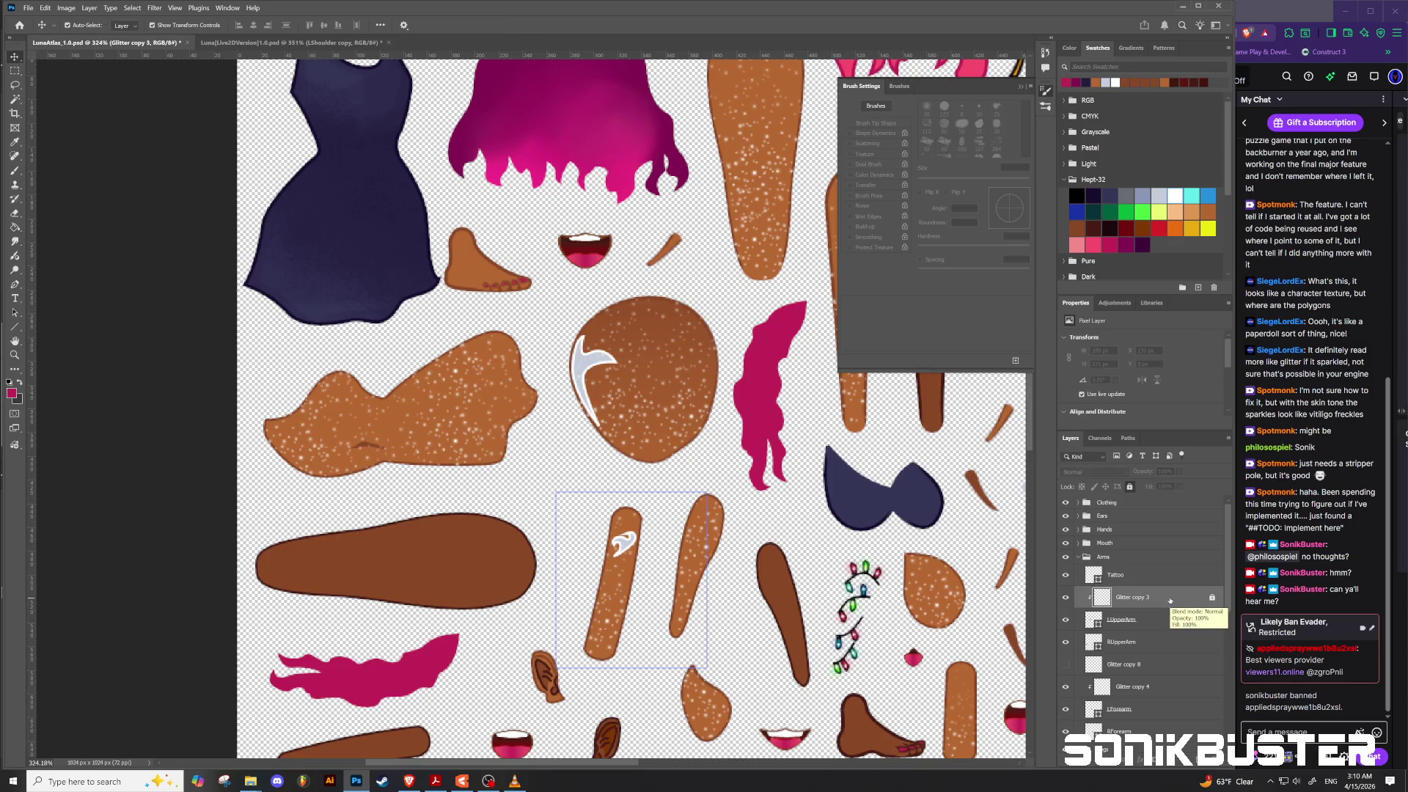
left_click_drag(1144, 575, 1144, 616)
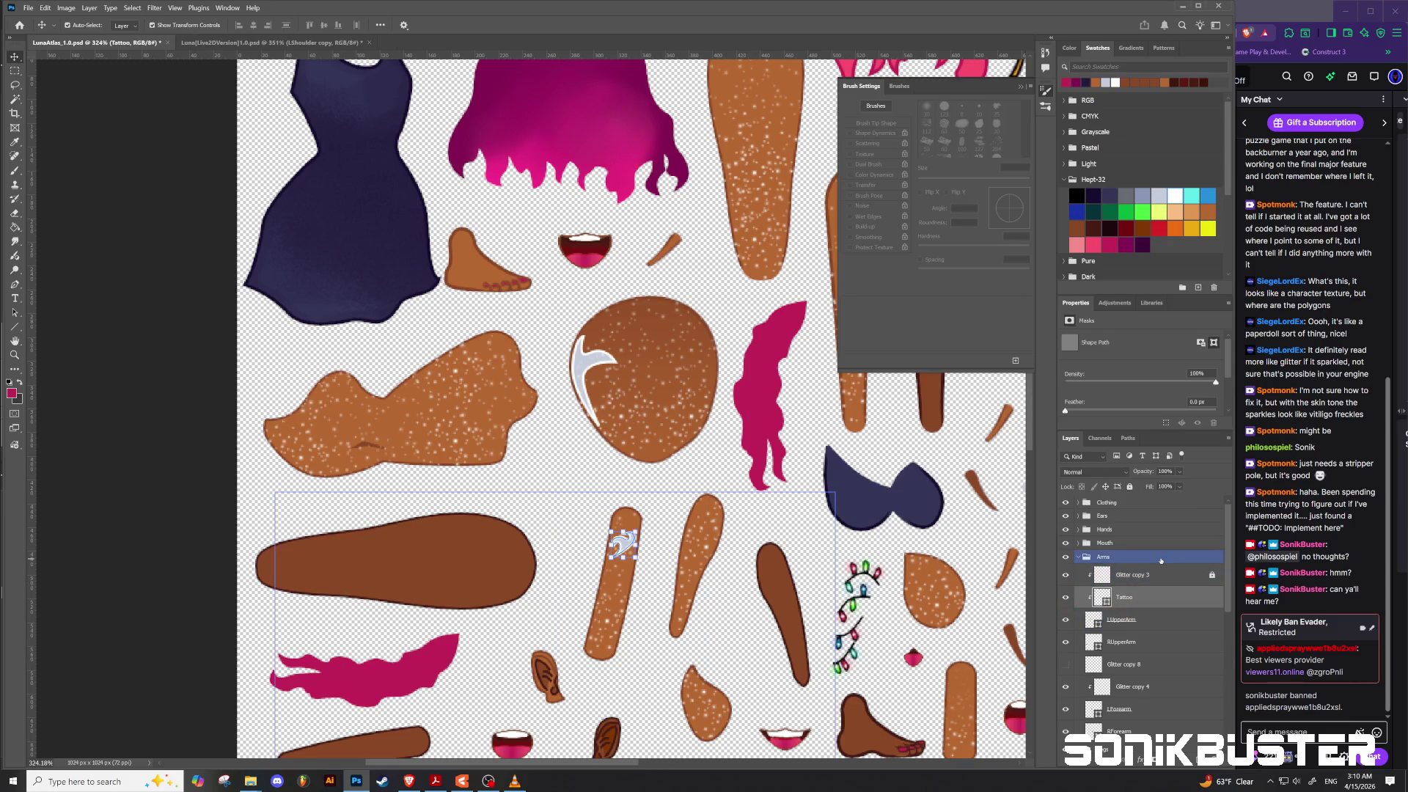
left_click_drag(1134, 602, 1133, 571)
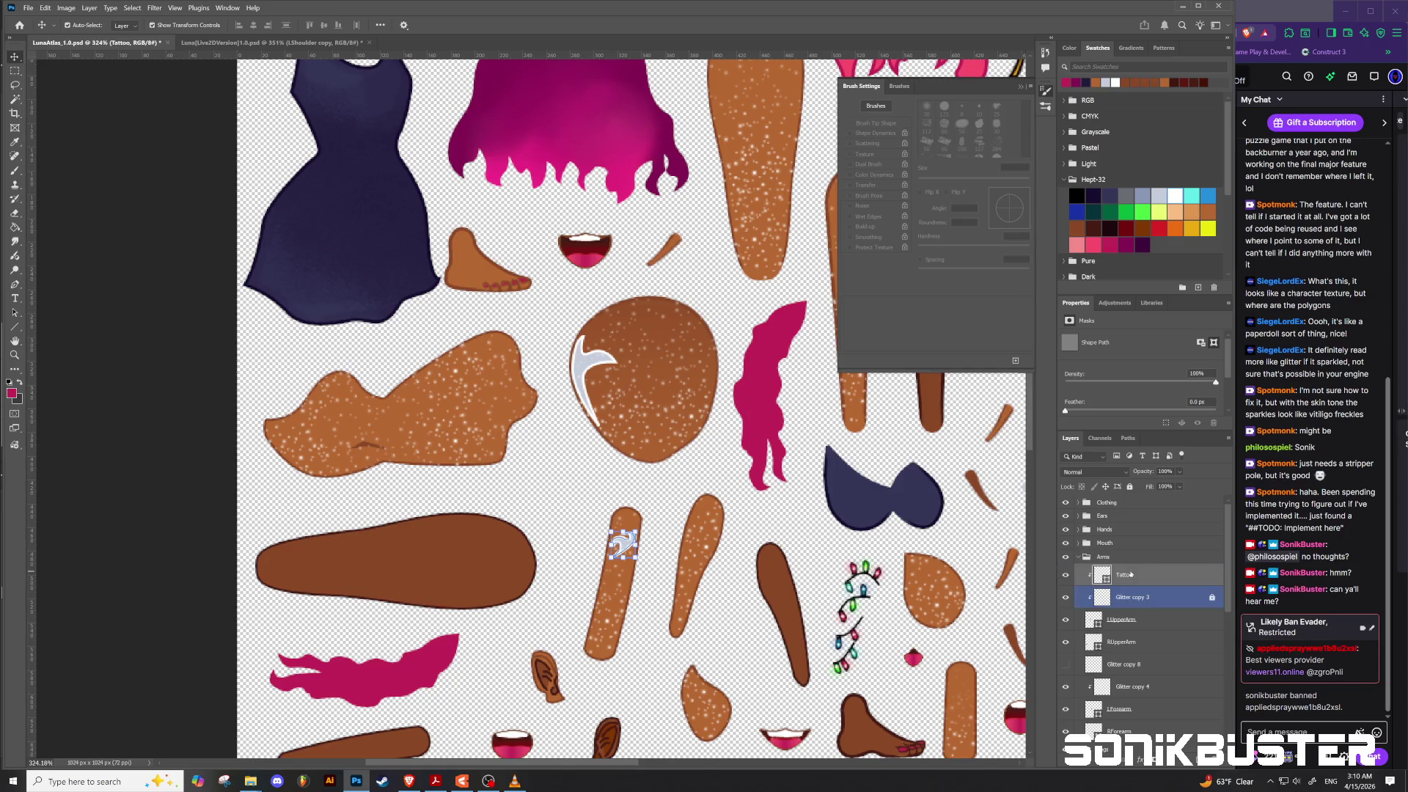
Step: Zoom in on the forearm and select the tattoo and the LUpperArm piece
left_click(1153, 620)
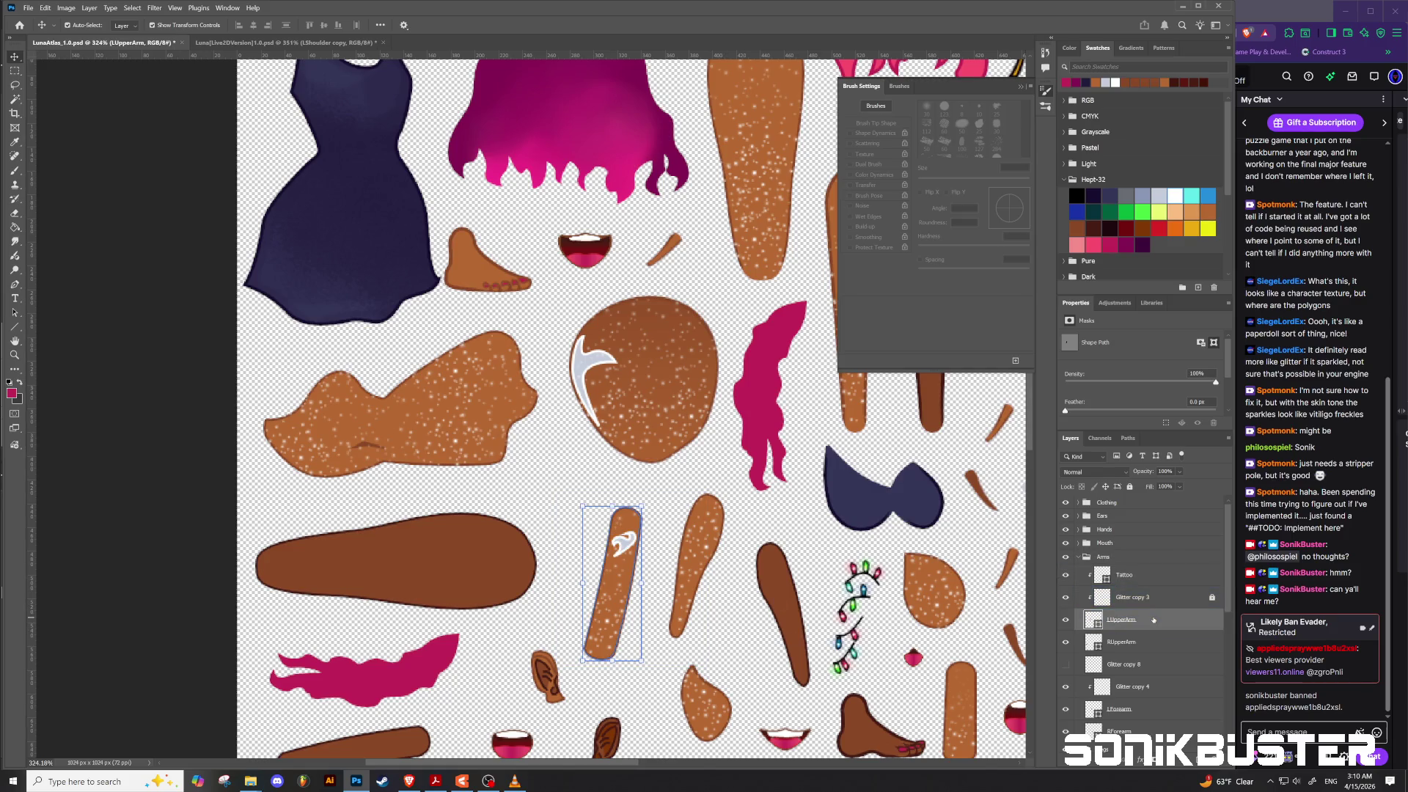
left_click(736, 637)
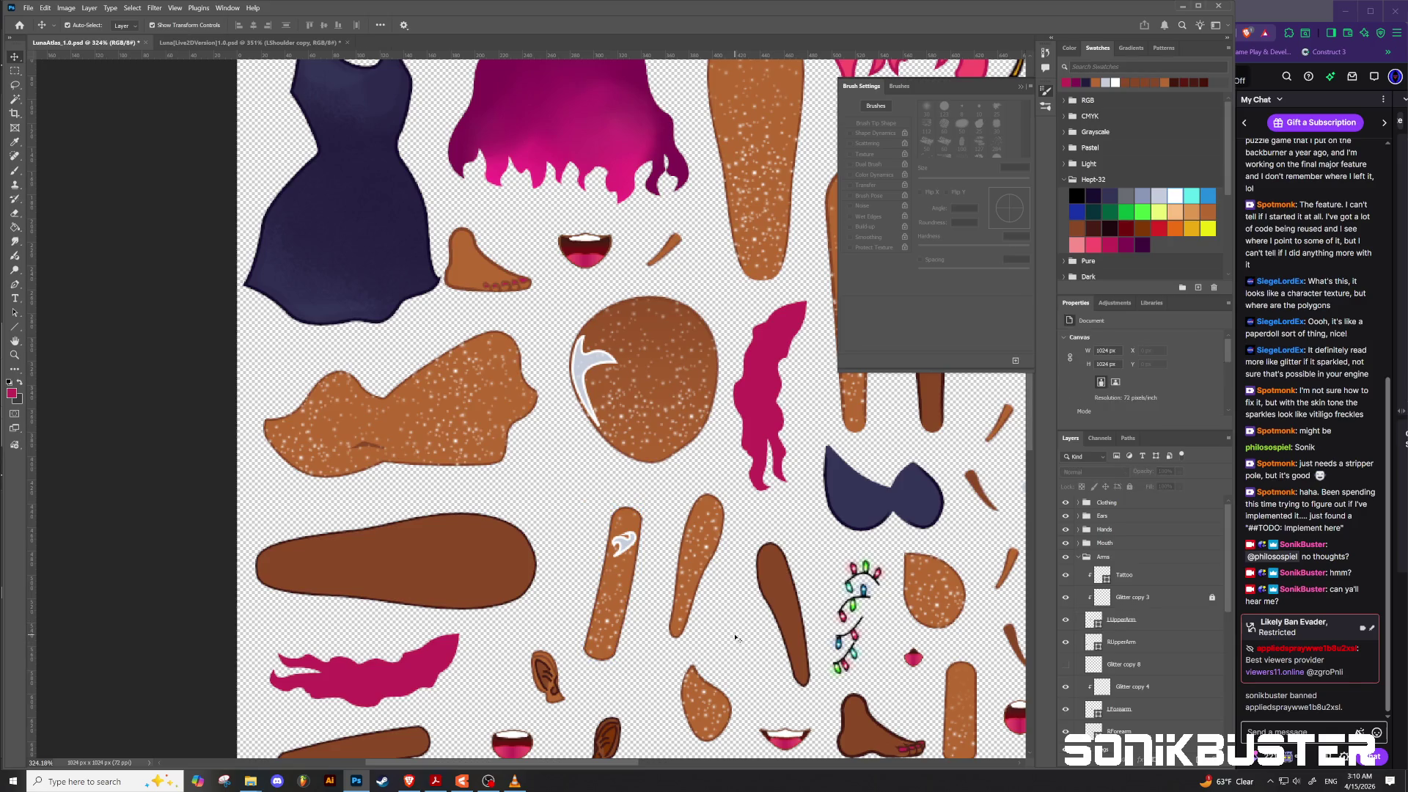
scroll(739, 636, "down", 1)
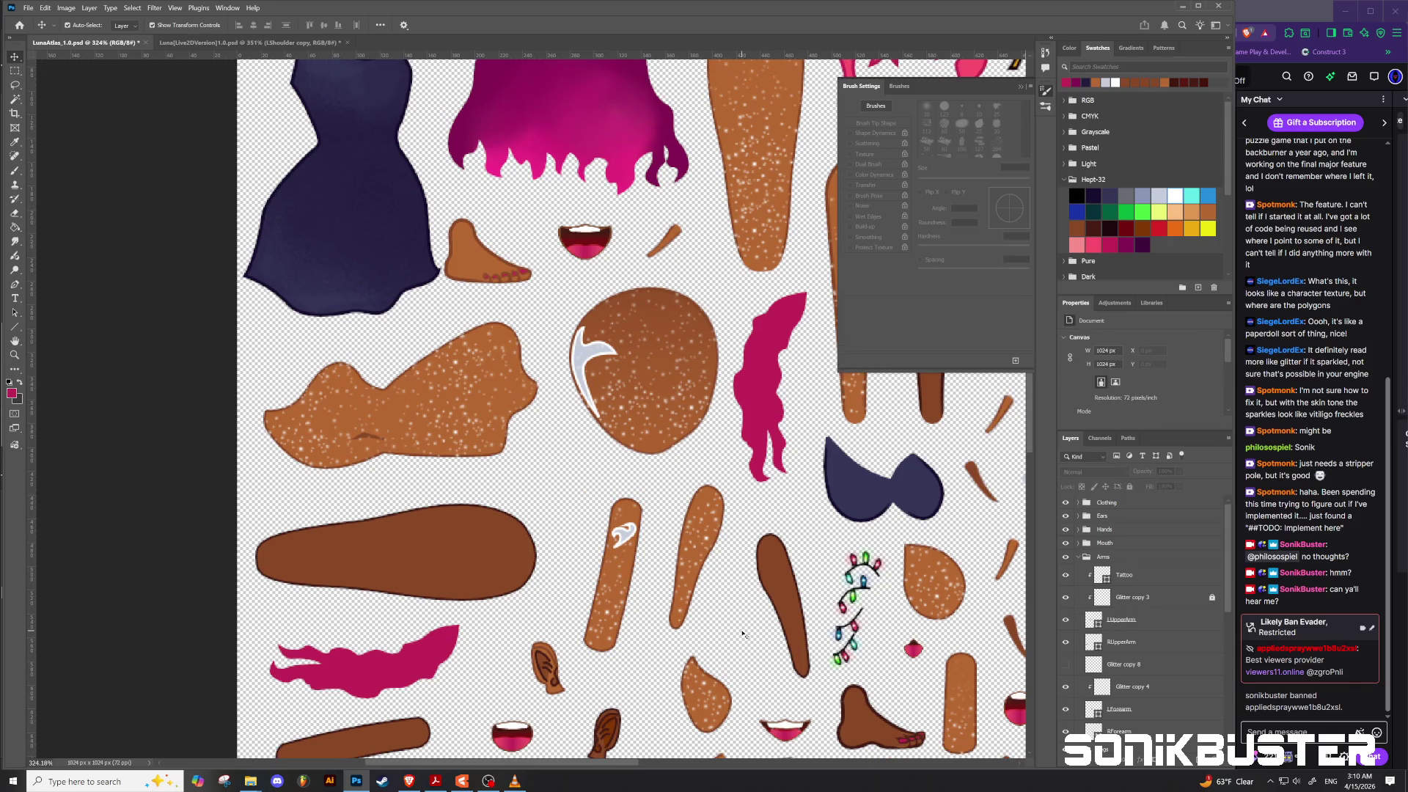
scroll(743, 636, "down", 4)
scroll(727, 657, "down", 2)
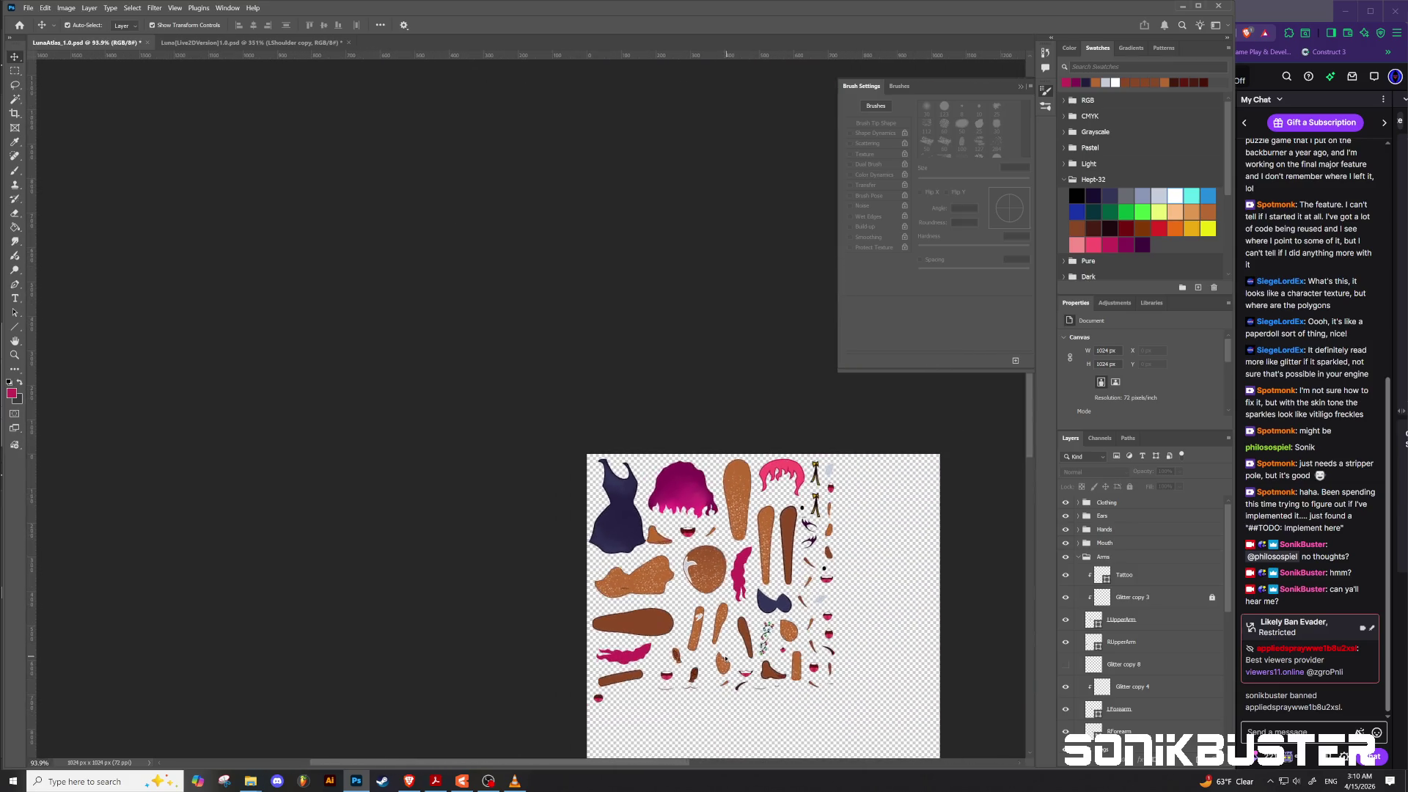
scroll(702, 647, "up", 6)
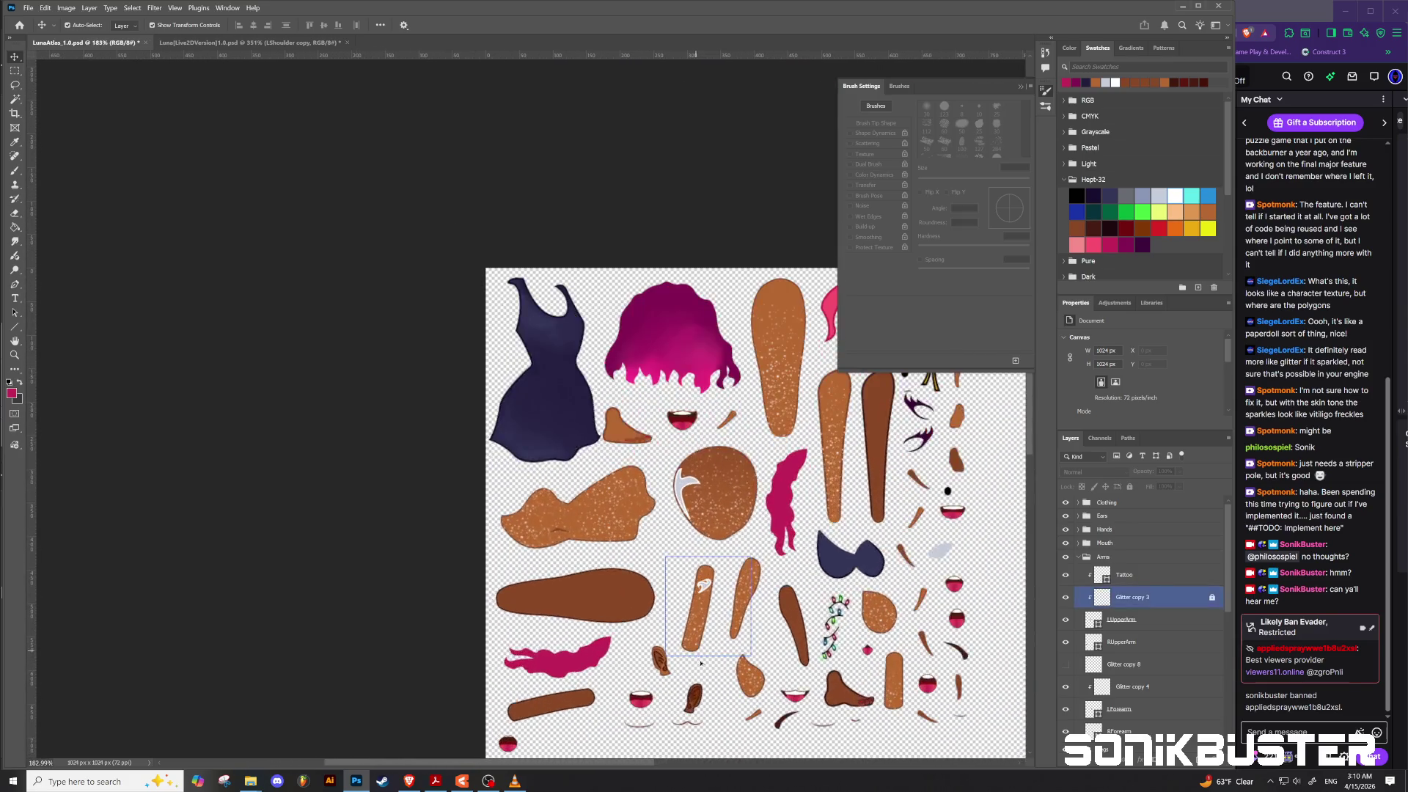
scroll(705, 637, "up", 2)
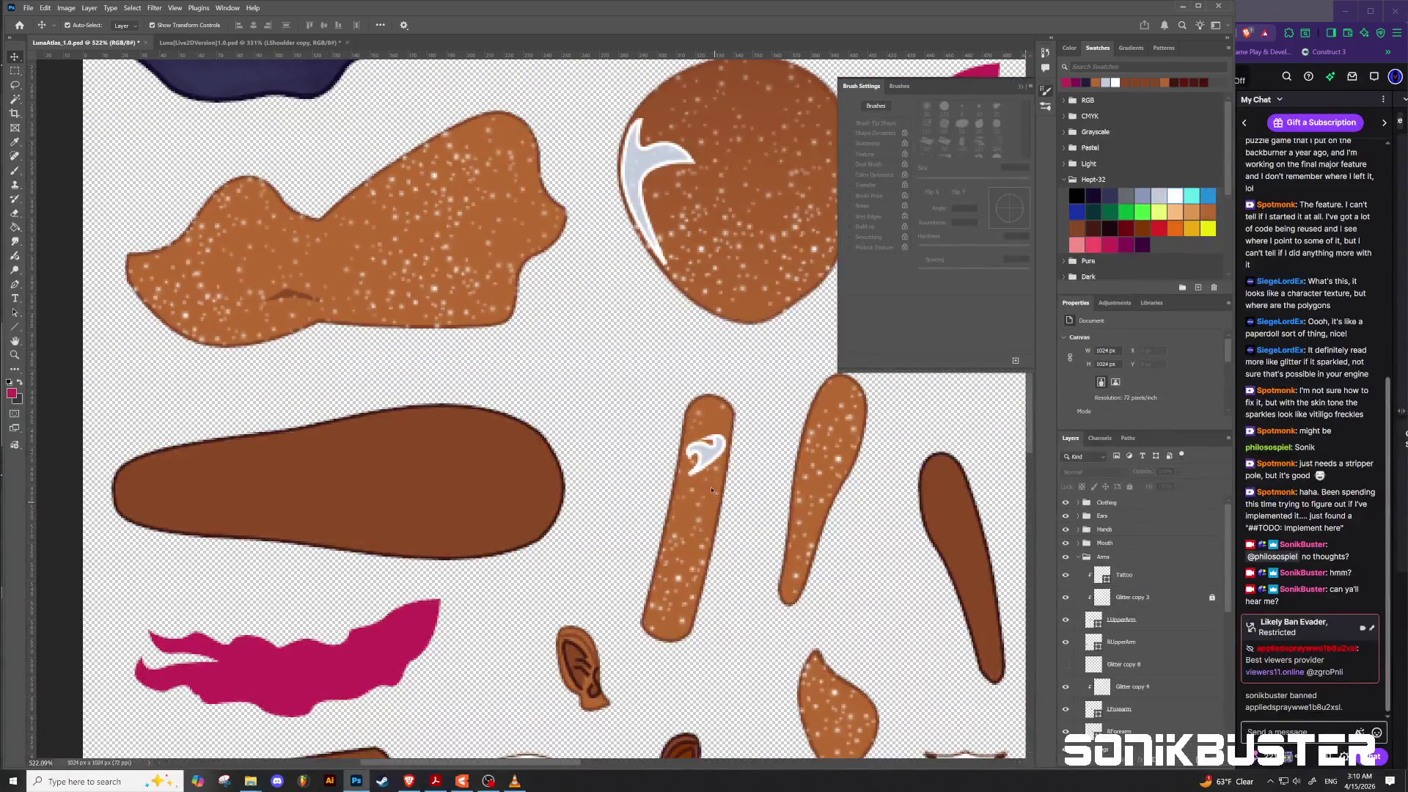
left_click(715, 455)
left_click(728, 430)
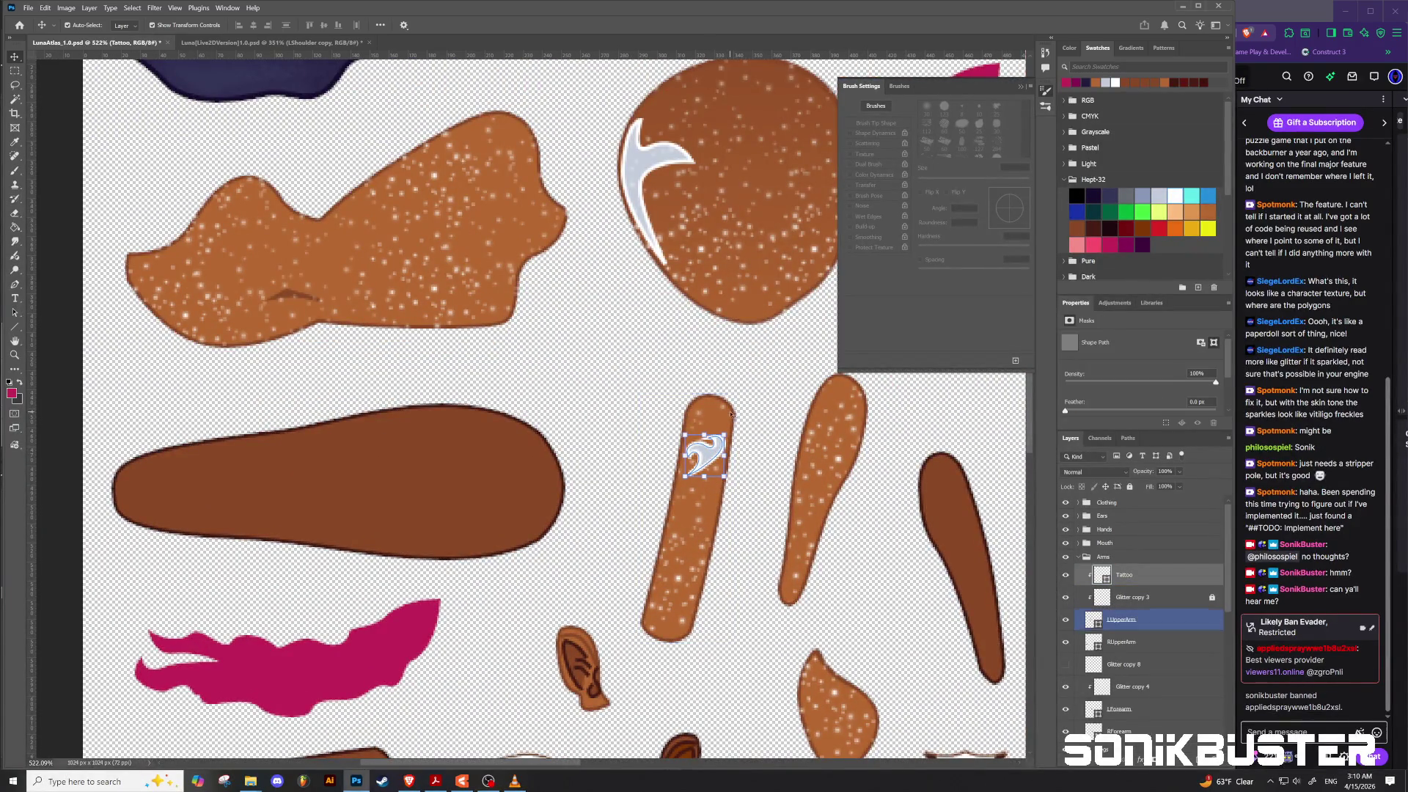
Step: Enlarge, widen and rotate the forearm tattoo about 26° near the arm's top, then commit
left_click_drag(732, 430, 718, 413)
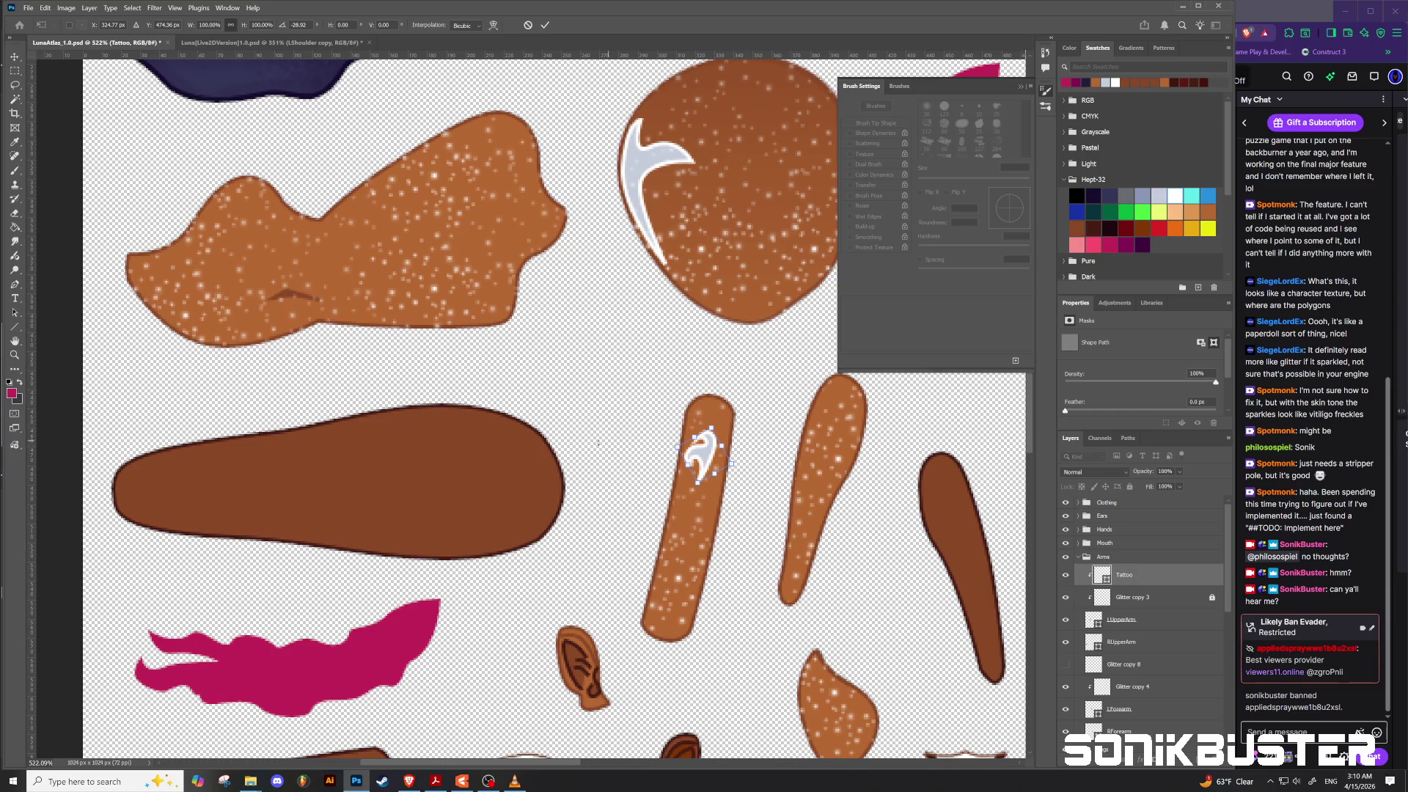
mouse_move(702, 455)
left_mouse_down()
mouse_move(706, 435)
mouse_move(707, 447)
left_mouse_up()
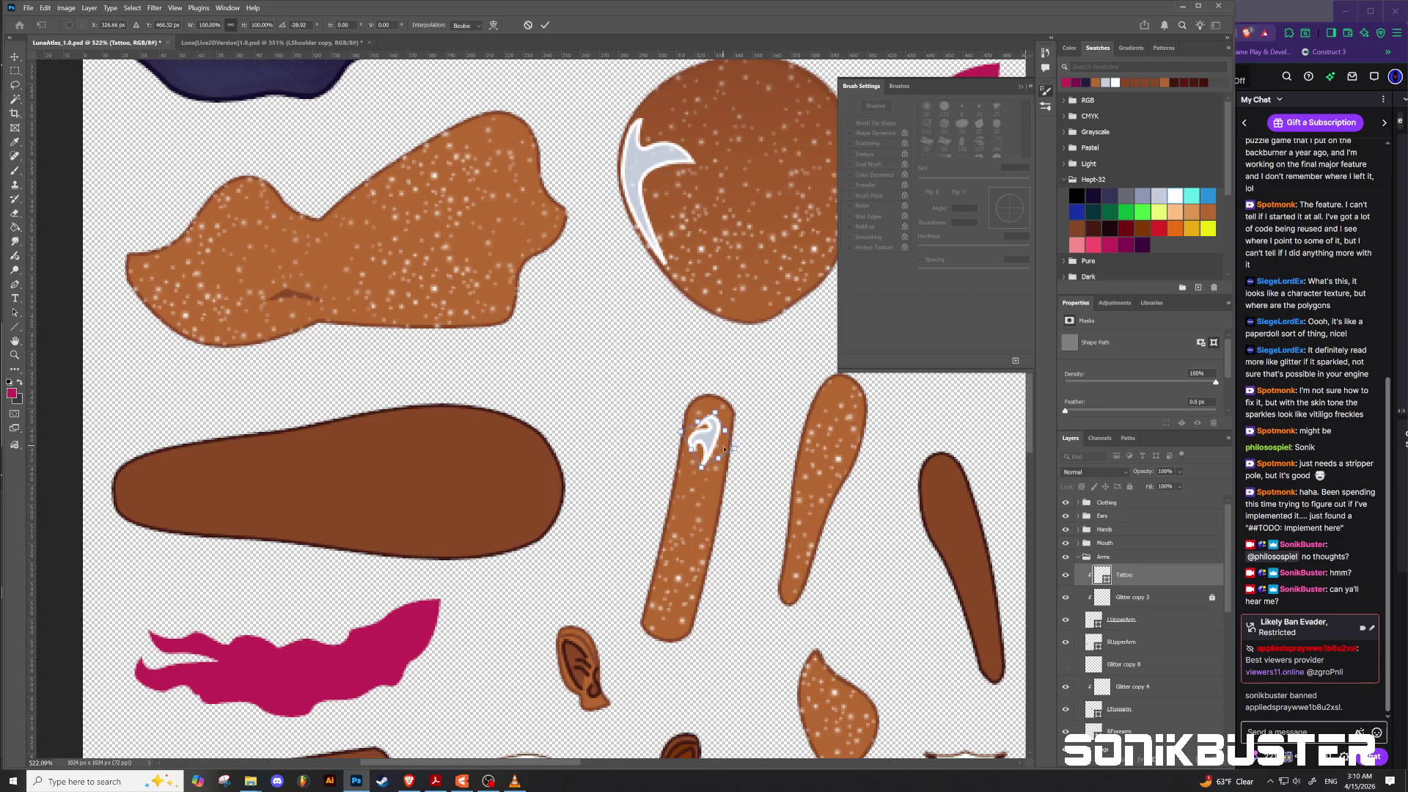
left_click_drag(733, 446, 687, 464)
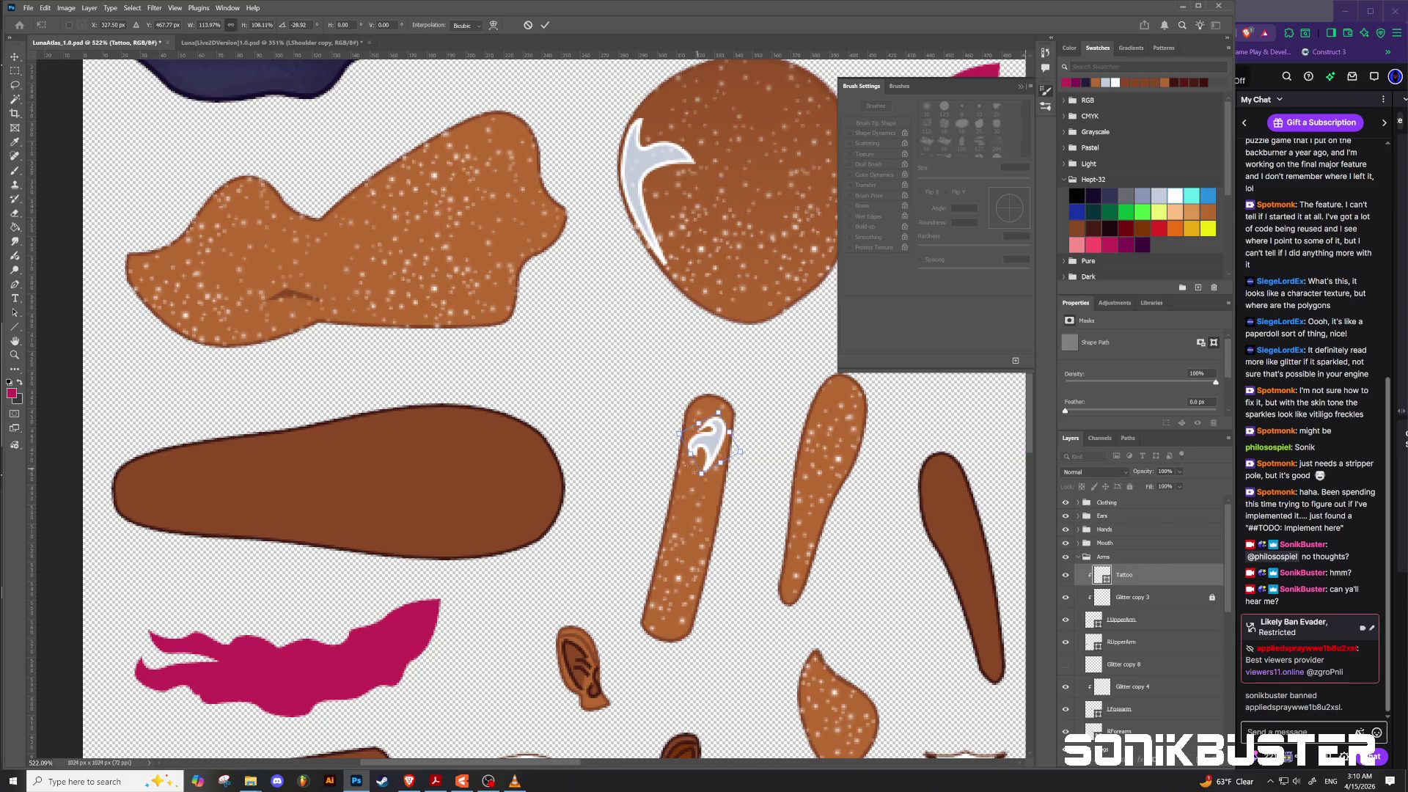
key("ctrl+z")
left_click_drag(722, 399, 711, 399)
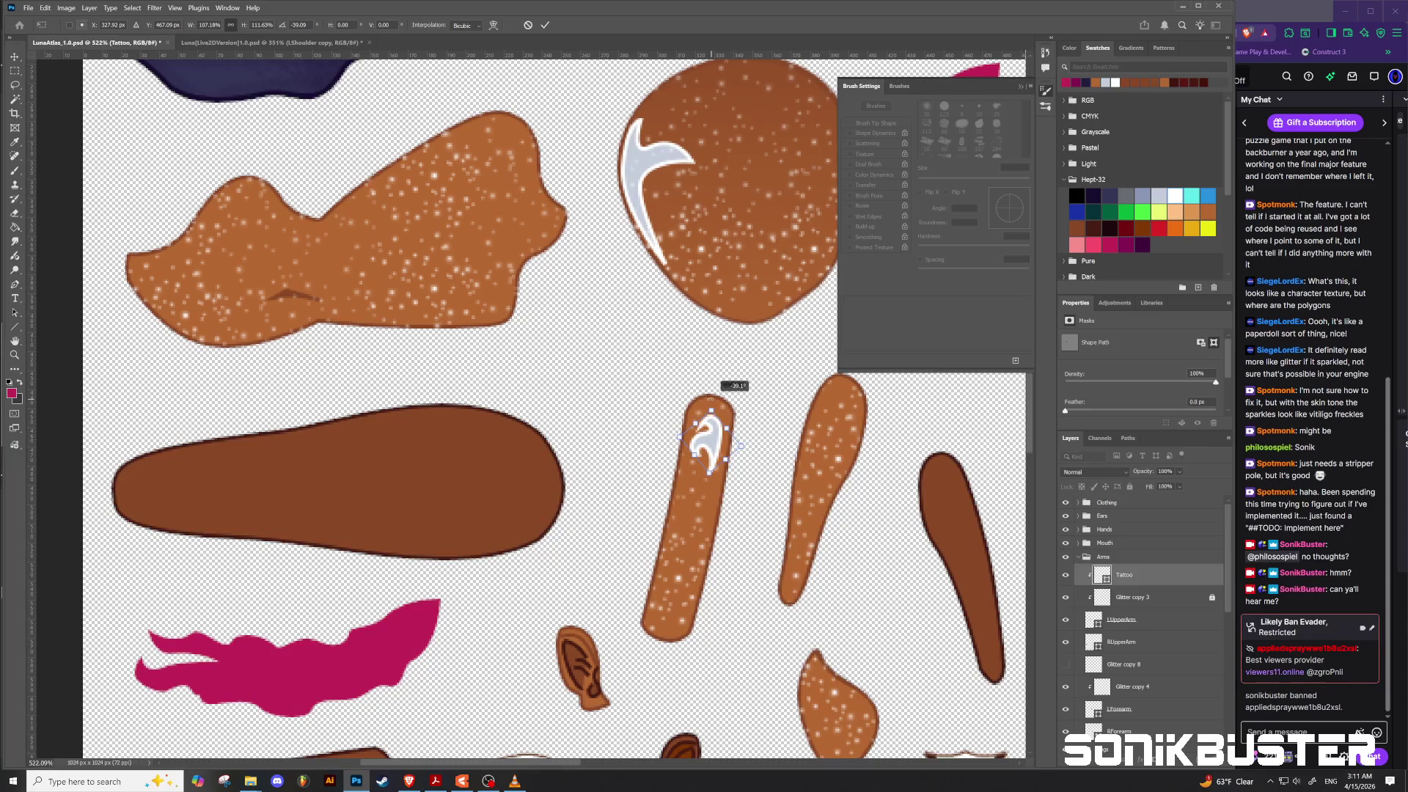
left_click_drag(712, 449, 723, 437)
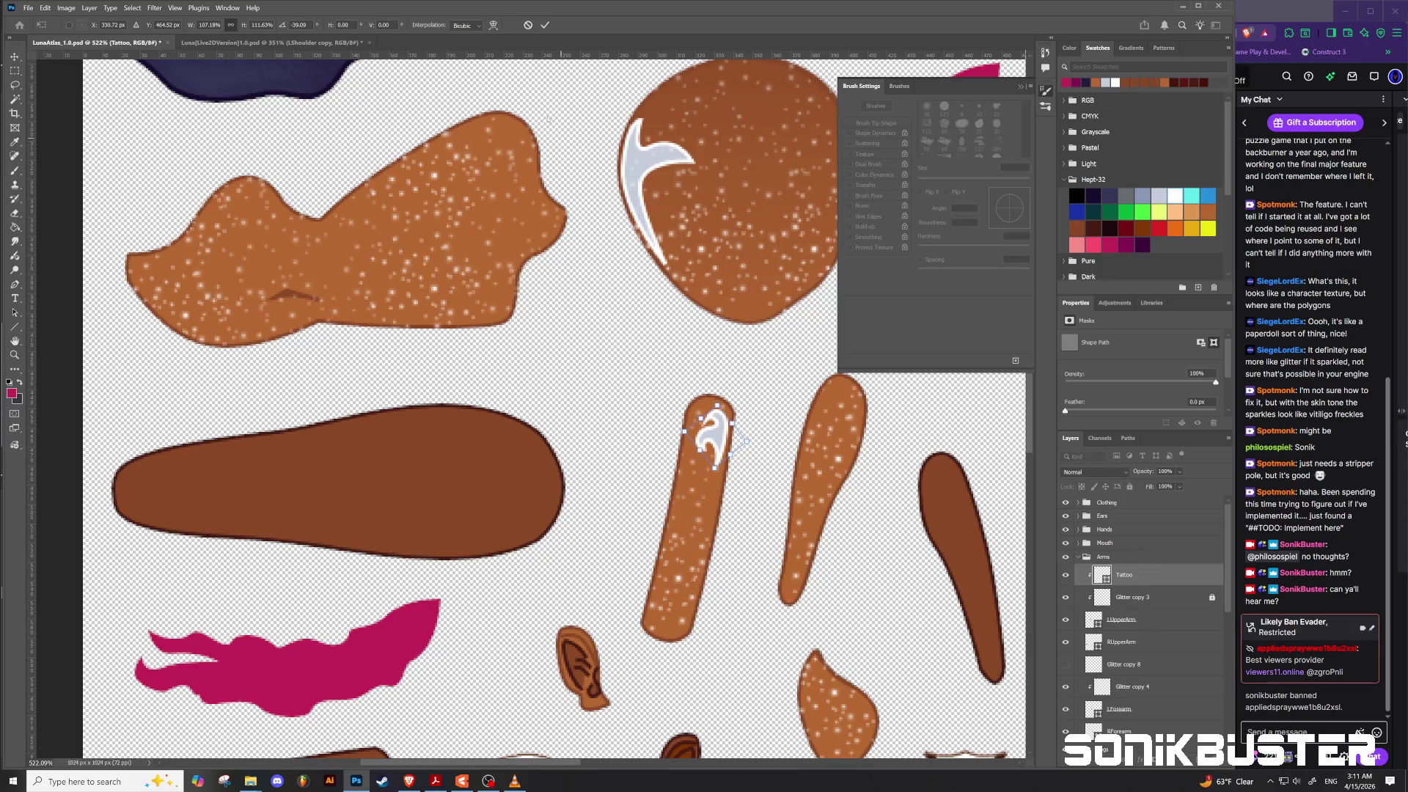
left_click(544, 25)
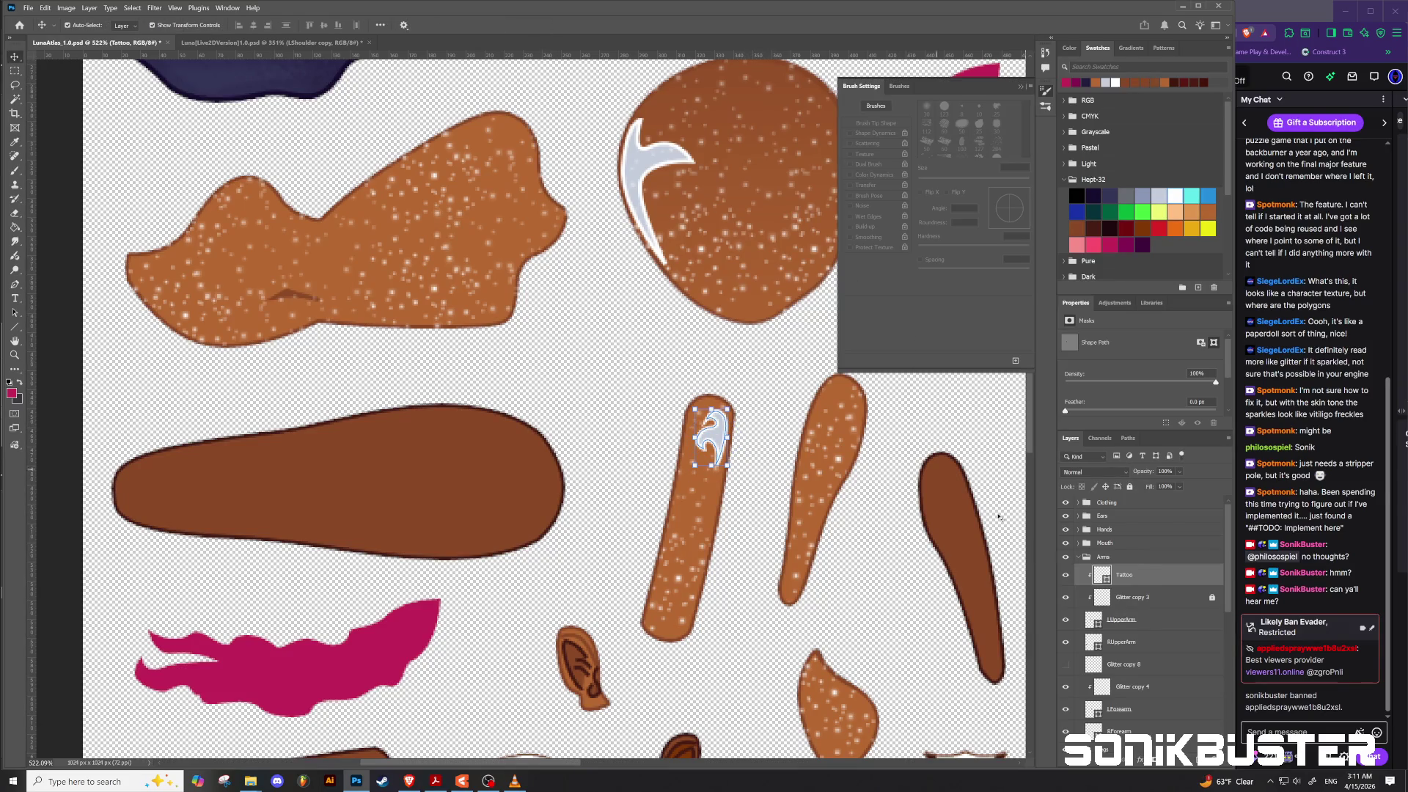
Step: Alt-drag the forearm tattoo lower down the arm to create Tattoo copy 2
left_click(1122, 620)
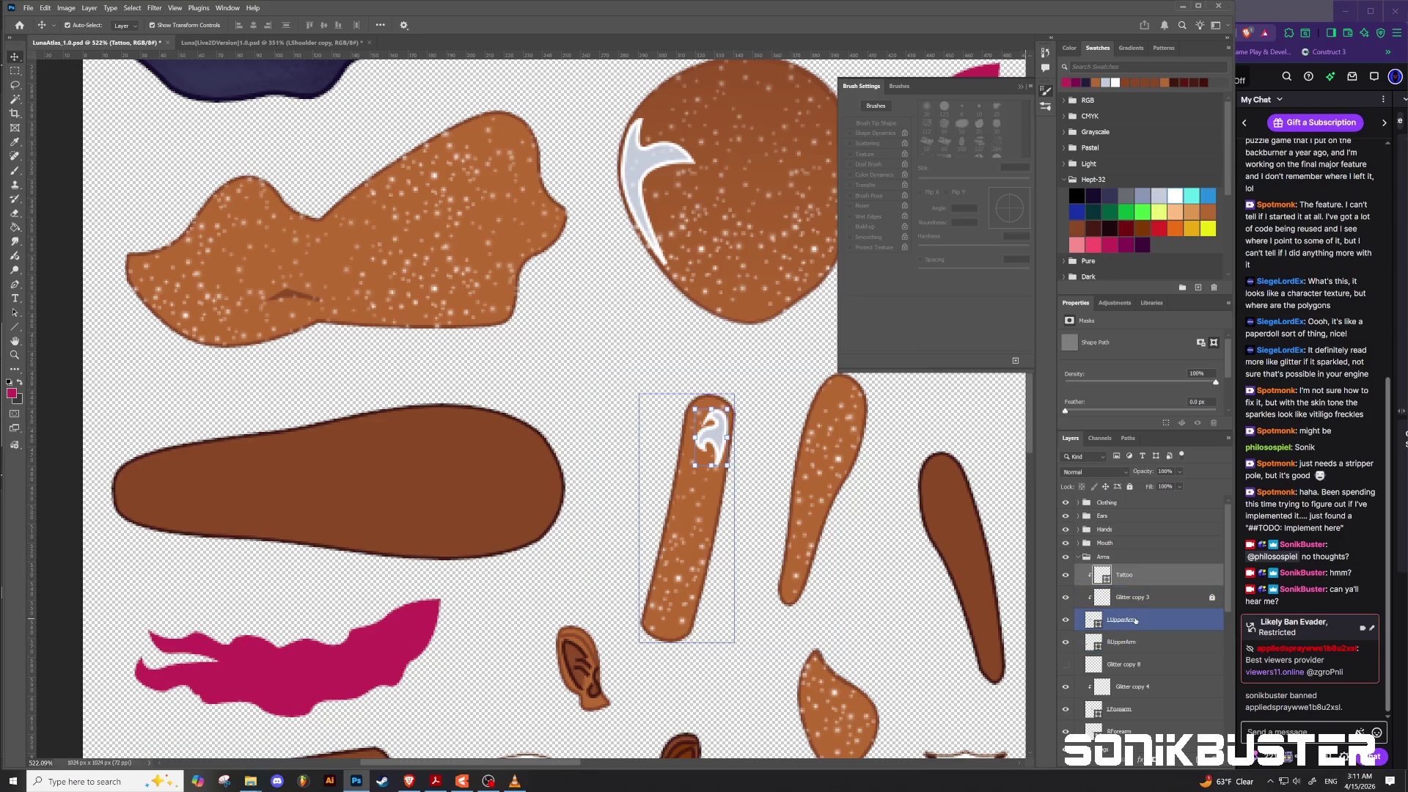
left_click(864, 618)
scroll(864, 619, "down", 10)
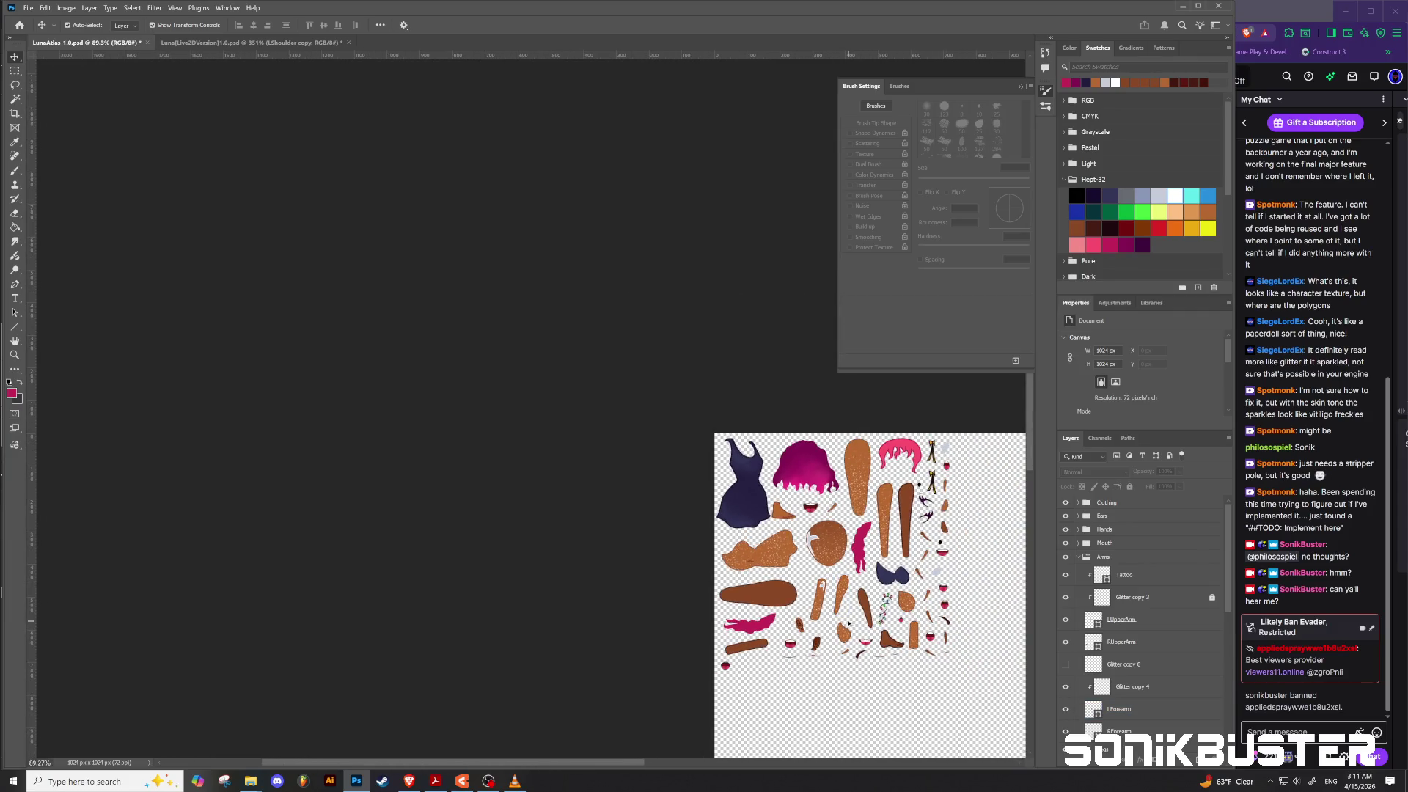
scroll(849, 624, "up", 8)
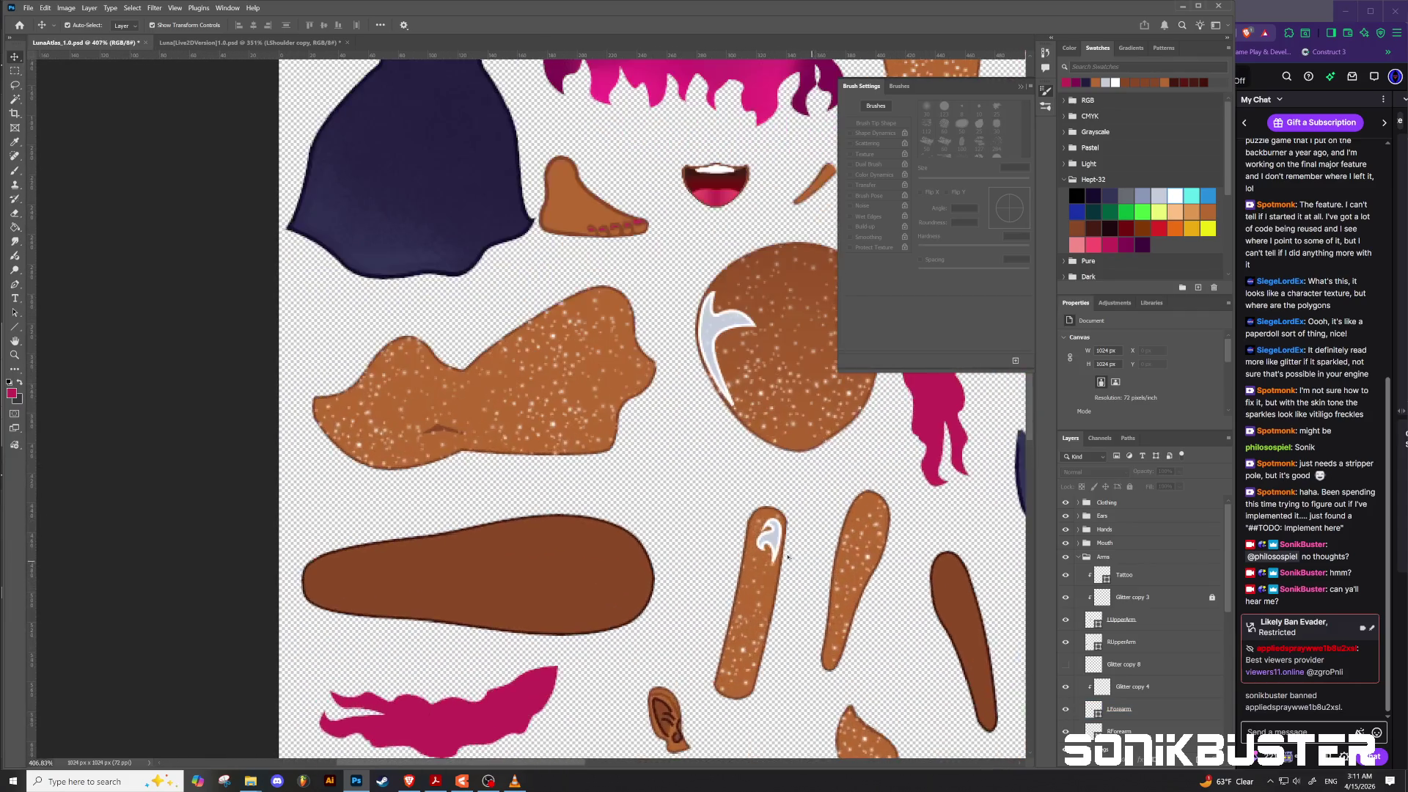
left_click(775, 543)
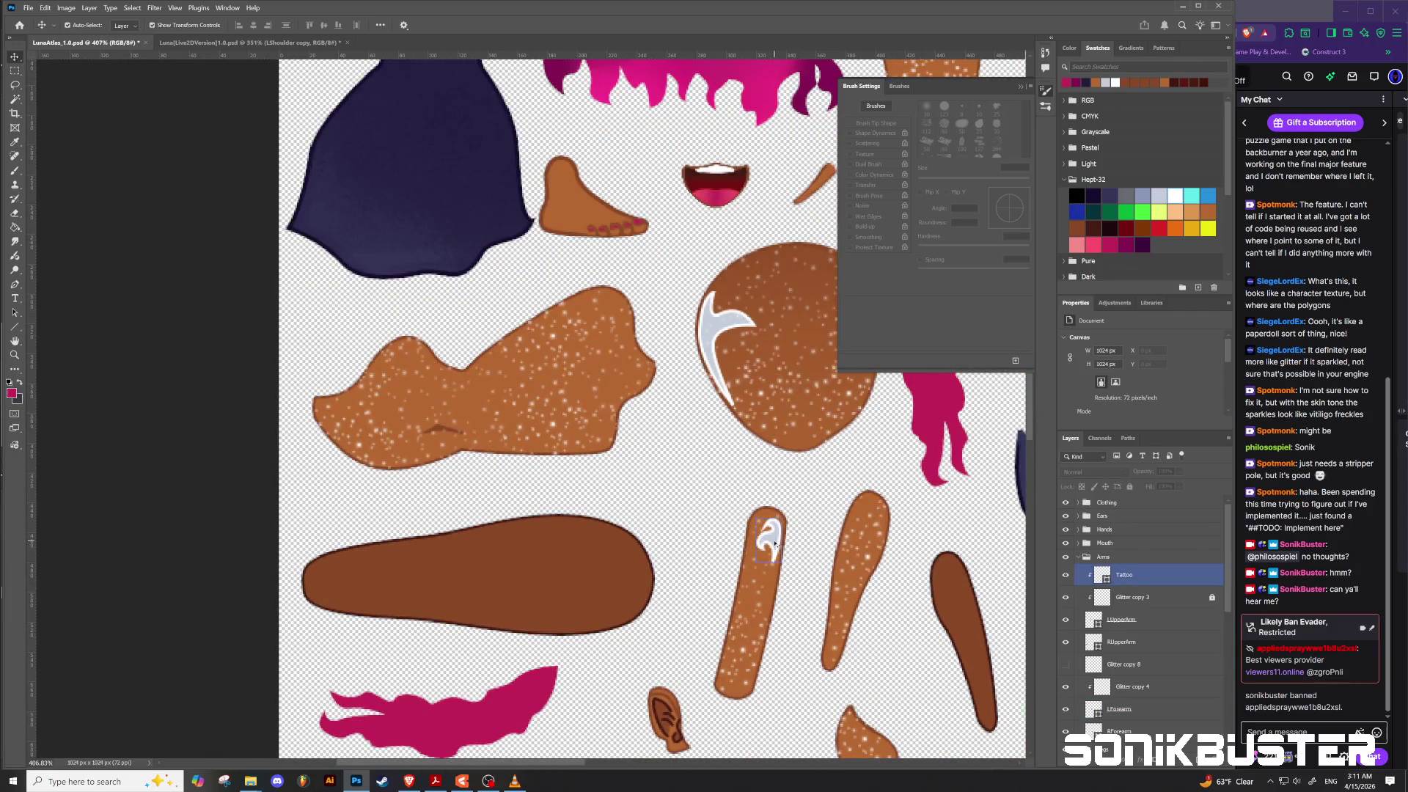
left_click_drag(772, 541, 757, 582)
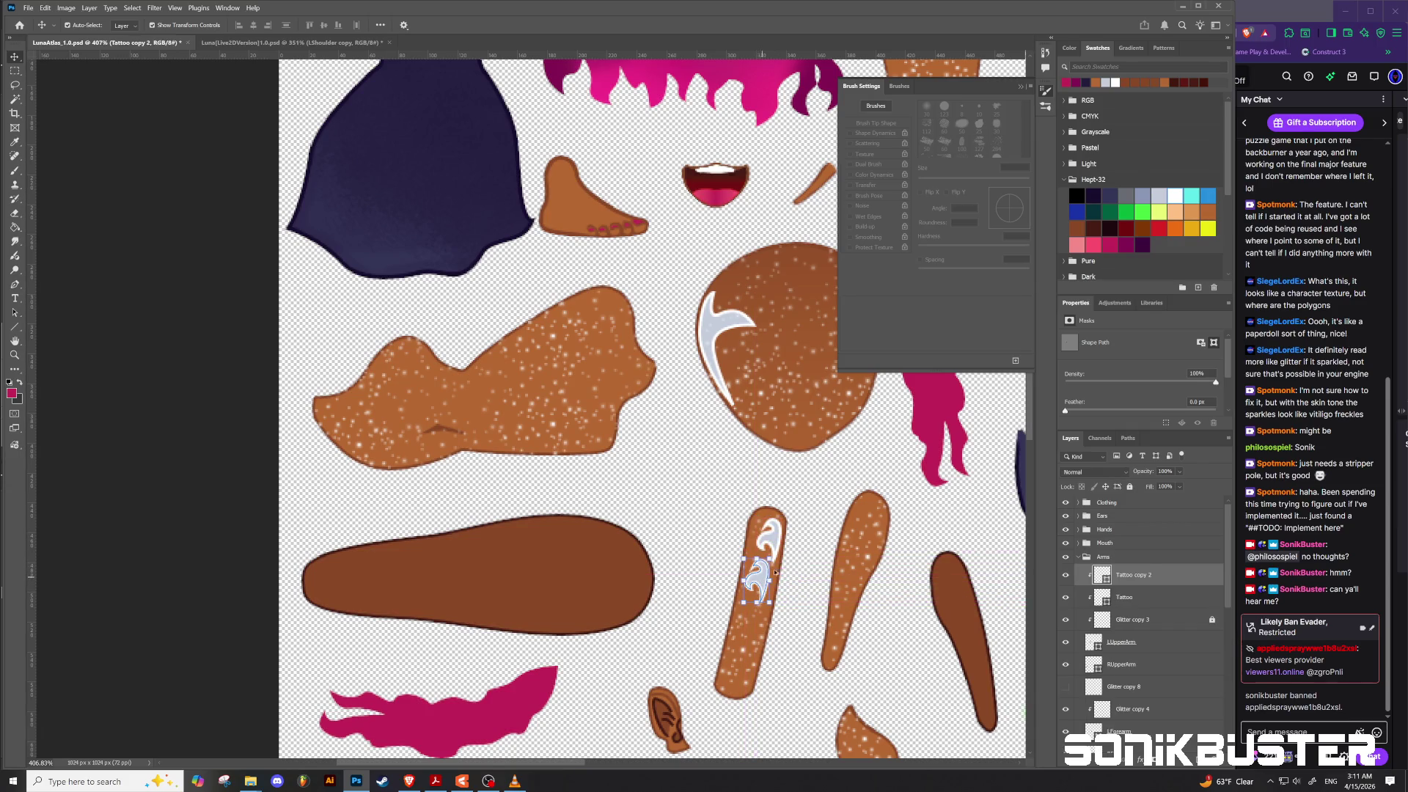
Step: Flip the tattoo copy horizontally and nudge it into place on the forearm
left_click(45, 8)
mouse_move(132, 265)
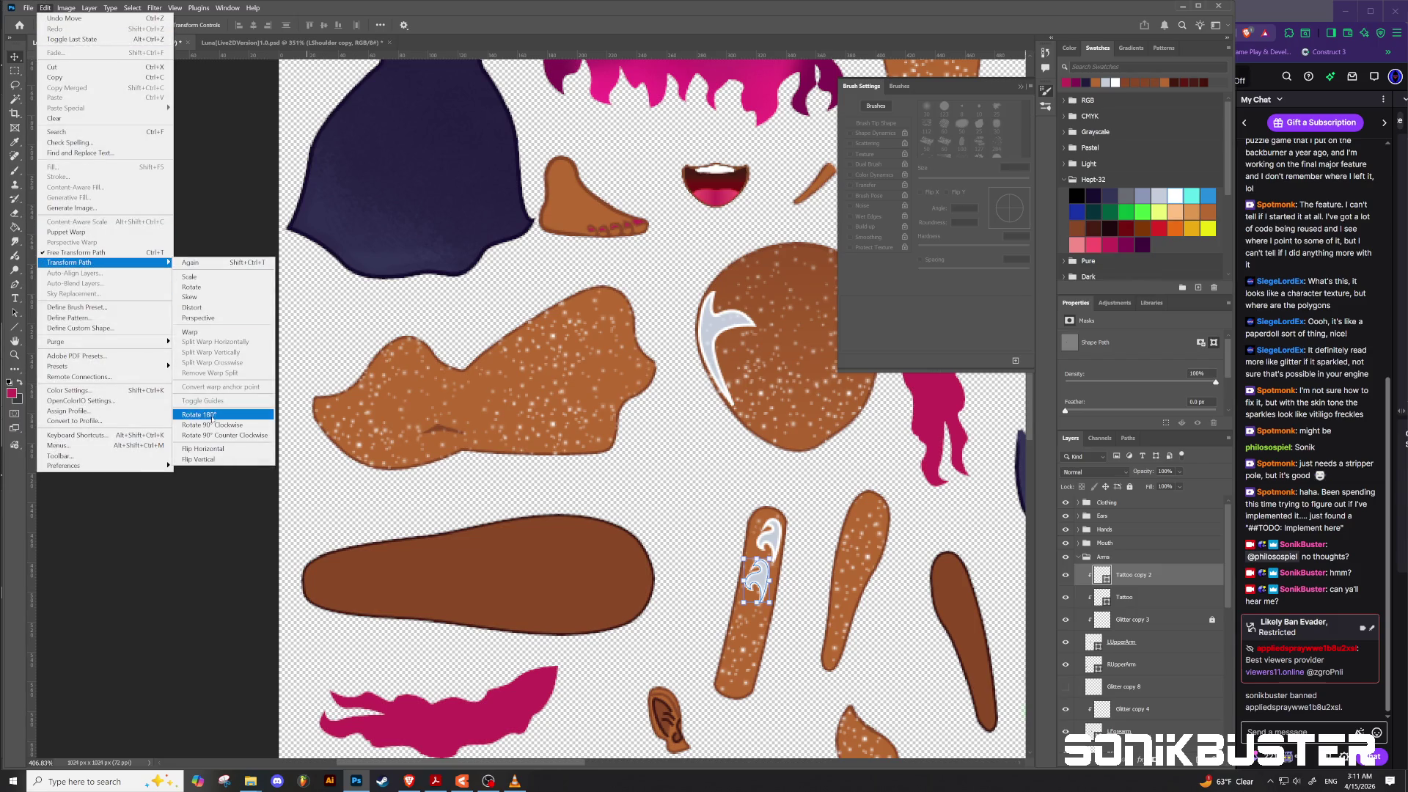
left_click(206, 449)
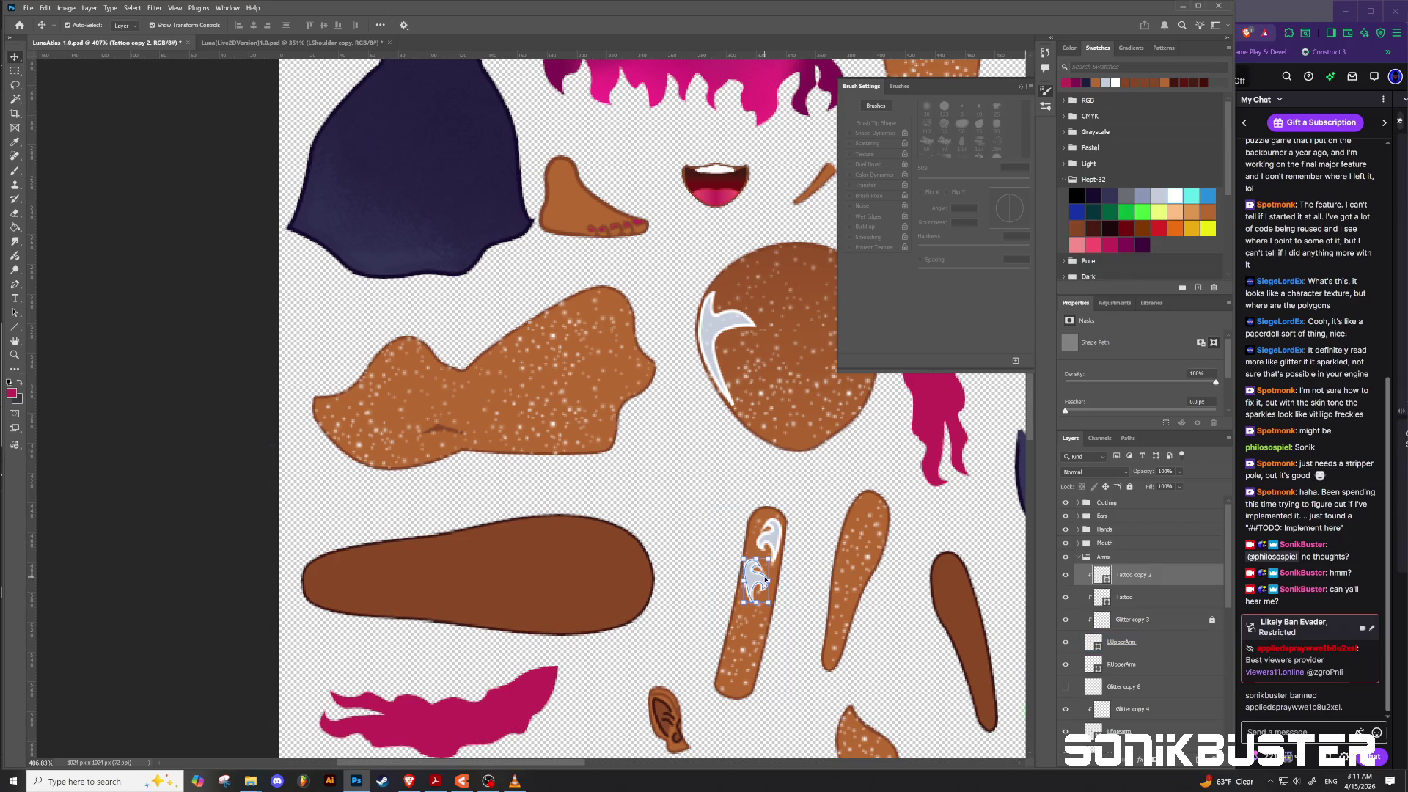
left_click_drag(752, 581, 755, 575)
Step: Move Tattoo copy 2 down the layer stack, keeping both tattoos above the glitter layer
left_click(1143, 597)
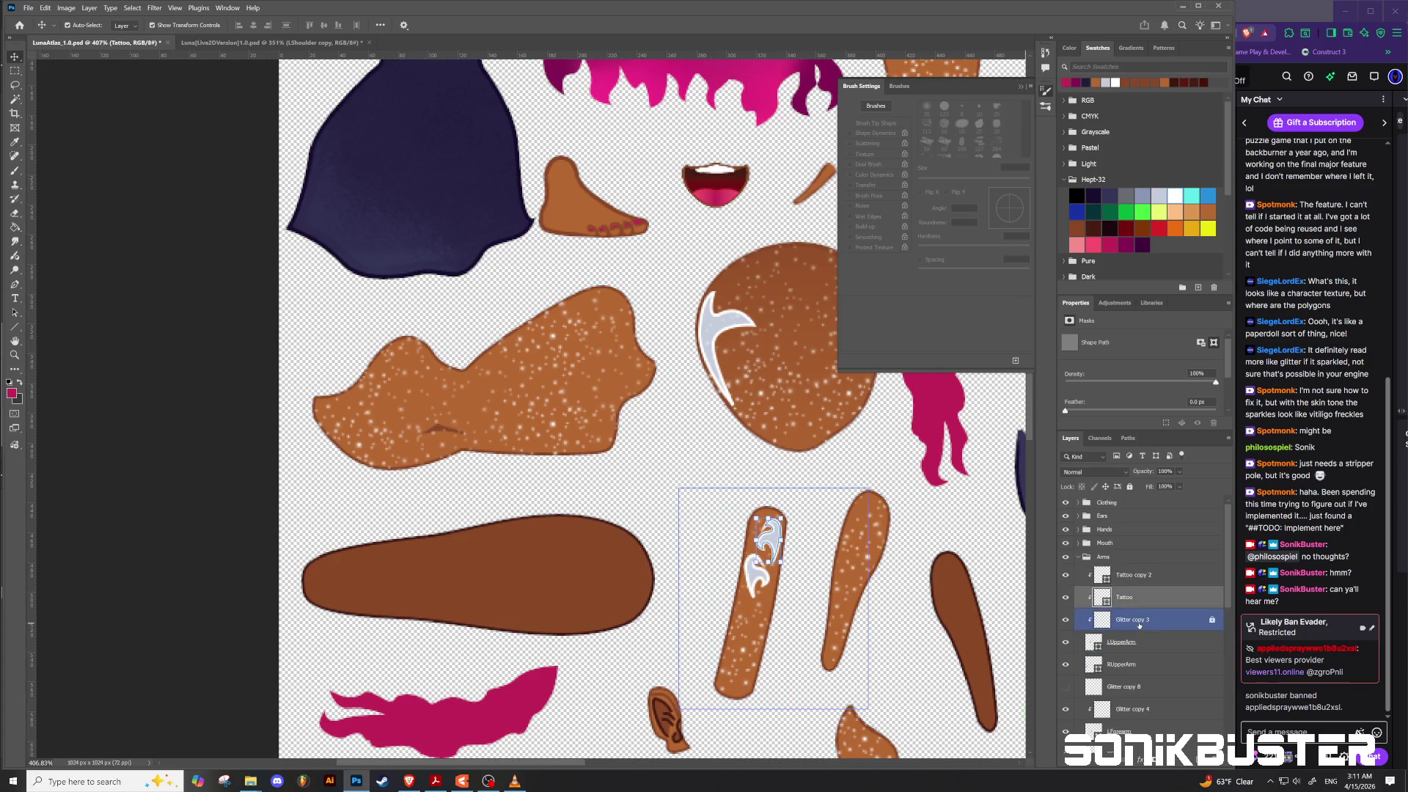
left_click(1139, 626)
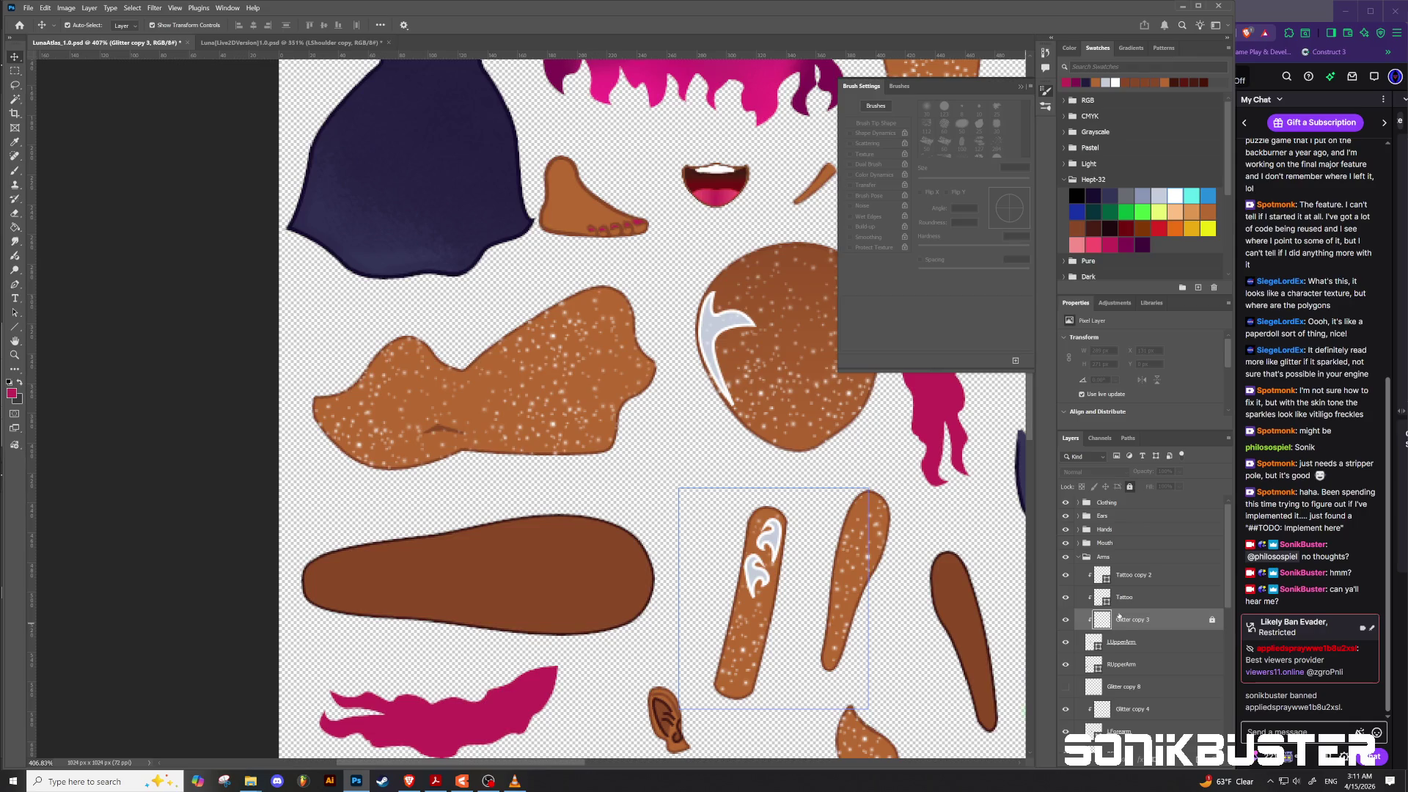
left_click(1133, 576)
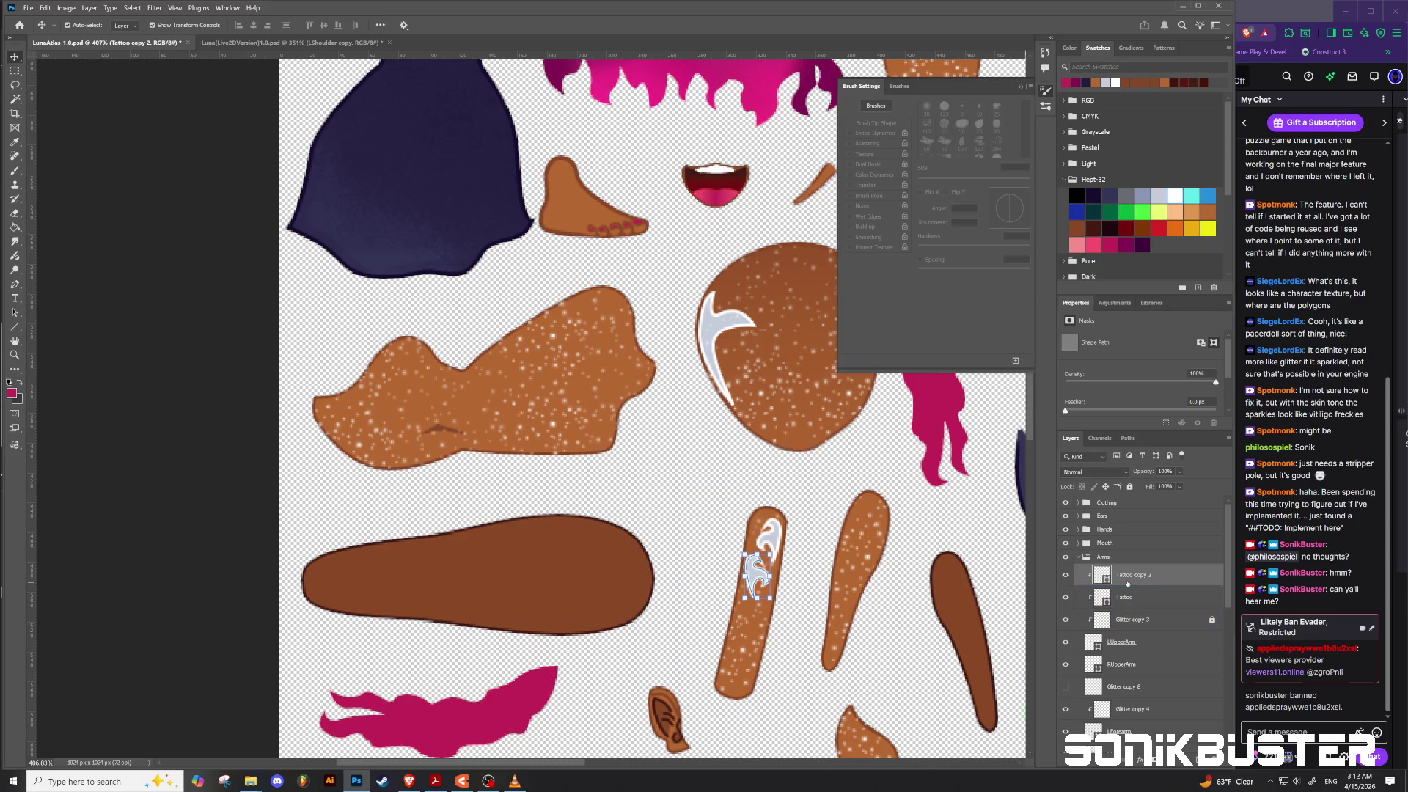
left_click_drag(1104, 585, 1080, 591)
scroll(626, 435, "down", 8)
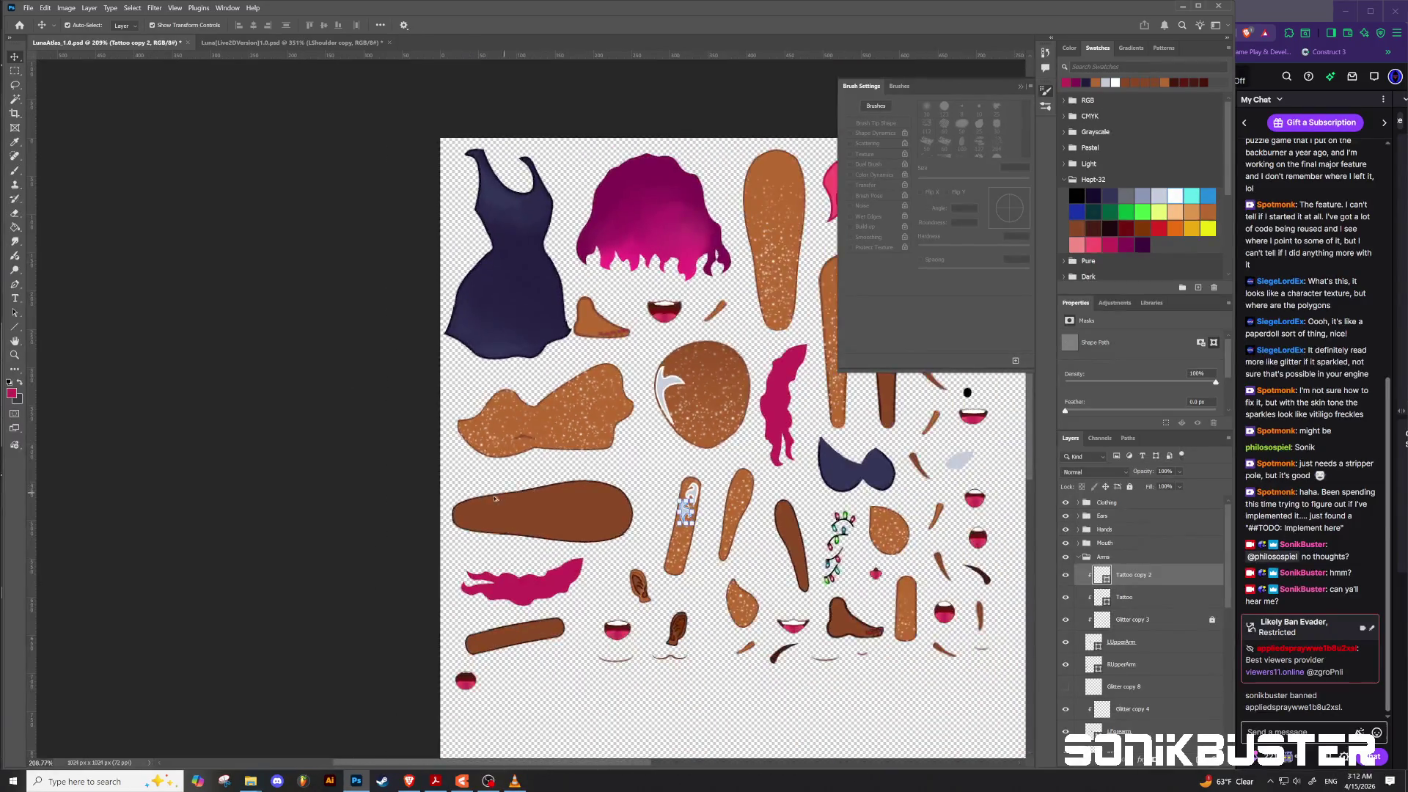
Step: Select both the Tattoo and Tattoo copy 2 layers together
scroll(629, 480, "up", 1)
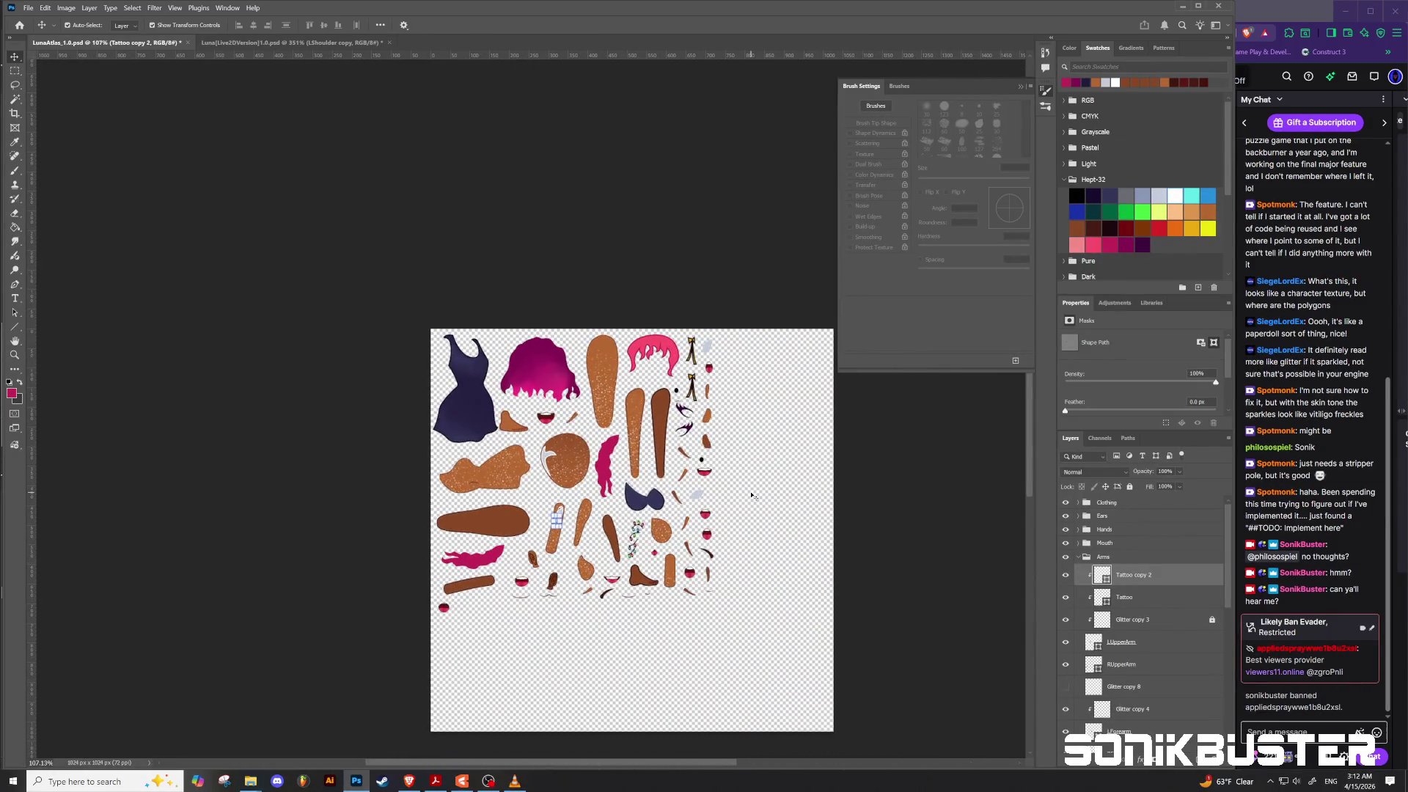
left_click(753, 497)
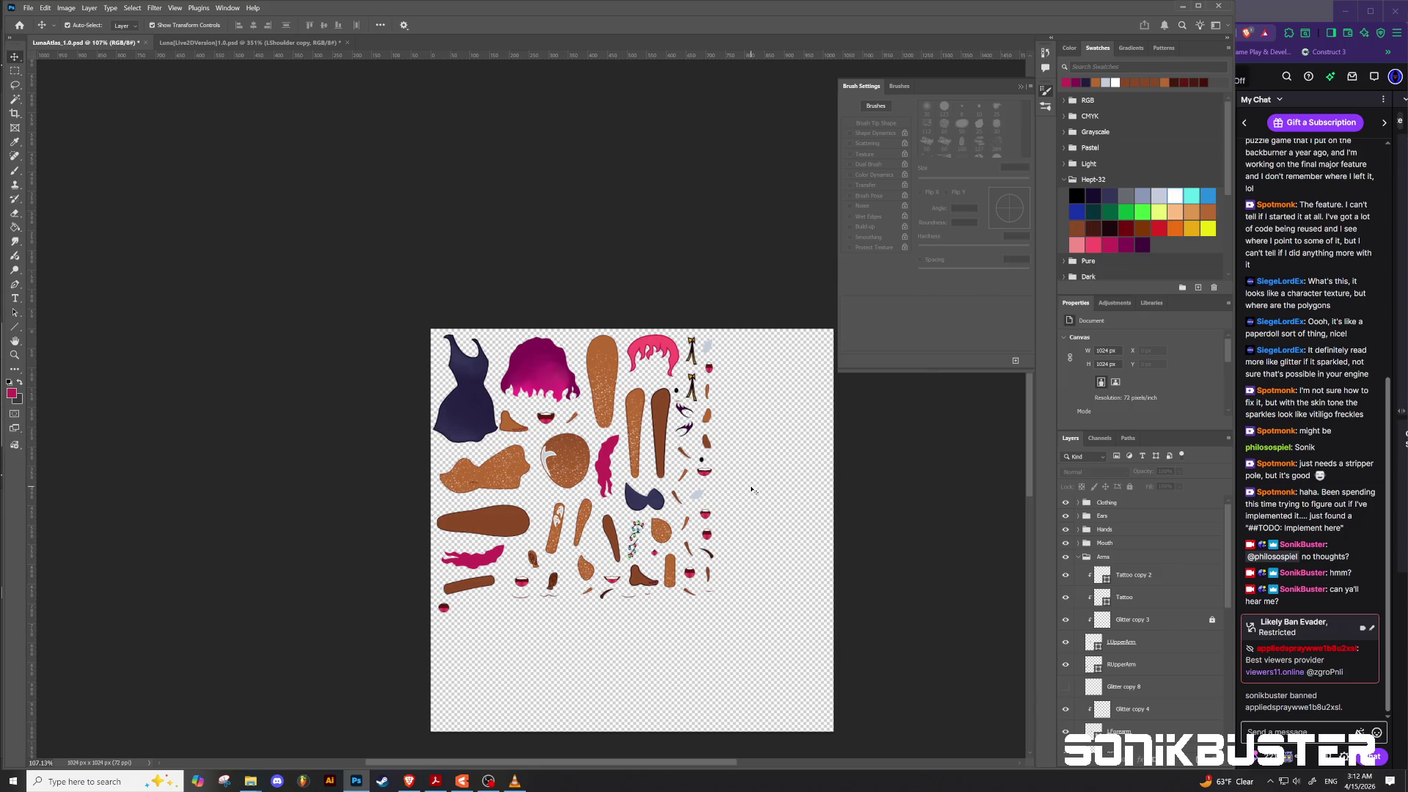
scroll(553, 515, "up", 5)
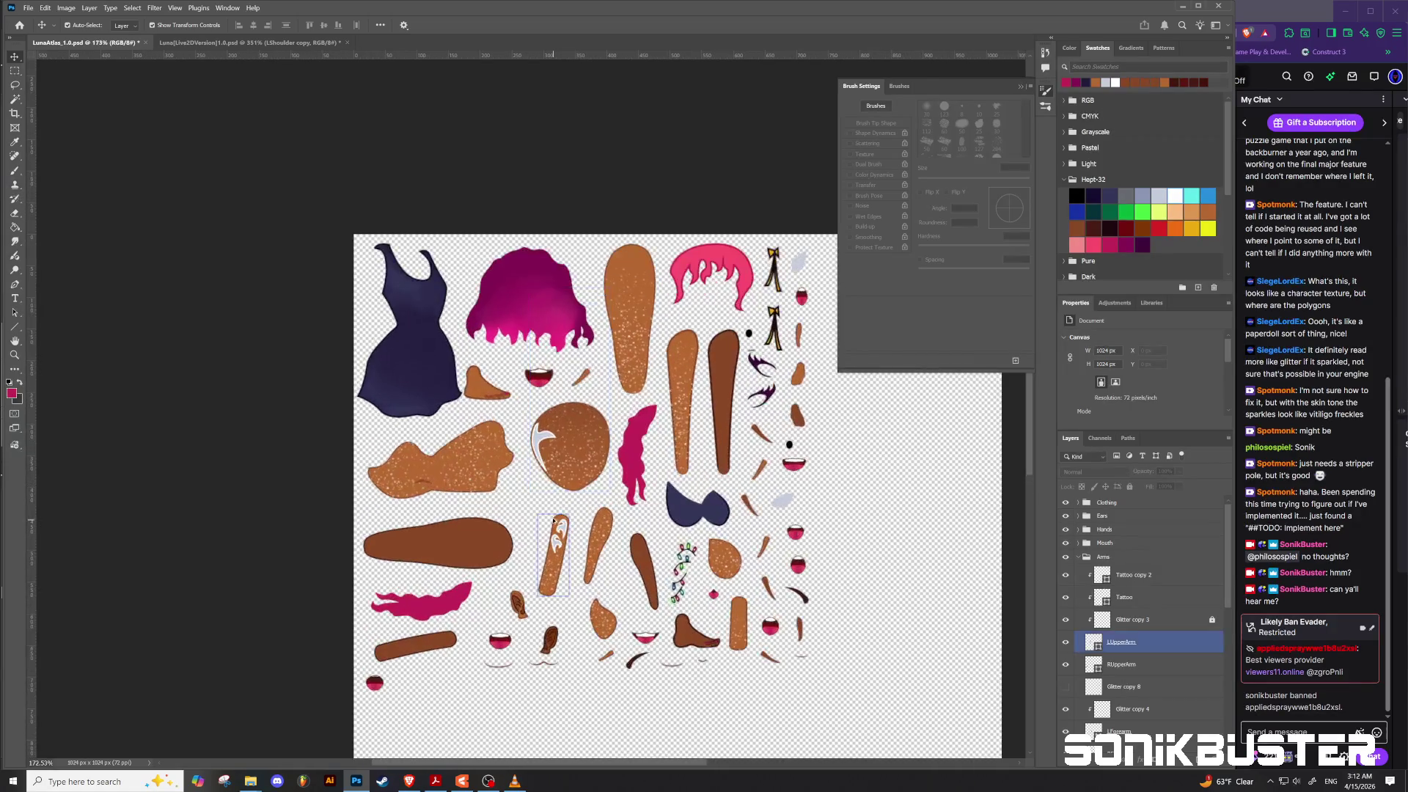
left_click(563, 593)
left_click(1166, 597)
left_click(1172, 622)
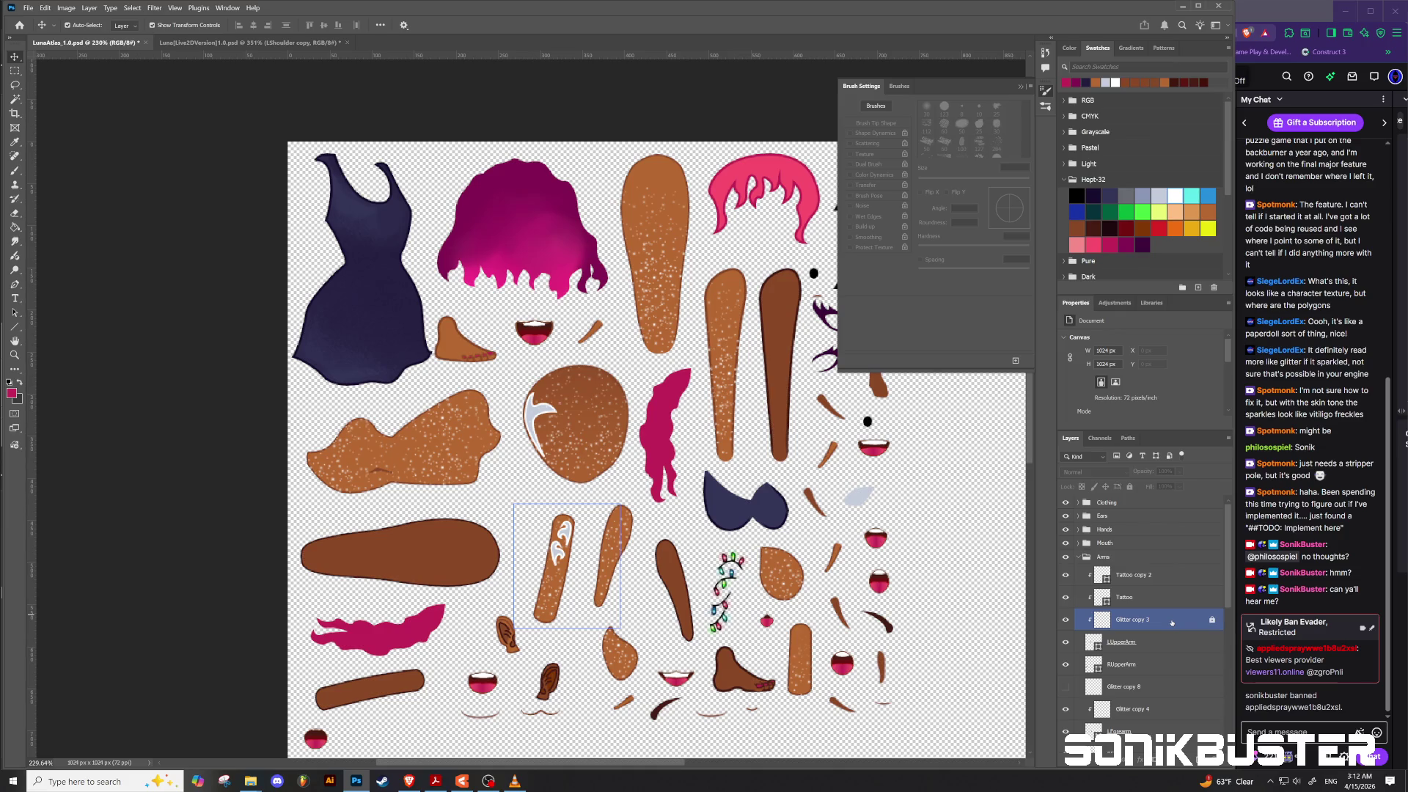
left_click(1133, 575)
left_click(1133, 597)
left_click(1130, 578, "shift")
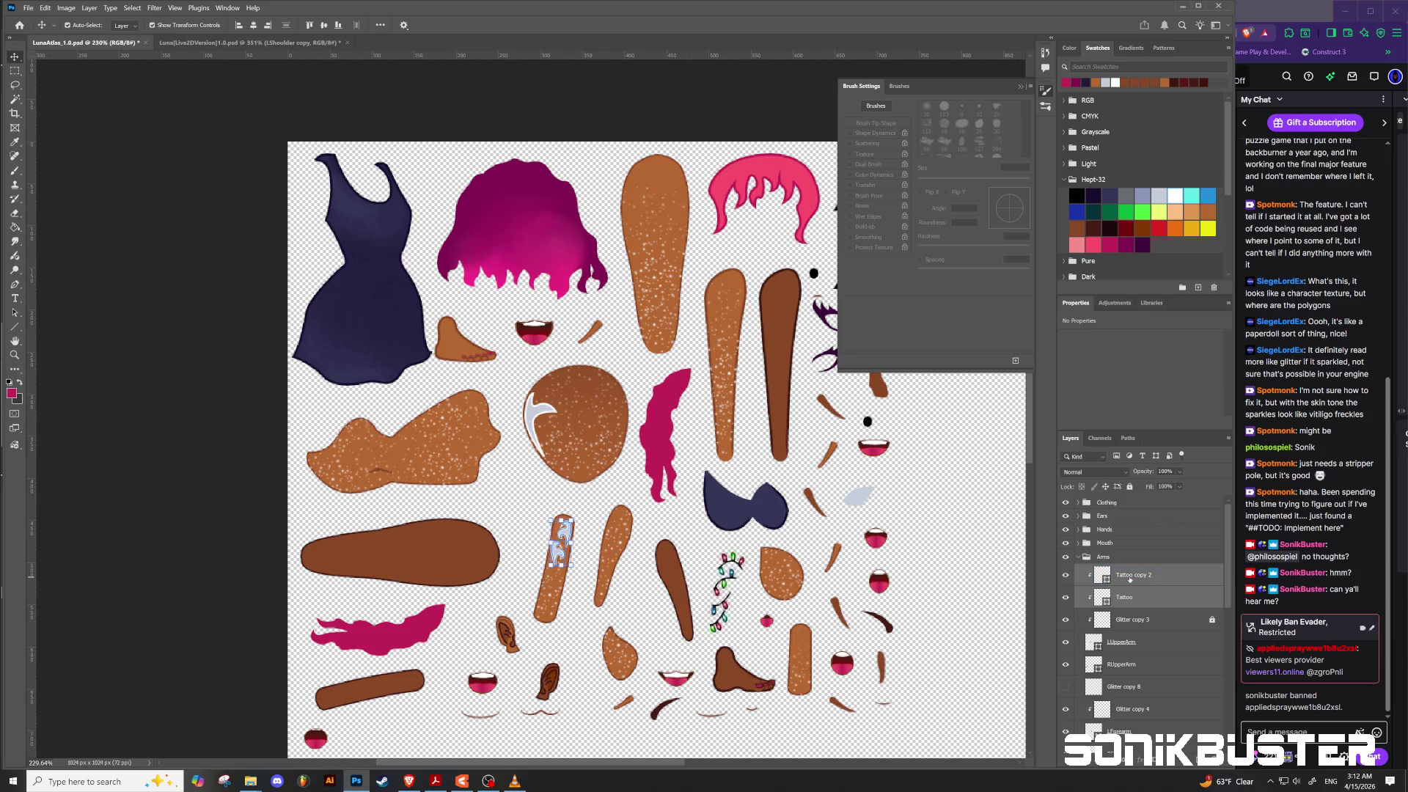
Step: Alt-drag them above the Arms group to create Tattoo copy 3 and Tattoo copy 4
left_click(1096, 558)
mouse_move(1096, 558)
left_mouse_down()
mouse_move(1145, 582)
mouse_move(1136, 553)
left_mouse_up()
left_click(1079, 602)
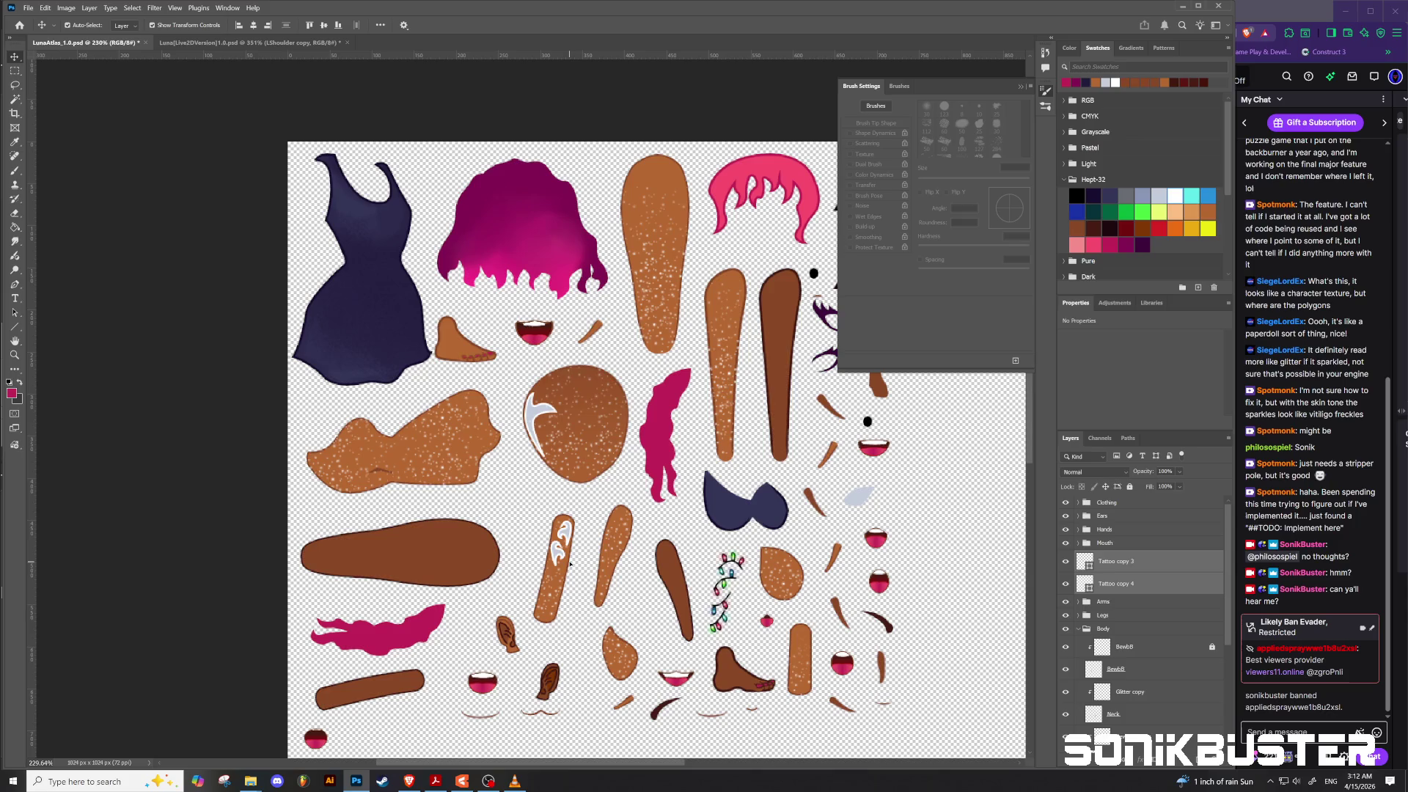
Step: Select Tattoo copy 3 and Tattoo copy 4 and drag them off the forearm
left_click_drag(564, 559, 574, 563)
left_click(1115, 583)
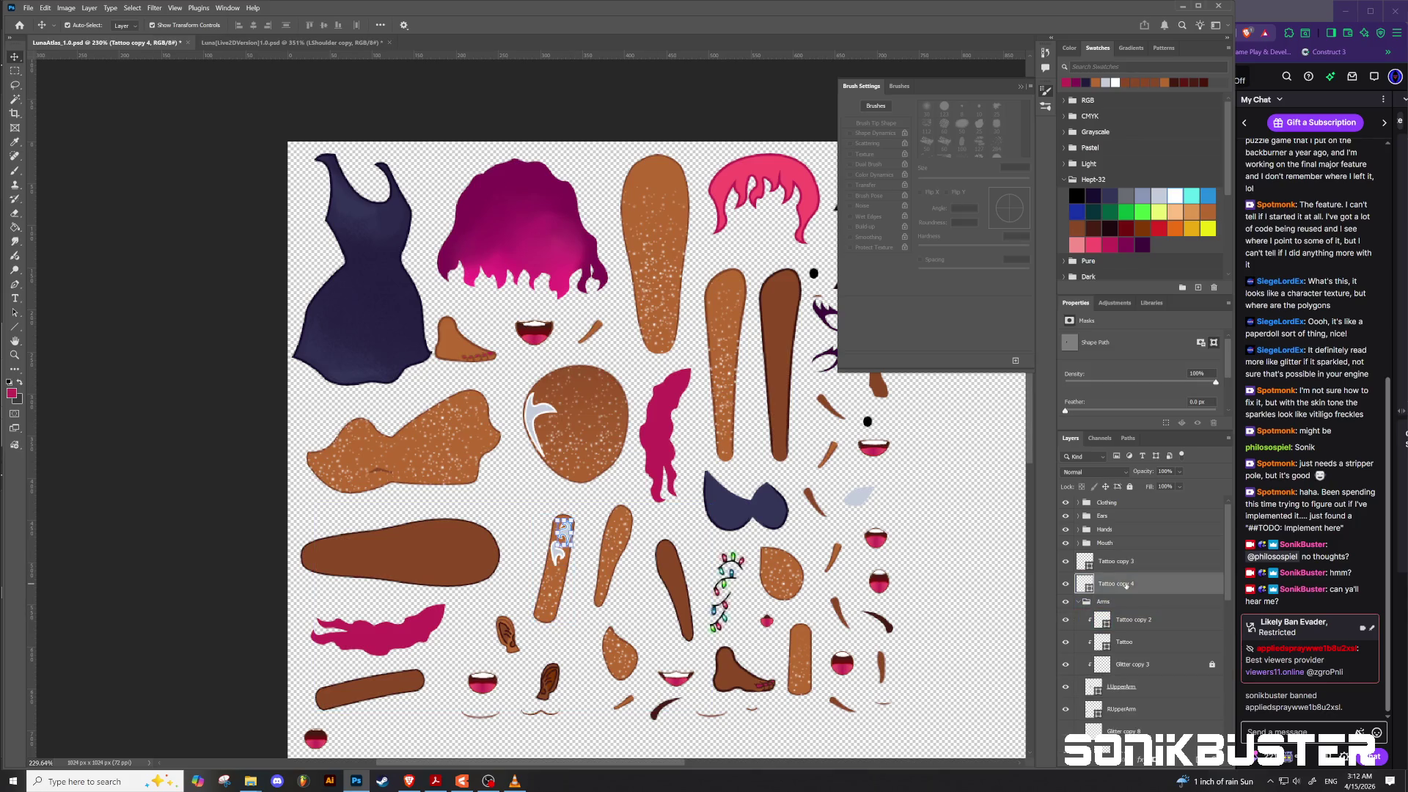
left_click(1116, 563, "shift")
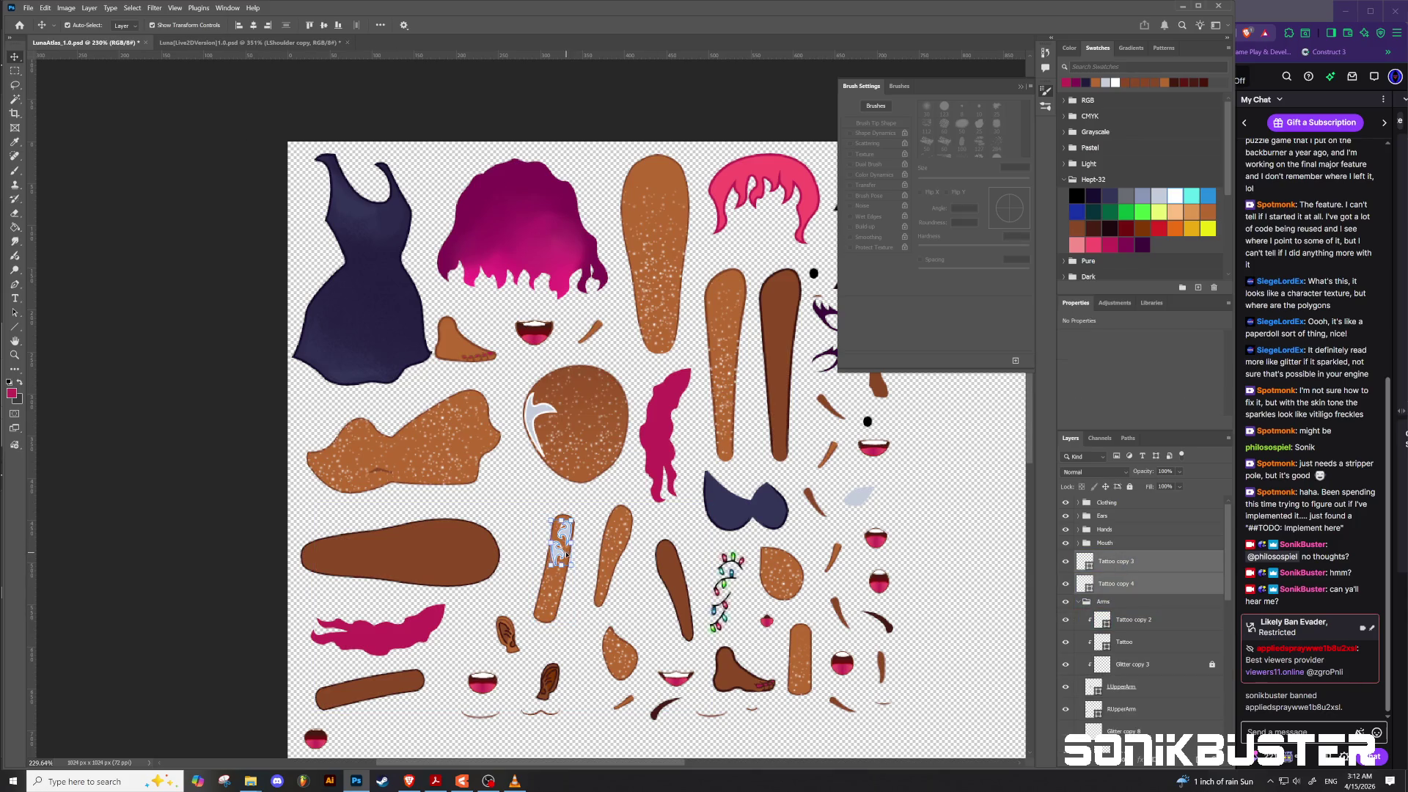
mouse_move(562, 551)
left_mouse_down()
mouse_move(598, 544)
mouse_move(620, 574)
mouse_move(932, 590)
left_mouse_up()
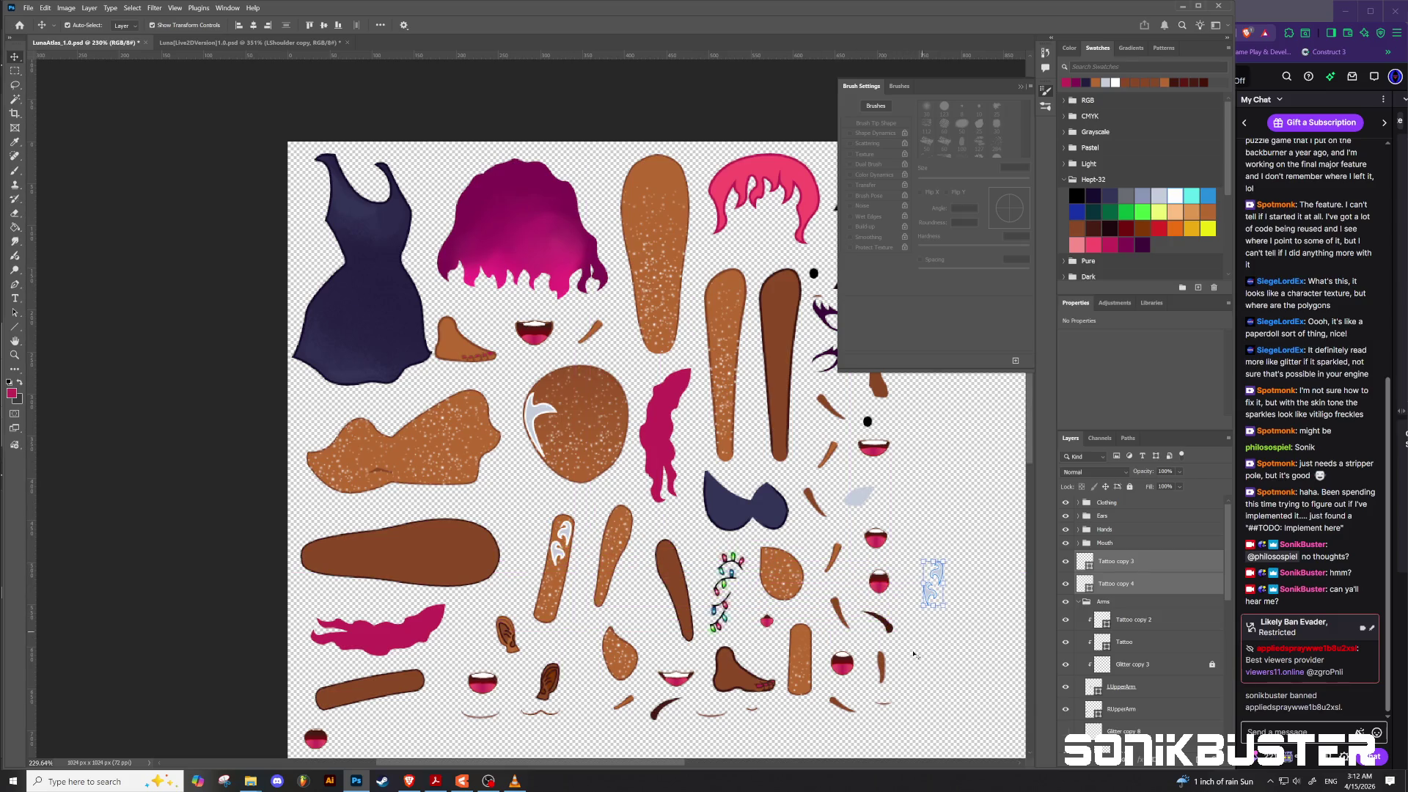
Step: Collapse the Arms group and expand the Legs group to reveal the RThigh layer
left_click(1103, 601)
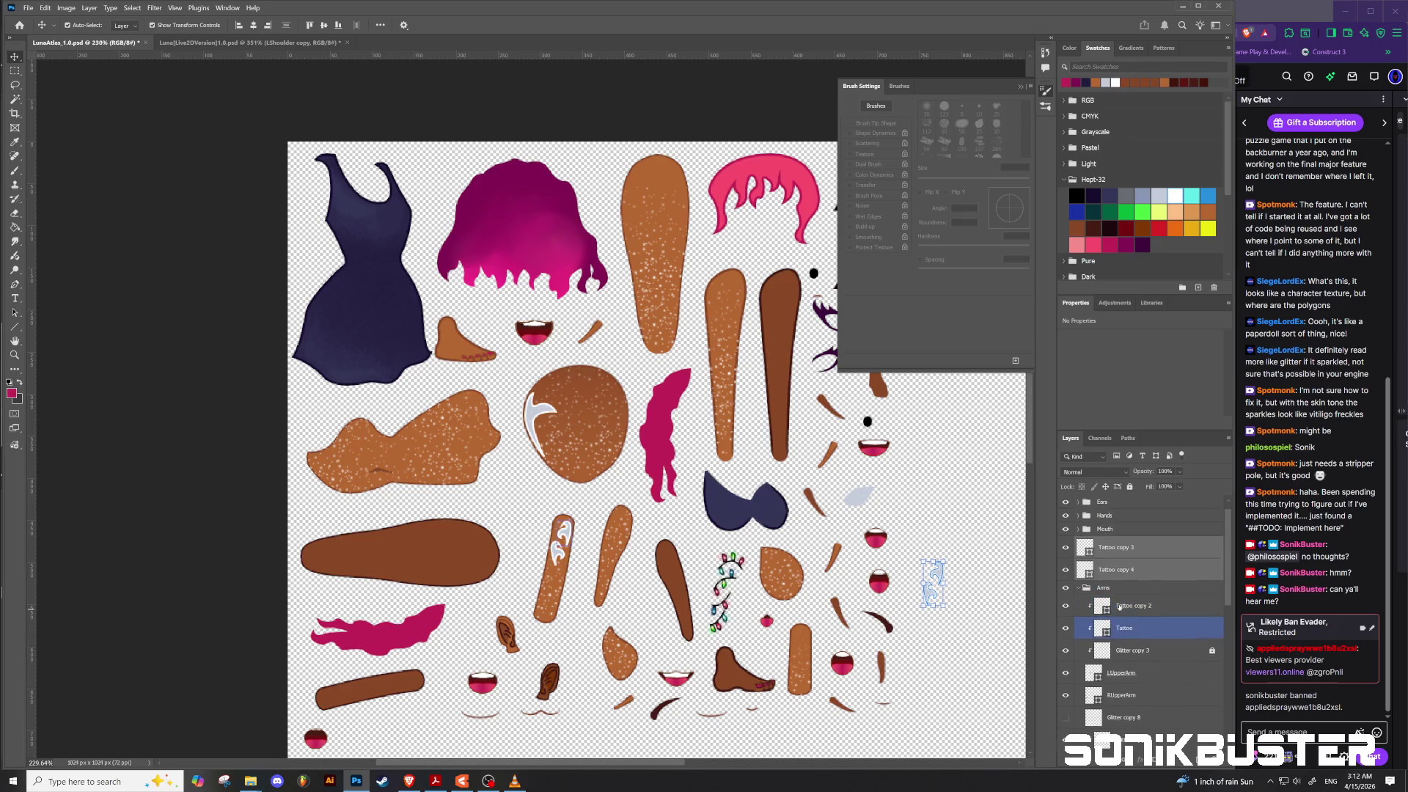
left_click(1080, 601)
left_click(1078, 615)
left_click(1078, 627)
left_click(1079, 618)
left_click(1146, 638)
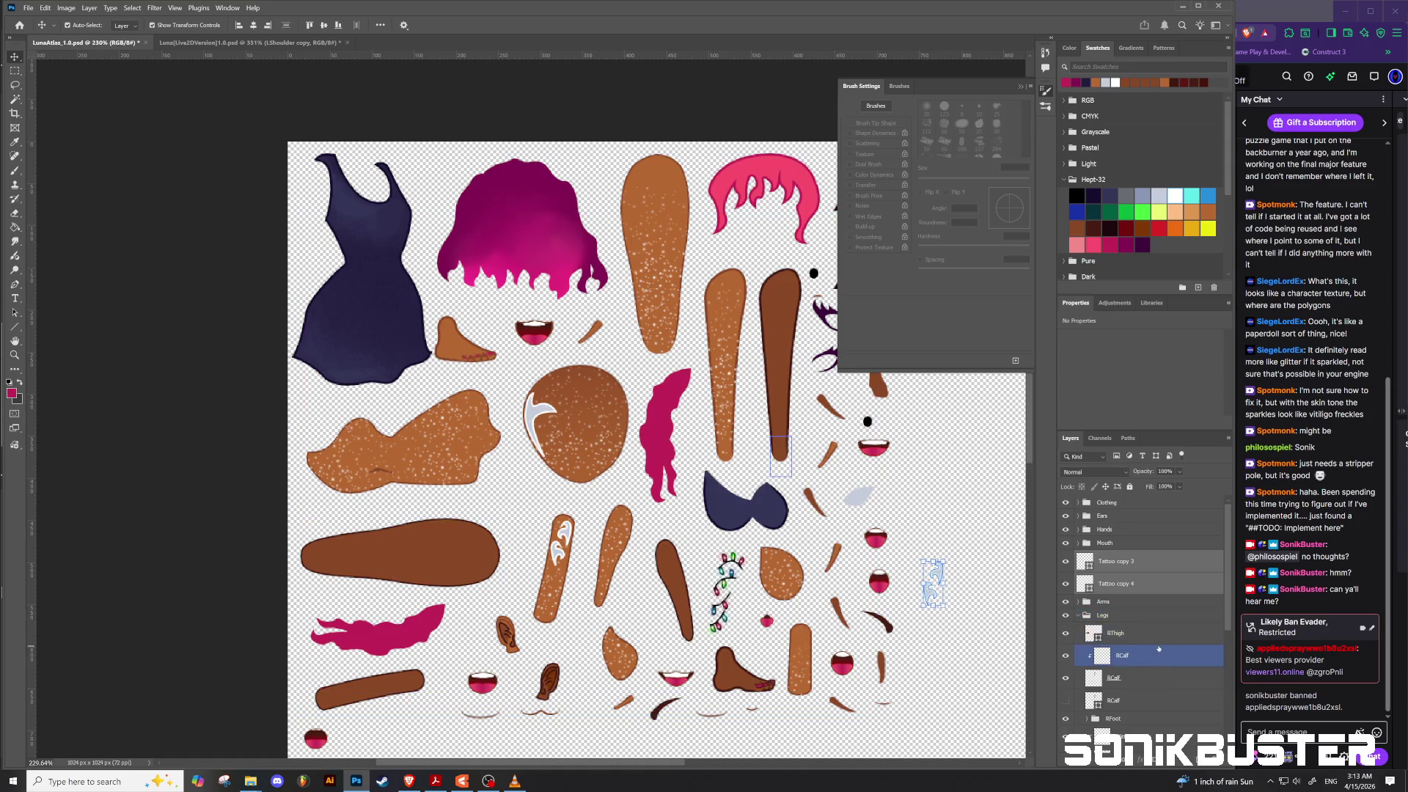
left_click(1114, 633, "ctrl")
Step: Move both tattoo copies into Legs above RThigh and clip them to it
left_click_drag(1112, 585, 1116, 622)
left_click(1118, 622, "ctrl")
left_click(1117, 623, "ctrl")
right_click(1119, 621)
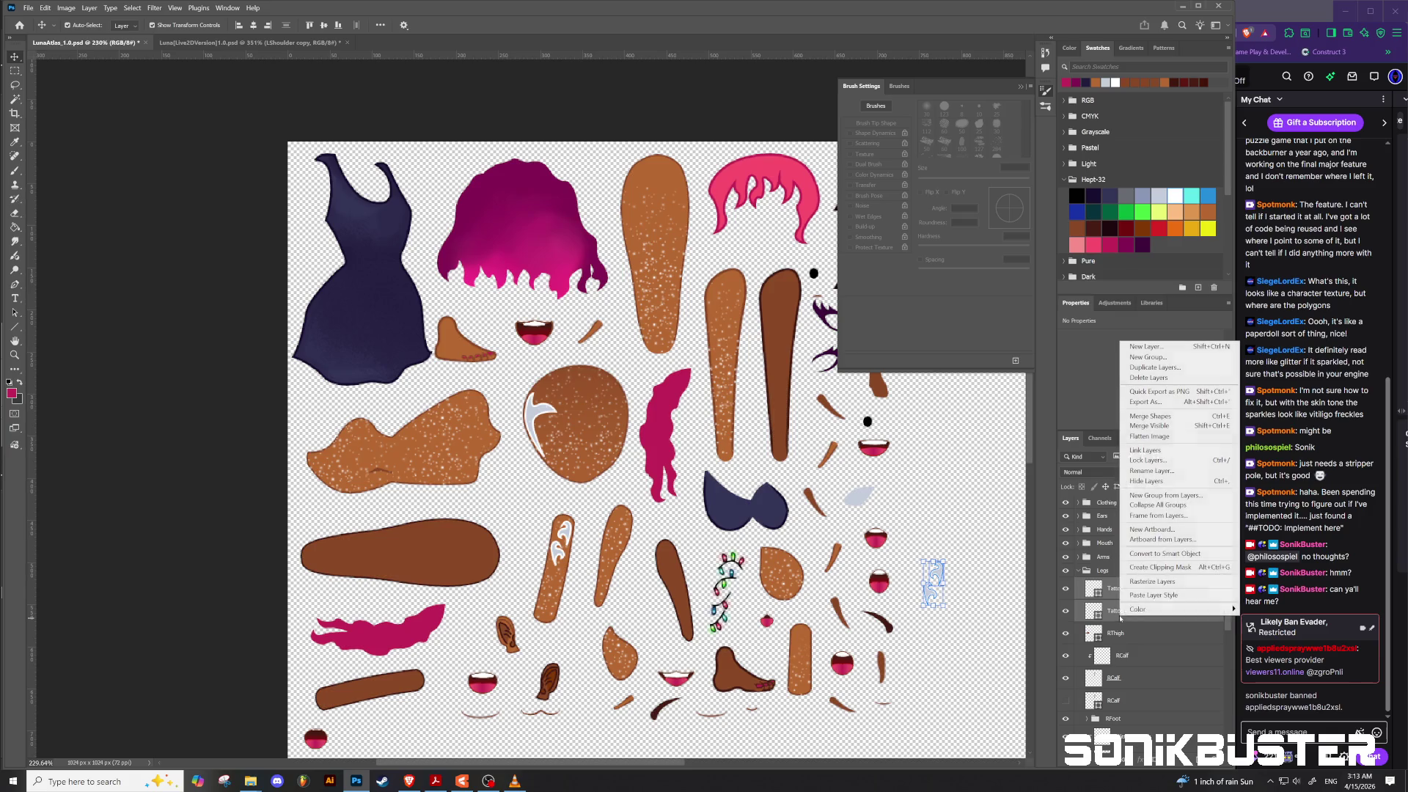
left_click(1153, 569)
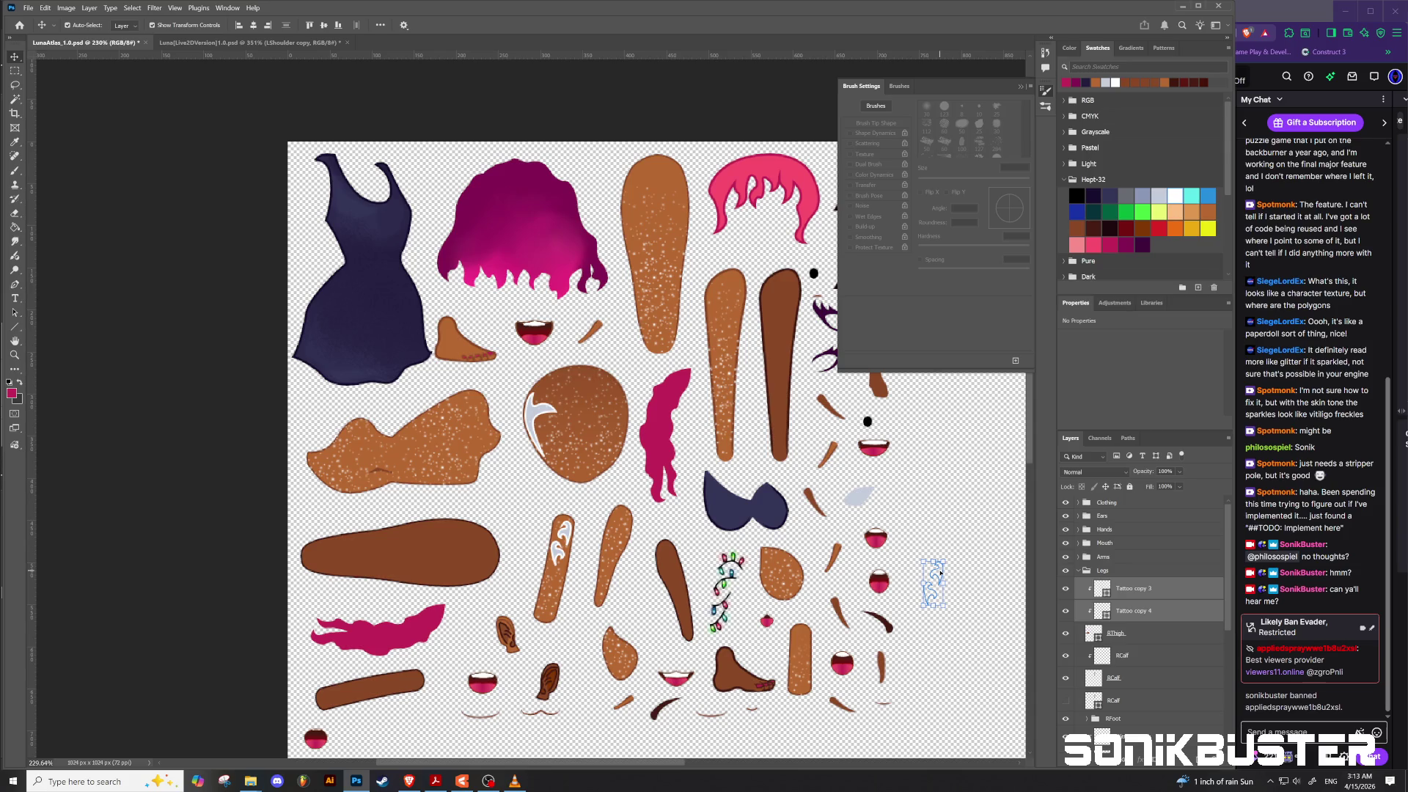
mouse_move(949, 549)
left_mouse_down()
mouse_move(966, 599)
mouse_move(943, 570)
mouse_move(387, 556)
mouse_move(425, 573)
mouse_move(404, 564)
left_mouse_up()
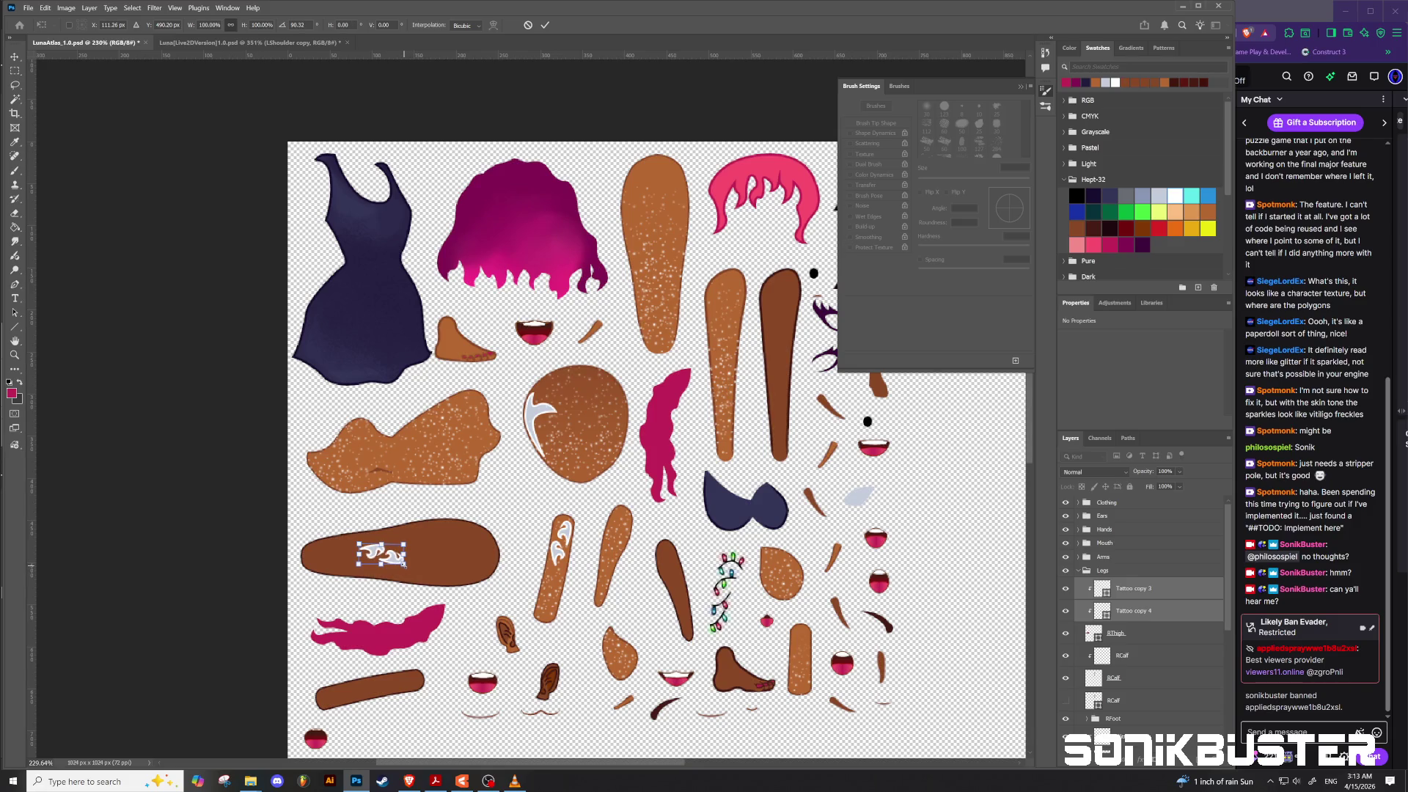
Step: Rotate both tattoo copies about 85°, scale them up across the thigh, and commit the transform
left_click_drag(404, 564, 423, 577)
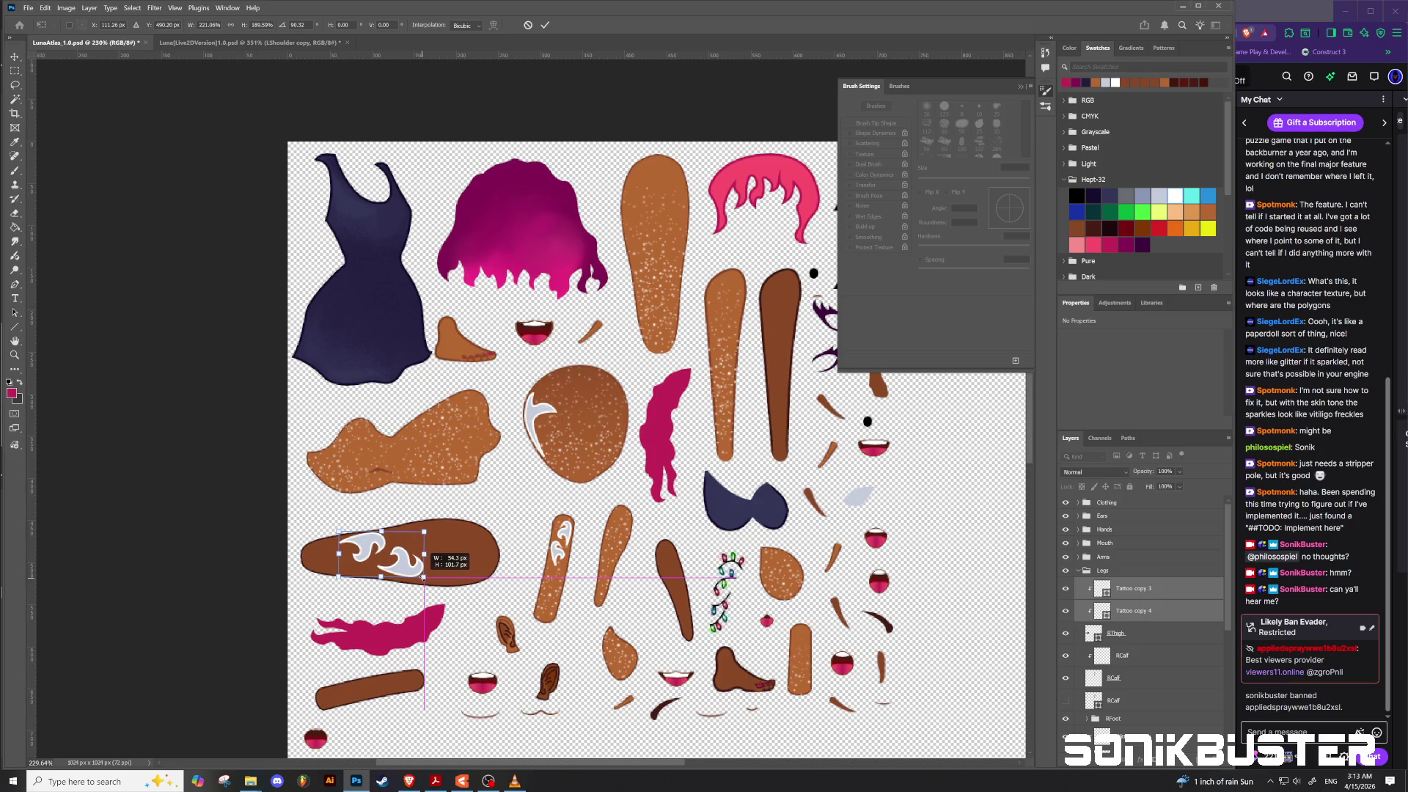
left_click_drag(423, 577, 361, 559)
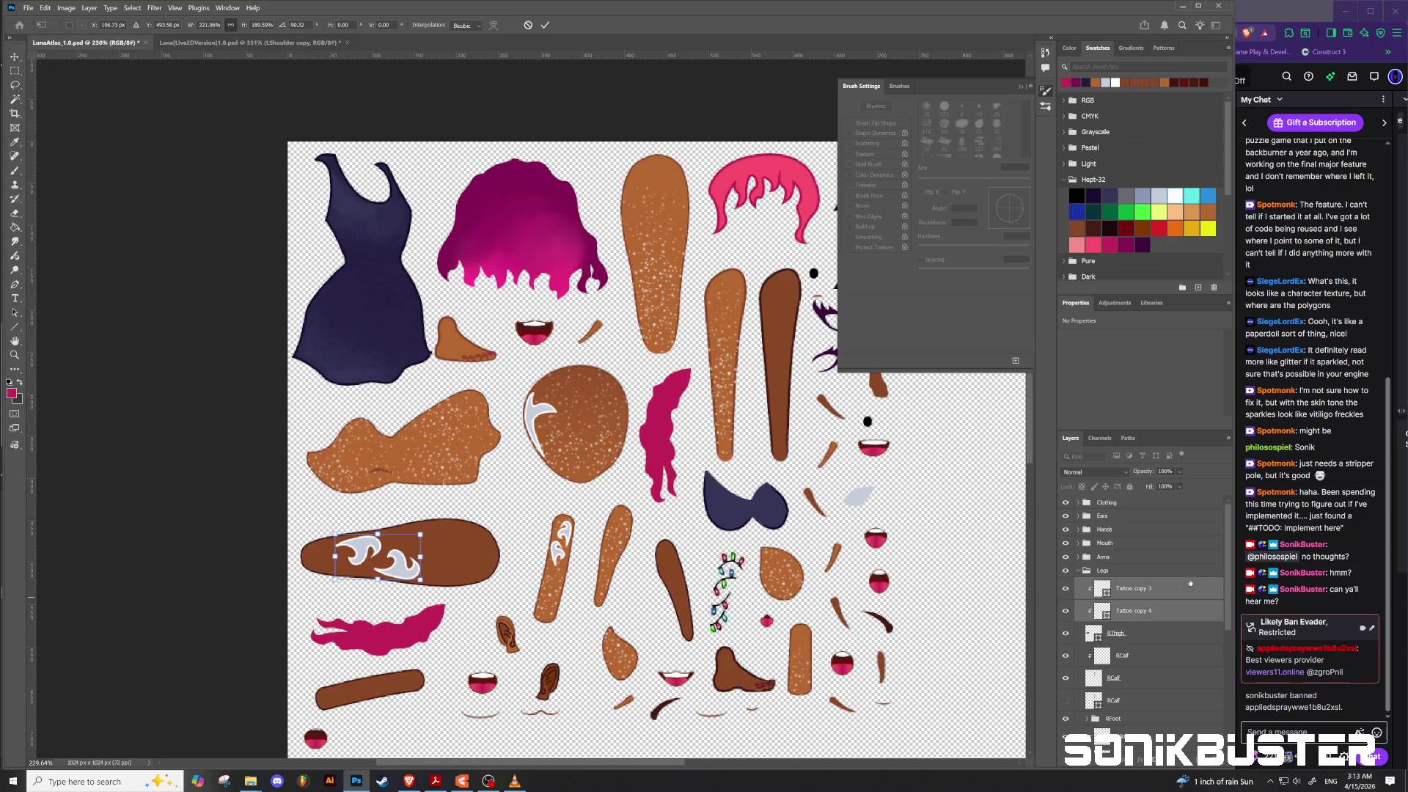
left_click(1134, 613)
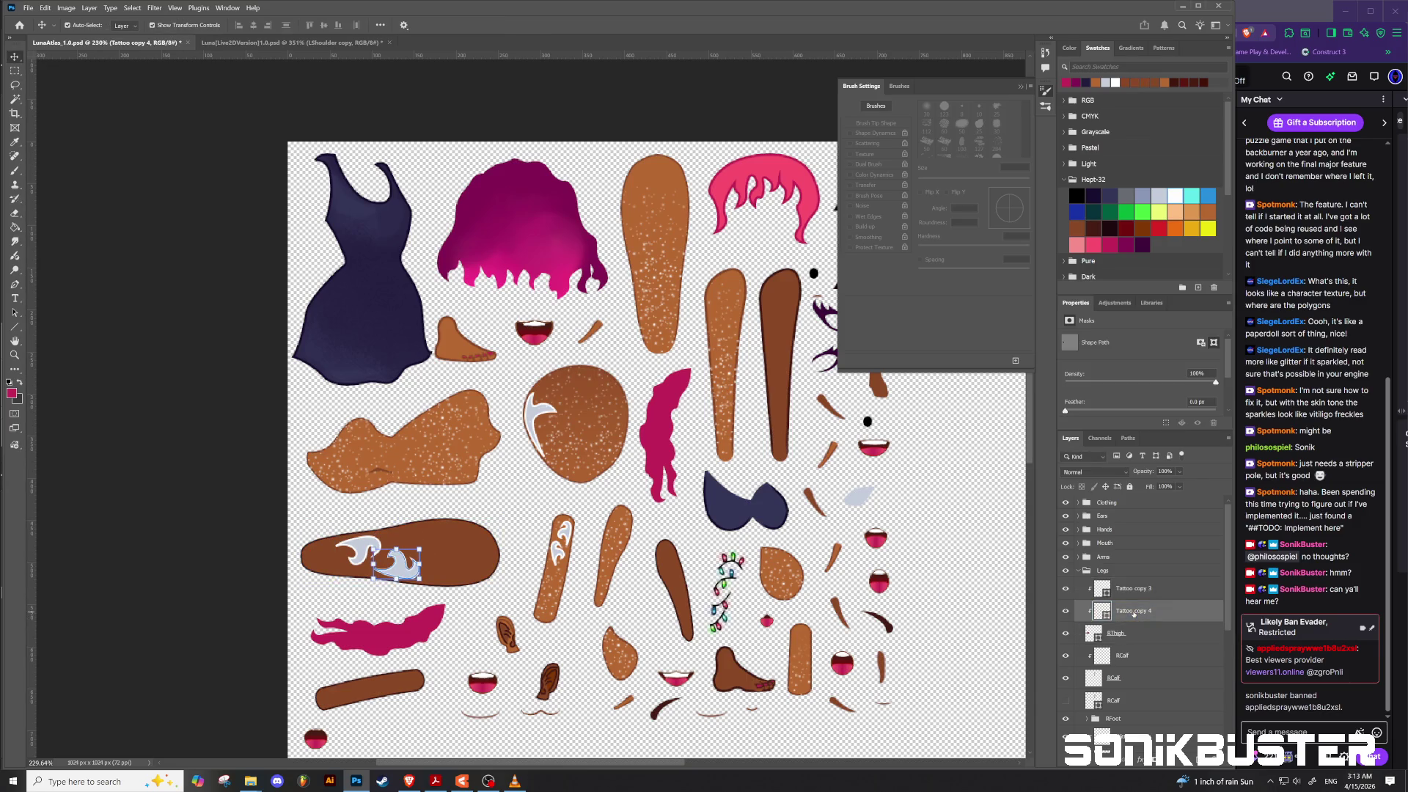
Step: Give Tattoo copy 4 a dark navy fill and a dark outline with the Pen tool's options
double_click(1101, 610)
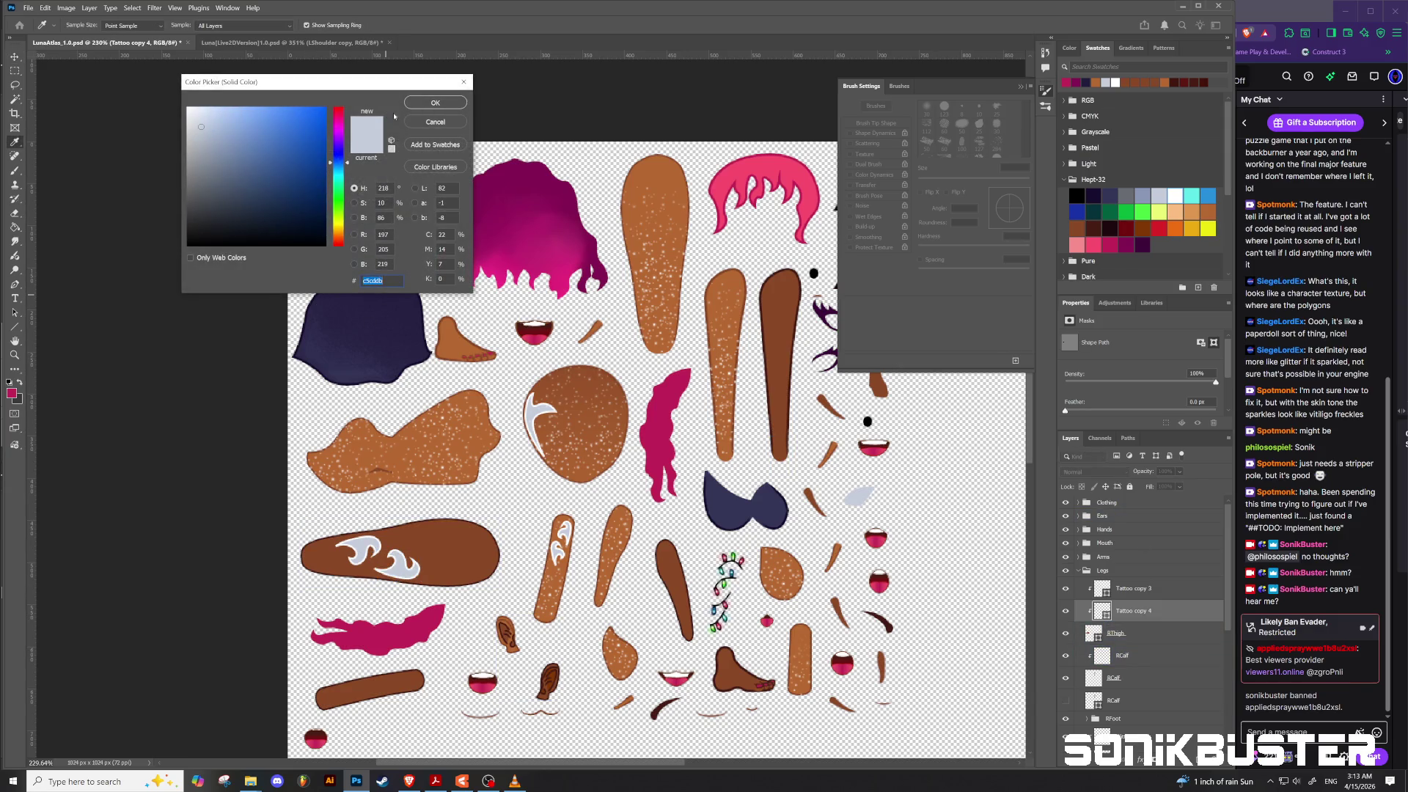
left_click(435, 123)
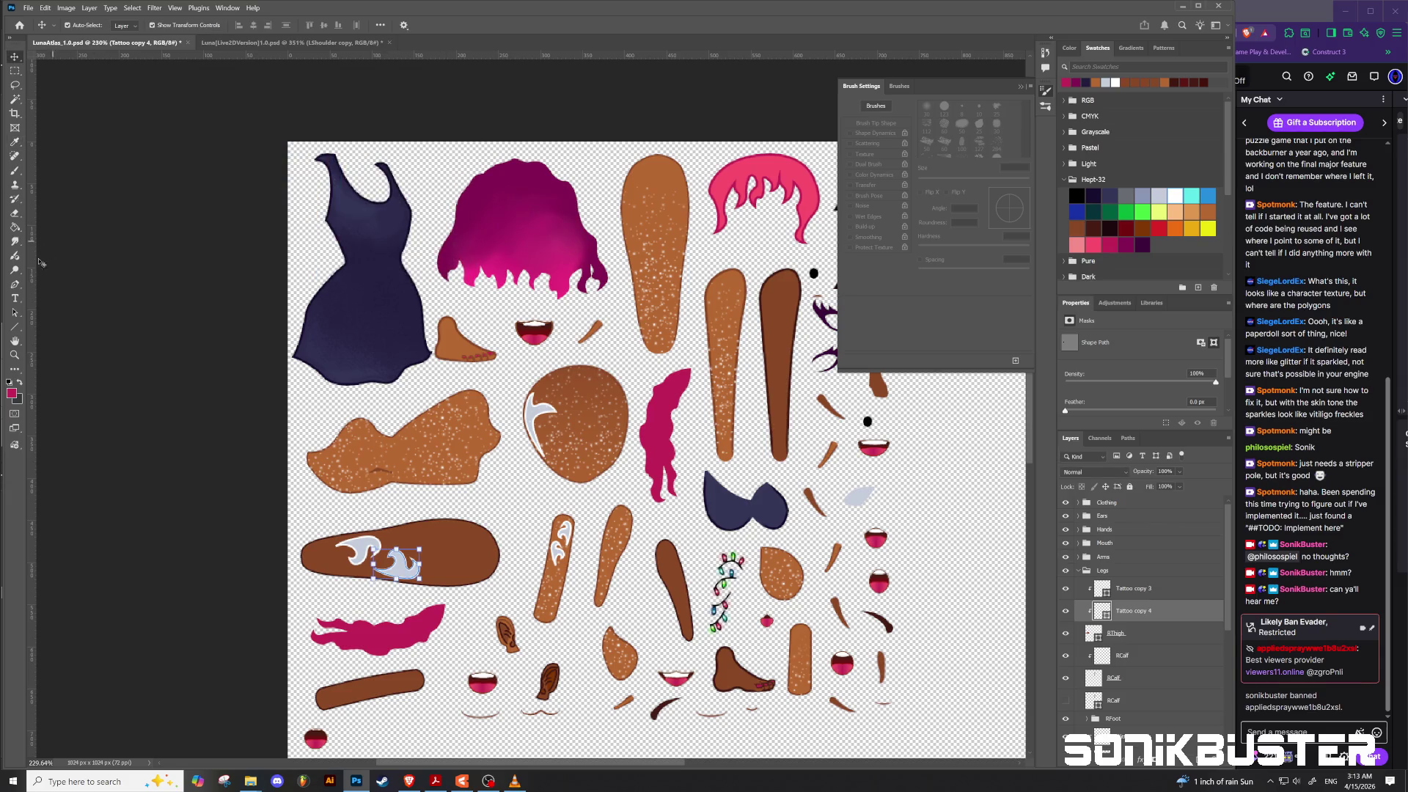
key("p")
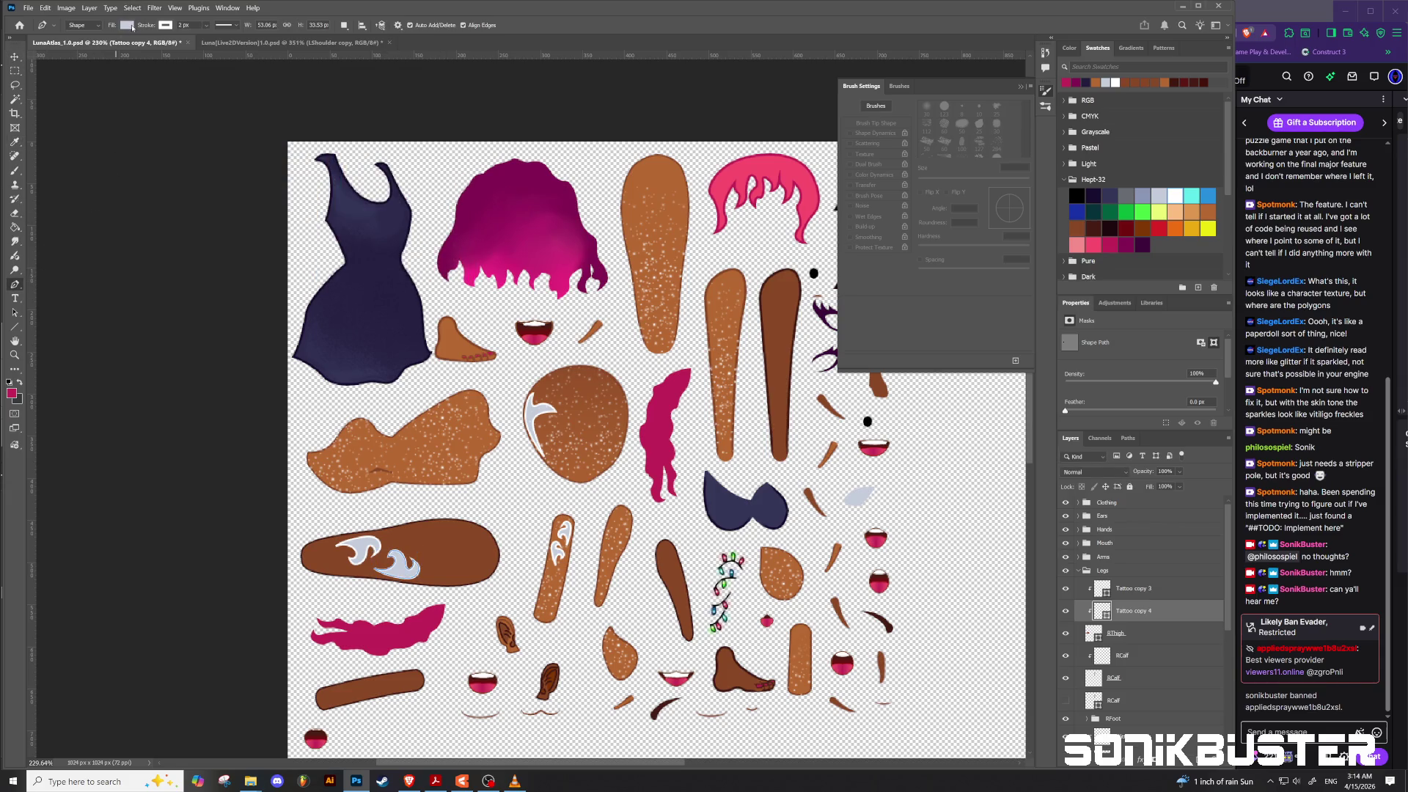
left_click(127, 25)
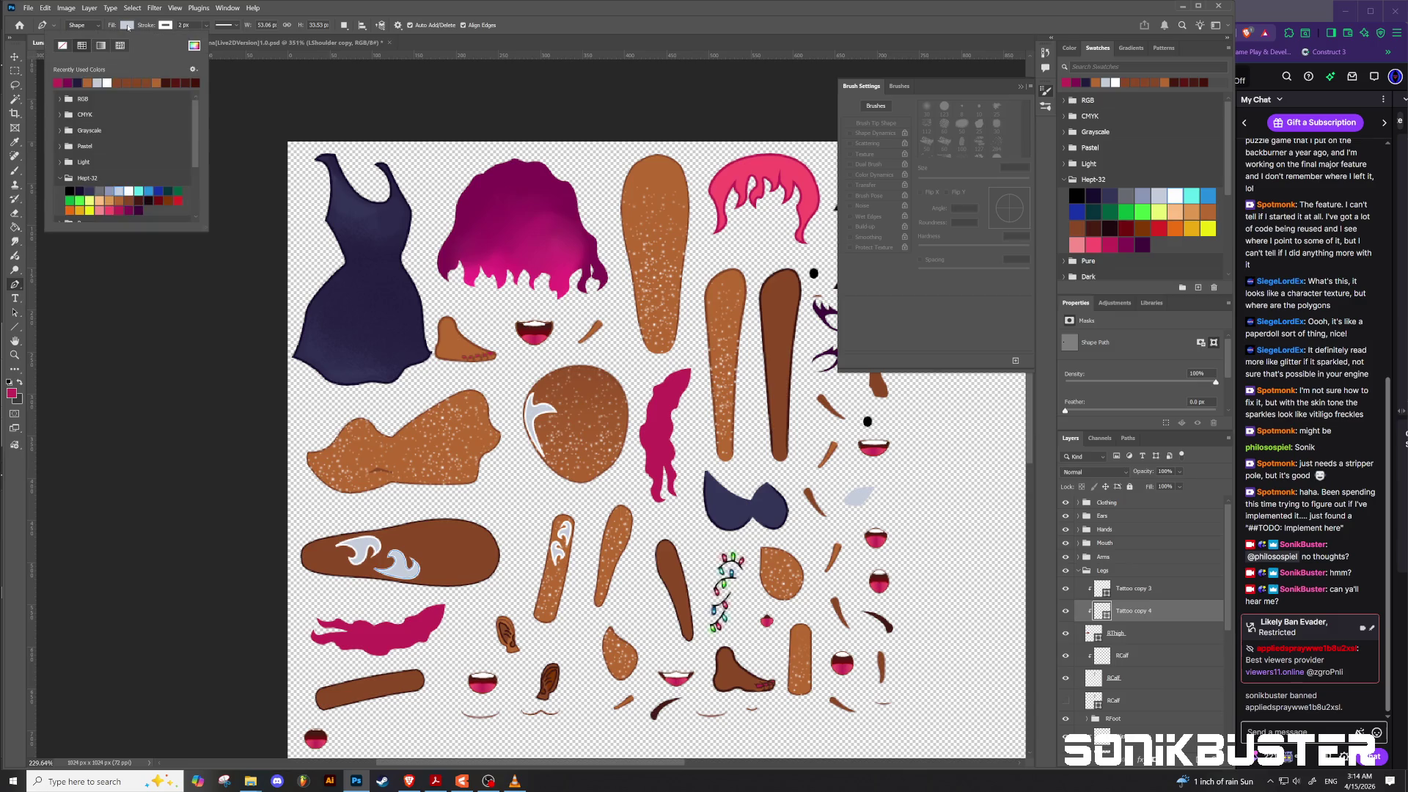
left_click(91, 190)
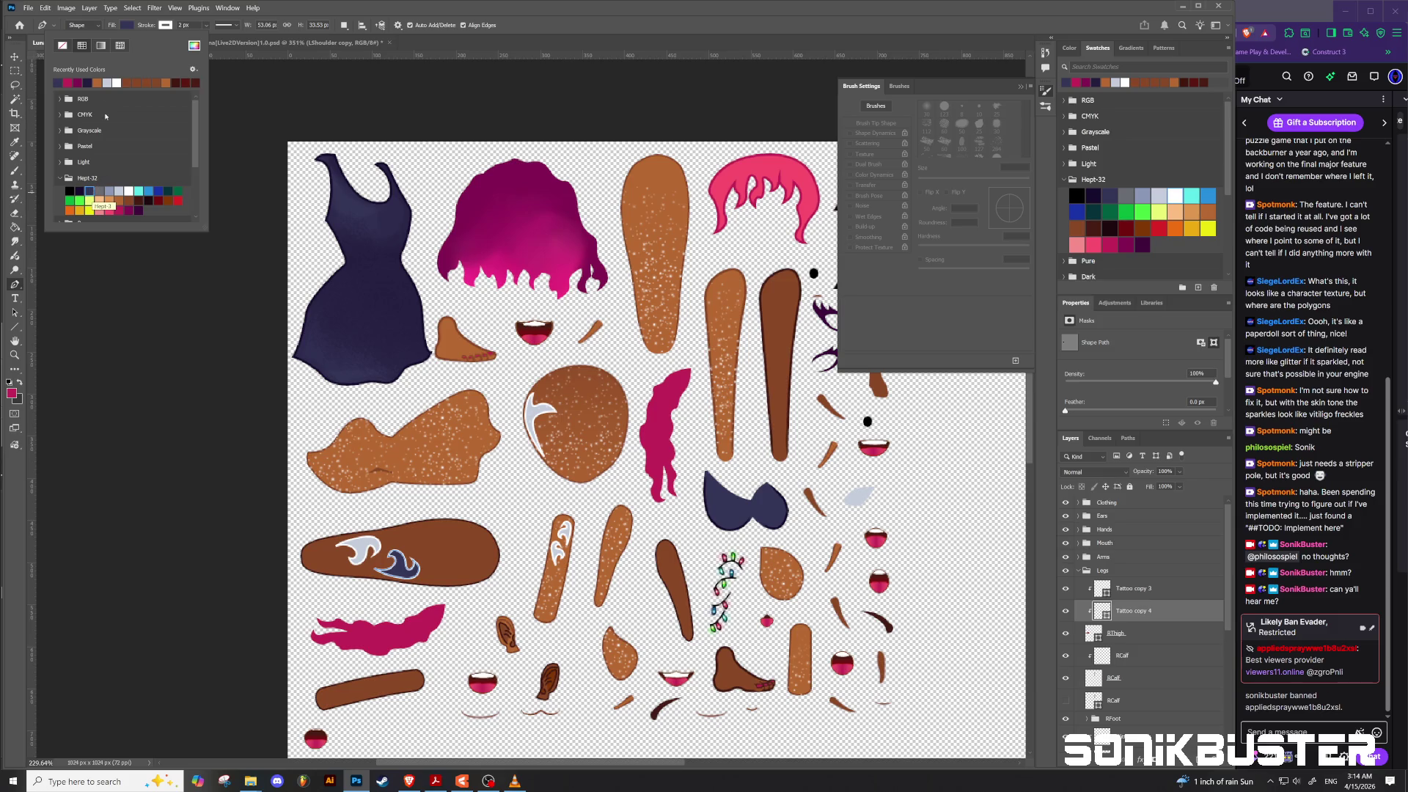
left_click(164, 25)
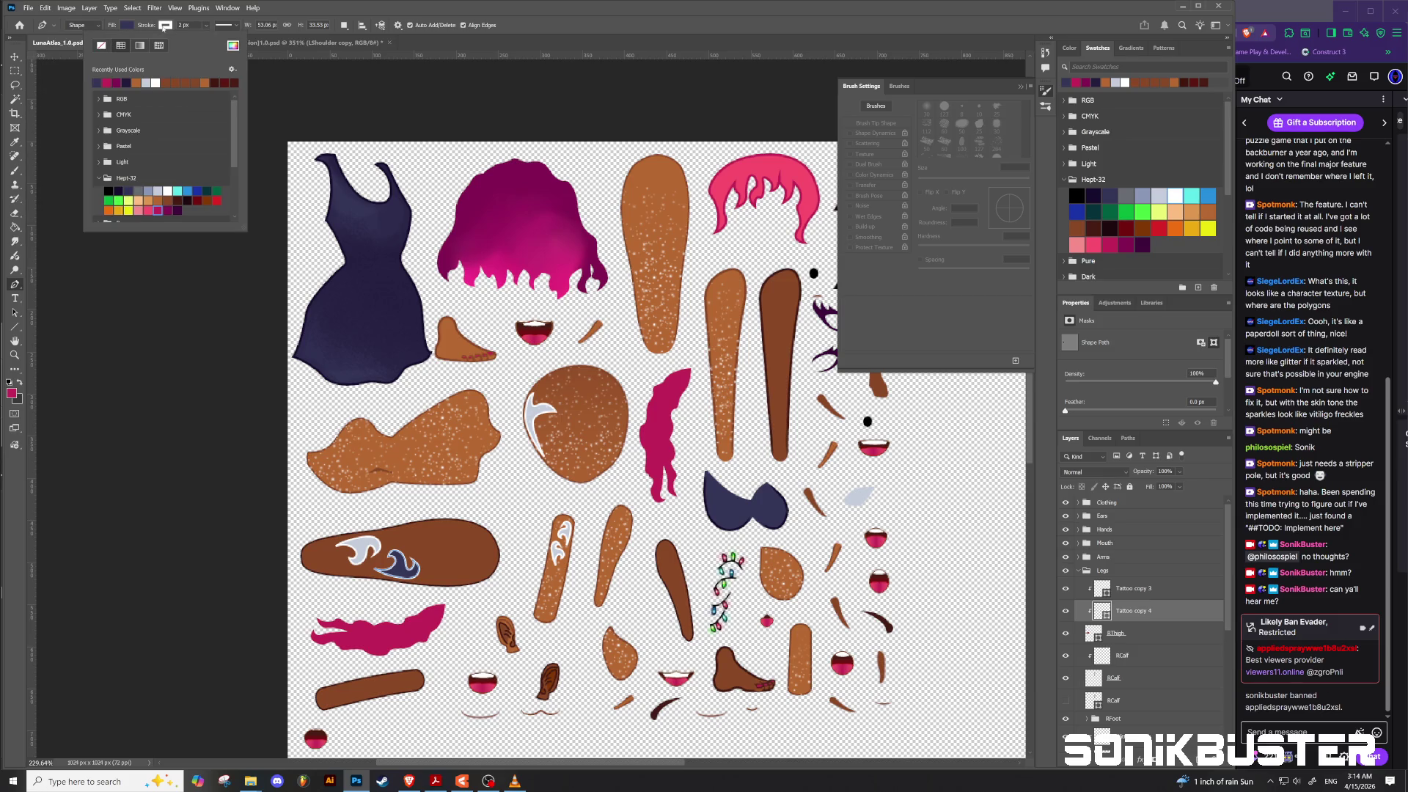
left_click(143, 189)
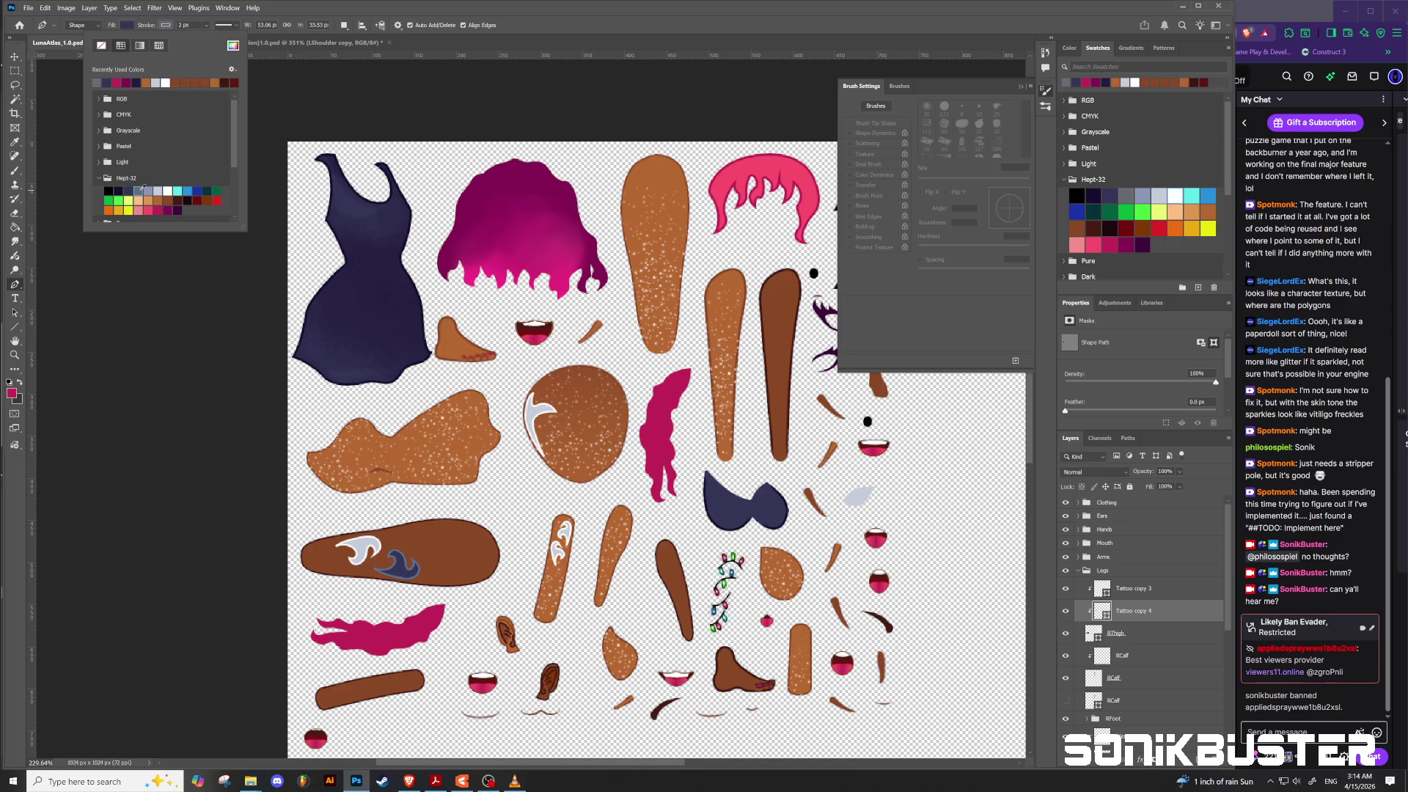
left_click(148, 190)
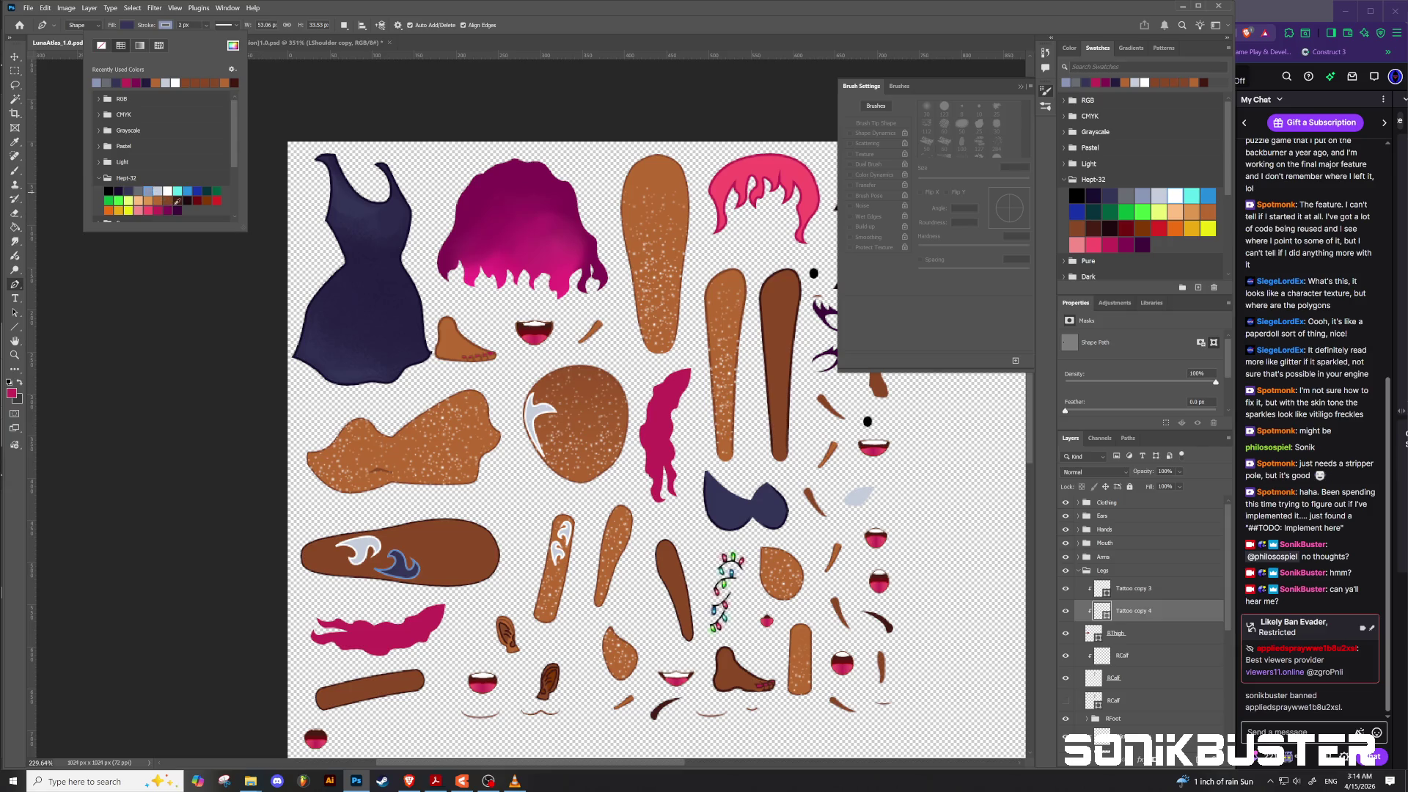
left_click(178, 199)
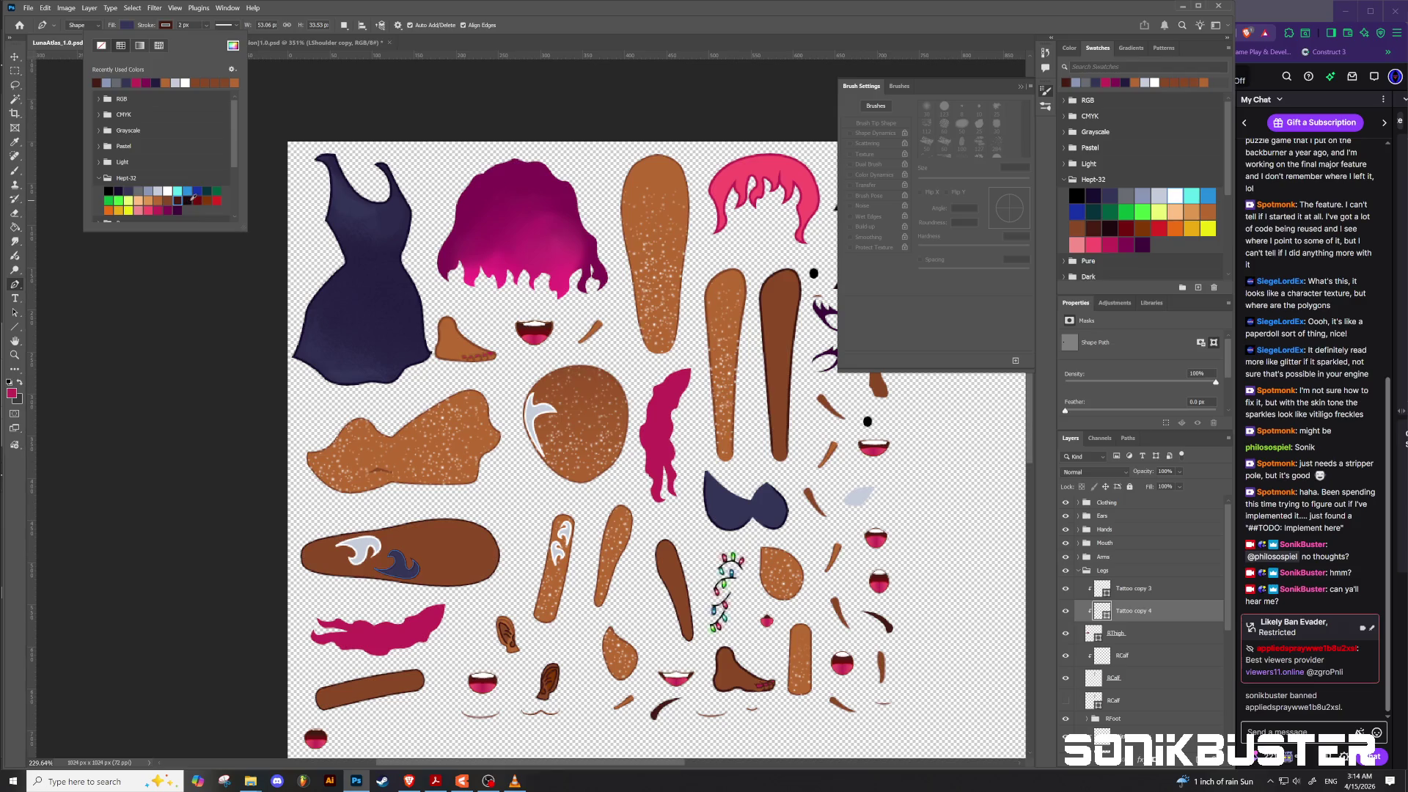
left_click(193, 198)
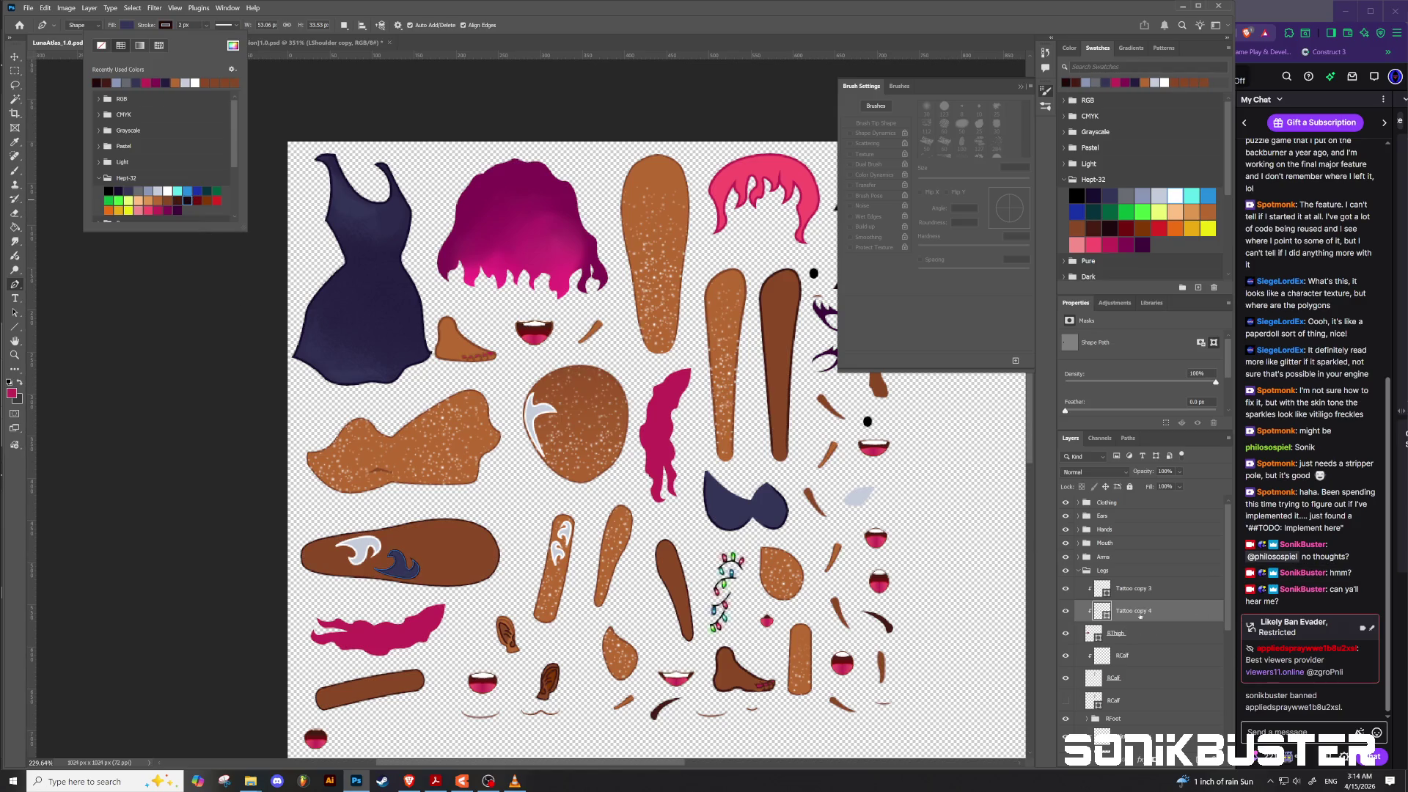
Step: Give Tattoo copy 3 a dark navy fill and outline, then select the RThigh layer
left_click(1141, 590)
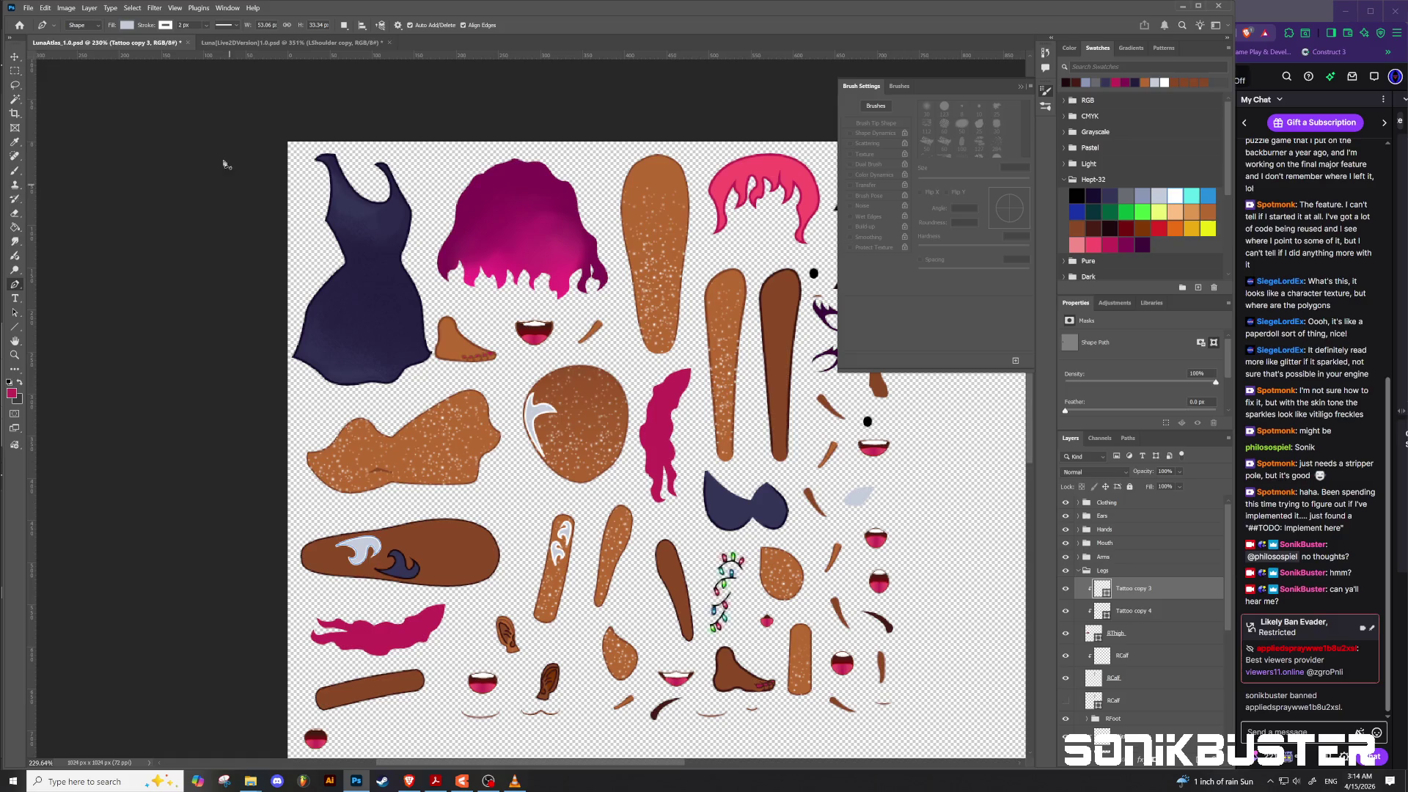
left_click(126, 26)
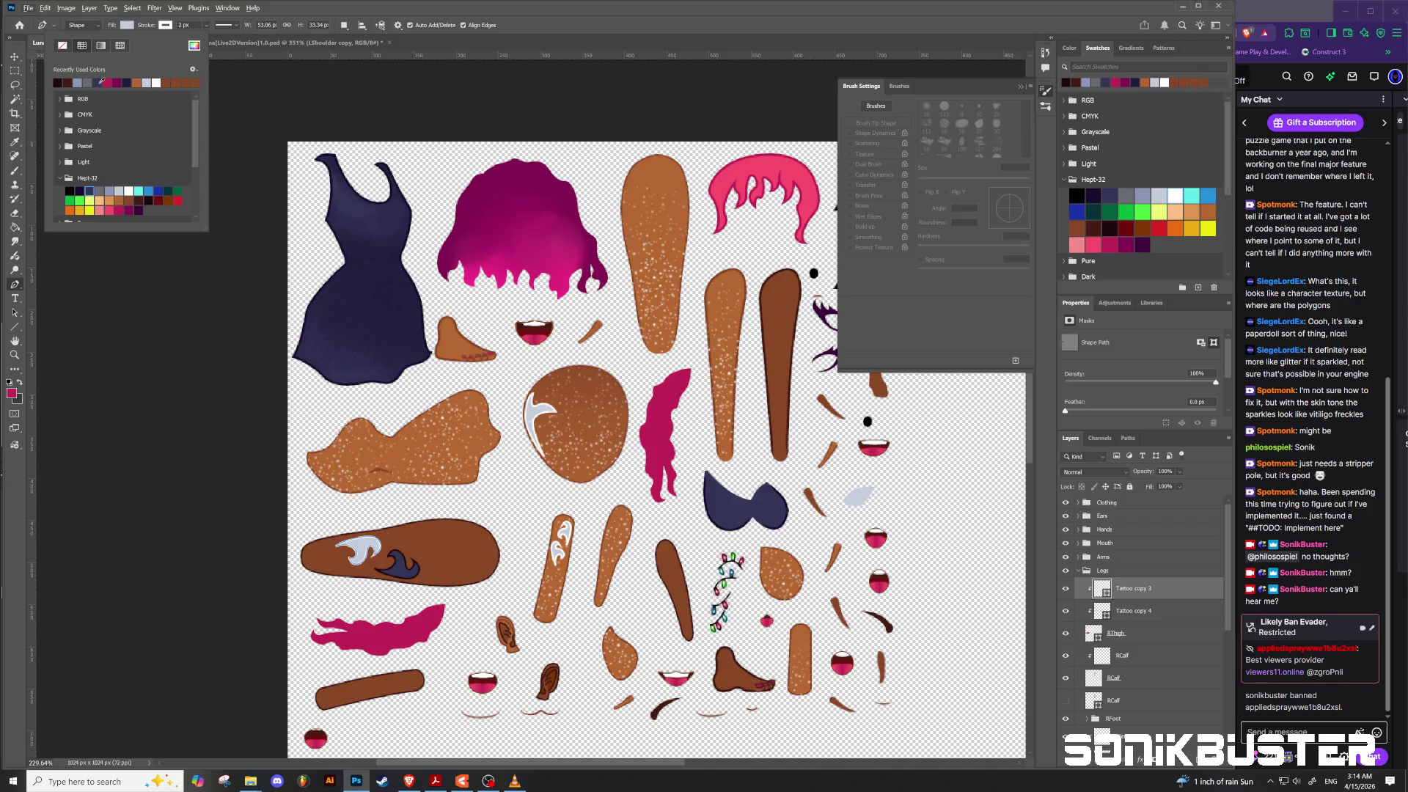
left_click(101, 82)
left_click(165, 26)
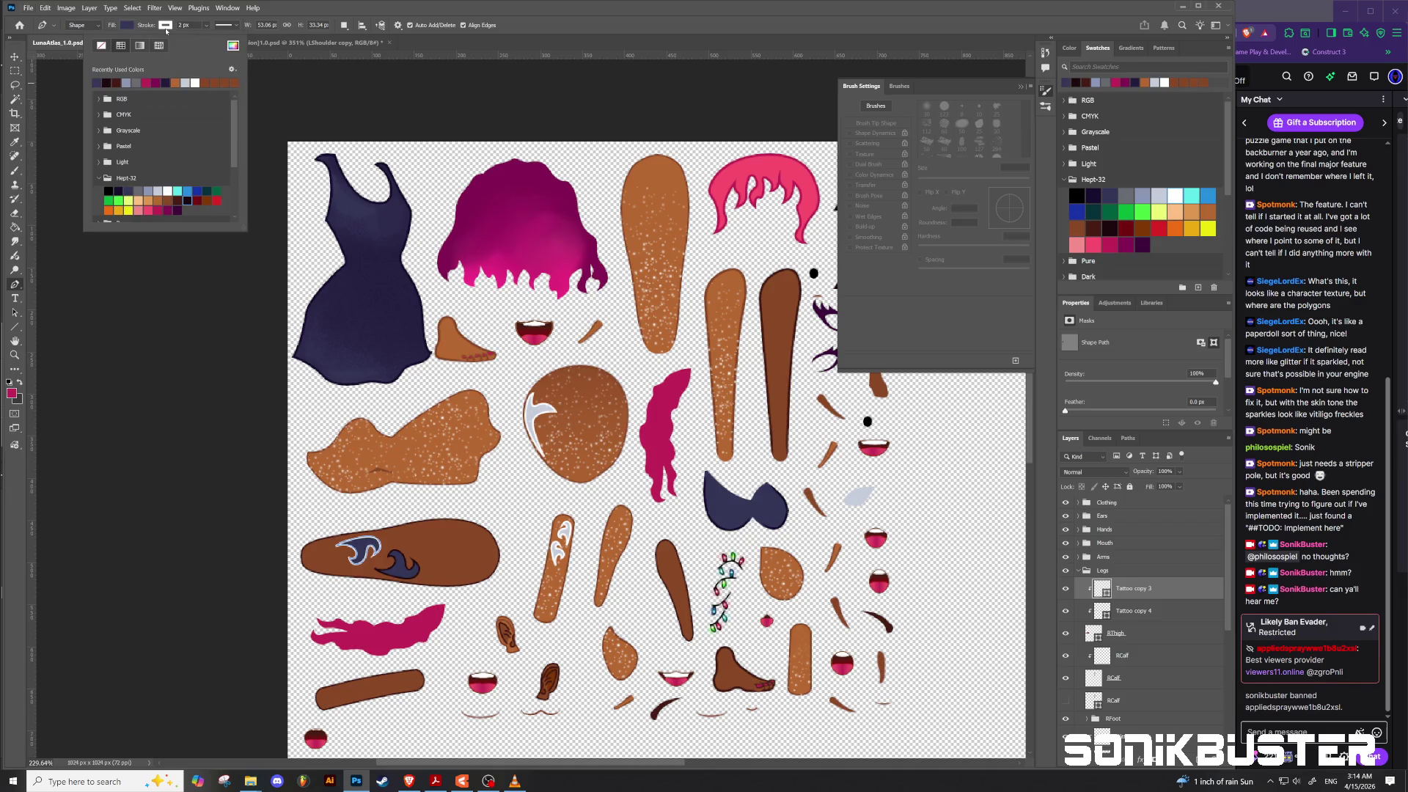
left_click(110, 80)
left_click(1166, 614)
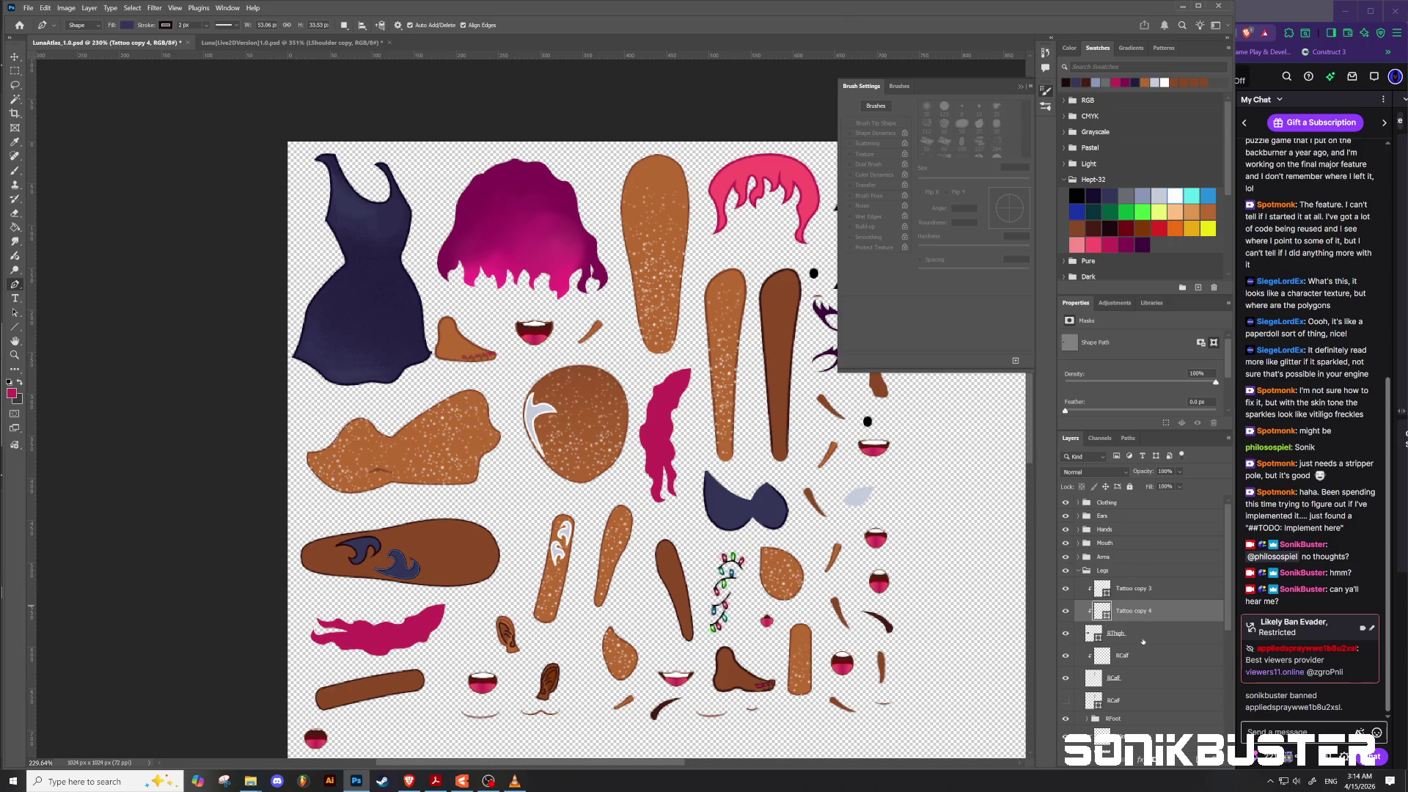
left_click(1142, 636)
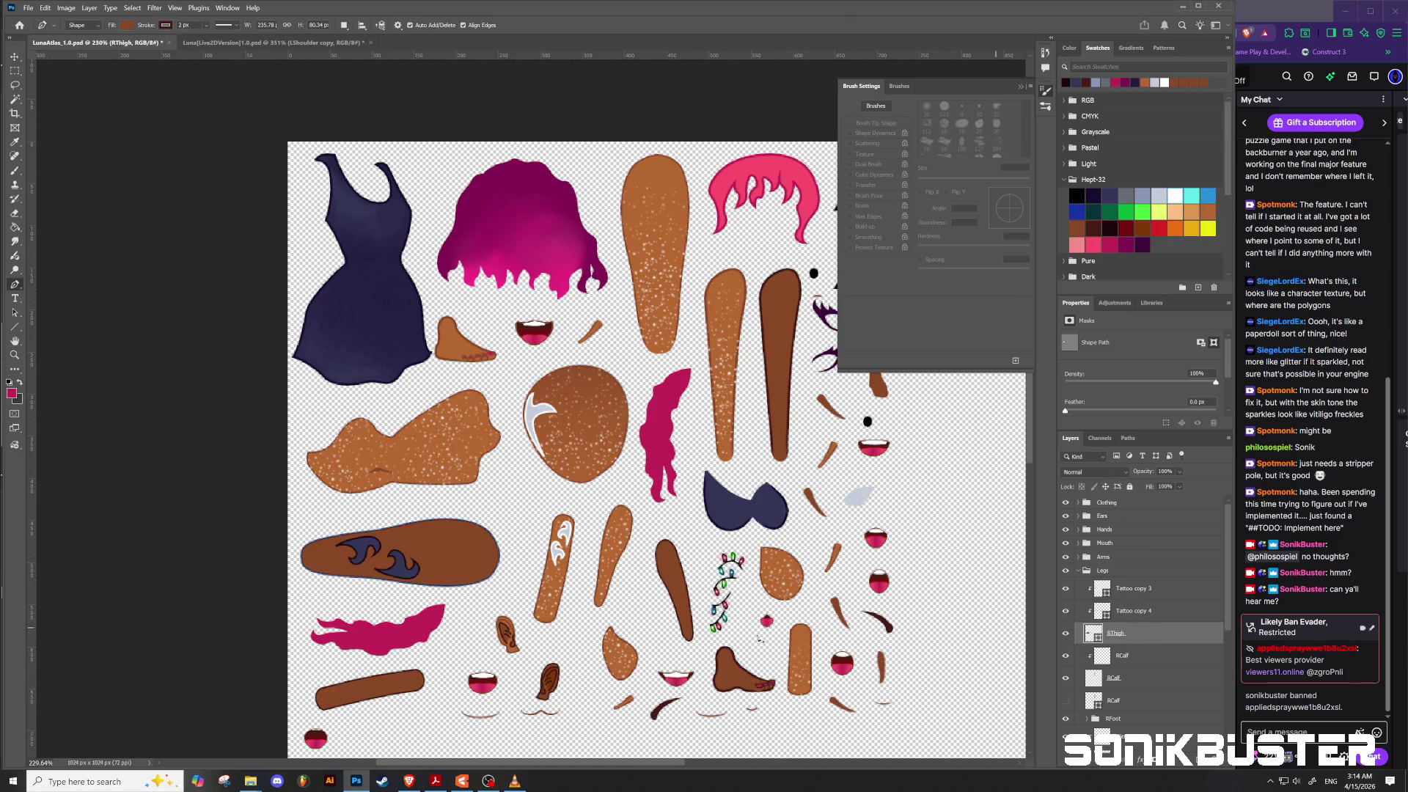
Step: Zoom in on the thigh and add a blank Layer 6 clipped to RThigh
scroll(587, 597, "down", 5)
scroll(563, 611, "up", 2)
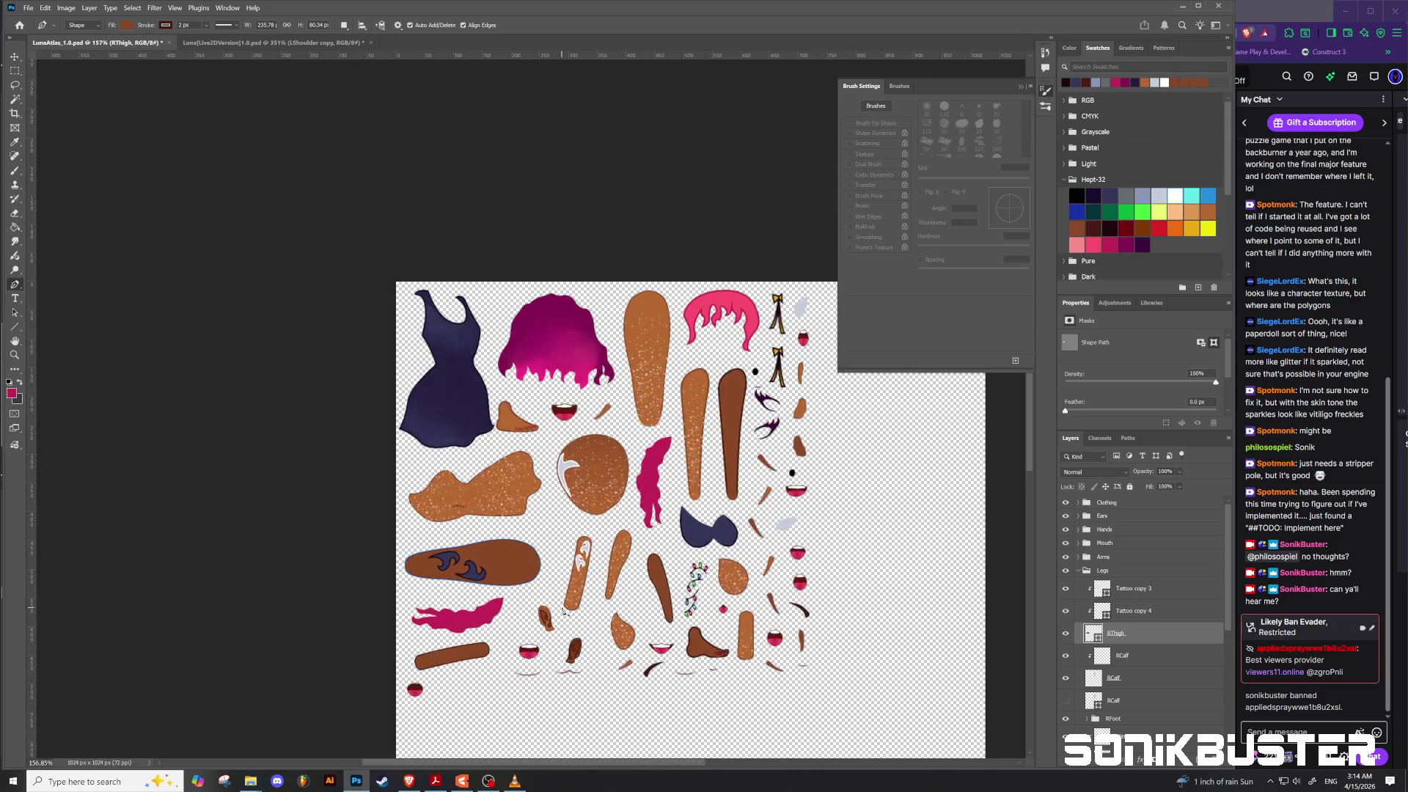
scroll(524, 531, "up", 2)
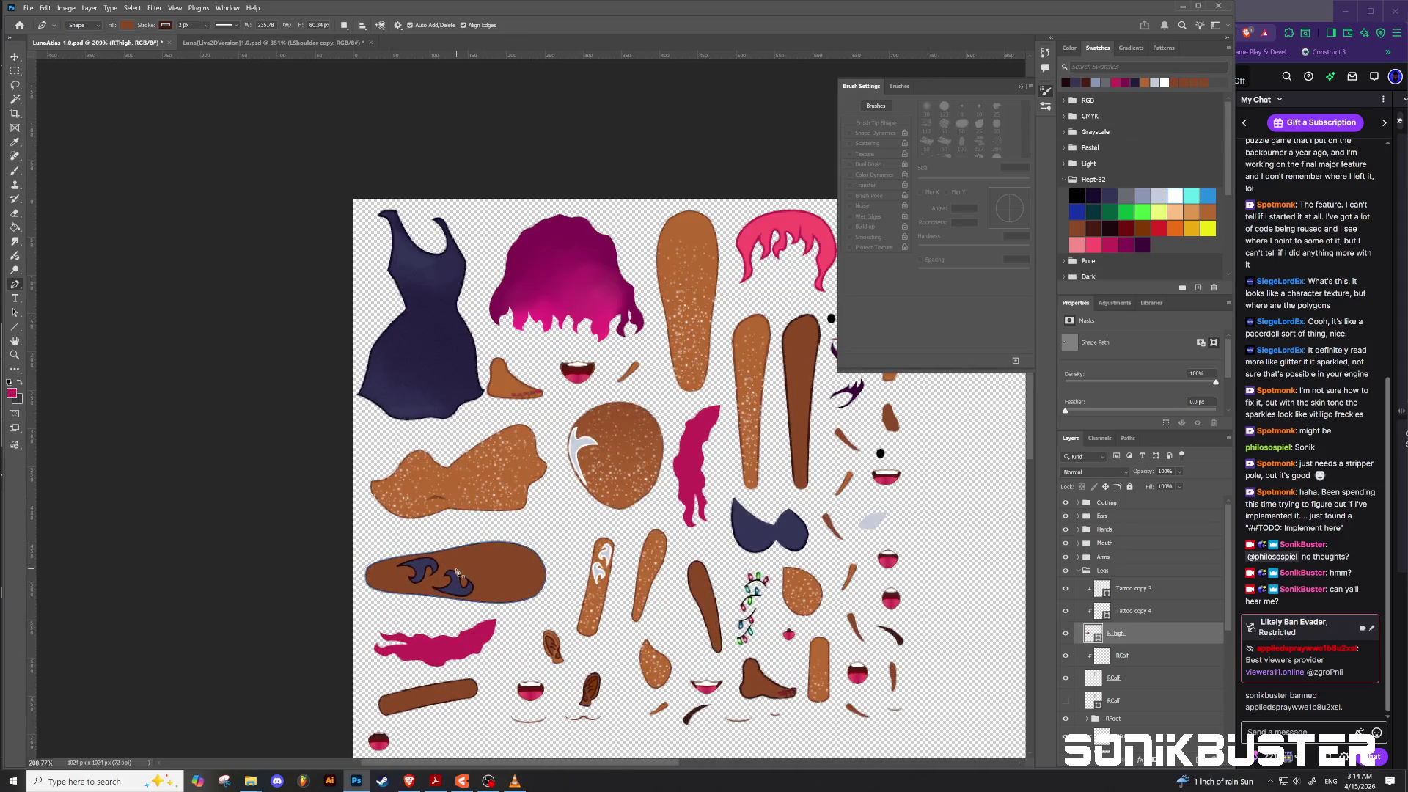
scroll(400, 557, "up", 2)
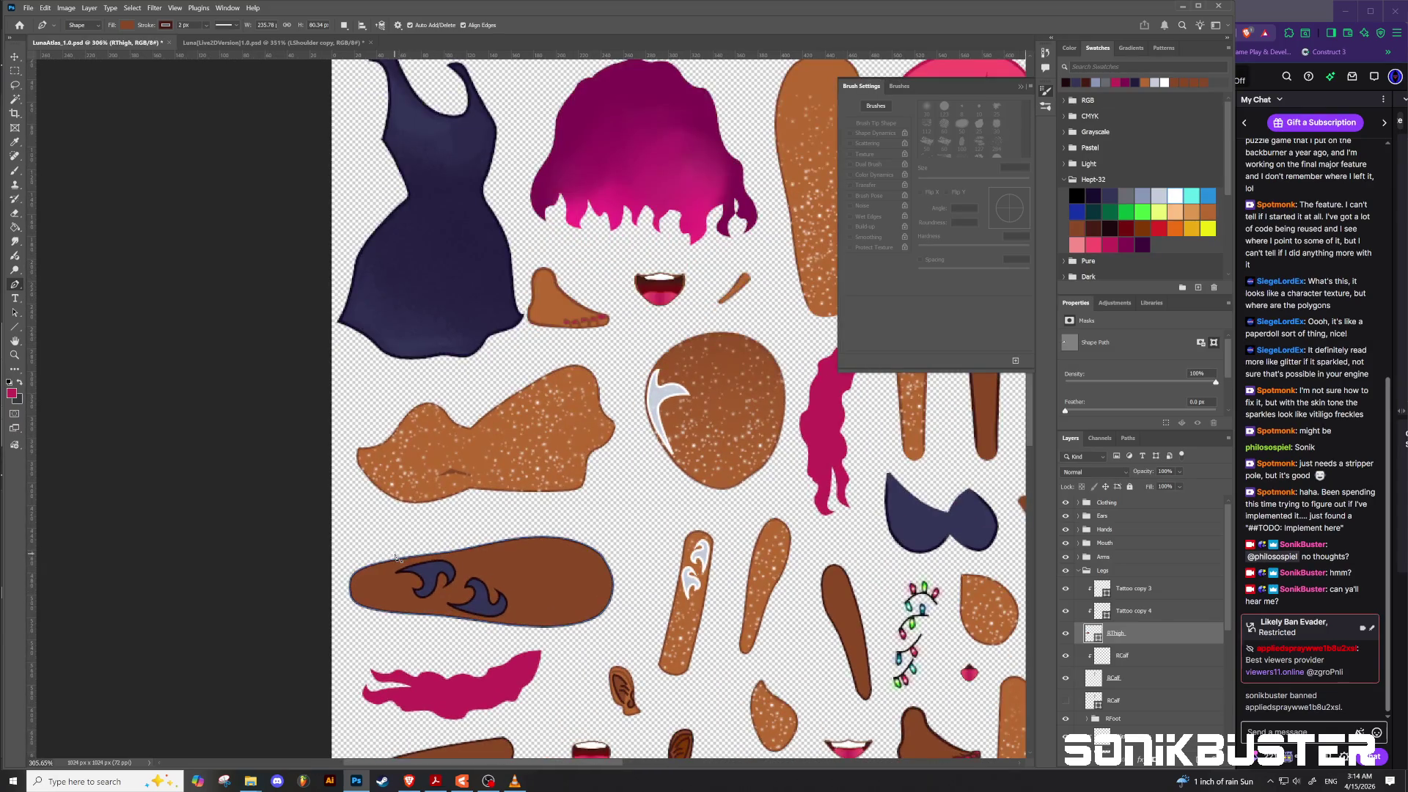
scroll(398, 558, "up", 1)
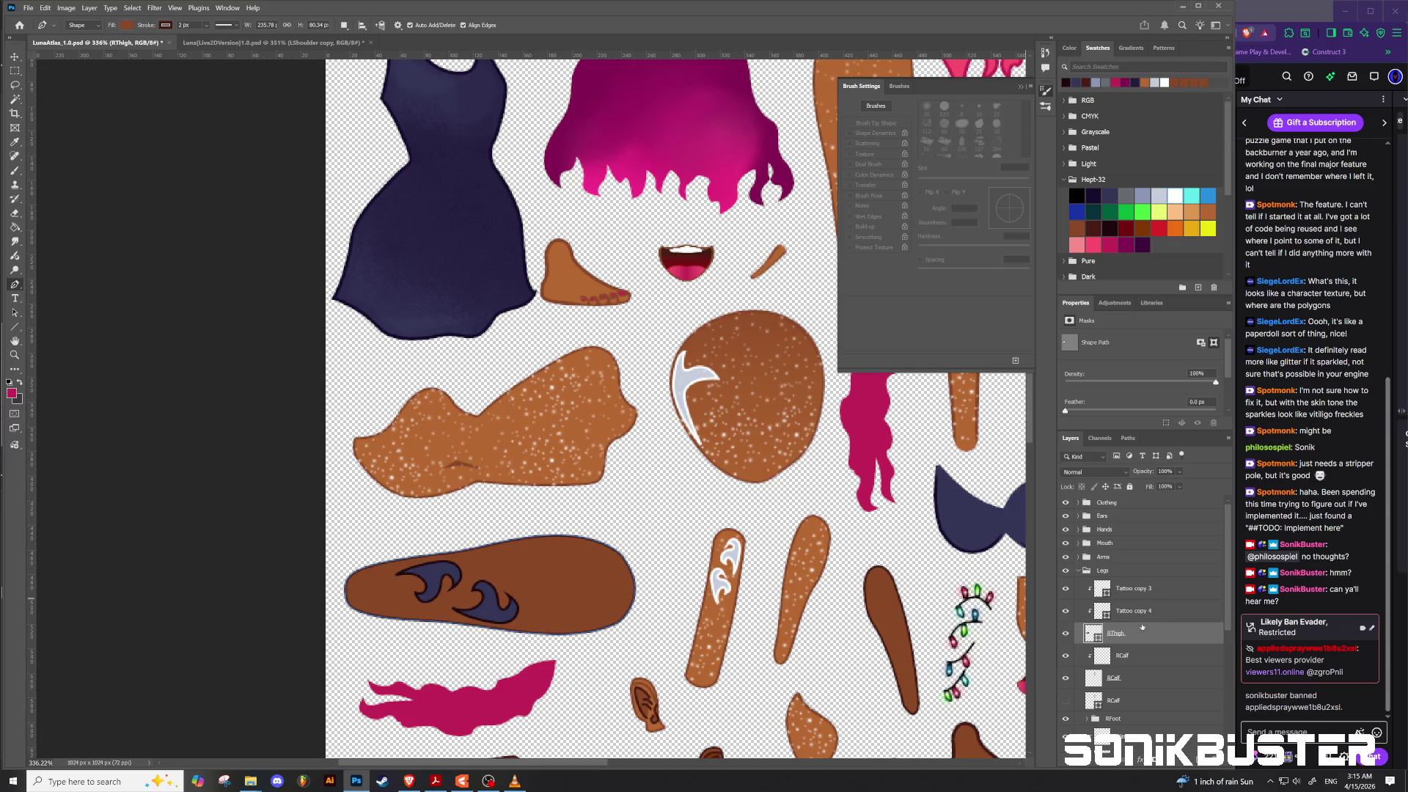
key("ctrl+shift+alt+n")
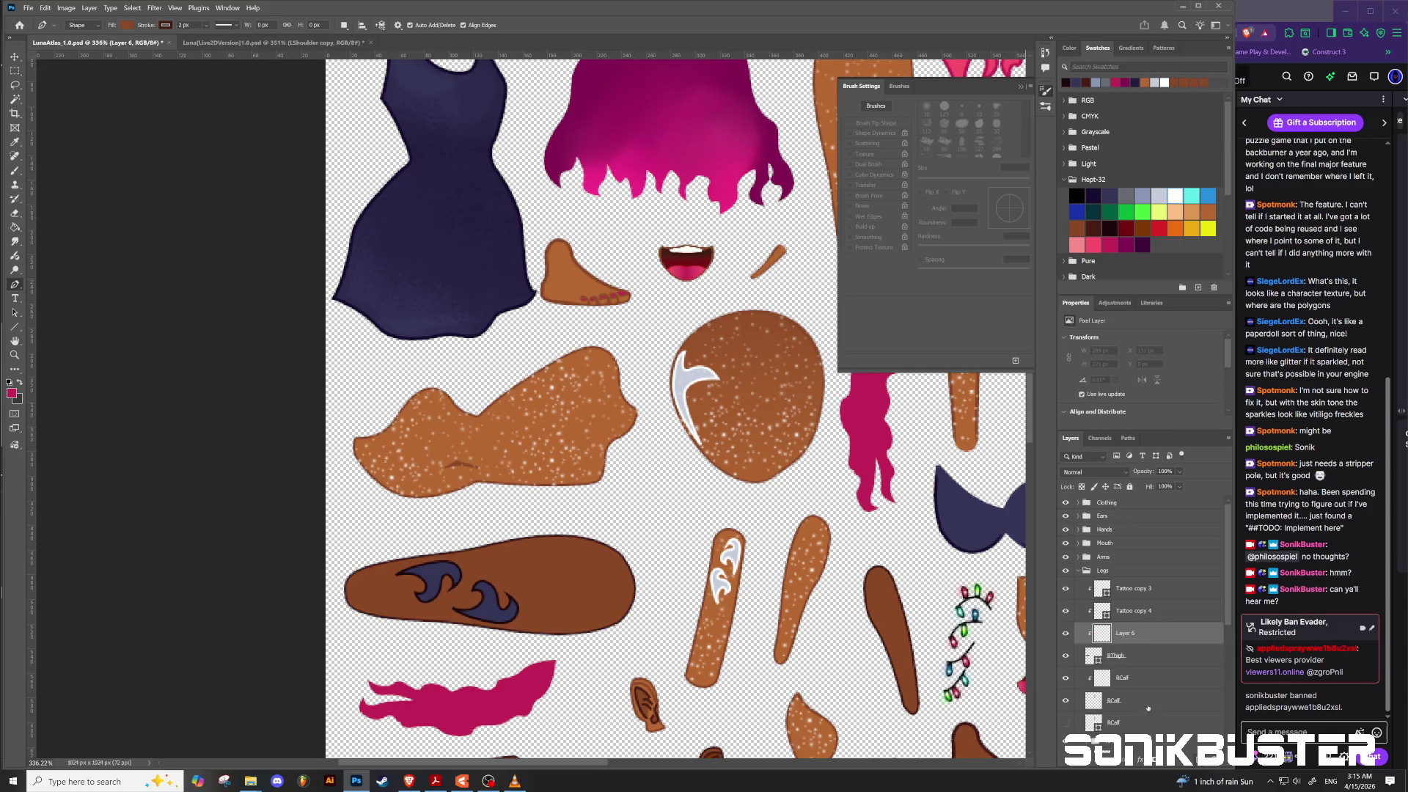
Step: Switch to the Brush tool and shrink it to about 11 px for painting on the thigh
scroll(548, 607, "up", 3)
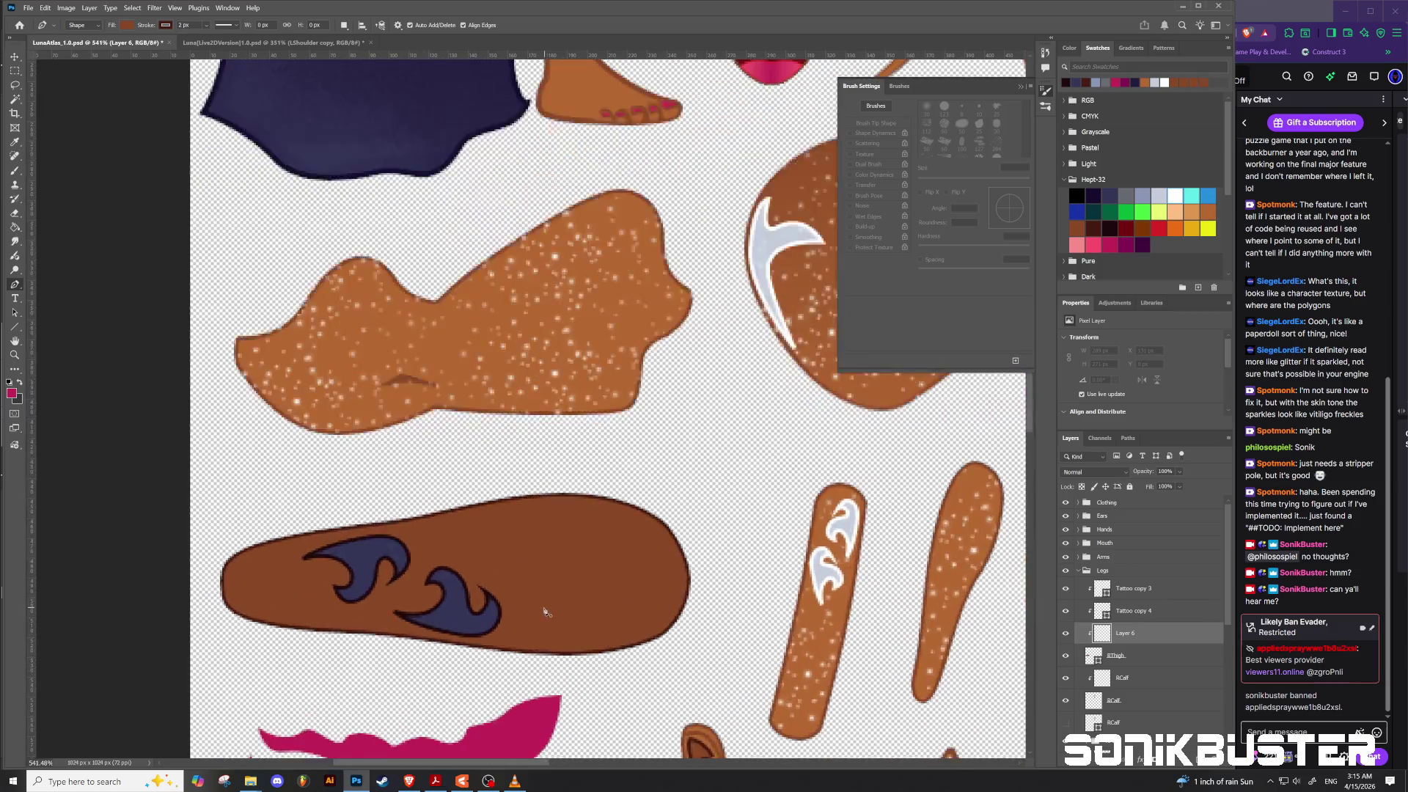
key("b")
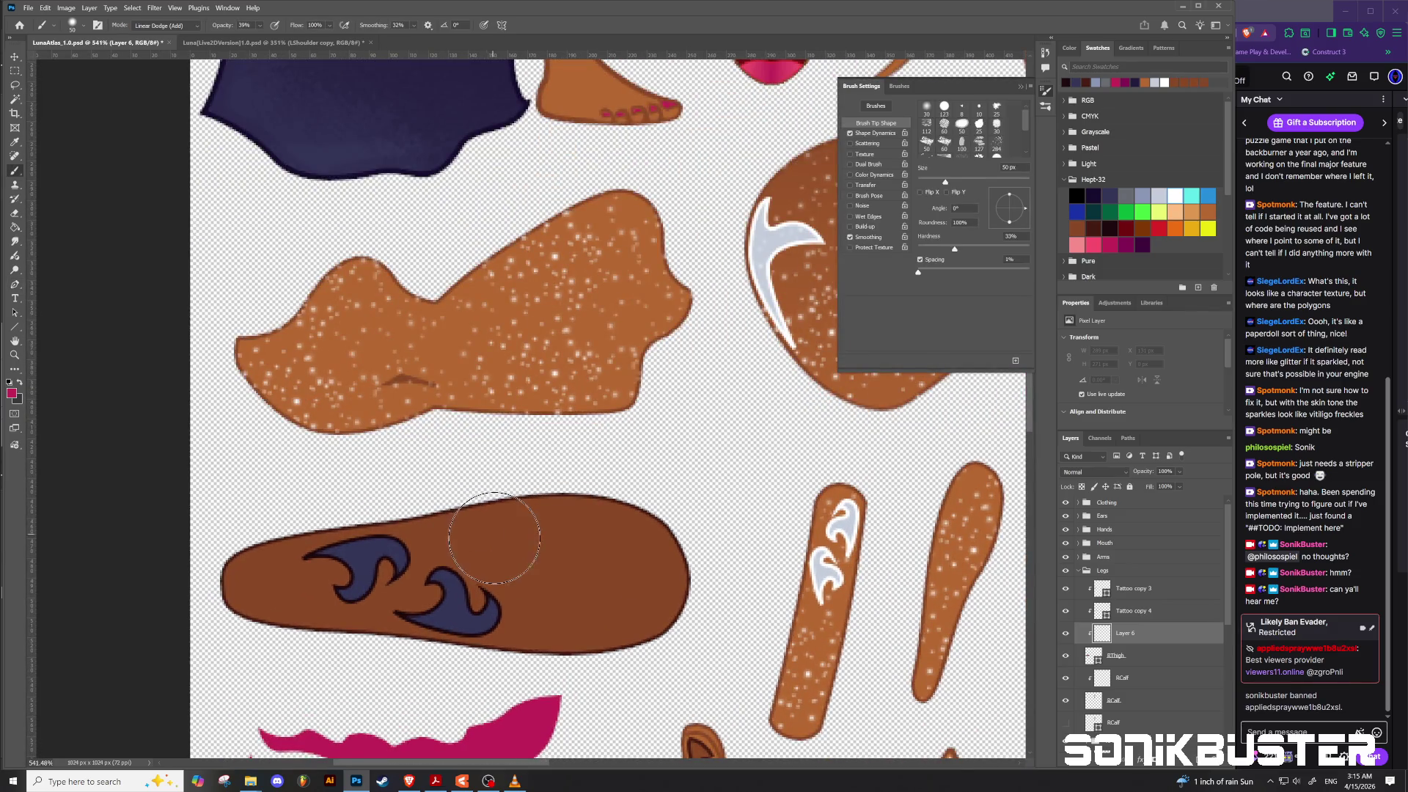
left_click_drag(523, 478, 459, 481)
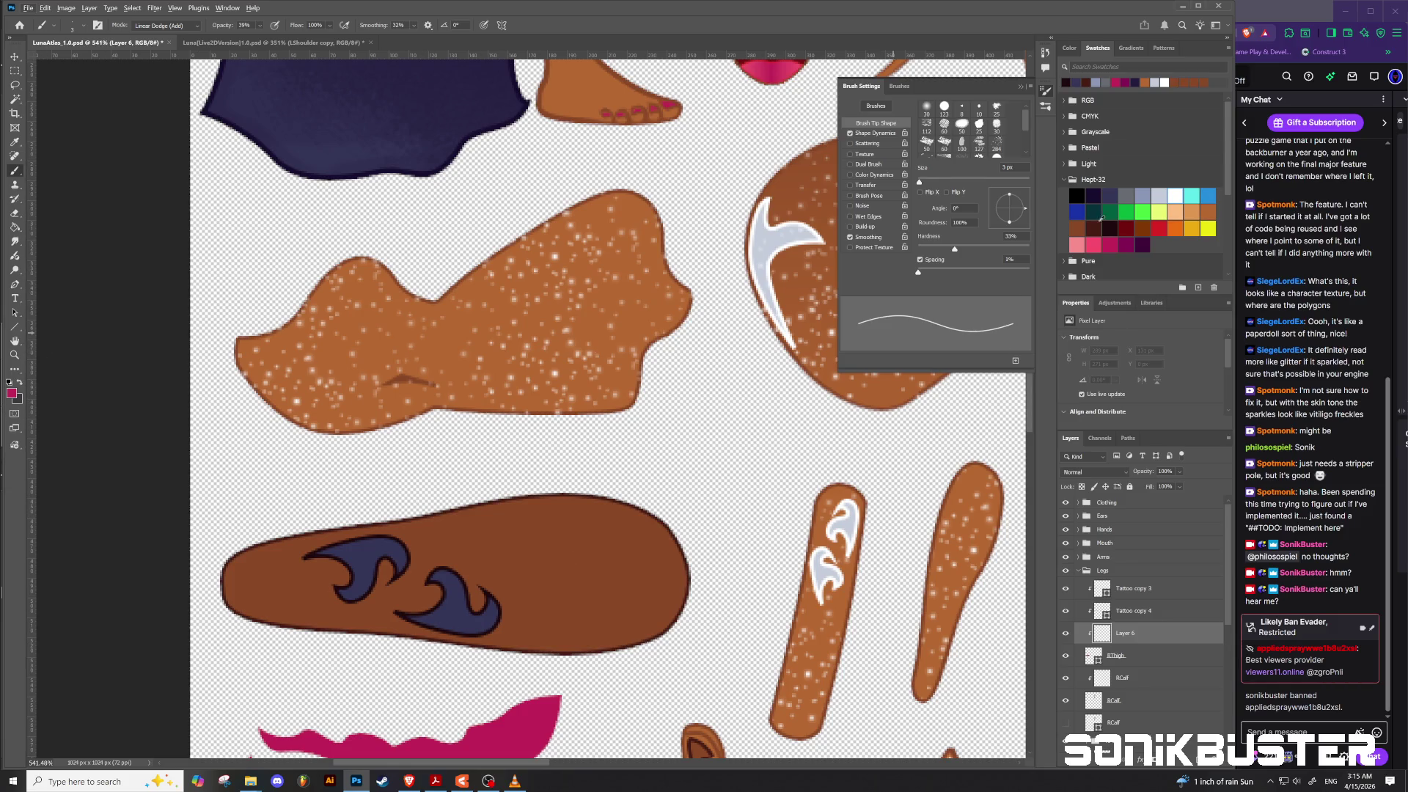
scroll(651, 442, "down", 3)
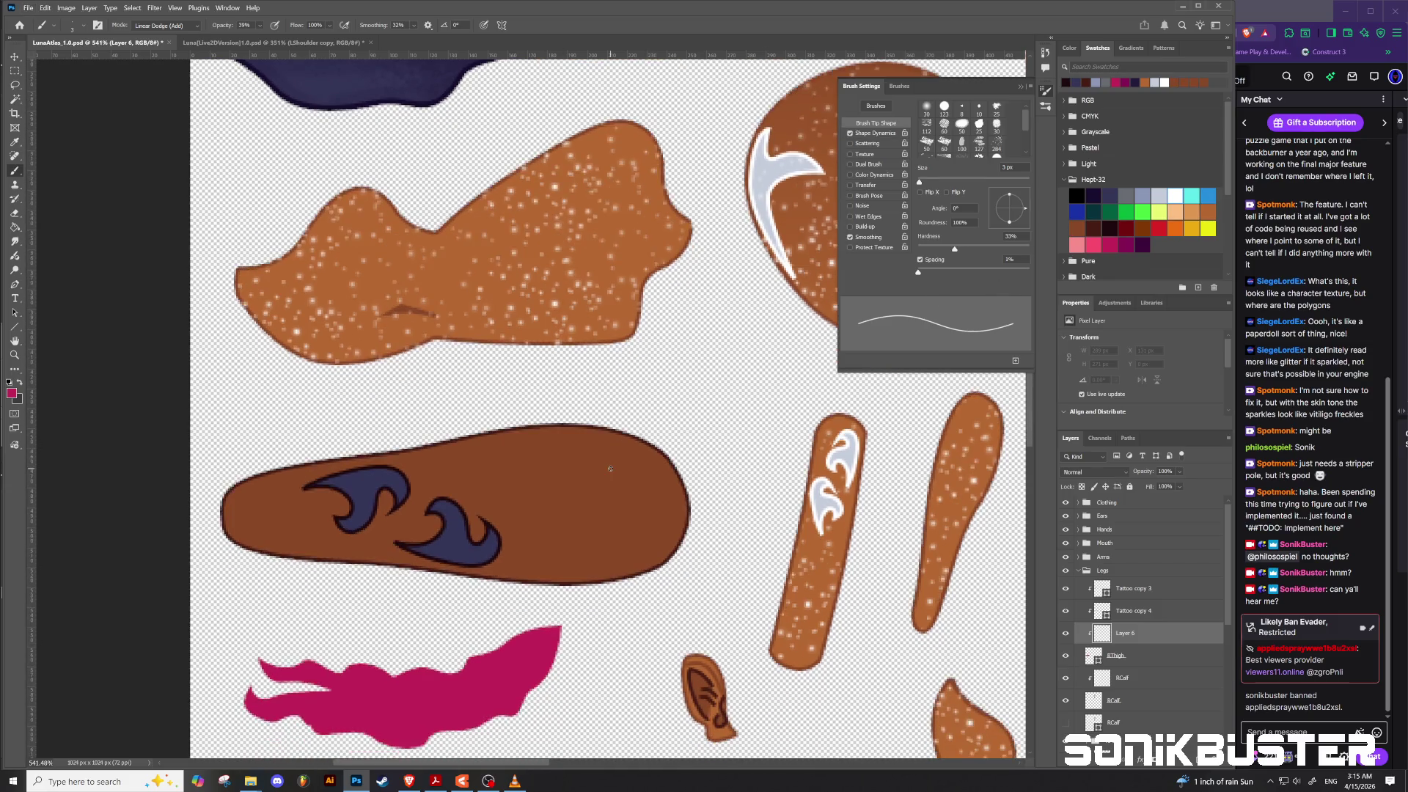
scroll(652, 442, "down", 3)
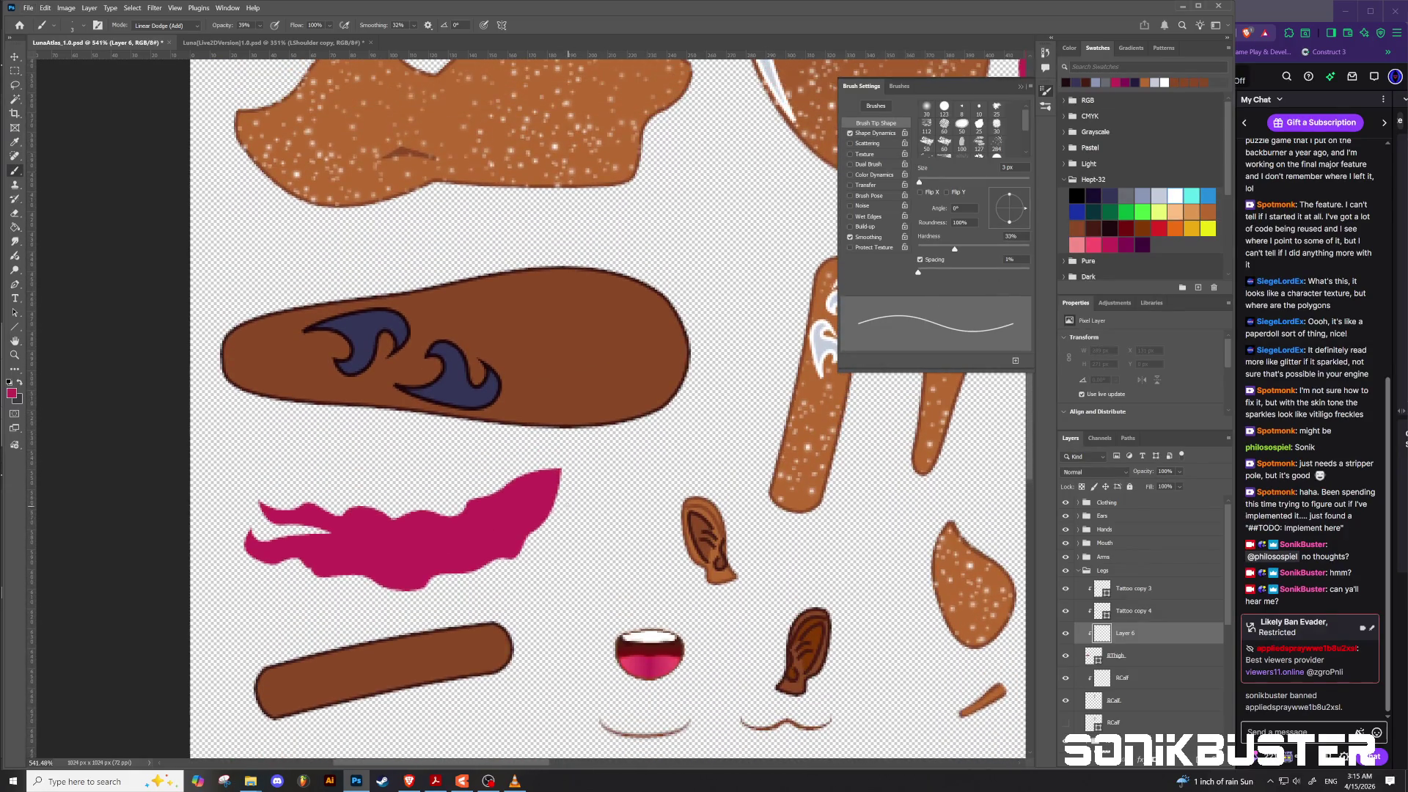
left_click_drag(469, 763, 524, 762)
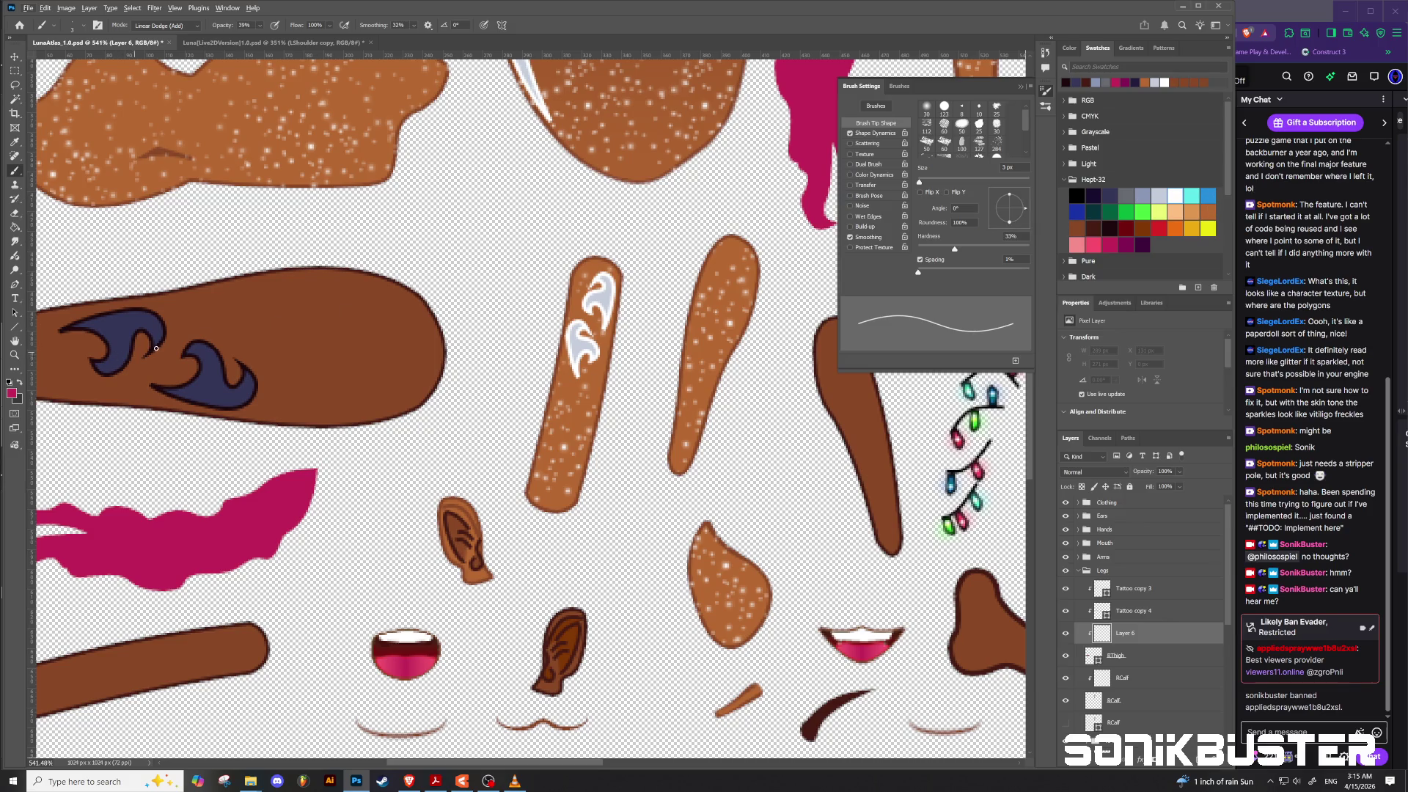
Step: Draw a curved Pen shape path across the leg from its top edge to its bottom edge
scroll(150, 352, "up", 2)
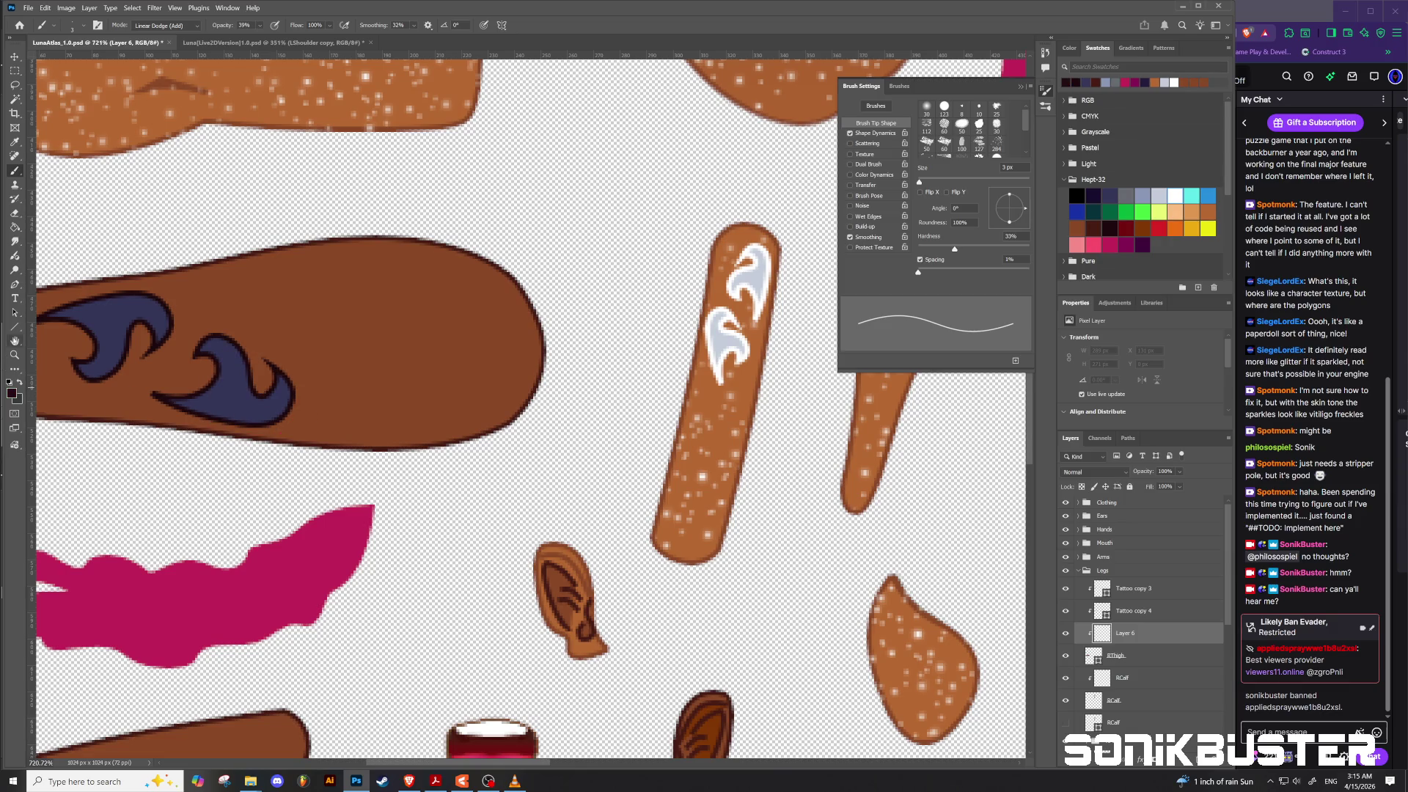
left_click(14, 327)
left_click(14, 284)
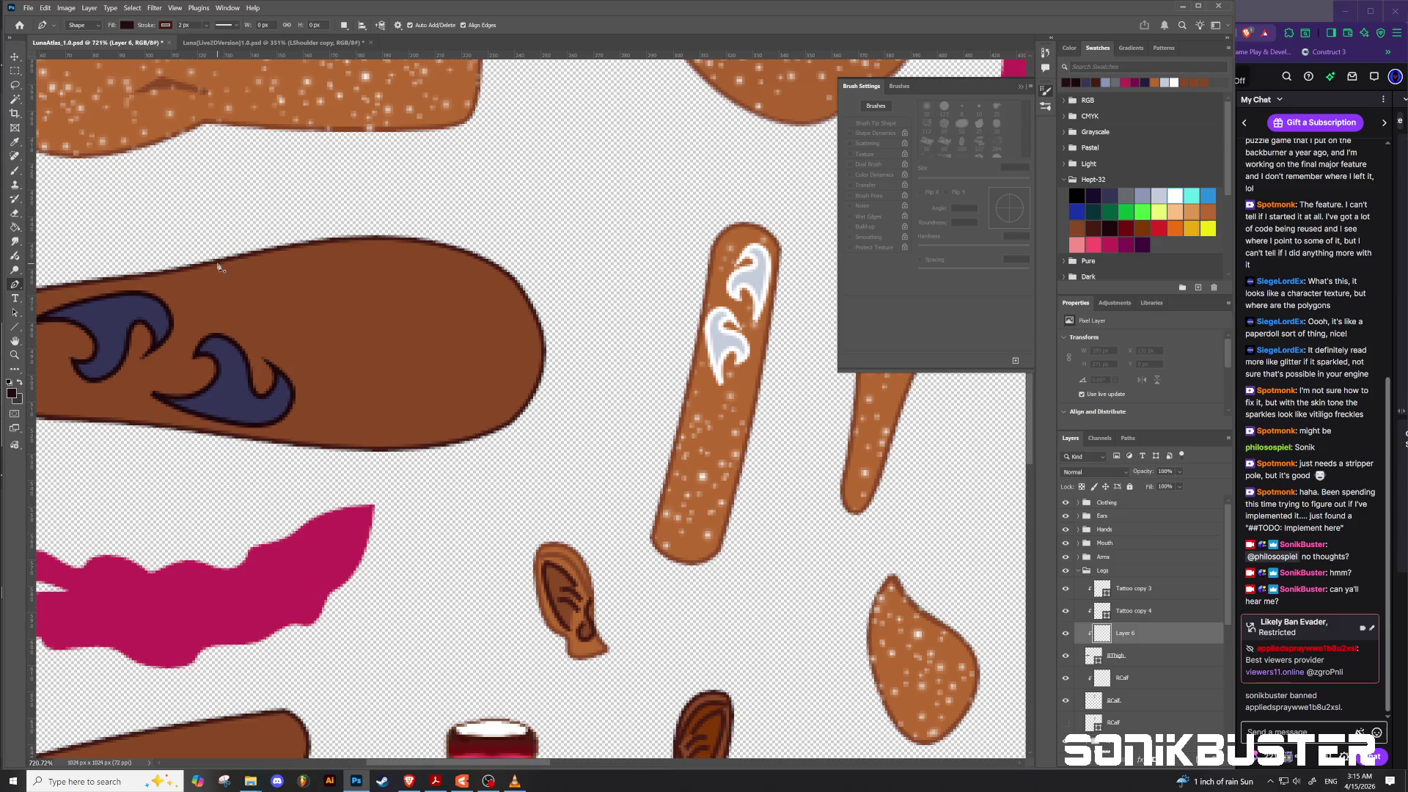
left_click(218, 265)
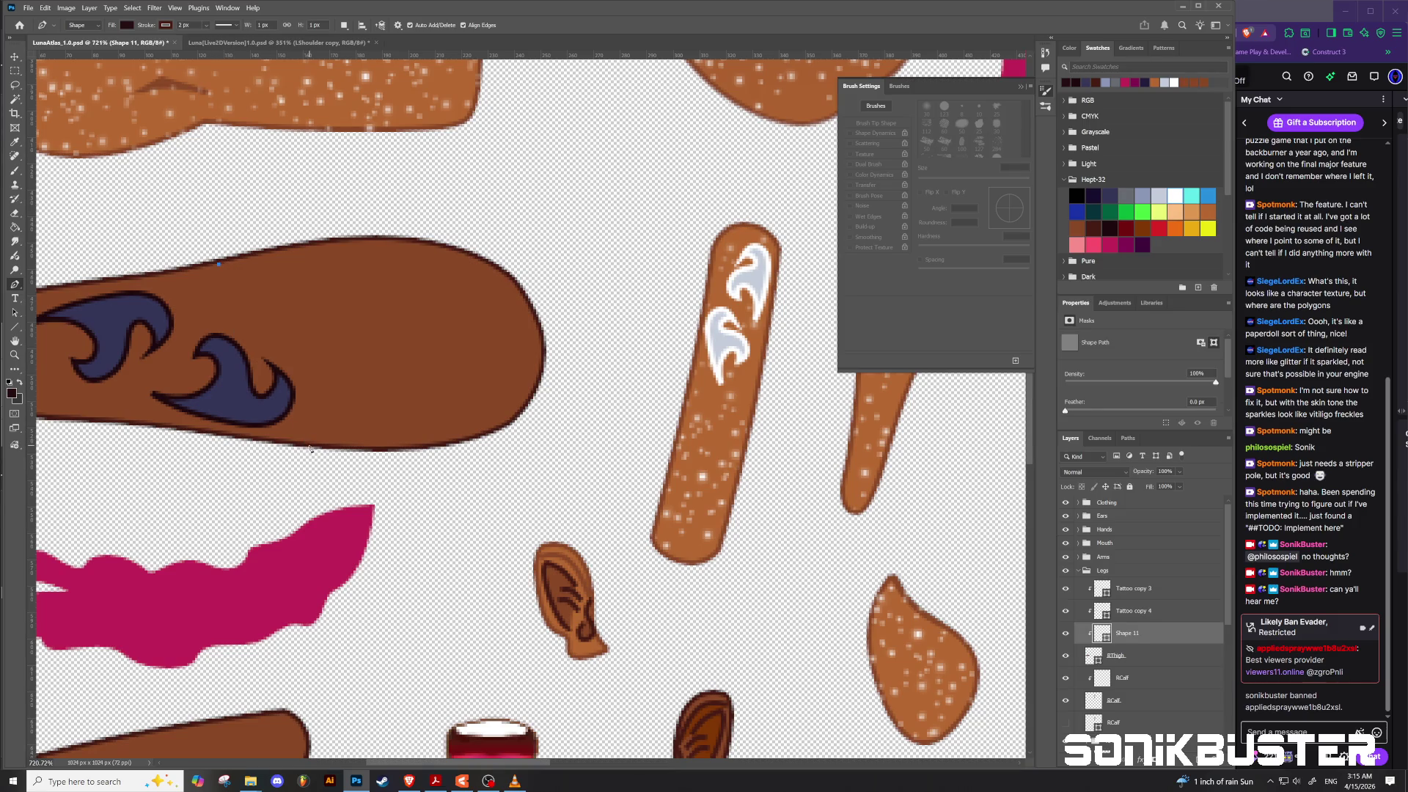
left_click(311, 446)
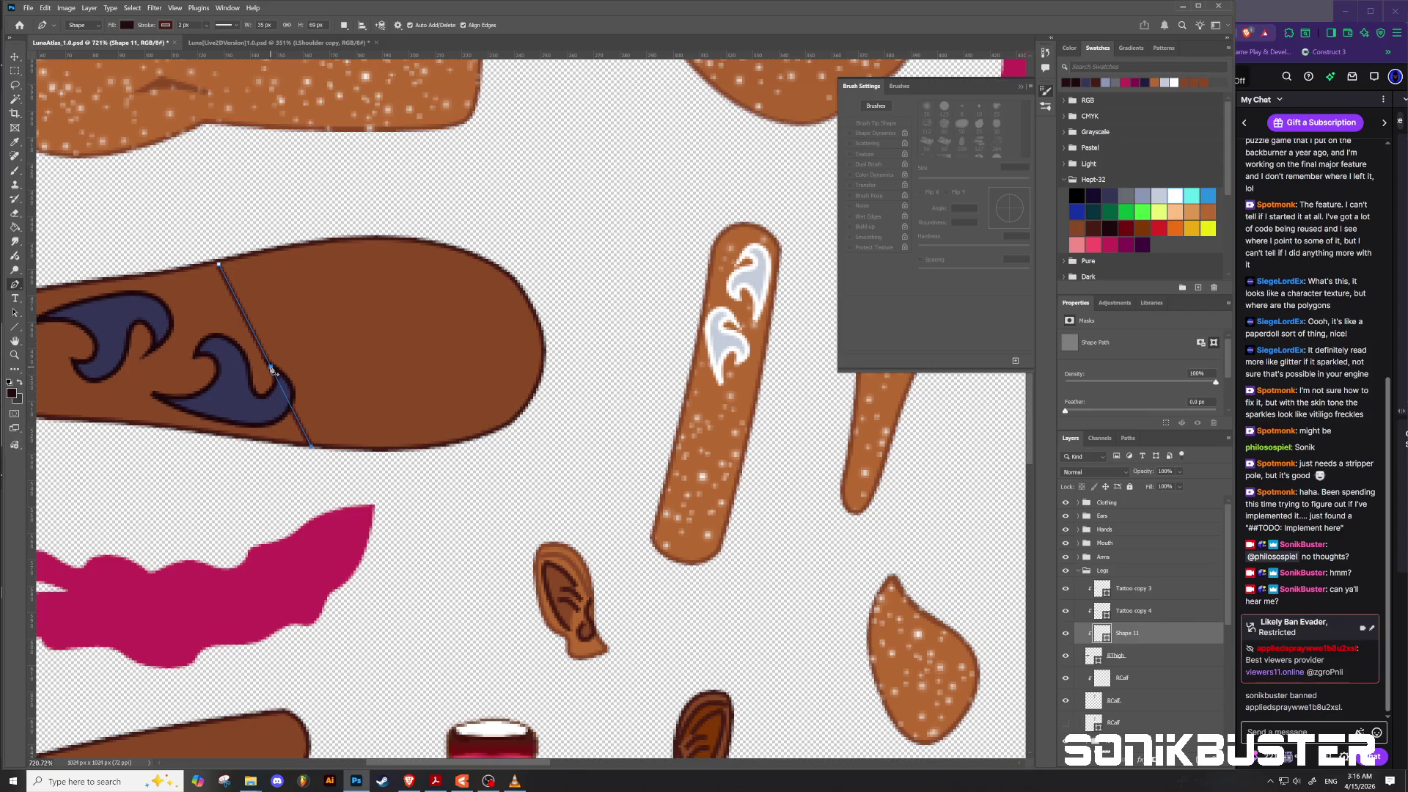
left_click_drag(272, 371, 244, 373)
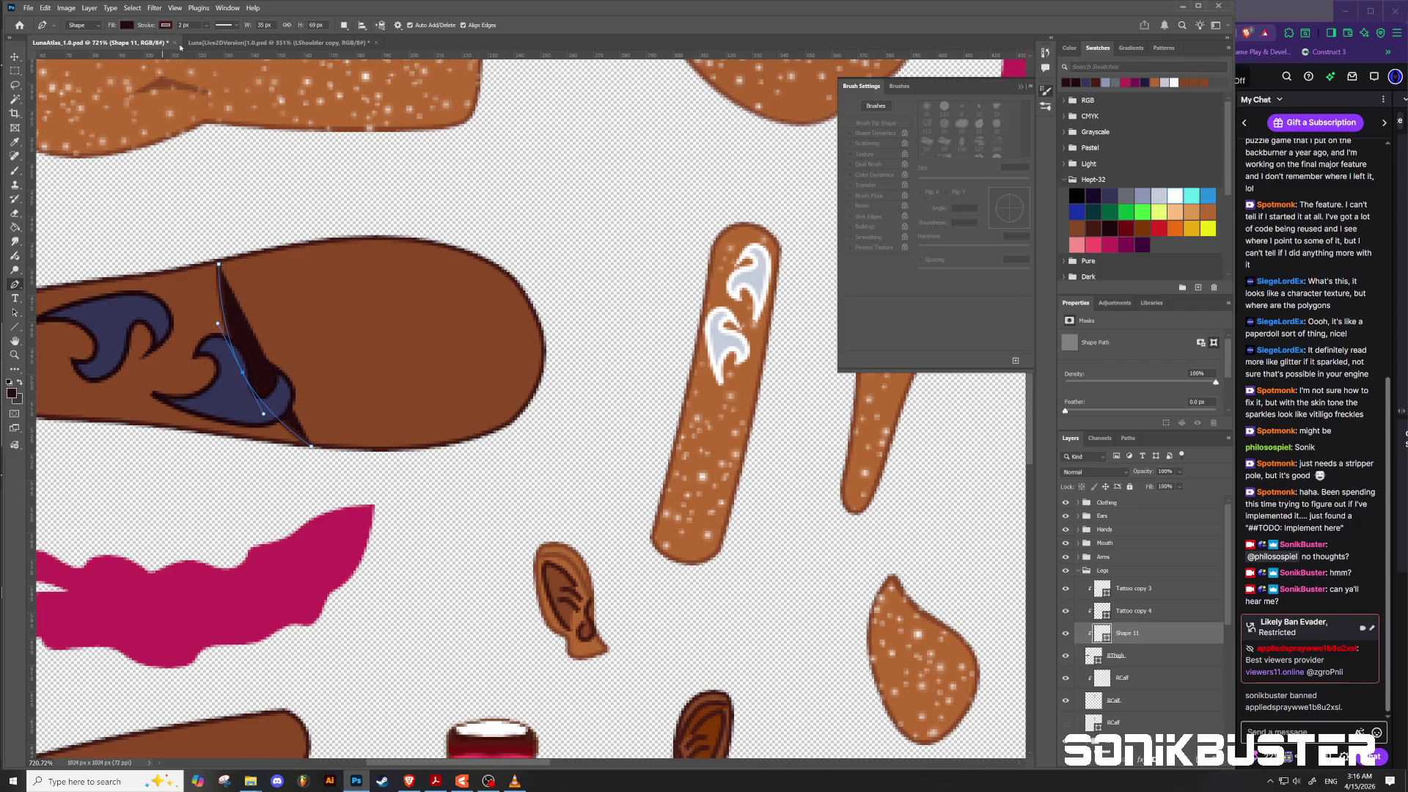
Step: Give the line a black stroke with no fill and move its layer above Tattoo copy 3
left_click(165, 26)
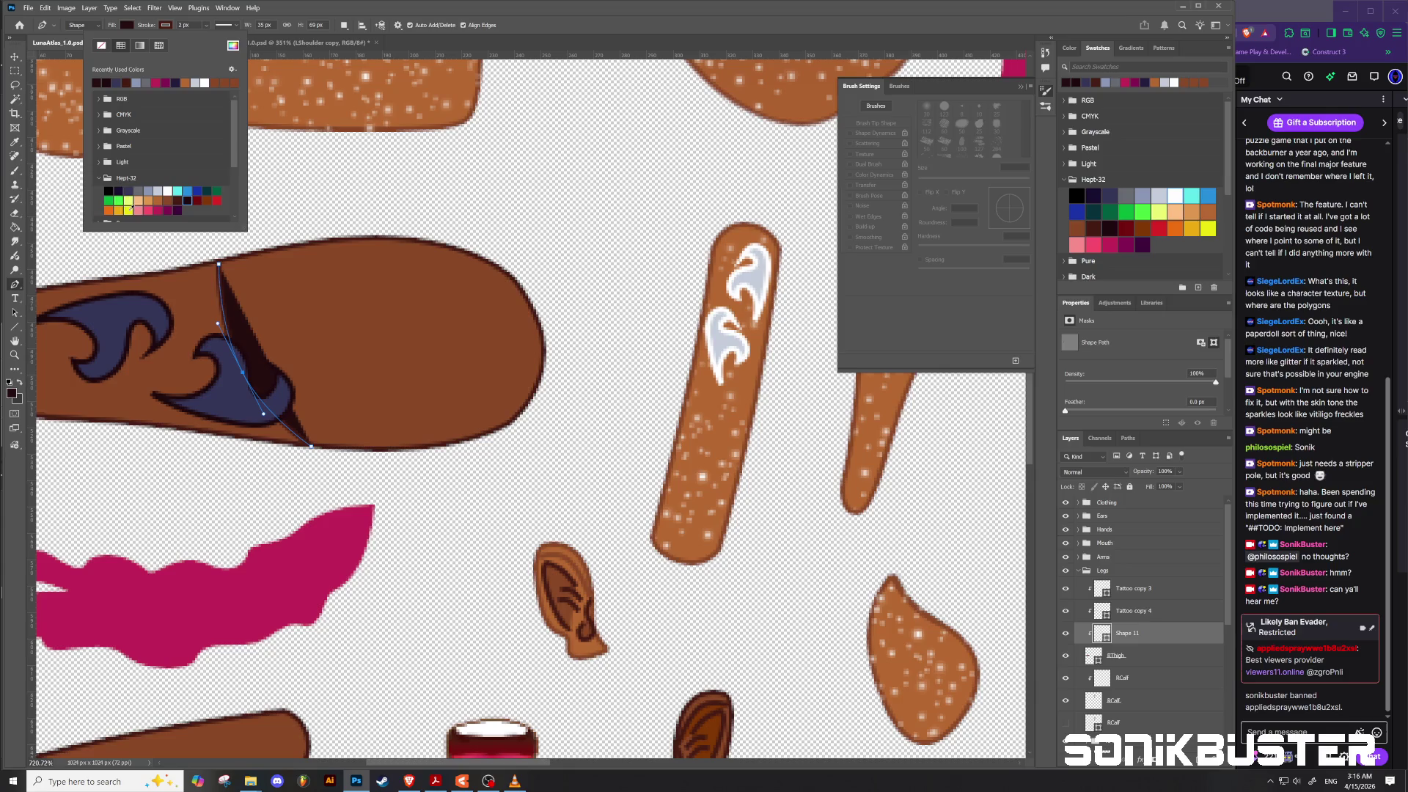
left_click(110, 191)
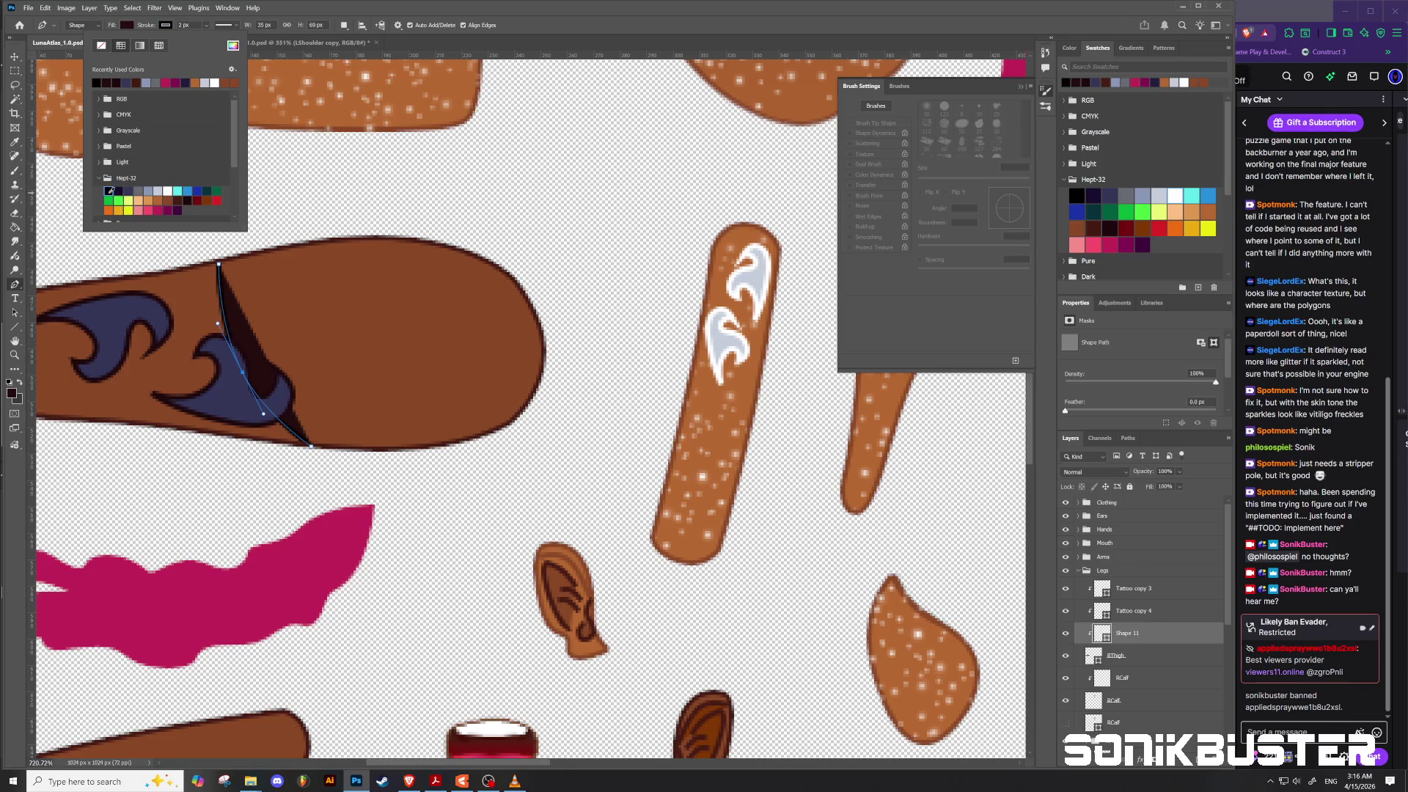
left_click(128, 25)
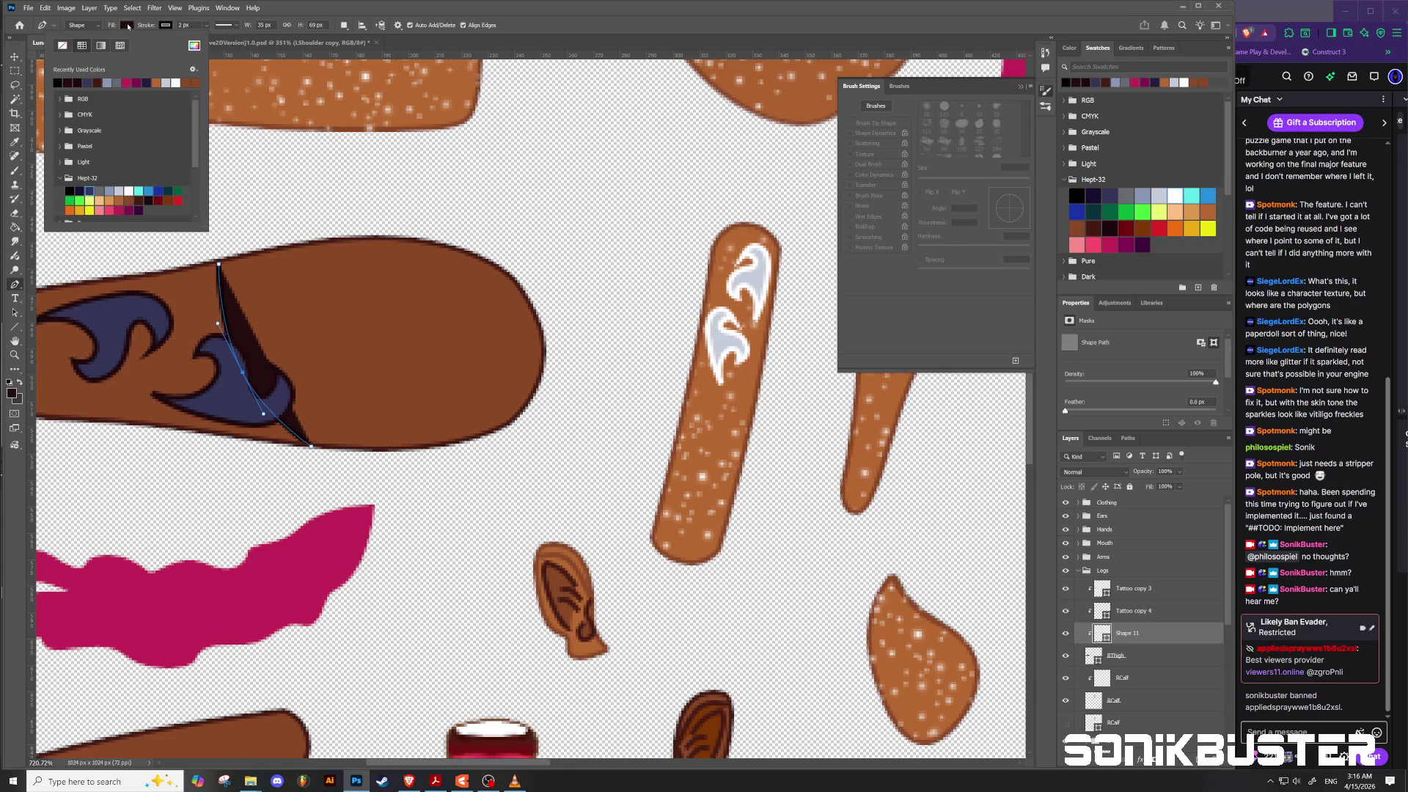
left_click(63, 46)
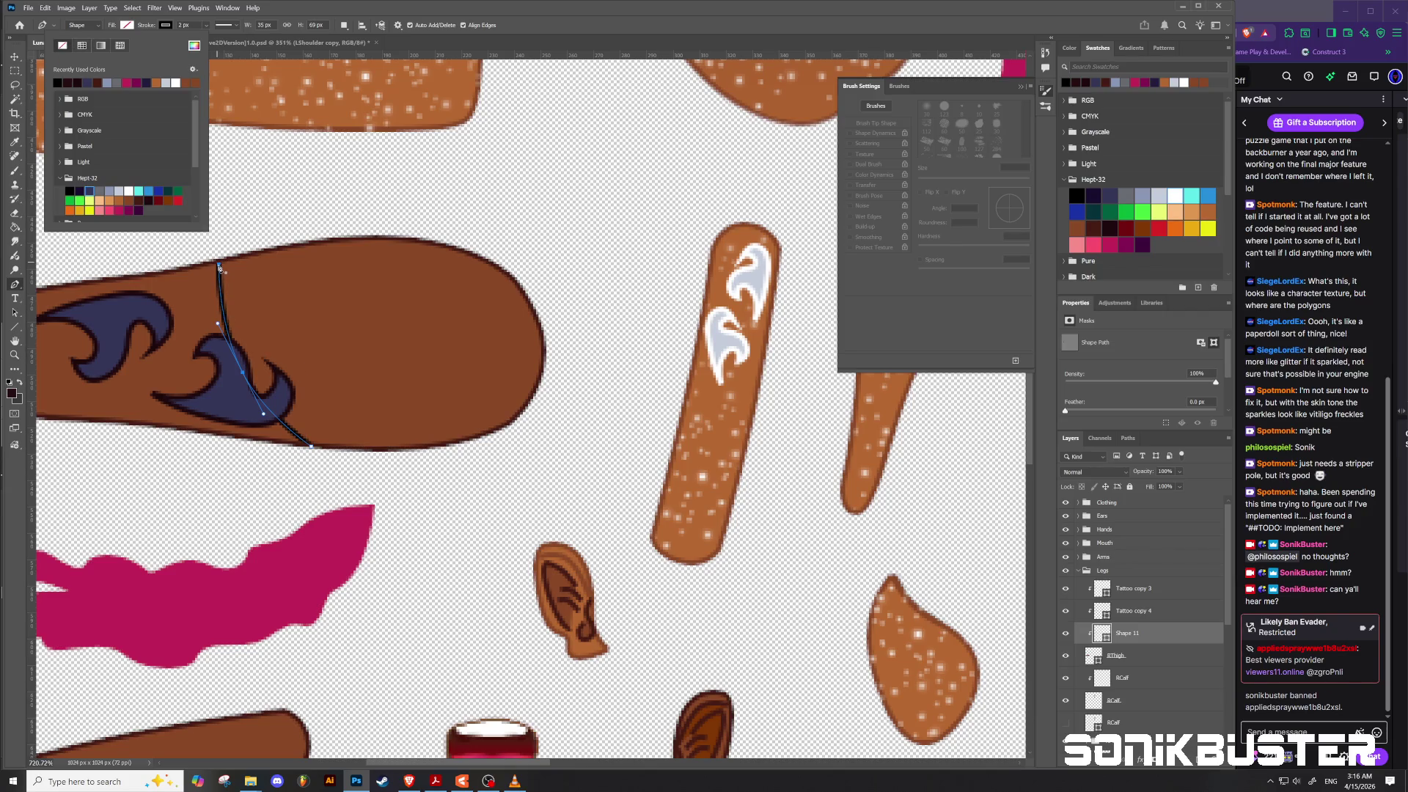
left_click(219, 269)
left_click_drag(219, 268, 215, 266)
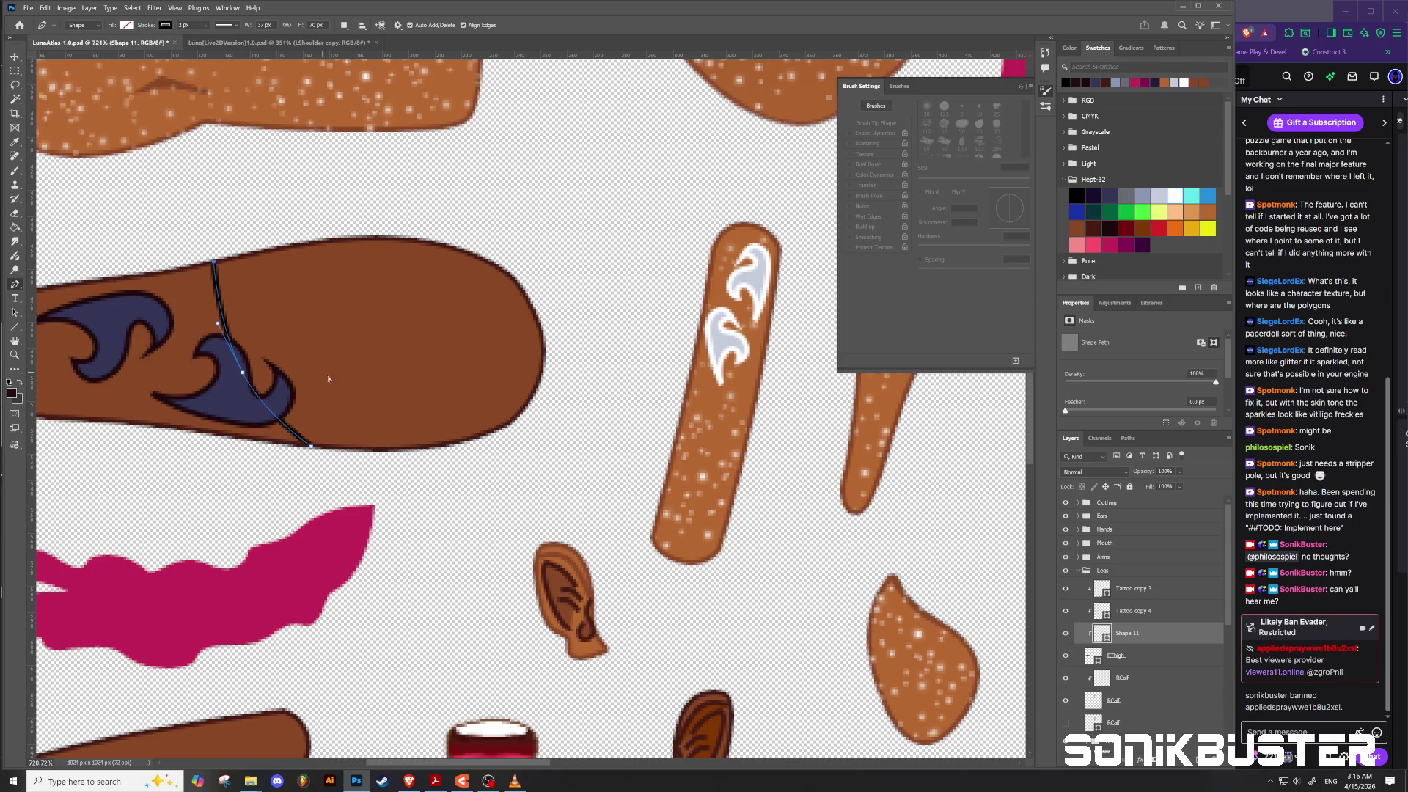
left_click_drag(1133, 638, 1122, 579)
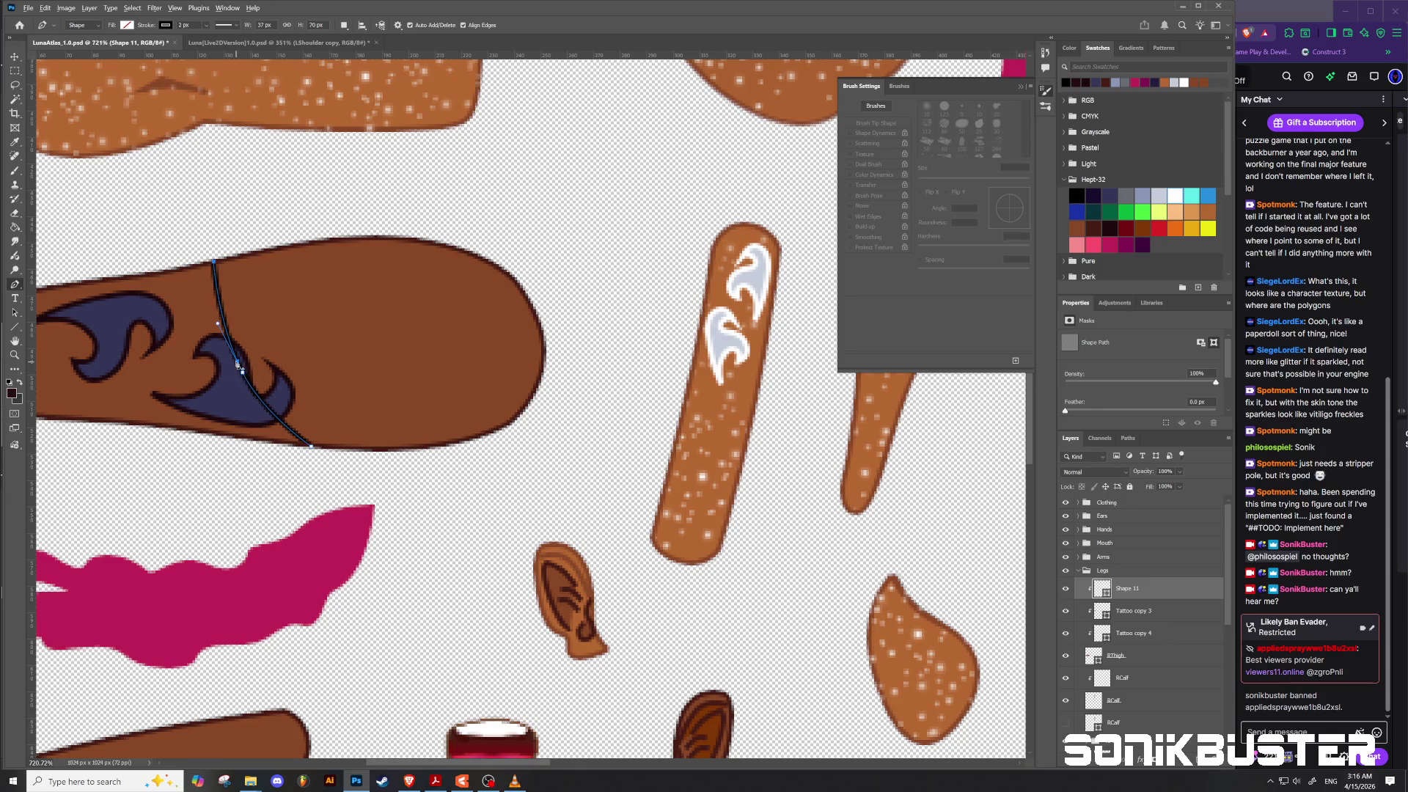
Step: Duplicate the curved line to the right and skew the copy to follow the leg
key("Return")
key("v")
key("alt+v")
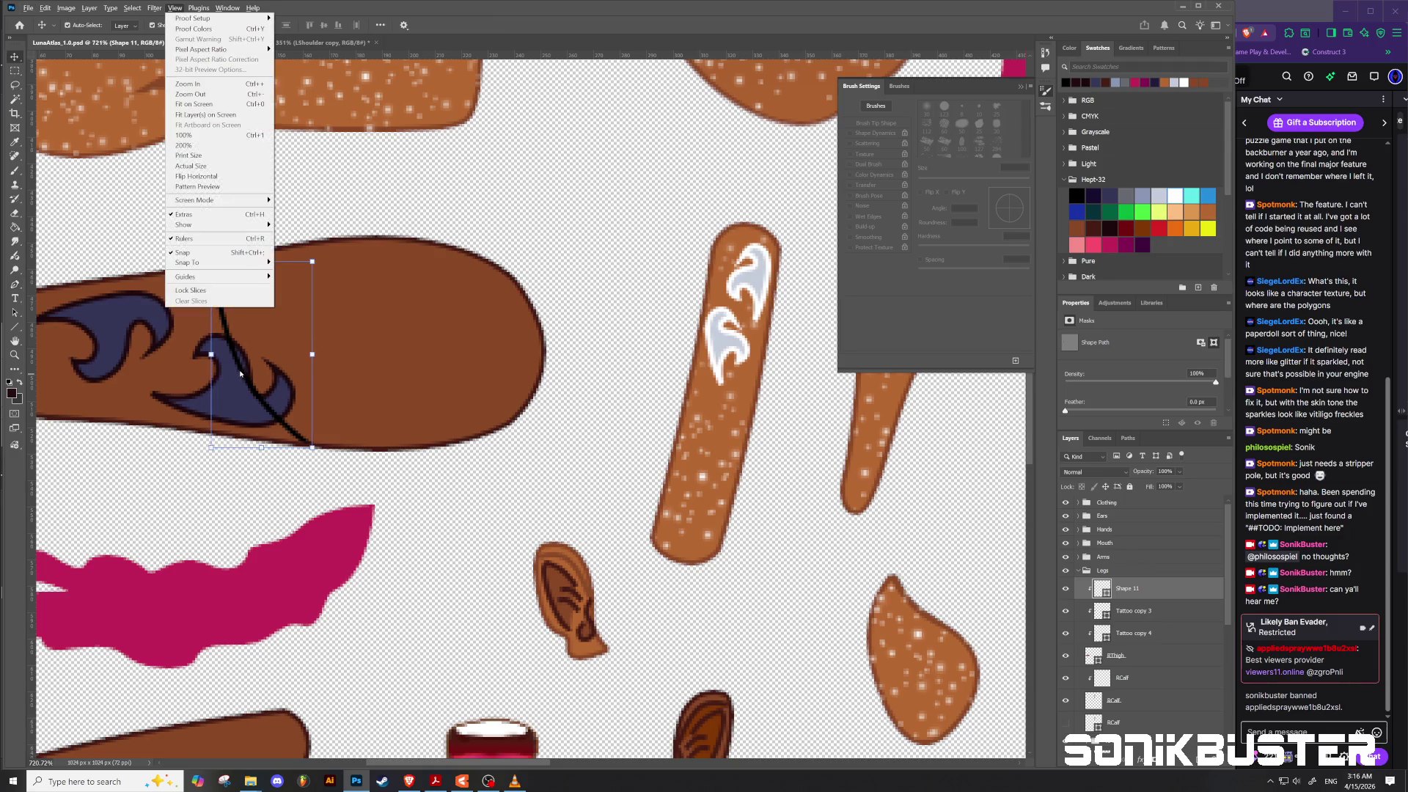
left_click(244, 379)
mouse_move(244, 378)
left_mouse_down()
mouse_move(345, 365)
mouse_move(331, 357)
left_mouse_up()
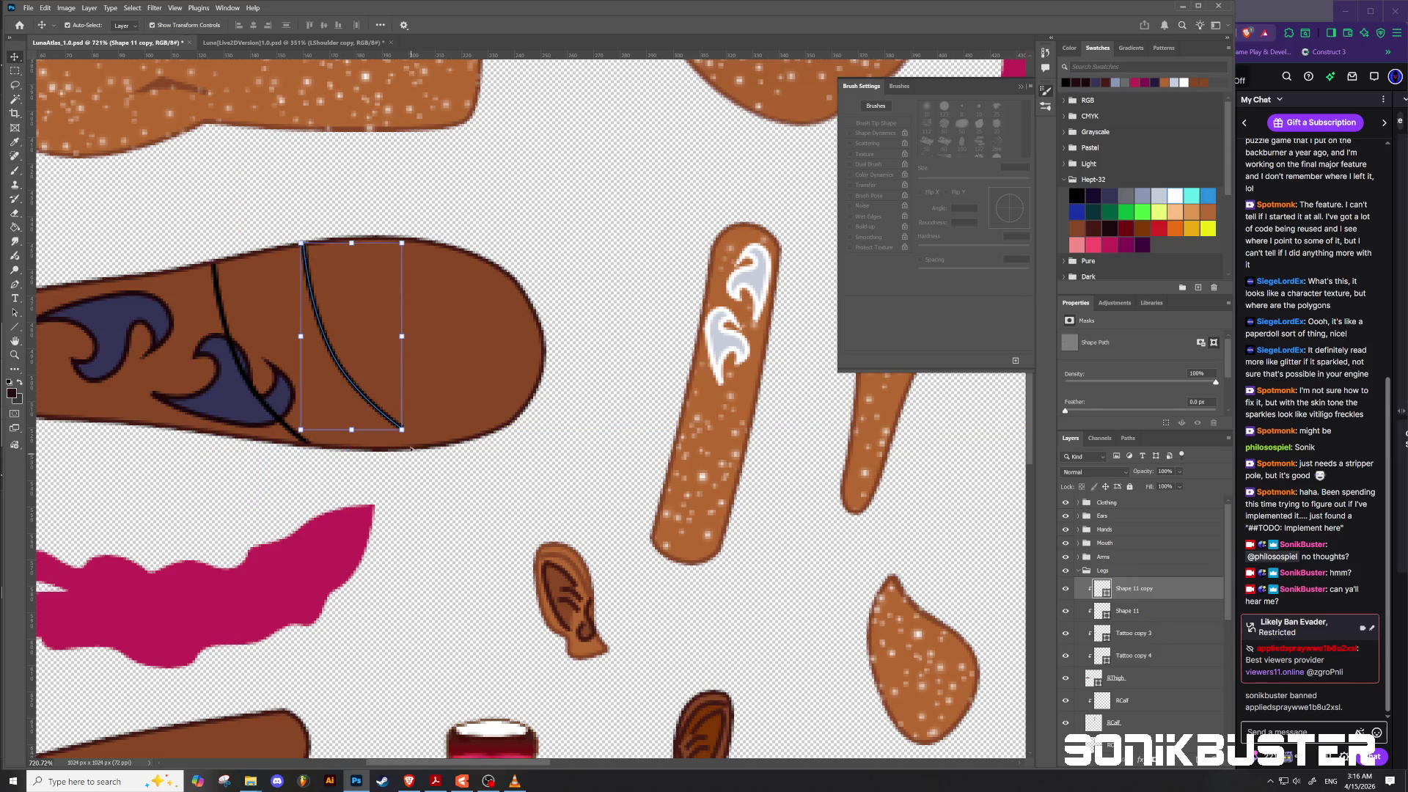
left_click_drag(402, 430, 426, 450)
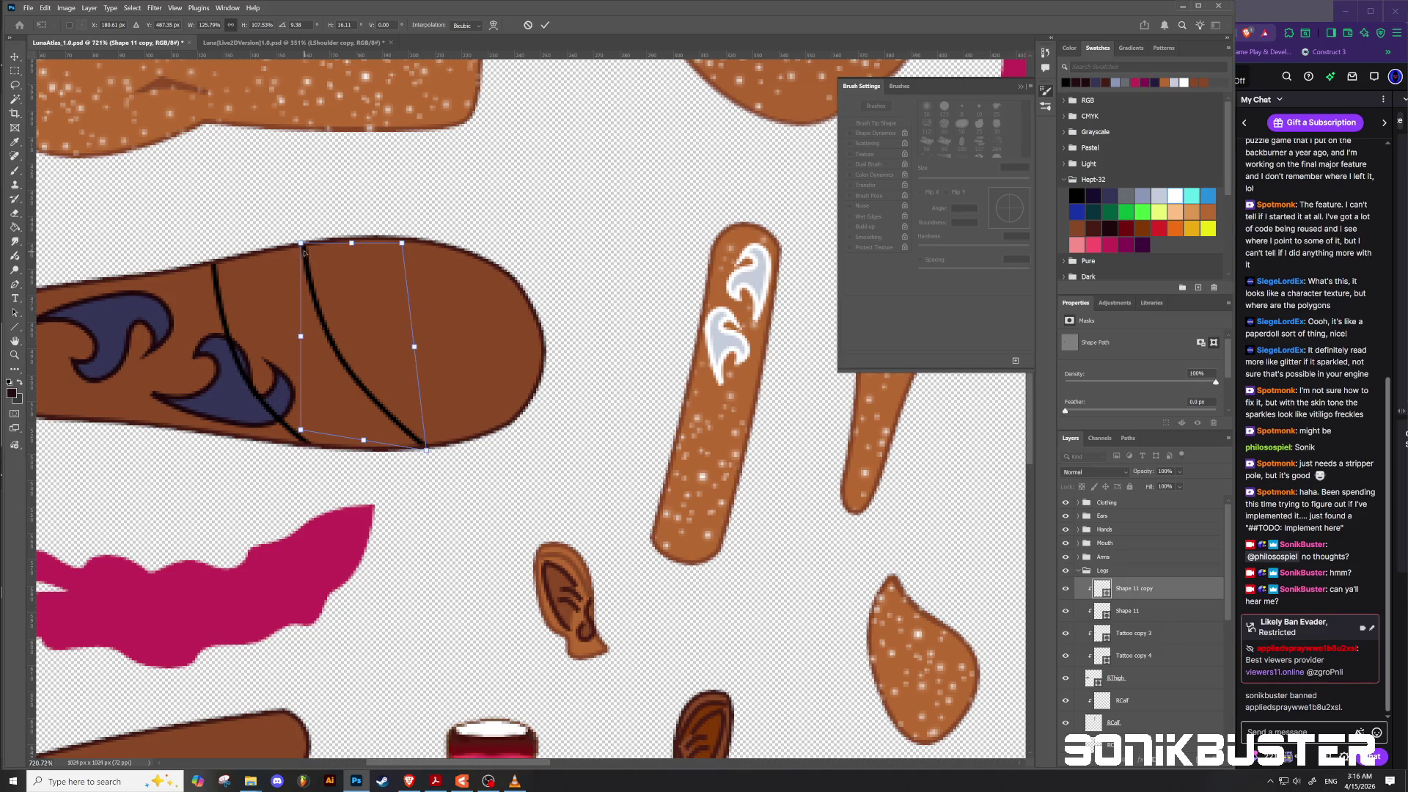
left_click_drag(300, 244, 244, 256)
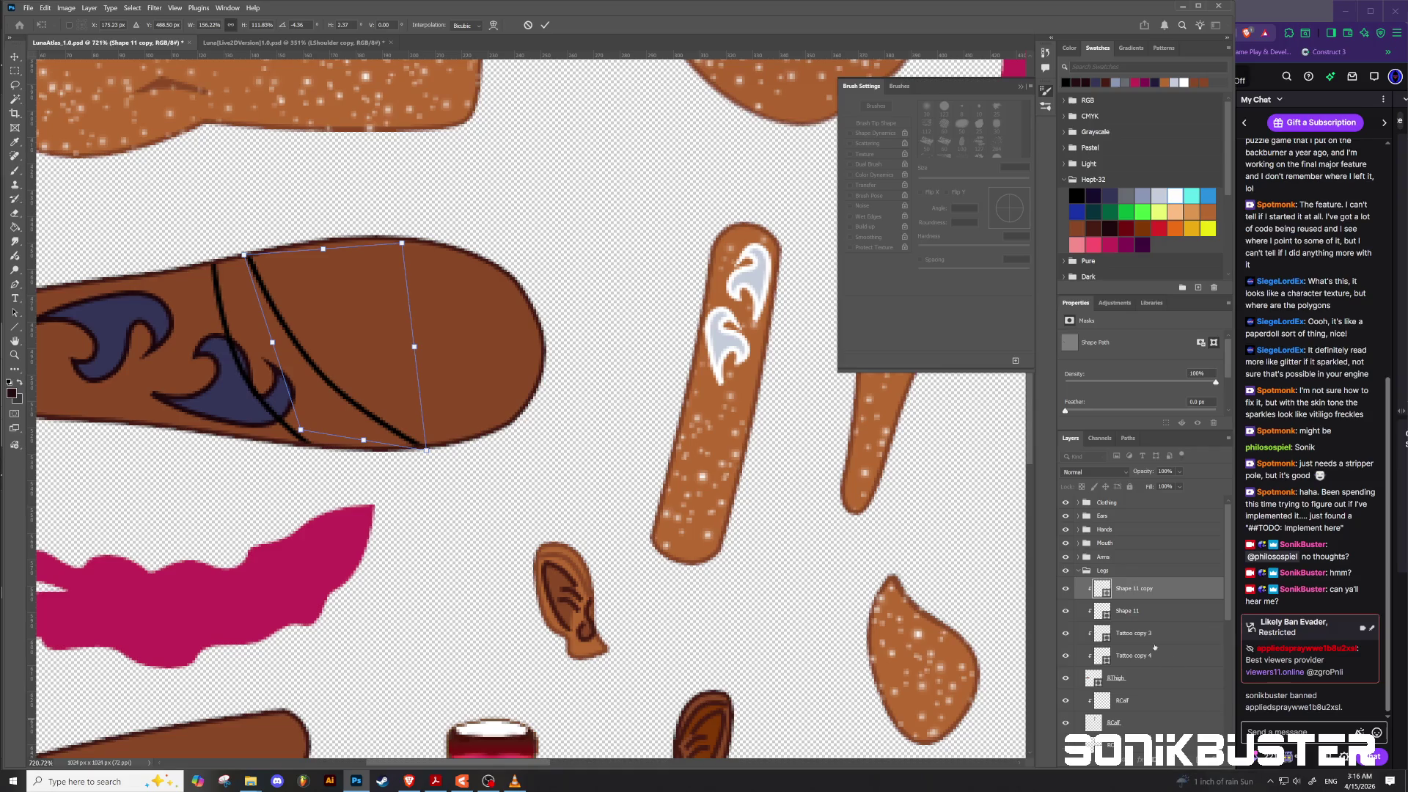
left_click(1130, 611)
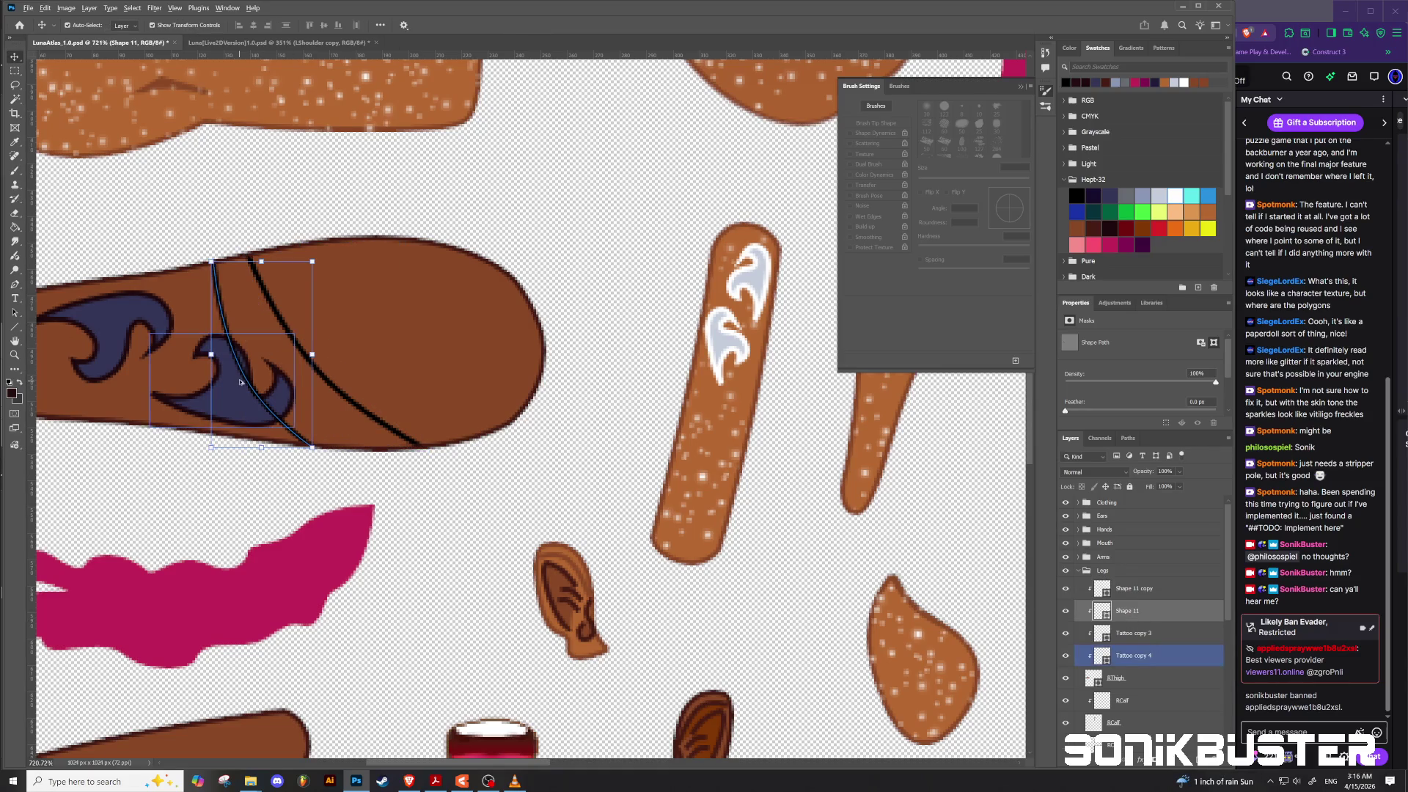
Step: Add two more copies of the line further left across the leg
left_click_drag(247, 383, 150, 385)
scroll(140, 351, "down", 4)
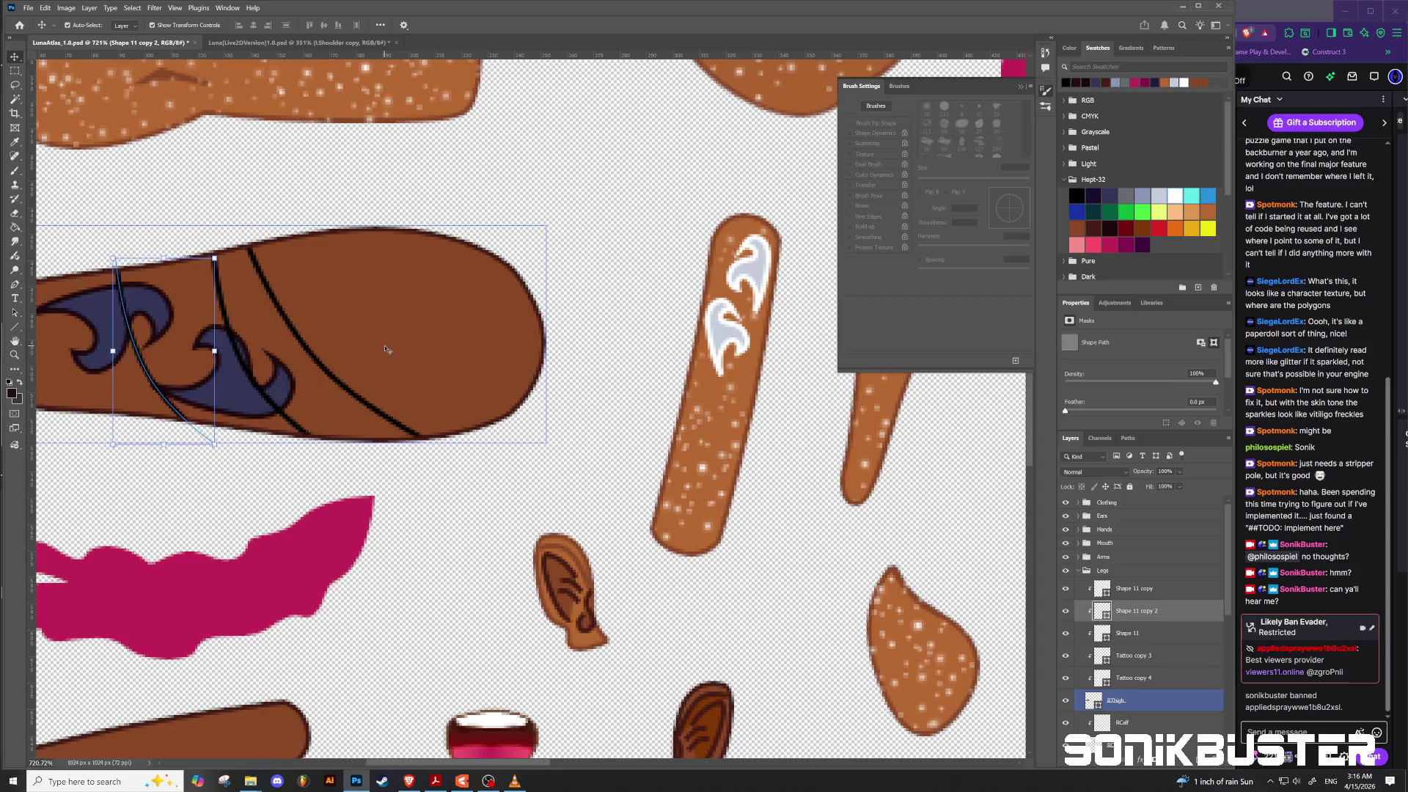
scroll(140, 351, "up", 4)
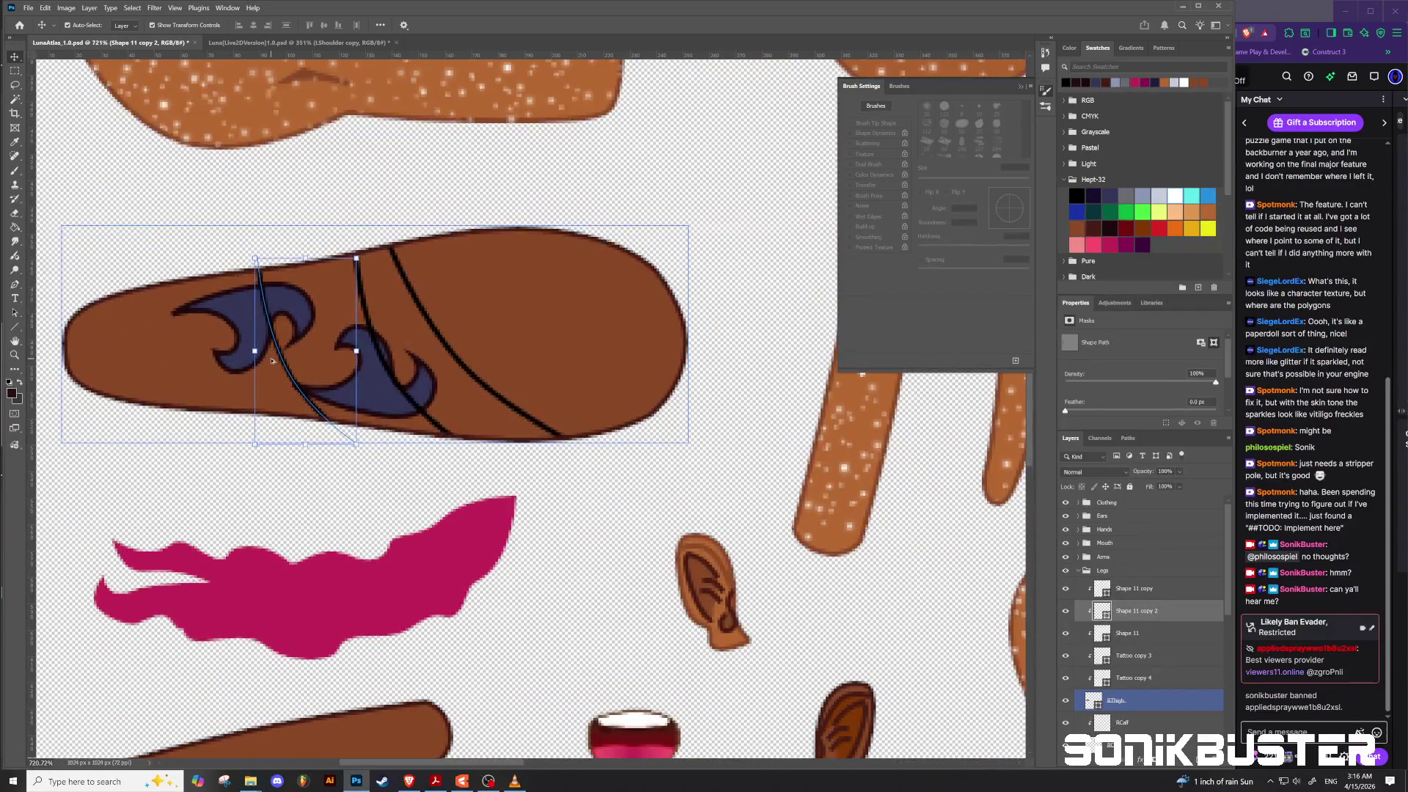
left_click_drag(281, 367, 163, 363)
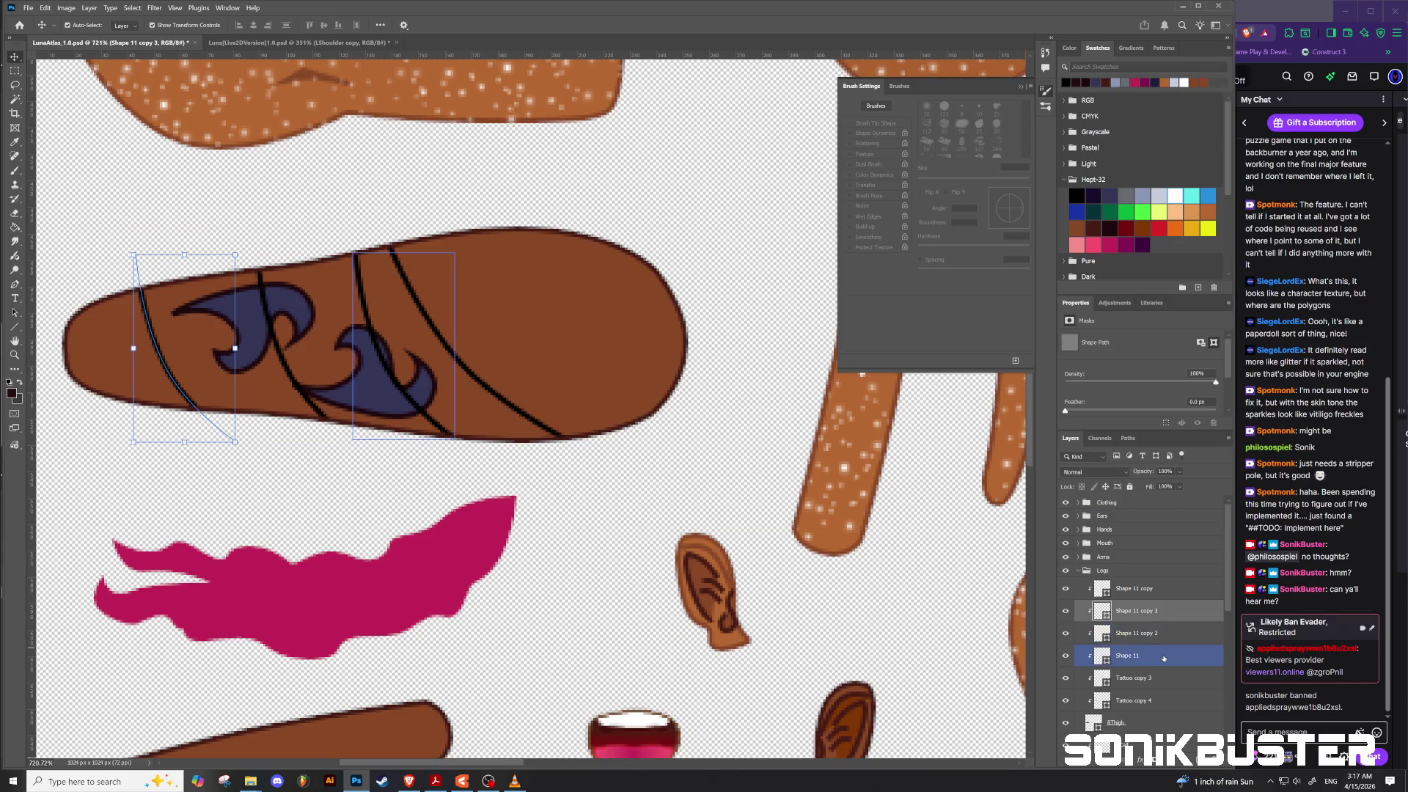
Step: Group the stripe layers with the tattoo layers into a group named RThigh
left_click(1129, 655)
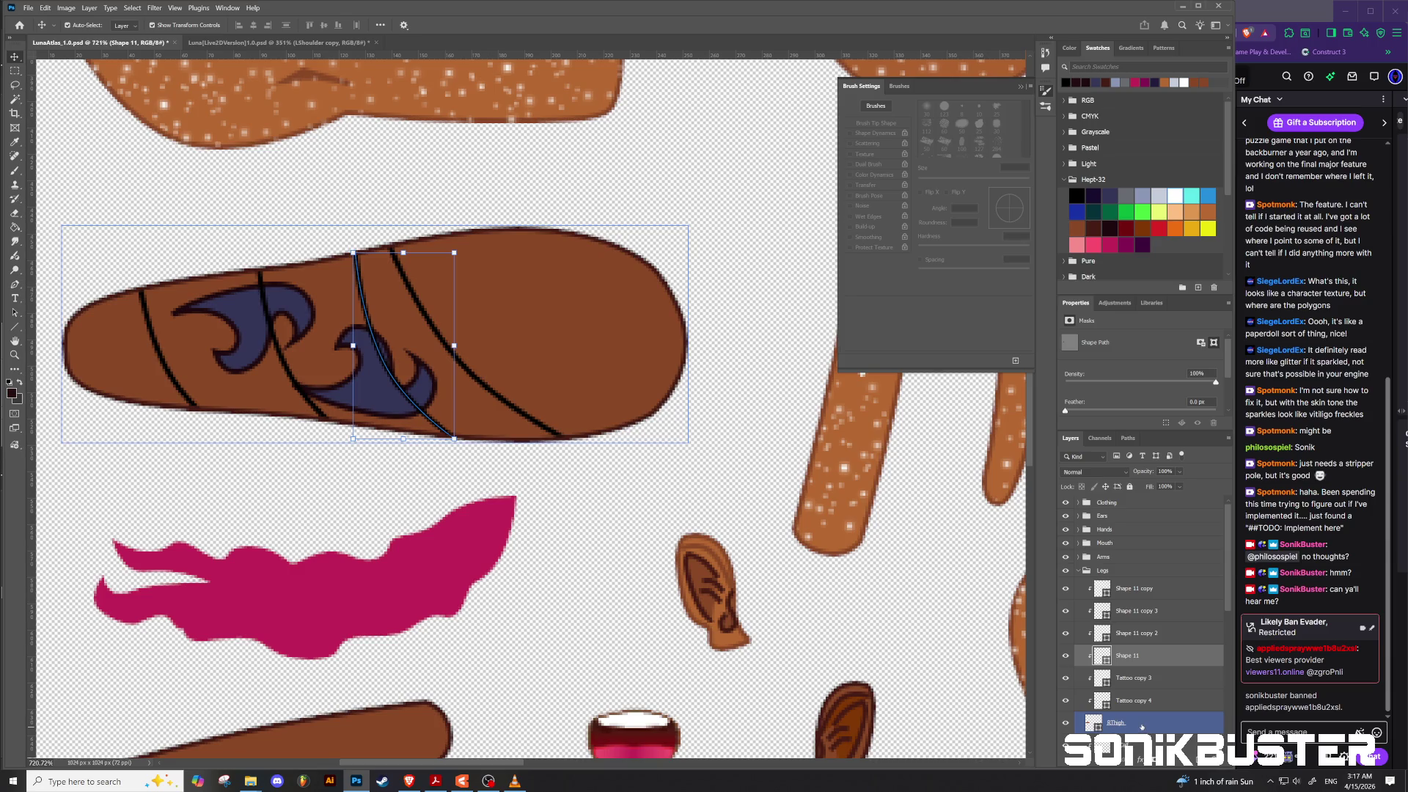
left_click(1133, 701, "shift")
left_click(1140, 610, "shift")
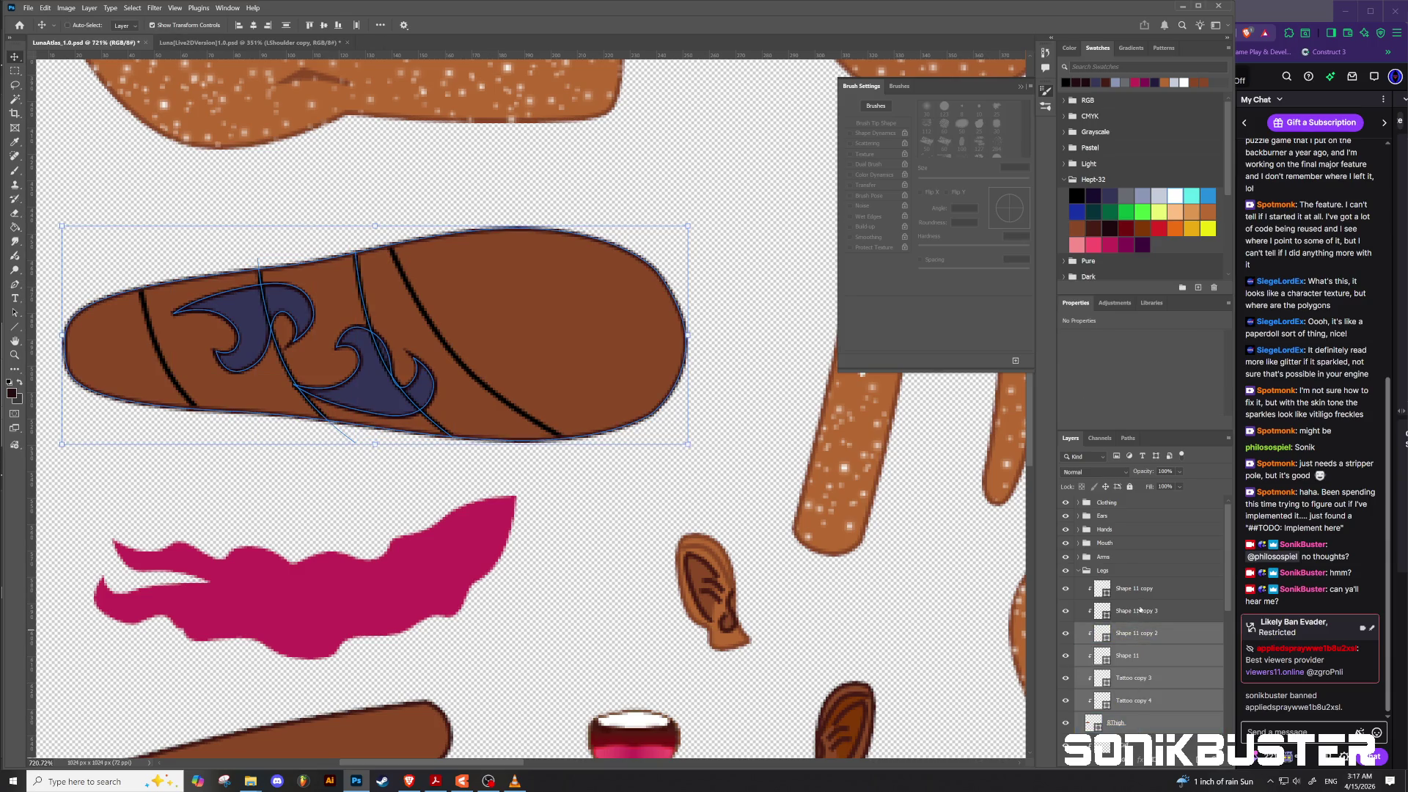
left_click(1139, 594, "shift")
key("ctrl+g")
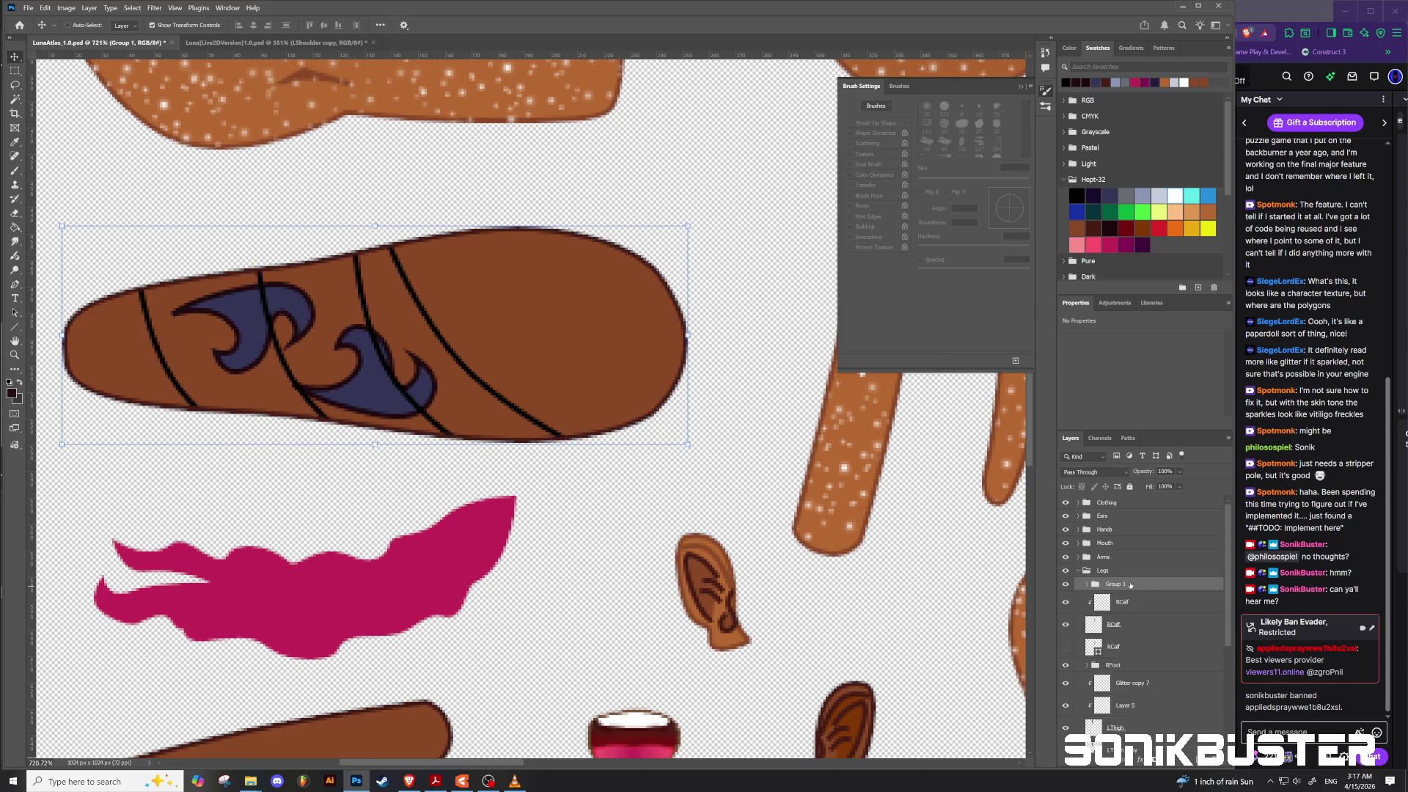
double_click(1114, 583)
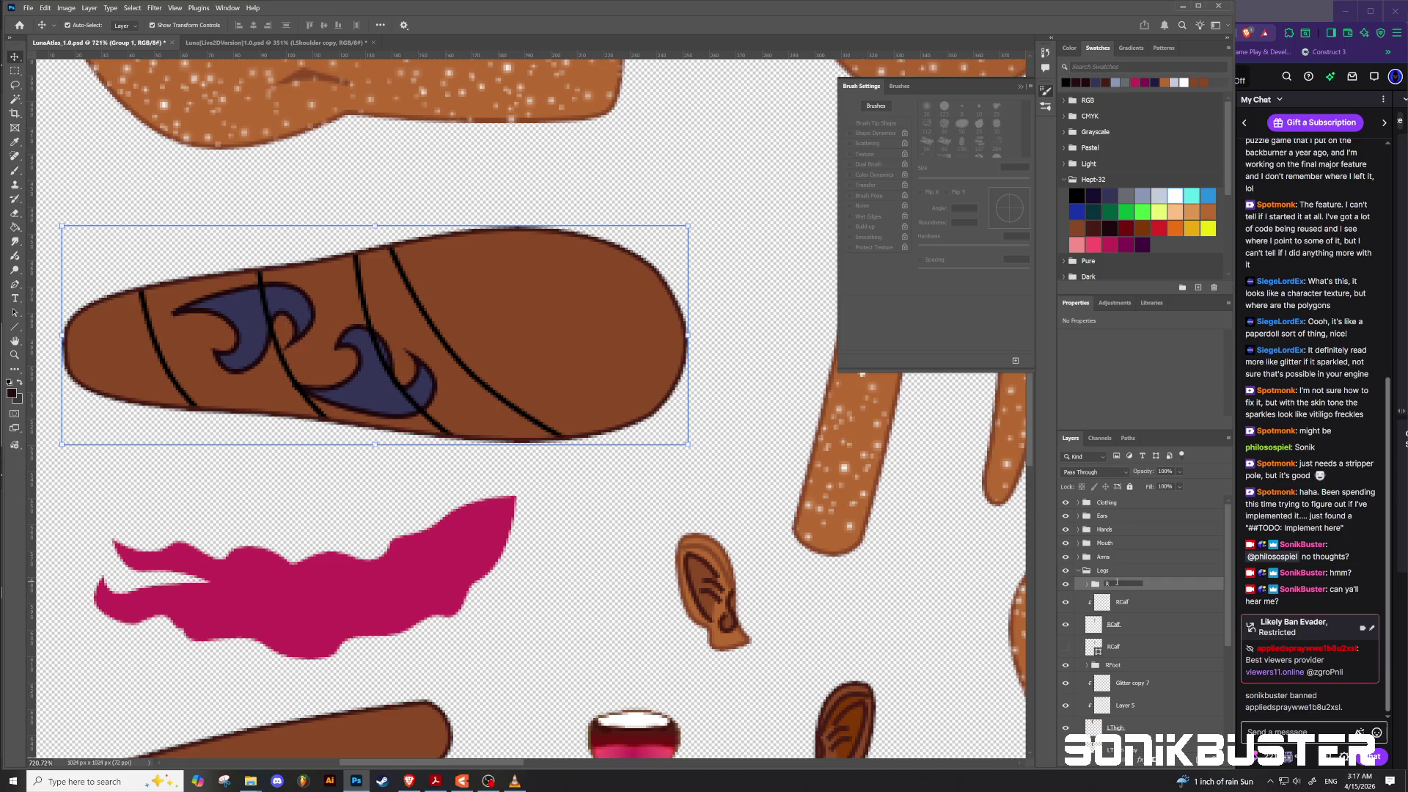
key("Return")
key("p")
left_click(1088, 584)
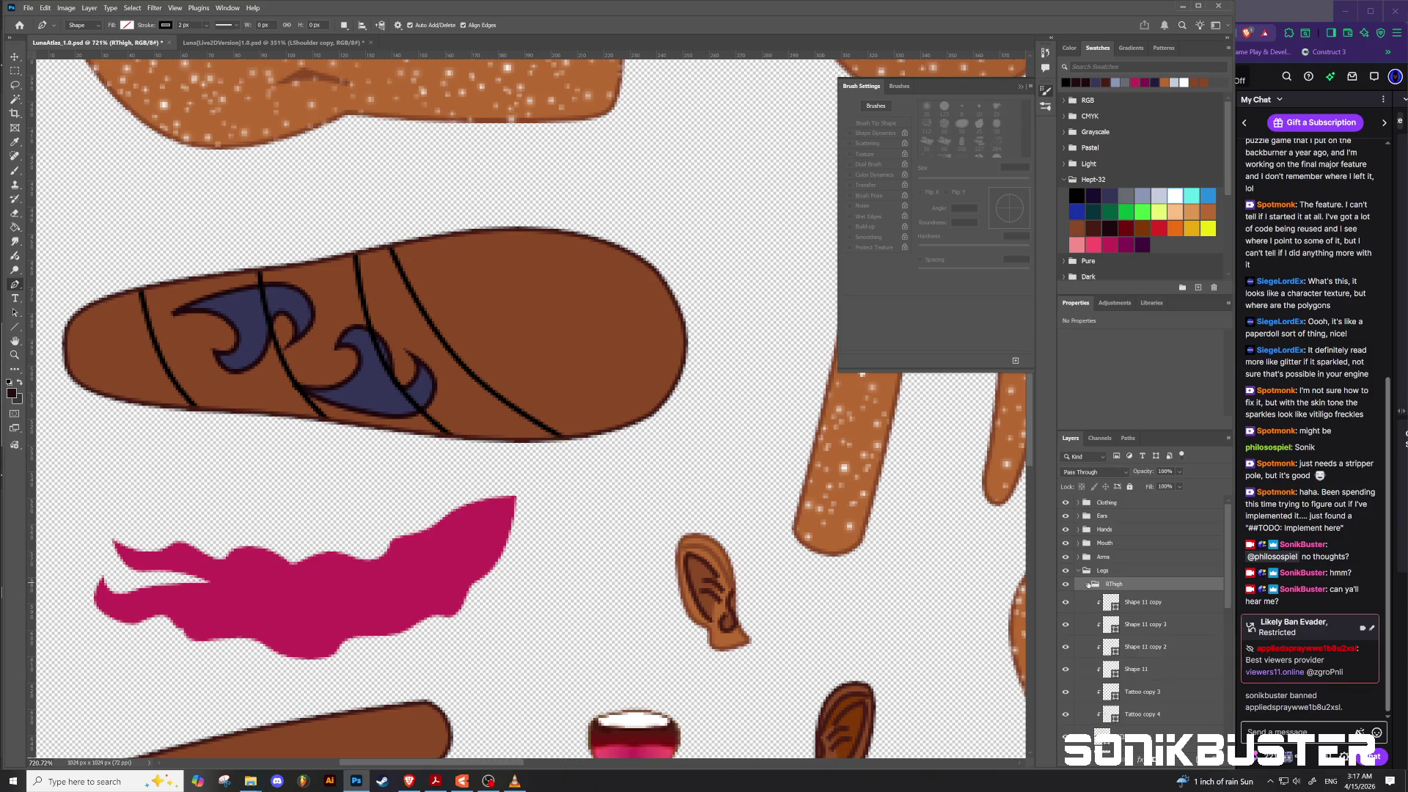
Step: Draw a small four-cornered diamond near the leg's left end, pulling out its right point
left_click(1144, 603)
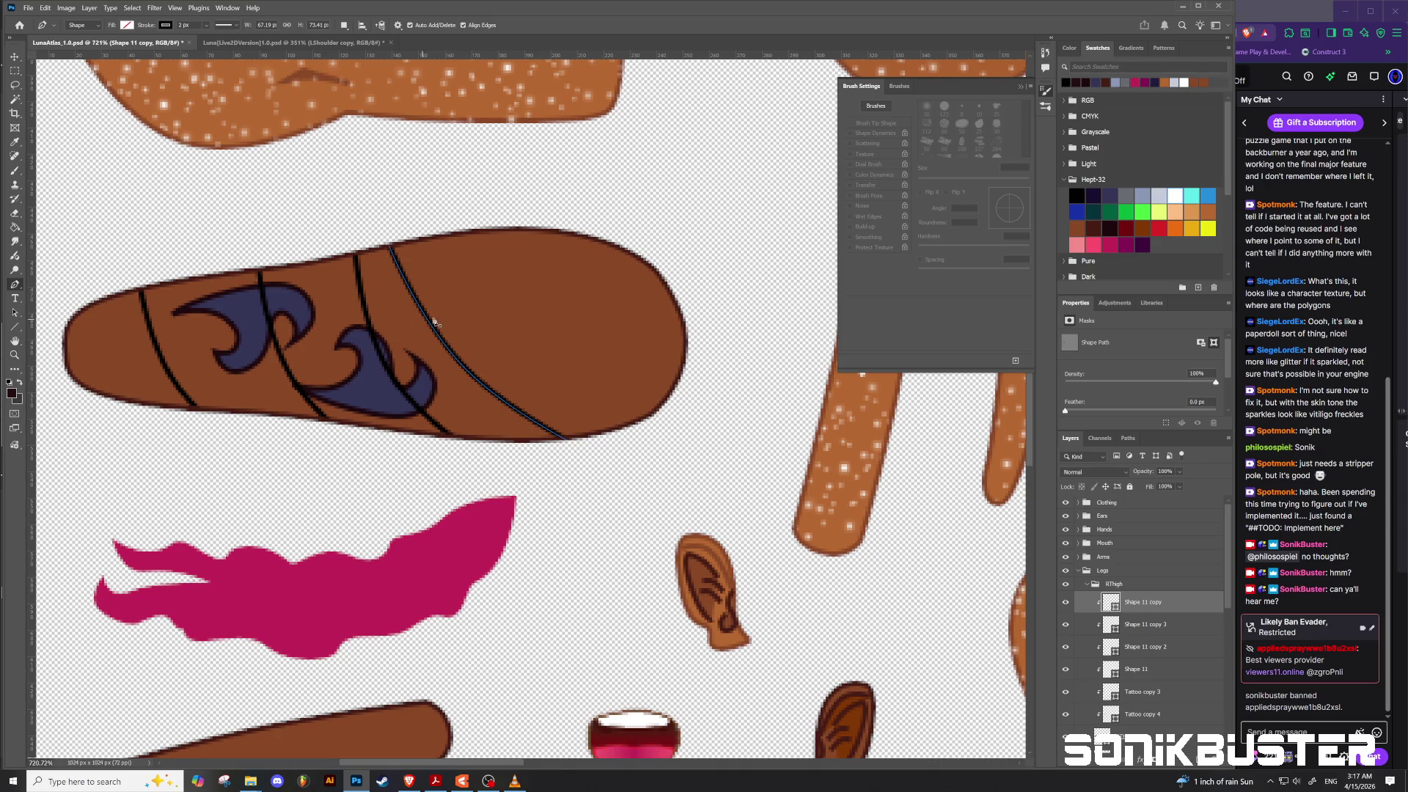
left_click(150, 316)
left_click(176, 299)
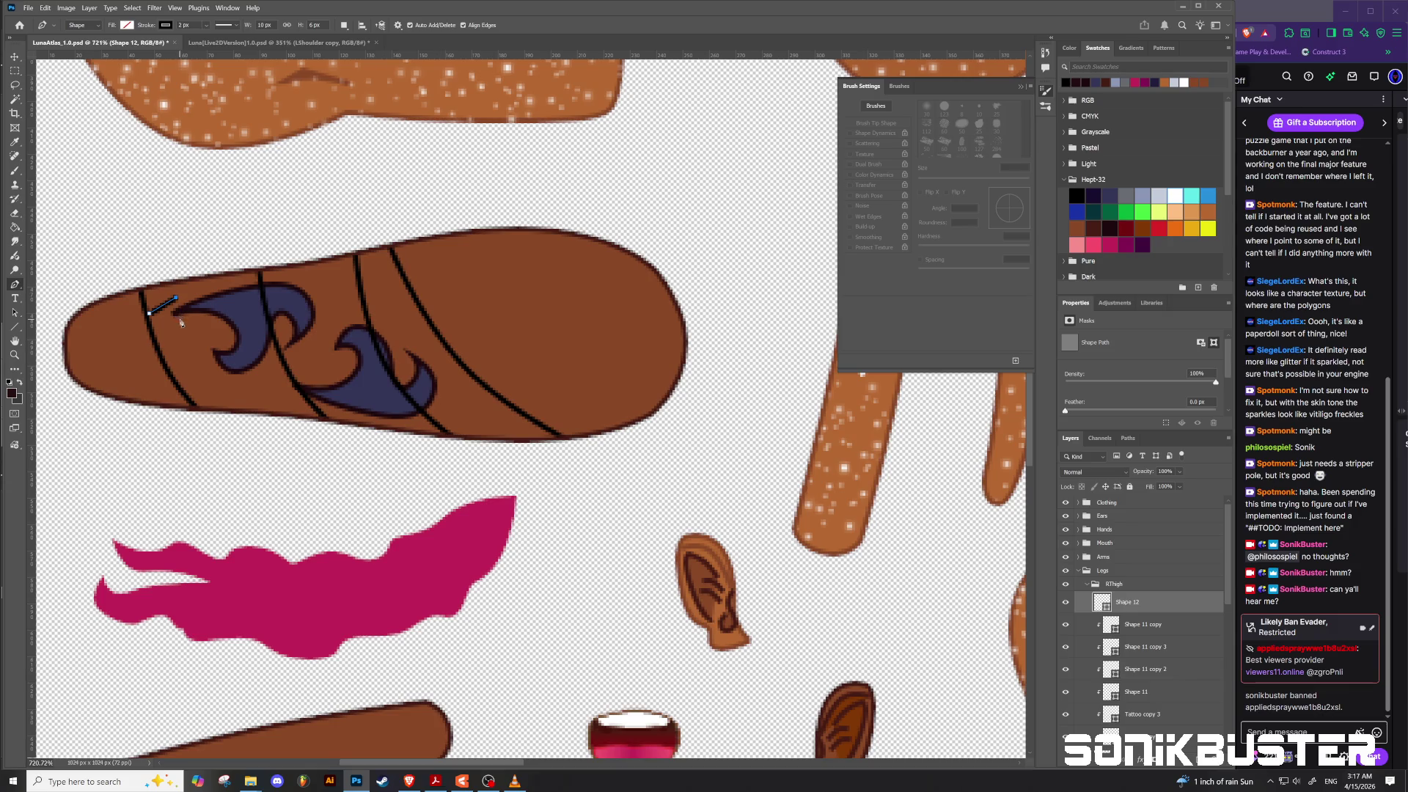
left_click(180, 322)
left_click(152, 330)
left_click(150, 316)
left_click_drag(179, 312, 189, 310)
Step: Fill the small diamond shape blue
left_click(128, 27)
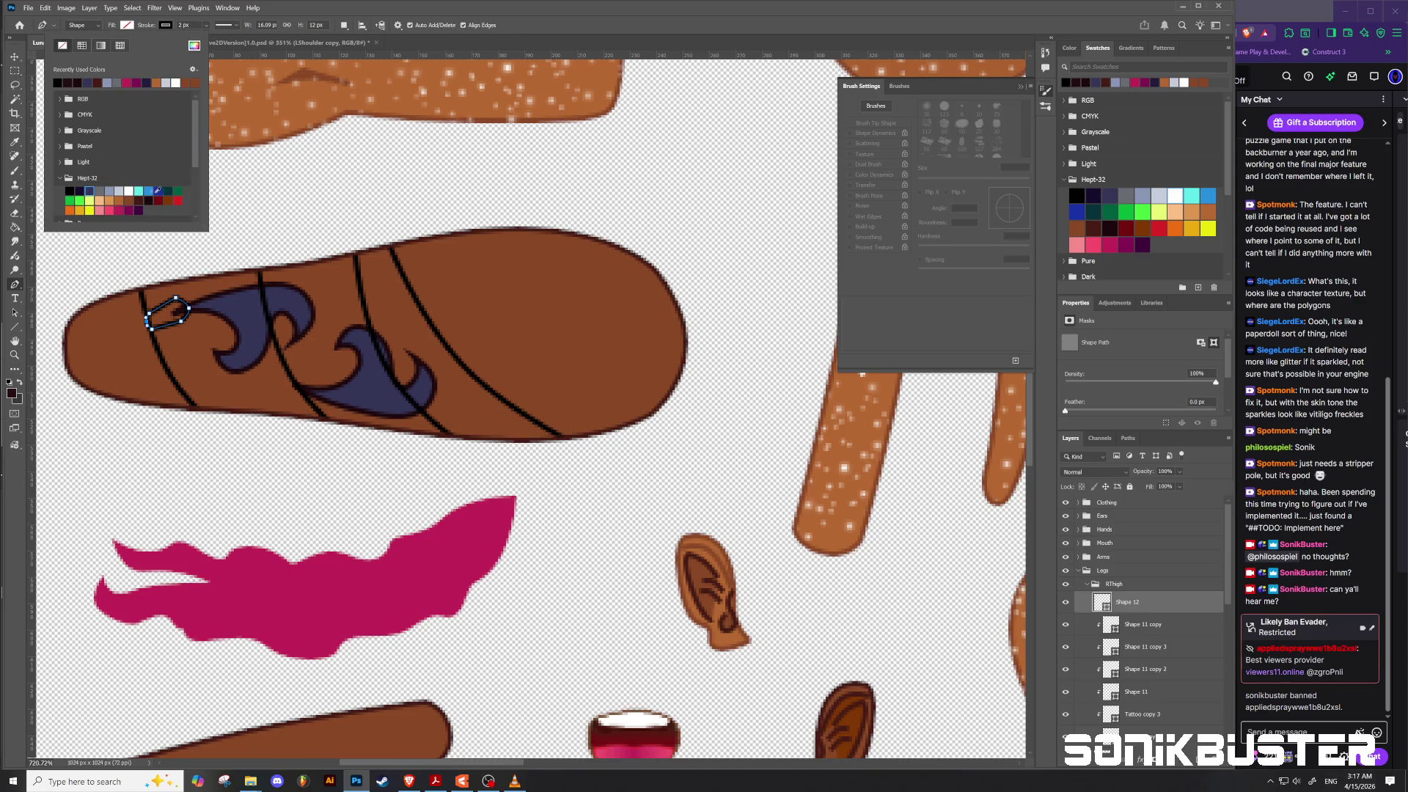
left_click(148, 191)
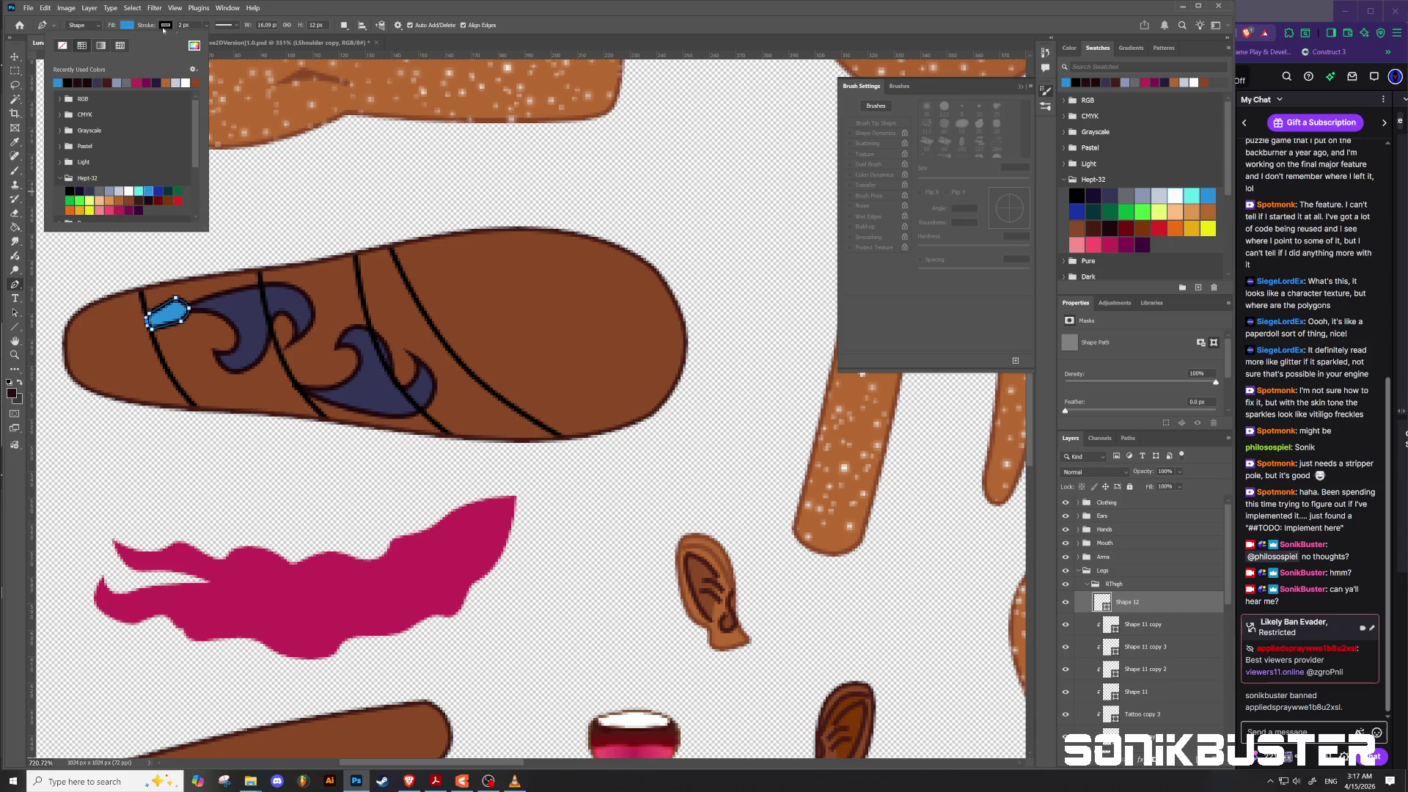
left_click(129, 28)
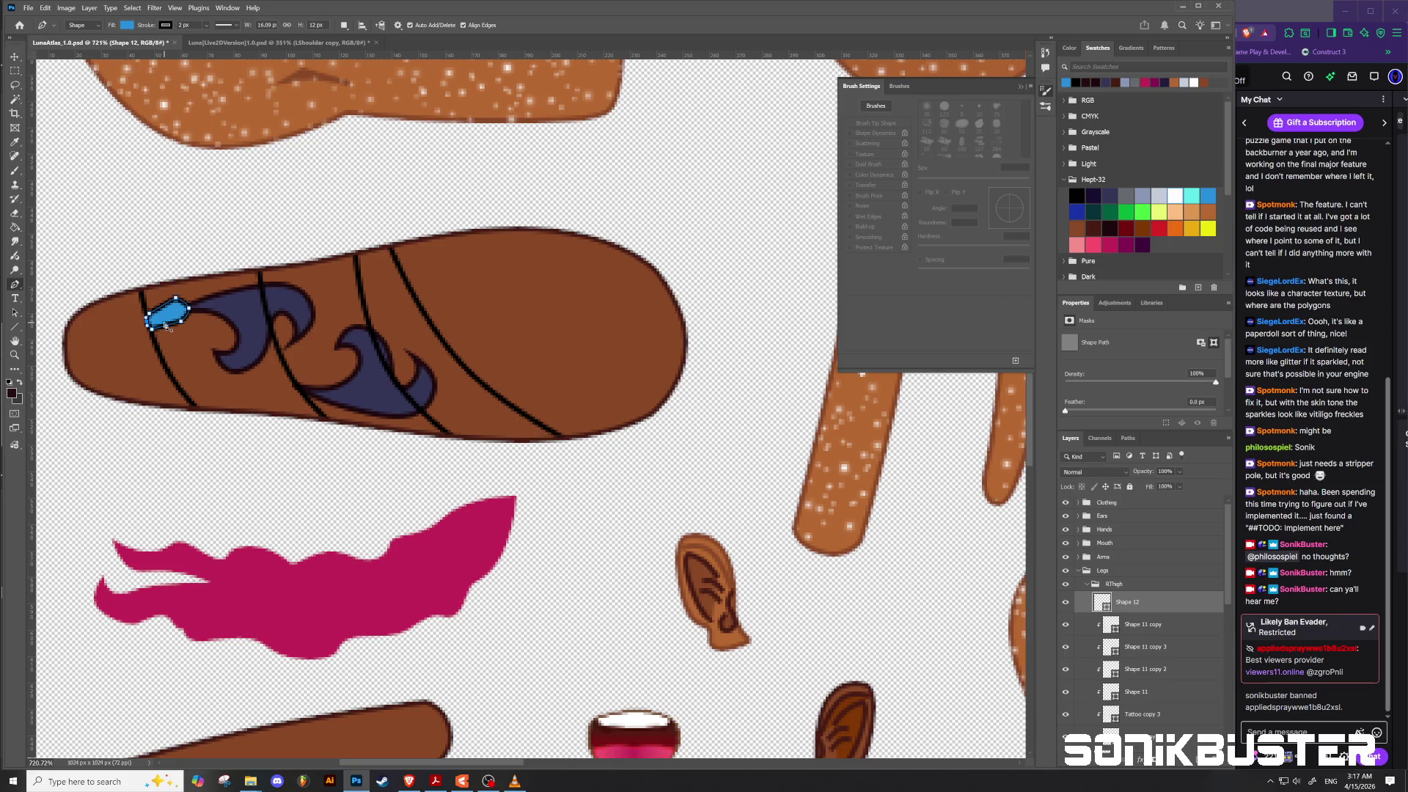
Step: Scatter rotated copies of the blue sprinkle to the right, lower left and up-left on the leg
key("v")
mouse_move(170, 314)
left_mouse_down("alt")
mouse_move(237, 358)
mouse_move(311, 361)
mouse_move(389, 312)
mouse_move(411, 375)
mouse_move(451, 418)
mouse_move(453, 268)
mouse_move(424, 277)
mouse_move(502, 298)
mouse_move(524, 260)
mouse_move(464, 334)
mouse_move(456, 323)
left_mouse_up("alt")
key("ctrl+t")
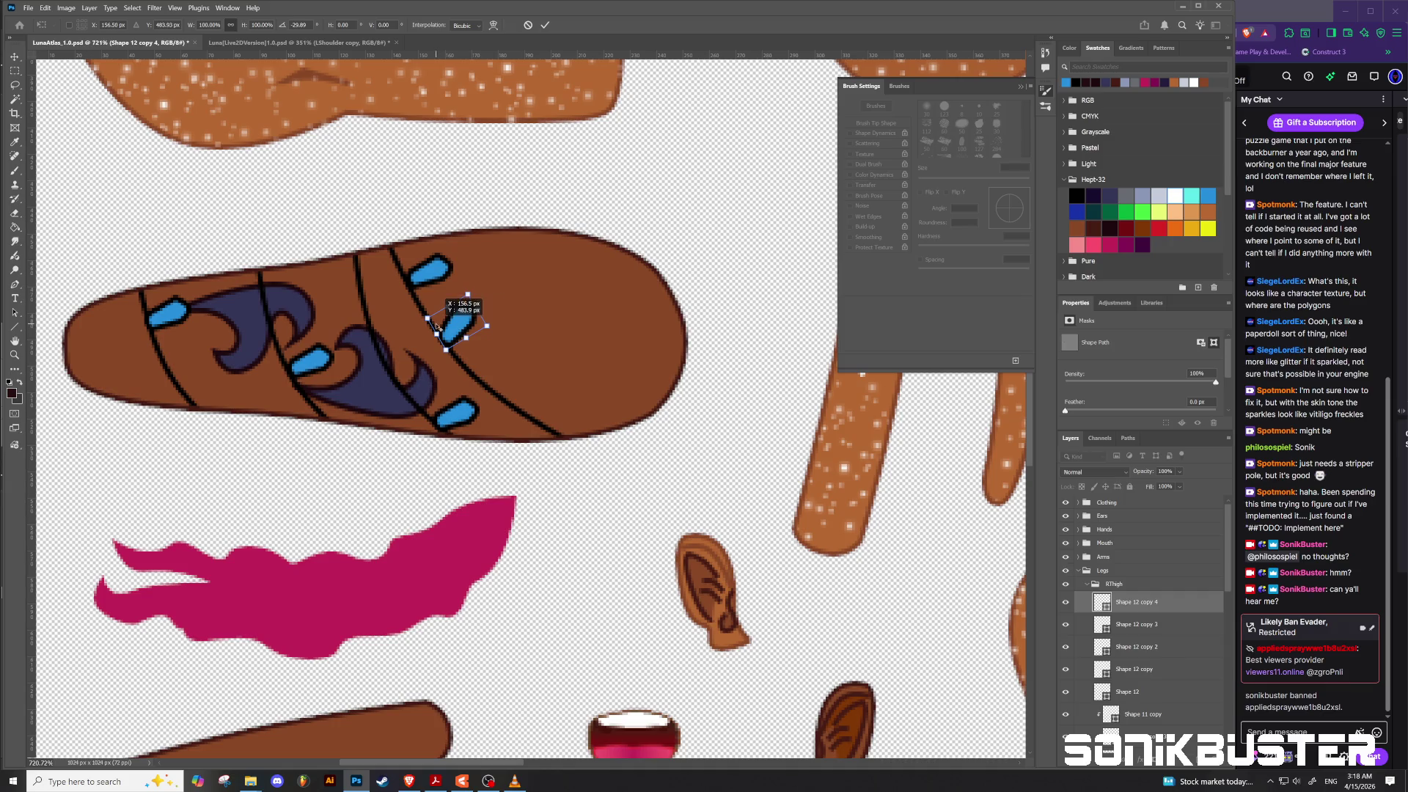
left_click(363, 329, "alt")
left_click(545, 25)
mouse_move(451, 324)
left_mouse_down()
mouse_move(213, 327)
mouse_move(205, 384)
mouse_move(290, 290)
mouse_move(279, 302)
mouse_move(425, 301)
mouse_move(352, 312)
mouse_move(554, 410)
mouse_move(386, 372)
mouse_move(392, 344)
mouse_move(435, 322)
mouse_move(438, 334)
left_mouse_up()
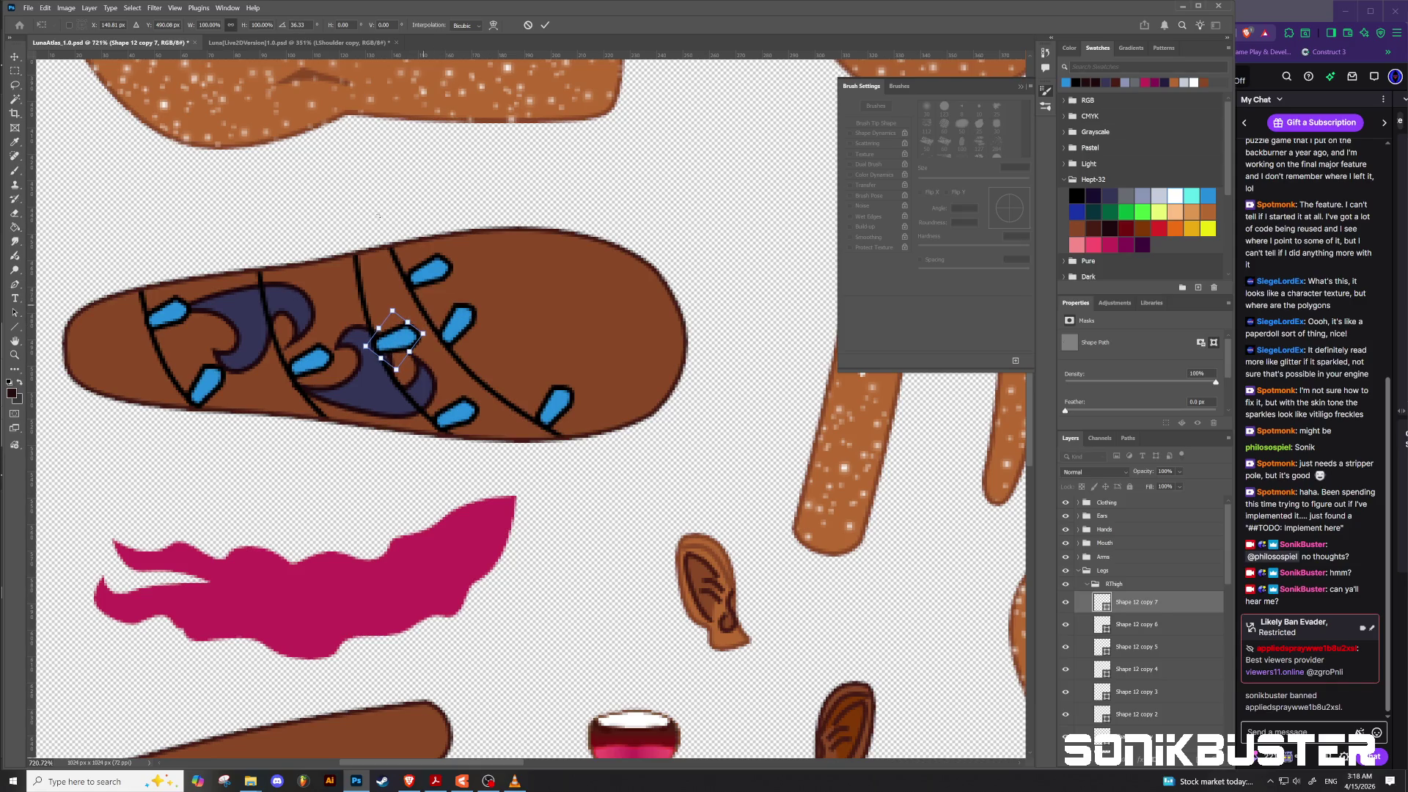
left_click(545, 25)
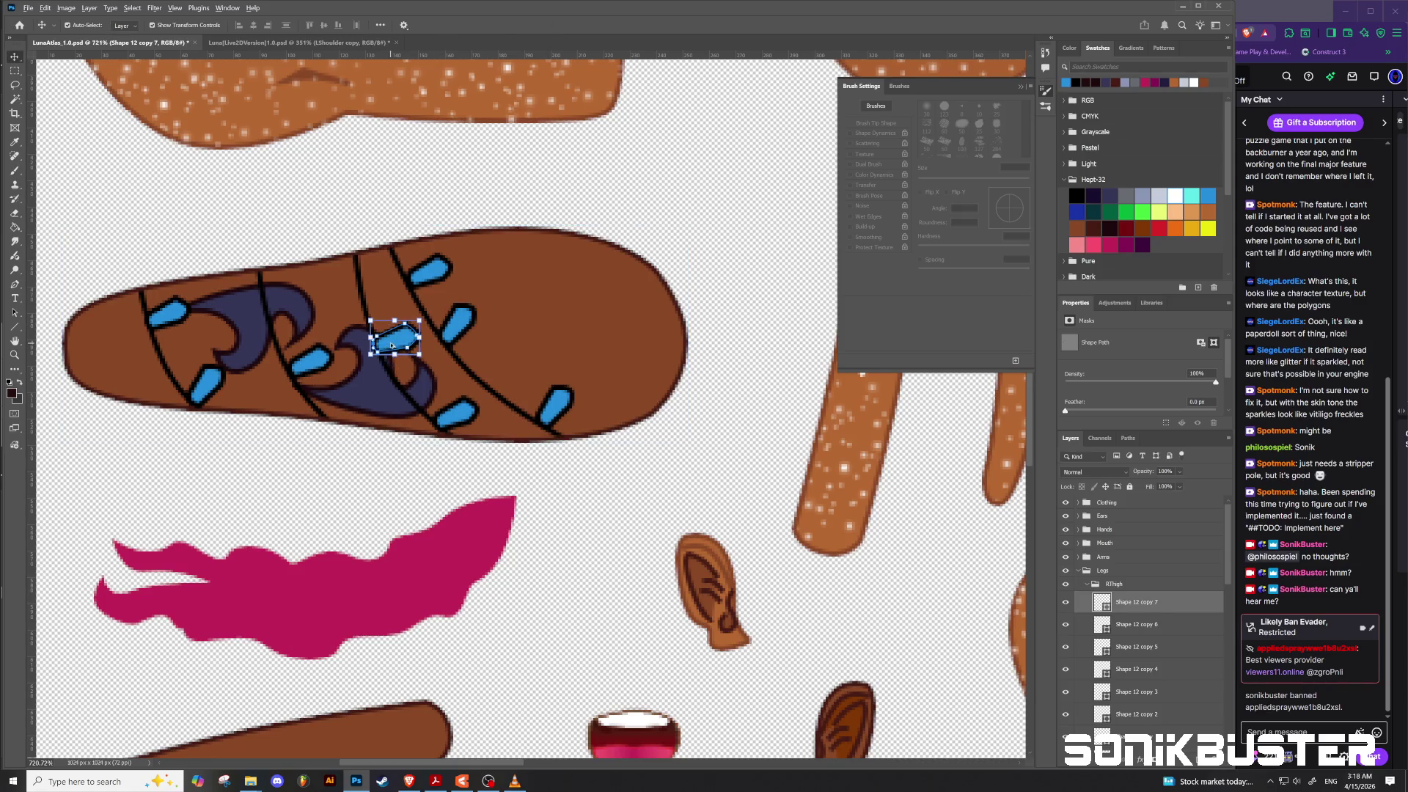
mouse_move(393, 346)
left_mouse_down()
mouse_move(308, 294)
mouse_move(242, 354)
mouse_move(212, 328)
mouse_move(154, 331)
left_mouse_up()
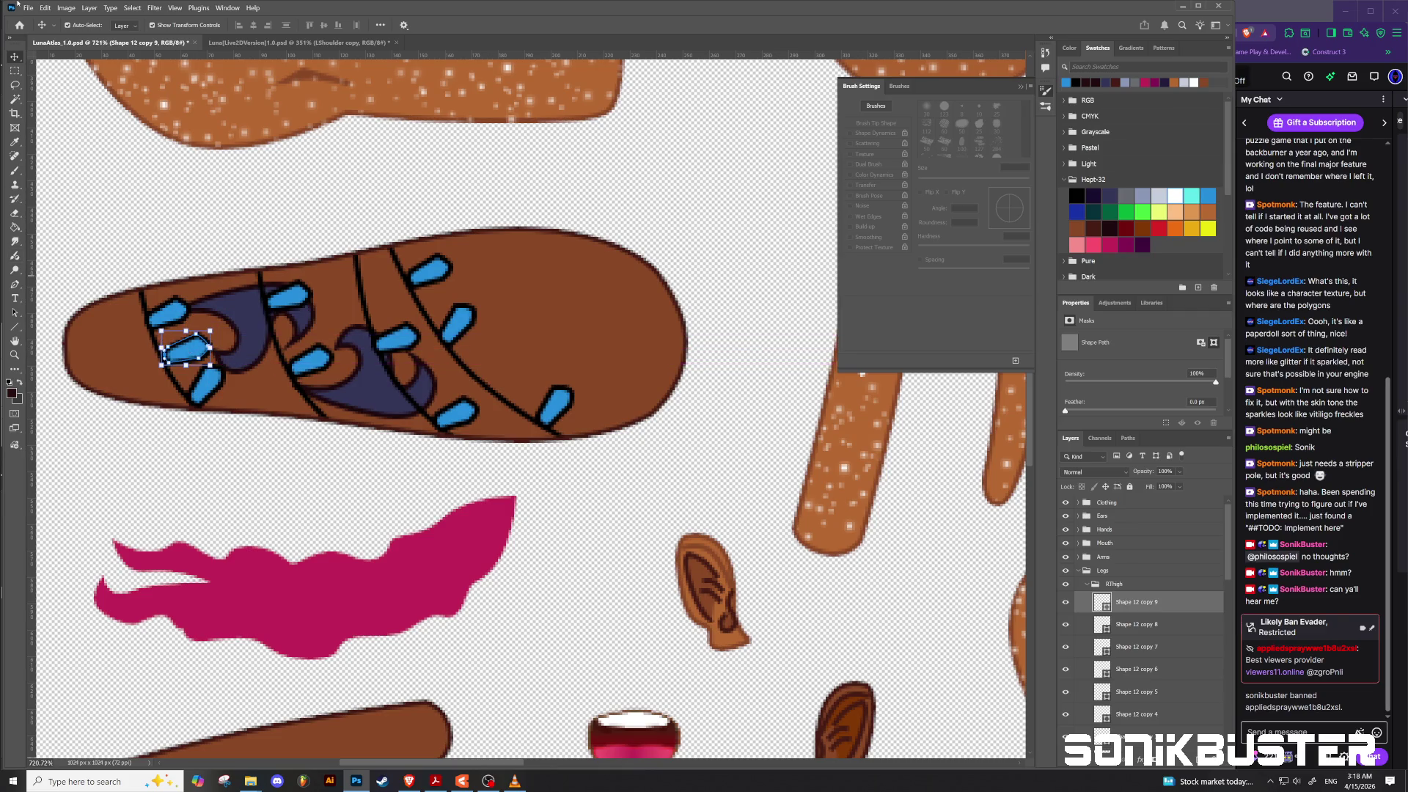
left_click(47, 9)
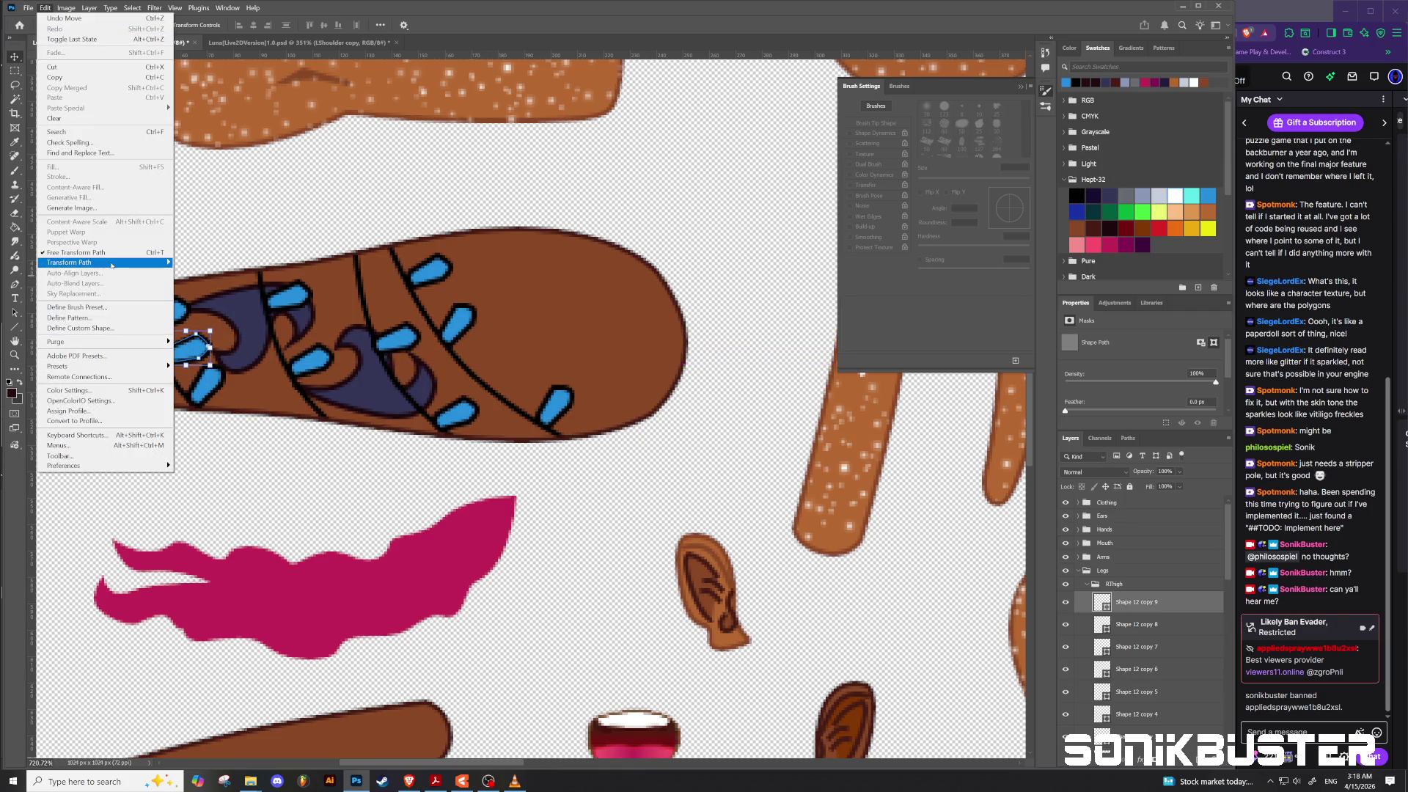
Step: Flip the sprinkle copy horizontally, place it near the leg's left end and rotate it about 30°
mouse_move(129, 265)
left_click(225, 452)
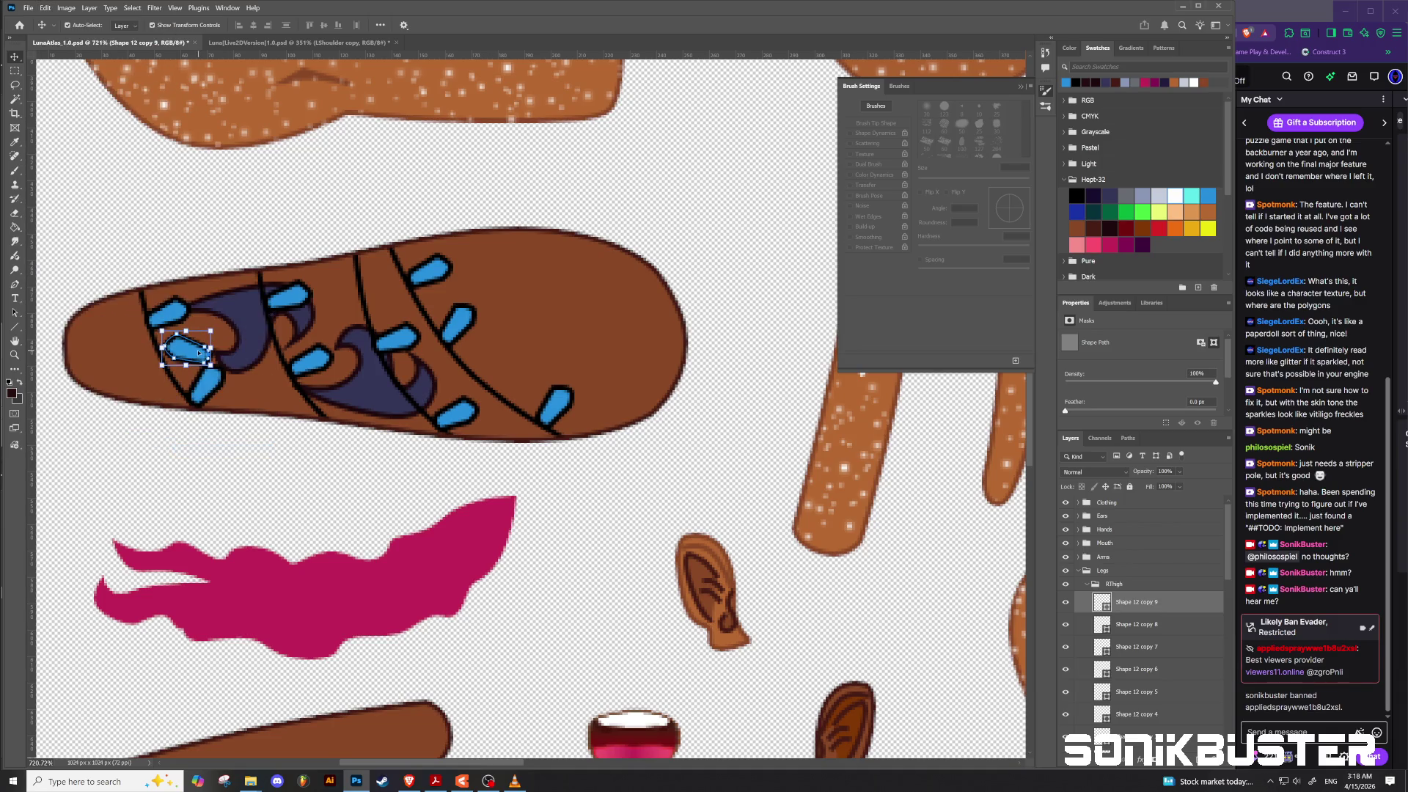
mouse_move(187, 349)
left_mouse_down()
mouse_move(131, 348)
mouse_move(195, 312)
mouse_move(382, 277)
mouse_move(402, 343)
mouse_move(248, 322)
mouse_move(294, 337)
mouse_move(253, 342)
left_mouse_up()
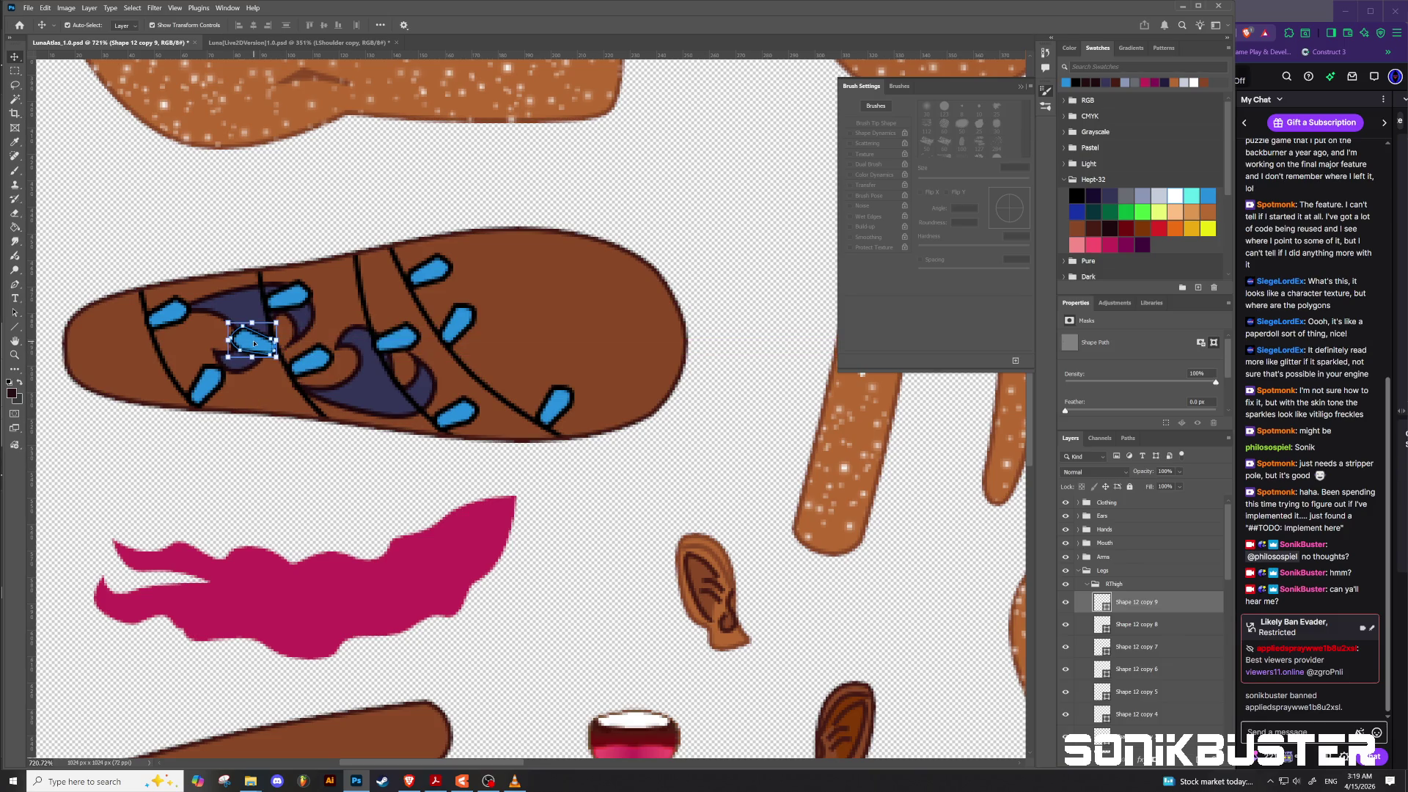
mouse_move(253, 342)
left_mouse_down()
mouse_move(328, 262)
mouse_move(362, 276)
mouse_move(340, 286)
mouse_move(370, 289)
mouse_move(347, 316)
mouse_move(151, 334)
mouse_move(135, 357)
left_mouse_up()
key("ctrl+t")
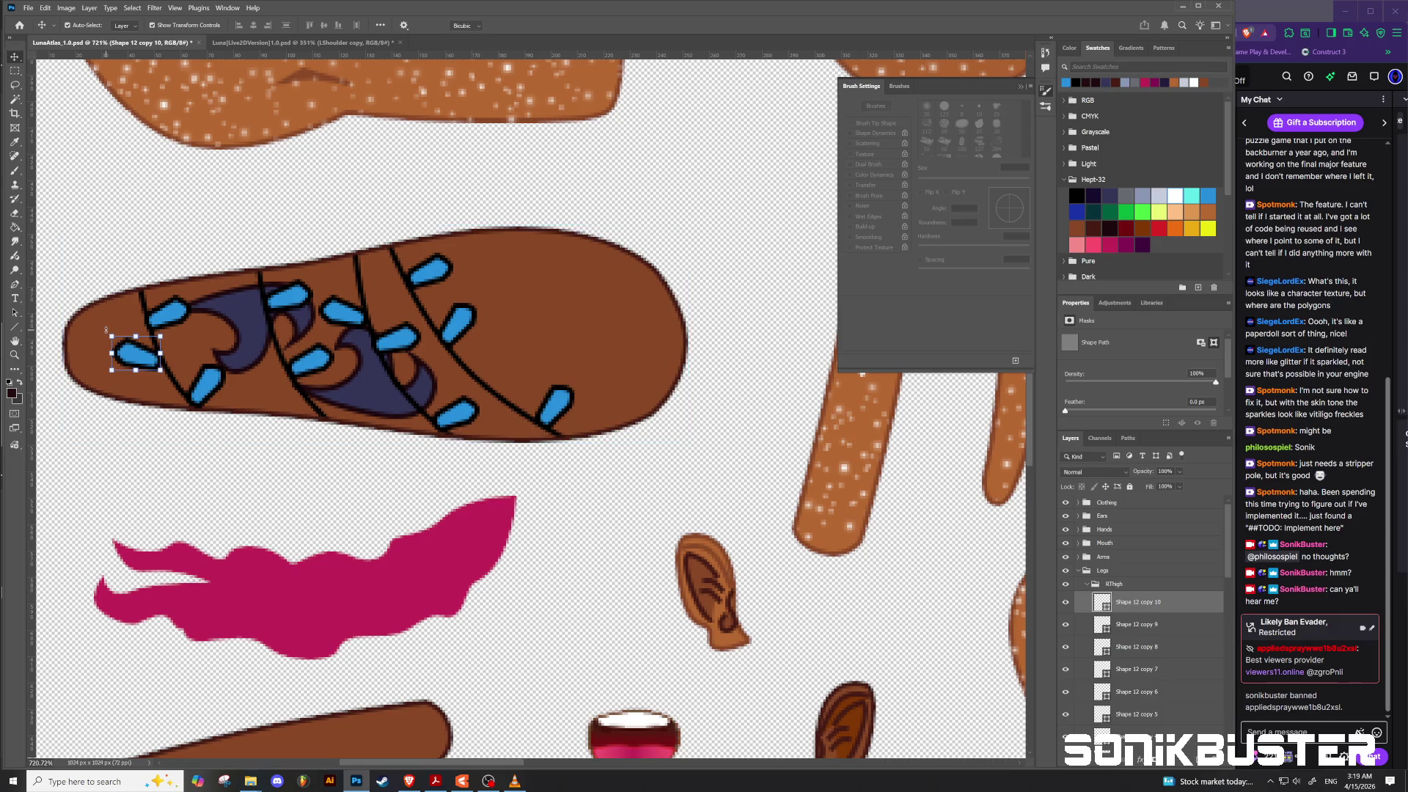
mouse_move(104, 327)
left_mouse_down()
mouse_move(91, 346)
mouse_move(128, 351)
mouse_move(132, 383)
mouse_move(144, 374)
mouse_move(136, 411)
mouse_move(143, 379)
left_mouse_up()
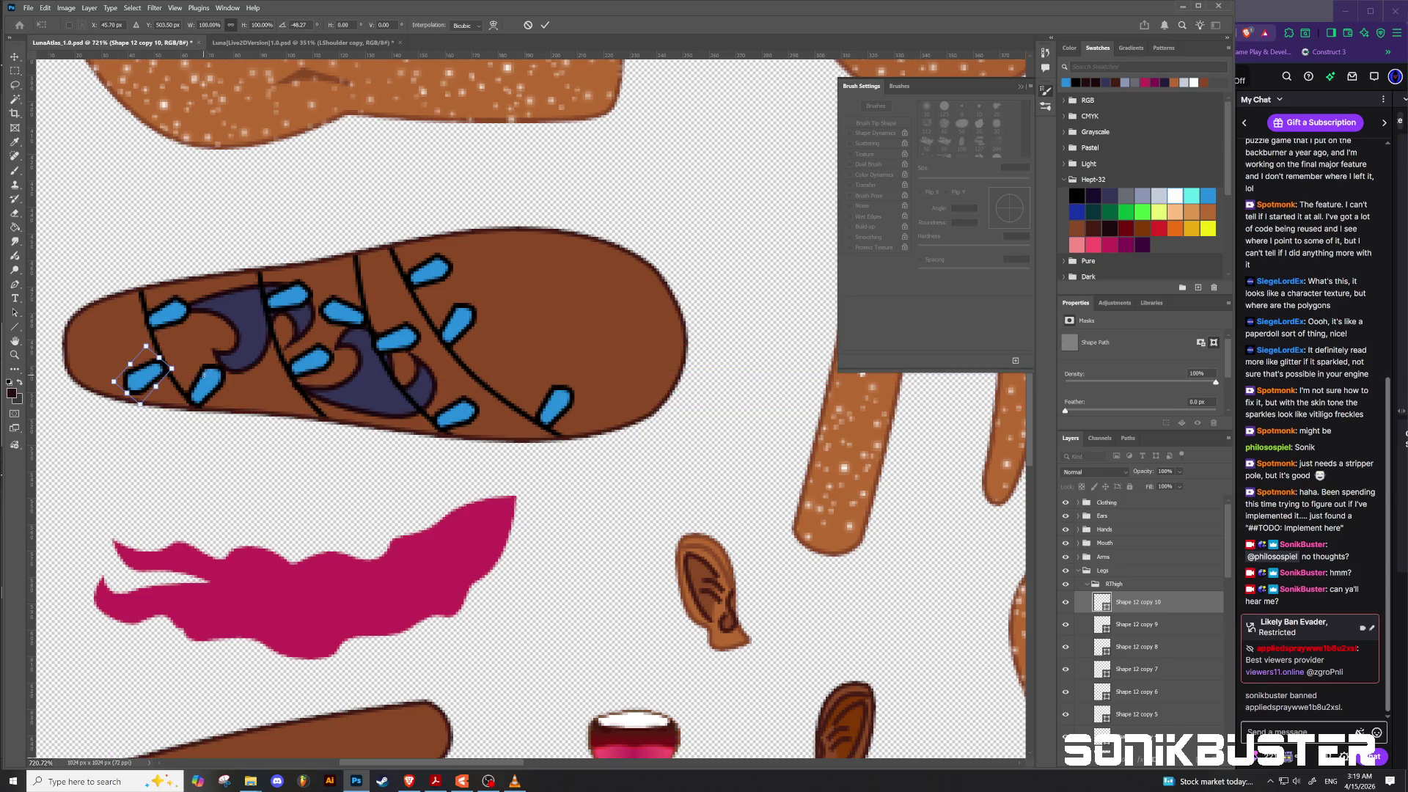
left_click_drag(146, 376, 154, 375)
key("Return")
Step: Duplicate the tilted sprinkle into the middle of the leg
mouse_move(149, 376)
left_mouse_down("alt")
mouse_move(305, 364)
mouse_move(388, 395)
left_mouse_up("alt")
left_click_drag(389, 397, 391, 396)
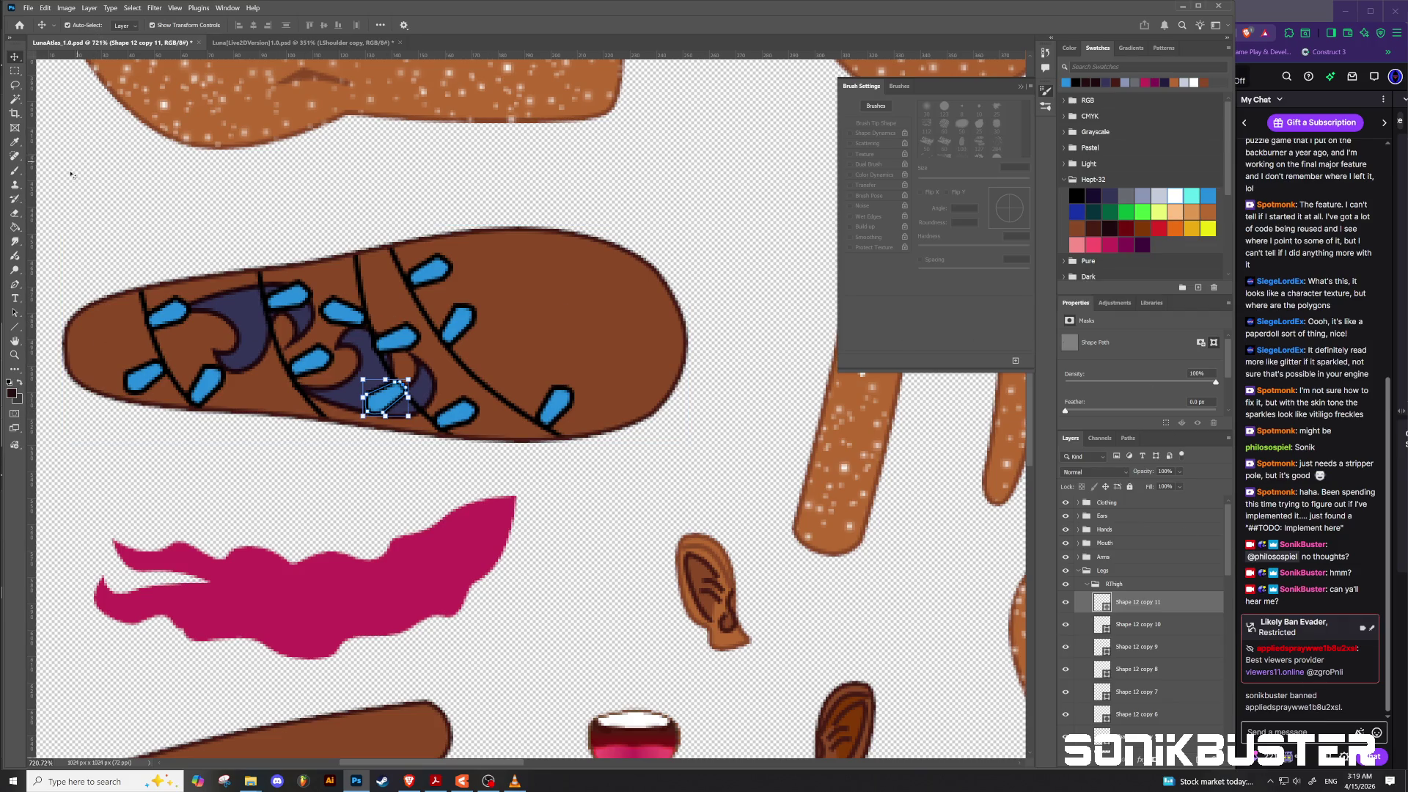
left_click(15, 284)
Step: Colour the current sprinkle bright green and the Shape 12 copy 8 sprinkle pink
left_click(128, 25)
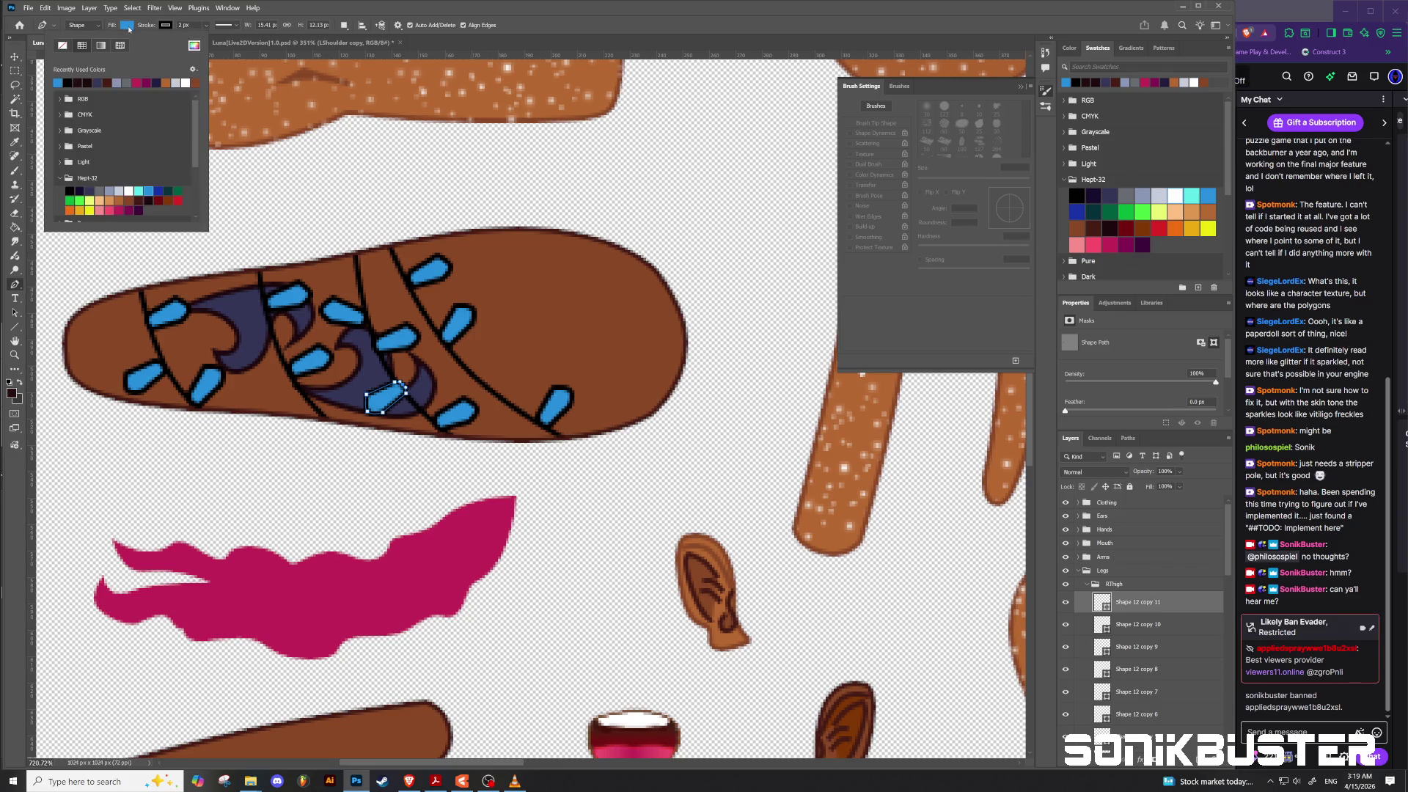
left_click(81, 199)
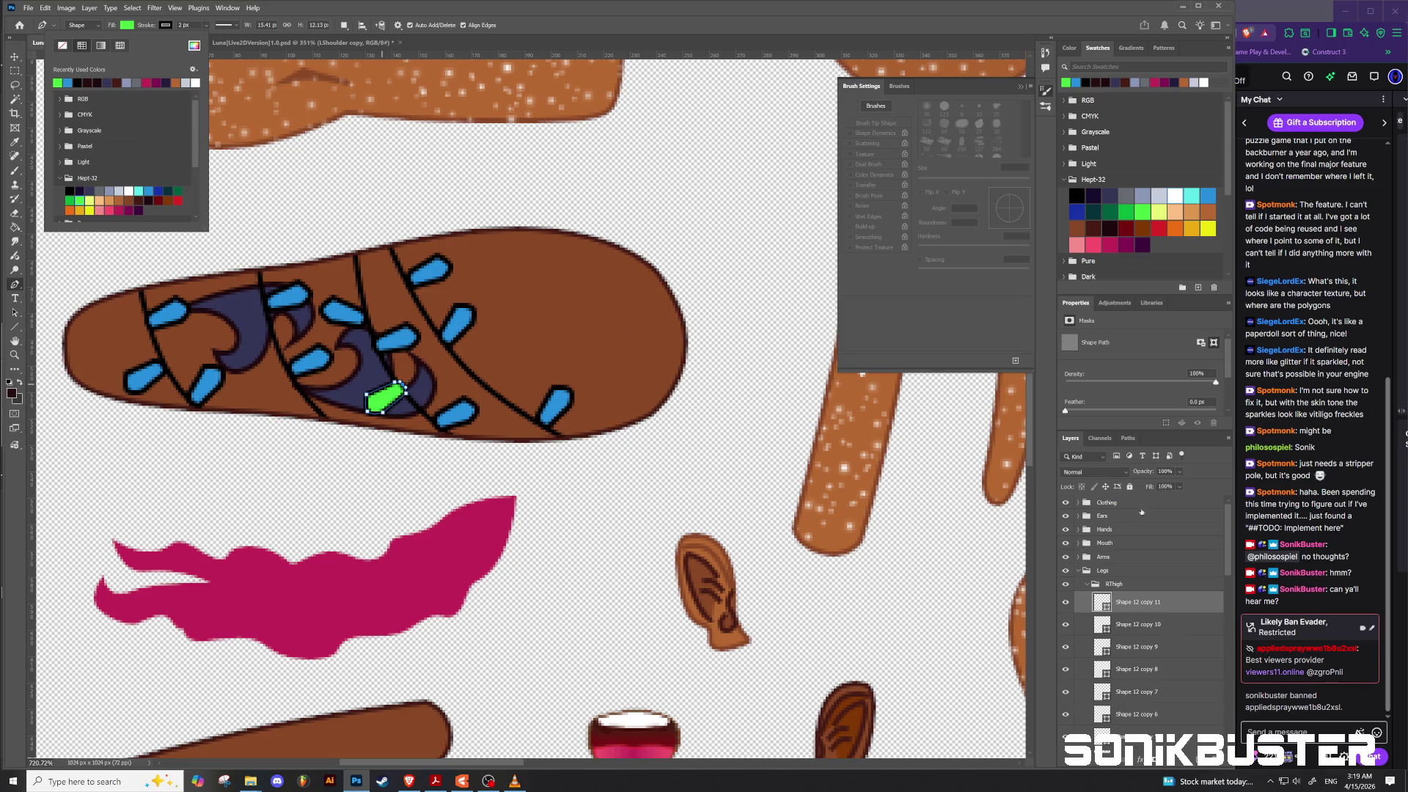
left_click(1137, 648)
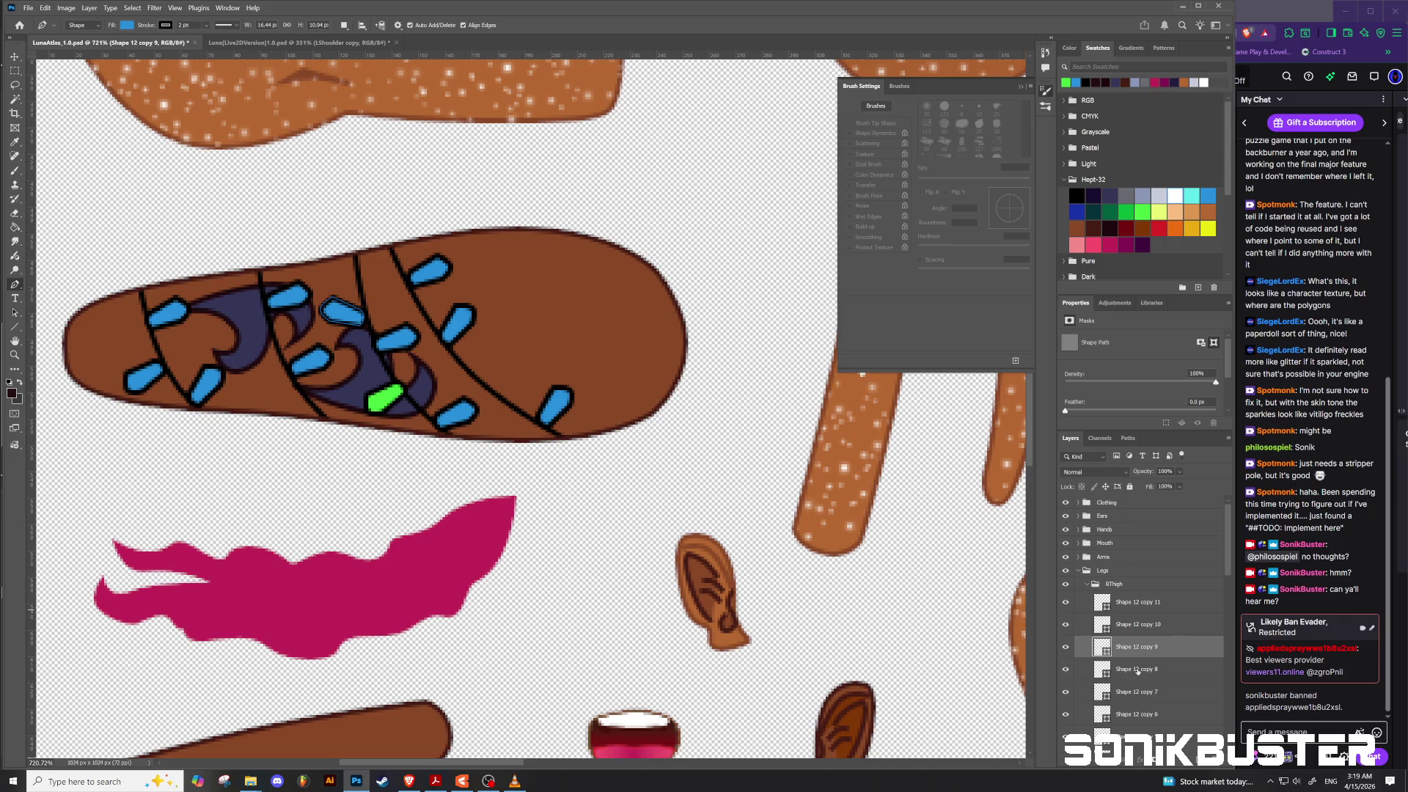
left_click(1138, 670)
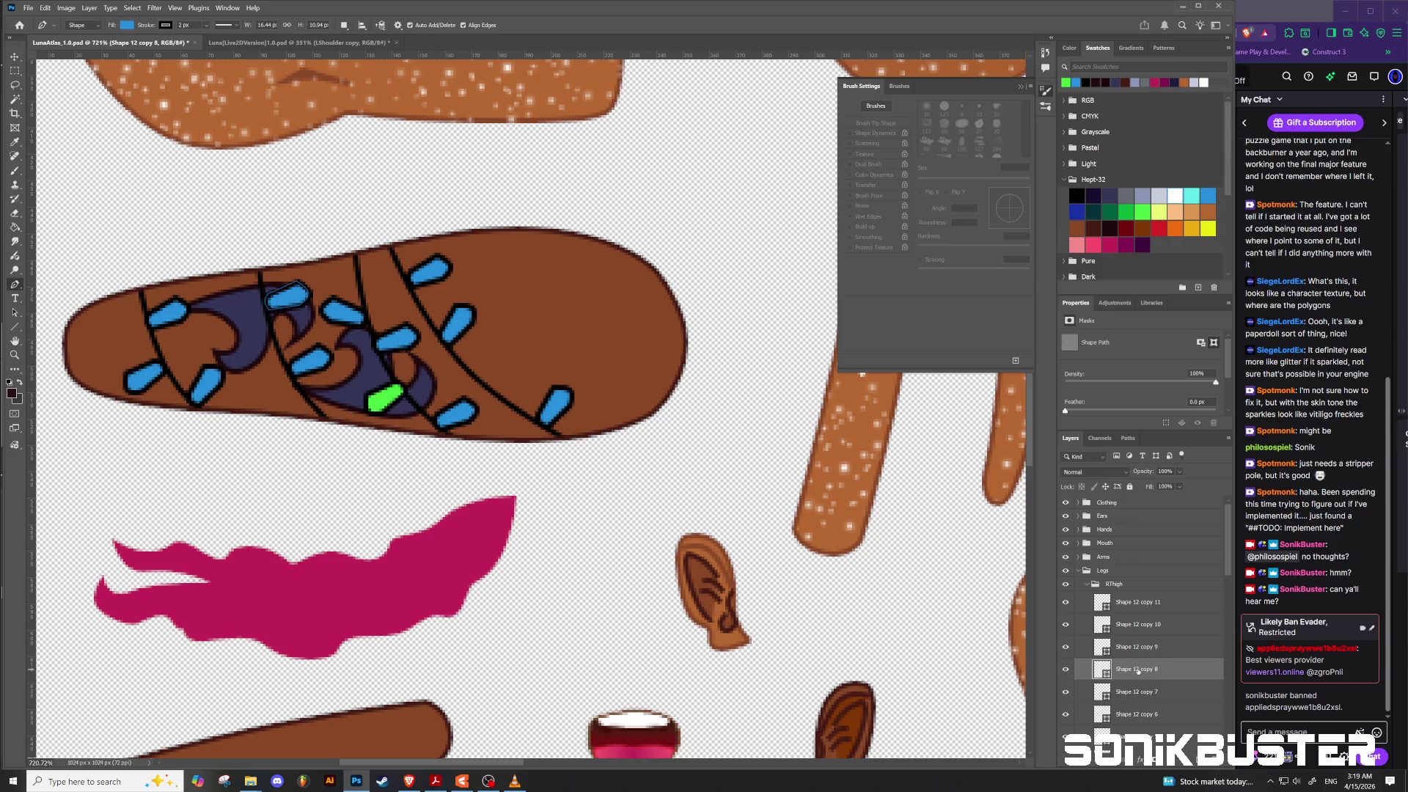
left_click(129, 26)
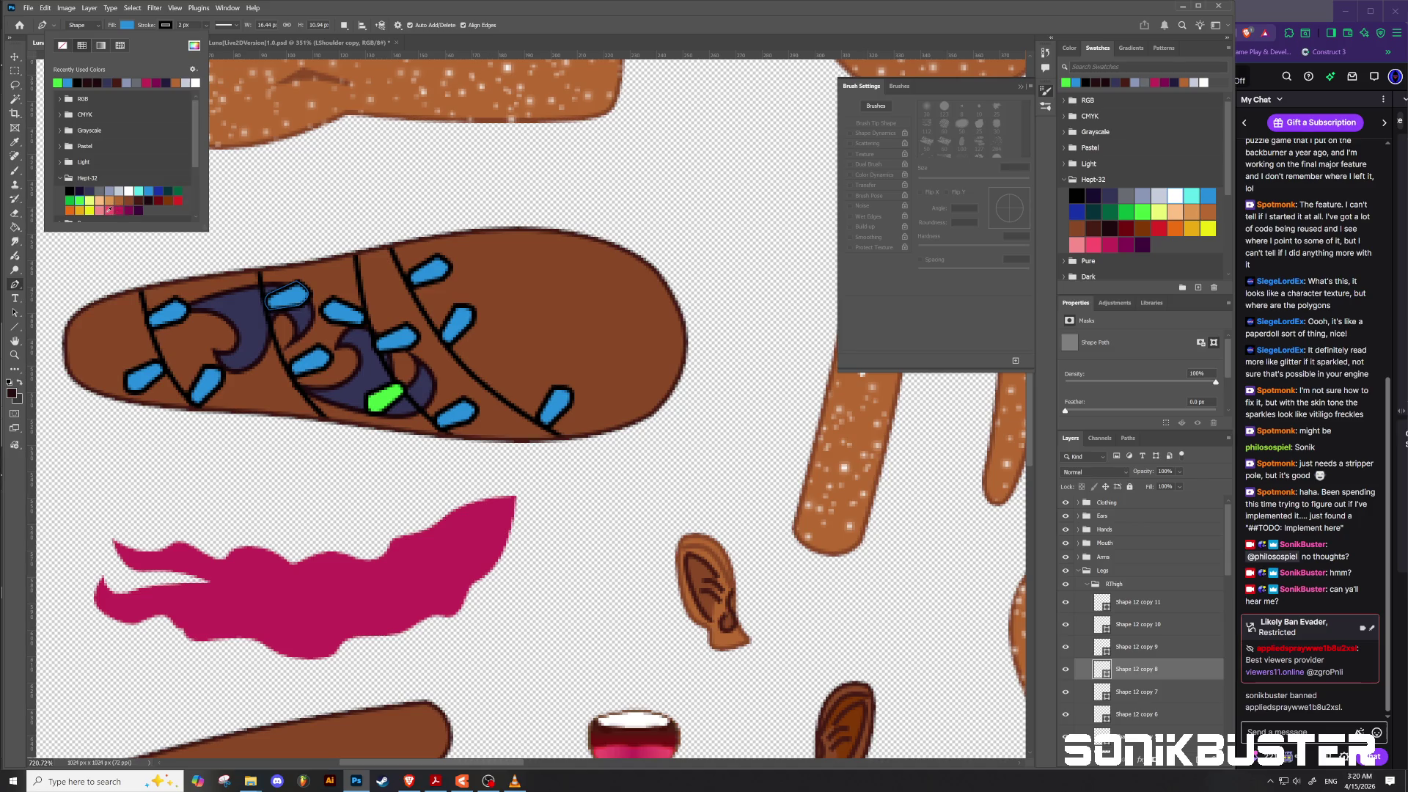
left_click(108, 211)
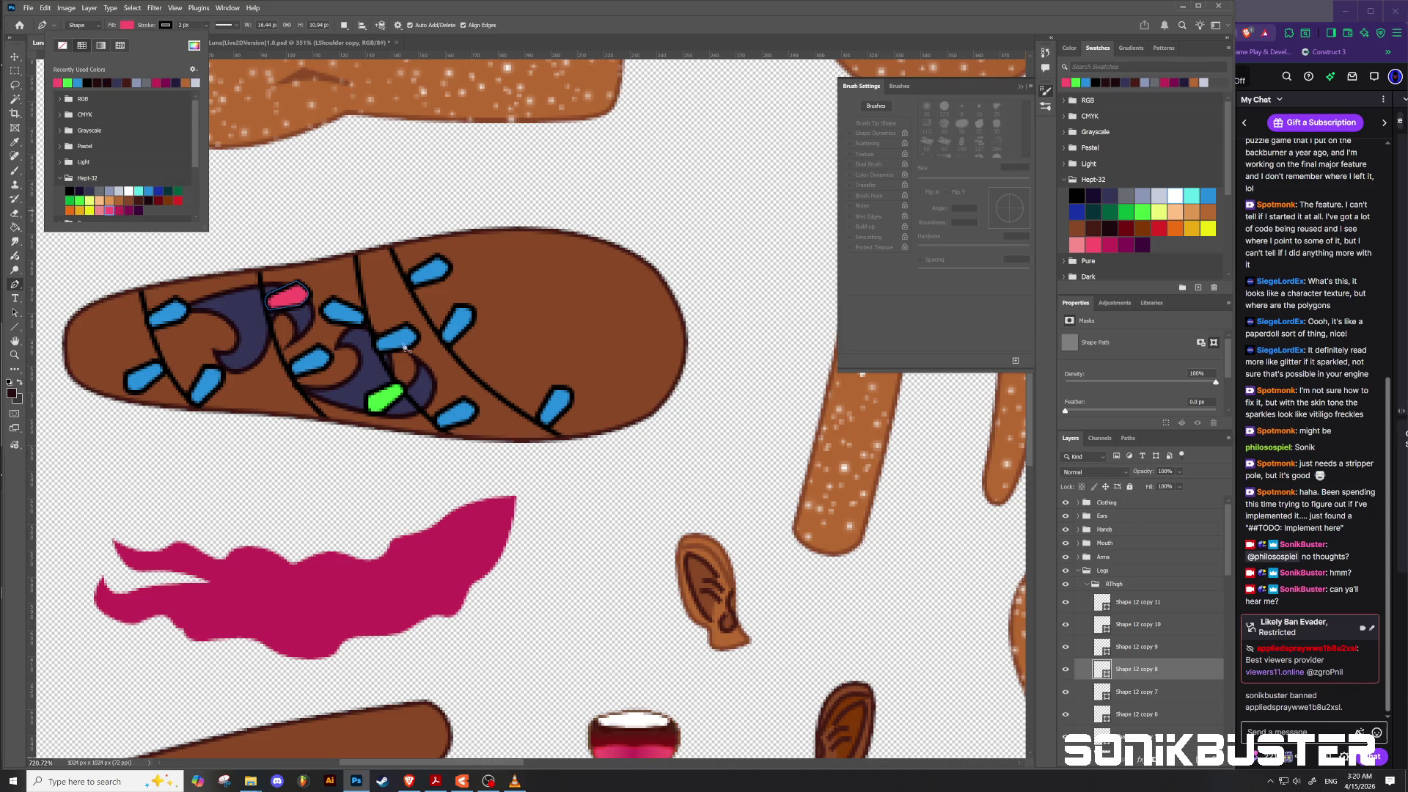
Step: Make the Shape 12 copy 7 and copy 6 sprinkles pink and another sprinkle green
left_click(1151, 694)
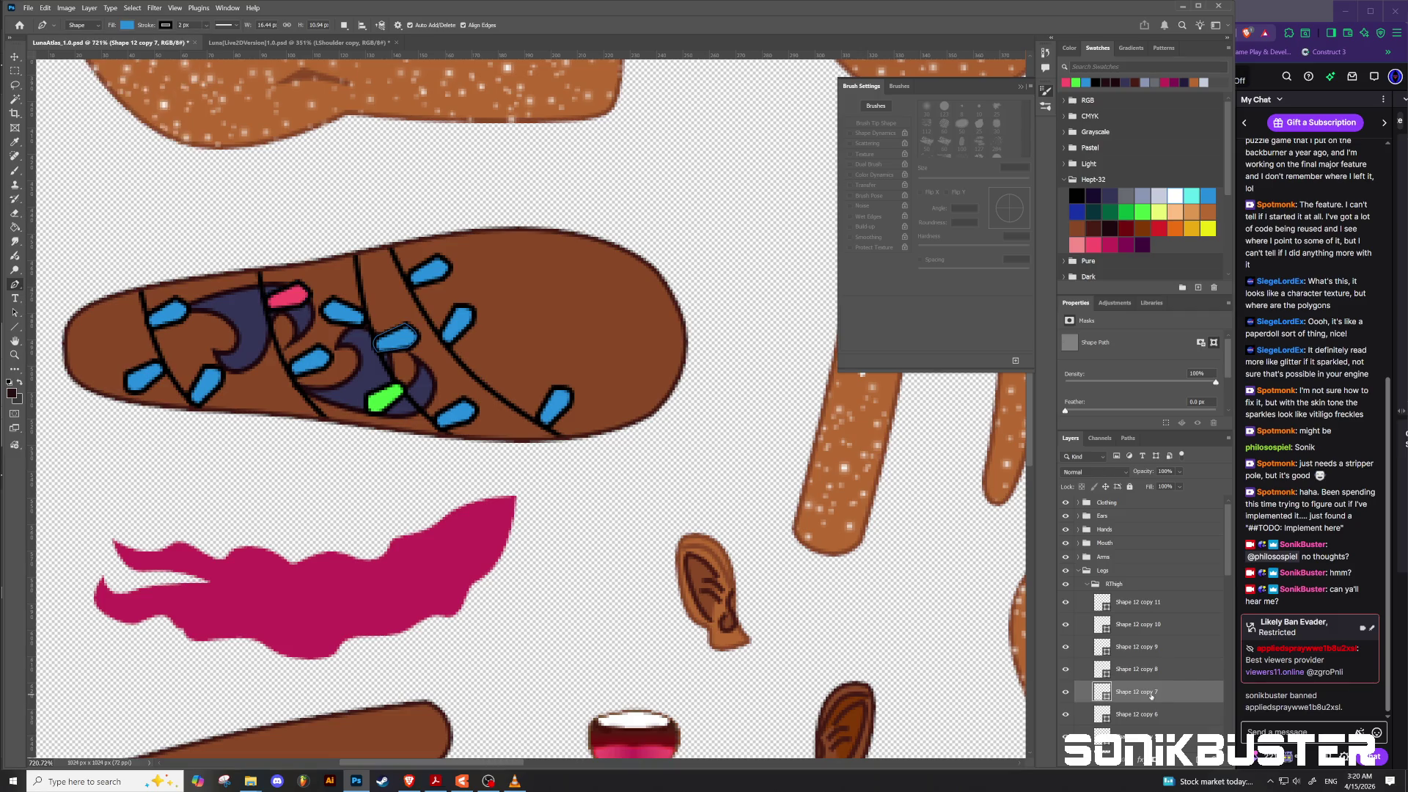
left_click(127, 25)
left_click(80, 201)
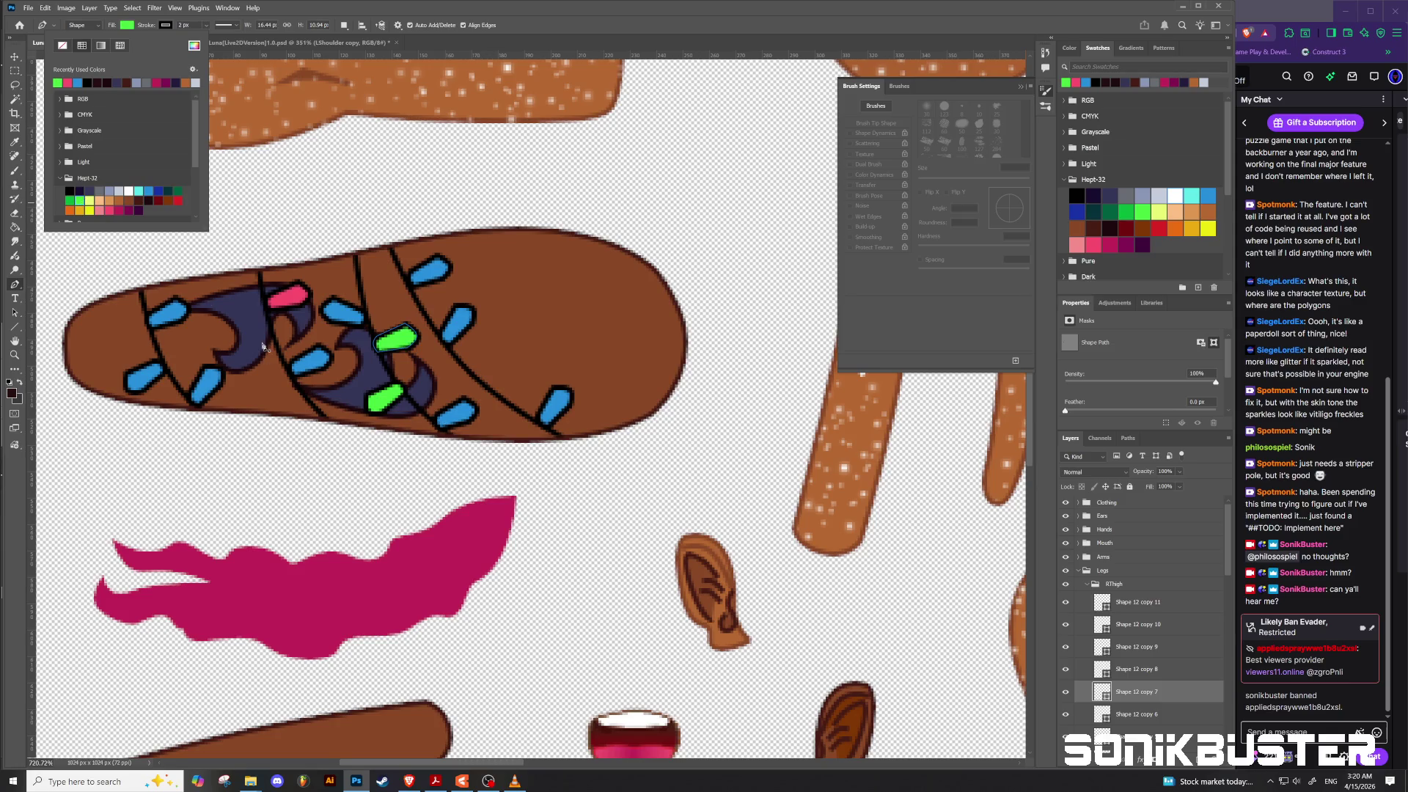
left_click(110, 210)
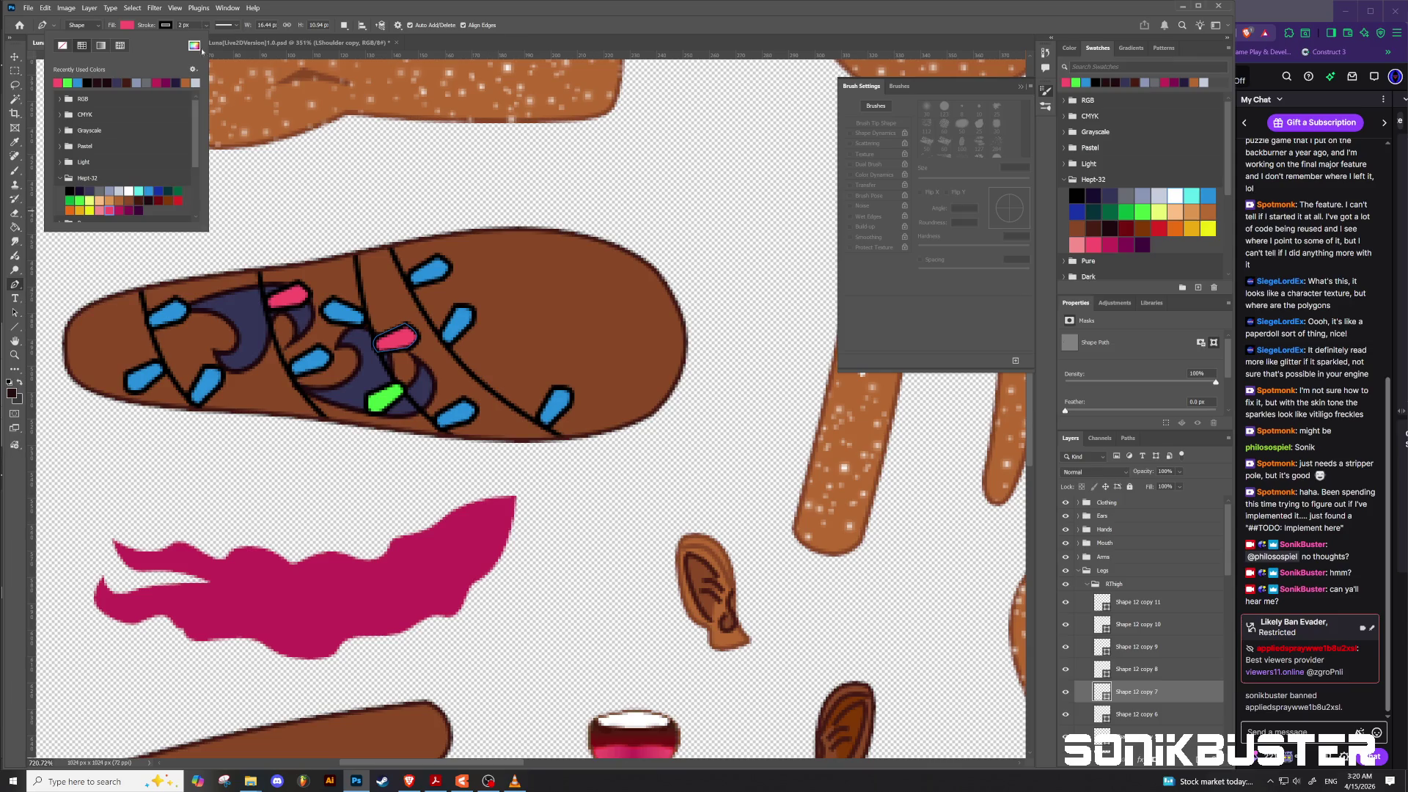
left_click(1129, 716)
left_click(1129, 717)
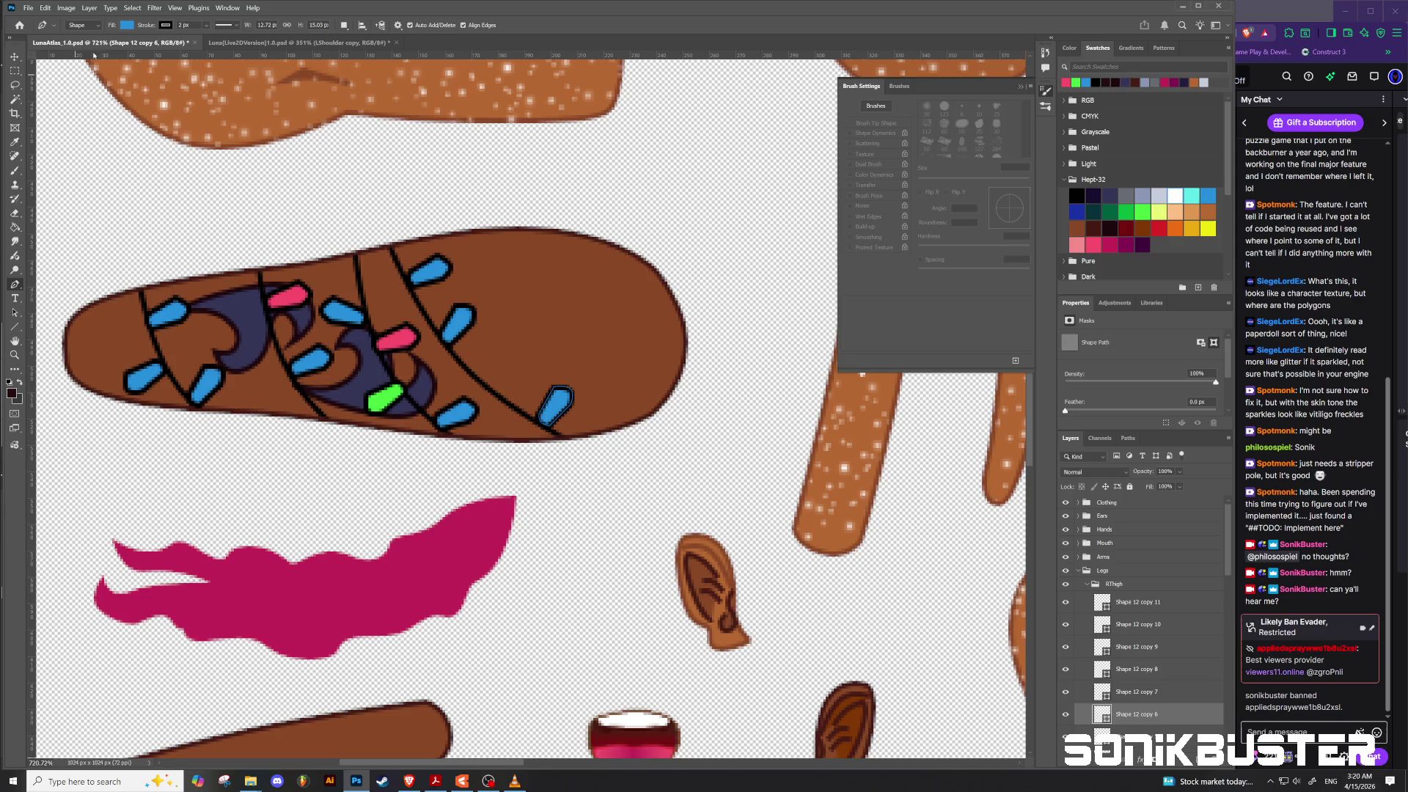
left_click(128, 27)
left_click(109, 210)
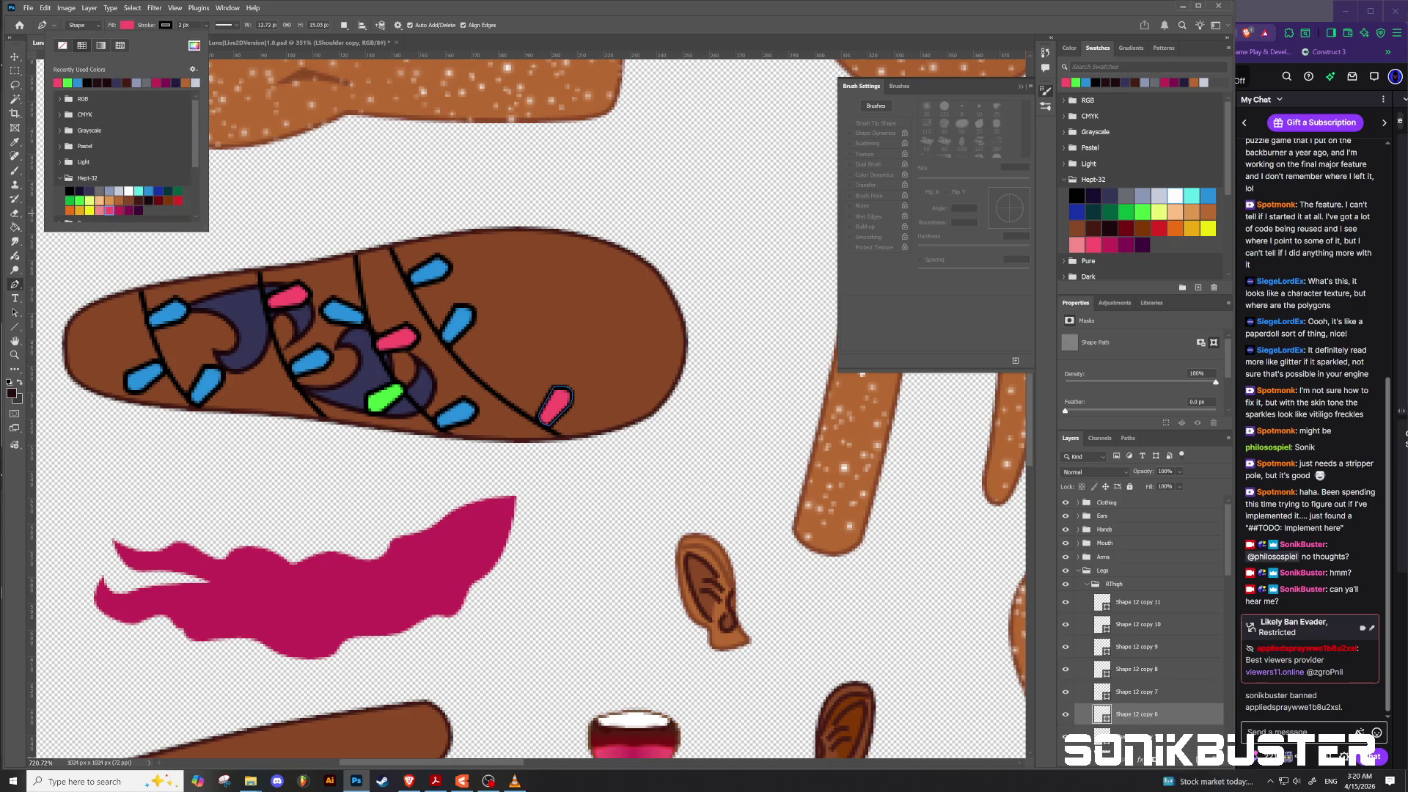
left_click(208, 383)
left_click(128, 25)
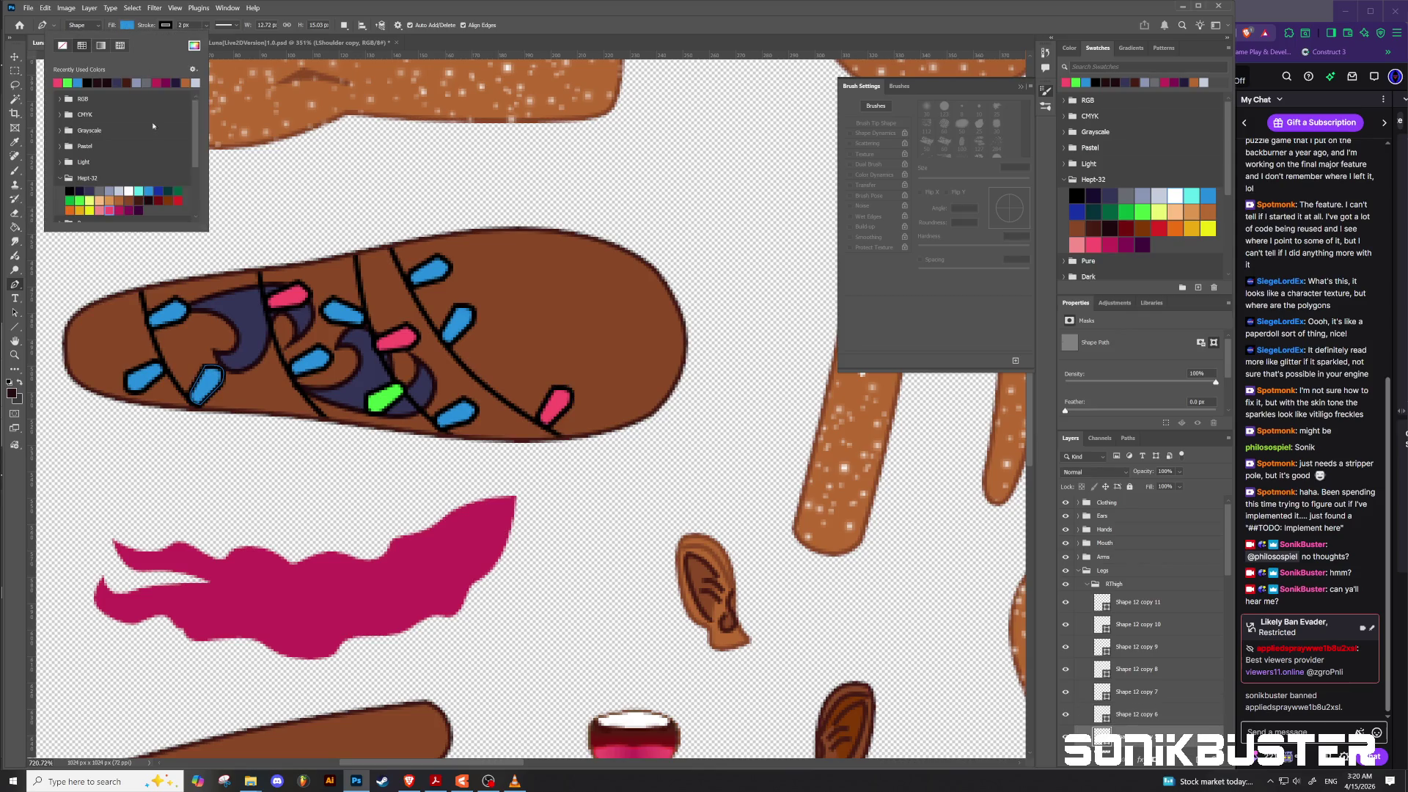
left_click(79, 199)
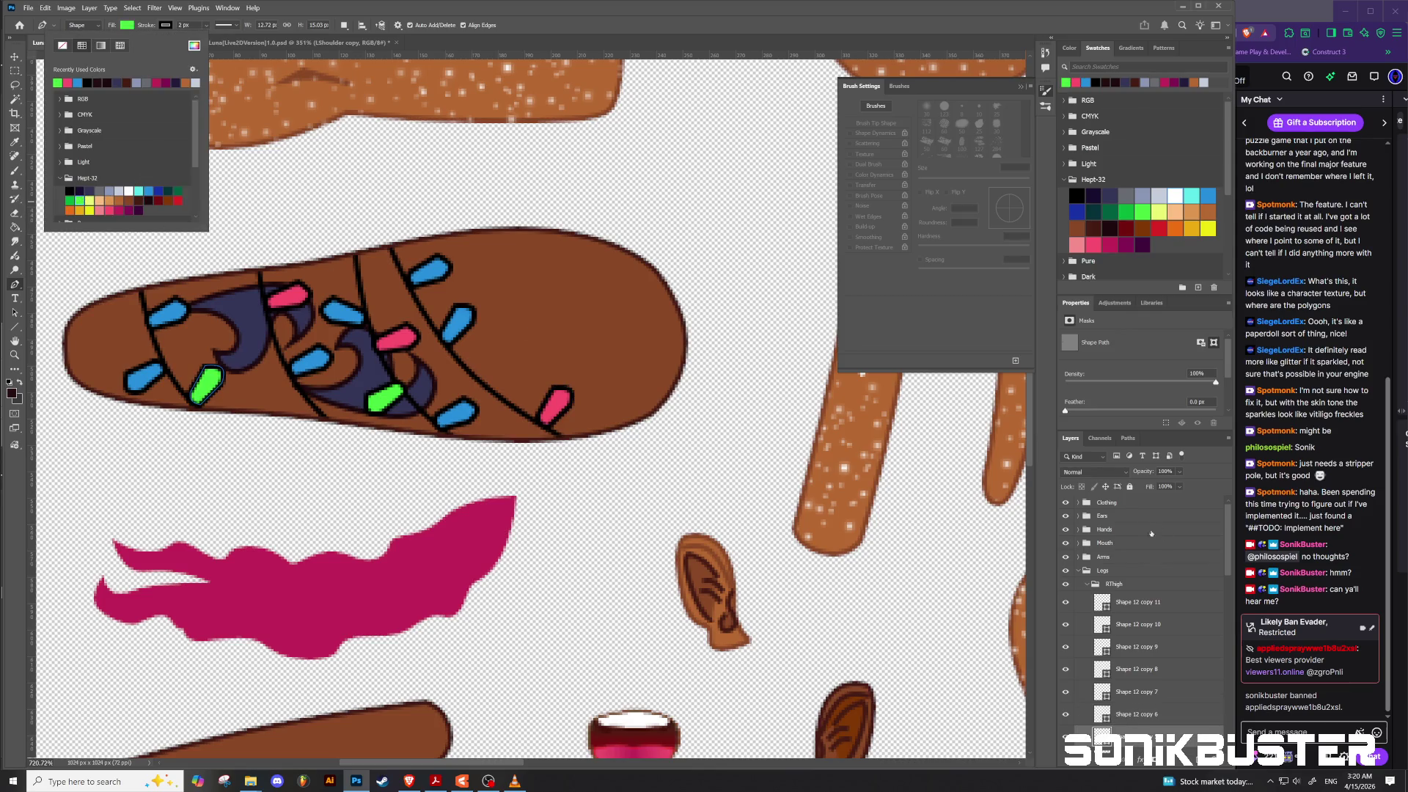
Step: Recolour the Shape 12 copy 3 and Shape 12 copy sprinkles cyan
scroll(1163, 669, "down", 2)
left_click(1141, 718)
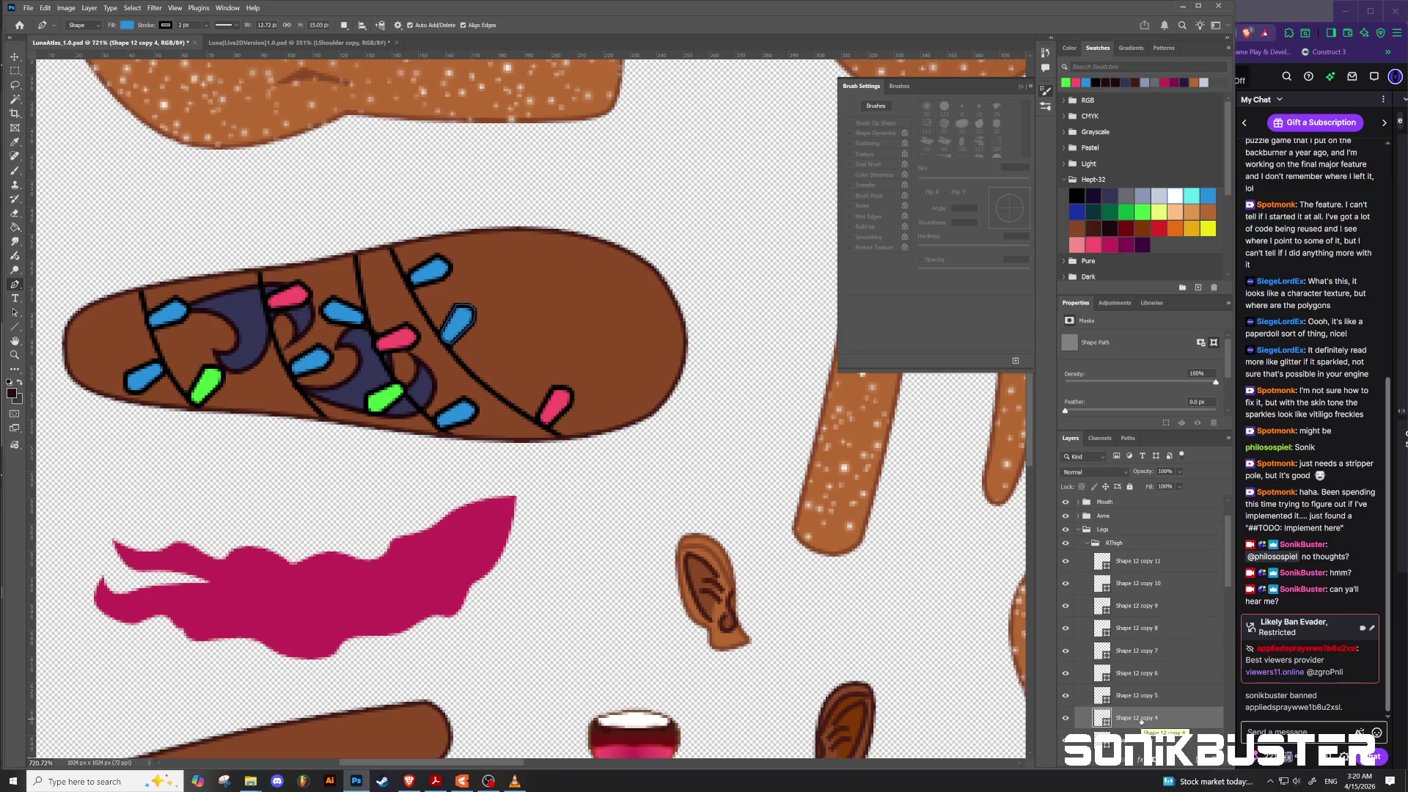
left_click(1137, 740)
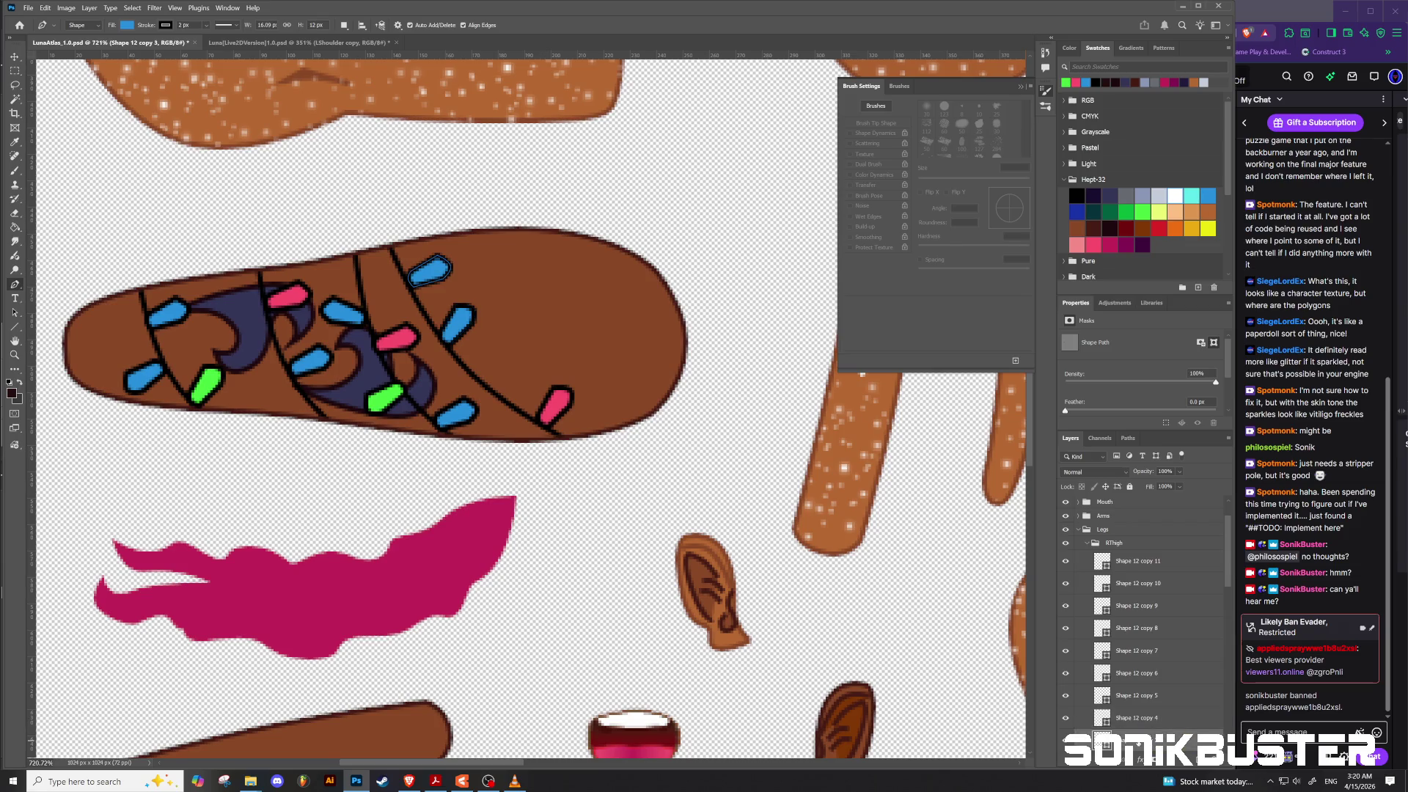
left_click(128, 25)
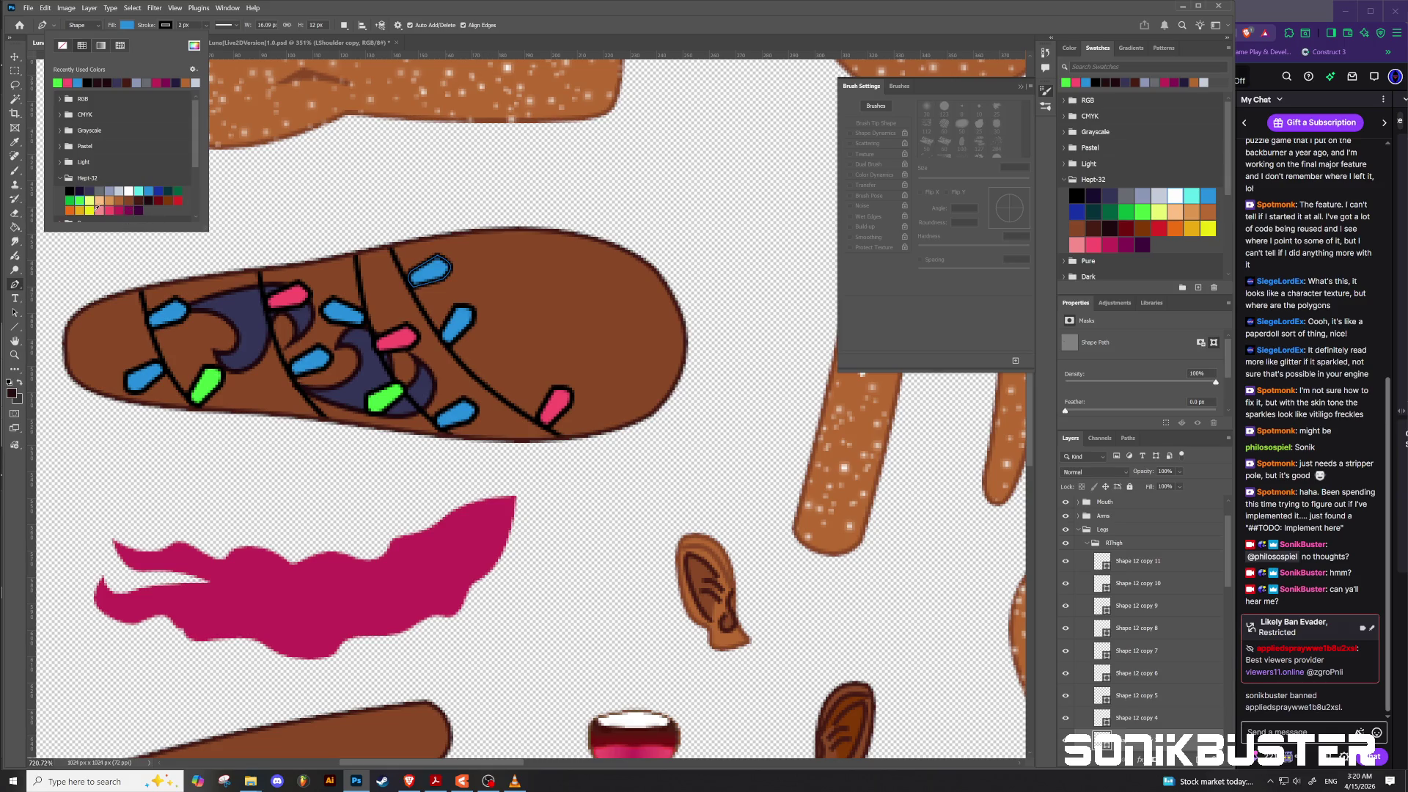
left_click(139, 191)
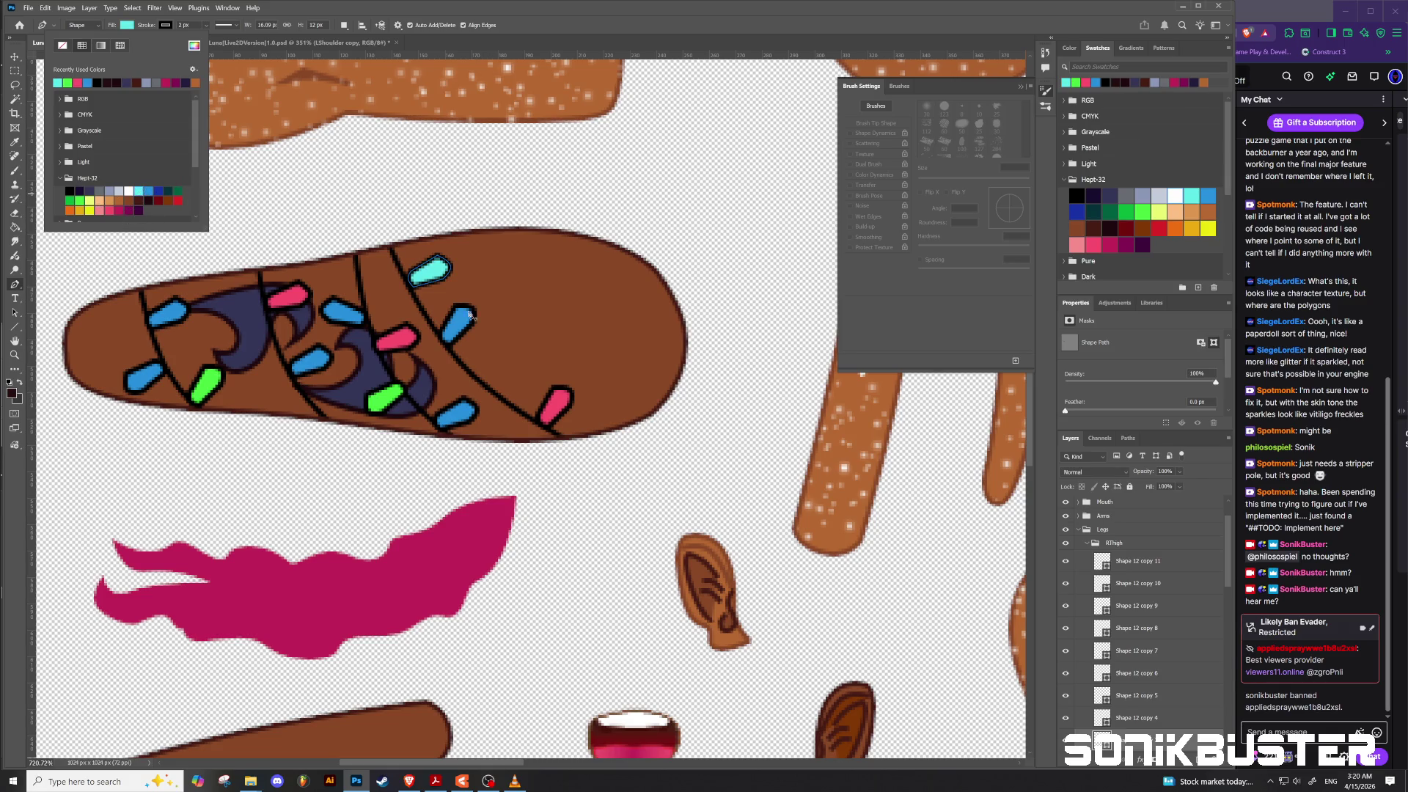
scroll(1129, 586, "down", 2)
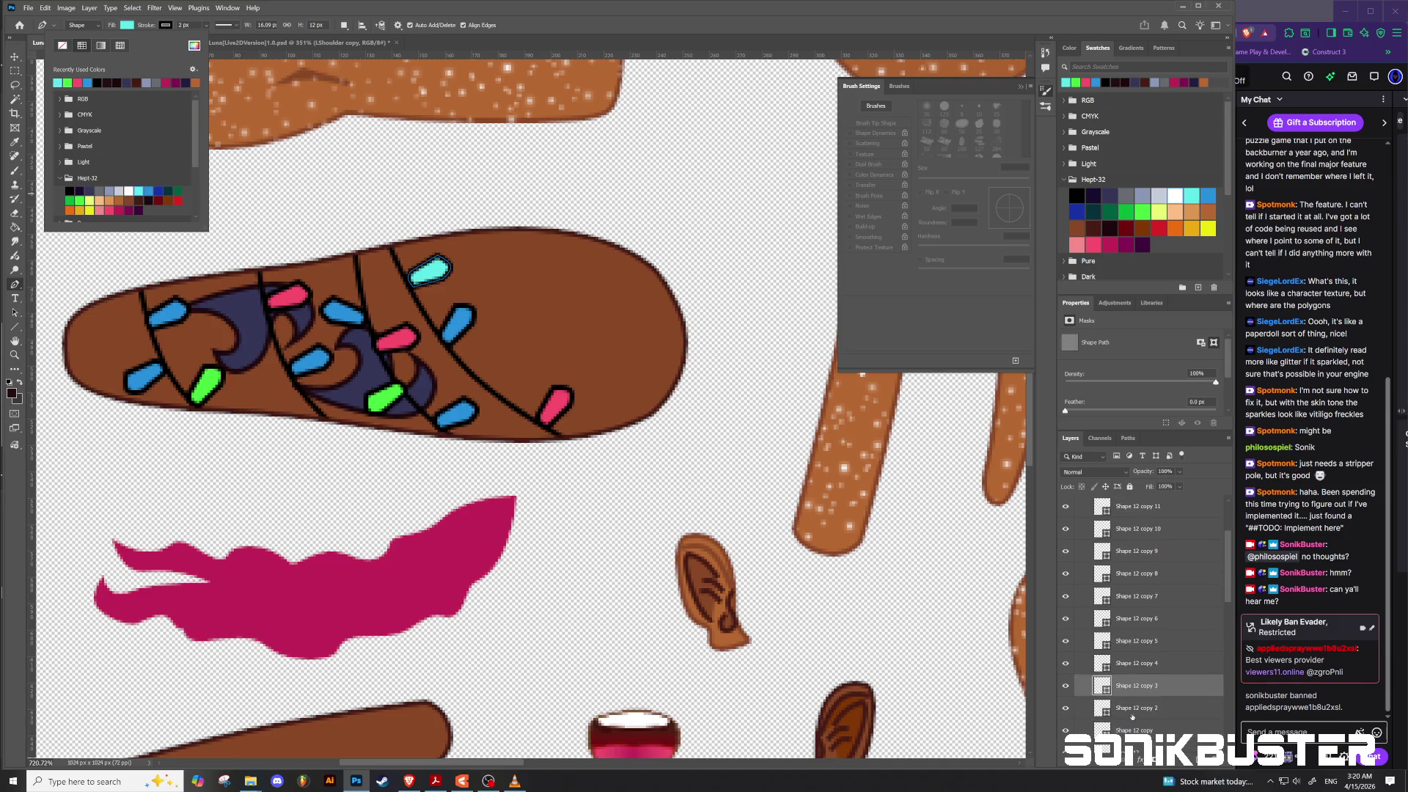
left_click(1137, 708)
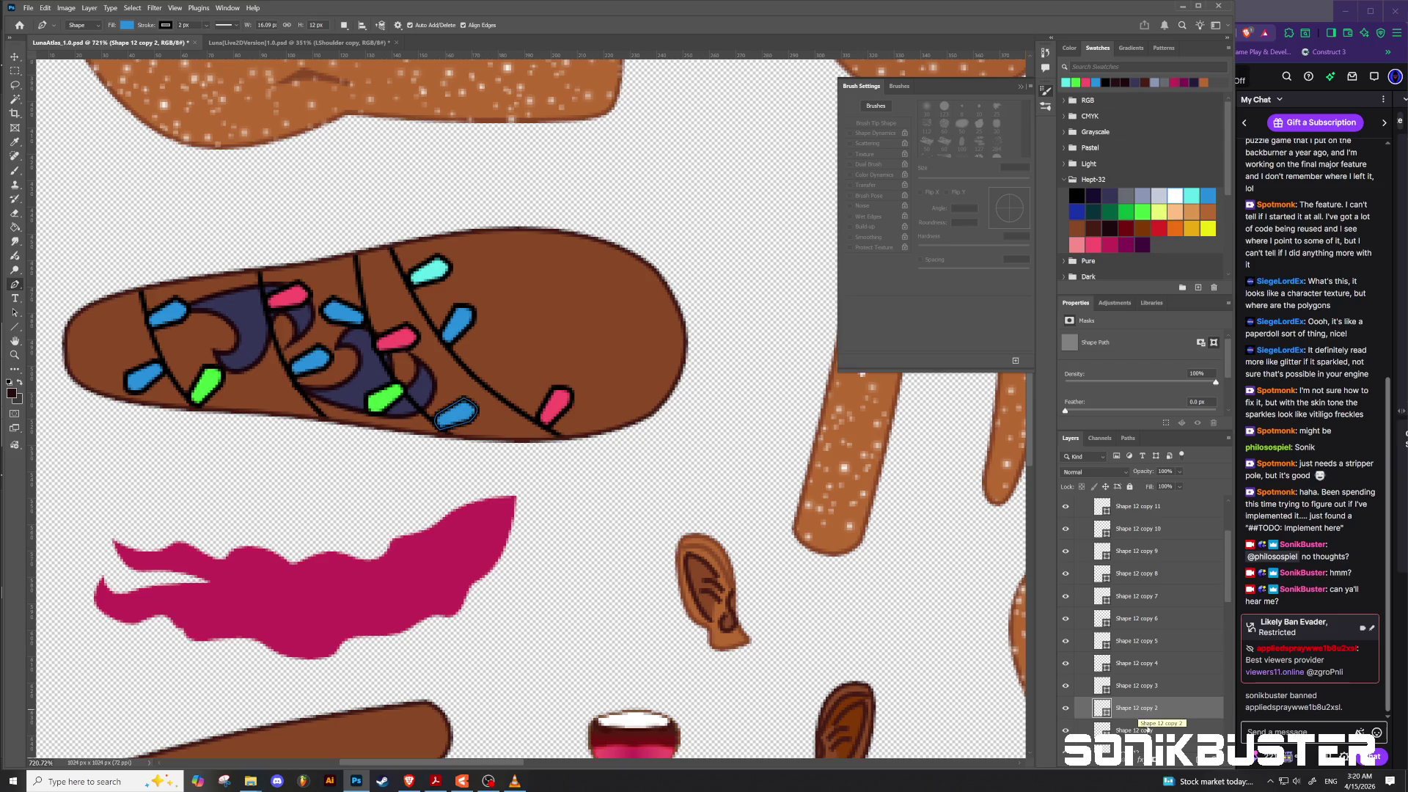
left_click(1144, 730)
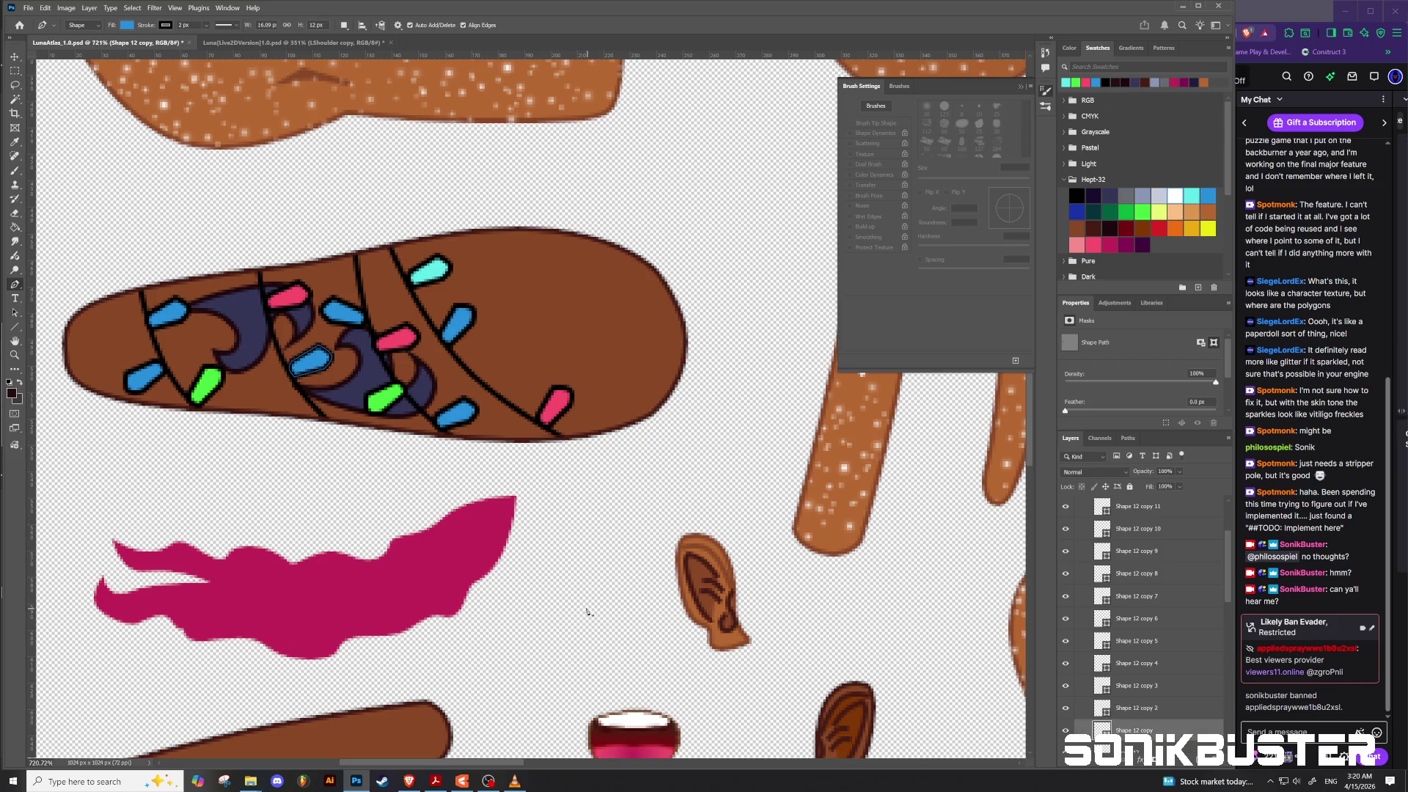
left_click(129, 25)
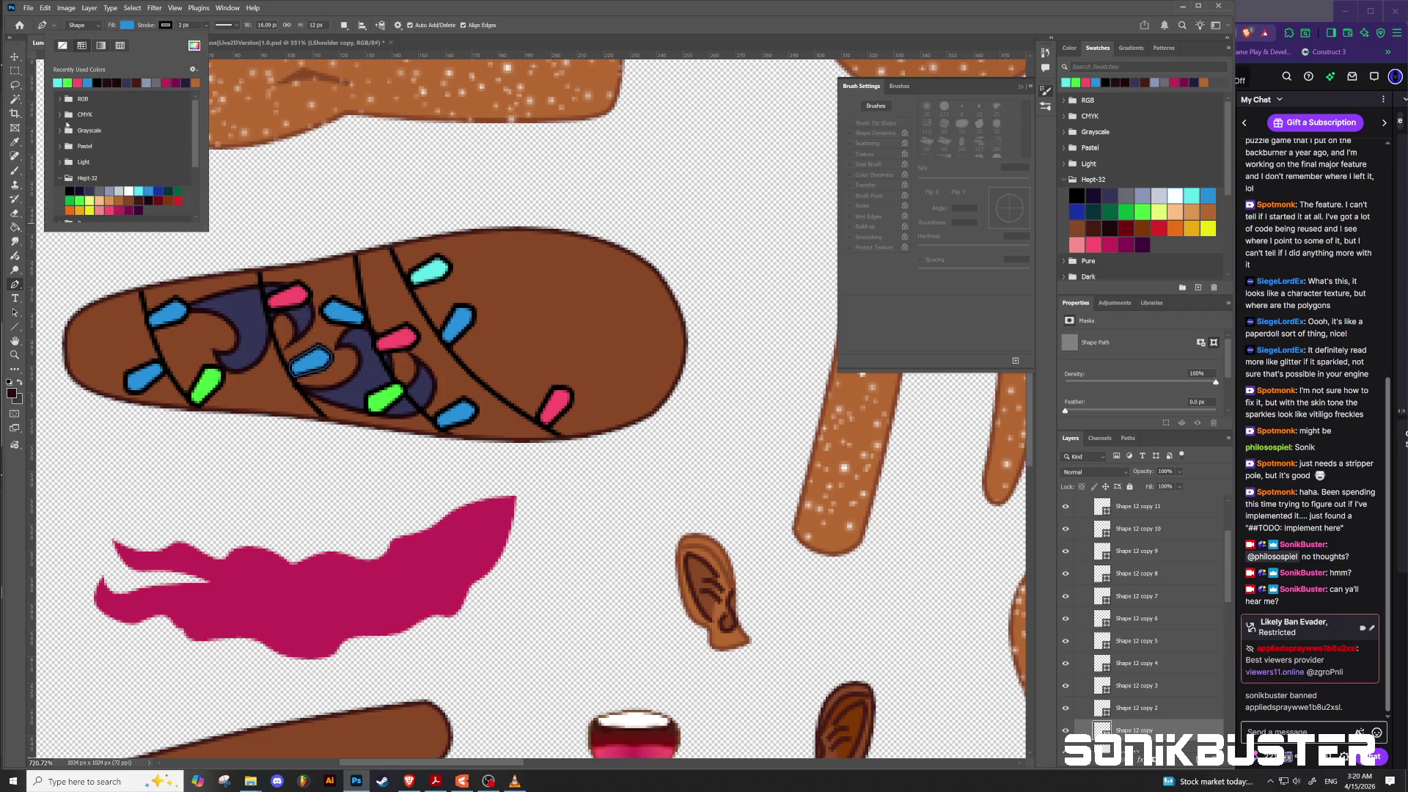
left_click(60, 82)
Step: Turn Shape 12 cyan too, then select all the Shape 12 copy layers
scroll(1142, 659, "down", 2)
left_click(1128, 699)
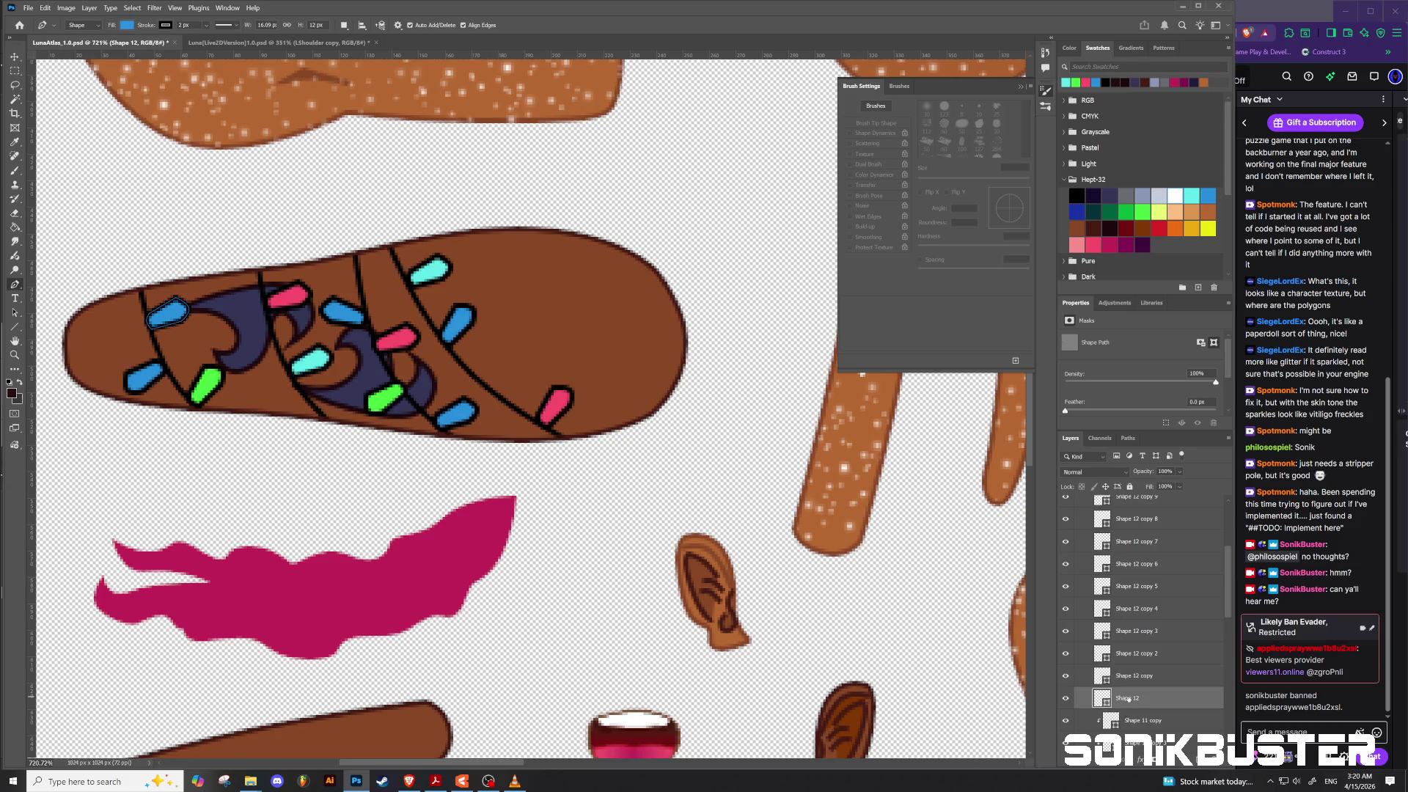
left_click(129, 26)
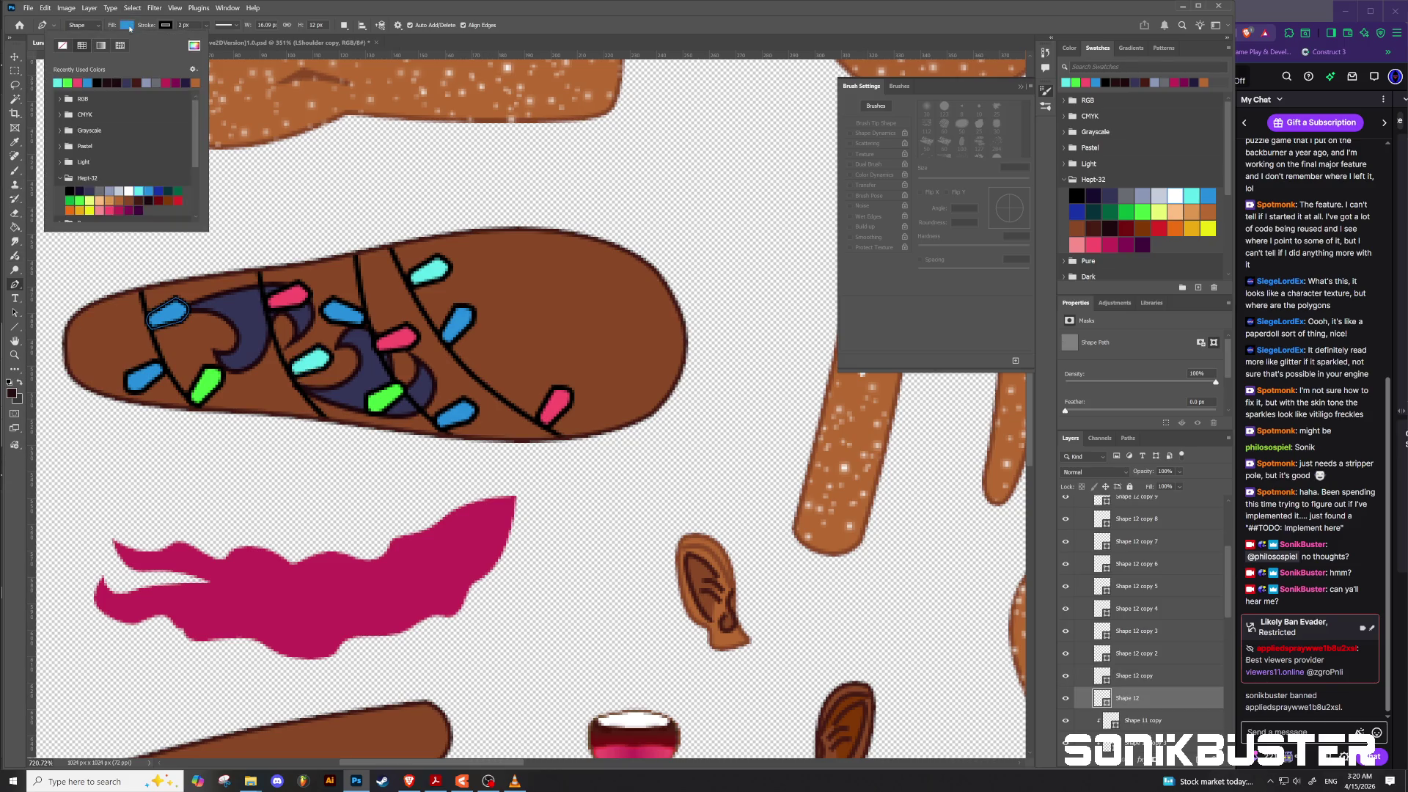
left_click(60, 82)
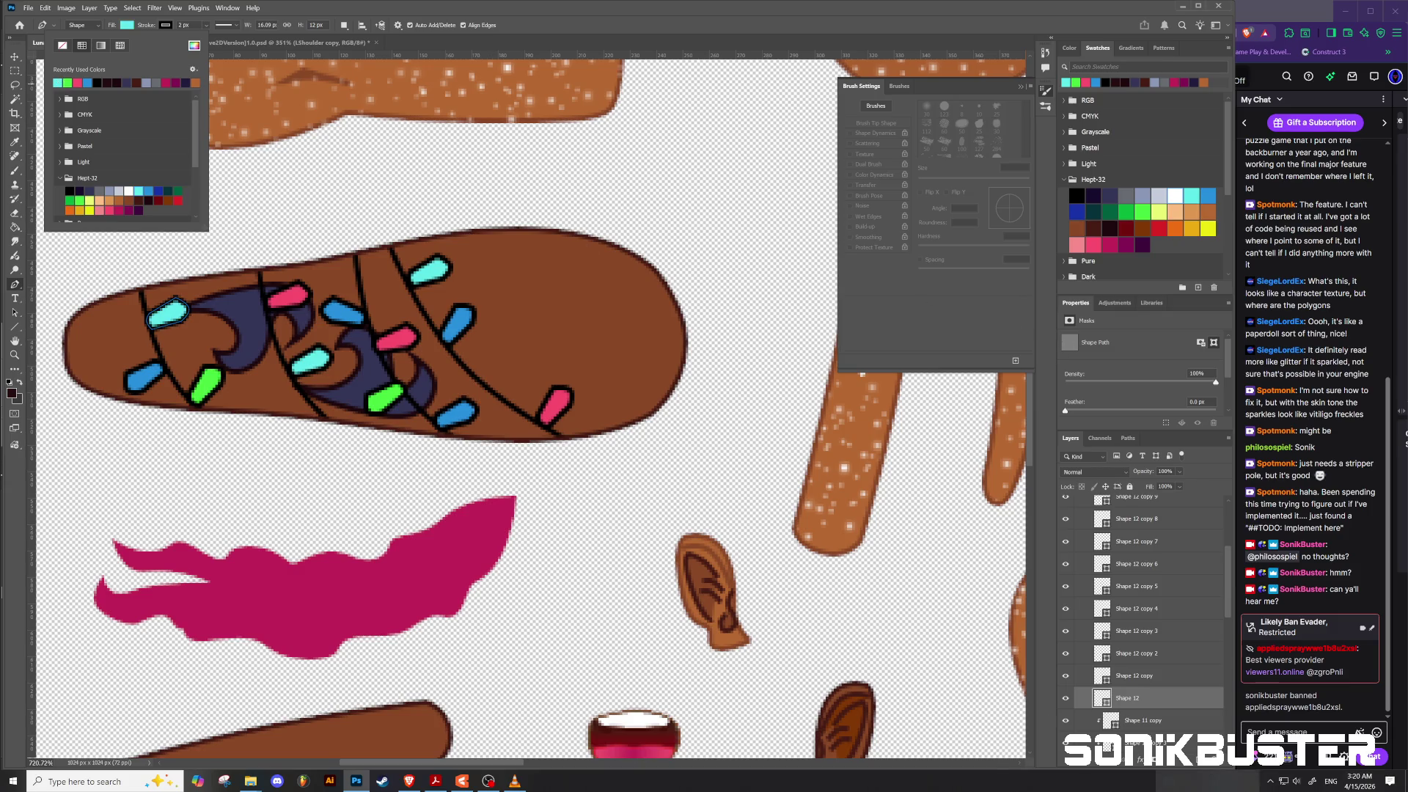
left_click(1148, 687)
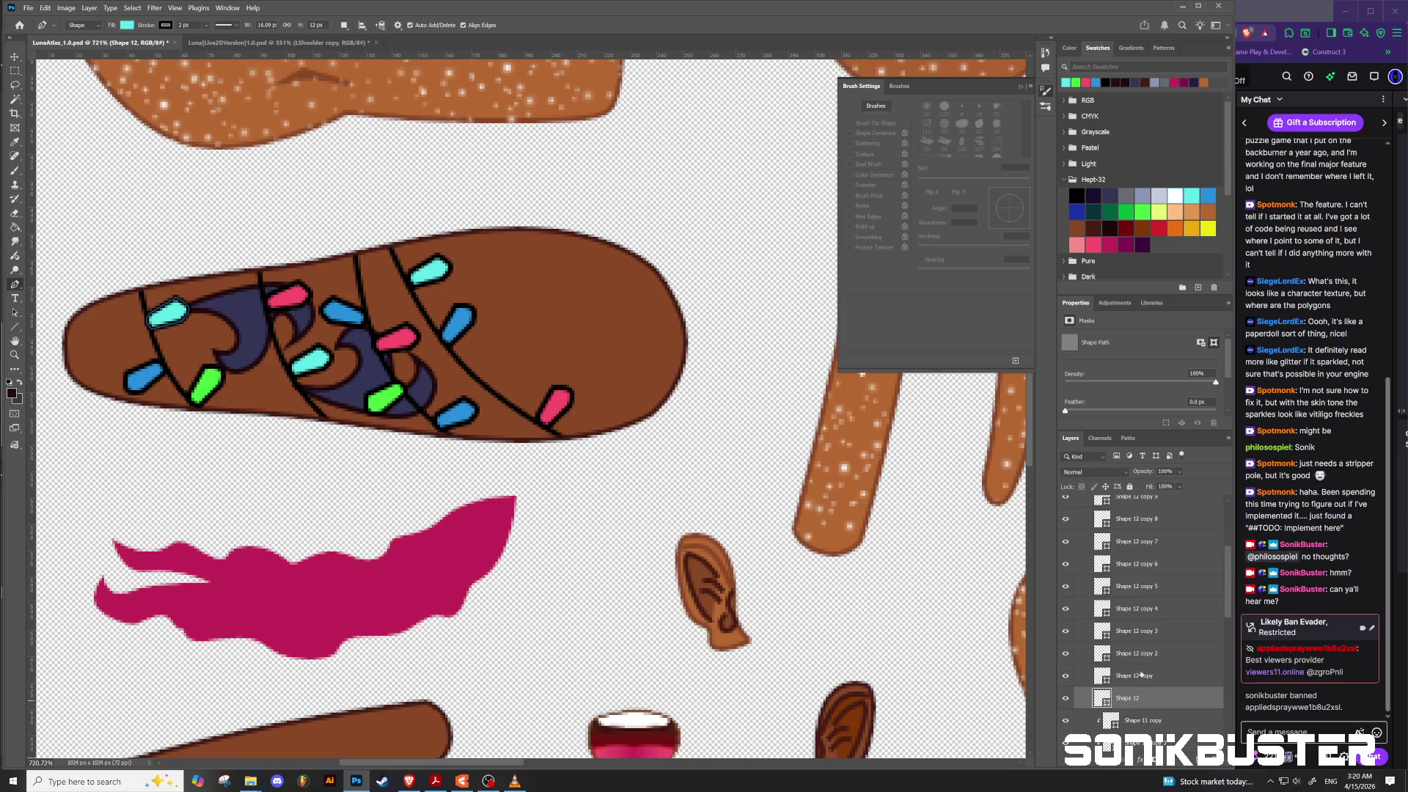
scroll(1141, 663, "up", 2)
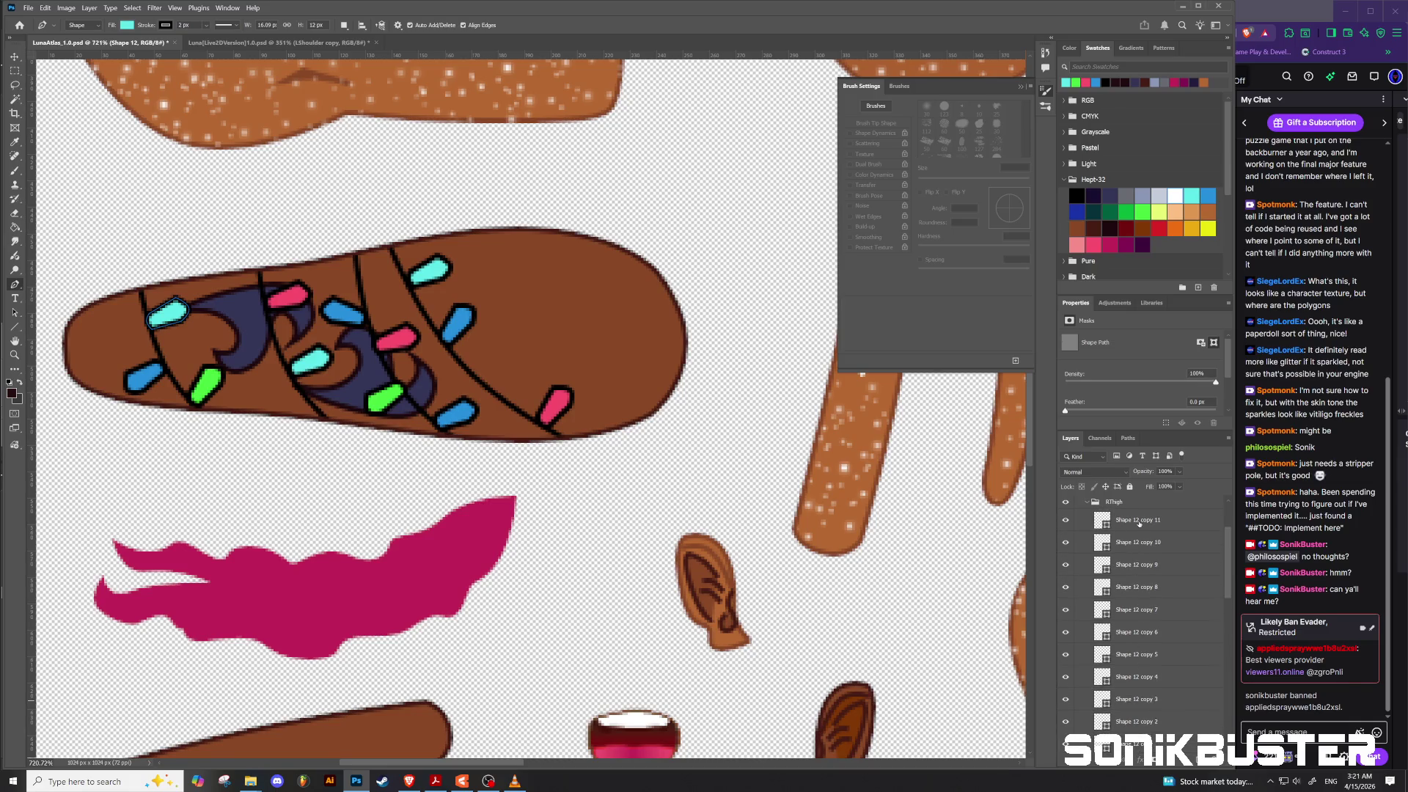
left_click(1137, 522, "shift")
Step: Group the light shapes as Lights, add an empty layer above, and switch to the Brush
key("ctrl+g")
double_click(1116, 517)
type("Lights")
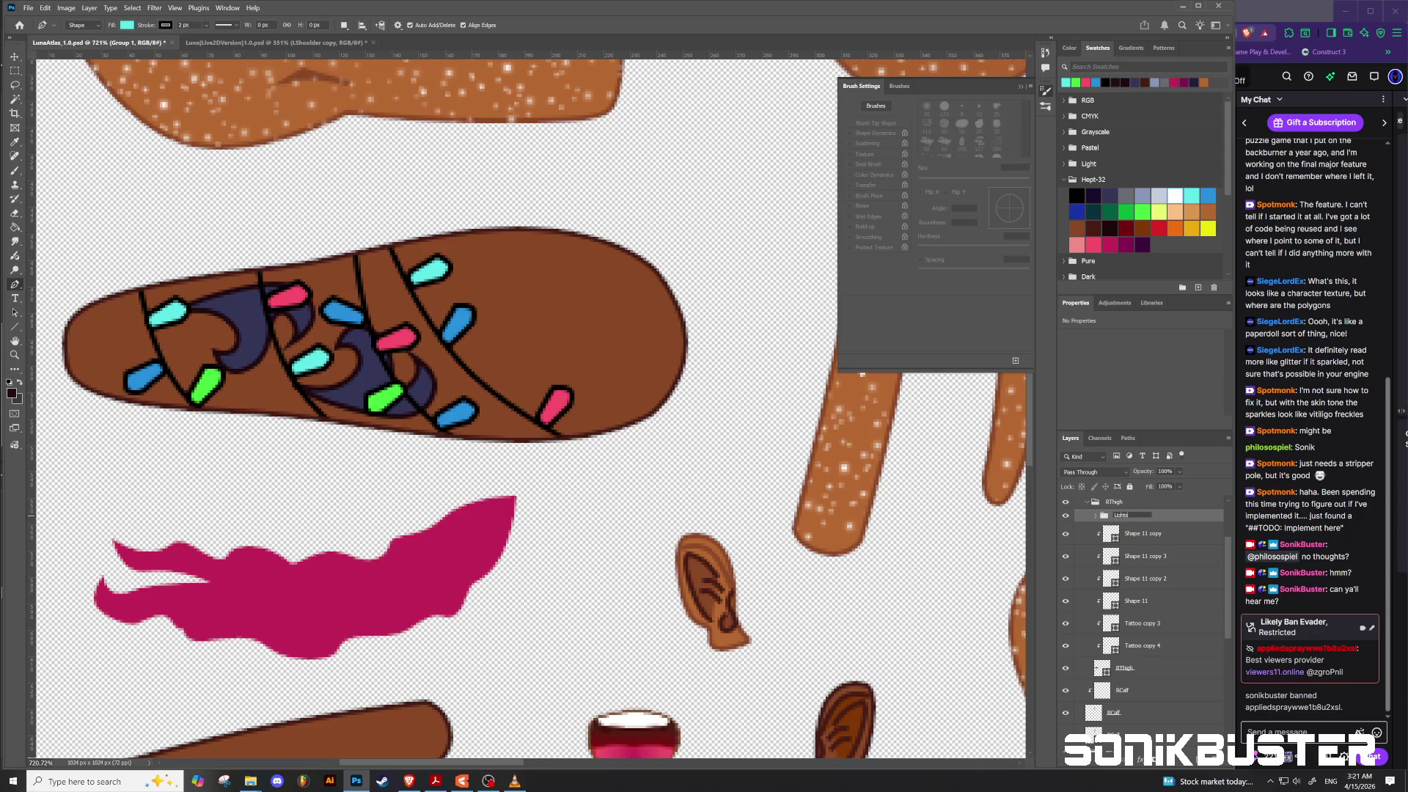
key("Return")
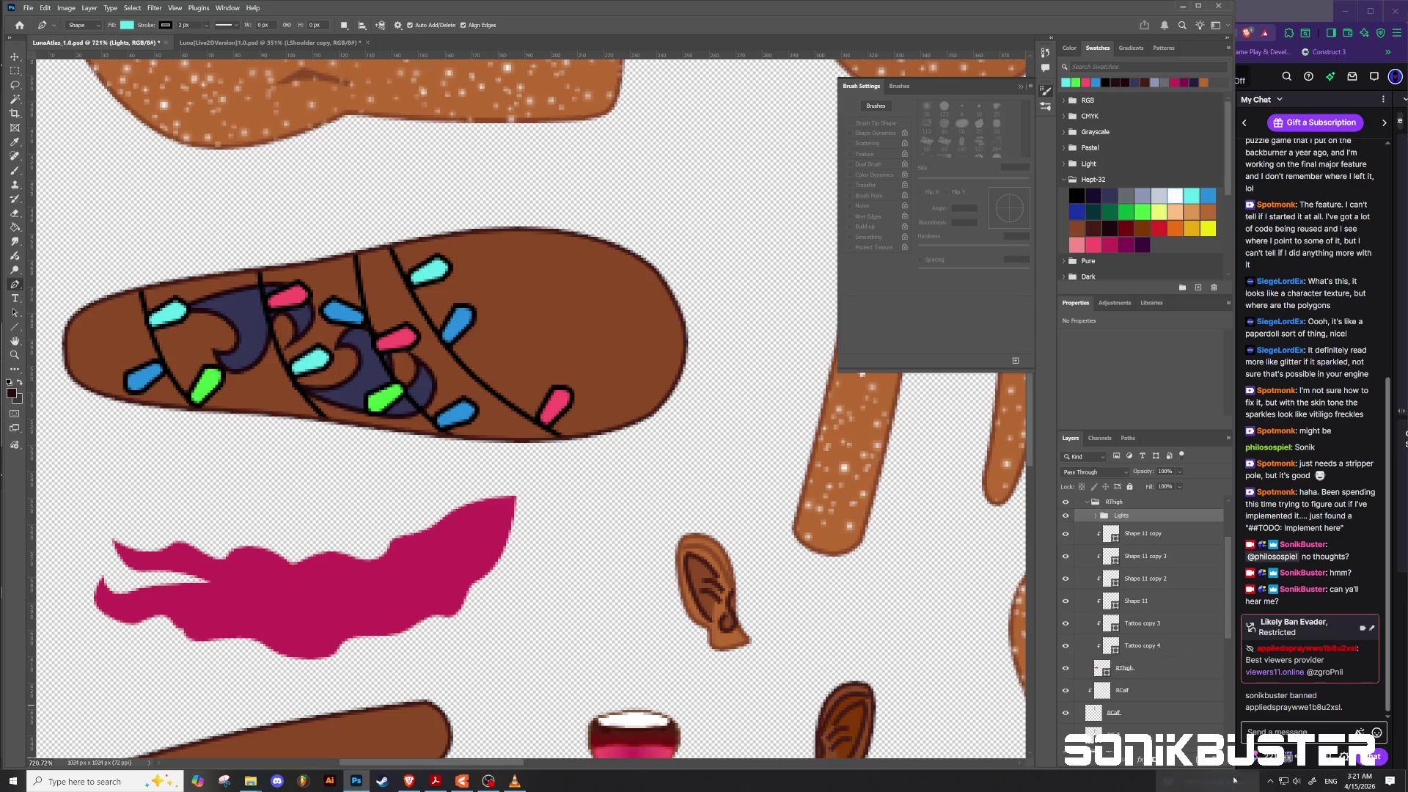
key("ctrl+shift+alt+n")
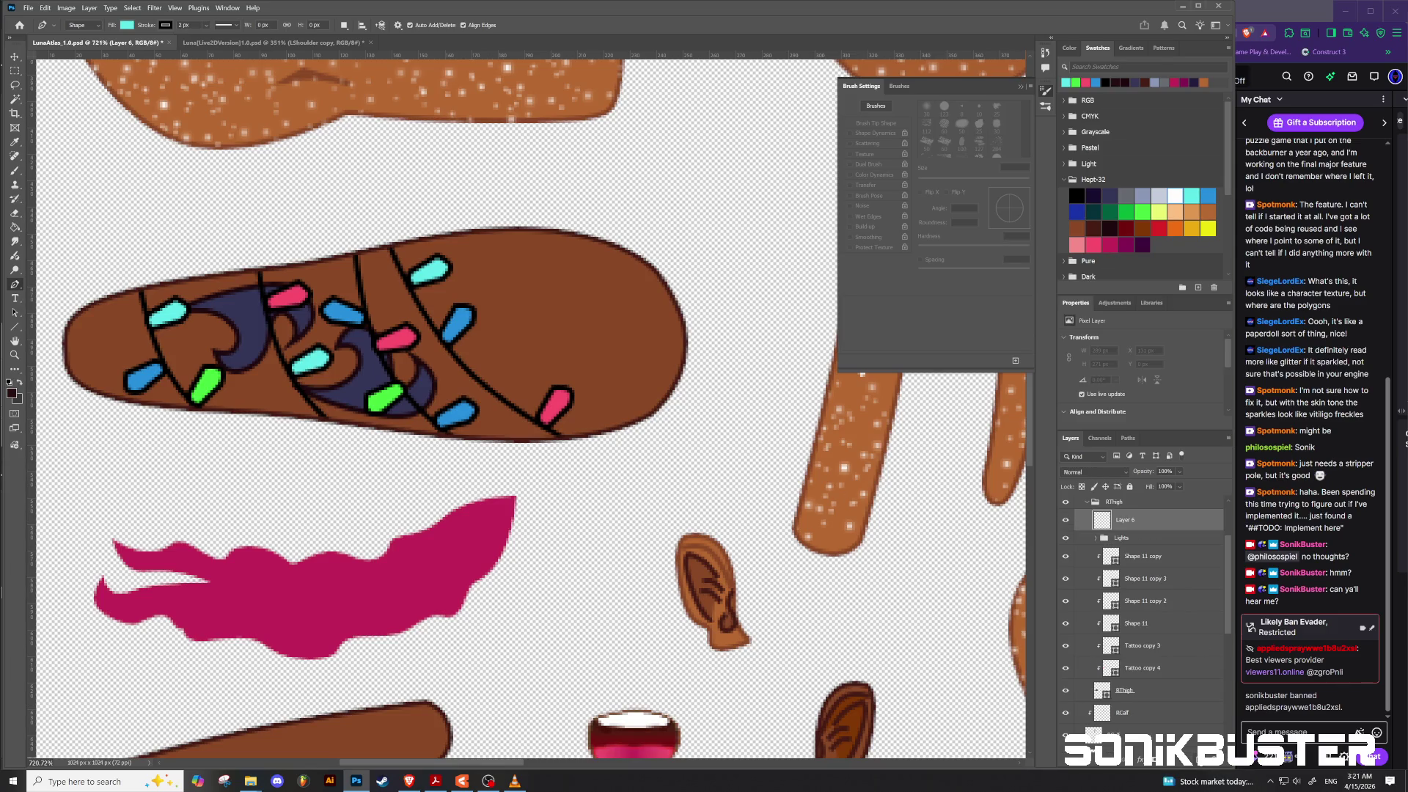
key("b")
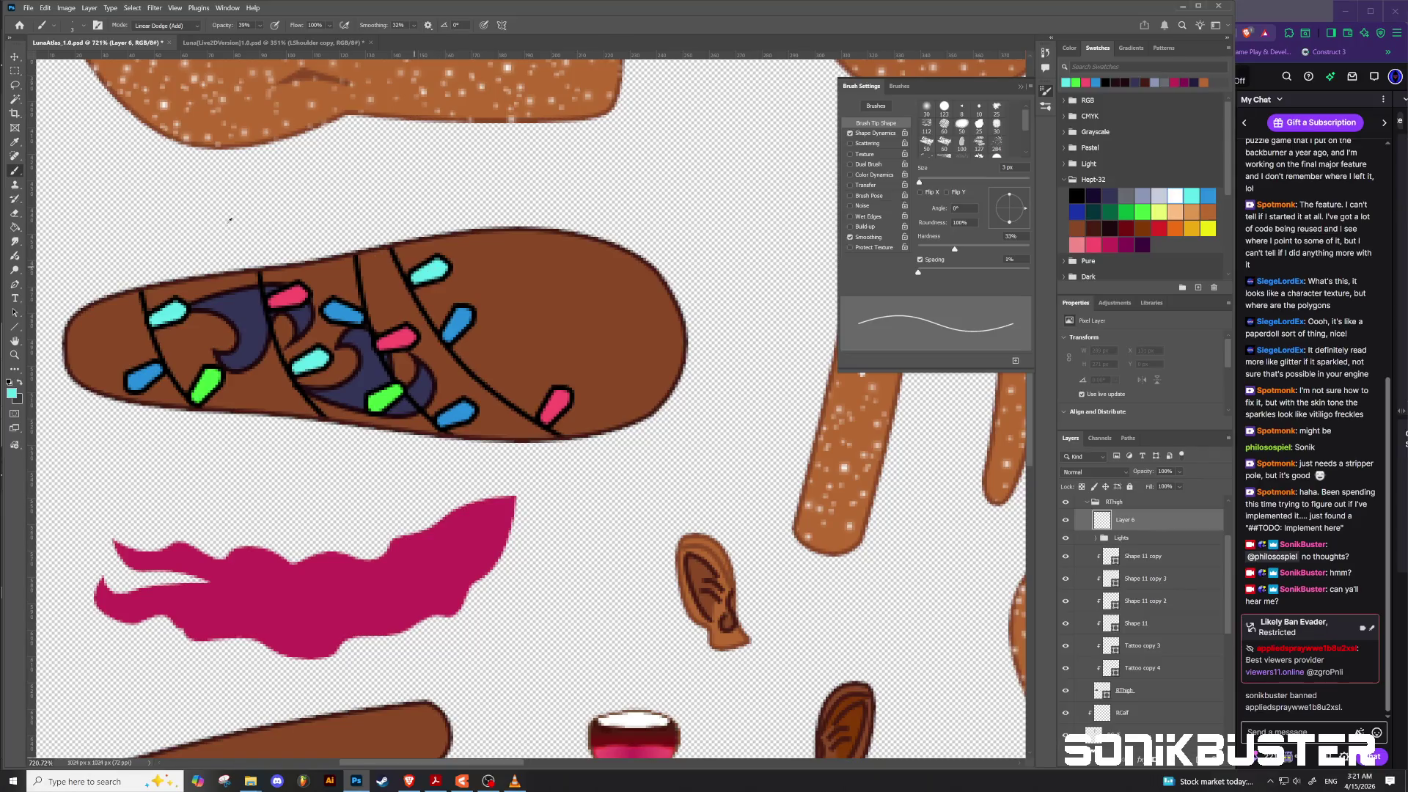
left_click(1127, 215)
Step: Paint faint green tints over the left lights and a blue dab on the green light
left_click(427, 271)
left_click_drag(303, 363, 307, 368)
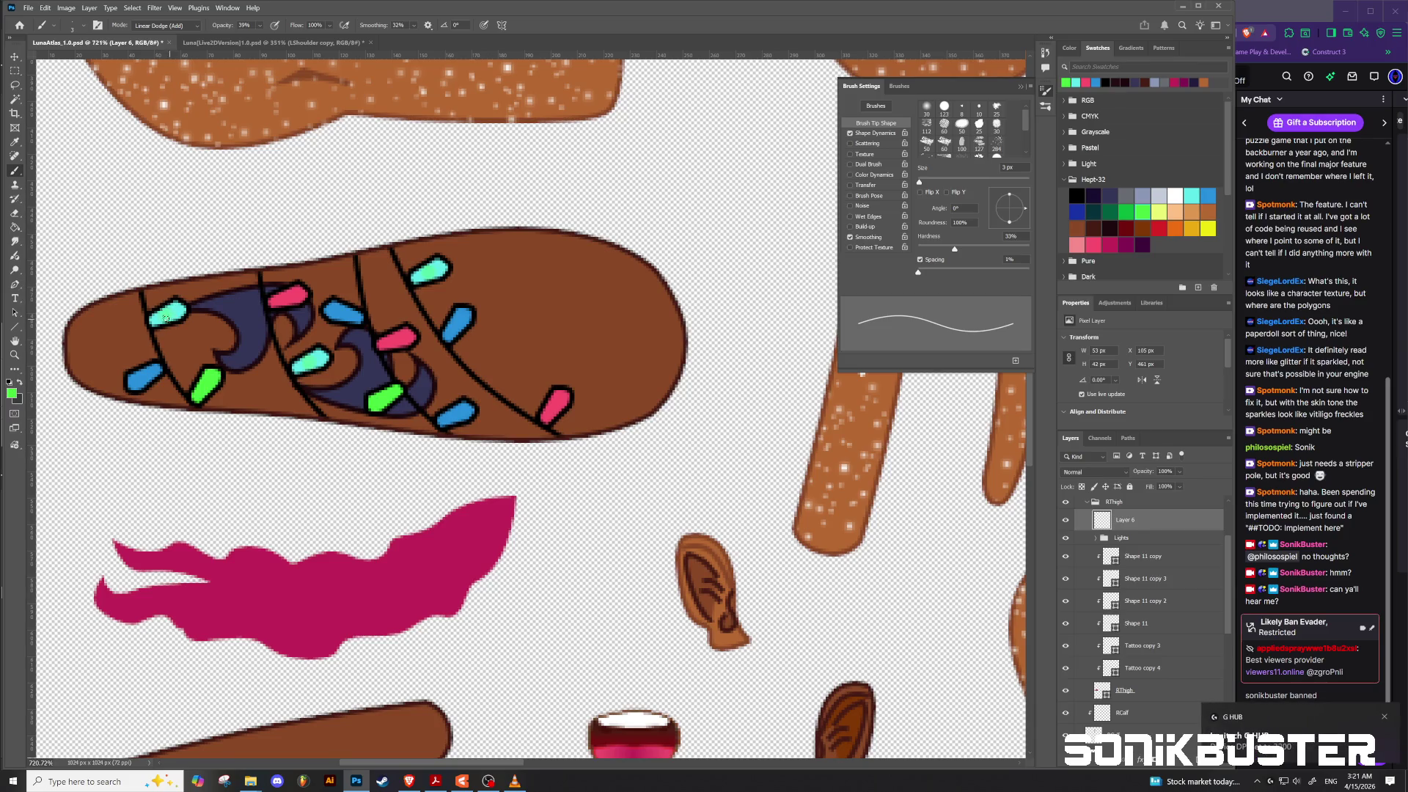
left_click_drag(162, 314, 171, 318)
left_click(1207, 195)
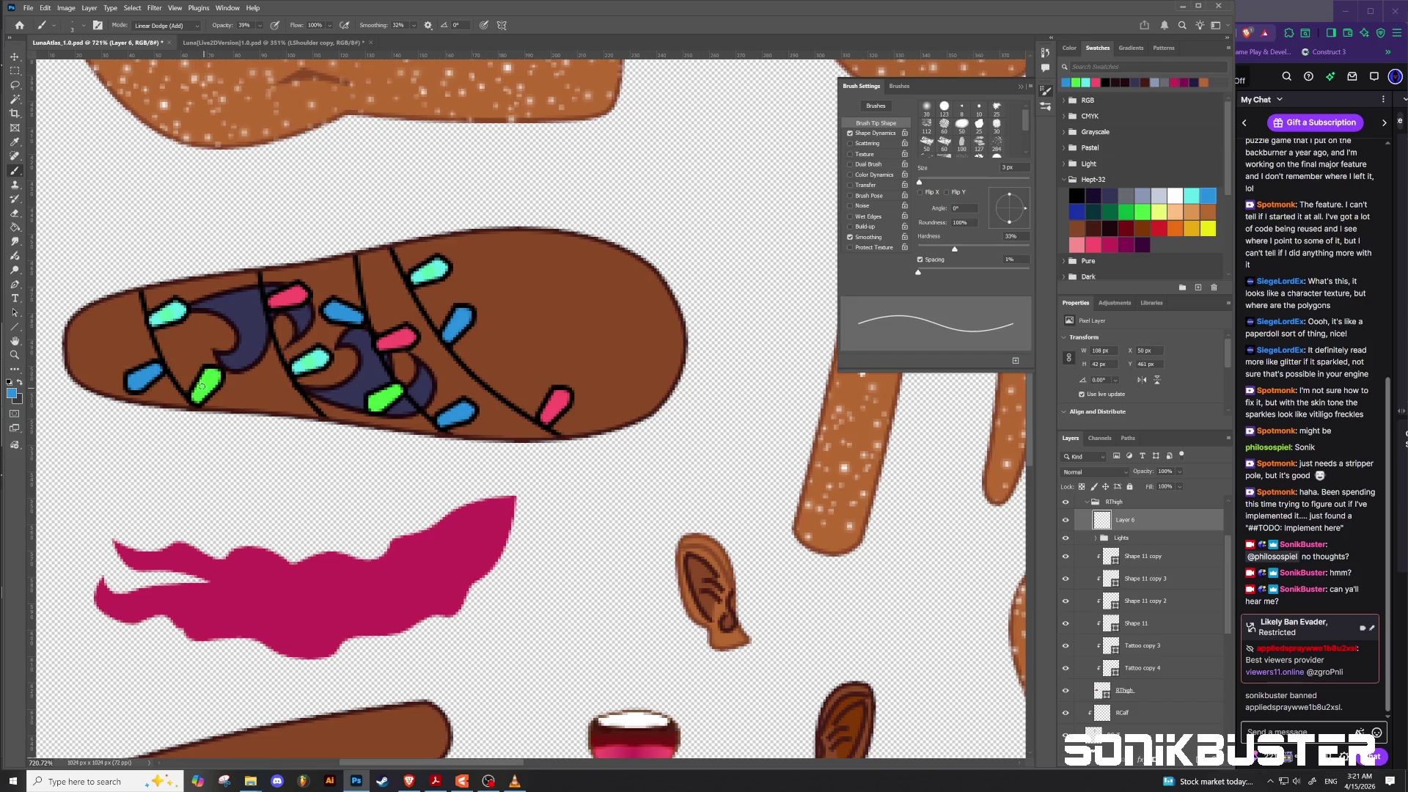
left_click(202, 382)
Step: Switch the paint colour to white, undo the last stroke, and adjust brush opacity and blending mode
left_click(1142, 196)
left_click(1178, 195)
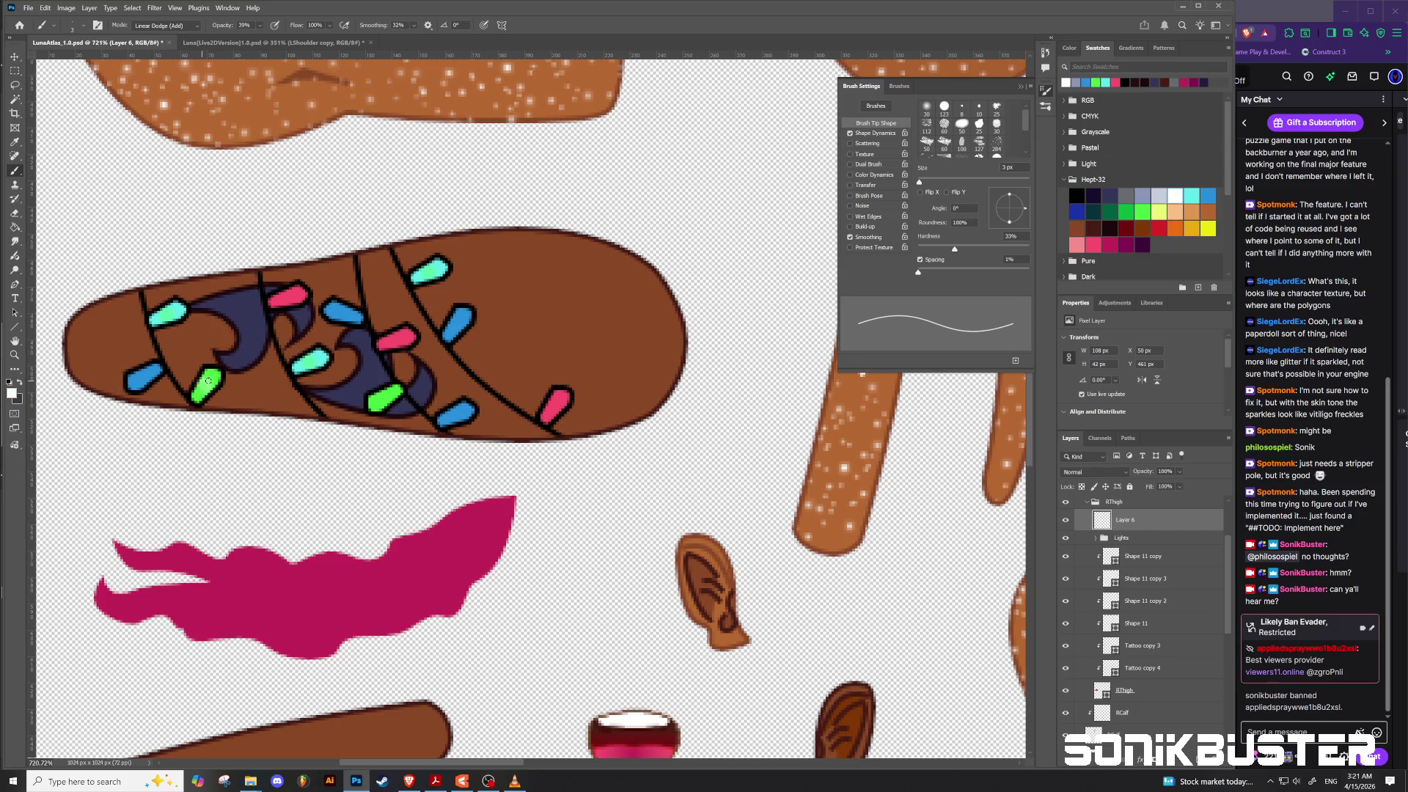
key("ctrl+z")
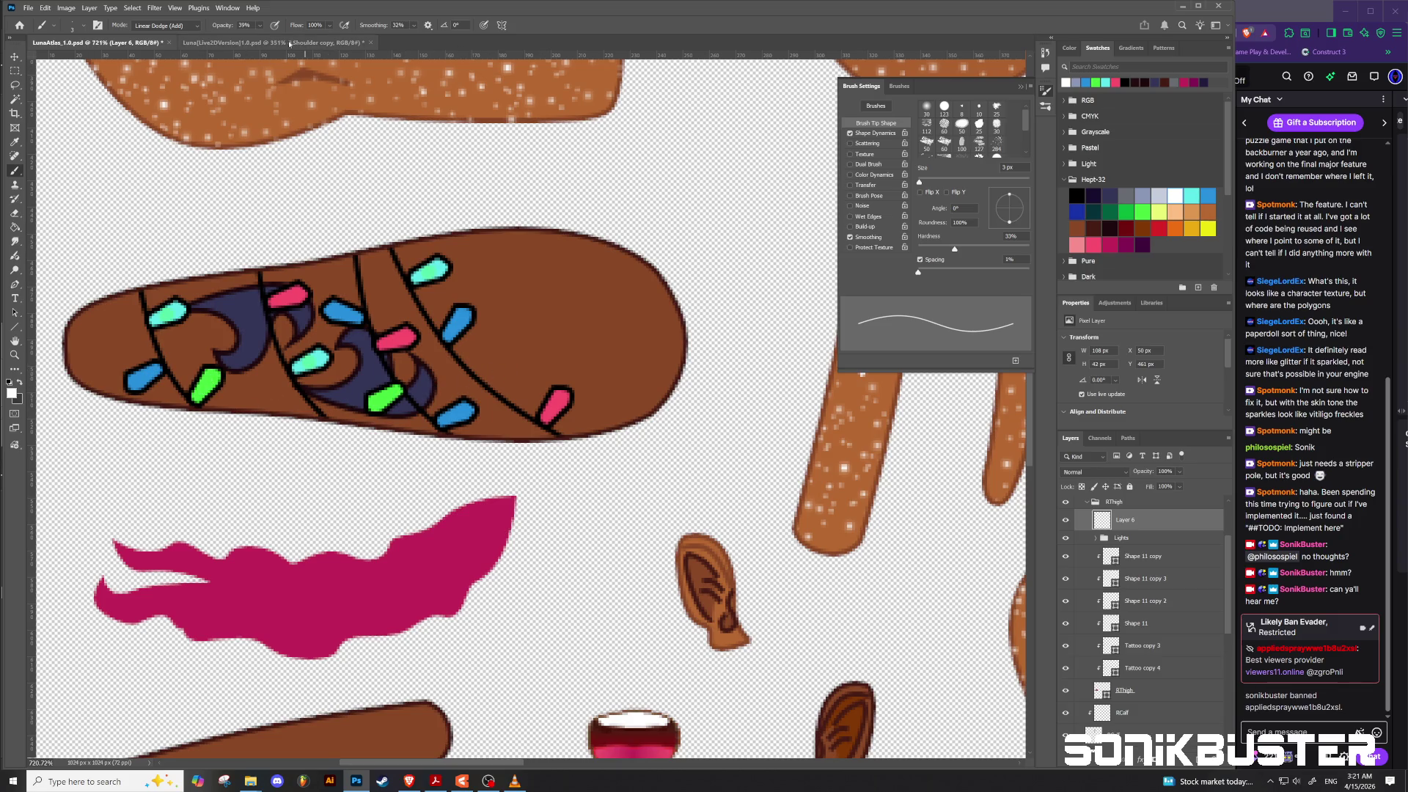
left_click(260, 25)
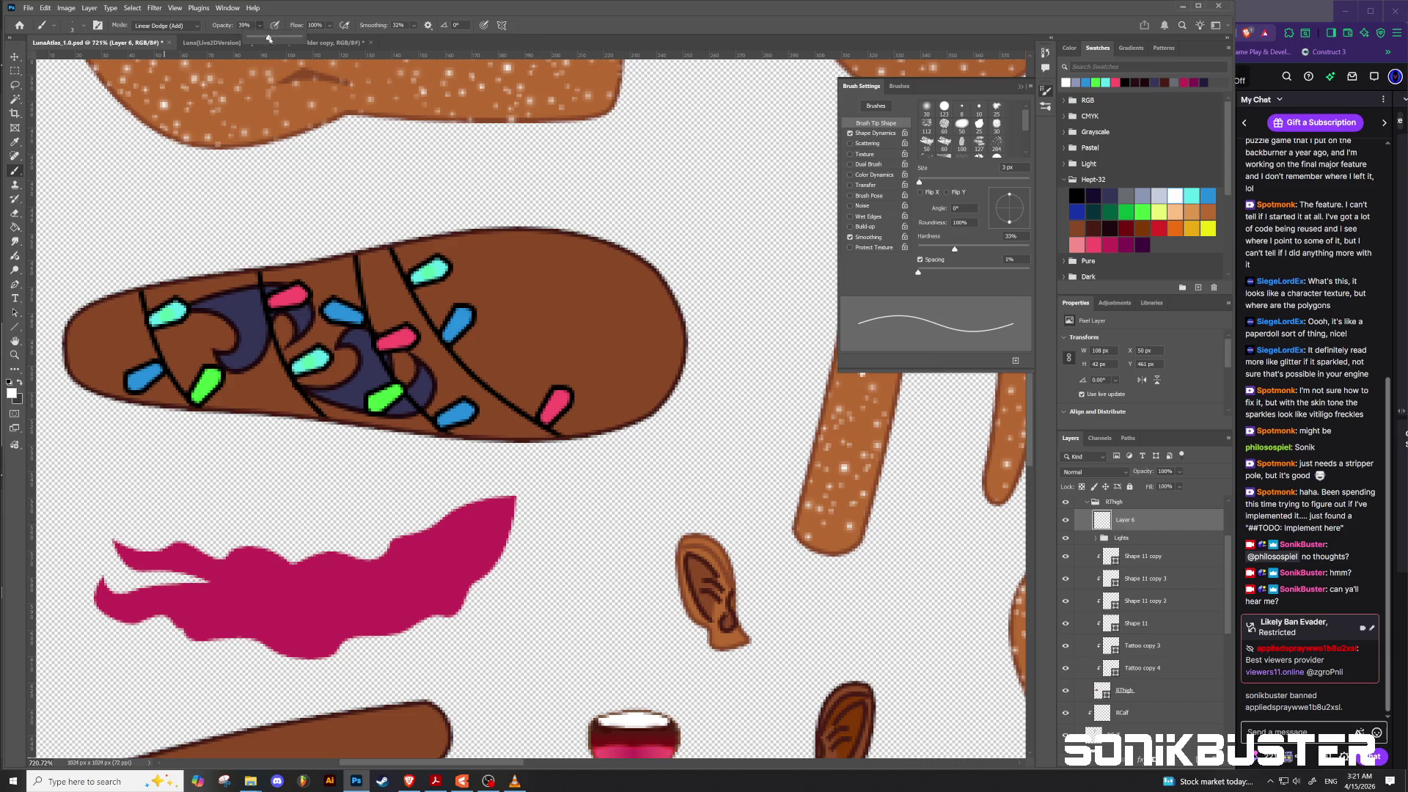
left_click(137, 25)
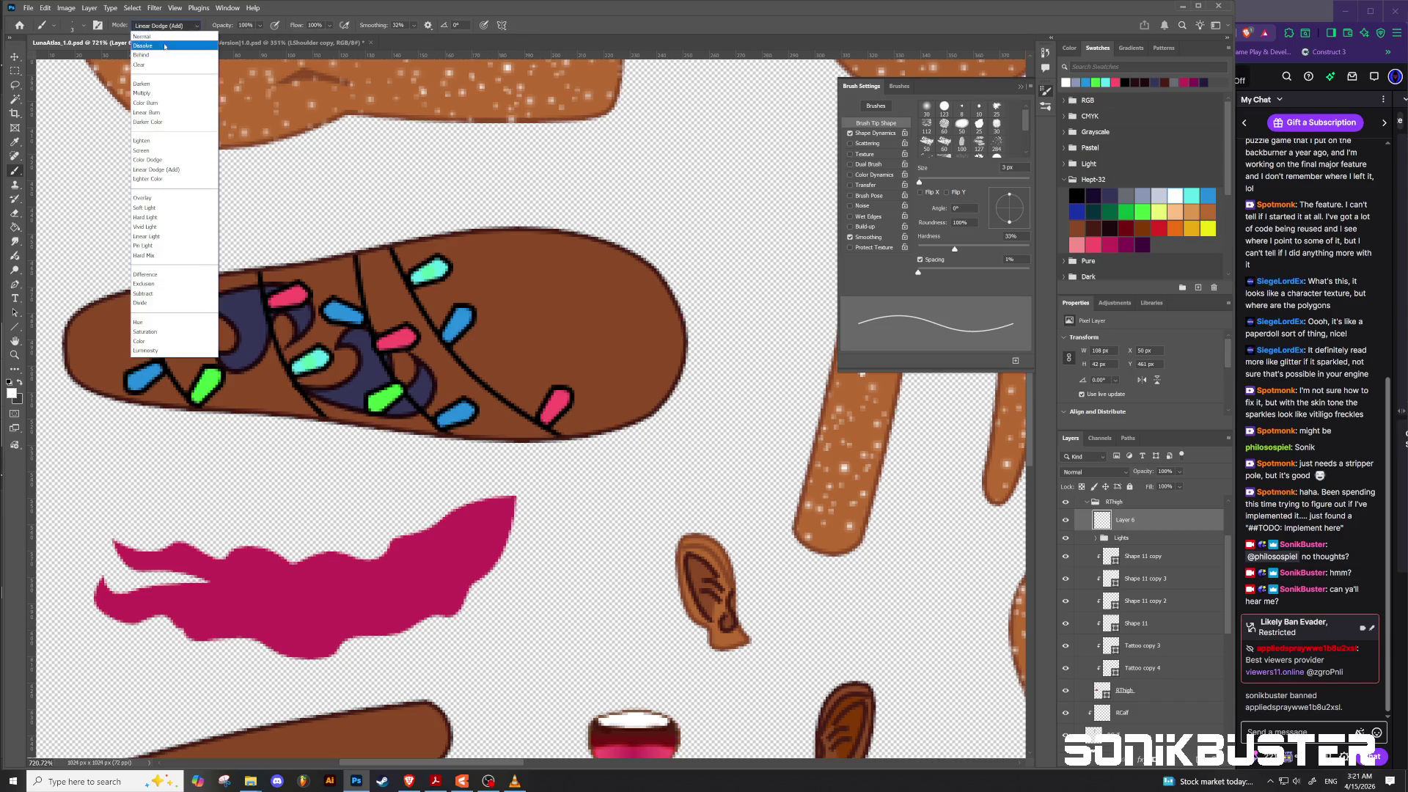
Step: Set the brush to Normal and dab white highlights on the eight green, blue and pink lights
left_click(147, 26)
left_click_drag(207, 390, 205, 386)
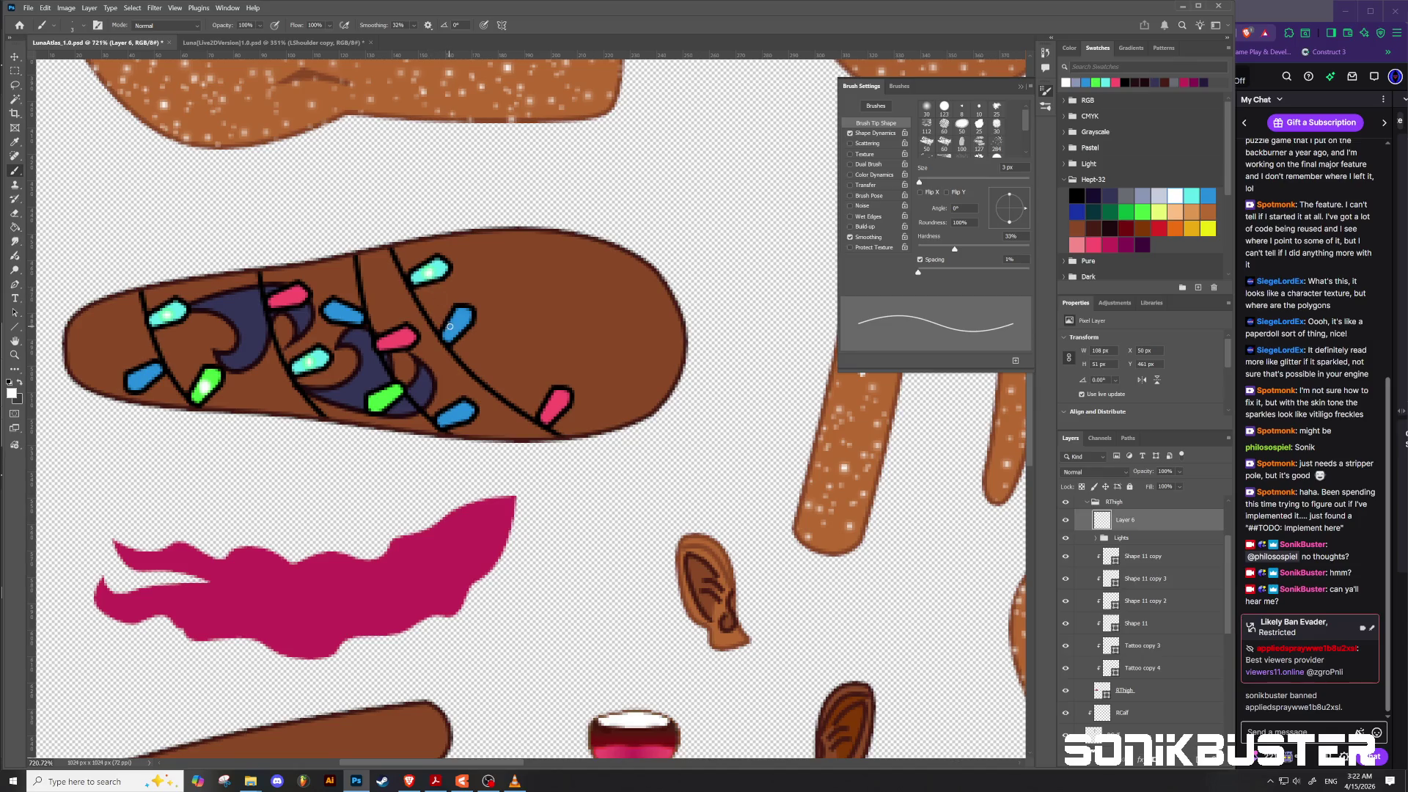
left_click_drag(448, 335, 452, 331)
left_click_drag(549, 414, 555, 407)
left_click_drag(443, 418, 453, 413)
left_click_drag(391, 342, 396, 340)
left_click_drag(374, 404, 377, 404)
left_click_drag(359, 317, 286, 300)
left_click_drag(132, 379, 134, 382)
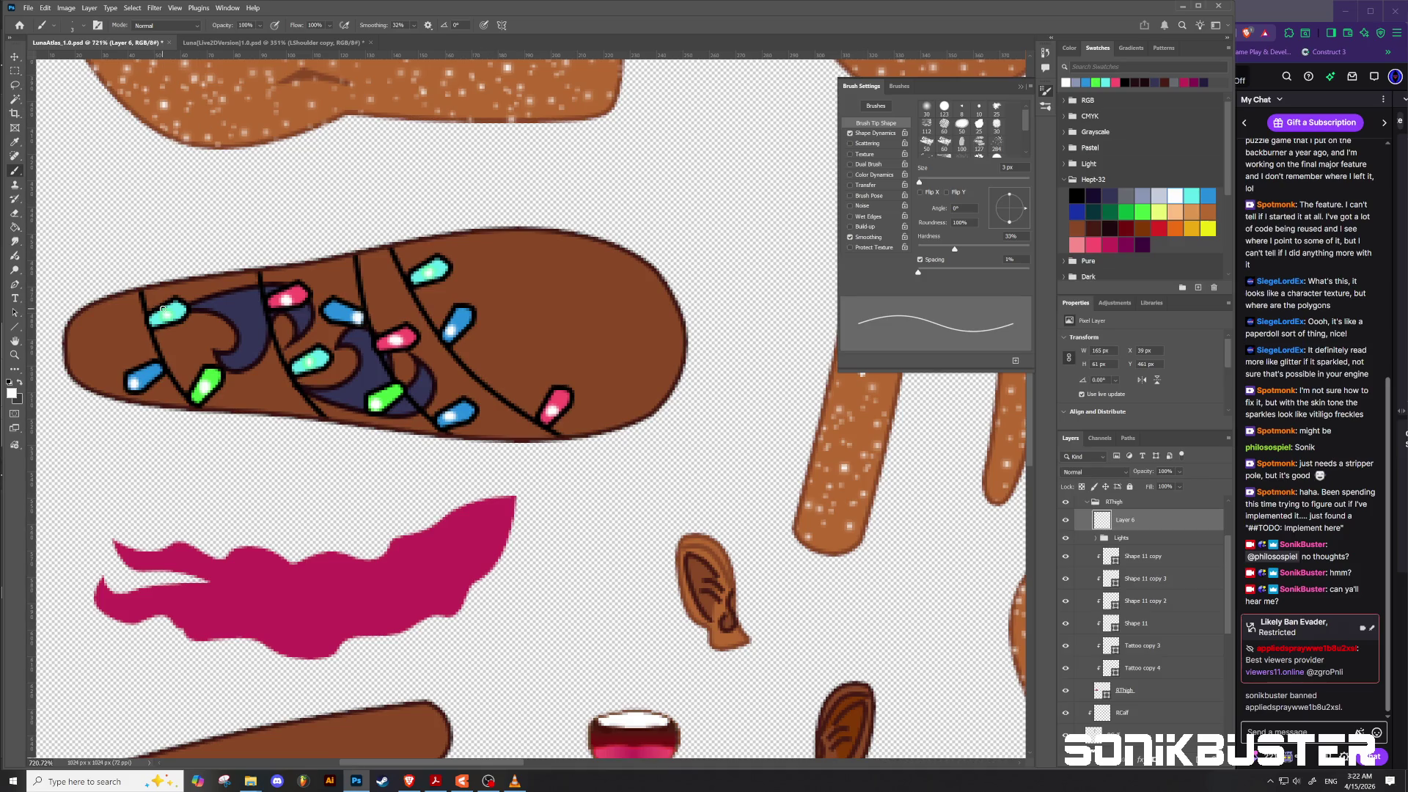
Step: Set up a blue 25 px brush at 41% opacity on a new empty glow layer
key("bracketright")
key("bracketright")
key("bracketright")
left_click(260, 27)
left_click(250, 37)
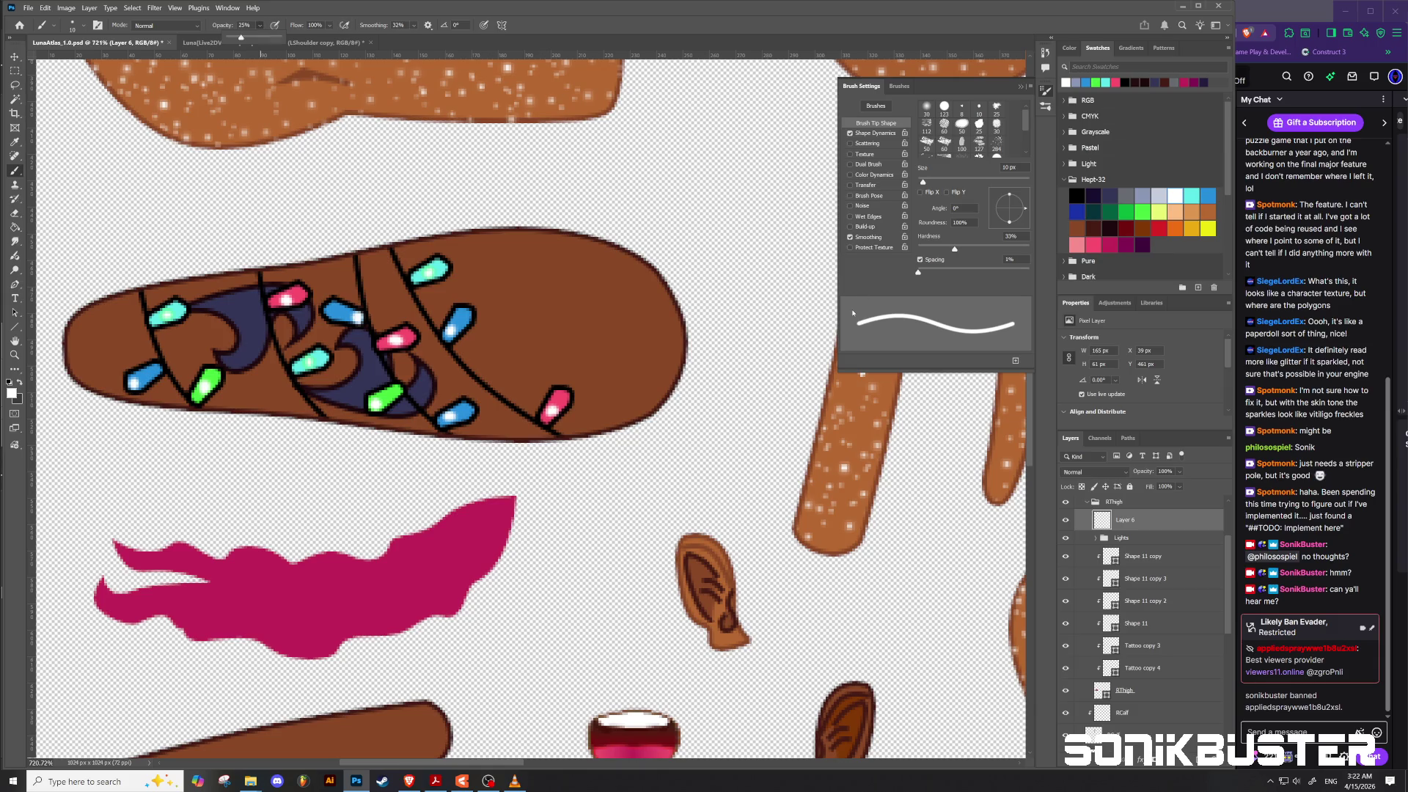
left_click(1208, 195)
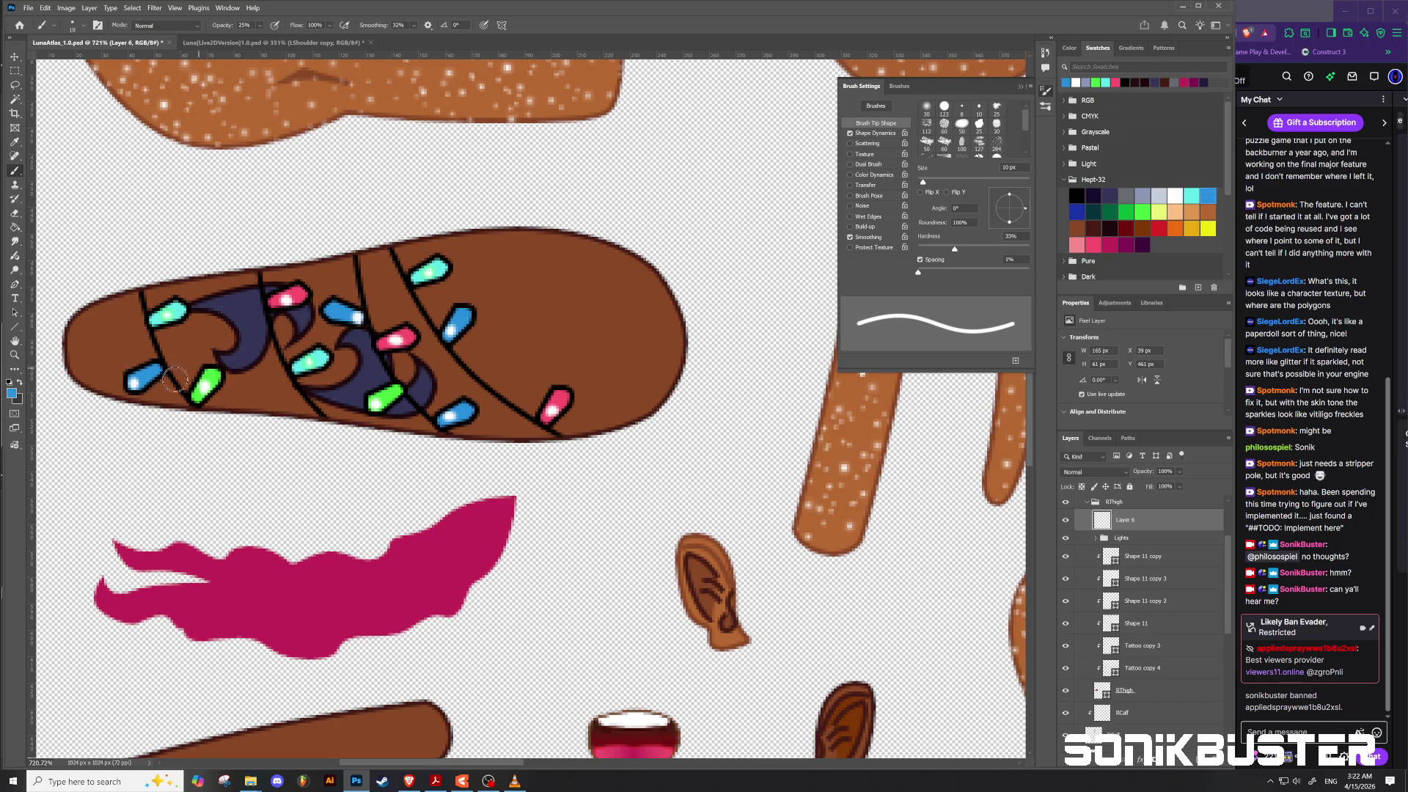
left_click_drag(127, 382, 147, 379)
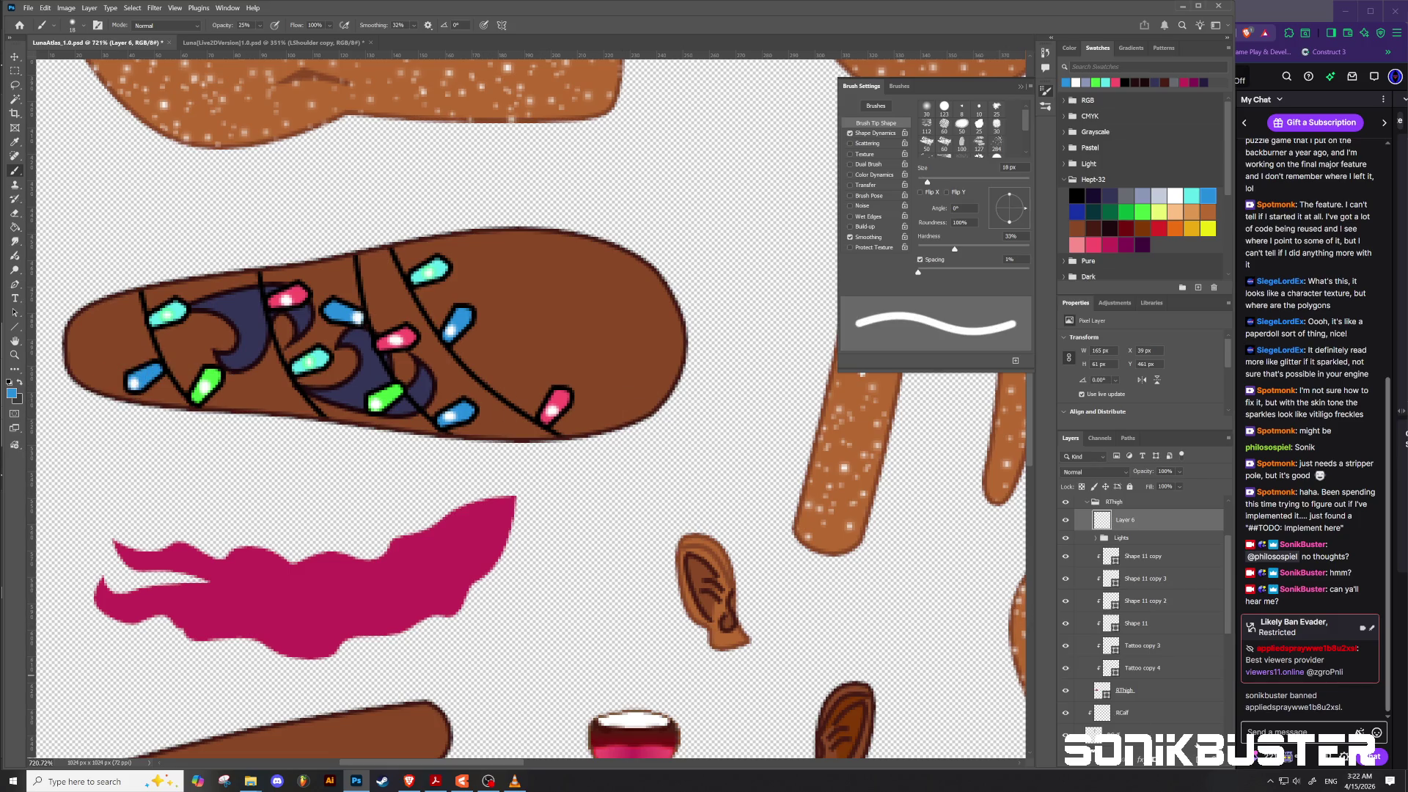
key("ctrl+shift+alt+n")
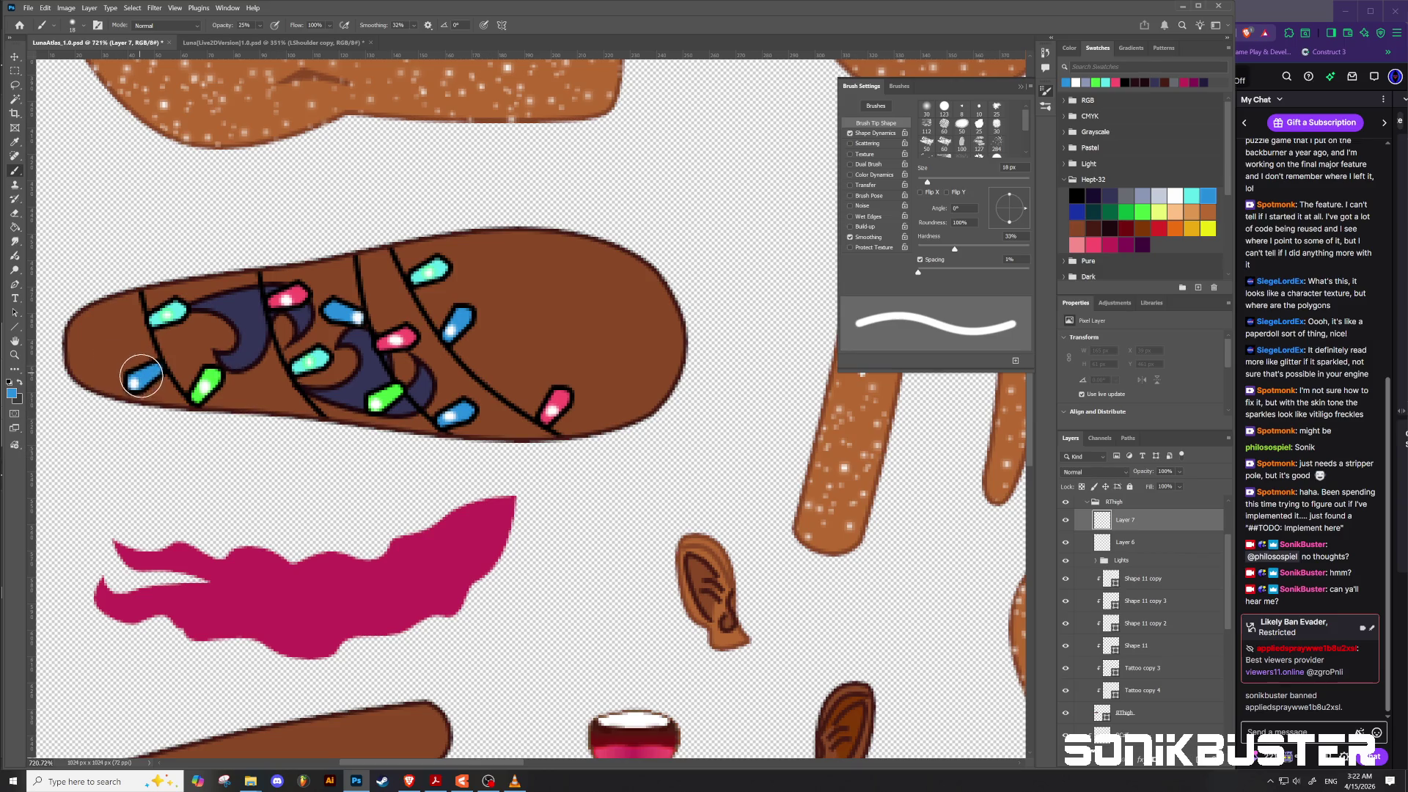
left_click_drag(142, 379, 126, 362)
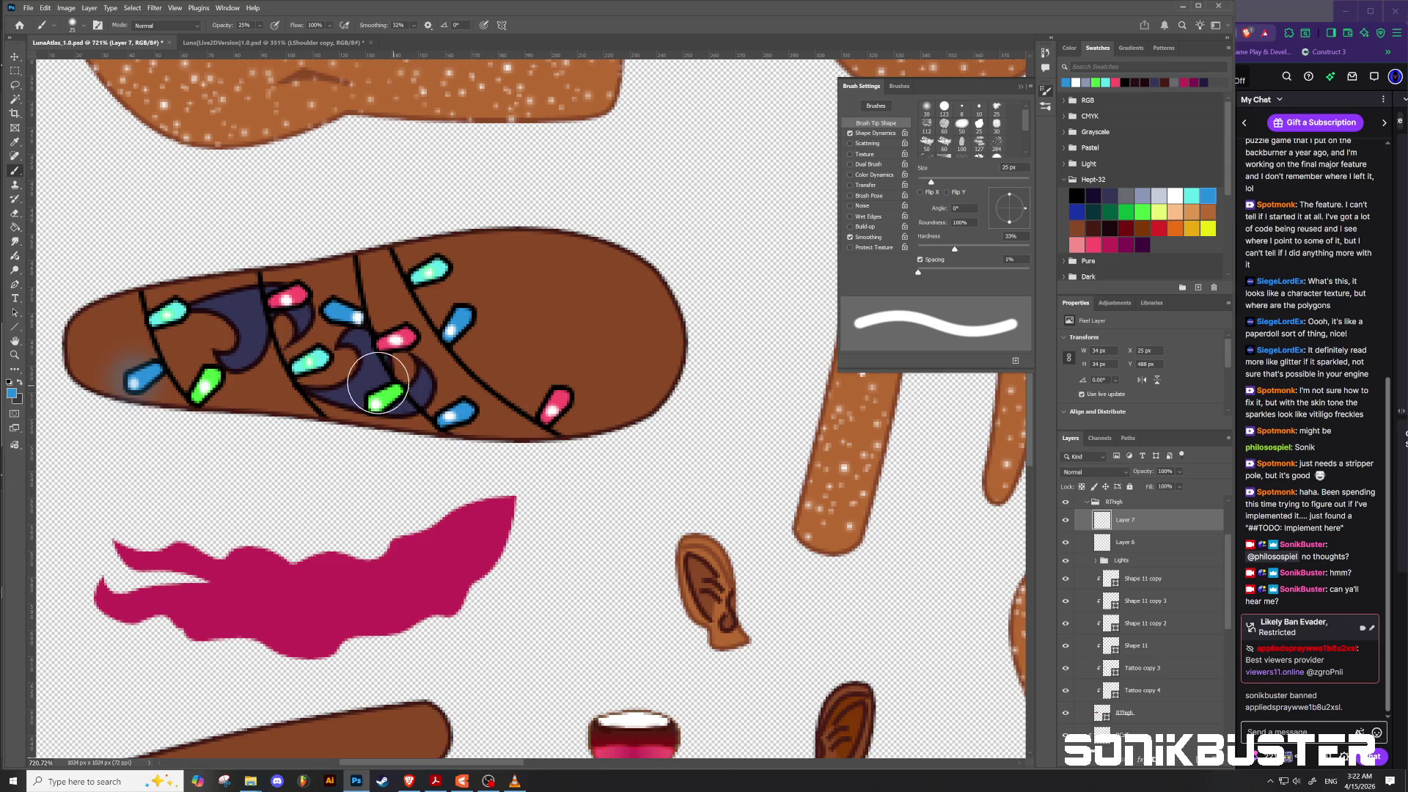
Step: Paint soft blue glows around the blue lights and cyan glows around the cyan lights
left_click(347, 316)
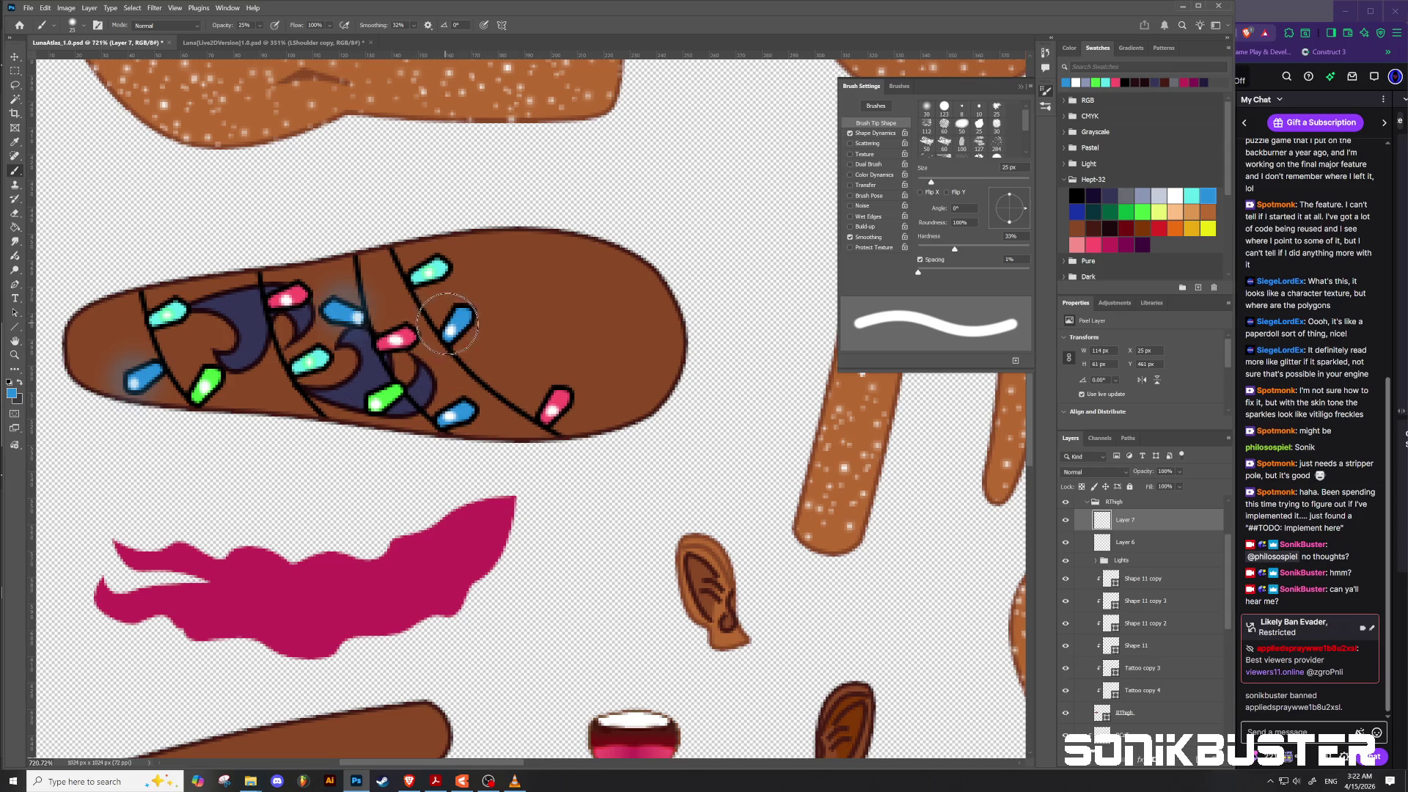
left_click(458, 412)
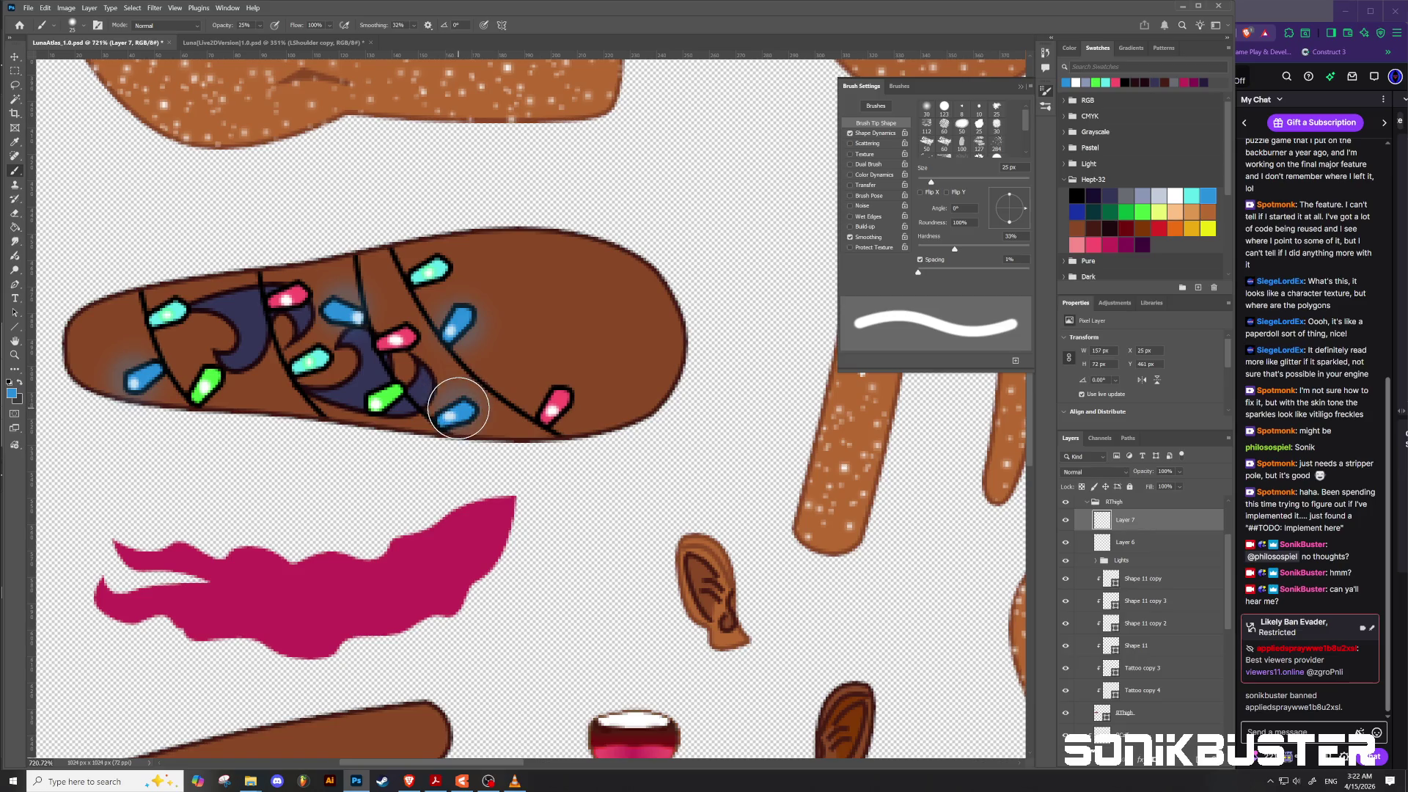
left_click(456, 419)
left_click(158, 311)
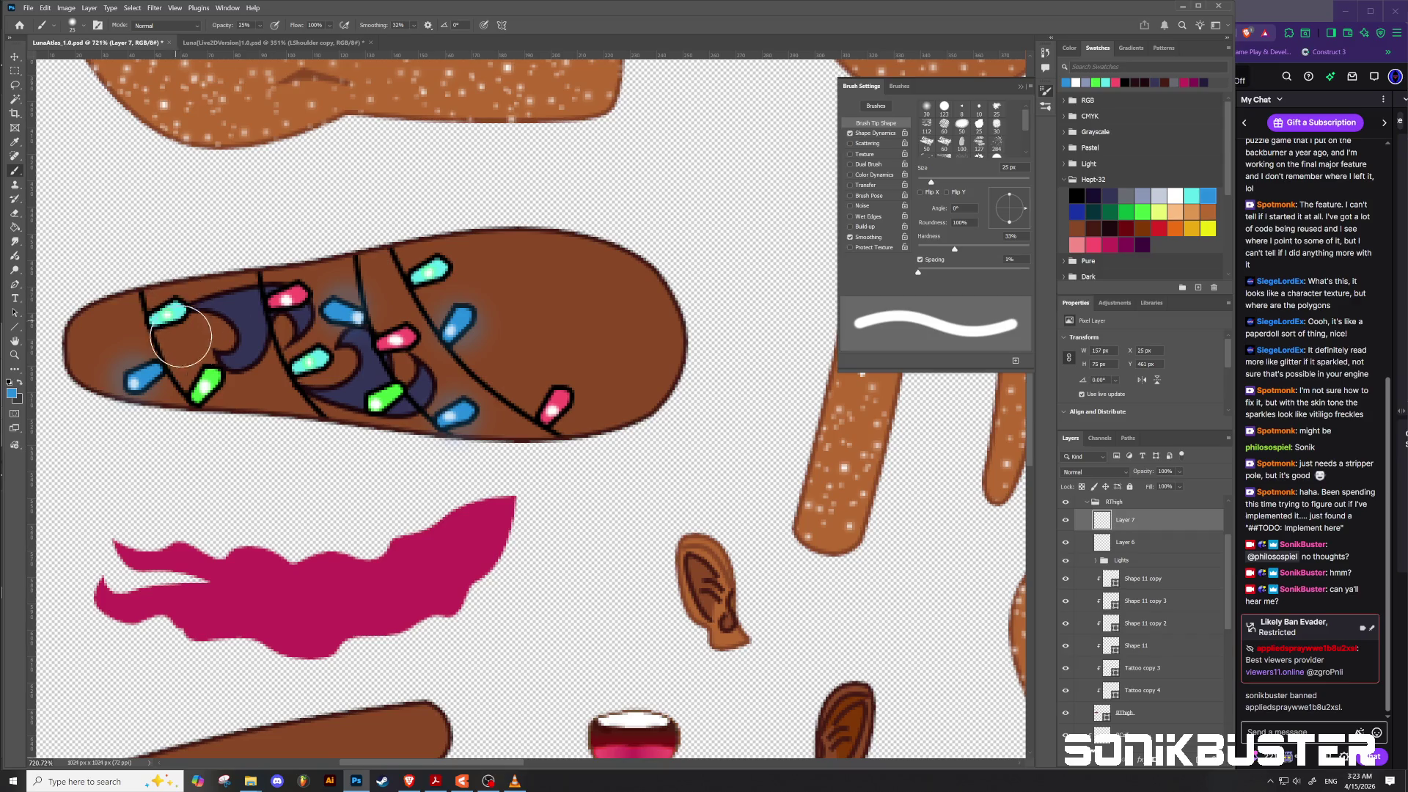
left_click(1191, 195)
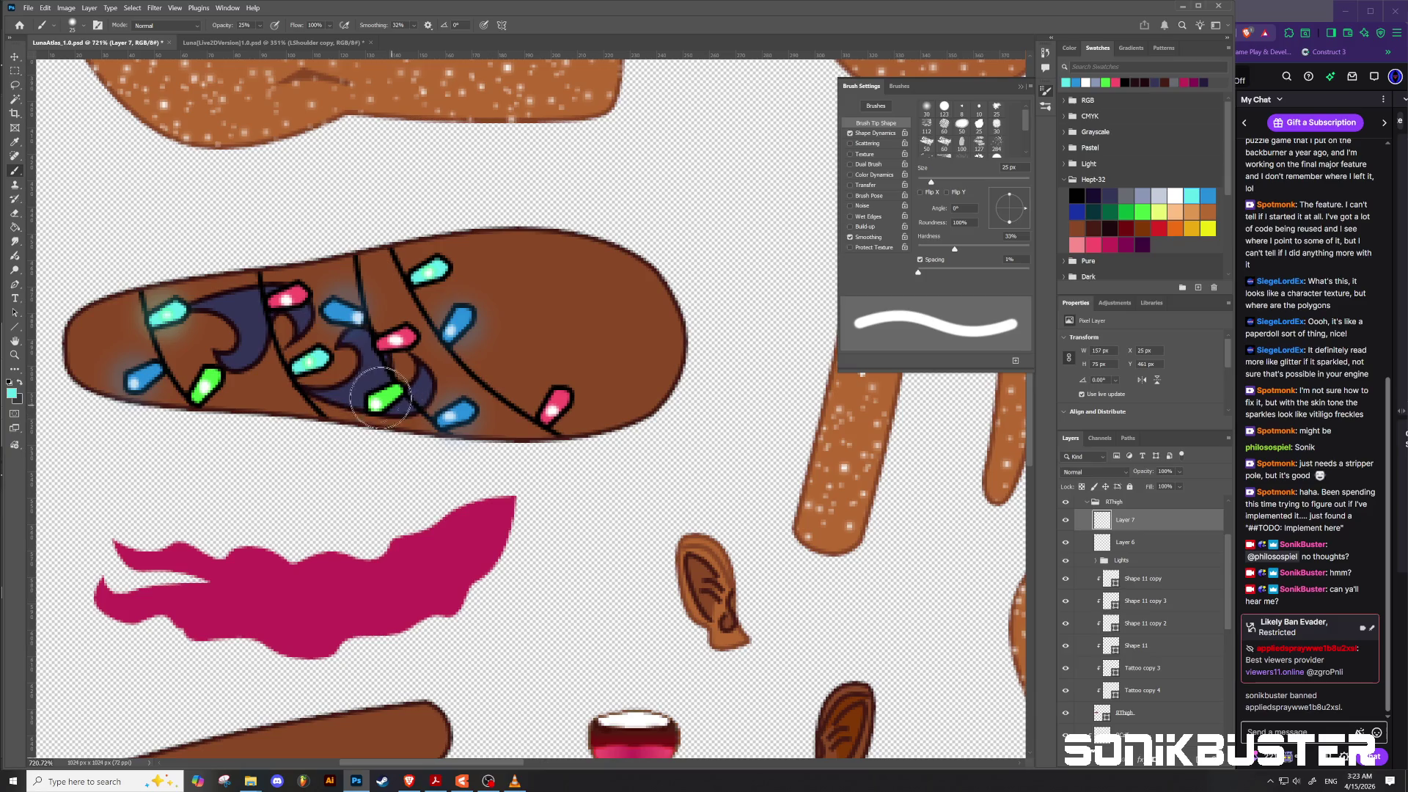
left_click(321, 367)
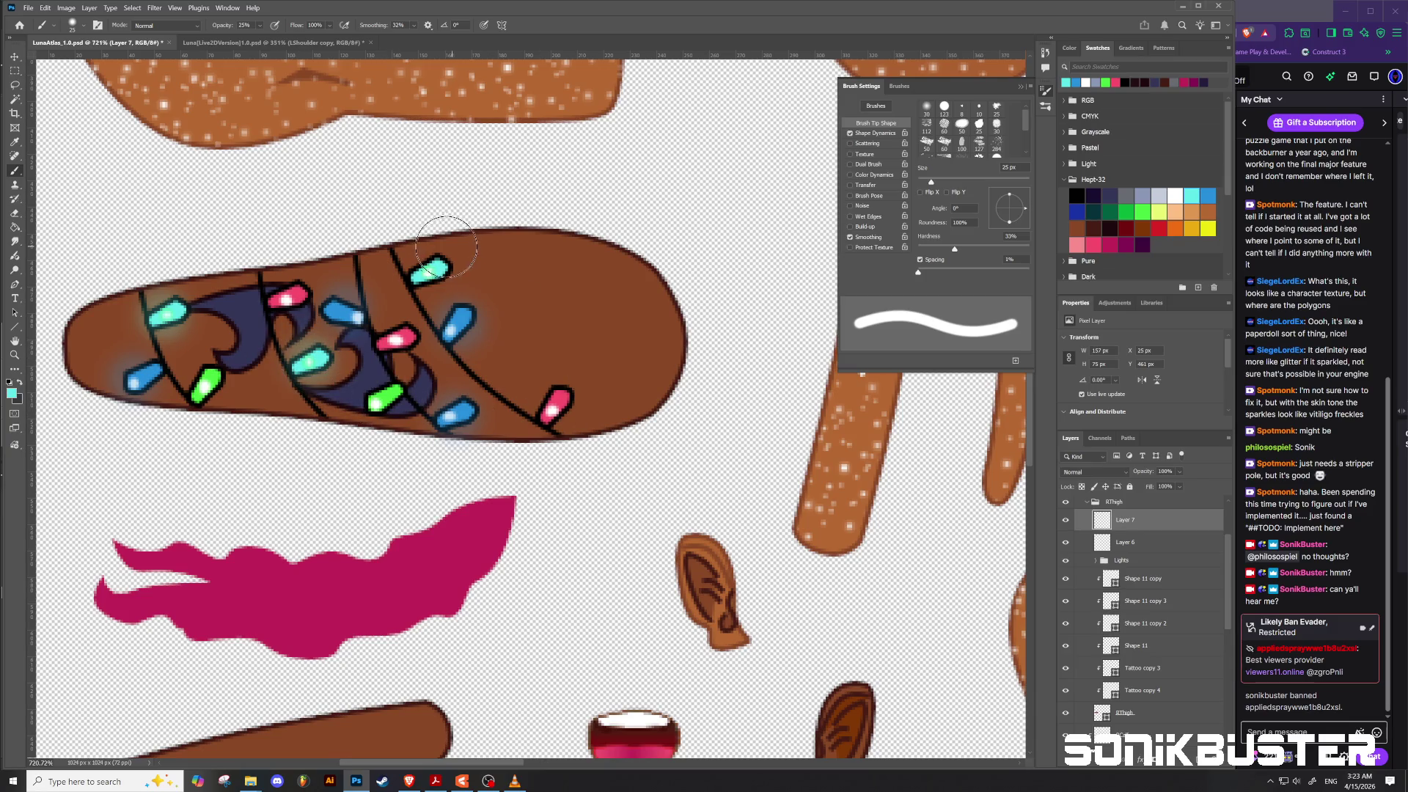
left_click(429, 272)
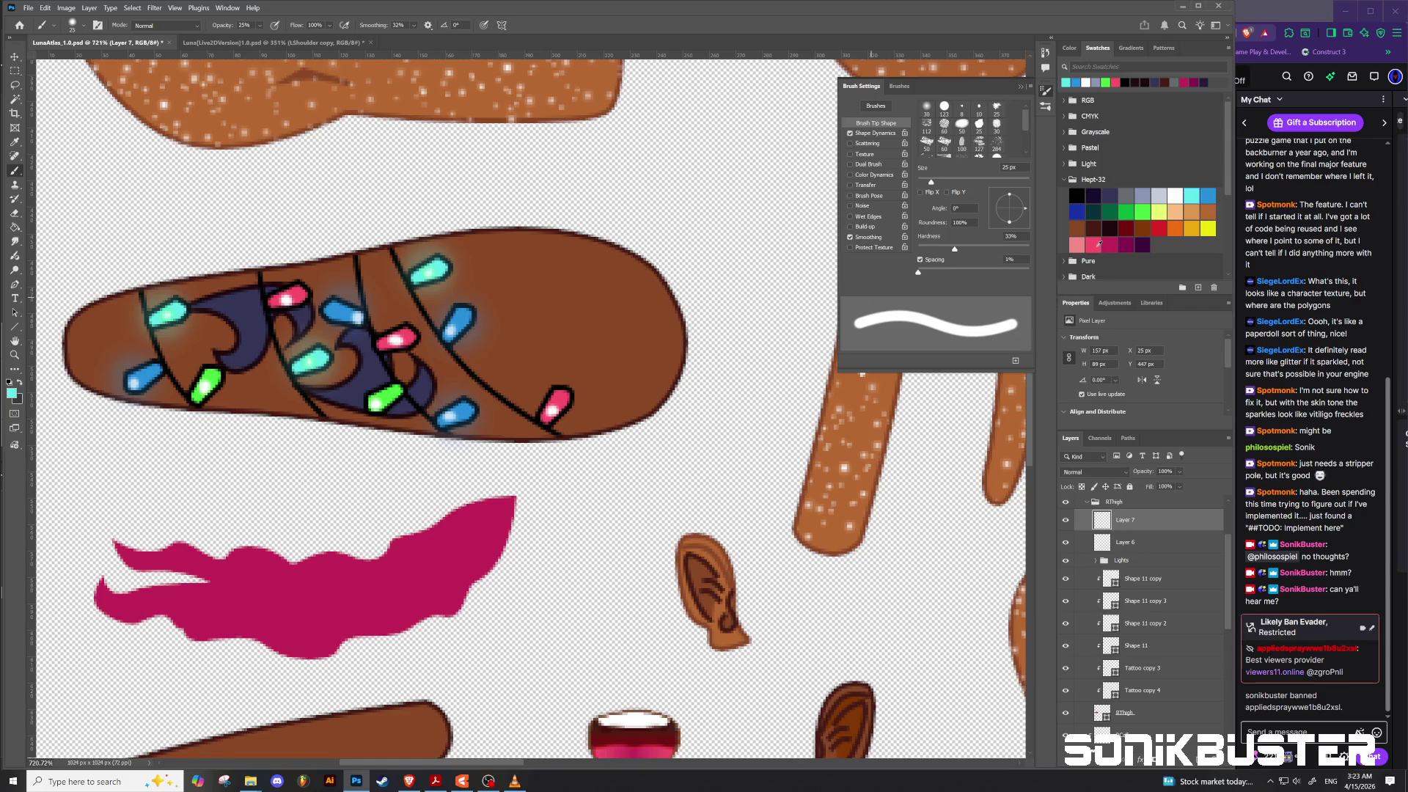
Step: Paint red glows around two pink lights on the thigh piece
left_click(1158, 228)
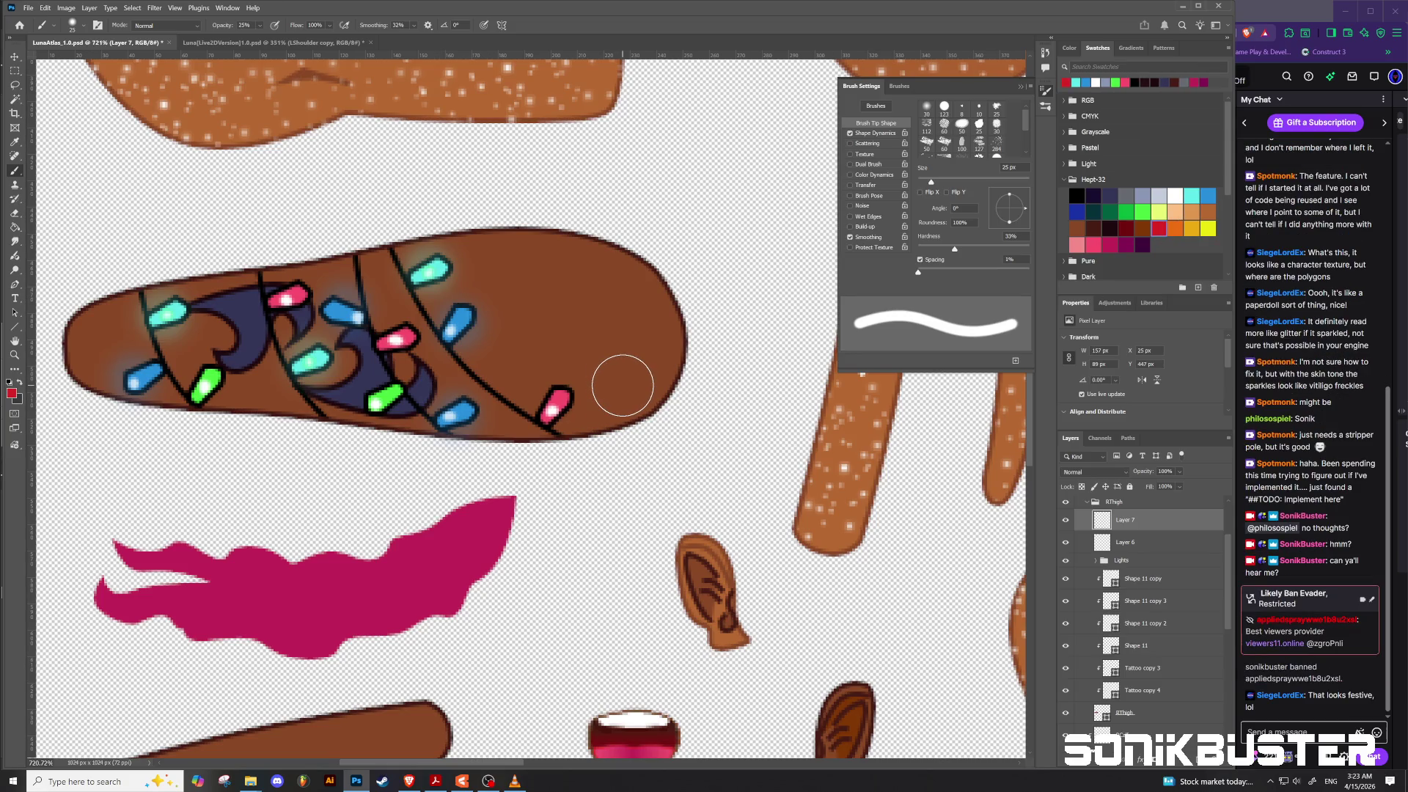
left_click_drag(566, 408, 555, 405)
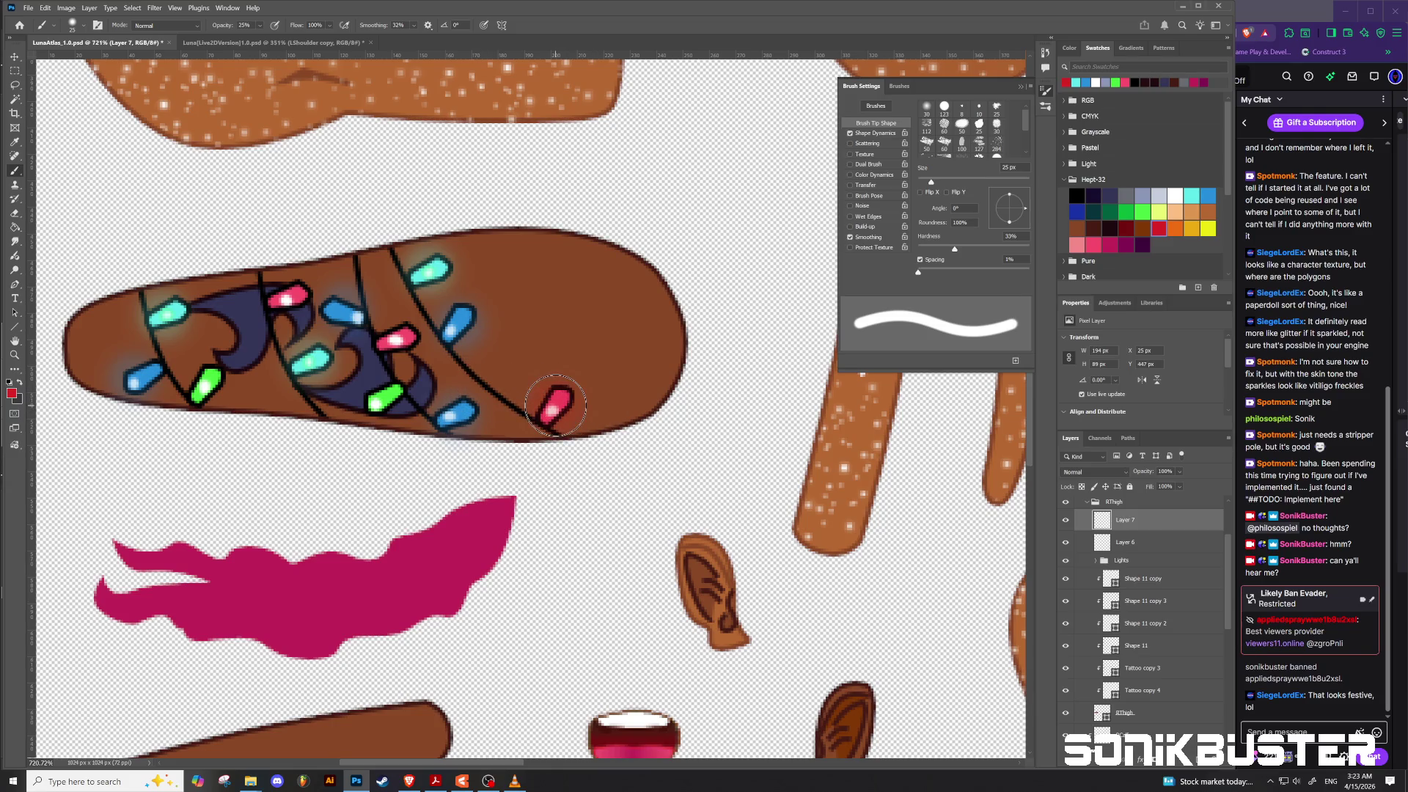
left_click_drag(400, 339, 376, 341)
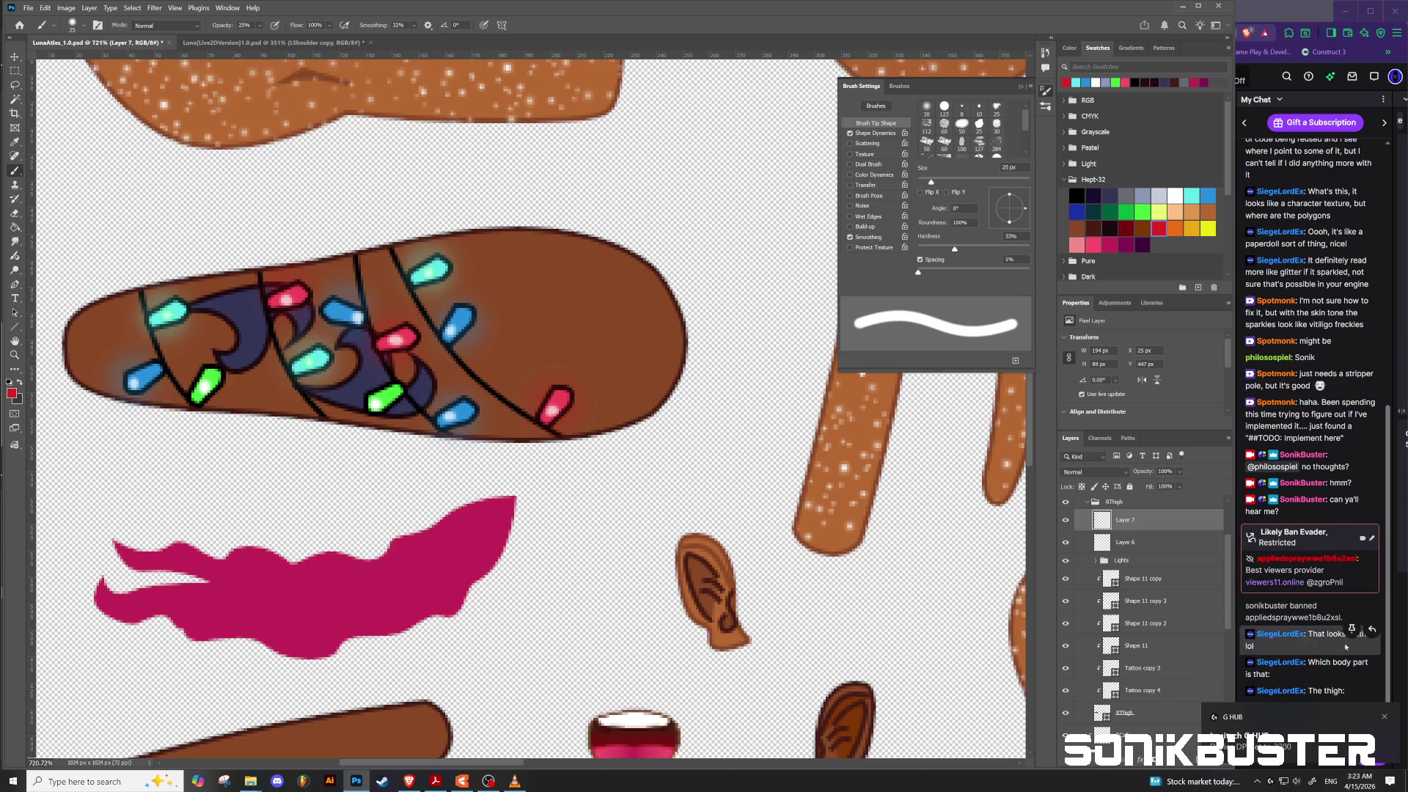
left_click(1385, 720)
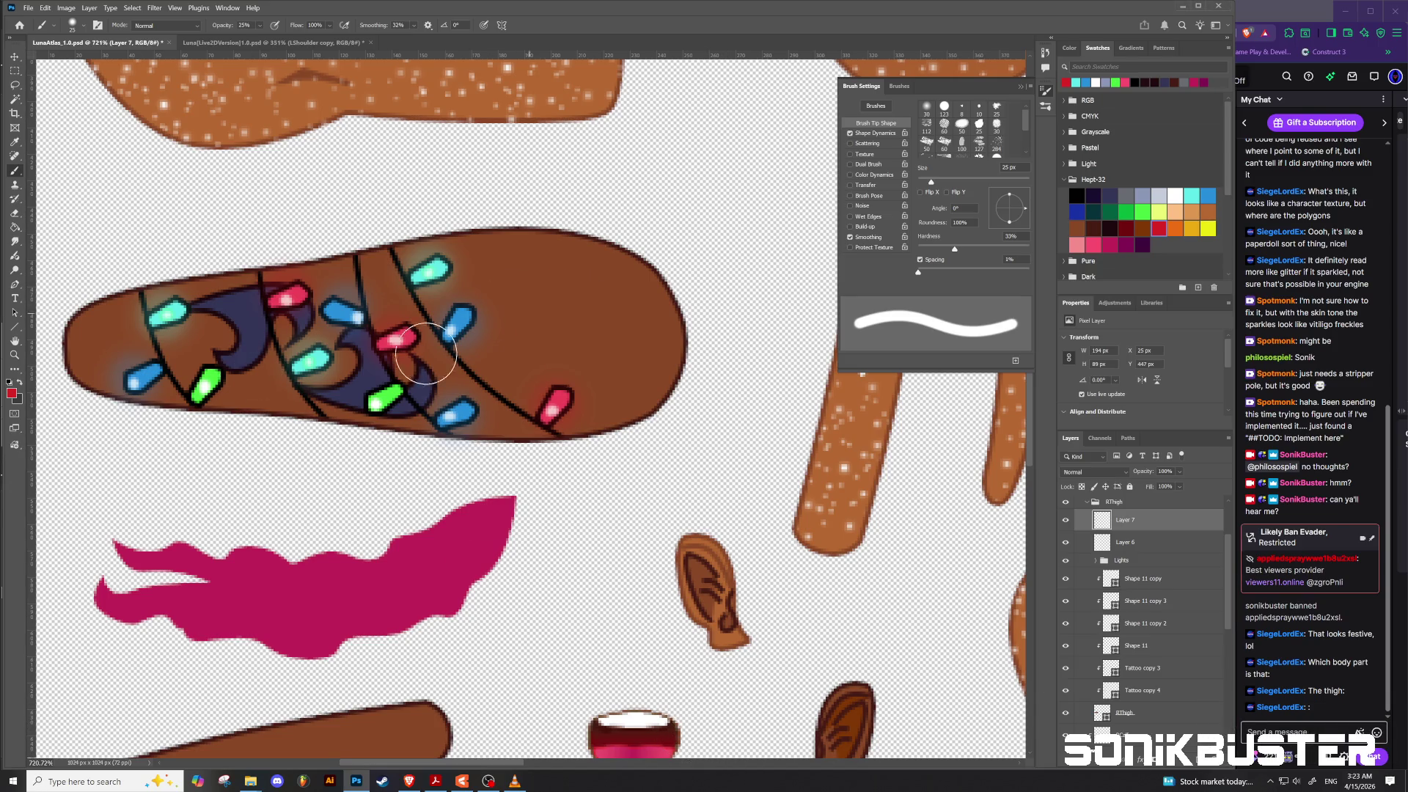
scroll(363, 409, "down", 5)
Step: Zoom in on the thigh piece and shrink the brush size
scroll(362, 408, "down", 2)
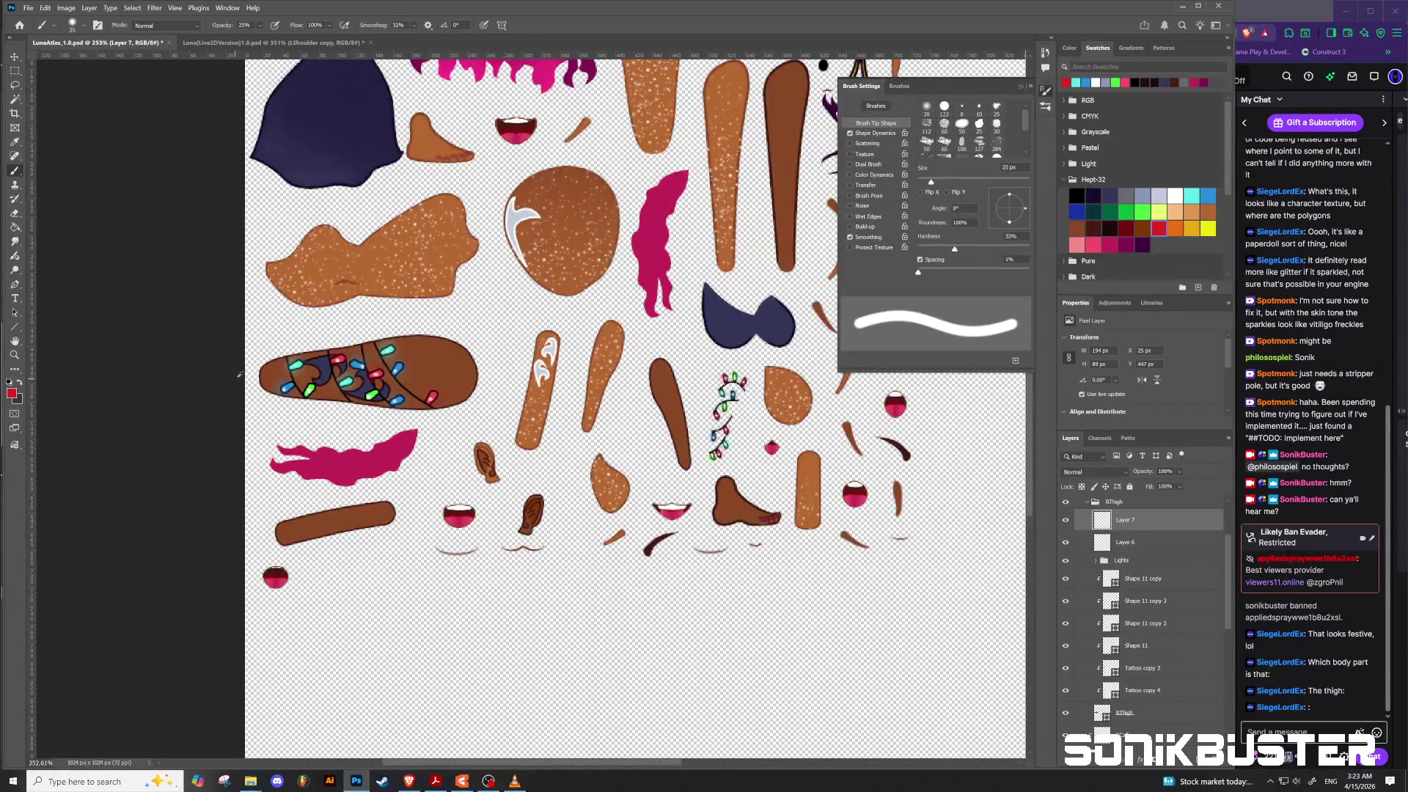
scroll(278, 389, "up", 5)
scroll(278, 390, "up", 1)
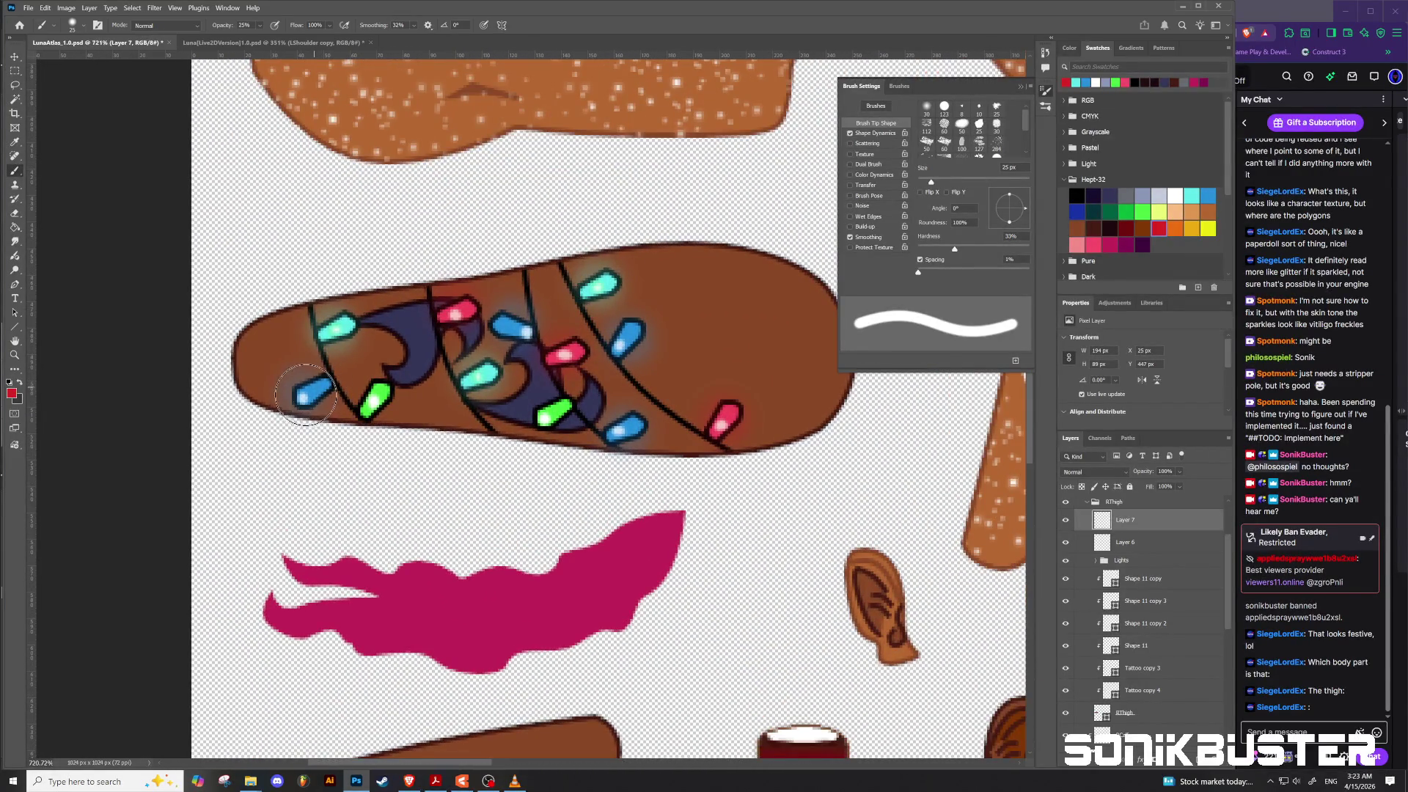
mouse_move(304, 389)
left_mouse_down()
mouse_move(286, 394)
mouse_move(330, 390)
left_mouse_up()
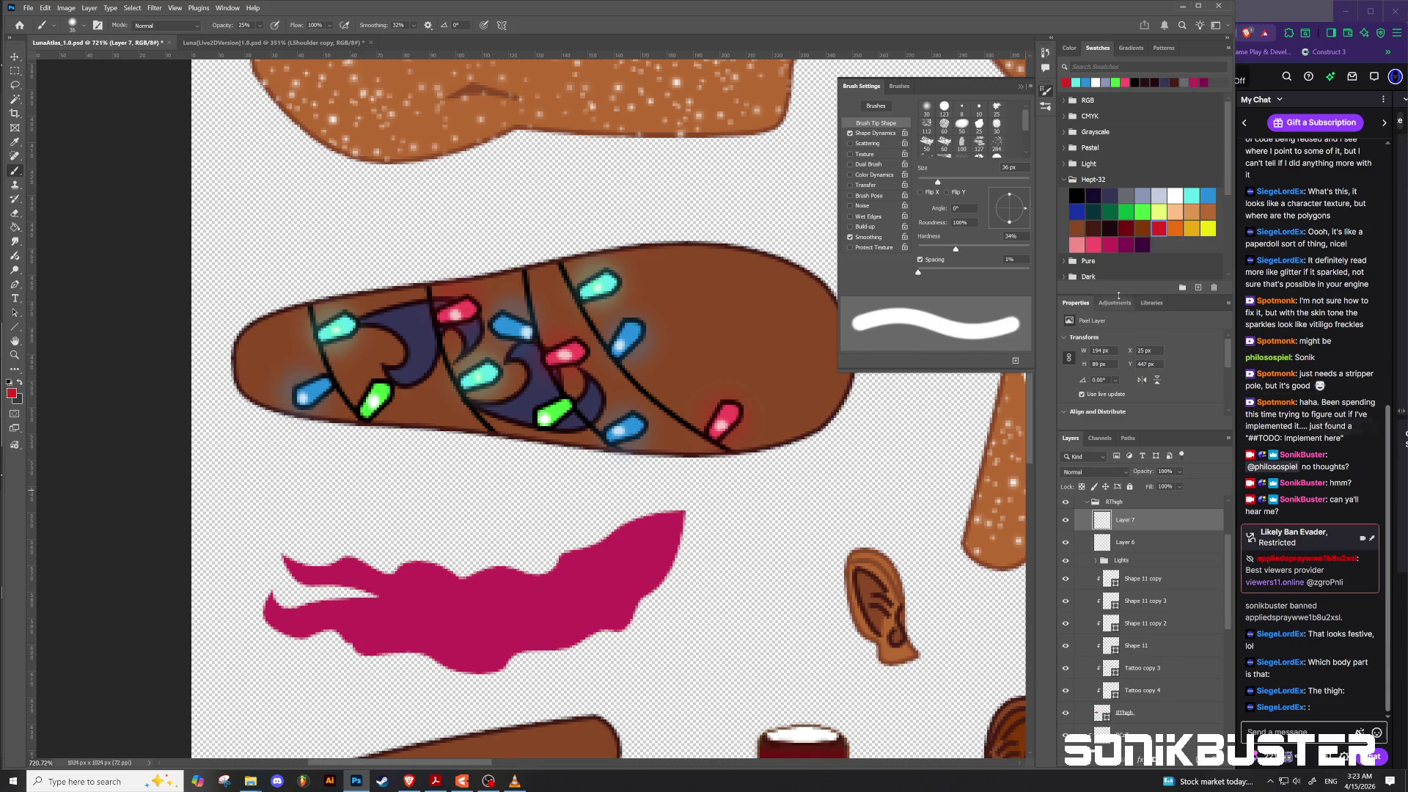
Step: Undo a test white stroke, enlarge the brush slightly, and bring up the brush blend-mode list
left_click(1175, 194)
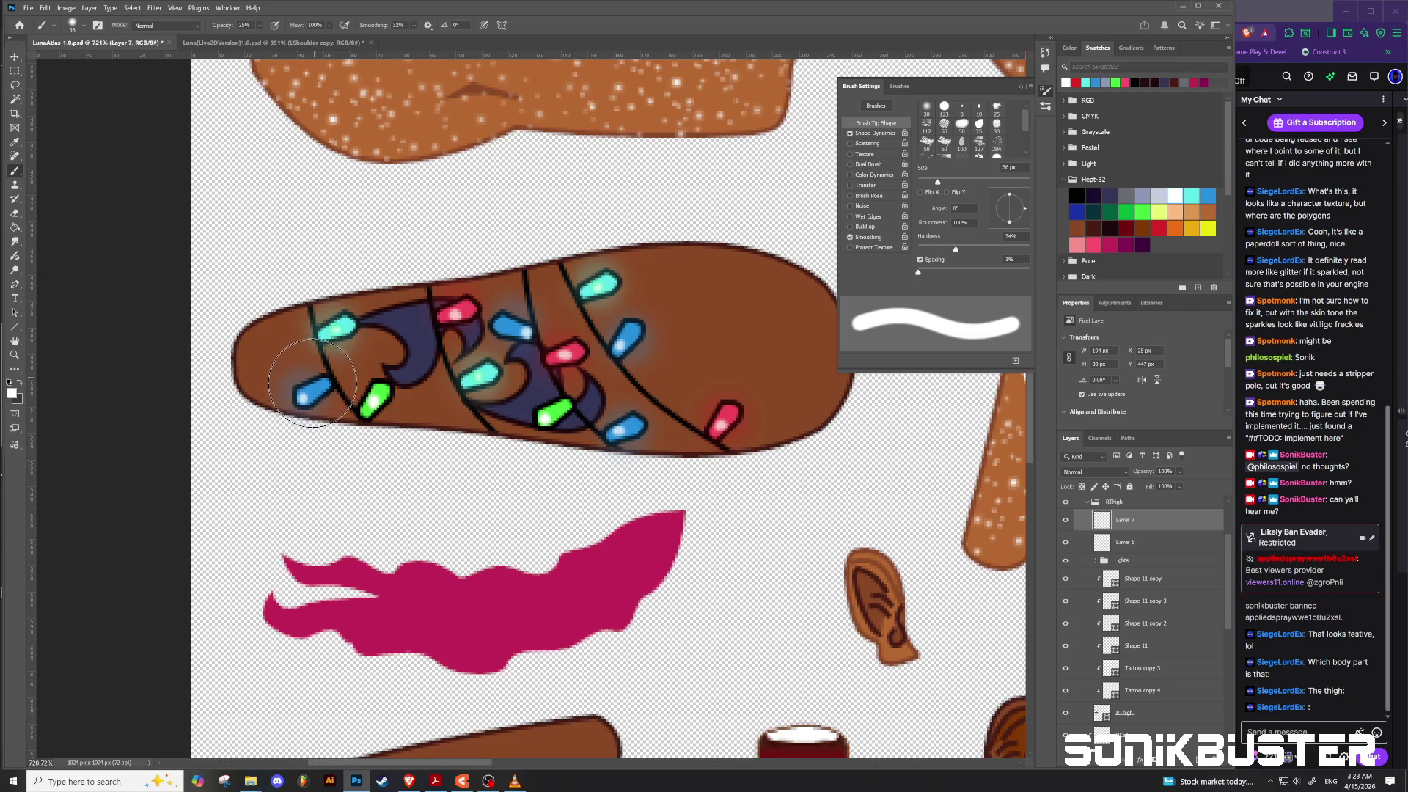
left_click_drag(294, 411, 314, 402)
key("ctrl+z")
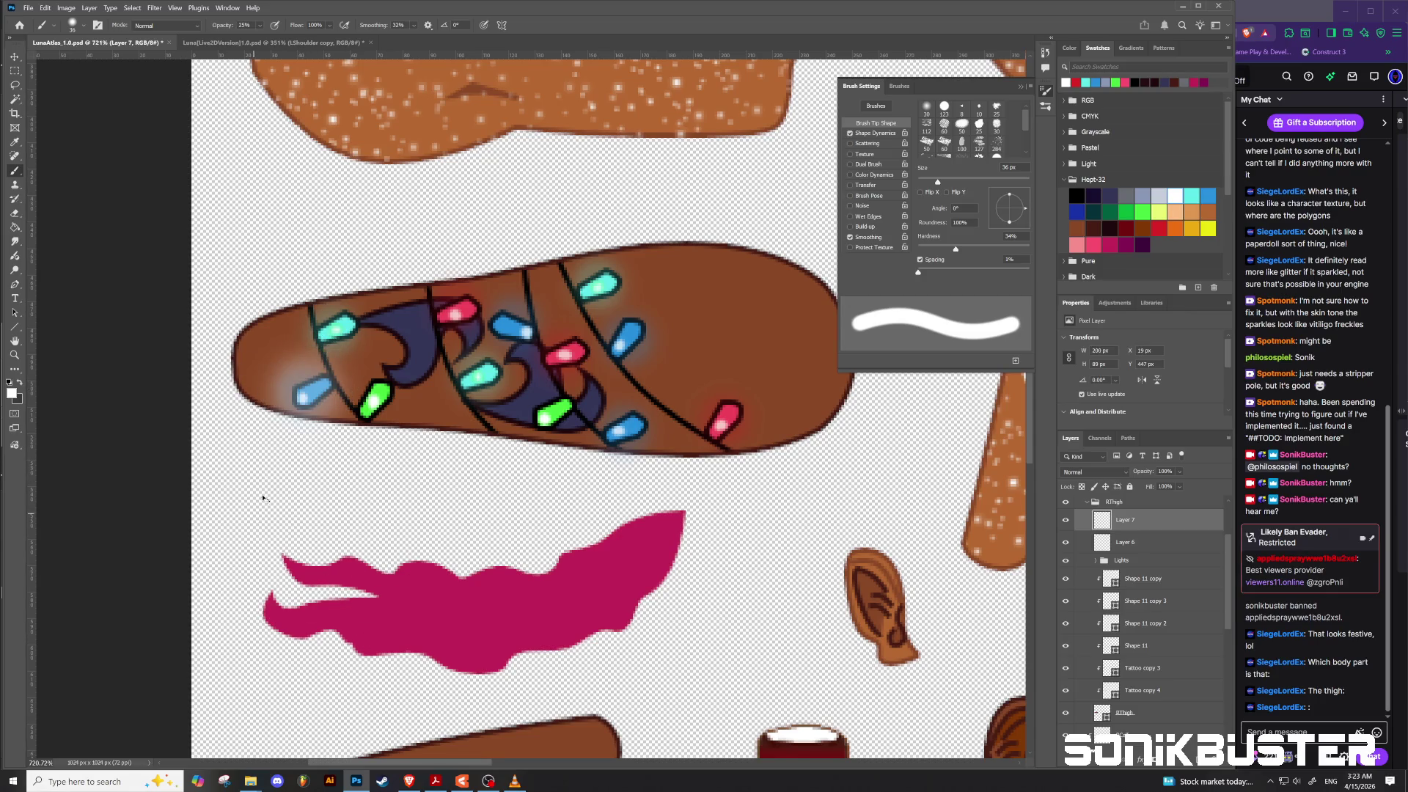
right_click(314, 393, "alt")
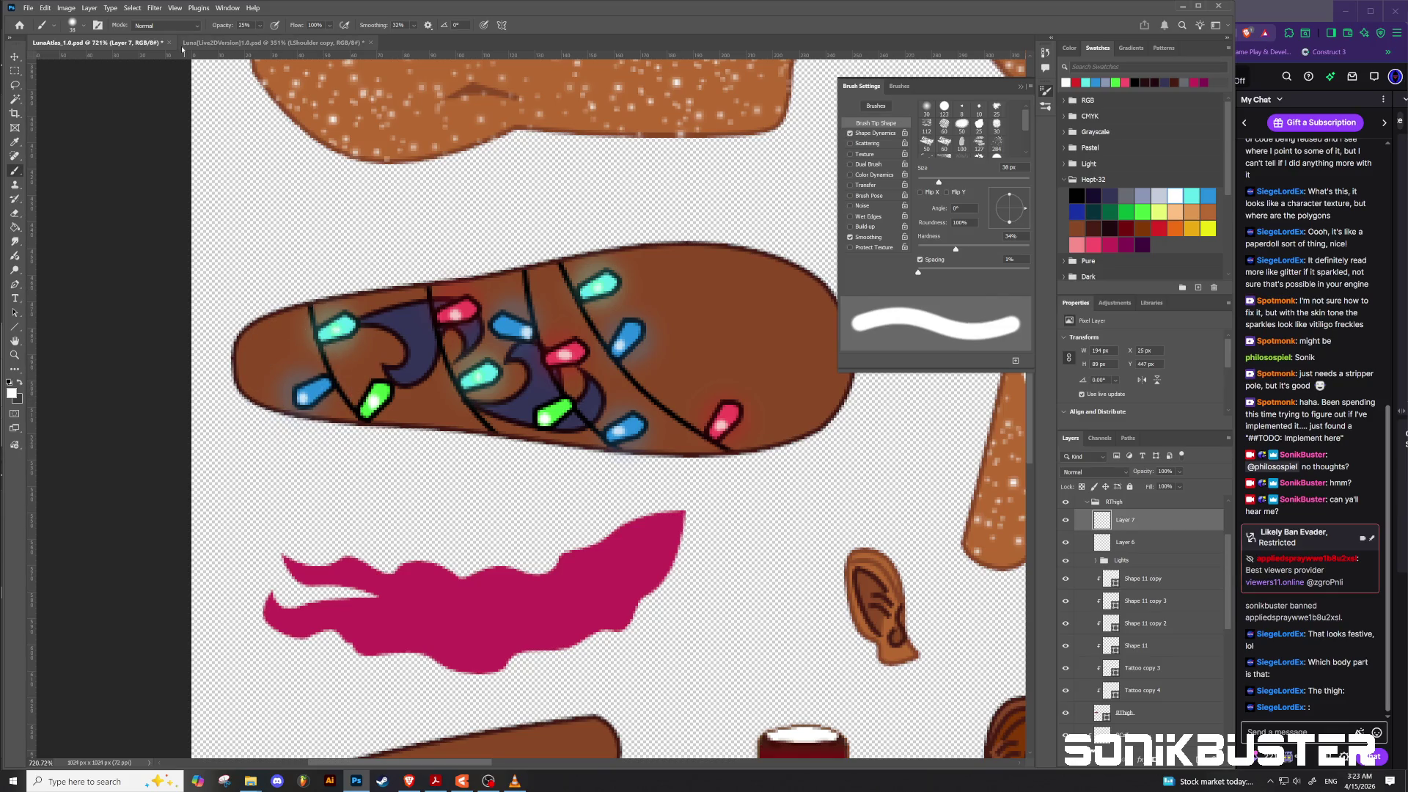
left_click(197, 27)
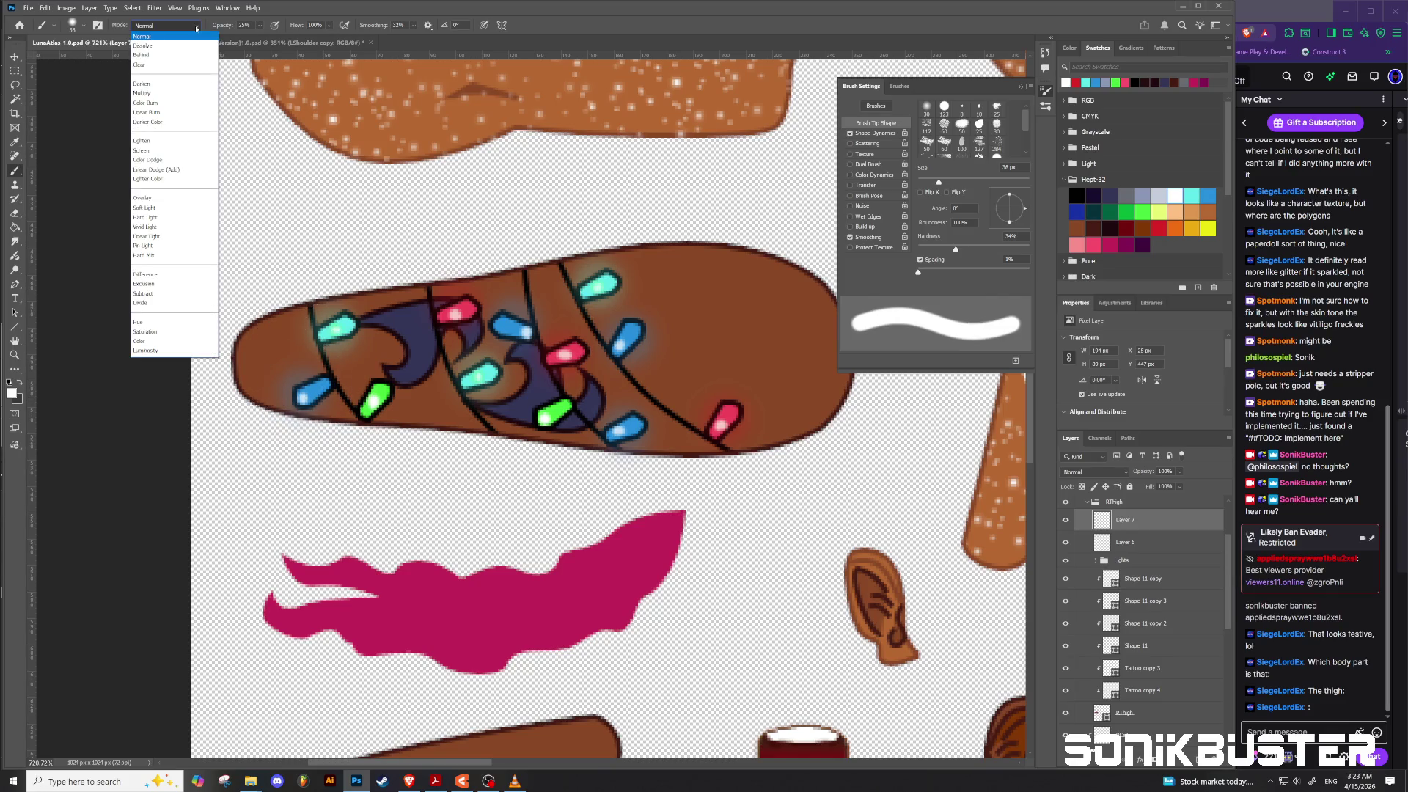
Step: Switch the brush to Color Dodge and paint bright glows on the left blue and top red lights
left_click(148, 159)
left_click(300, 401)
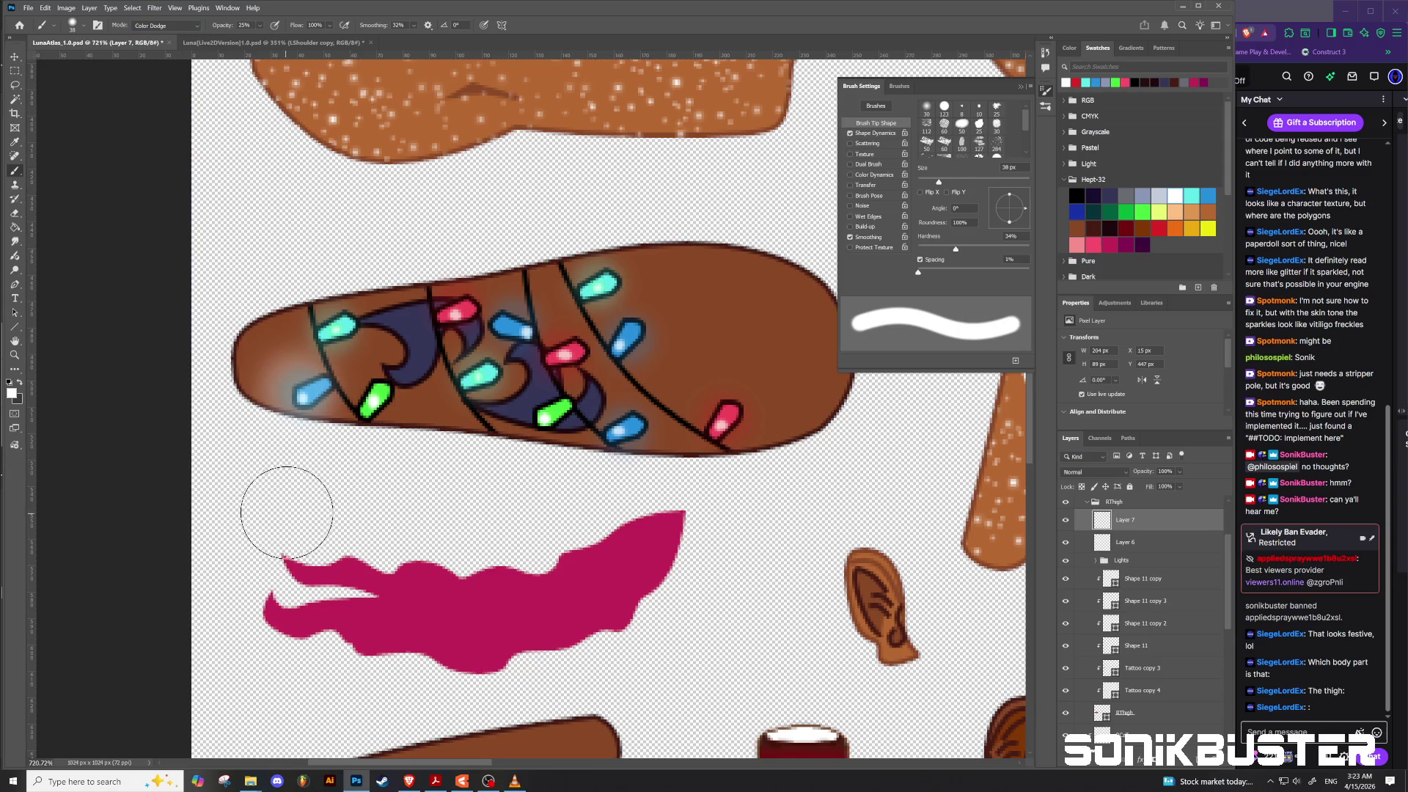
key("ctrl+z")
left_click_drag(292, 411, 286, 389)
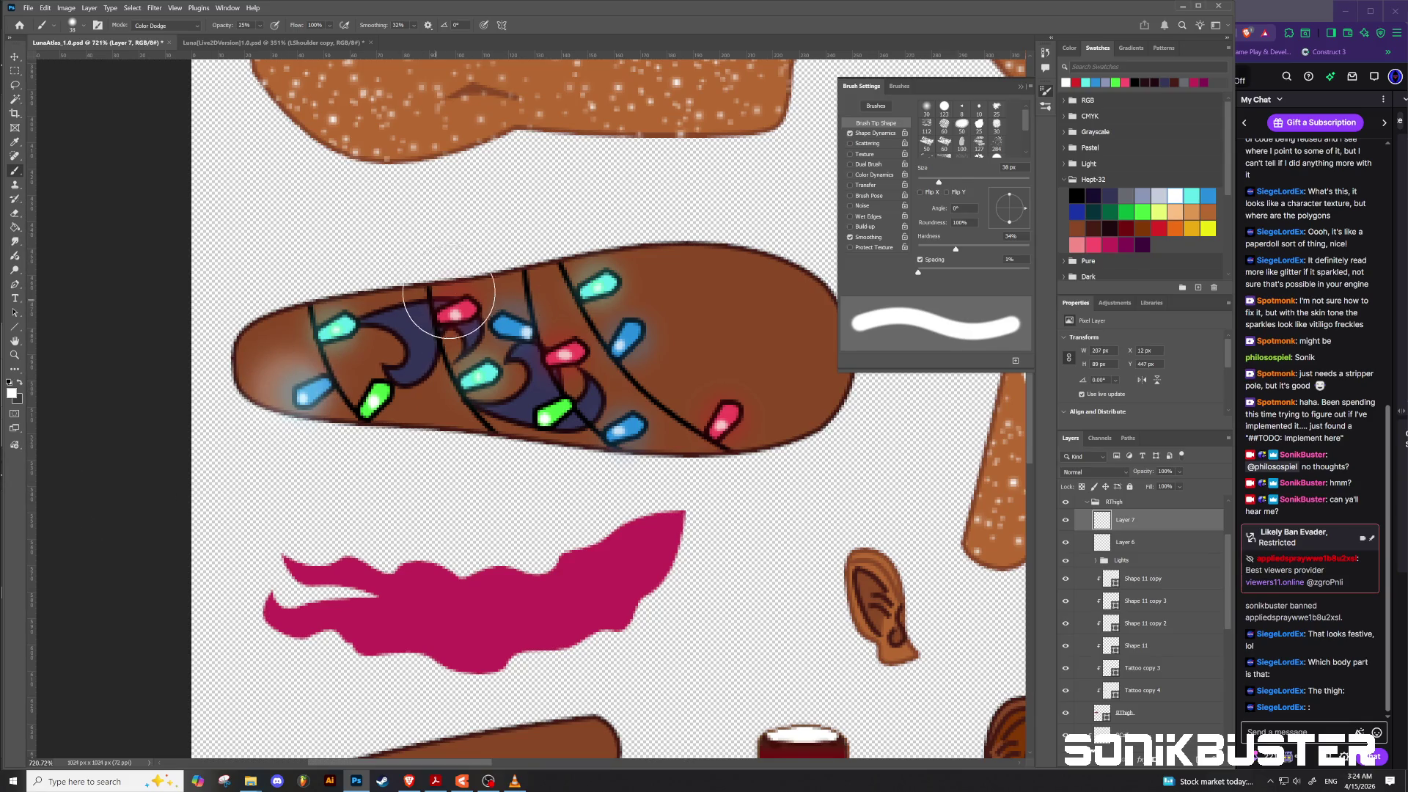
left_click(467, 302)
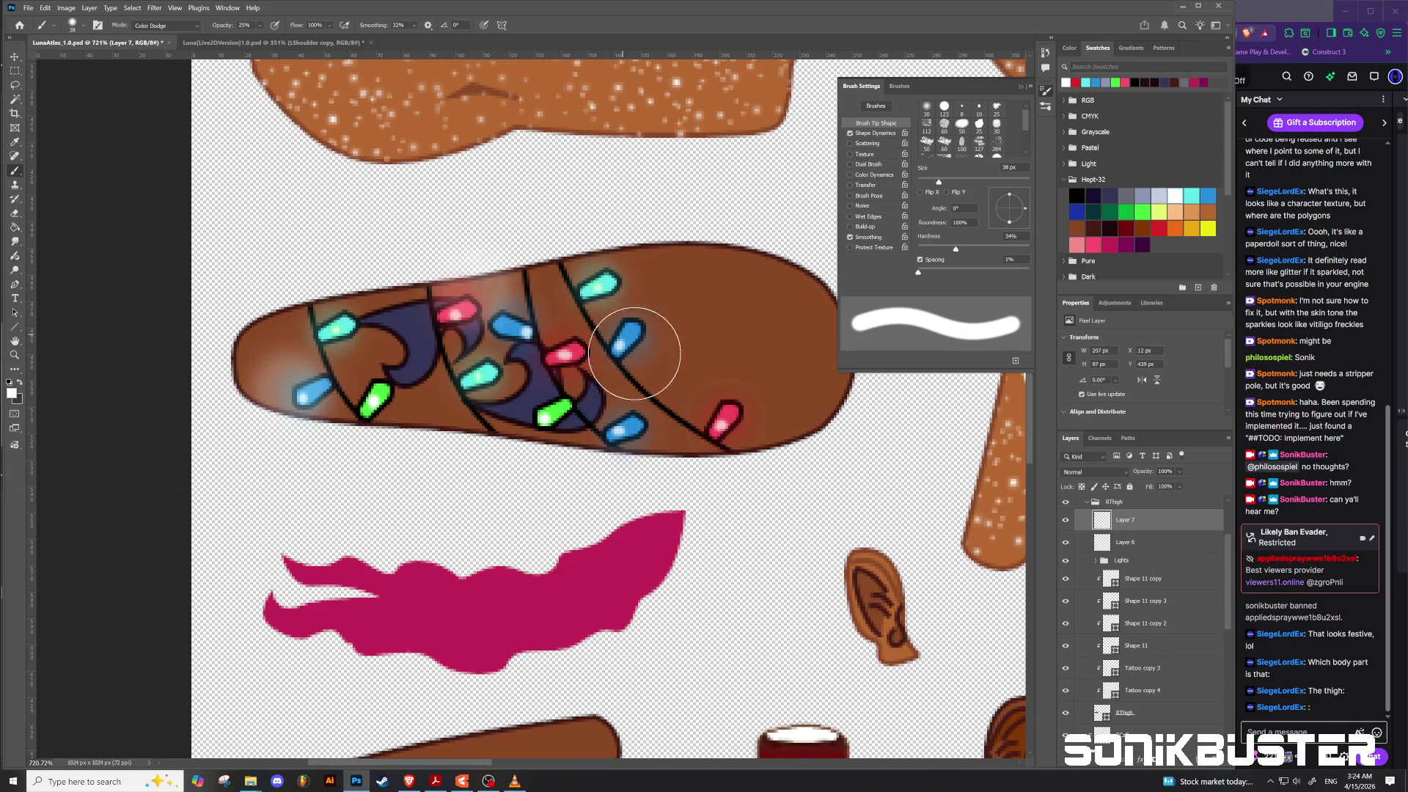
left_click(739, 393)
key("ctrl+z")
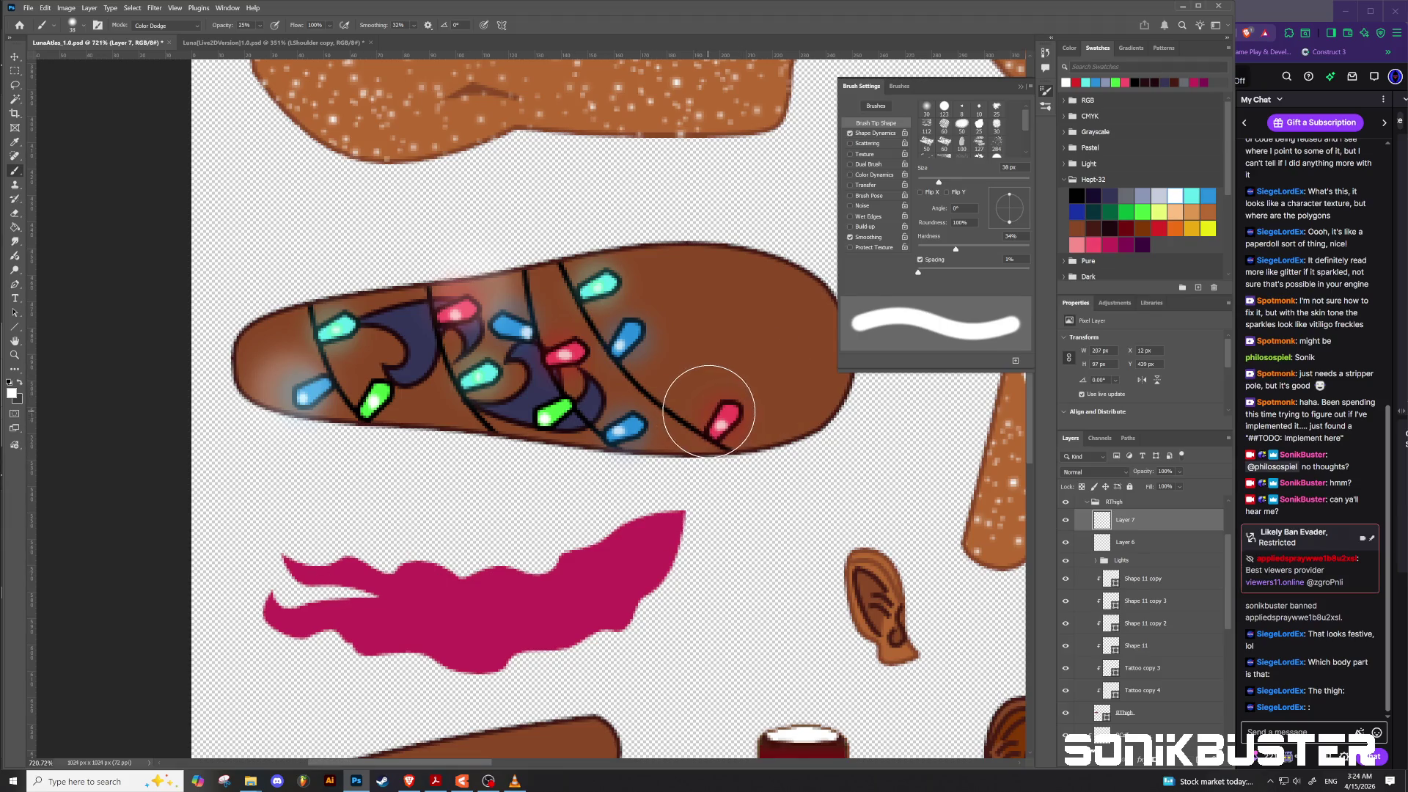
left_click(719, 386)
key("ctrl+z")
left_click(739, 390)
key("ctrl+z")
Step: Add pink glows to the right and middle red lights and a red glow above the upper-left light
left_click(1088, 245)
left_click(721, 385)
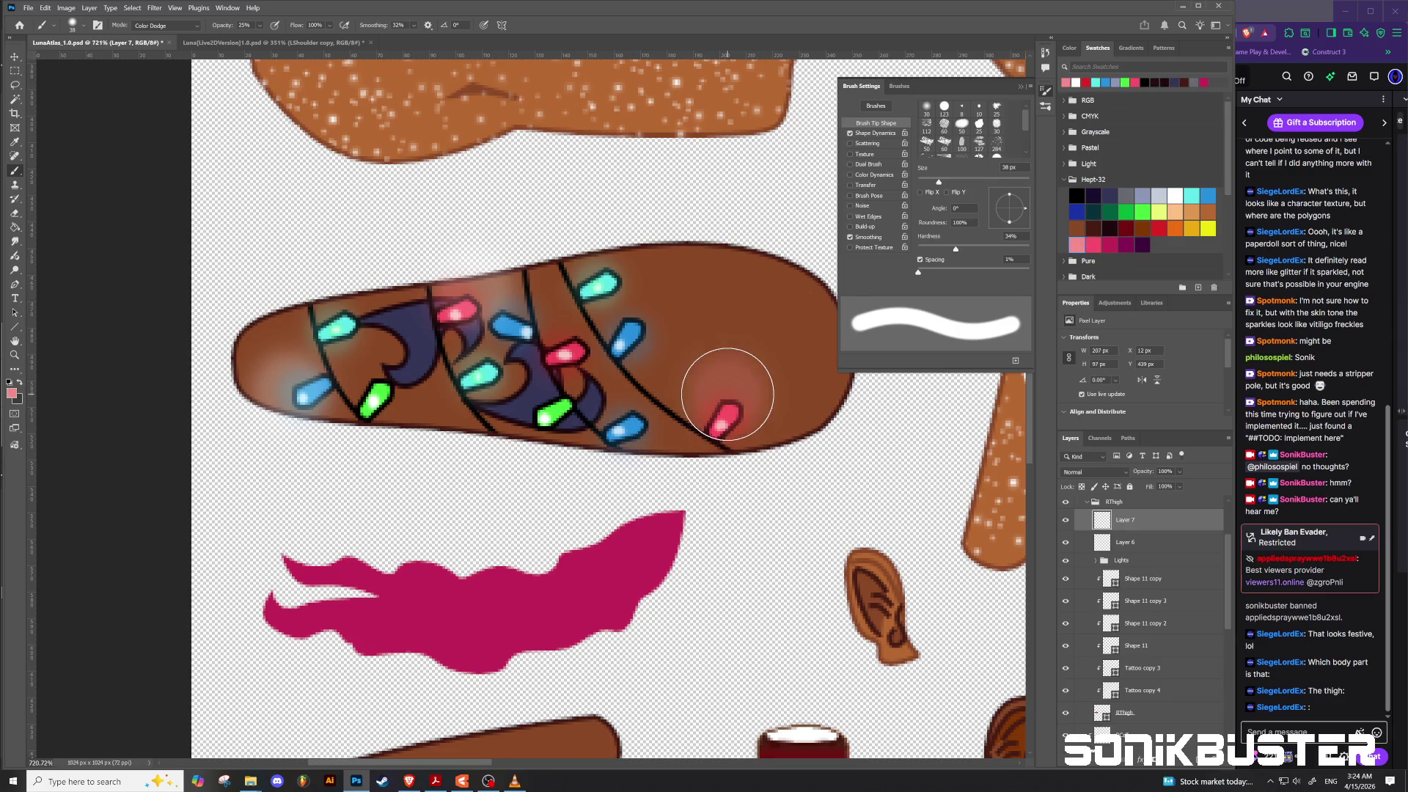
left_click(579, 353)
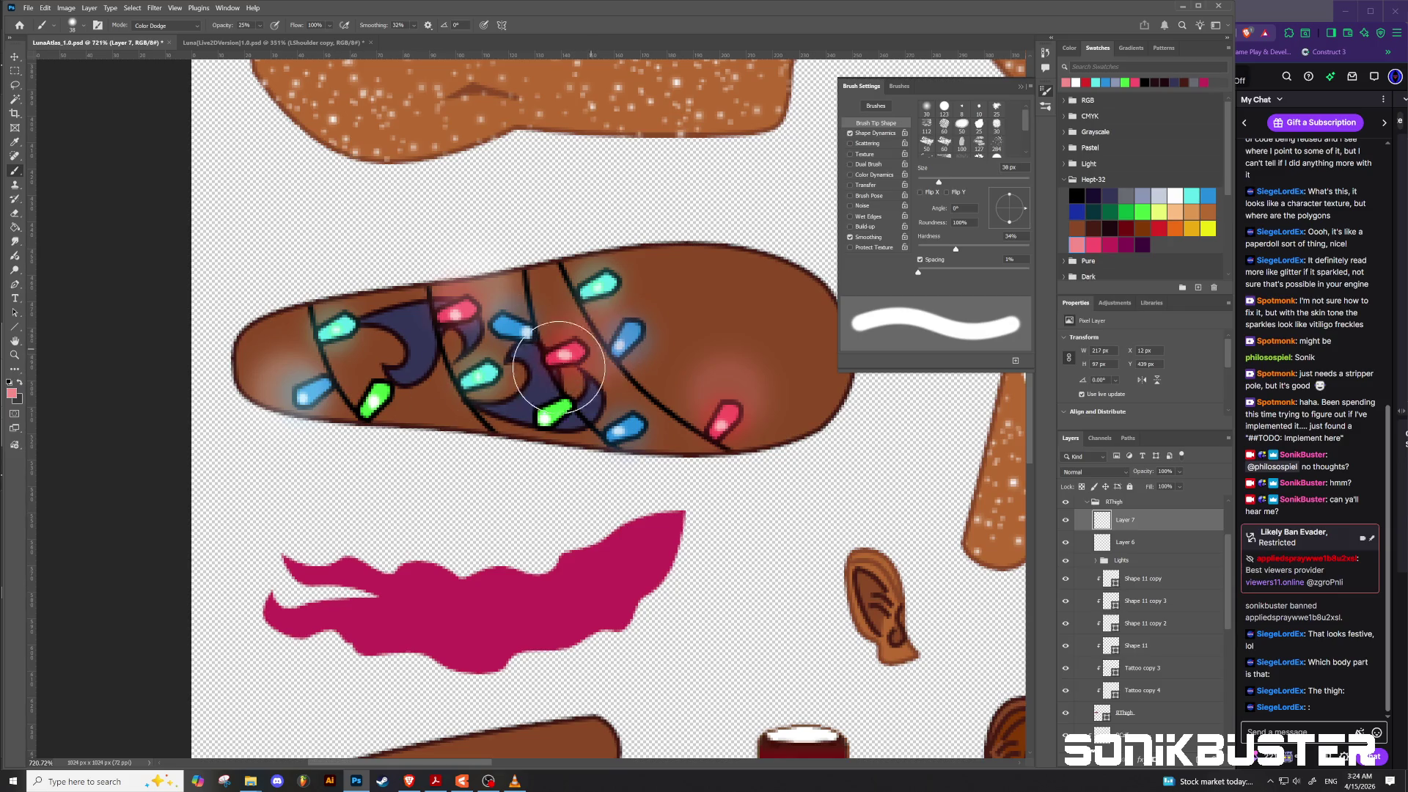
left_click(466, 302)
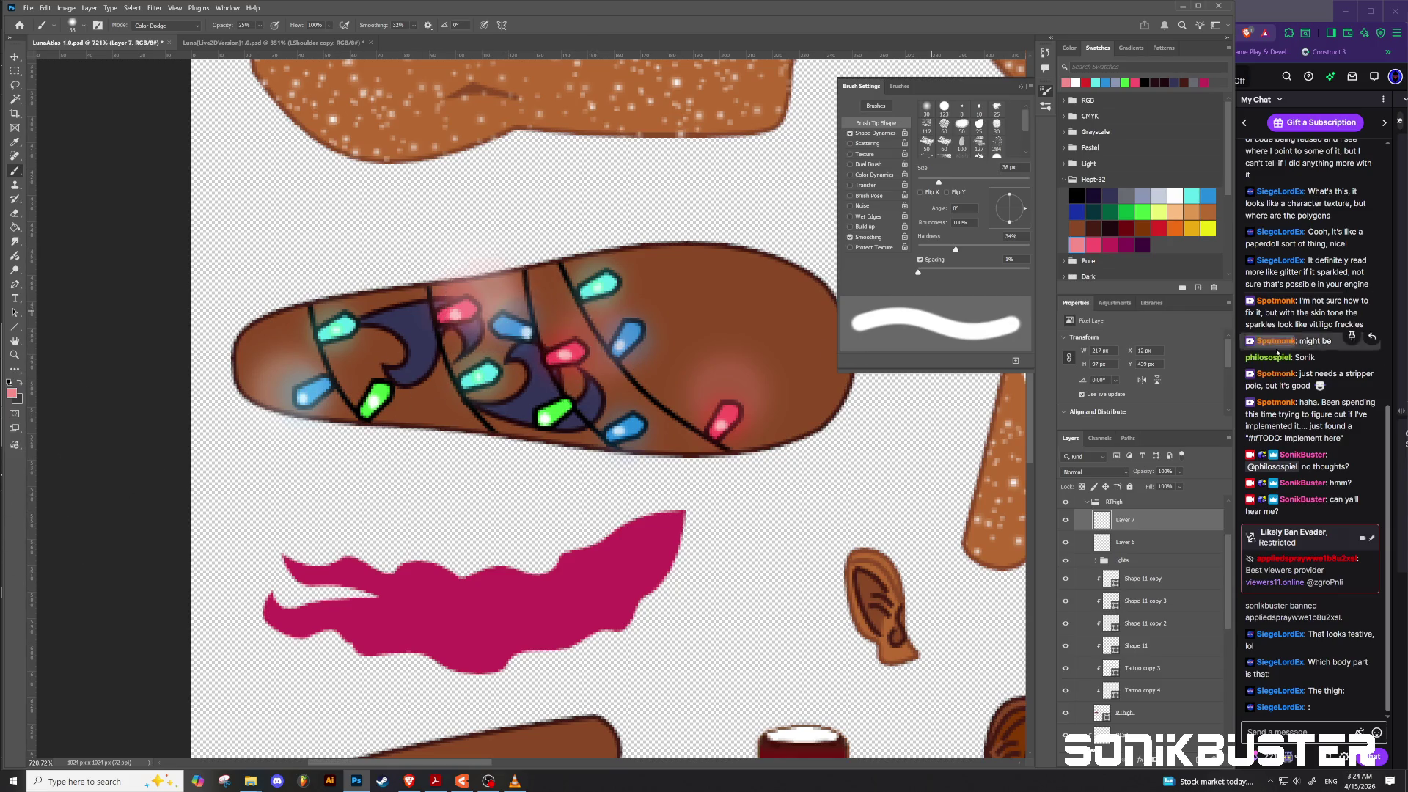
key("ctrl+z")
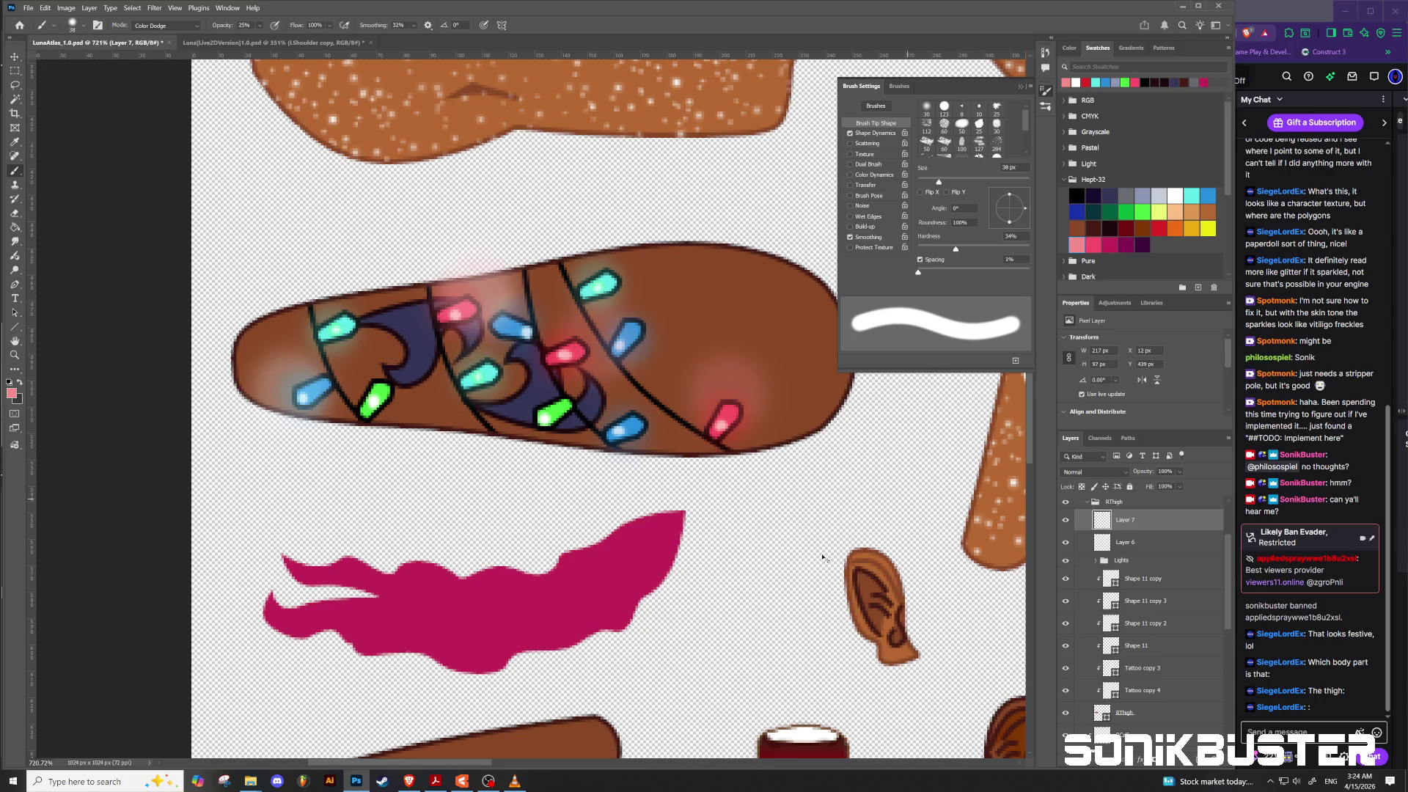
left_click(1159, 228)
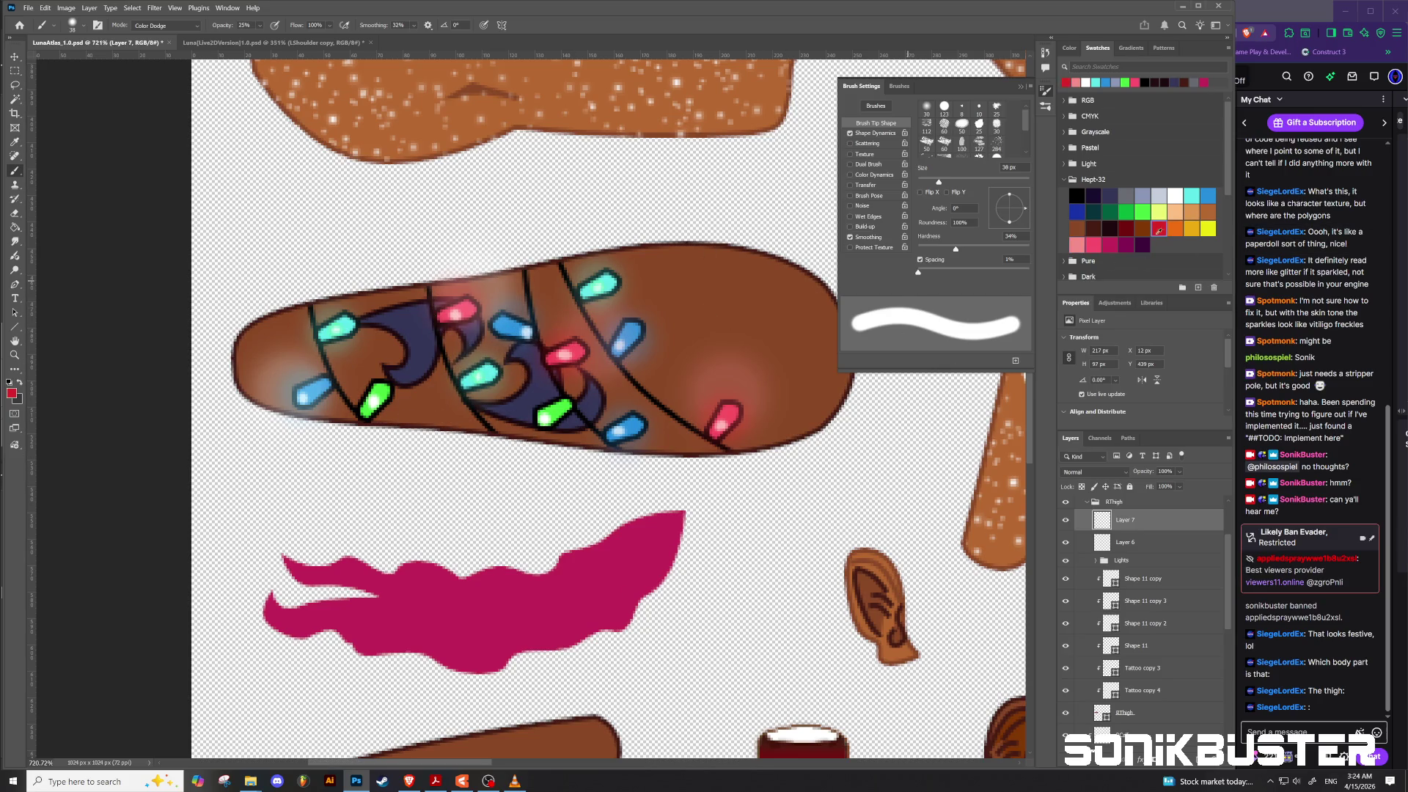
left_click(469, 268)
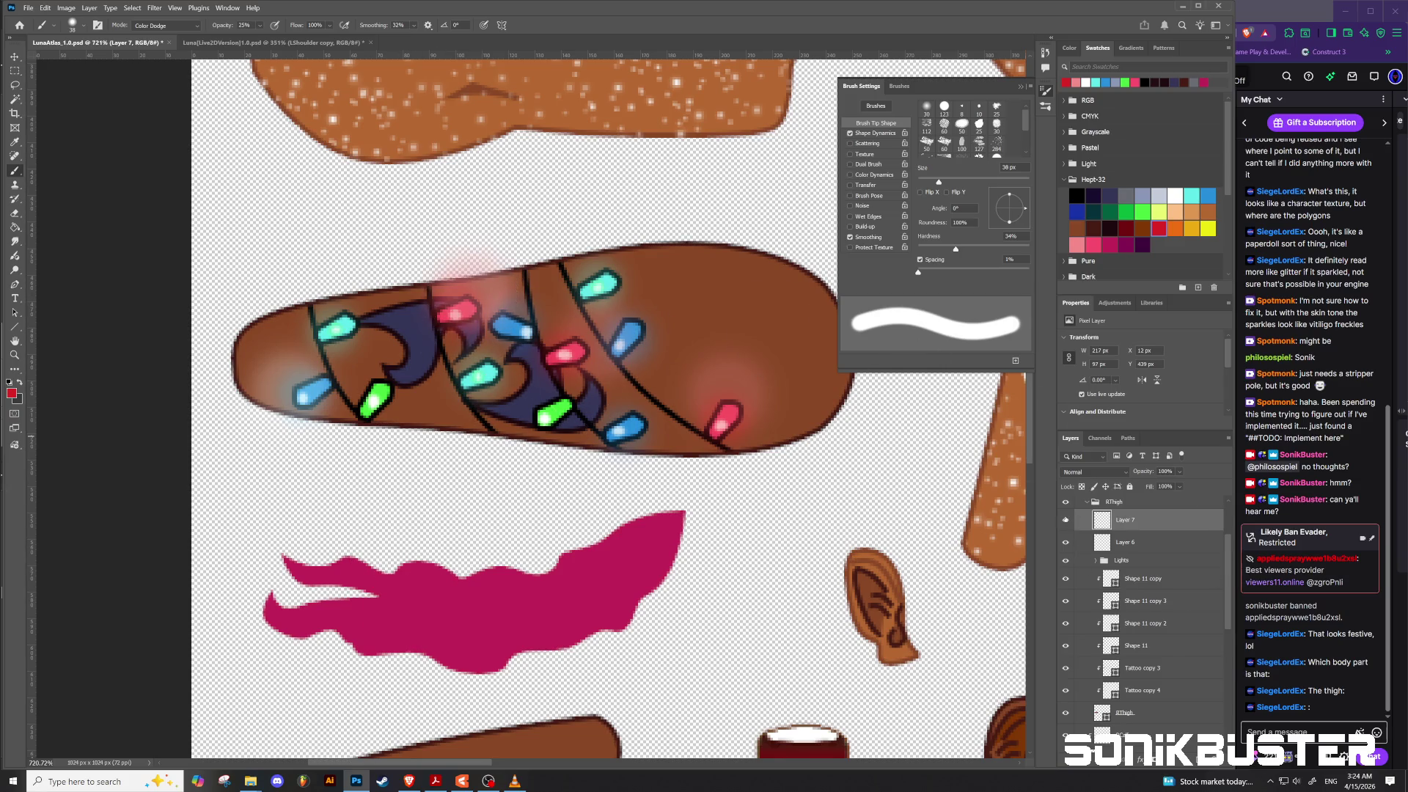
Step: Toggle Layer 7's visibility repeatedly to compare the lights with and without glows
left_click(1065, 520)
left_click(1065, 520)
left_click(1066, 520)
left_click(1065, 520)
left_click(1065, 520)
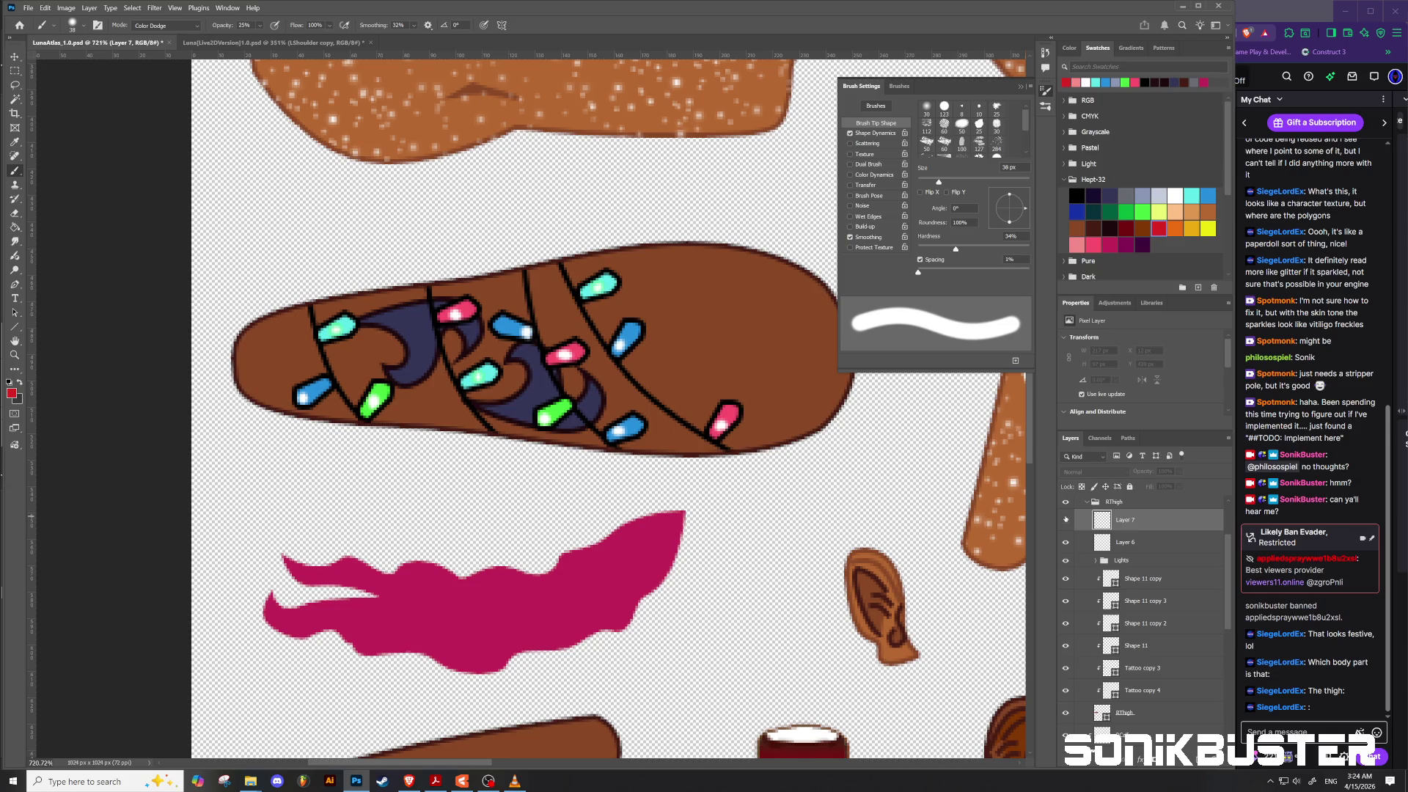
left_click(1066, 520)
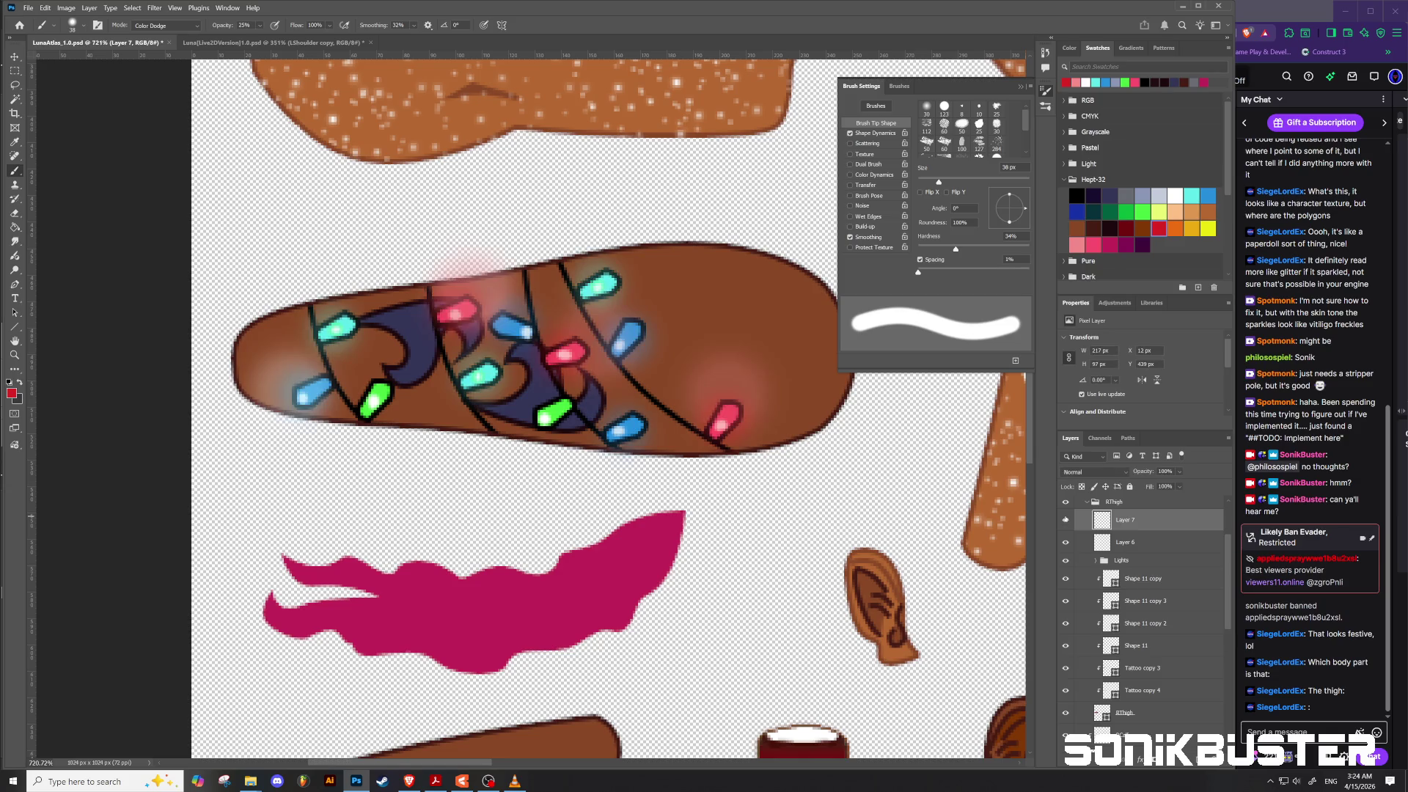
left_click(1066, 520)
left_click(1066, 520)
left_click(1065, 520)
left_click(1065, 520)
left_click(1066, 520)
left_click(1066, 520)
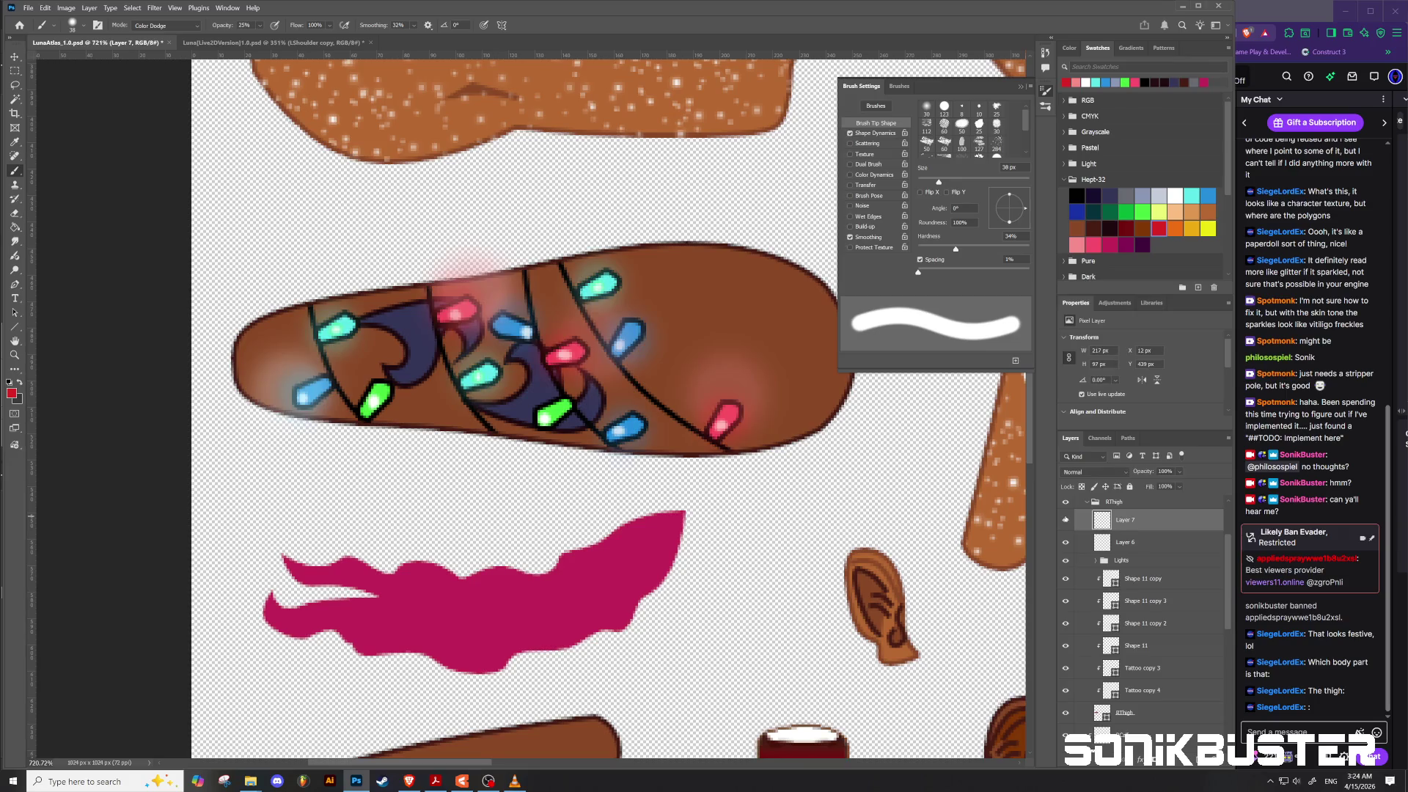
left_click(1066, 520)
left_click(1065, 520)
Step: Paint light yellow glows over the central and lower-left green lights
left_click(1159, 212)
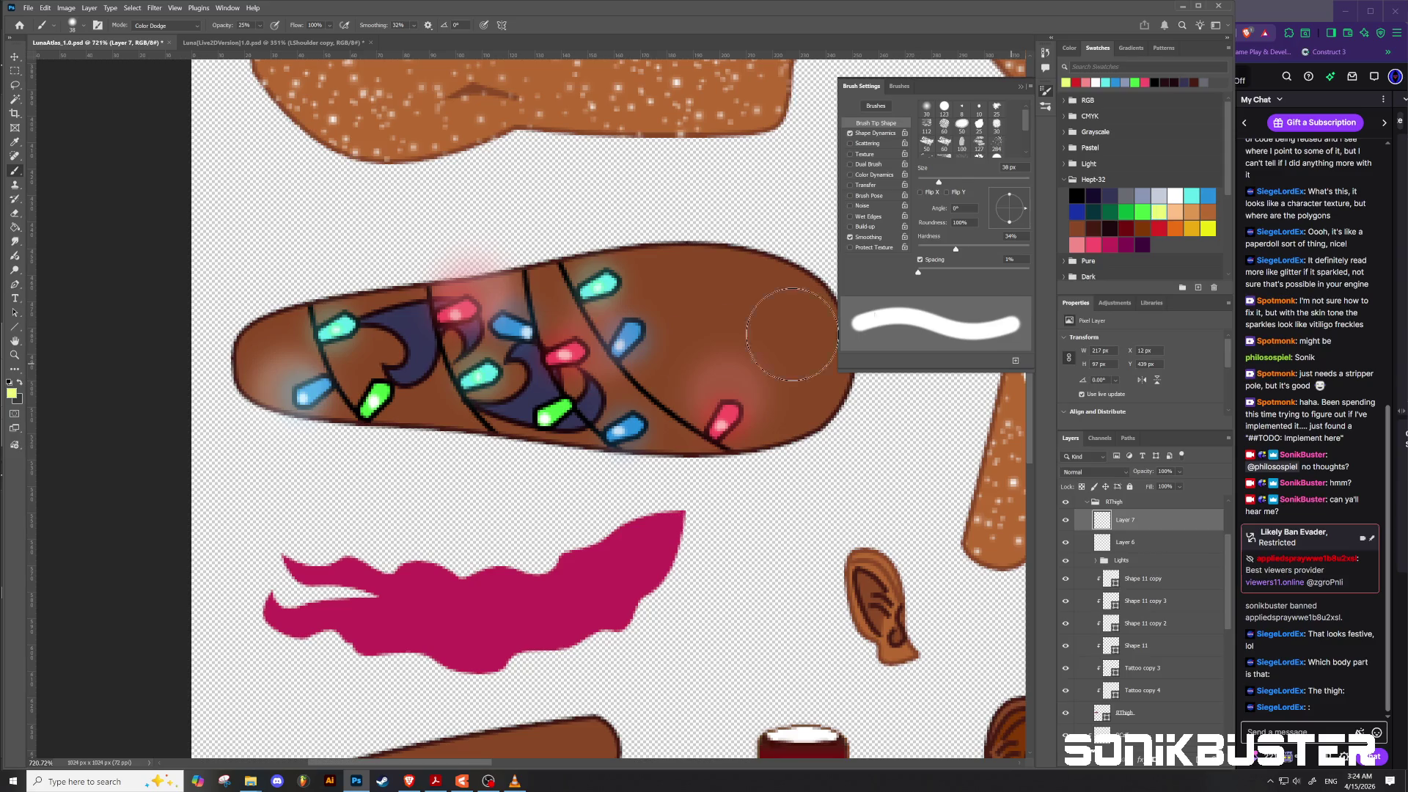
left_click(555, 405)
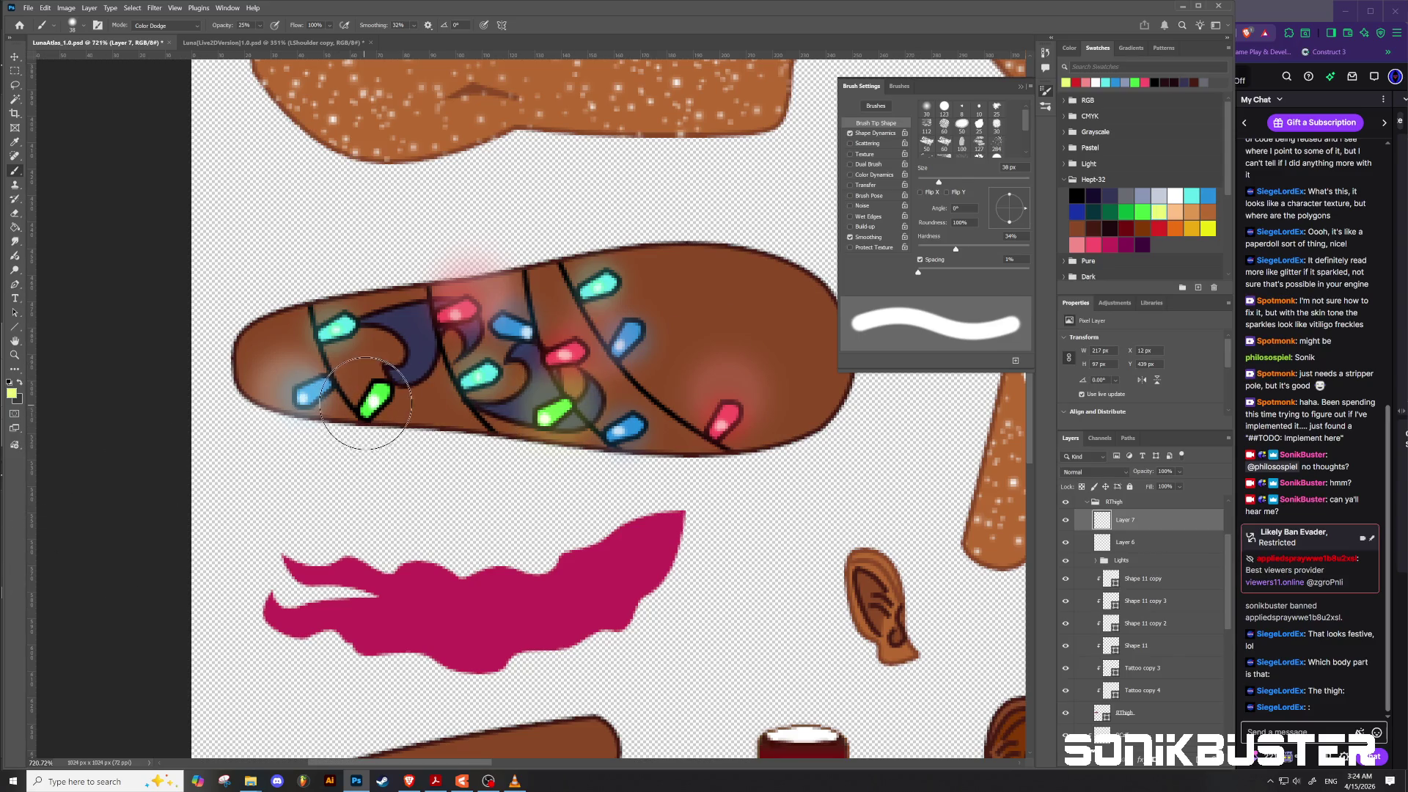
left_click(372, 400)
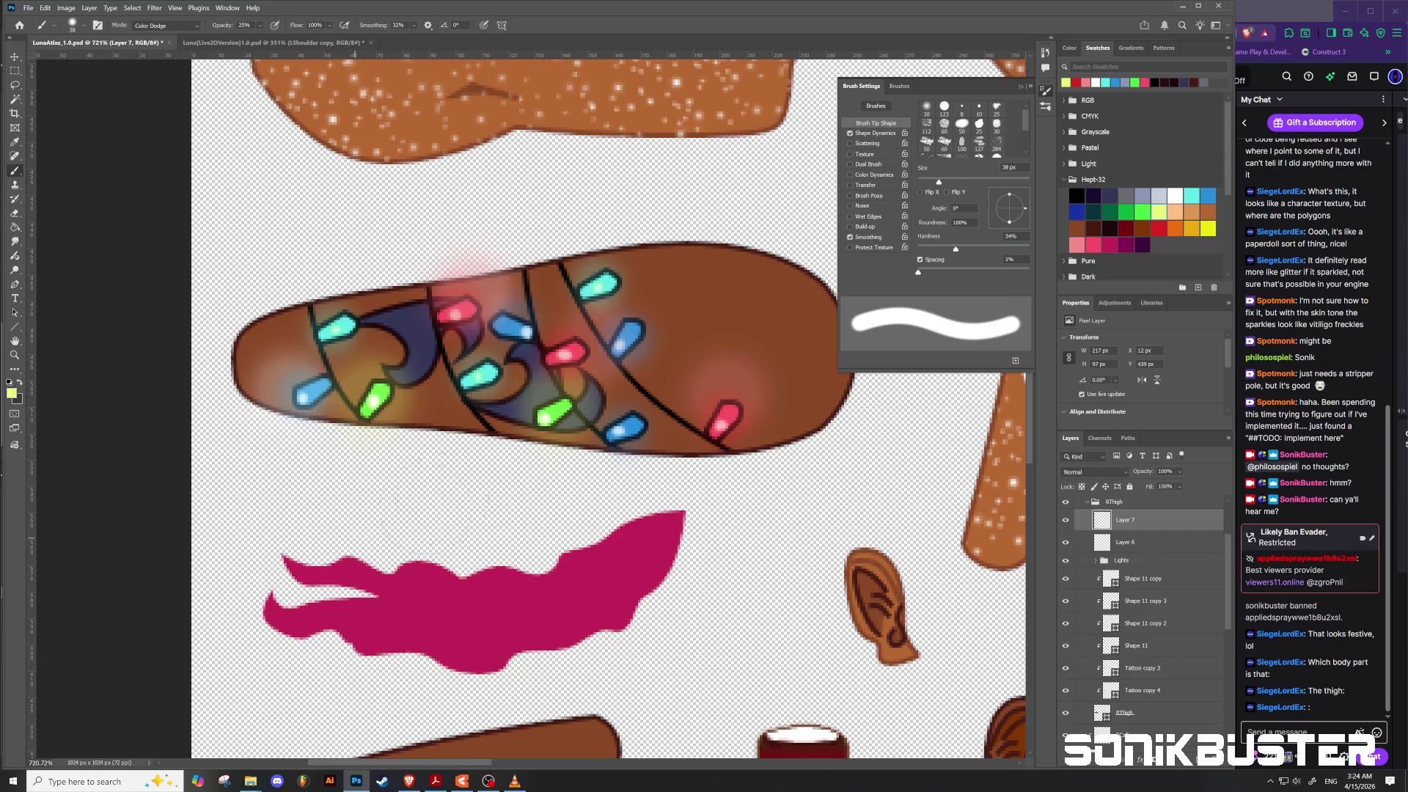
Step: Collapse the RThigh and Legs layer groups and save the atlas with Ctrl+S
scroll(430, 541, "down", 5)
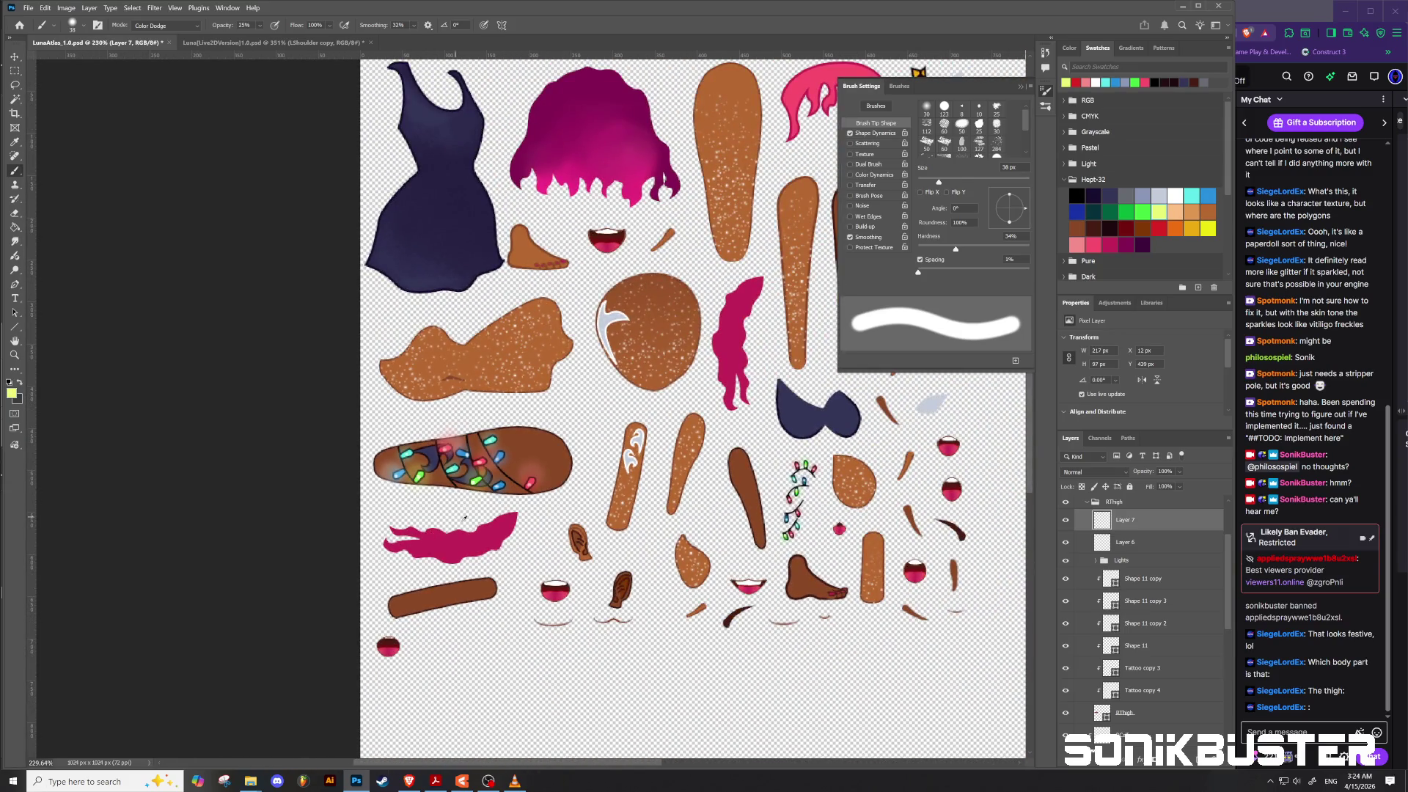
scroll(441, 519, "up", 1)
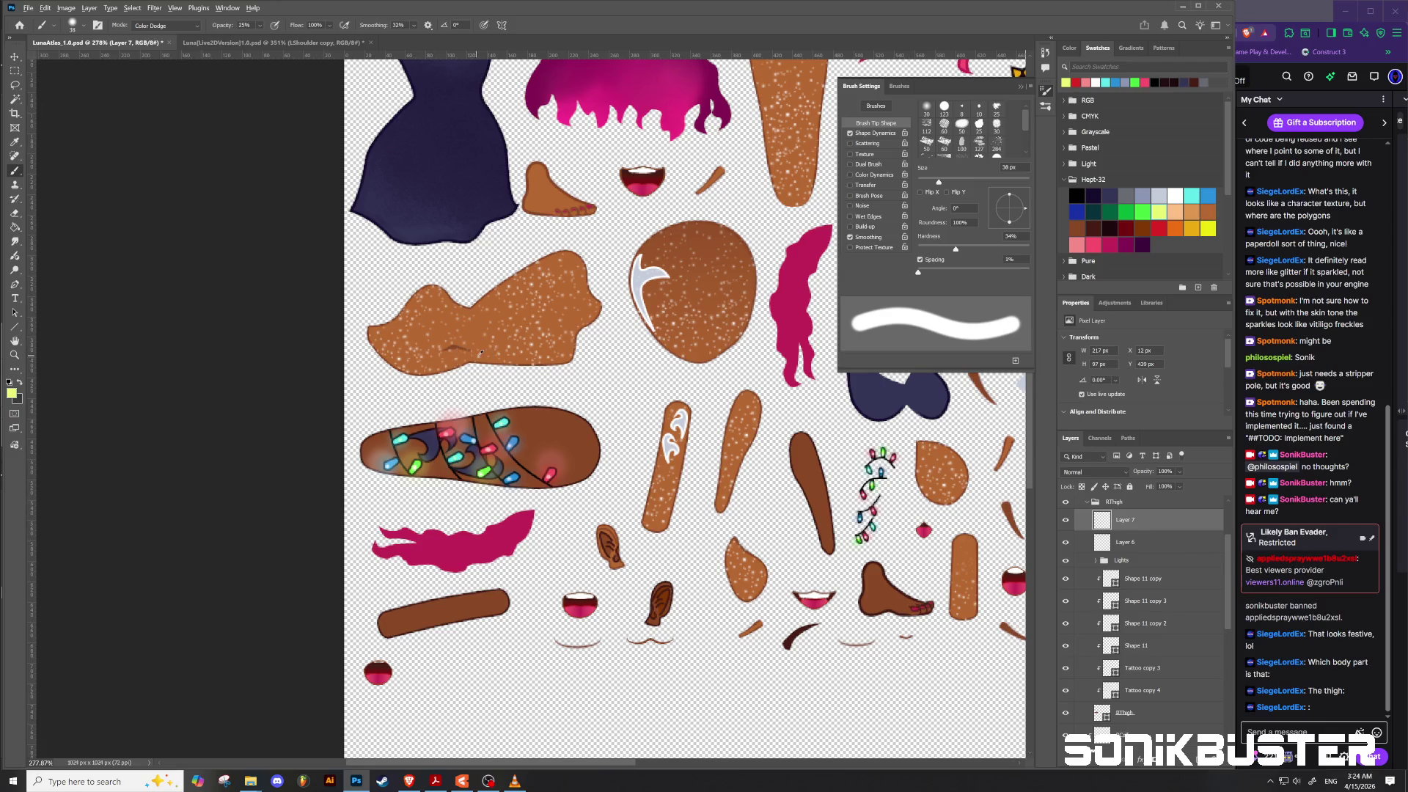
scroll(481, 352, "down", 3)
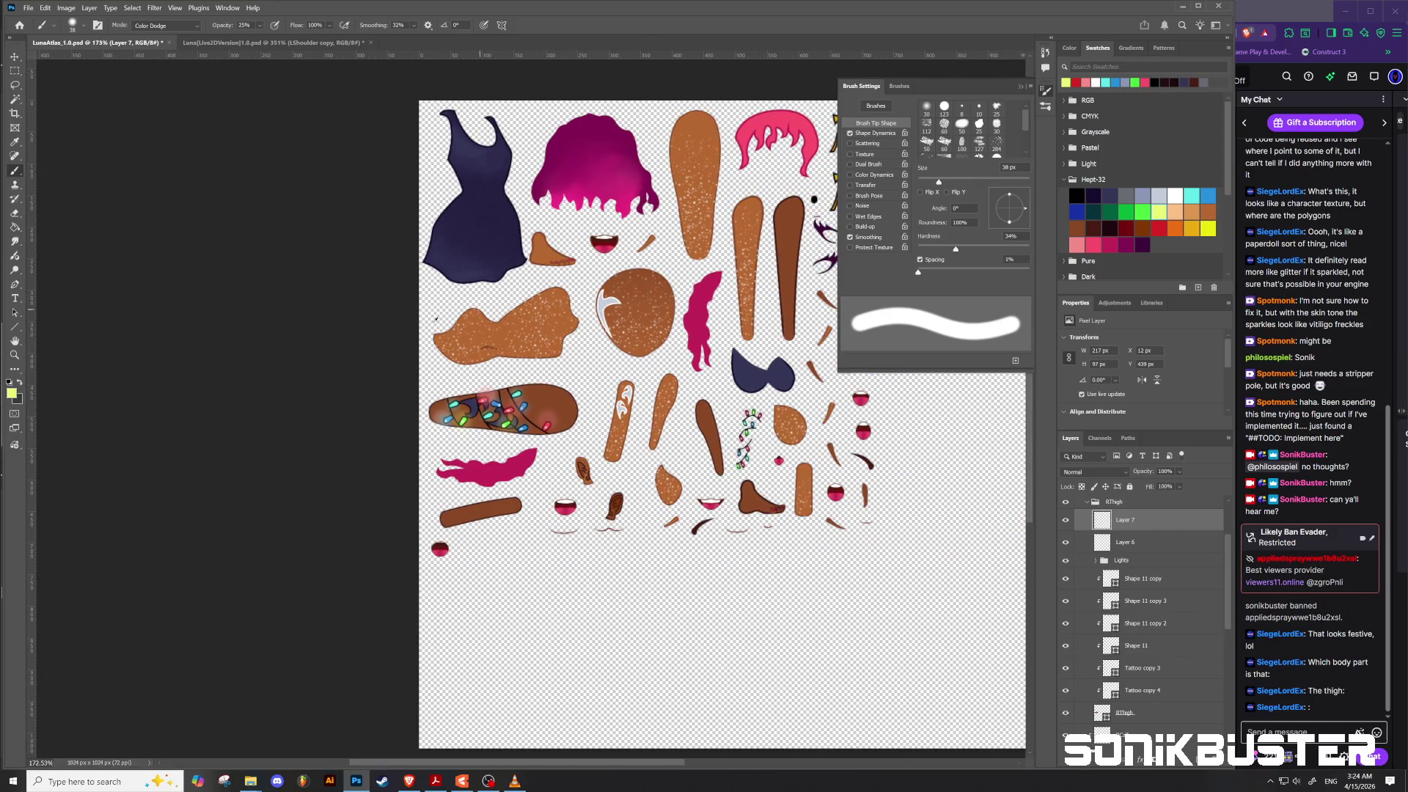
scroll(373, 334, "down", 1)
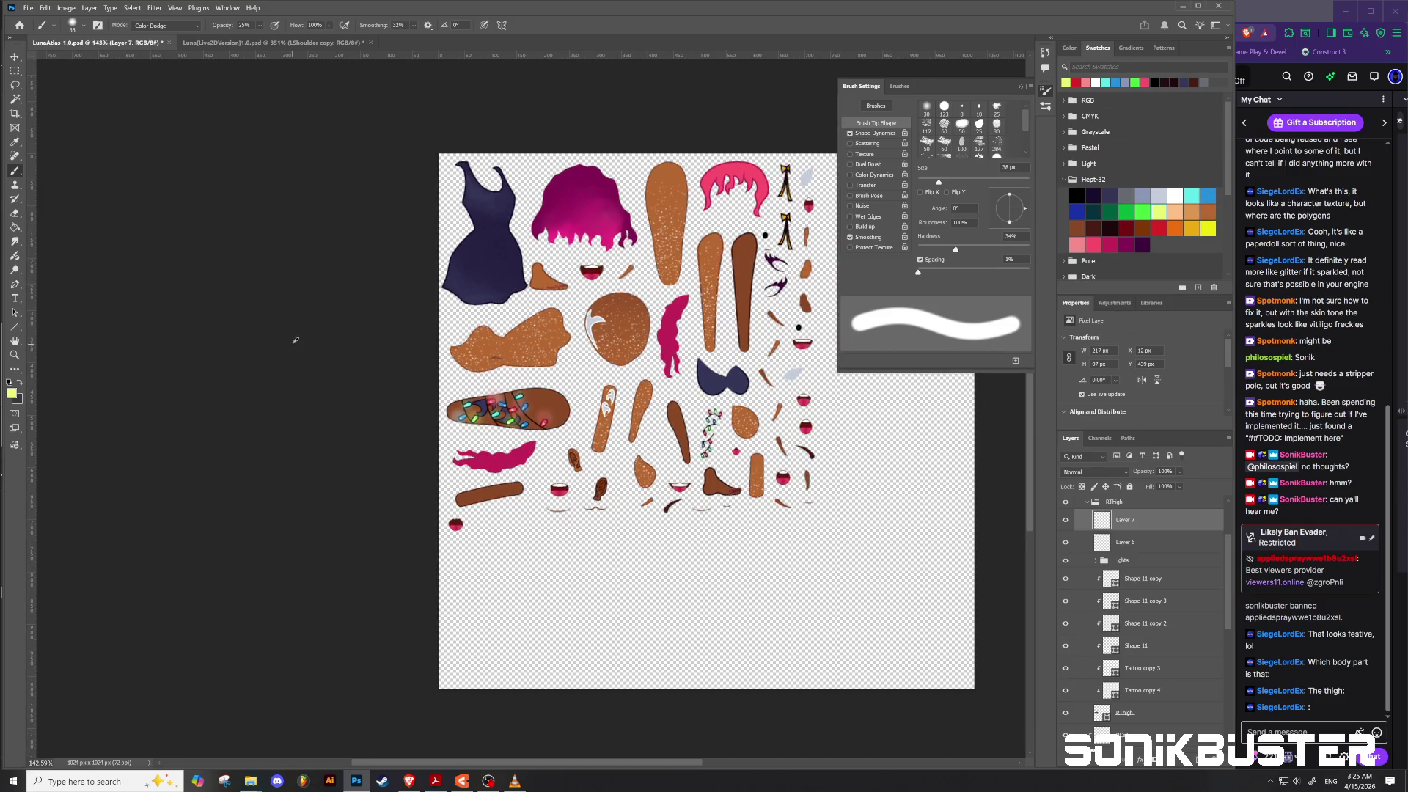
scroll(520, 407, "down", 2)
scroll(855, 440, "down", 1)
scroll(717, 363, "up", 3)
scroll(715, 367, "up", 1)
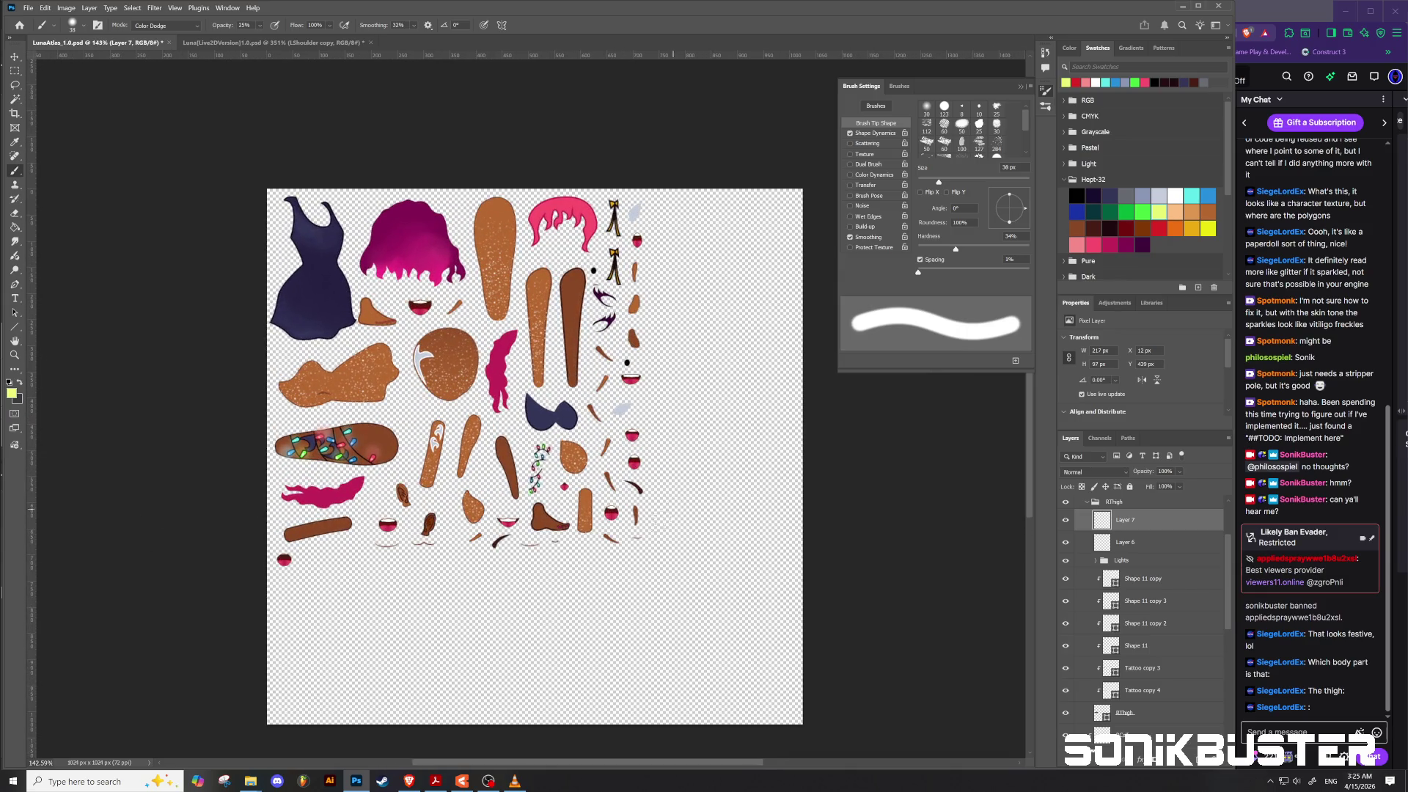
left_click(1086, 502)
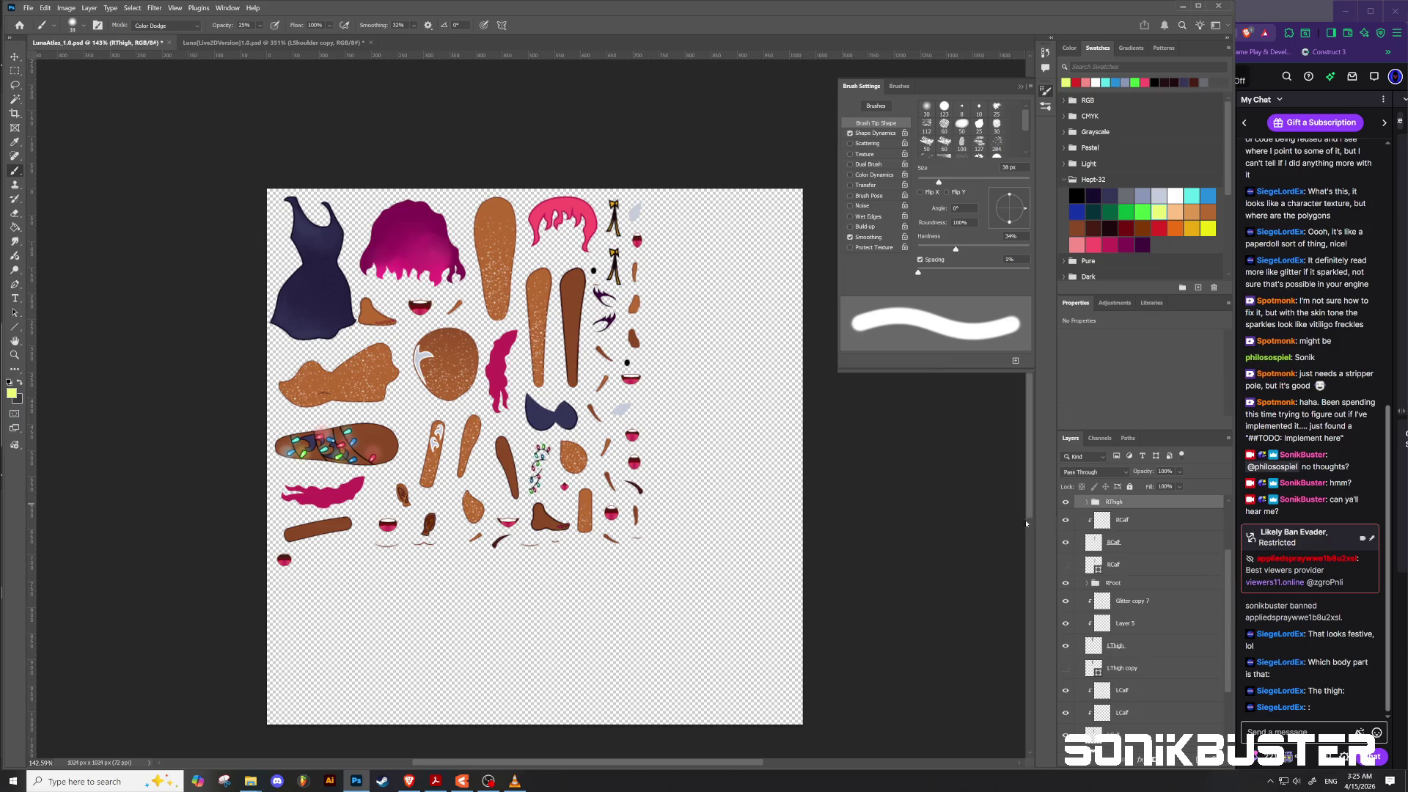
scroll(1148, 534, "up", 1)
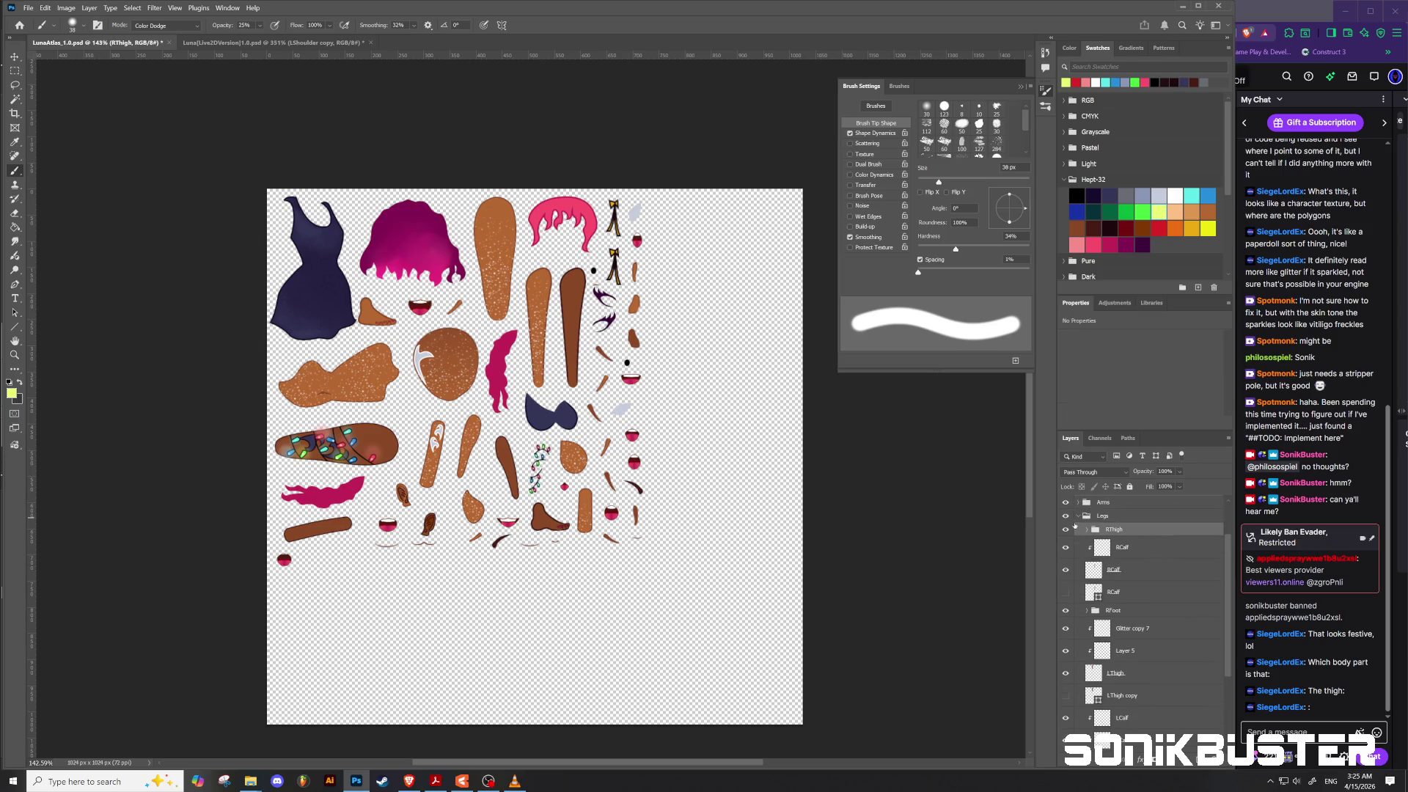
left_click(1078, 516)
key("ctrl+s")
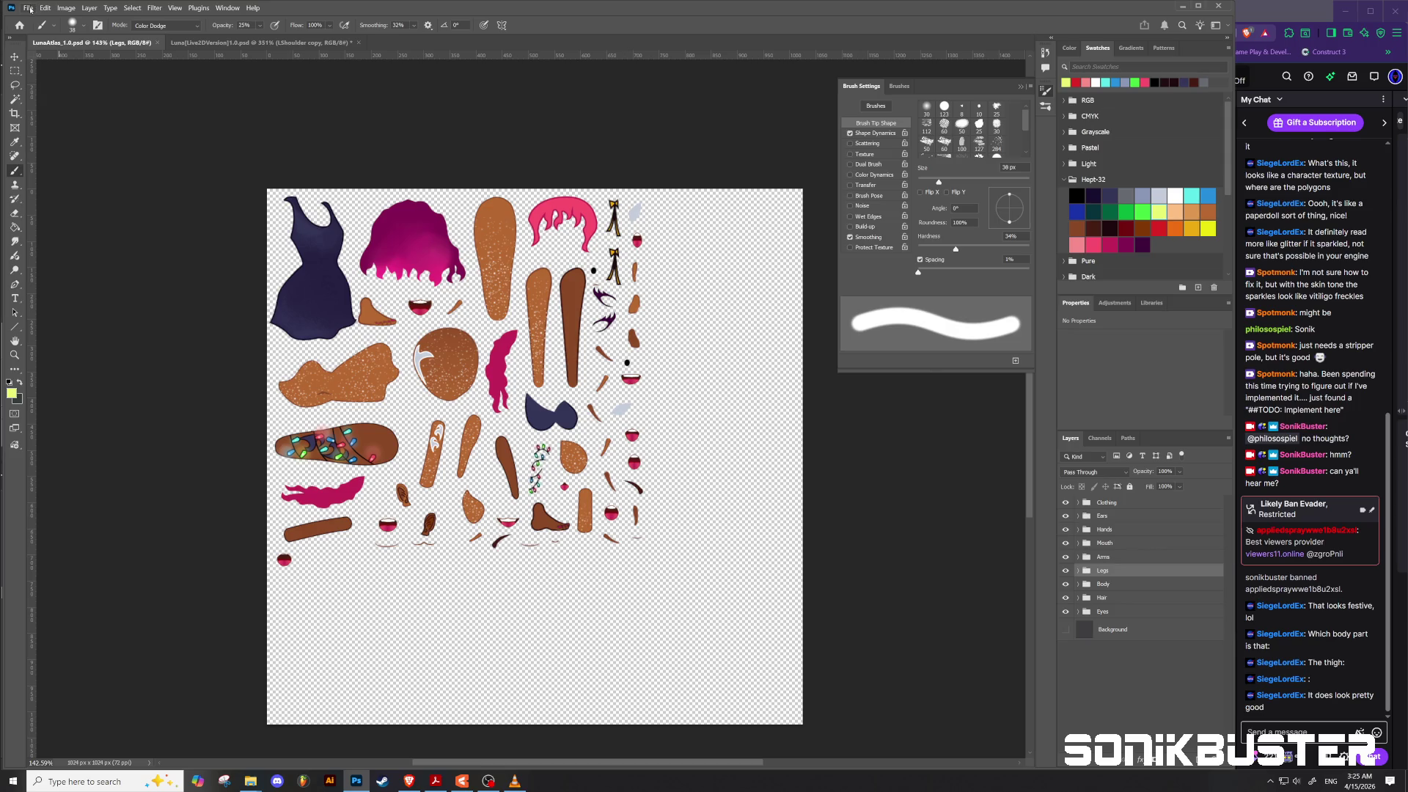
Step: Quick Export the atlas as PNG, replacing the existing LunaAtlas_1.0.png
left_click(30, 8)
mouse_move(81, 191)
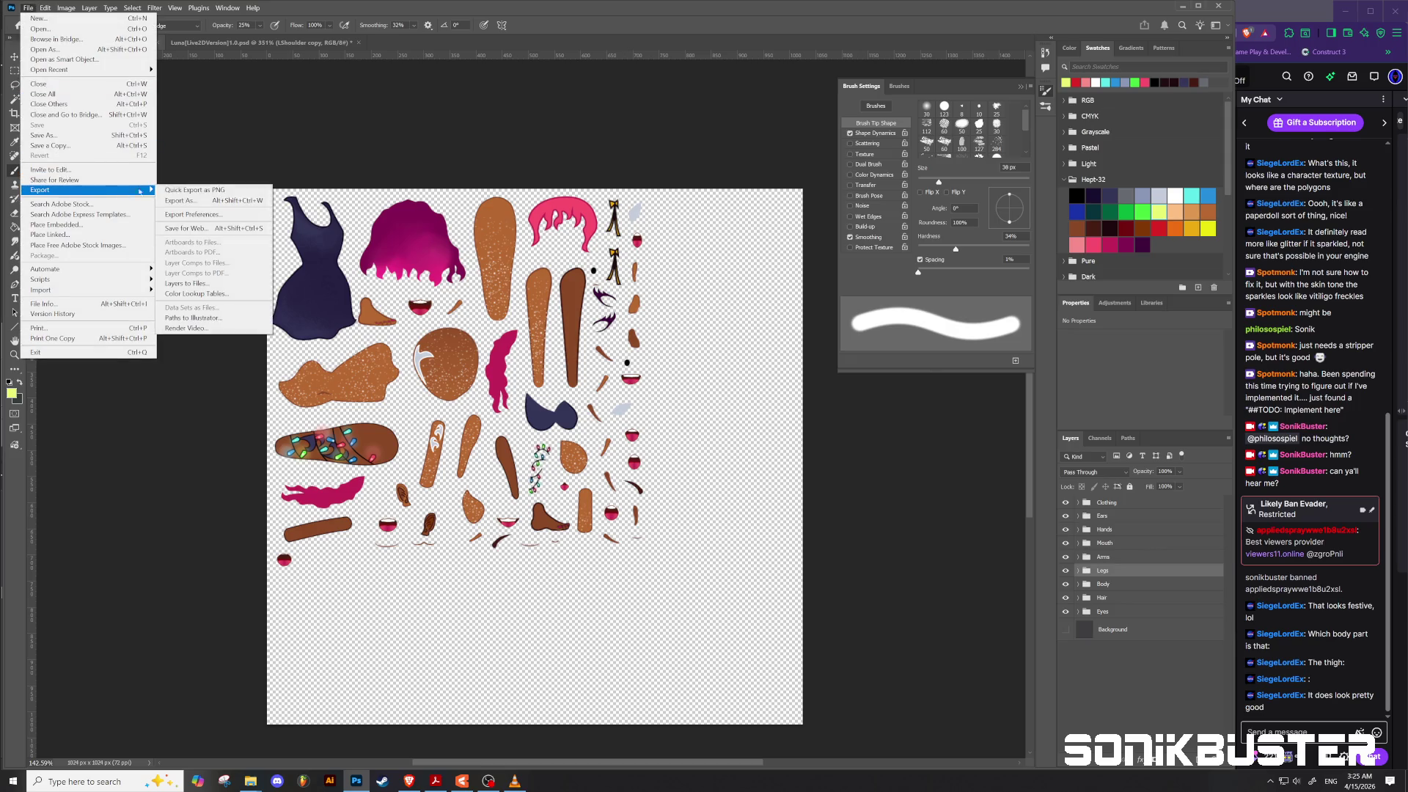
left_click(203, 190)
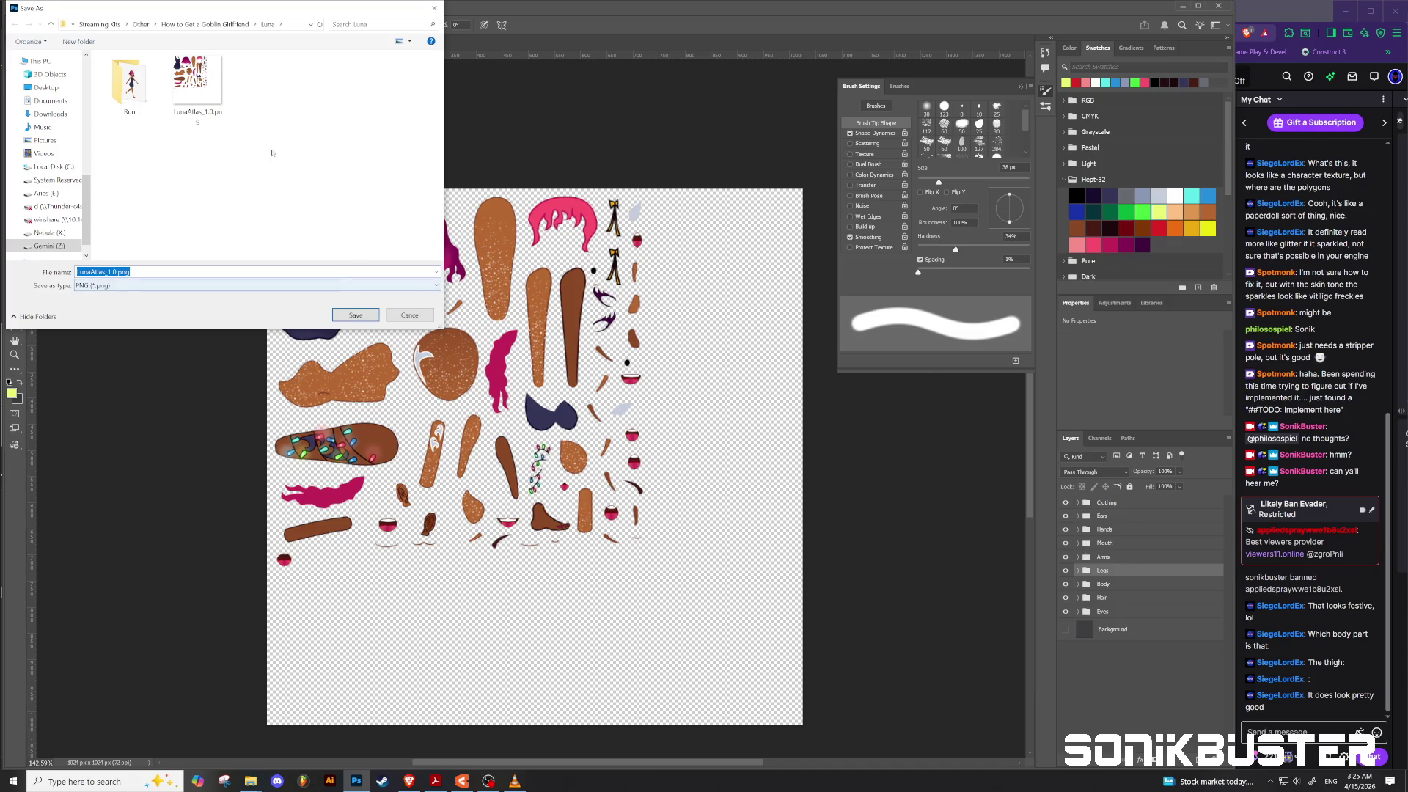
left_click(193, 94)
left_click(355, 314)
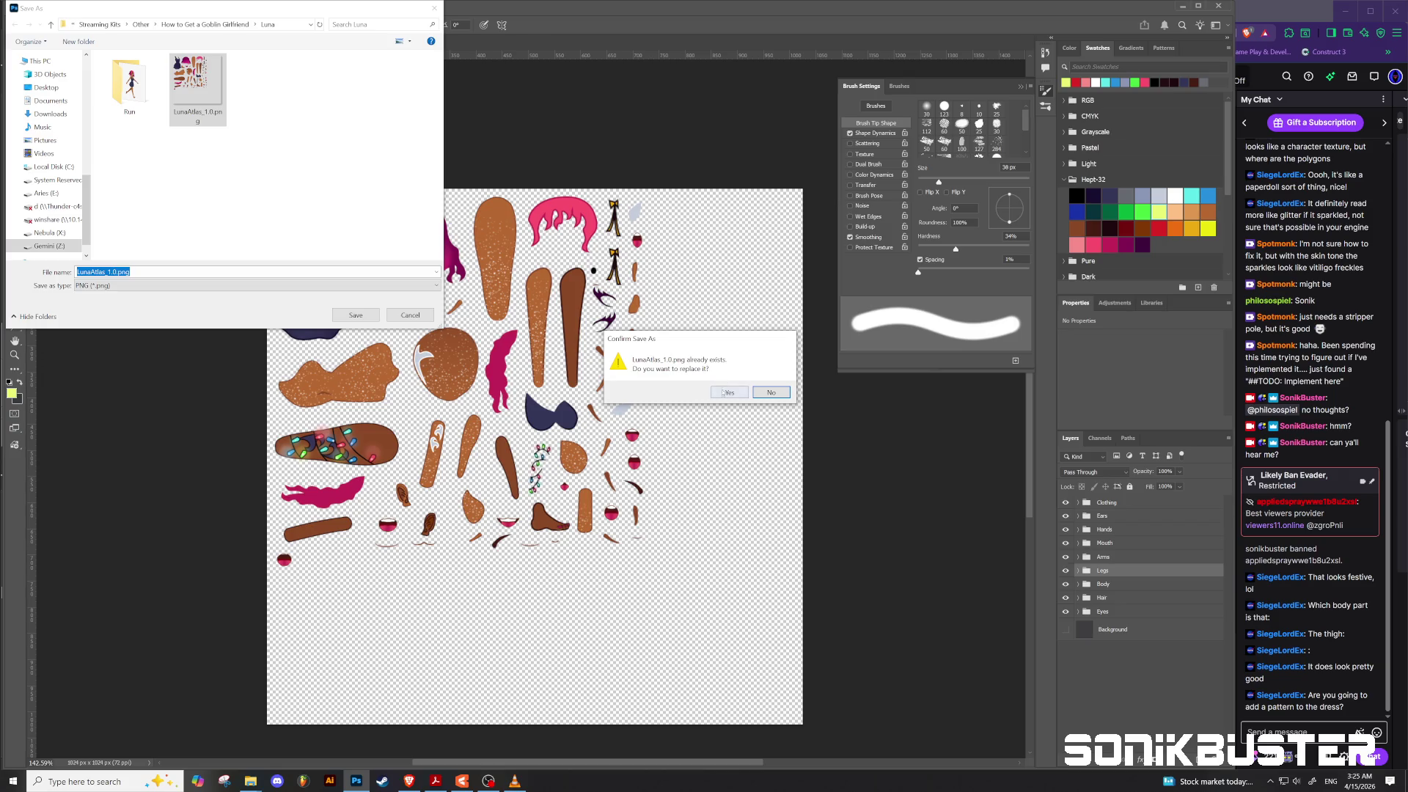
left_click(725, 392)
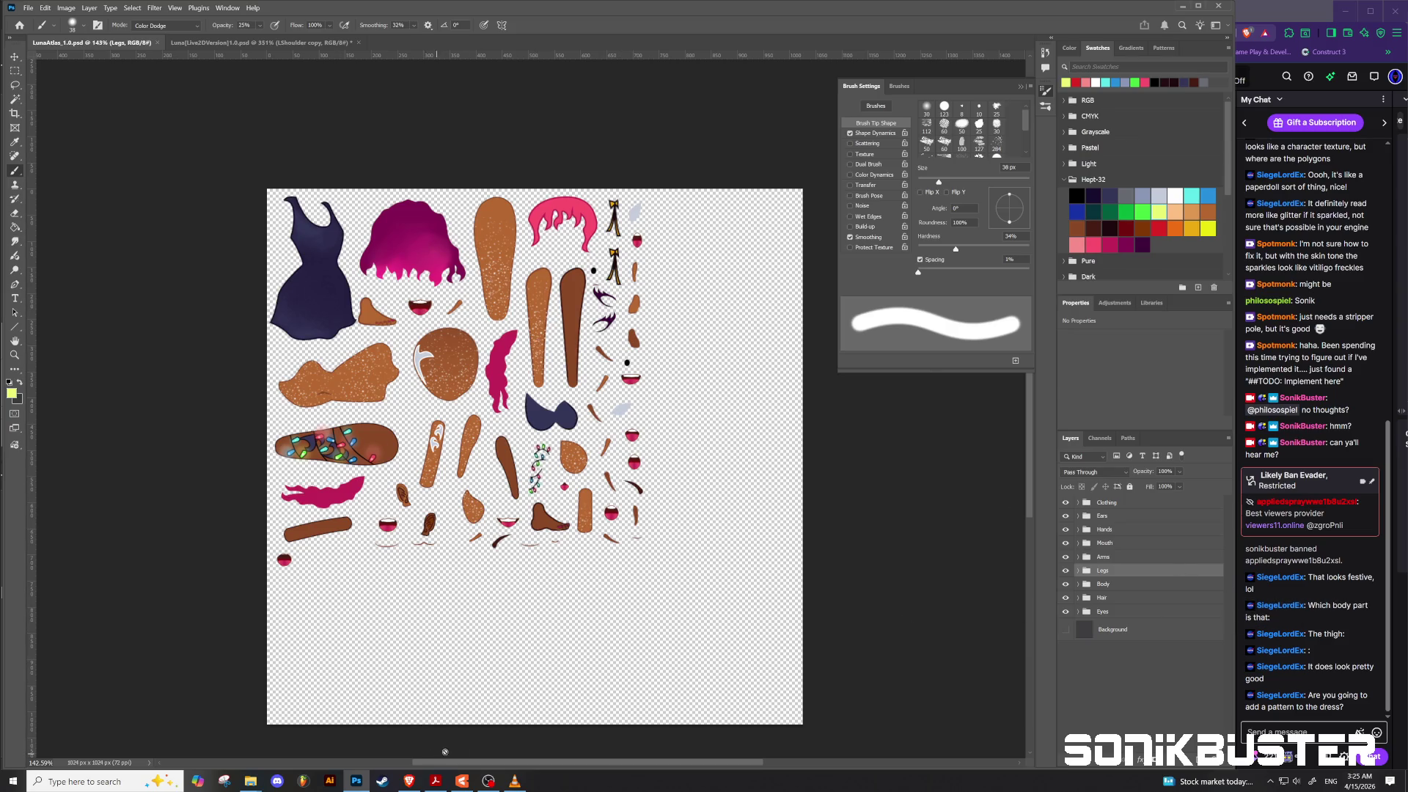
left_click(462, 780)
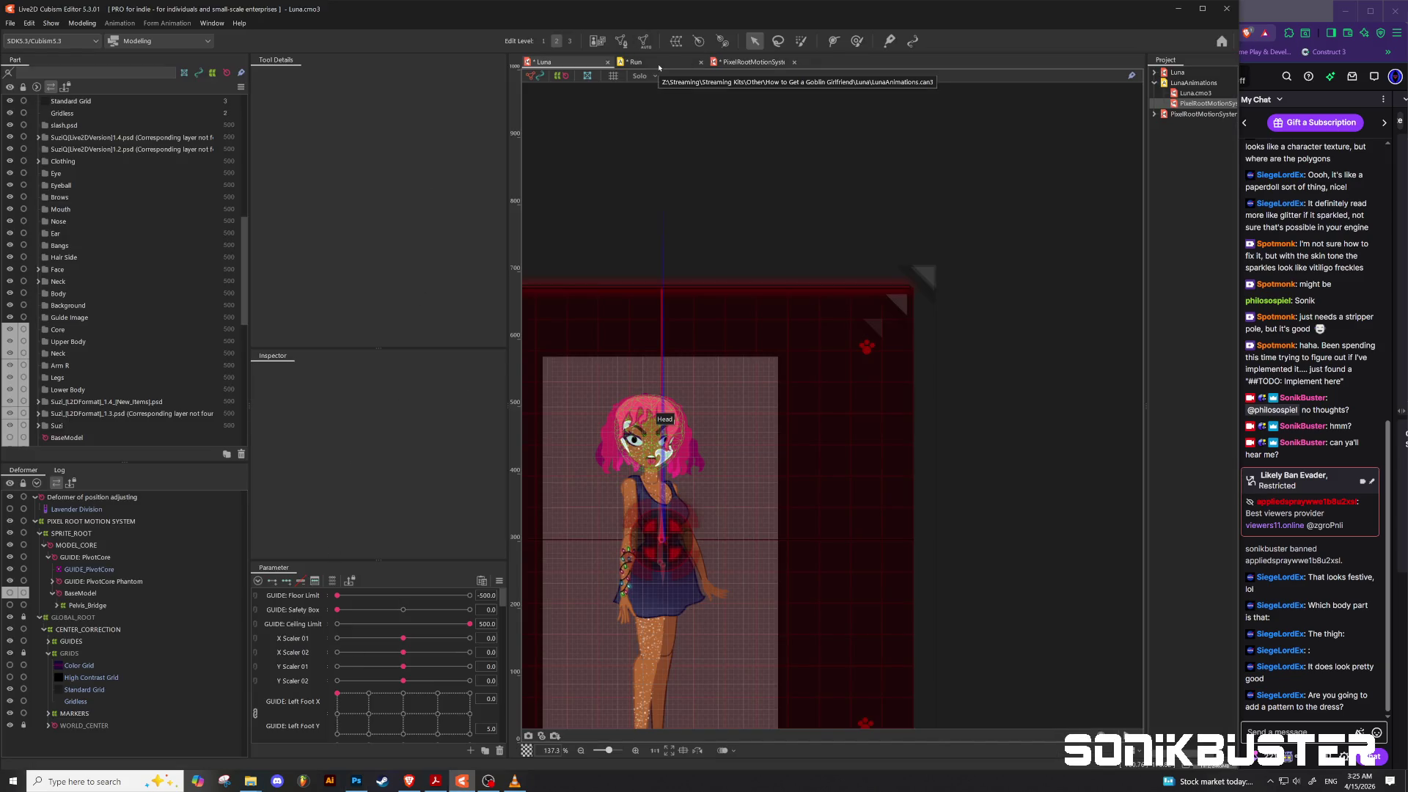
Step: Toggle the Standard Grid, Gridless and GLOBAL_ROOT deformers on and off to check the overlays
scroll(800, 286, "down", 5)
scroll(803, 290, "up", 4)
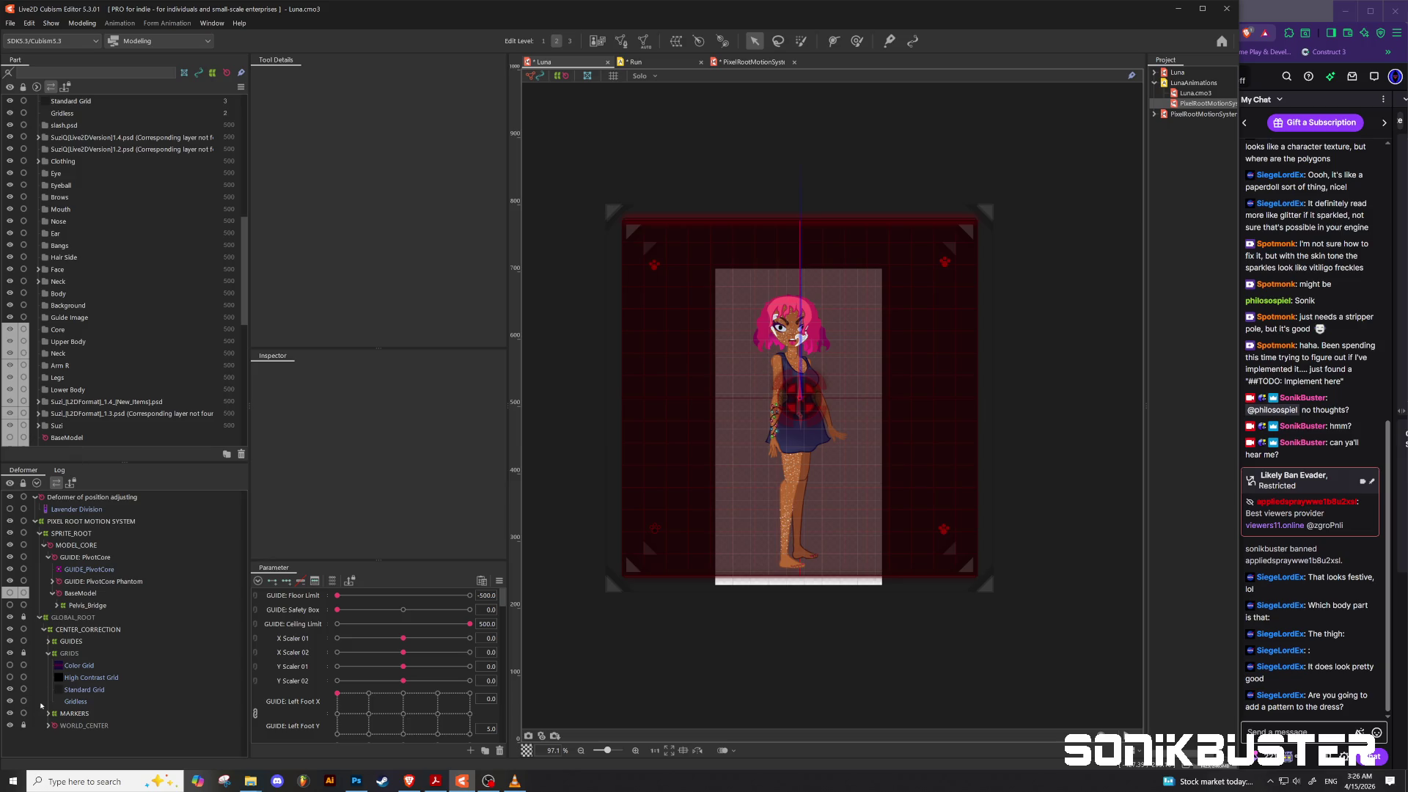
left_click(10, 689)
left_click(10, 689)
left_click(10, 618)
left_click(49, 725)
scroll(74, 672, "down", 1)
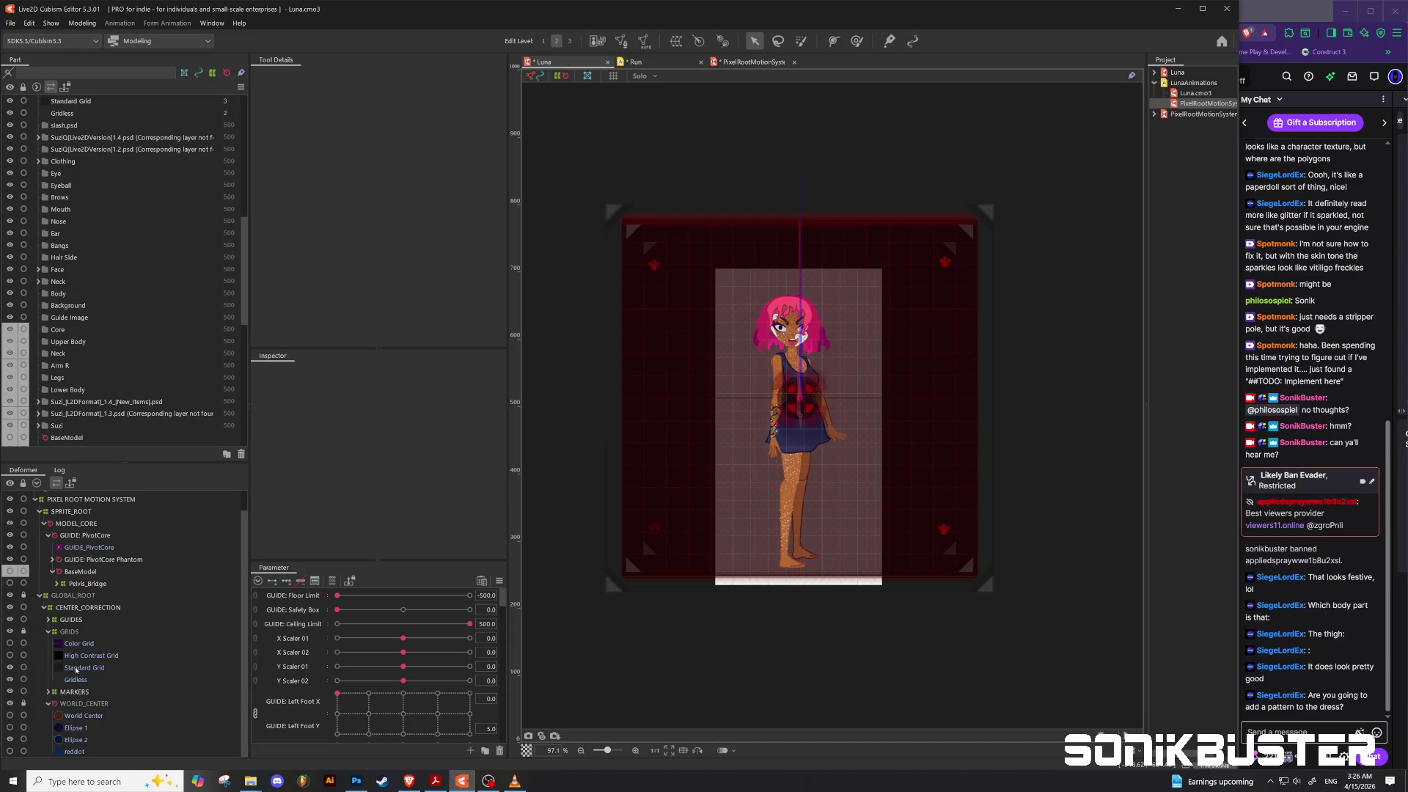
left_click(11, 682)
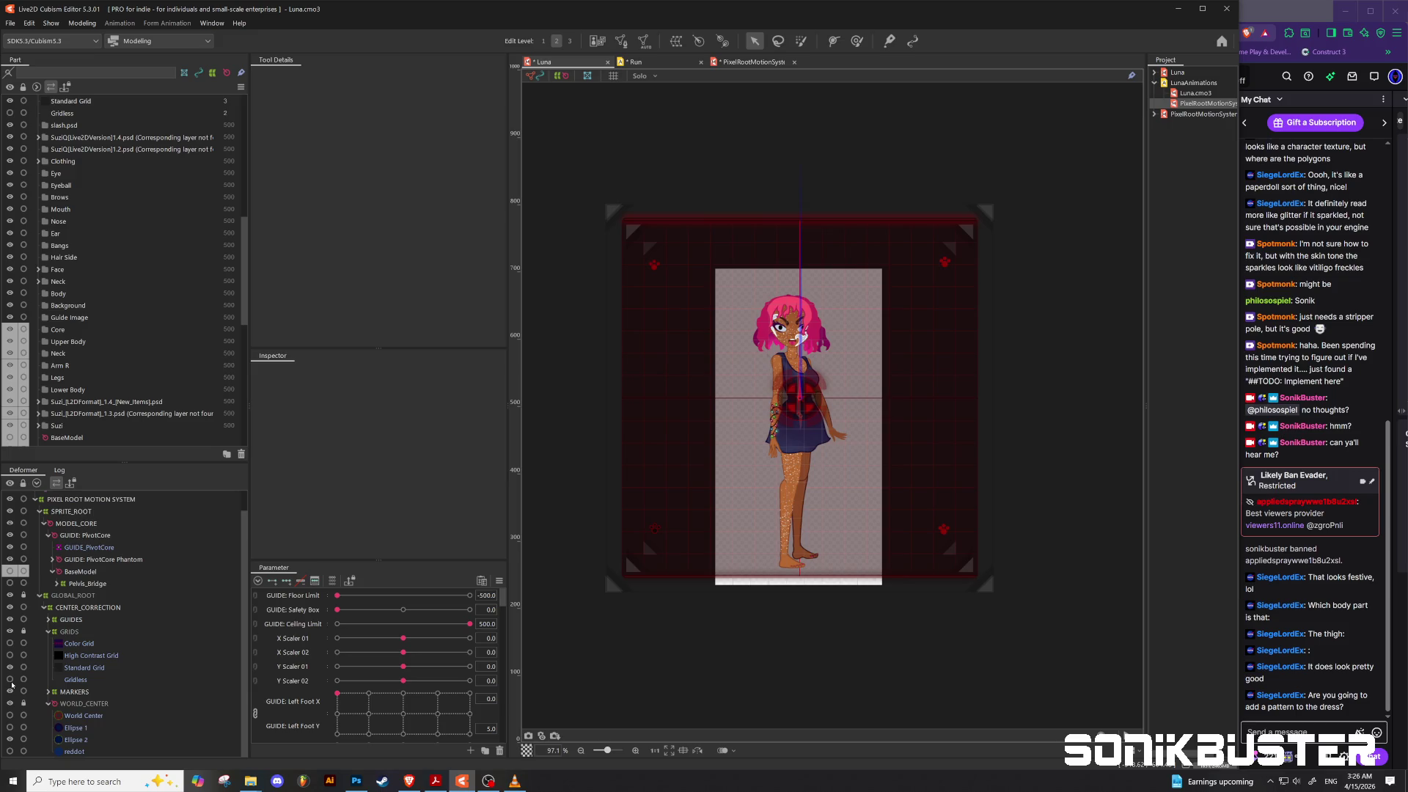
left_click(11, 682)
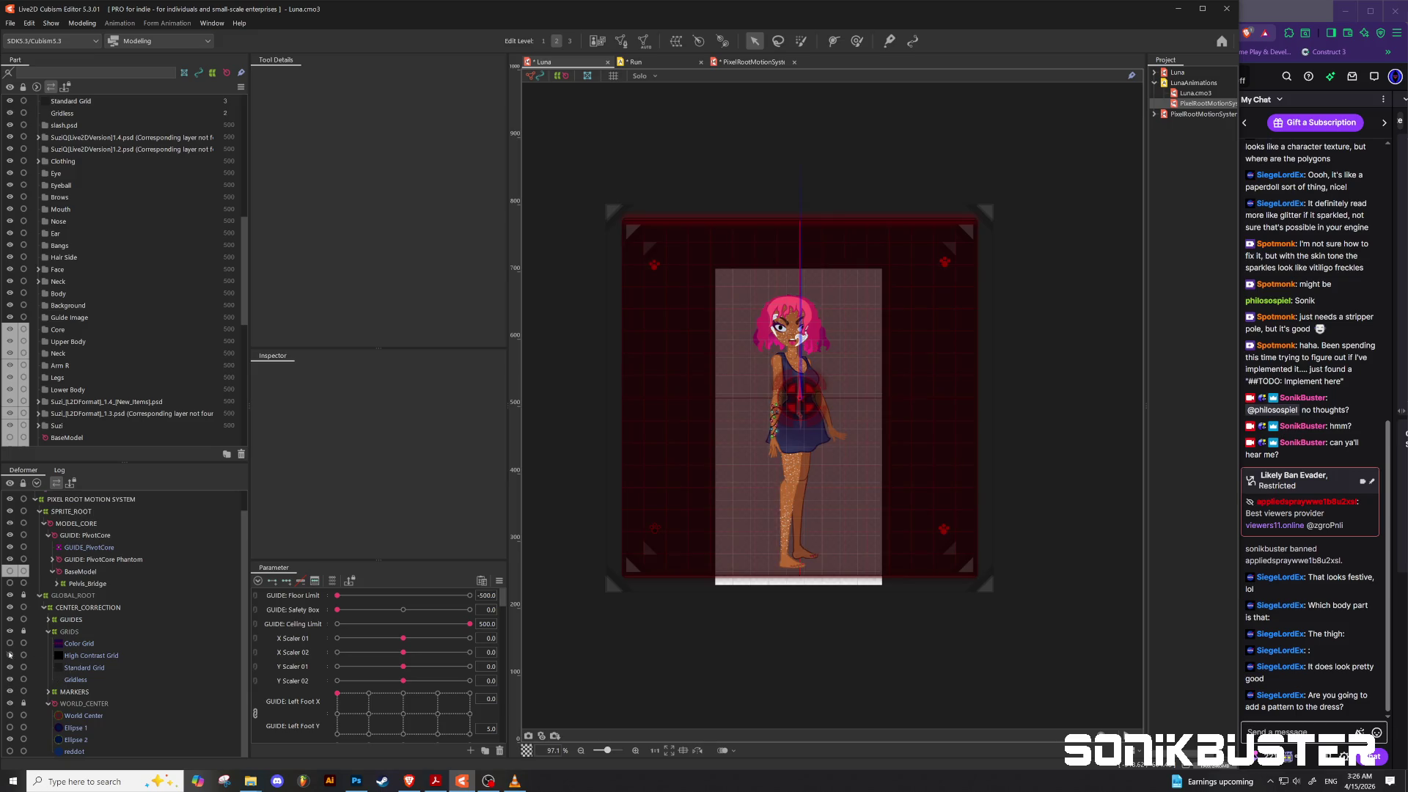
left_click(10, 667)
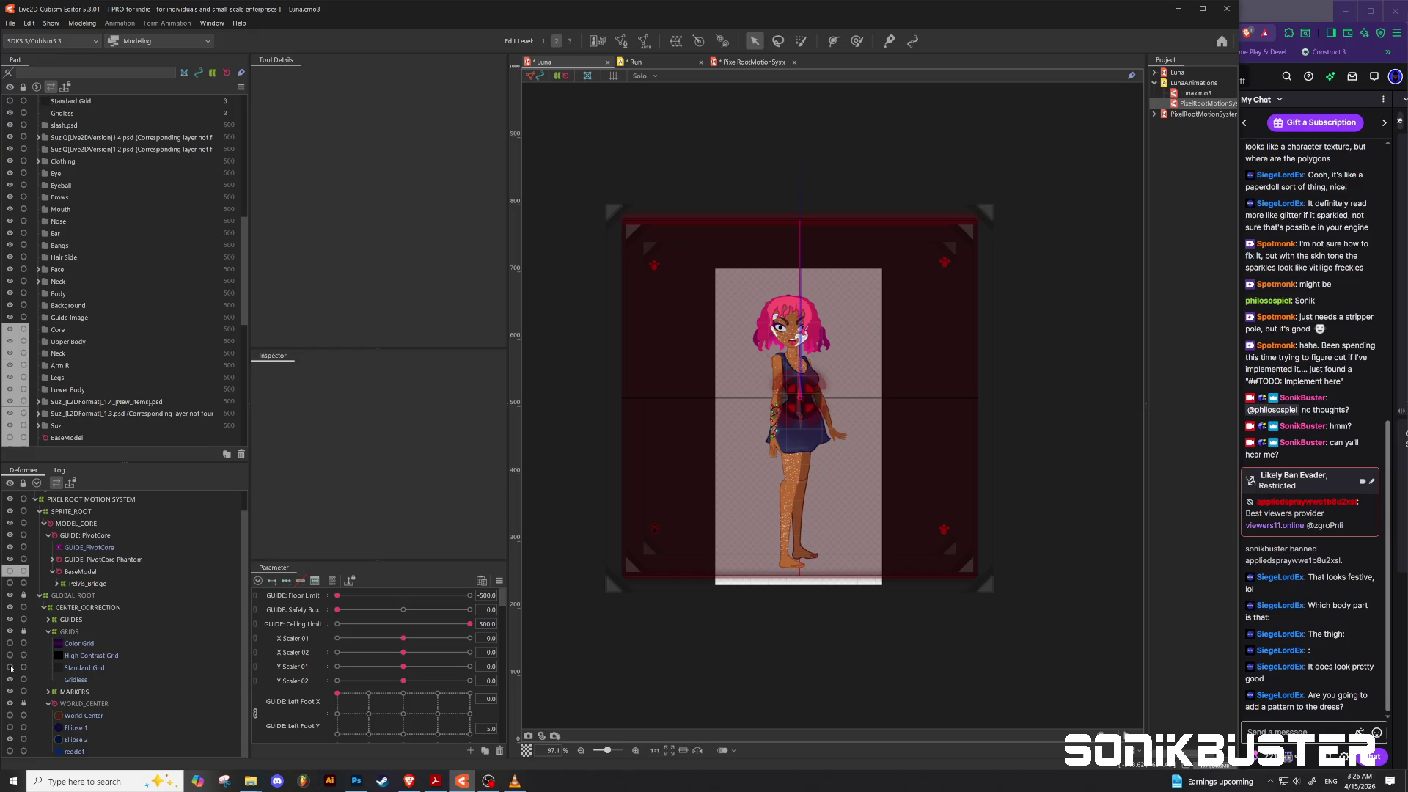
left_click(11, 668)
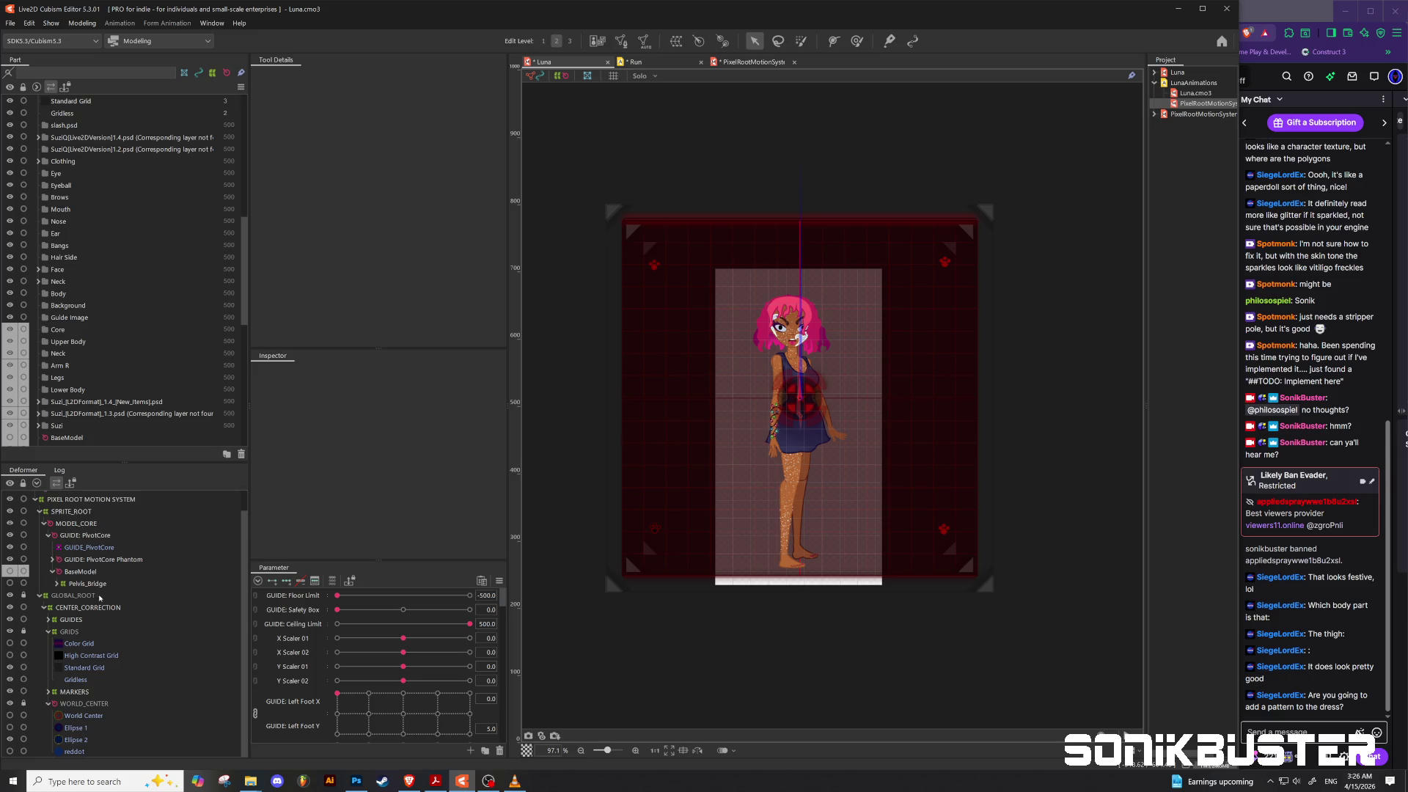
Step: Collapse the WORLD_CENTER, GRIDS and GUIDES folders and select the GUIDE_PivotCore mesh
left_click(48, 704)
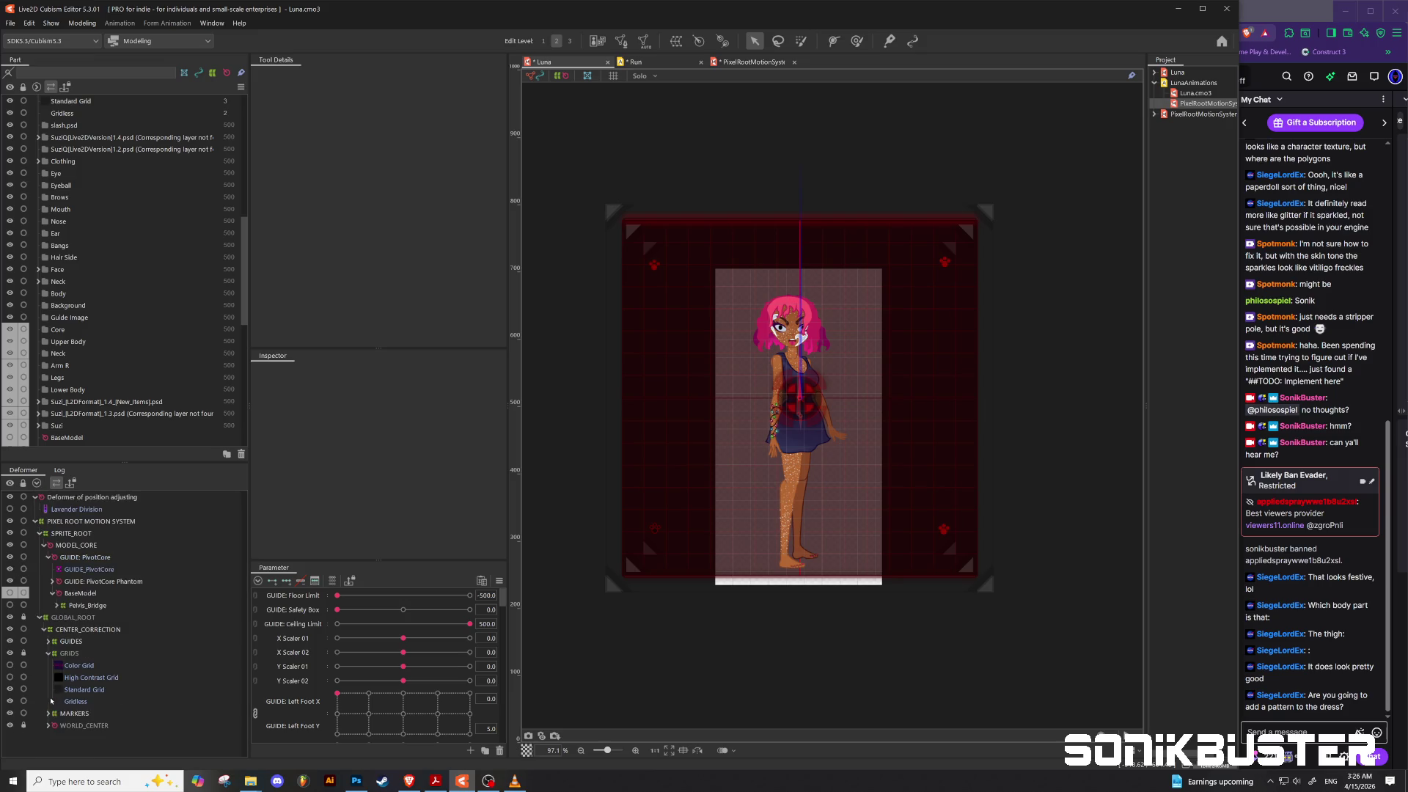
left_click(49, 654)
left_click(49, 643)
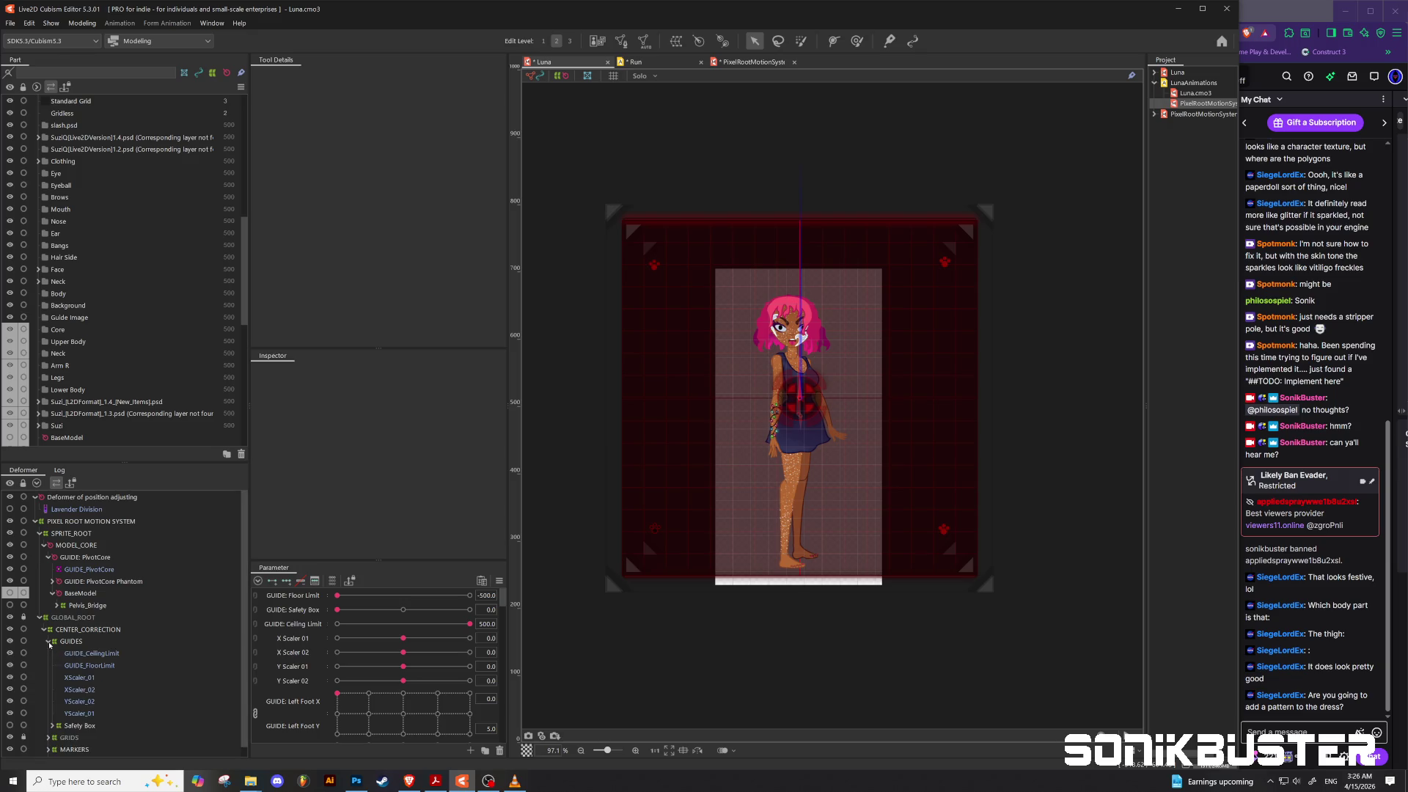
left_click(49, 642)
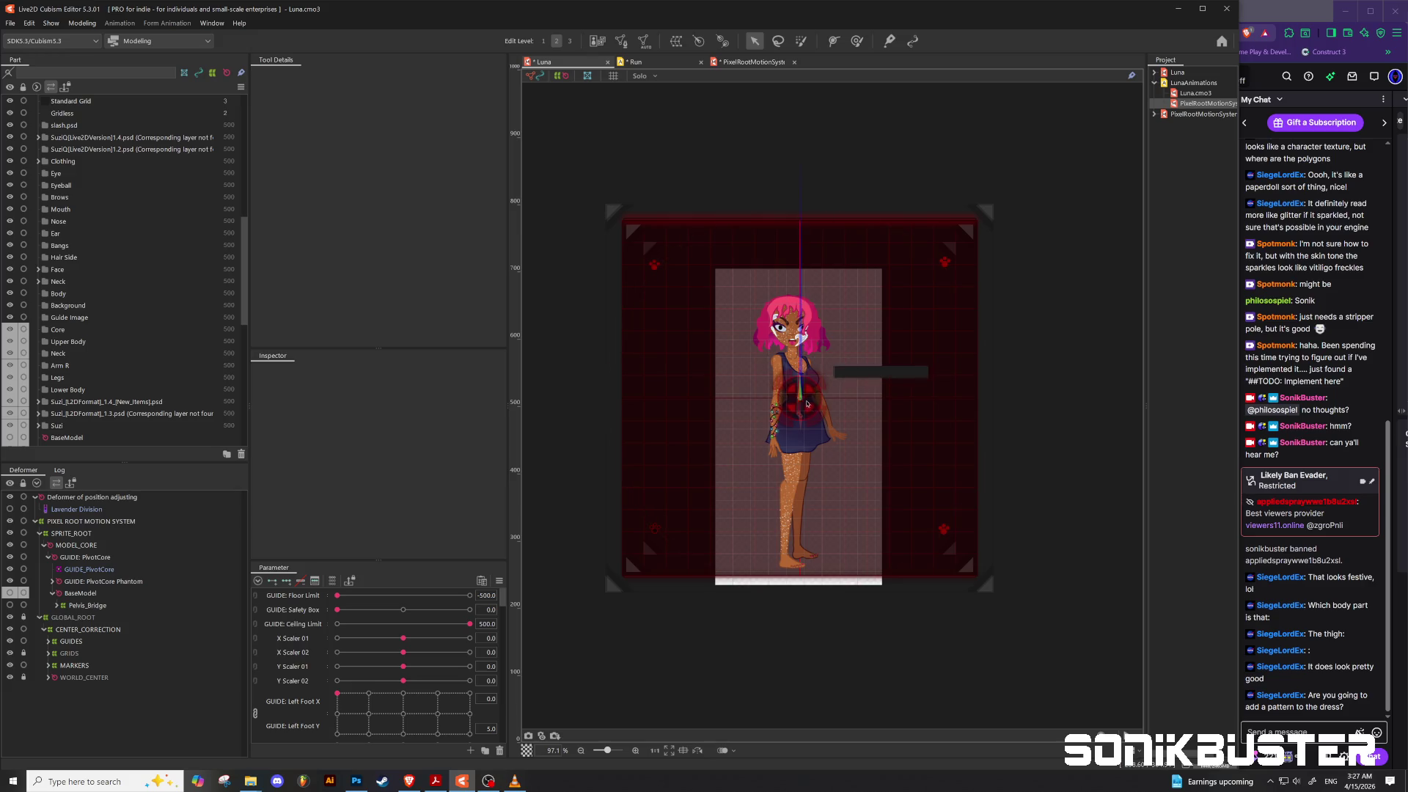
left_click(811, 407)
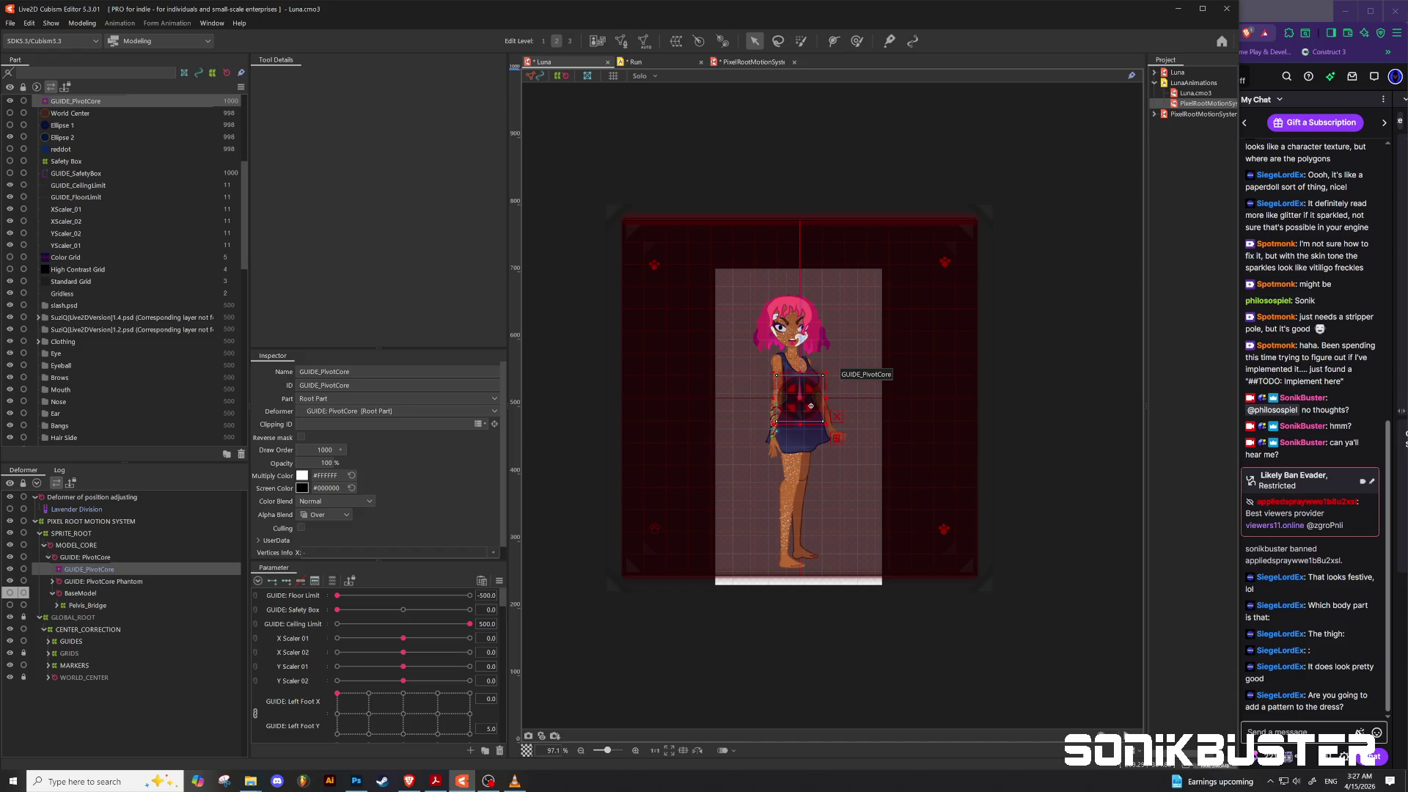
left_click(10, 569)
left_click(10, 569)
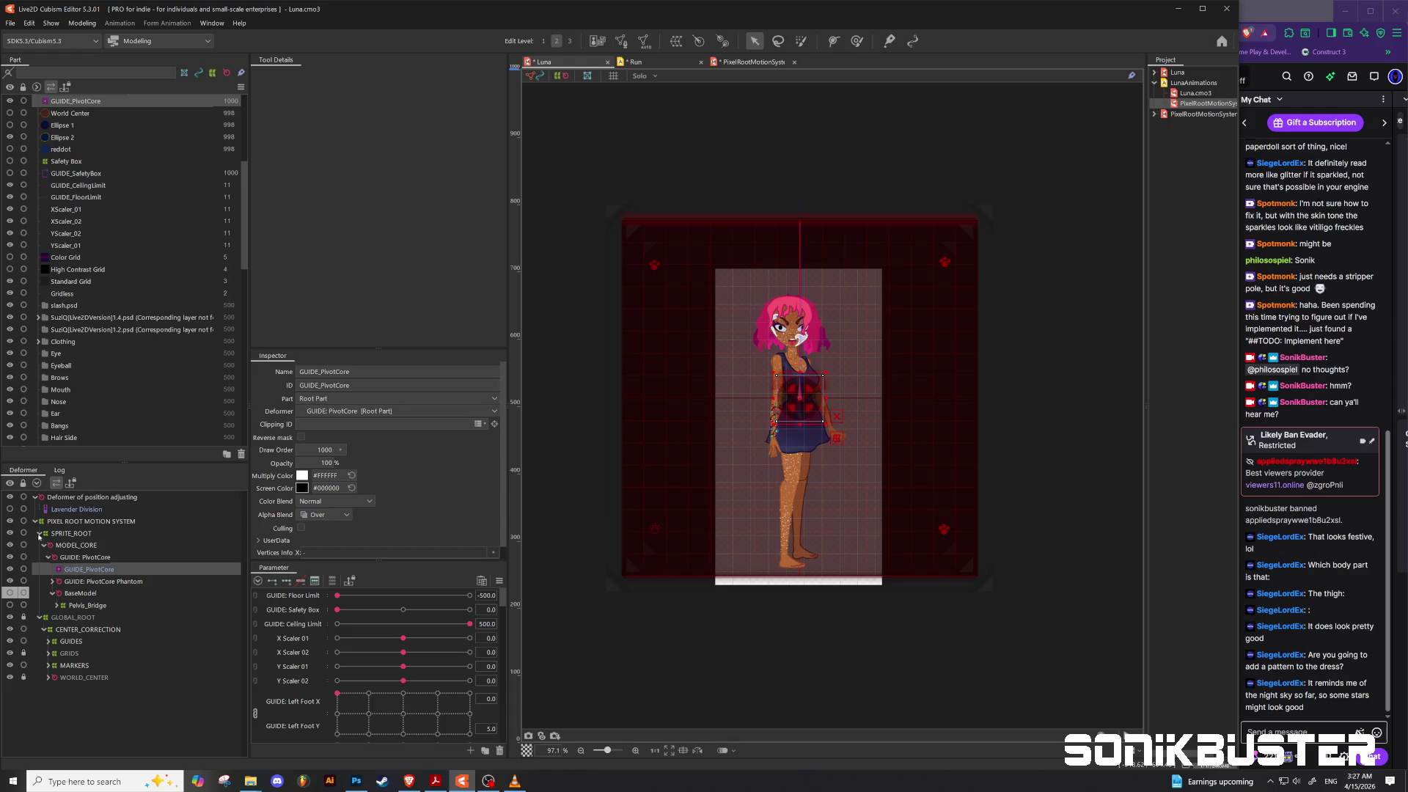
left_click(39, 534)
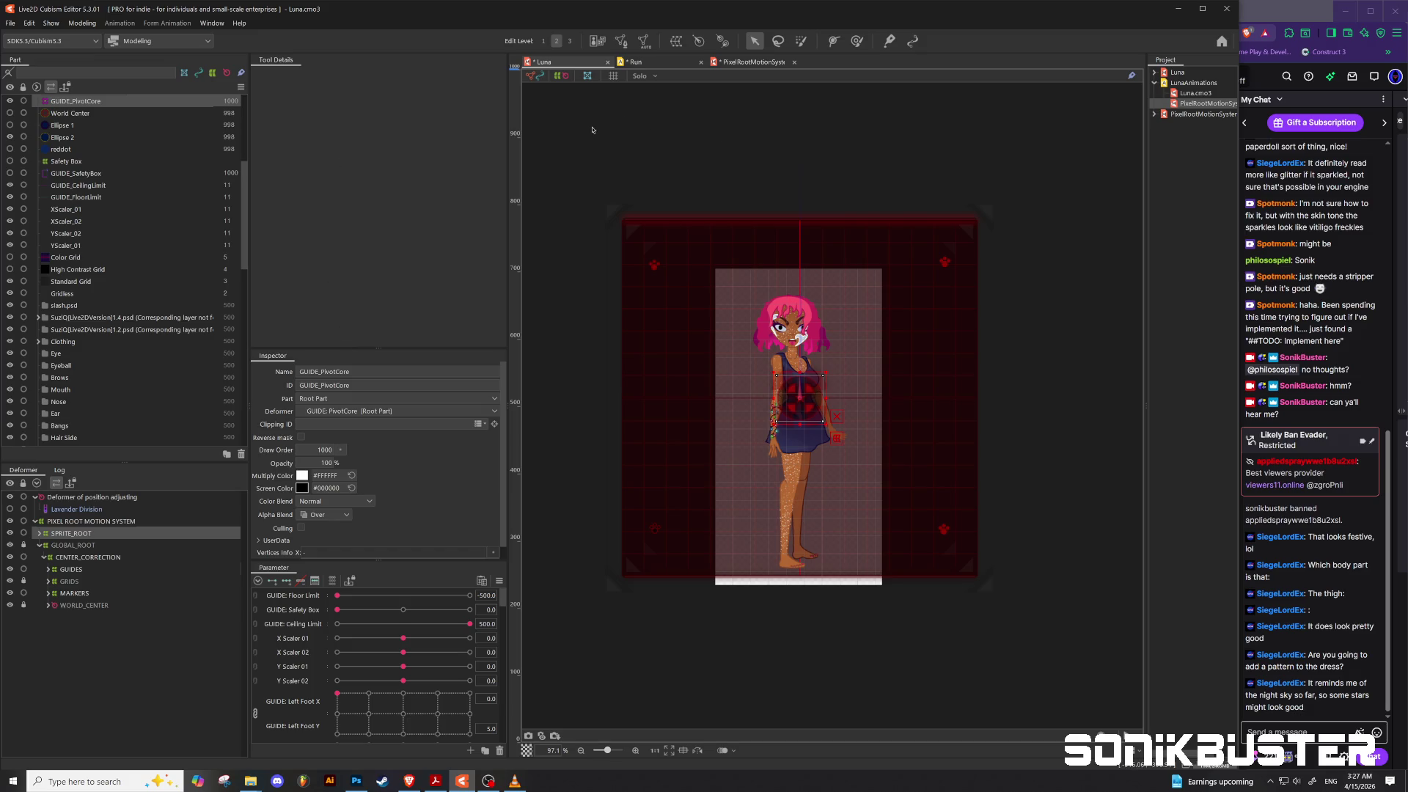
left_click(649, 62)
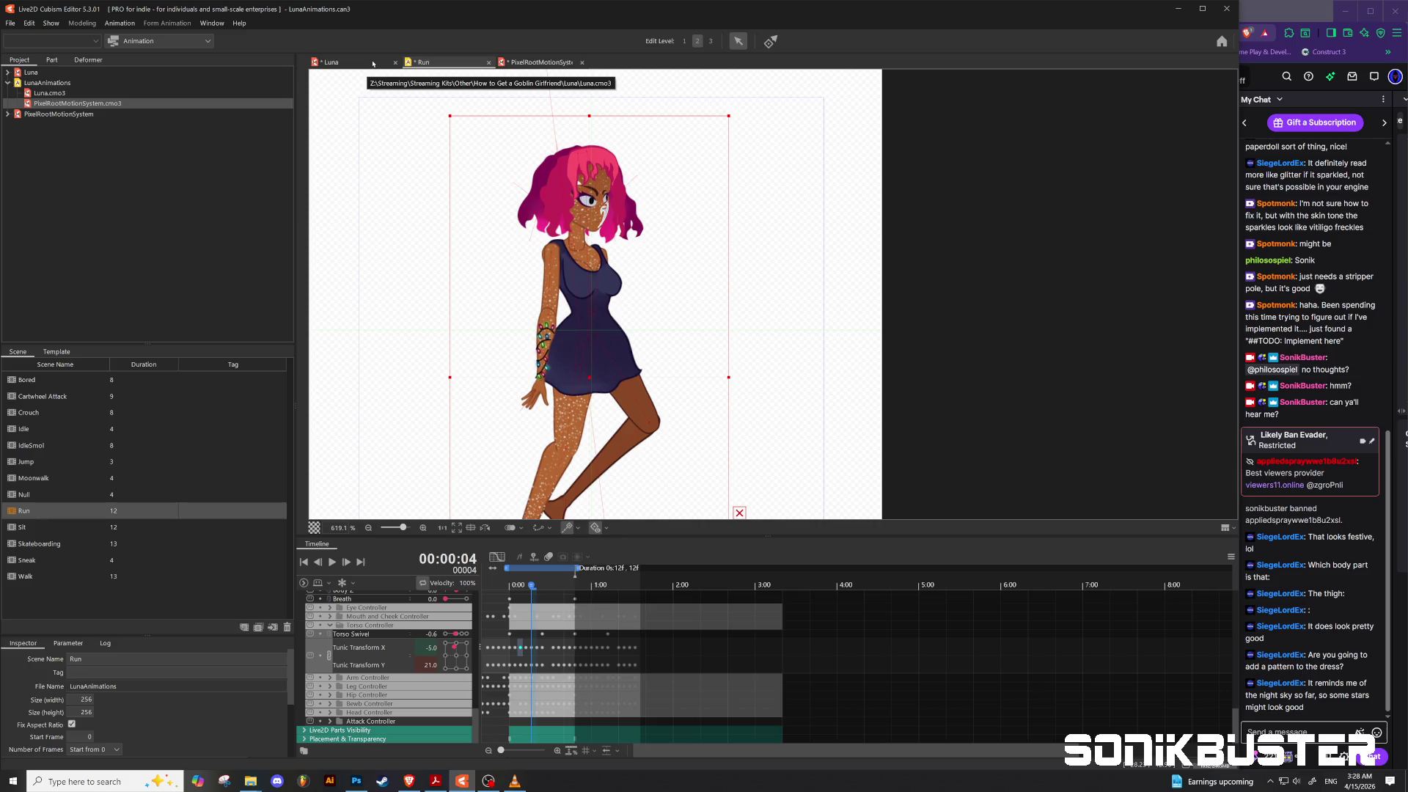
left_click(372, 64)
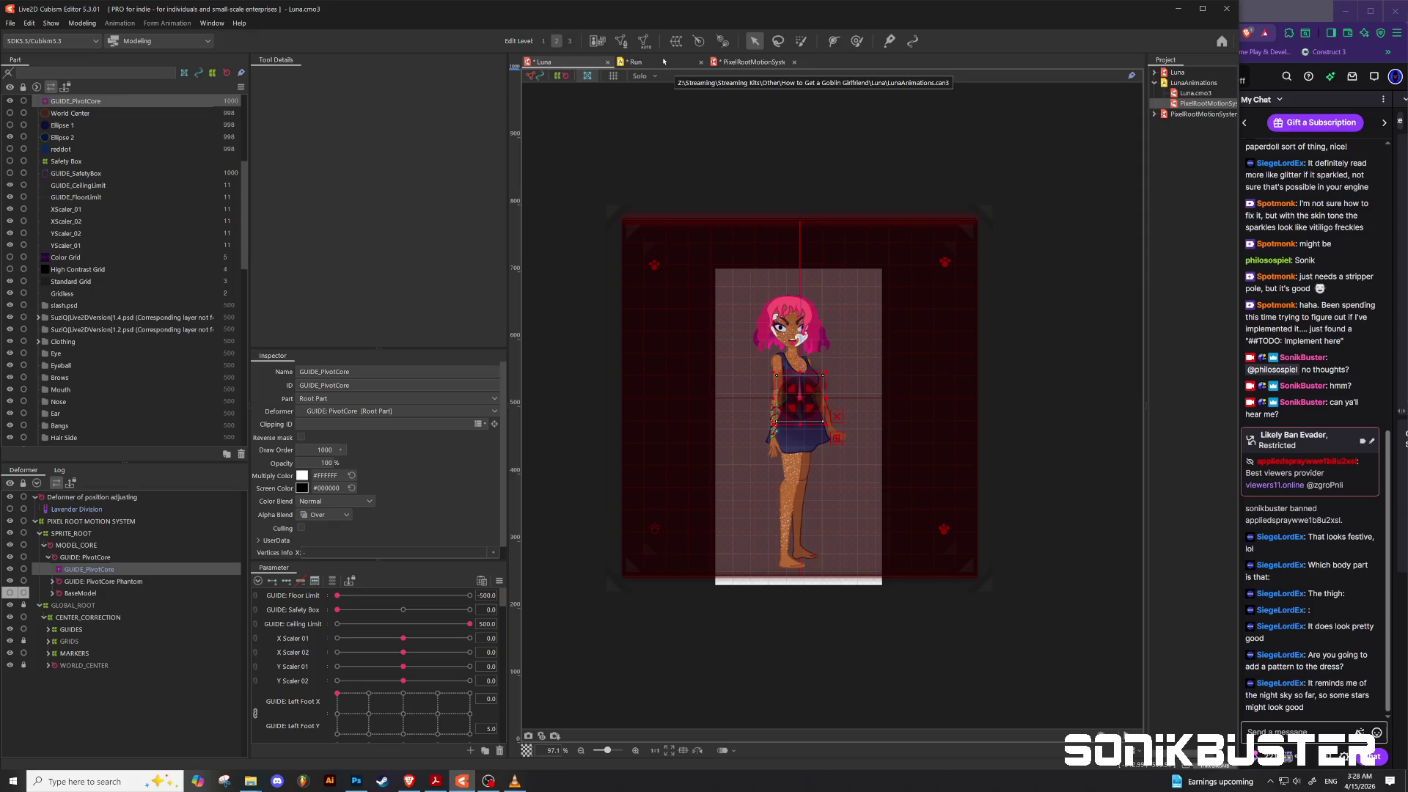
Step: Open the Edit Texture Atlas editor and unlock the atlas texture
left_click(80, 22)
mouse_move(53, 23)
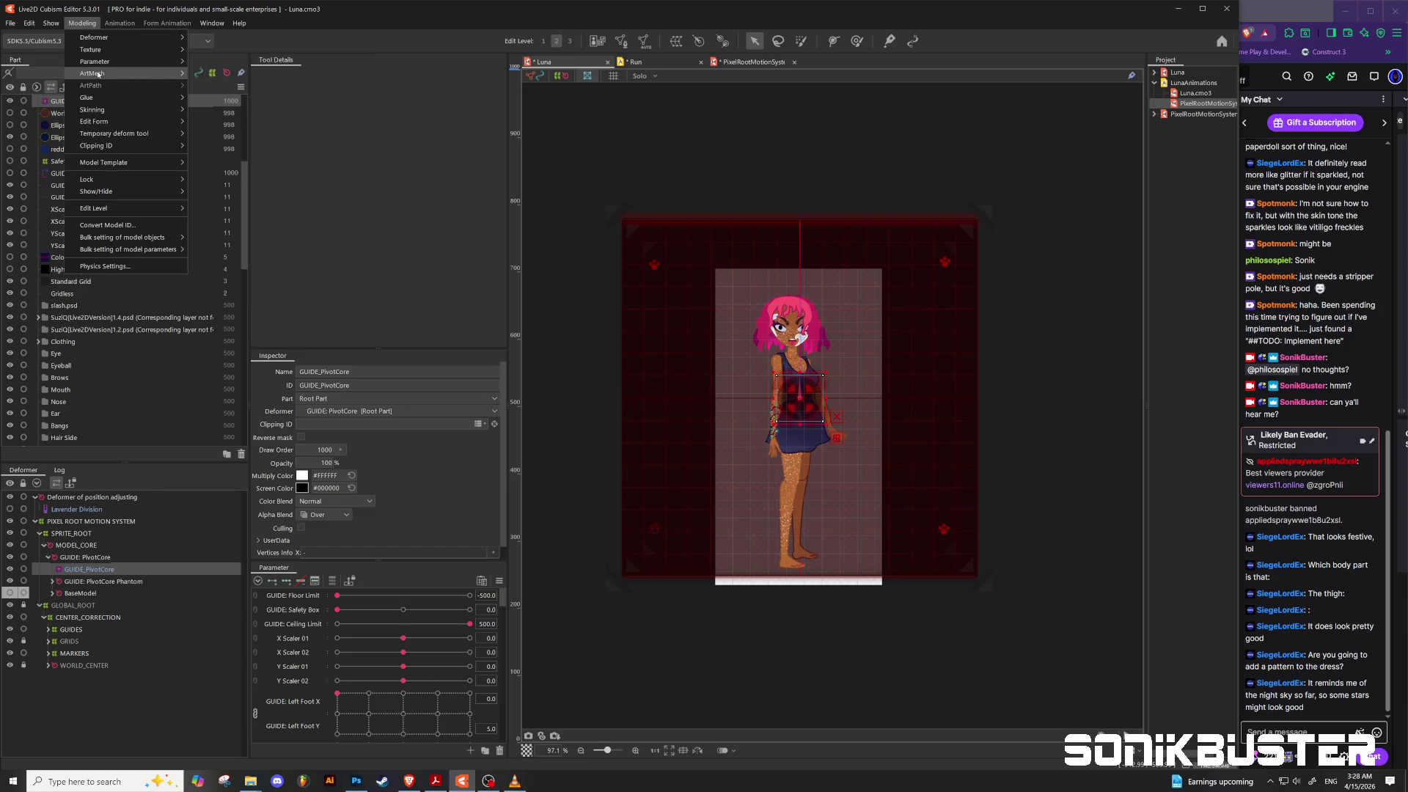
mouse_move(98, 53)
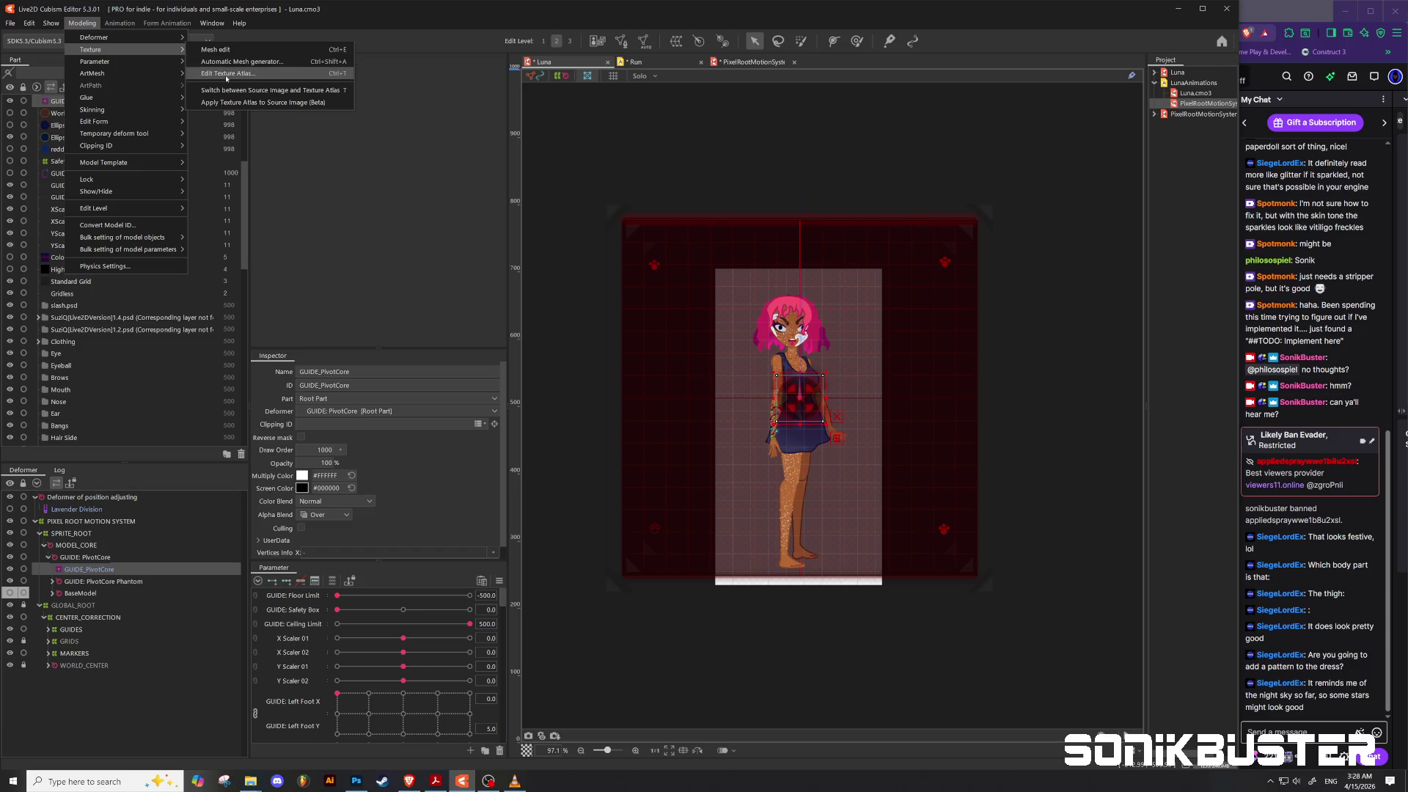
left_click(226, 78)
left_click(579, 291)
left_click(618, 404)
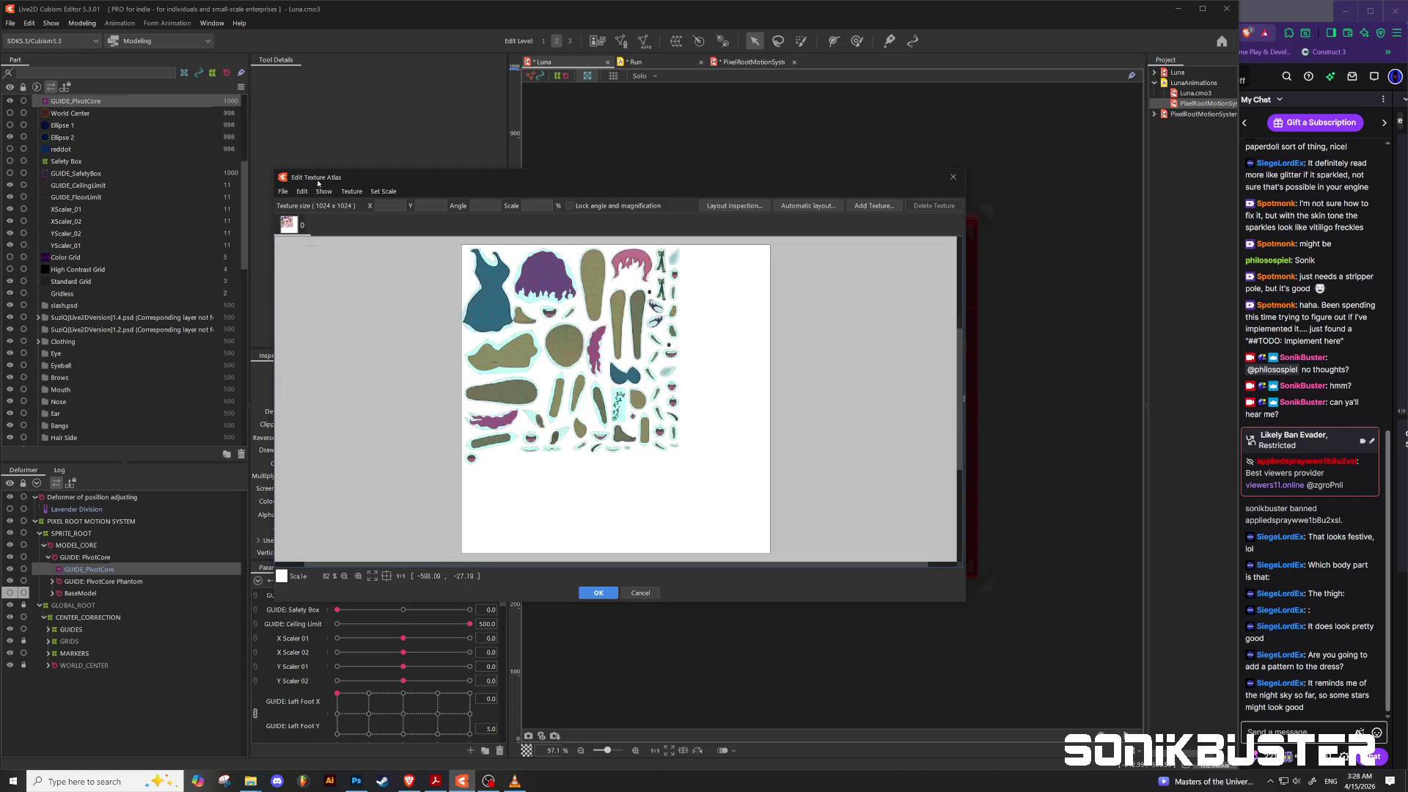
Step: Replace the atlas image with LunaAtlas_1.0.png and view the result in the Run animation
left_click(283, 191)
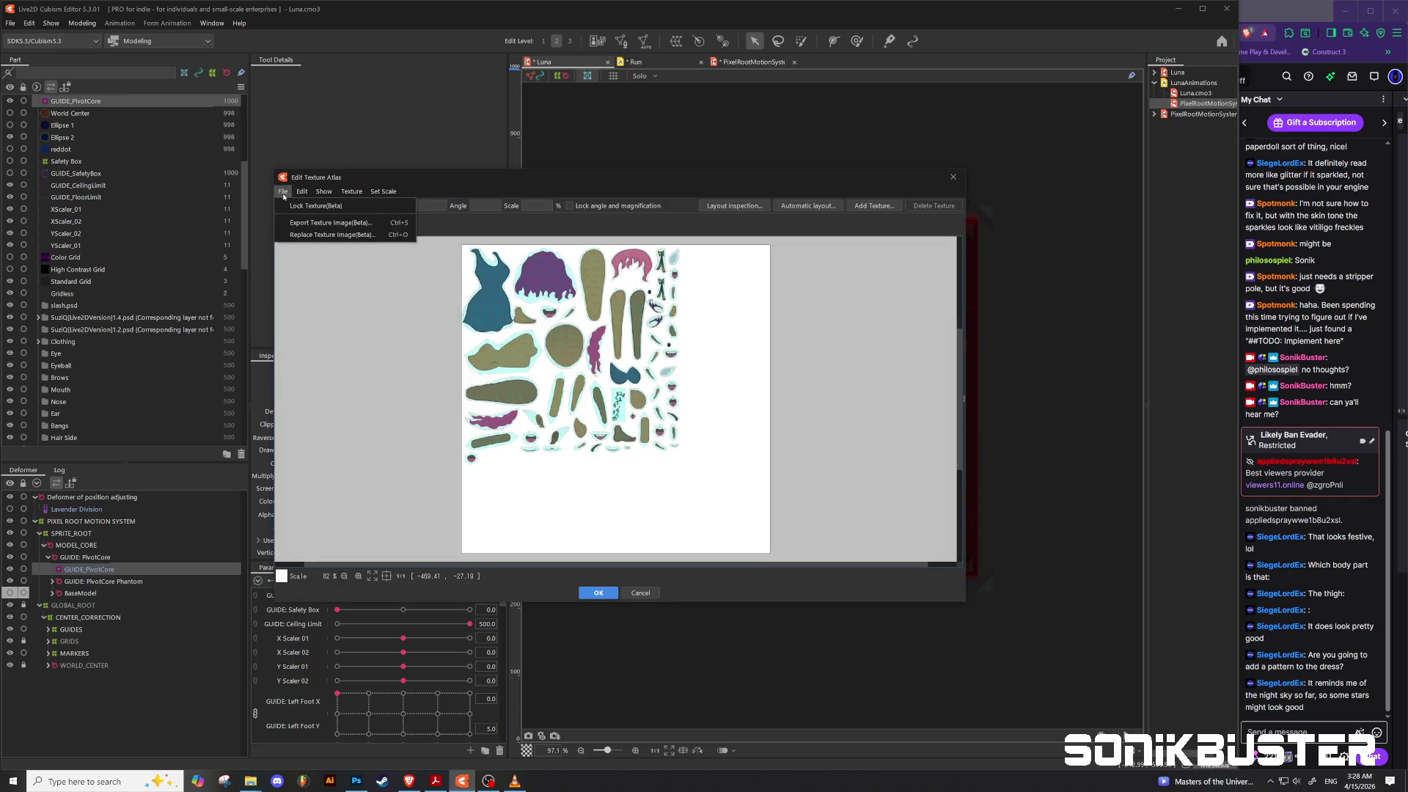
left_click(300, 236)
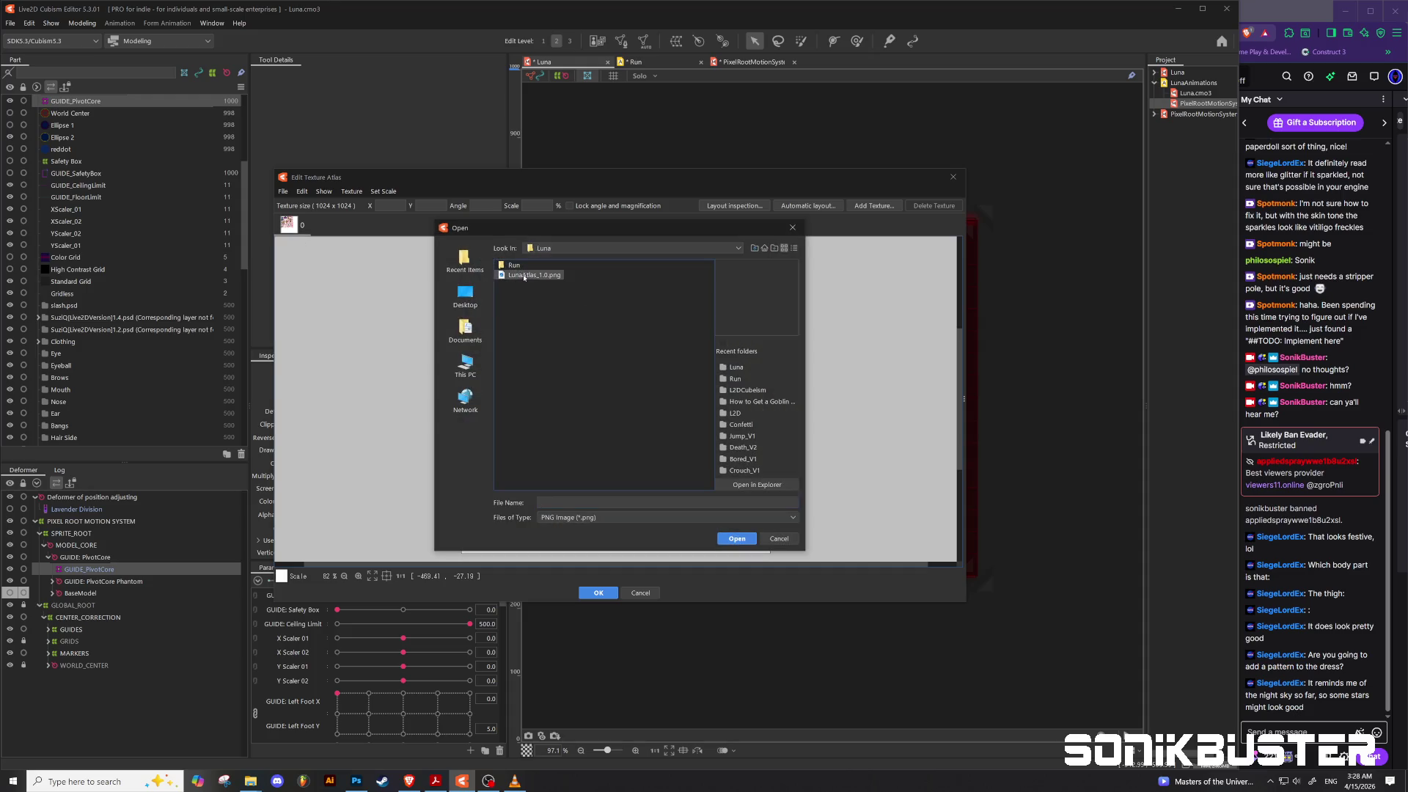
left_click(737, 538)
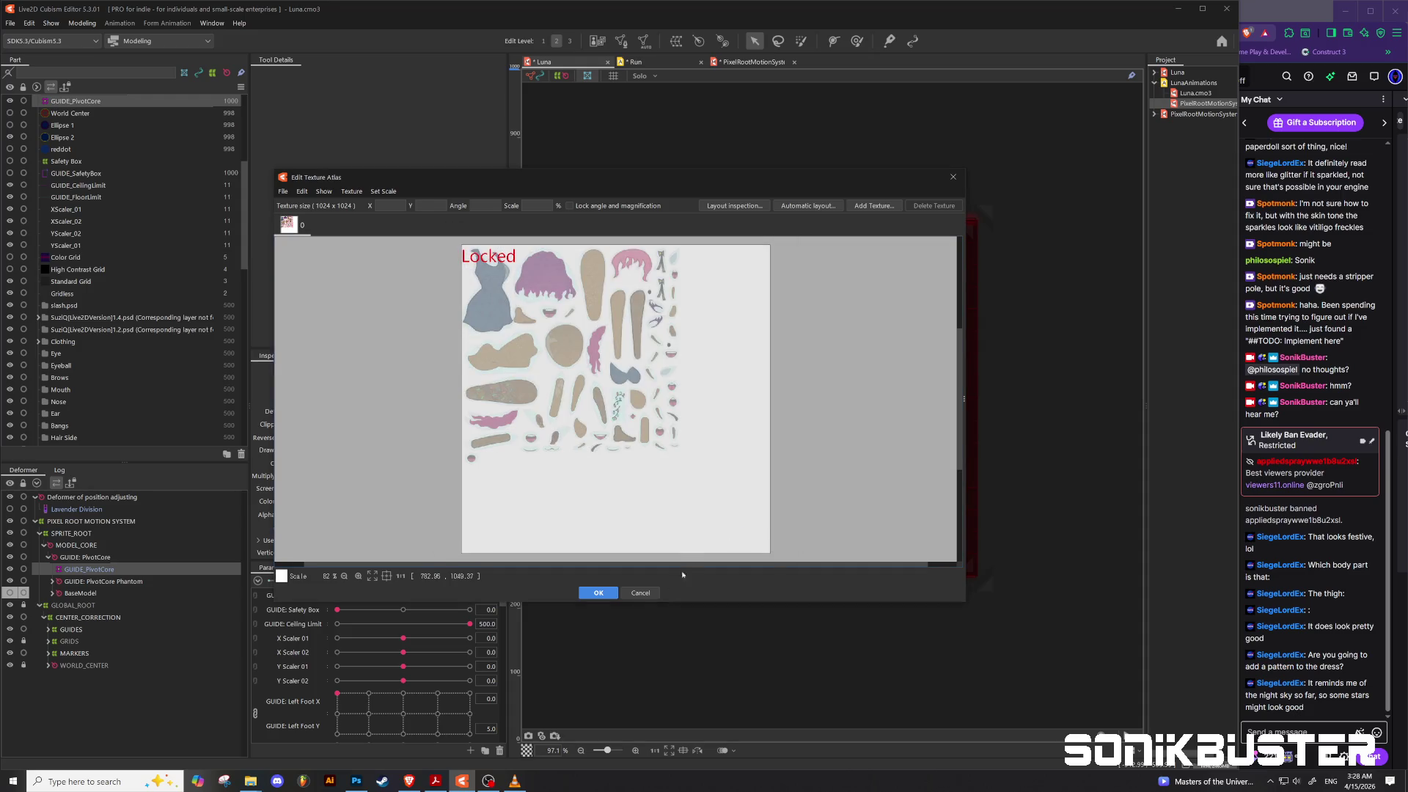
left_click(598, 594)
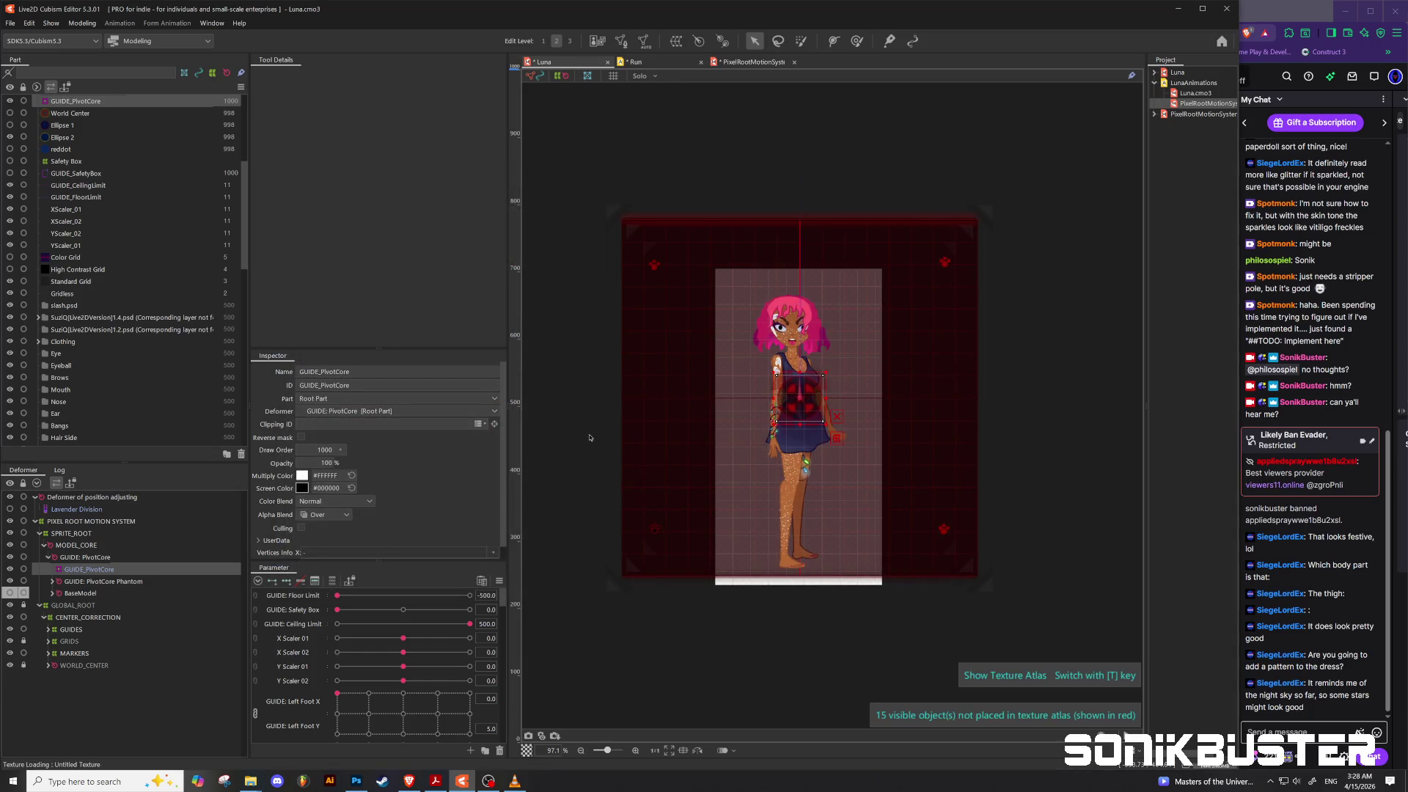
left_click(665, 63)
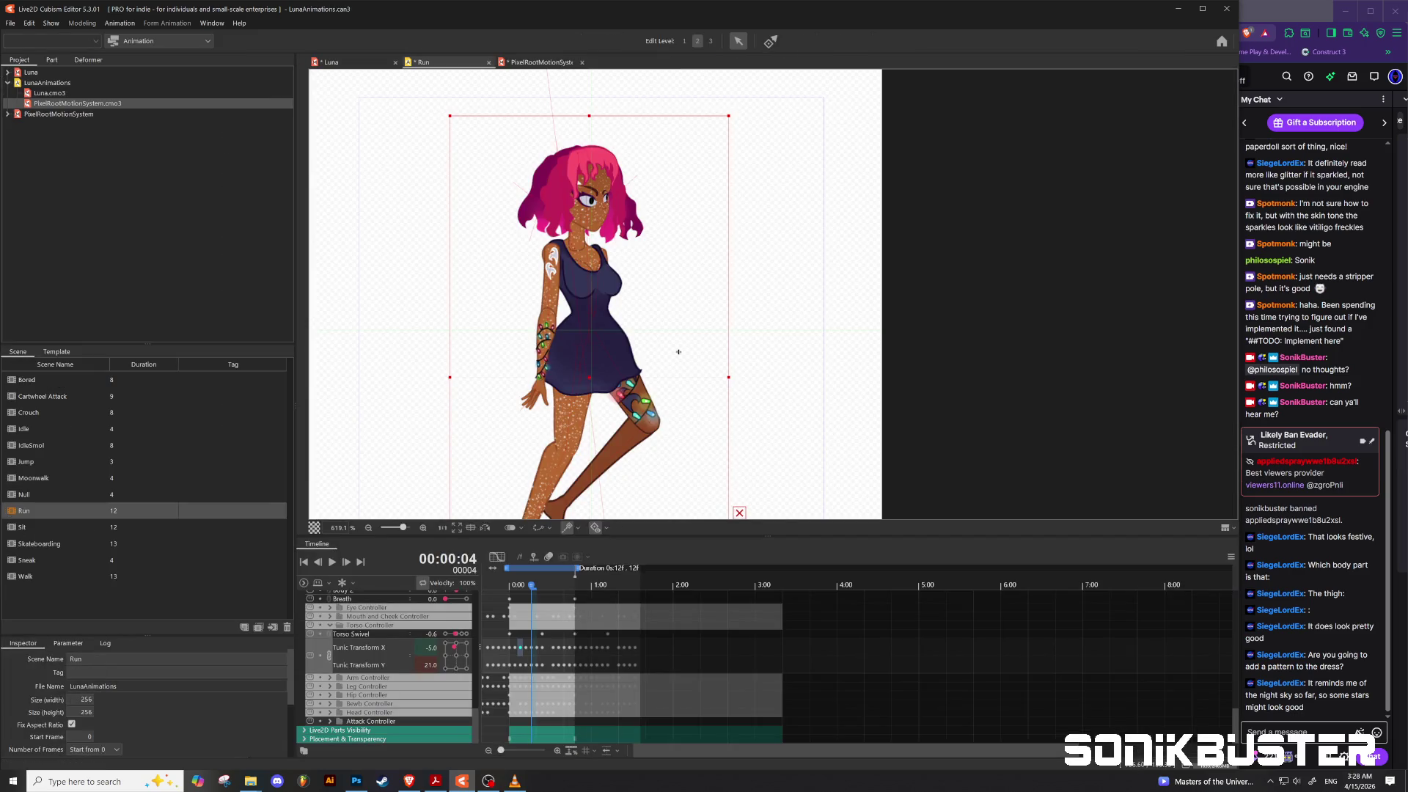
scroll(649, 332, "down", 2)
scroll(619, 410, "up", 2)
scroll(620, 409, "down", 2)
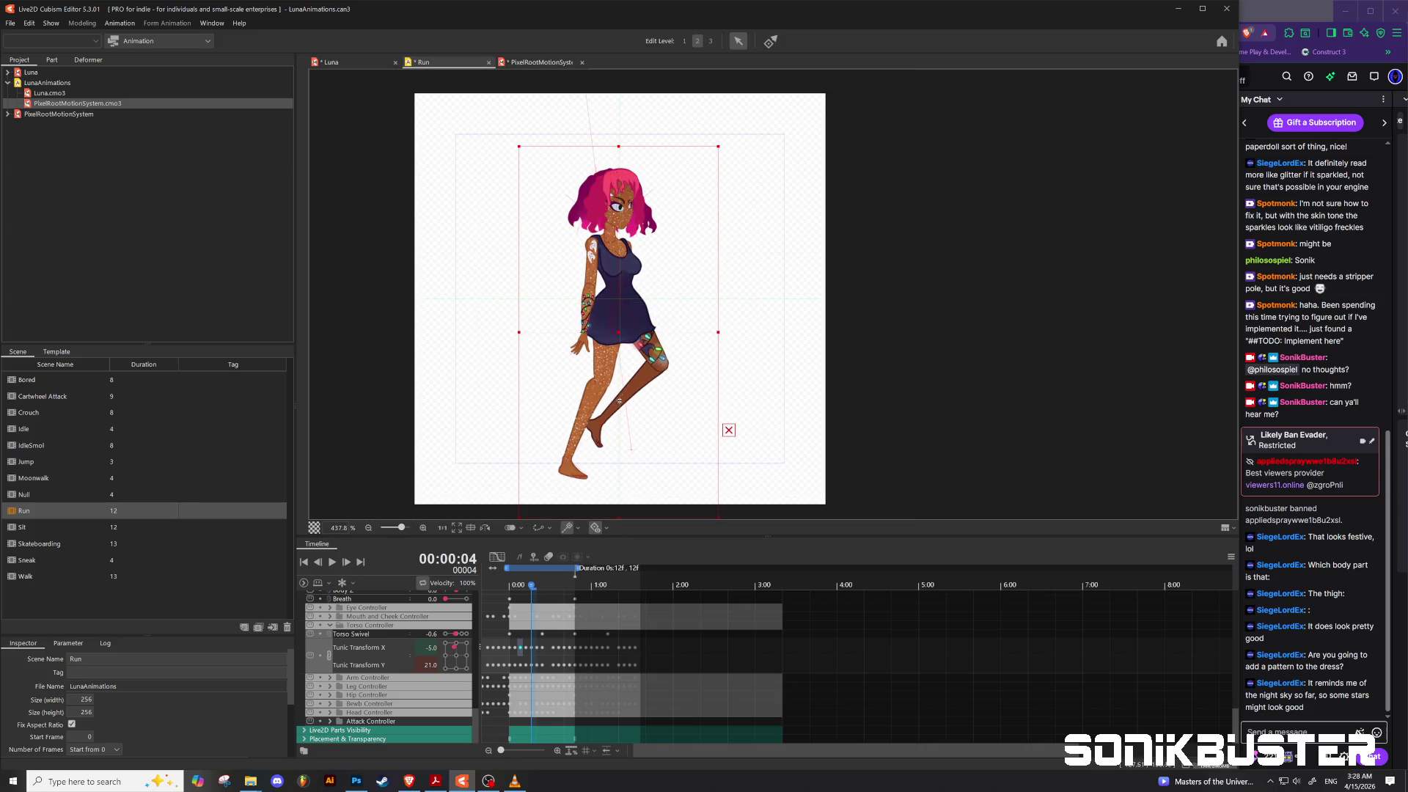
left_click(332, 561)
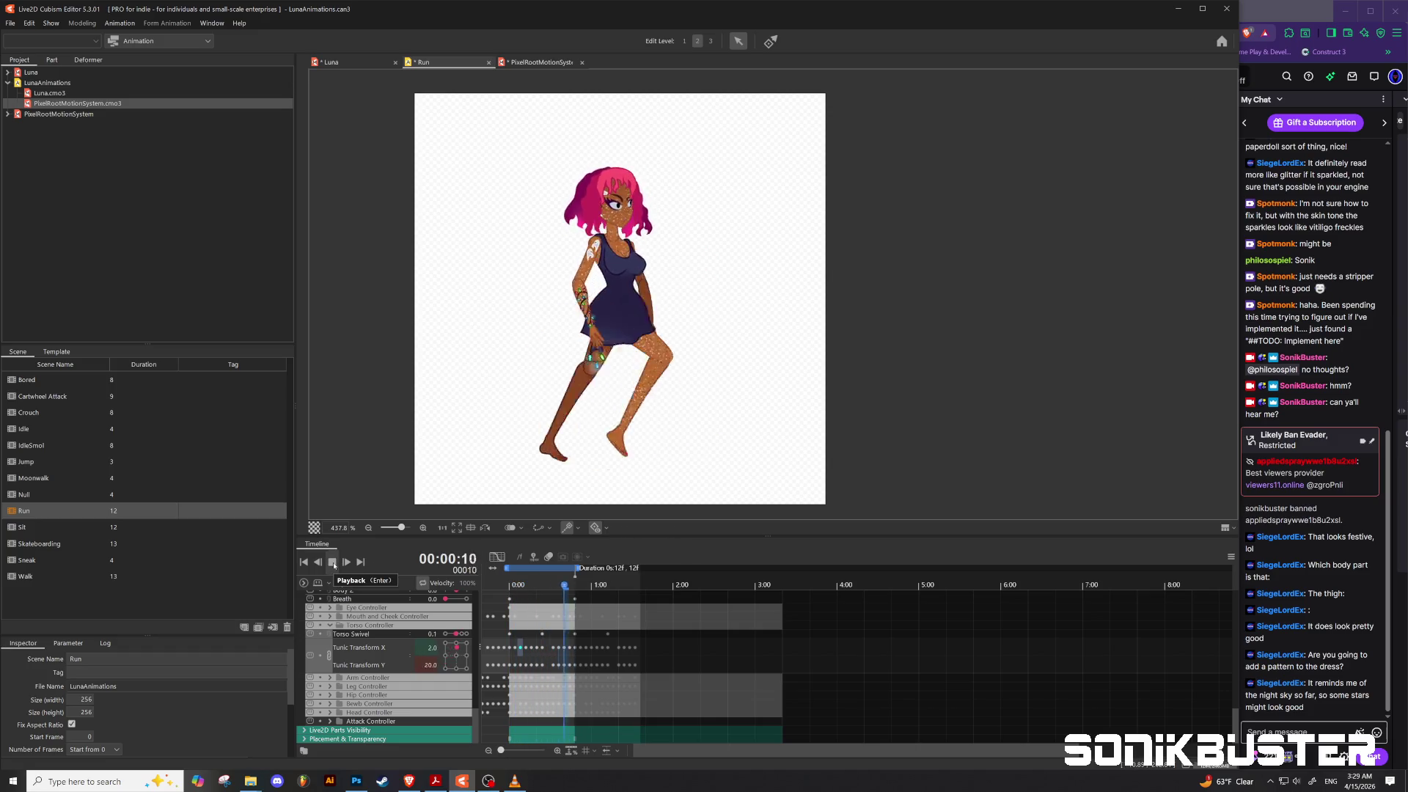
left_click(333, 563)
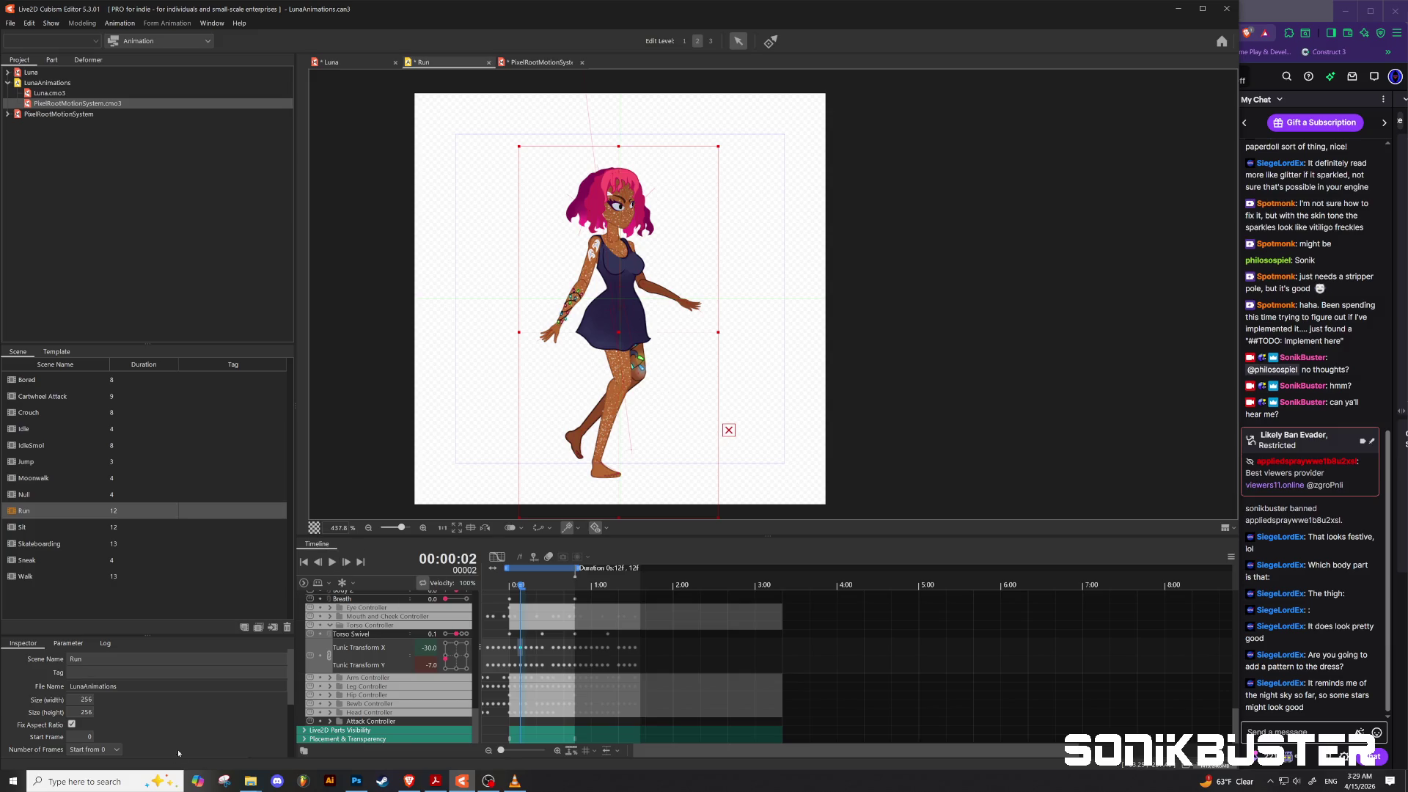
left_click(226, 782)
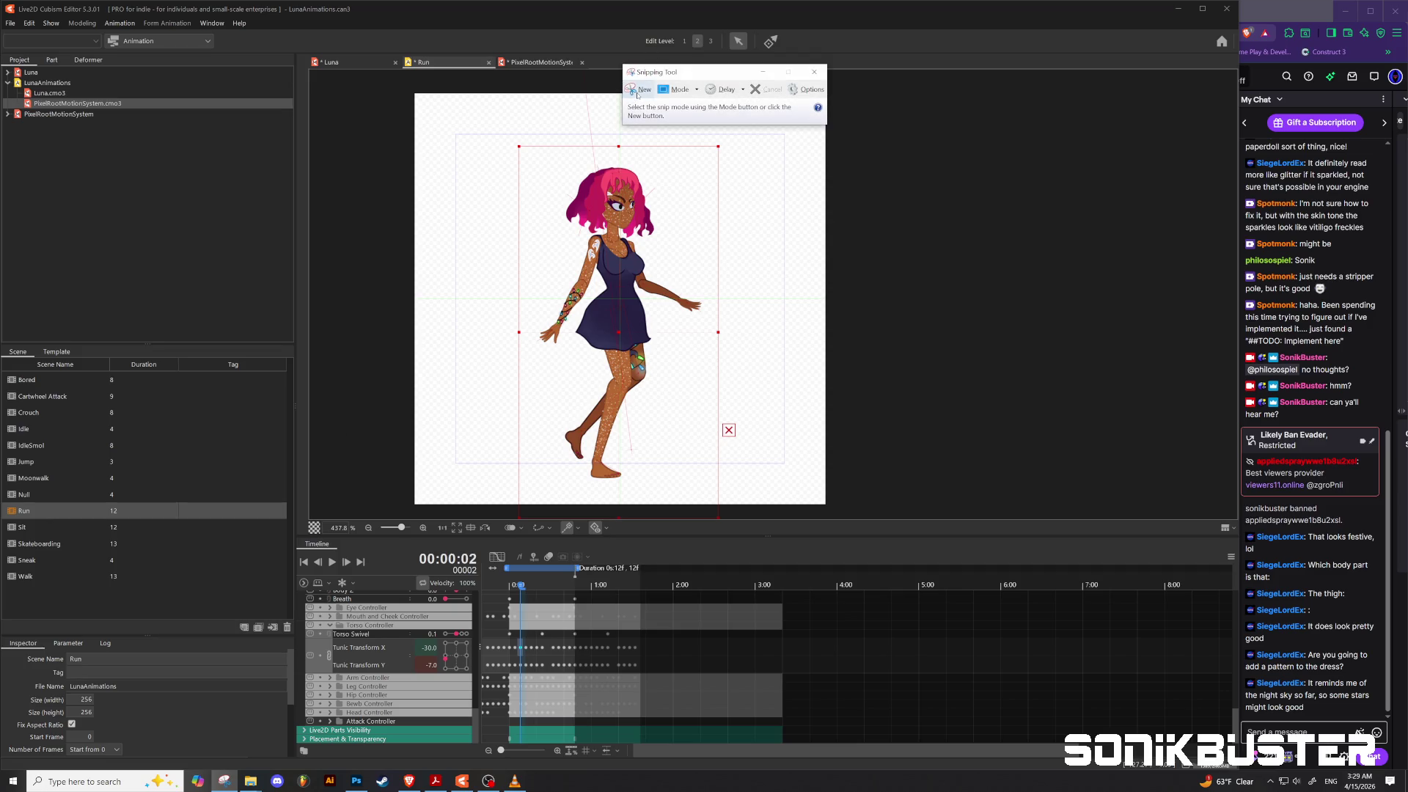
Step: Capture a snip of the area around the posed character
left_click(640, 88)
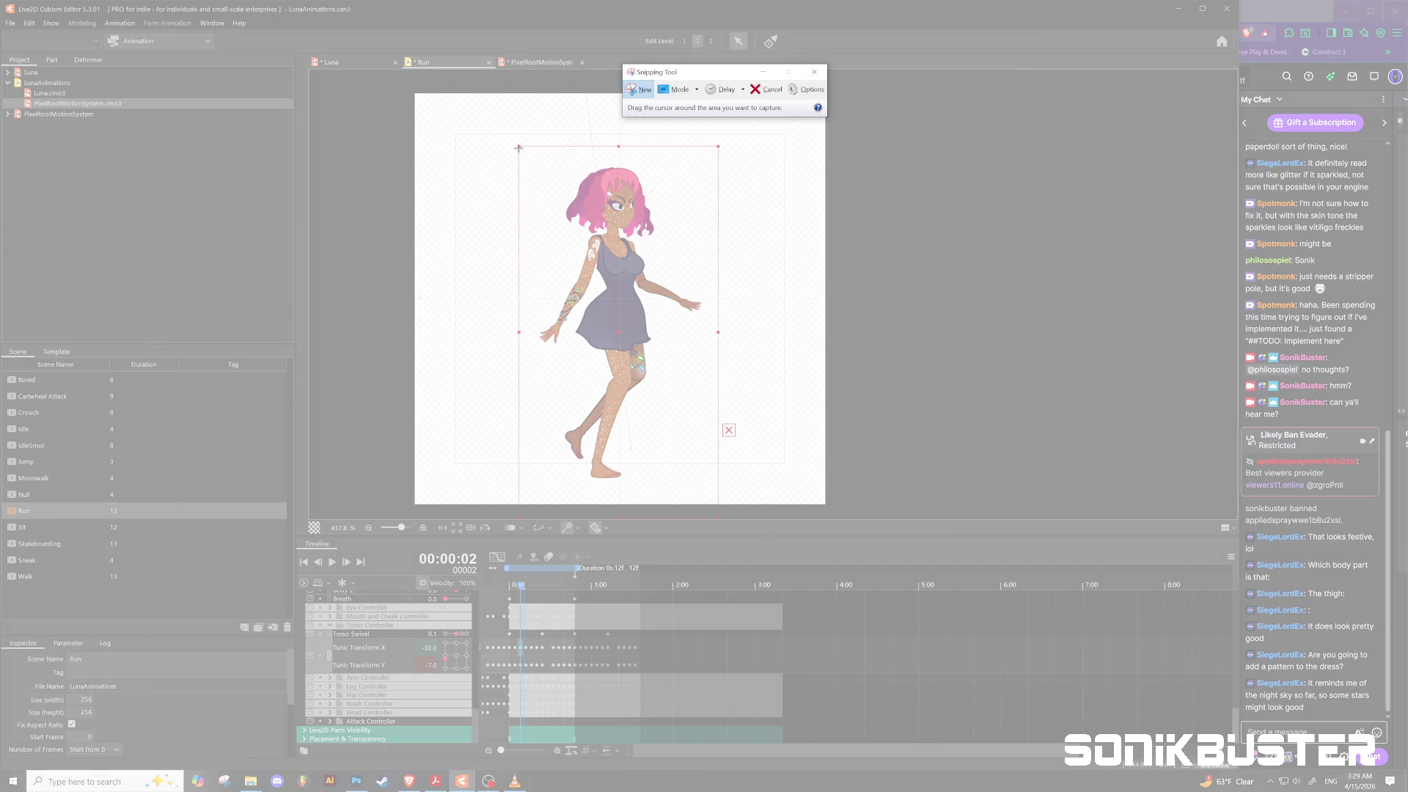
left_click_drag(515, 141, 729, 501)
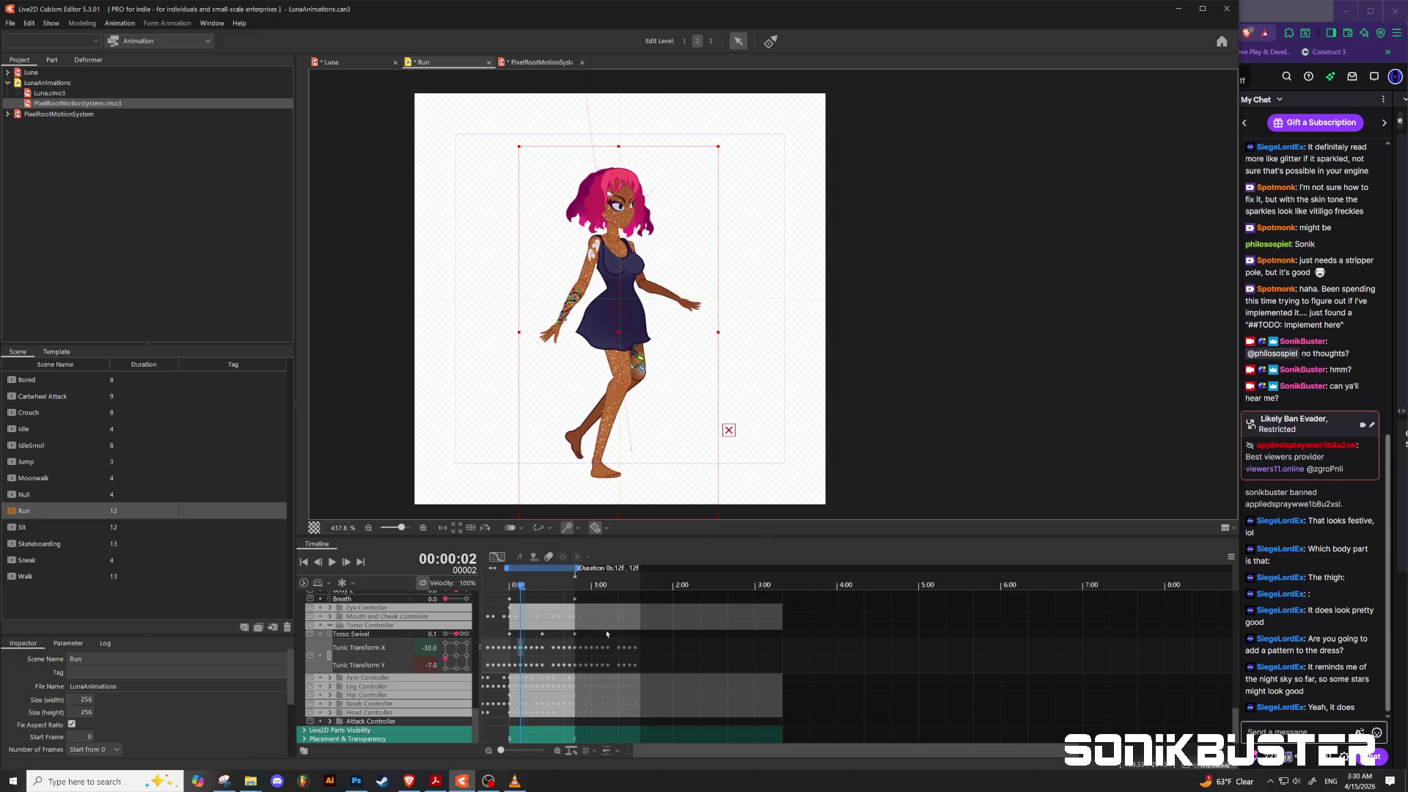
left_click(229, 783)
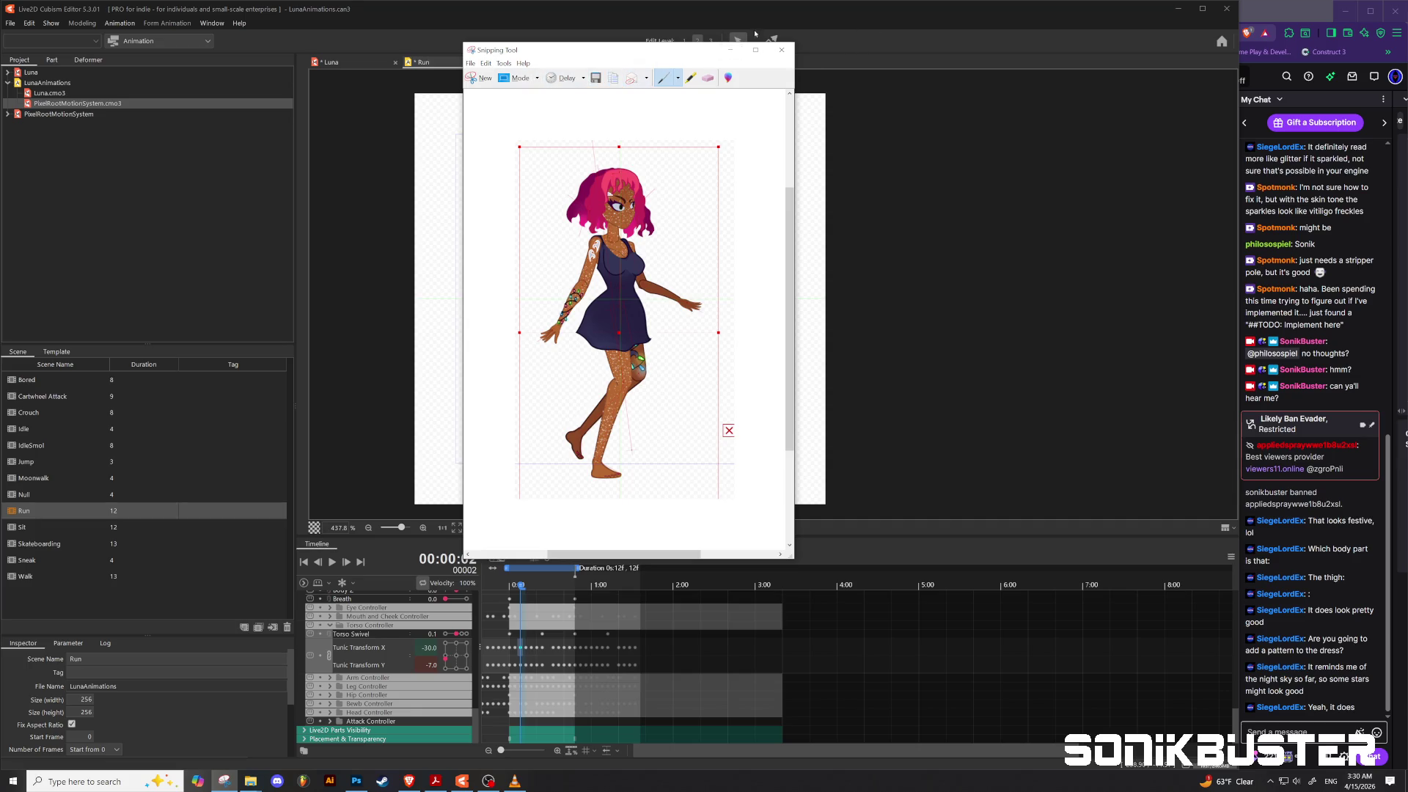
left_click(731, 50)
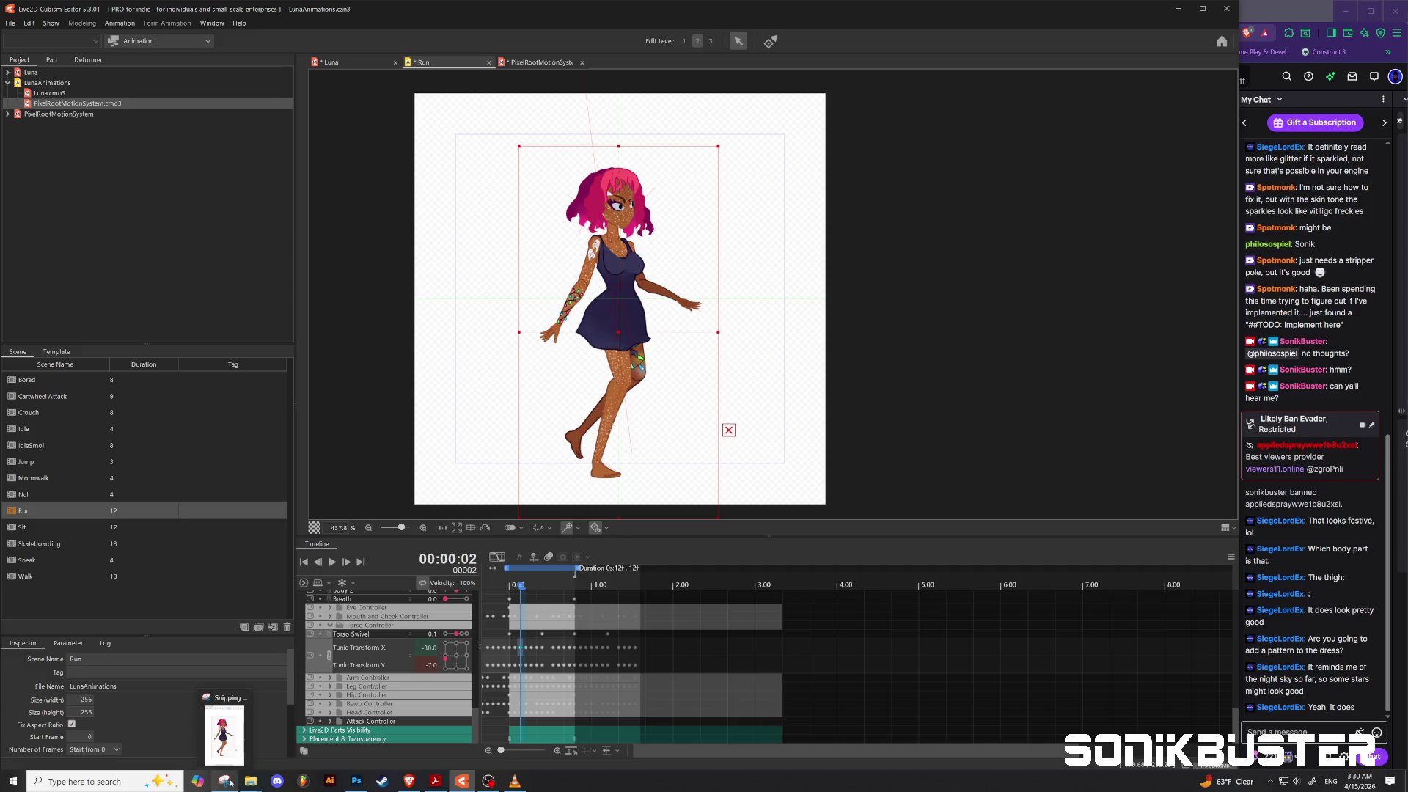
left_click(230, 783)
Step: Save the snip as LUNA.PNG in the Luna folder and close Snipping Tool
left_click(595, 78)
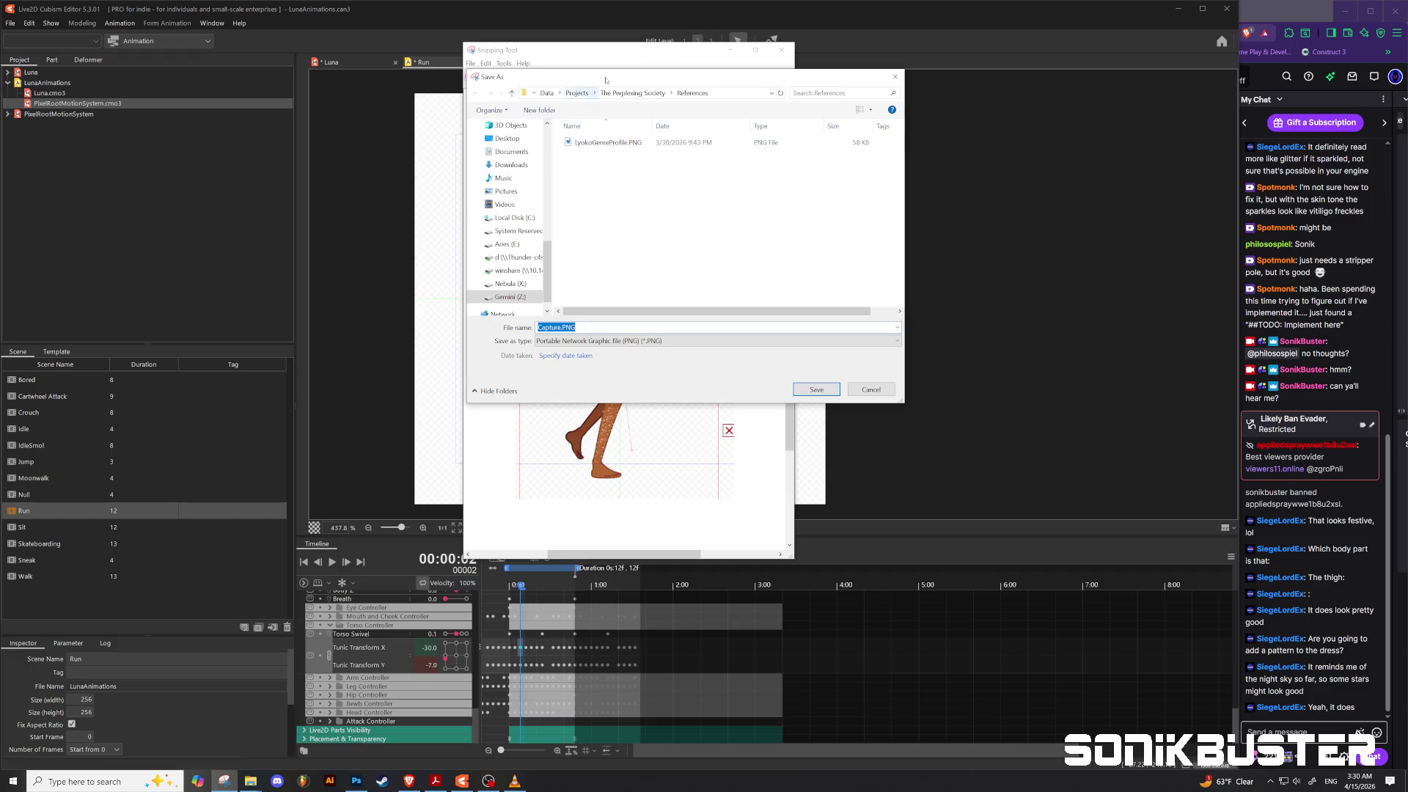
scroll(514, 184, "up", 10)
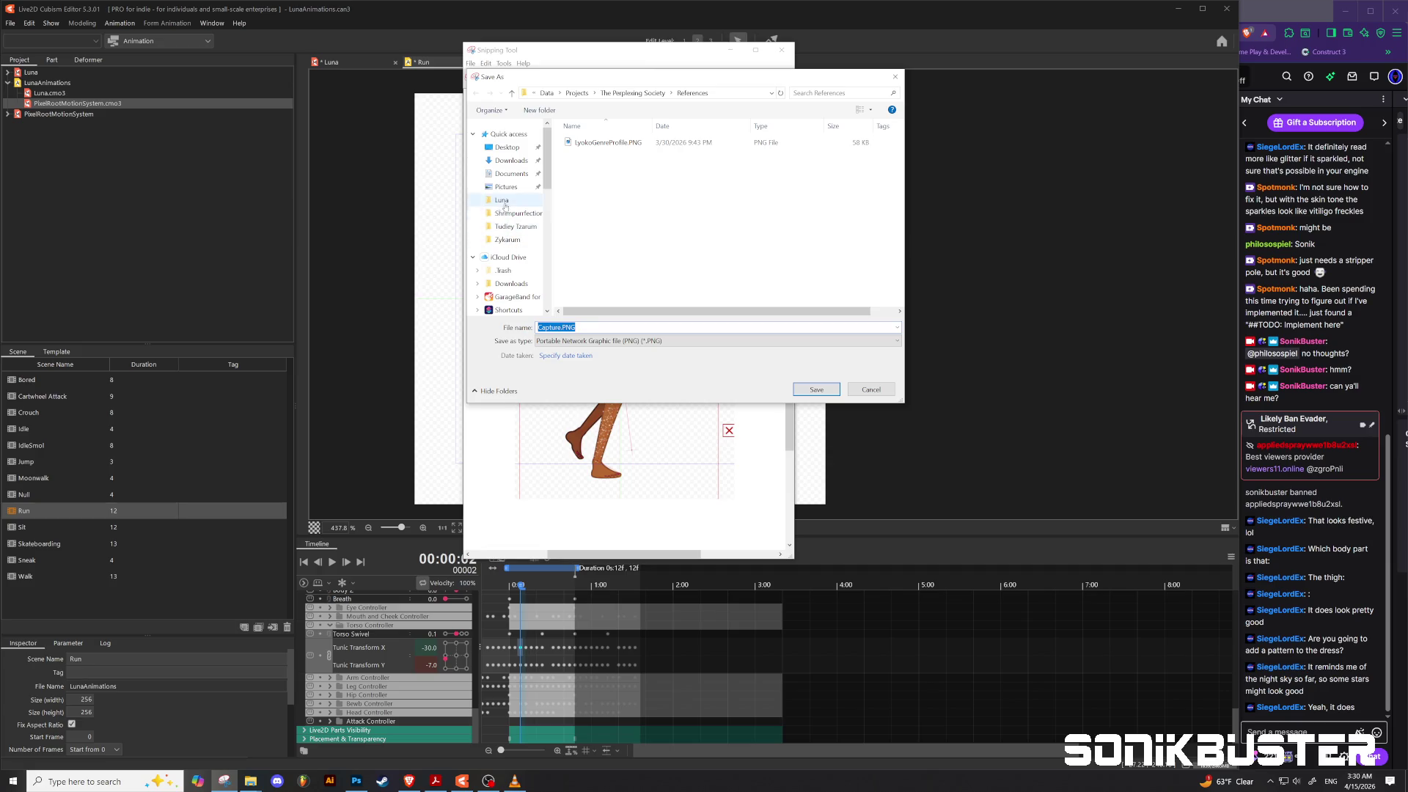
left_click(504, 202)
left_click(560, 327)
left_click_drag(560, 327, 518, 334)
type("LUNAW")
key("Return")
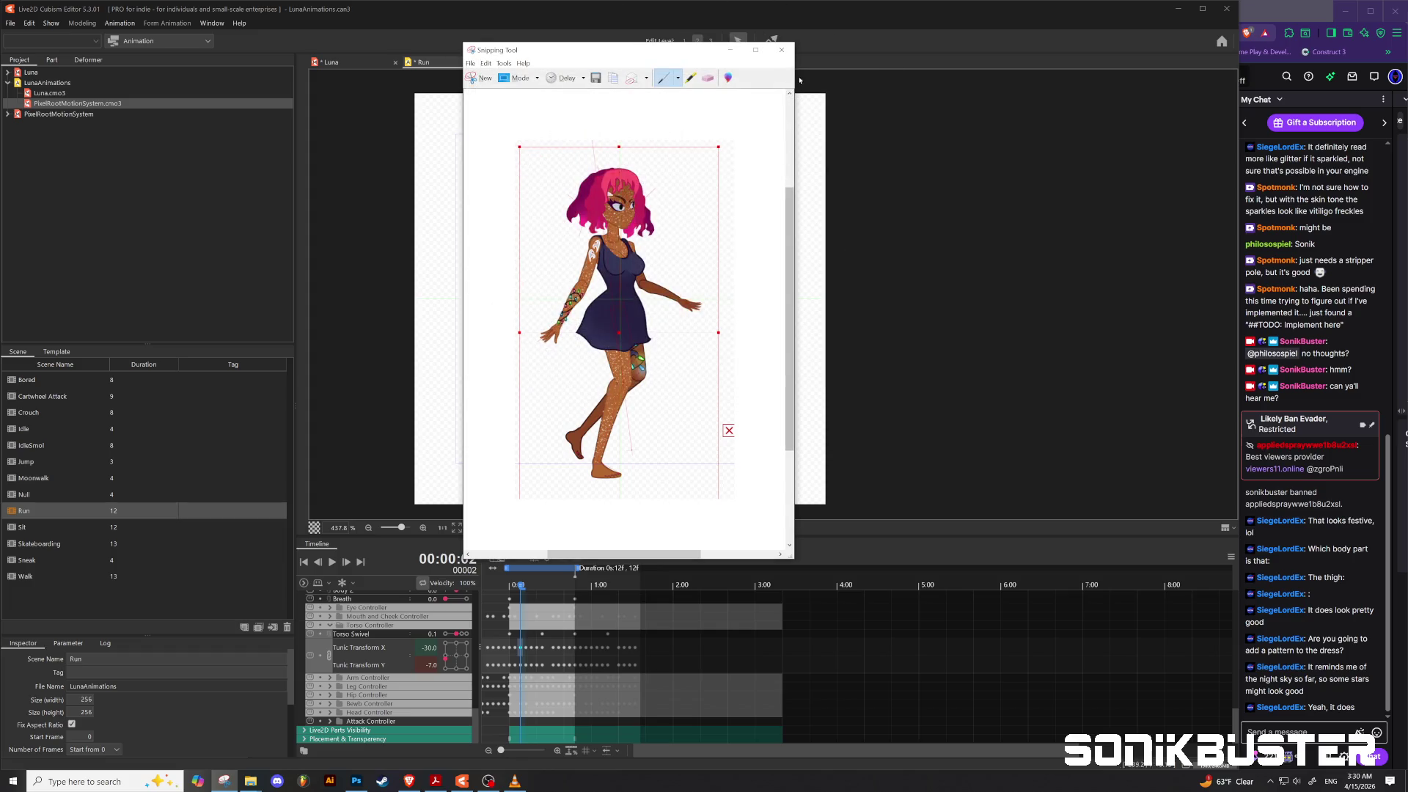
left_click(783, 52)
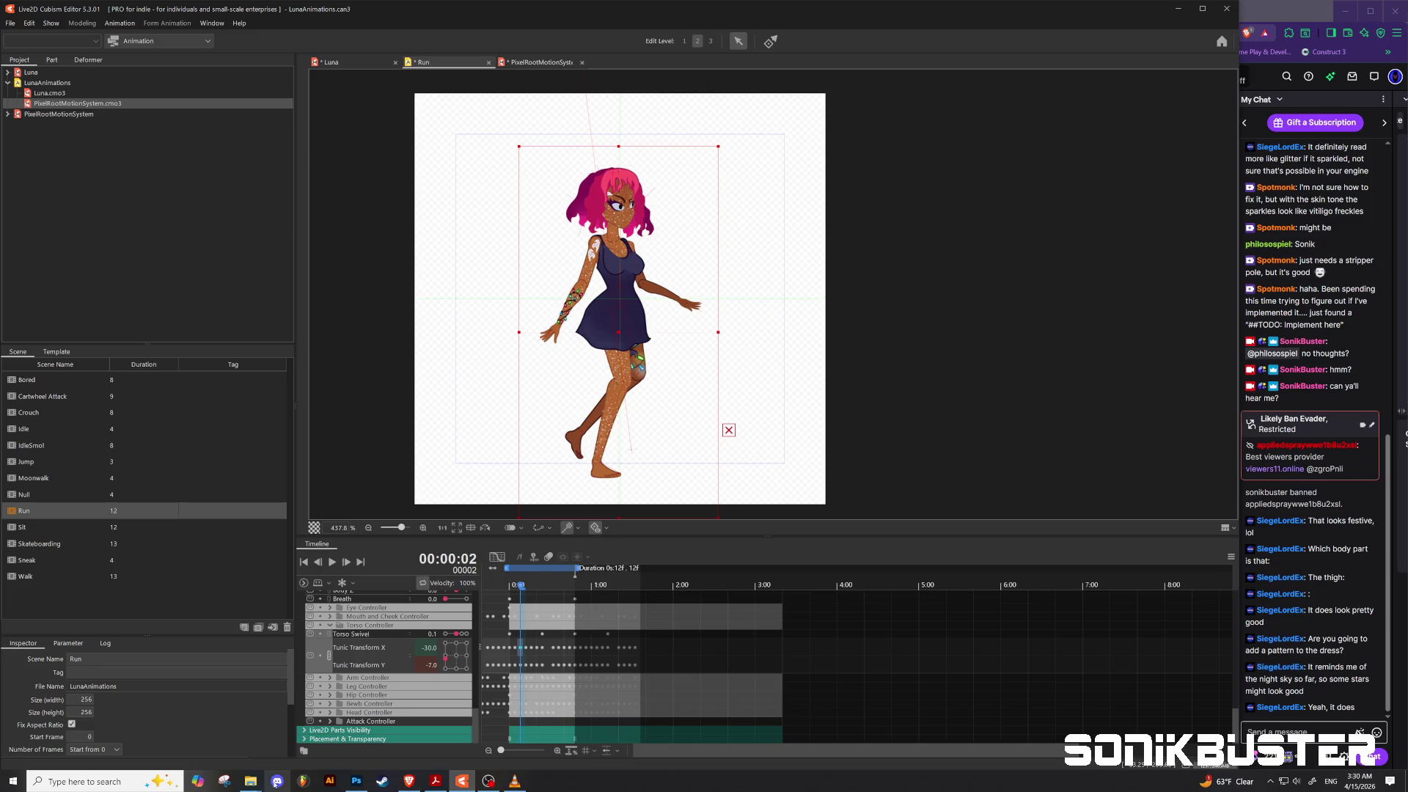
mouse_move(351, 784)
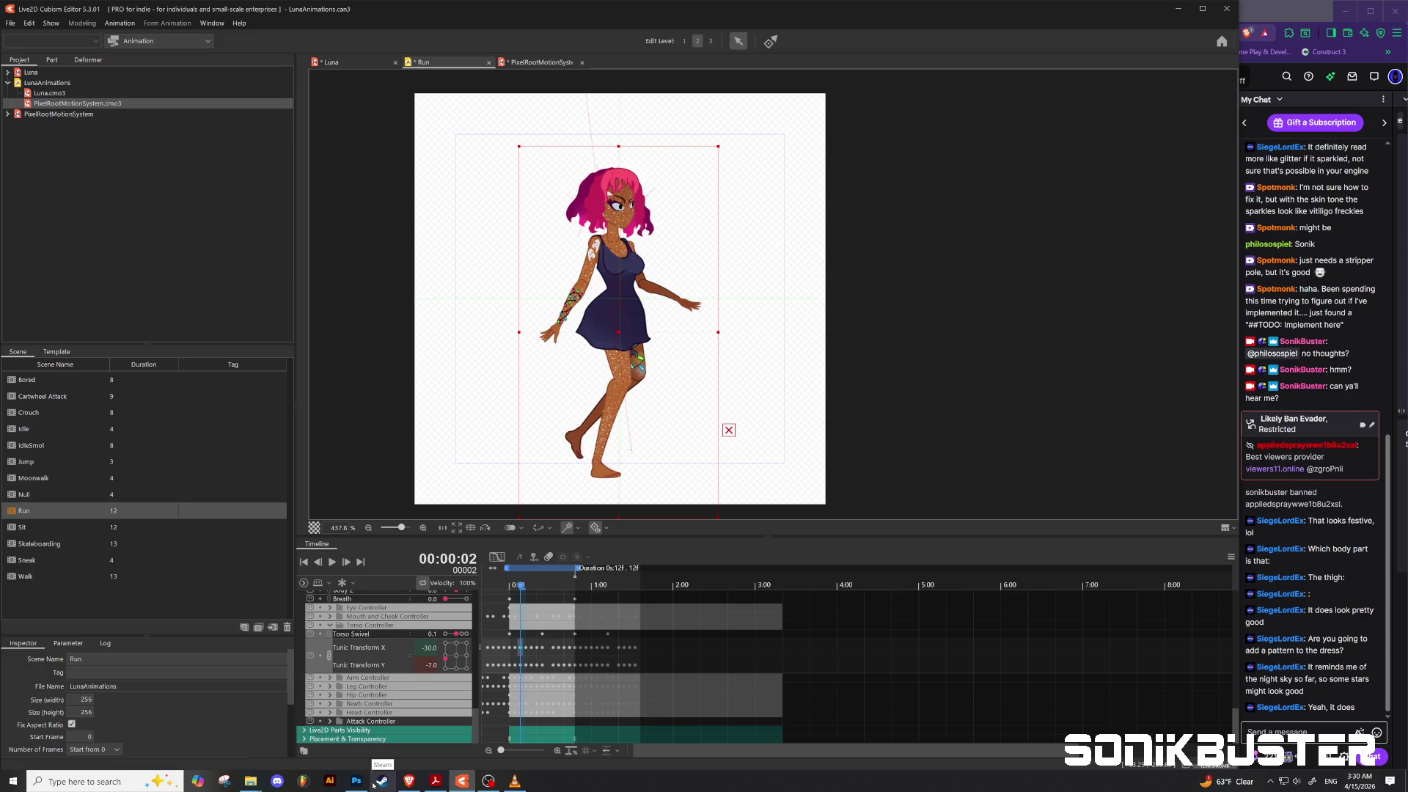
Step: Switch from Cubism to the LunaAtlas_1.0.psd document in Photoshop via the taskbar
mouse_move(488, 782)
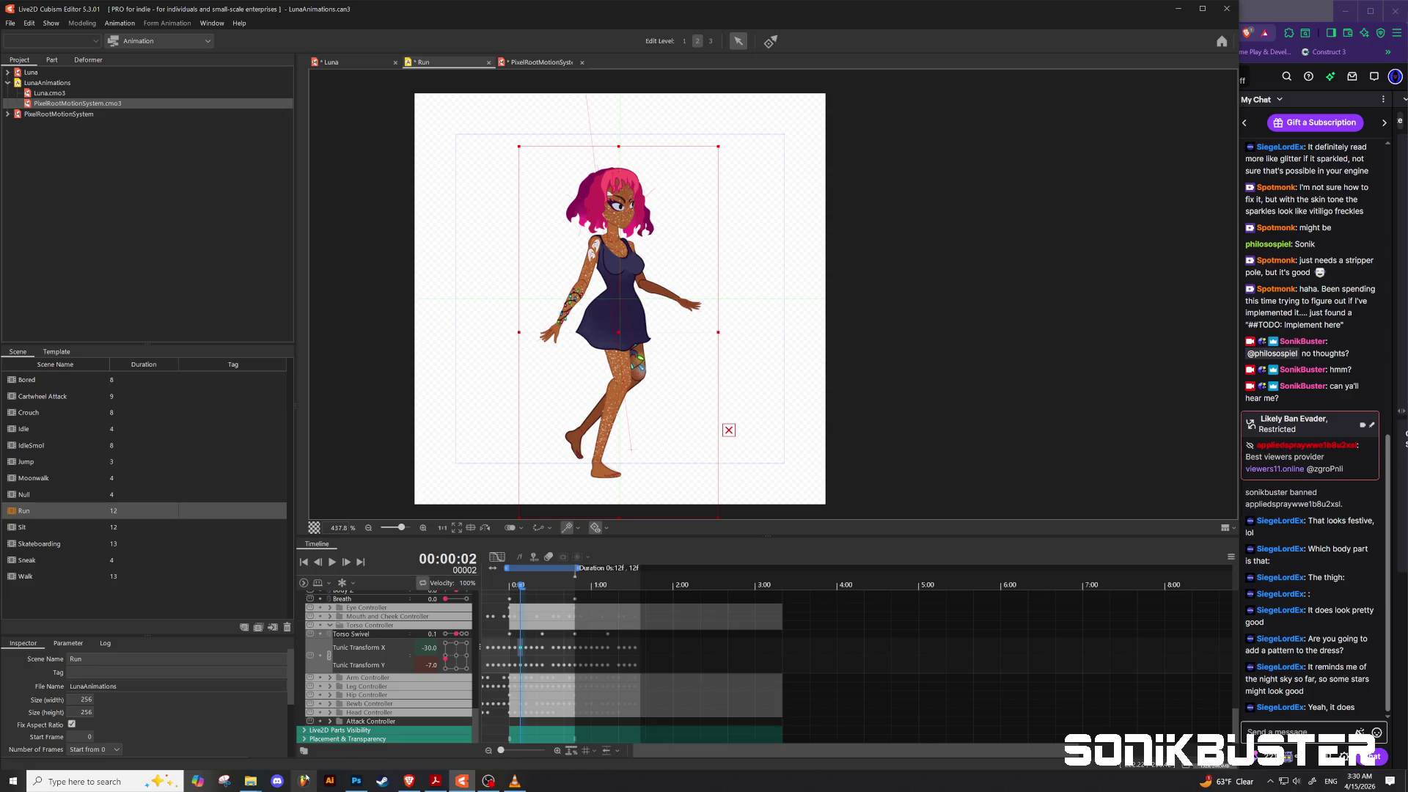
left_click(357, 780)
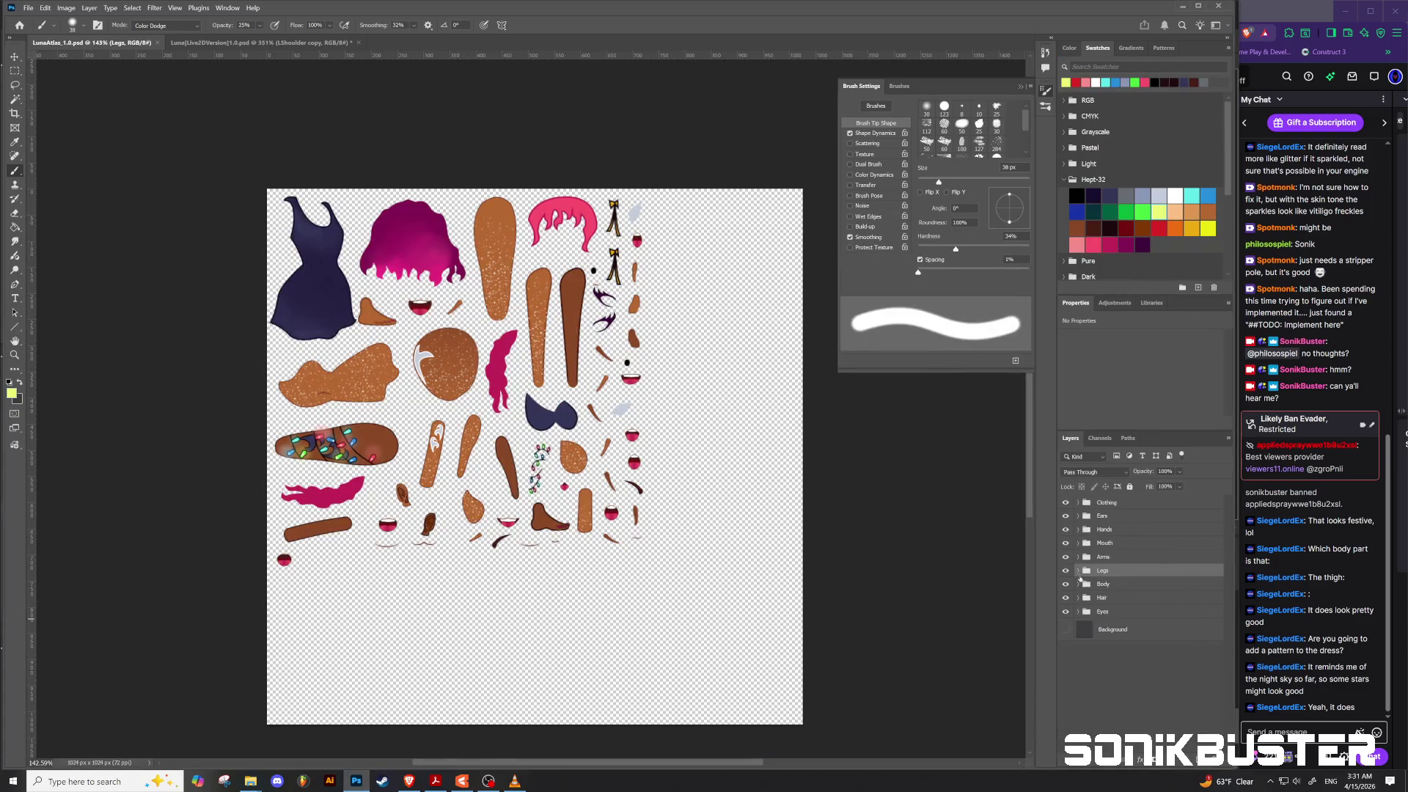
Step: Expand the Arms group, hide the Tattoo and Tattoo copy 2 layers, and delete both
left_click(1077, 557)
left_click(1065, 597)
left_click(1065, 574)
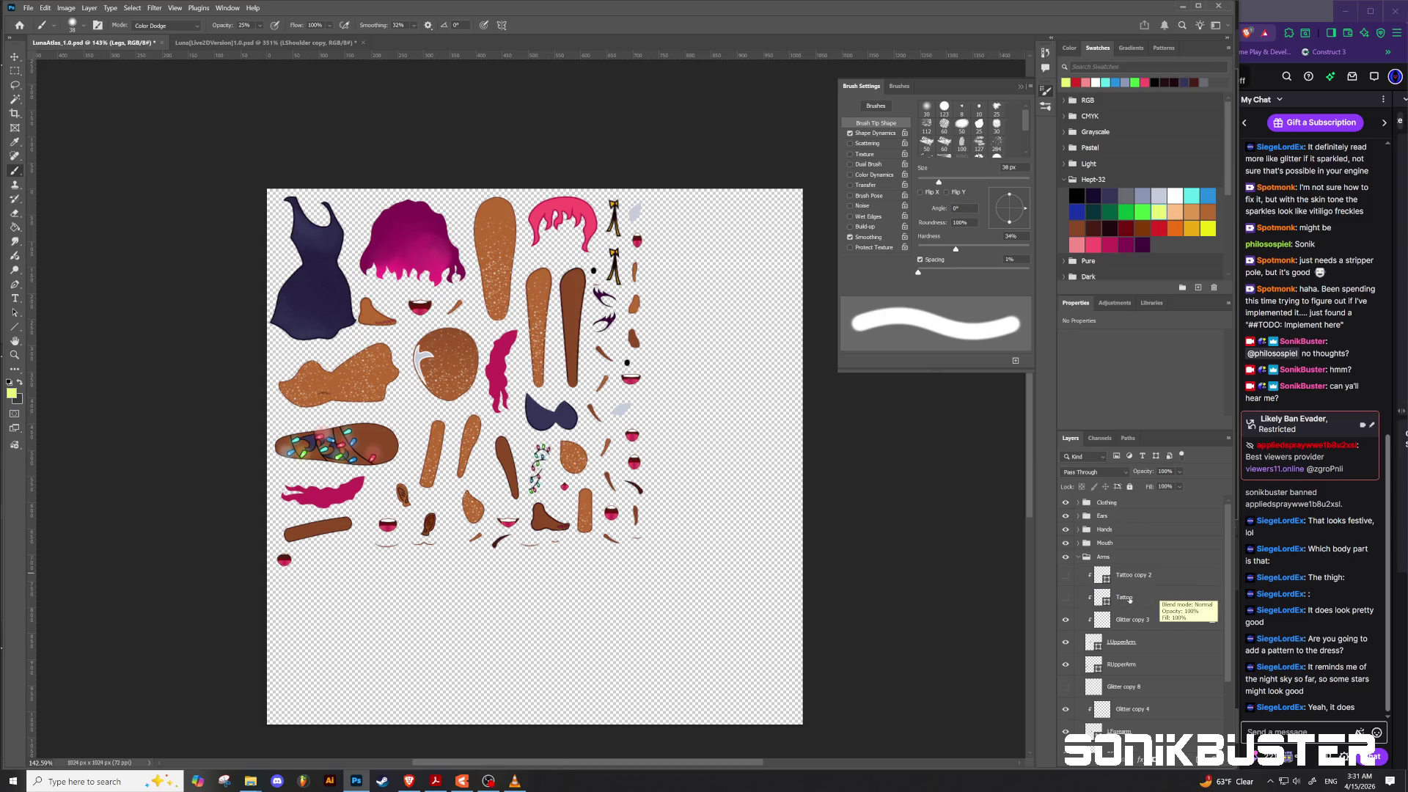
left_click(1129, 600)
left_click(1137, 577, "shift")
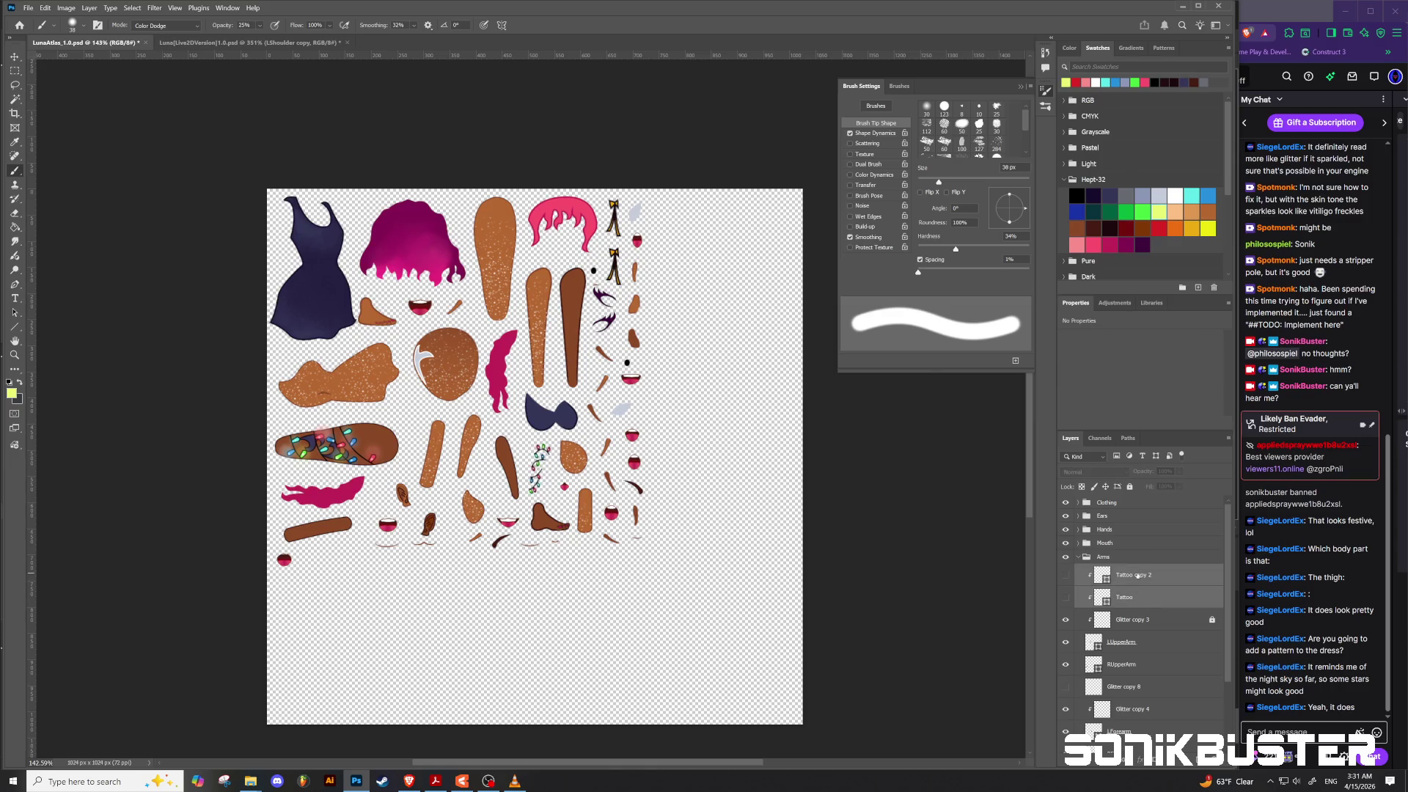
key("Delete")
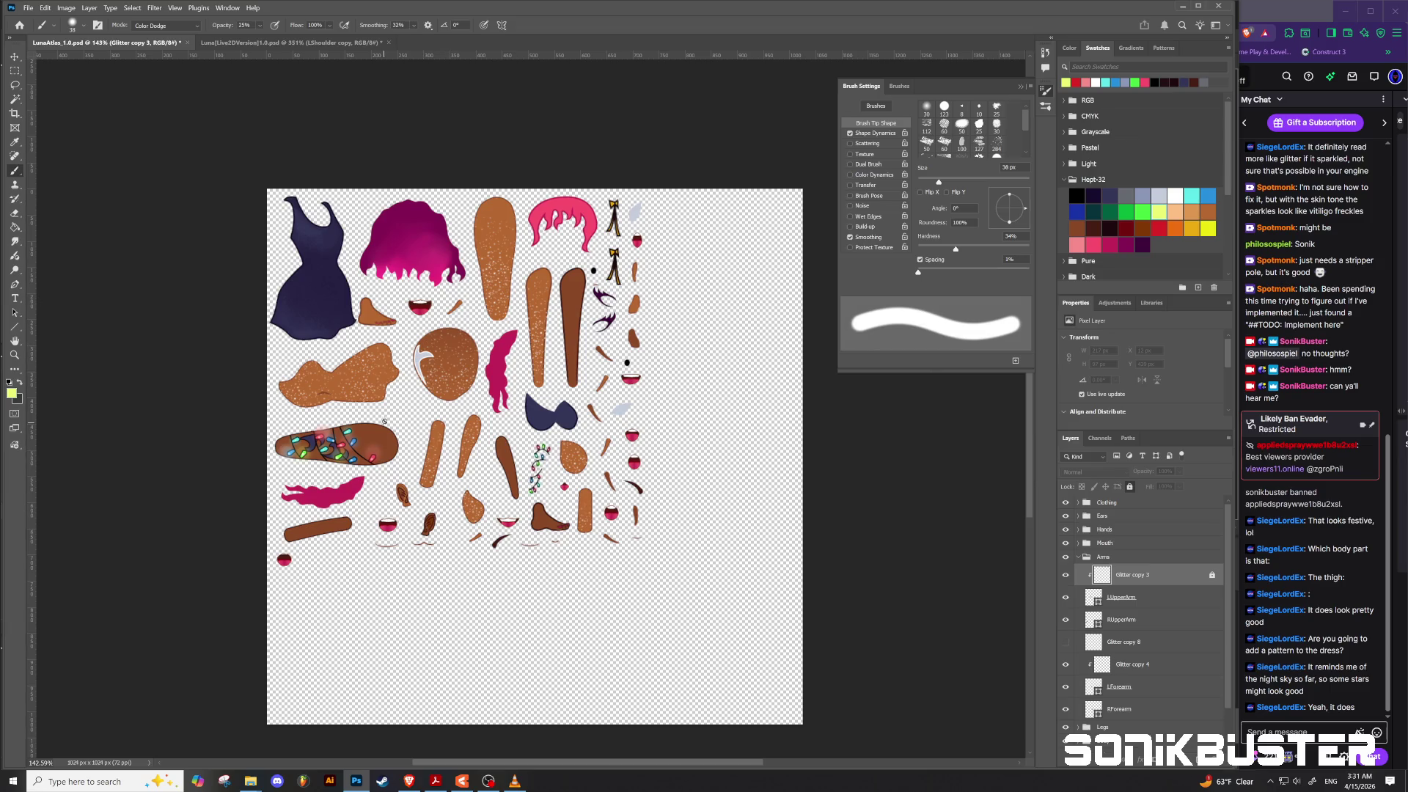
scroll(397, 387, "up", 2)
scroll(331, 431, "up", 2)
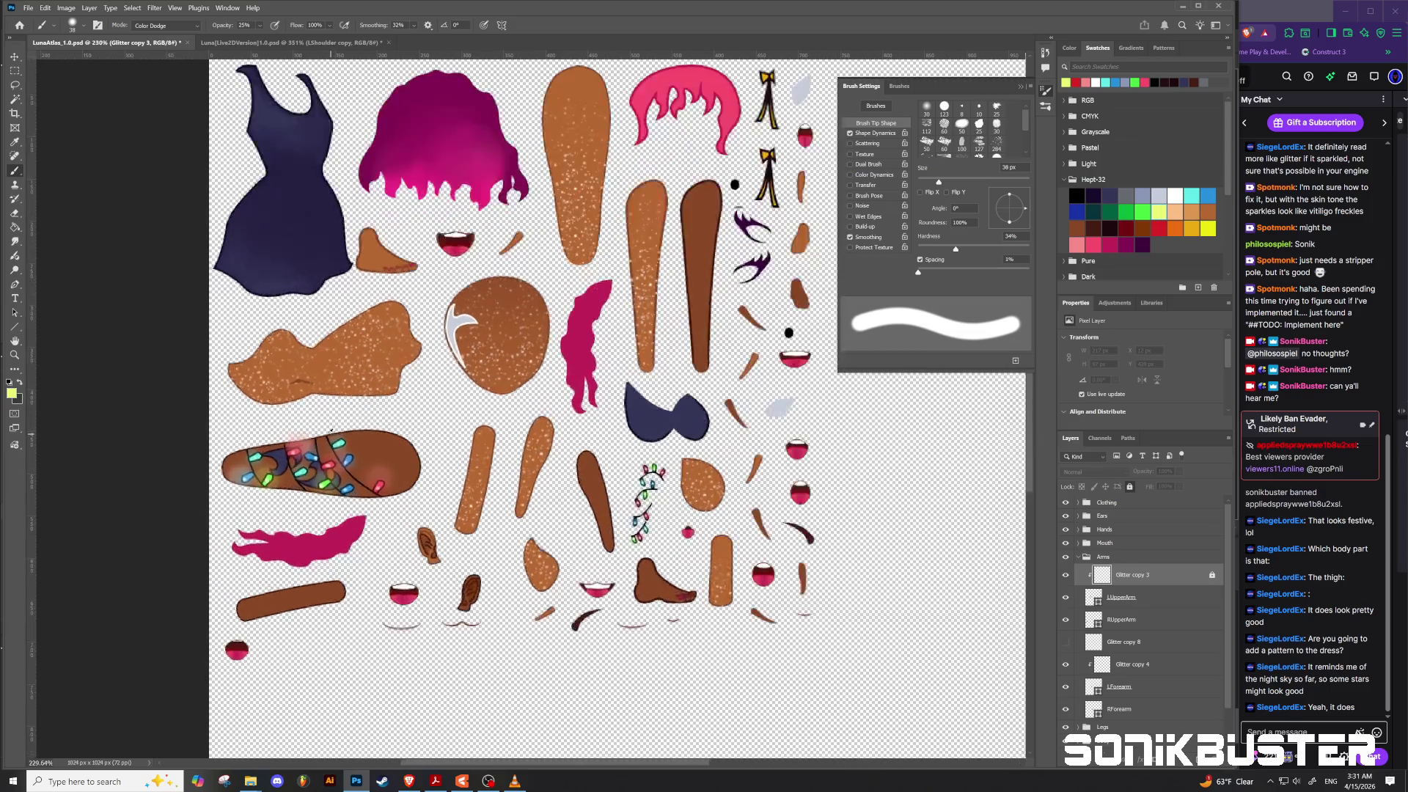
Step: Collapse Arms and add a new Layer 8 above the Tunic layer in the Clothing group's Tunic folder
scroll(261, 86, "up", 3)
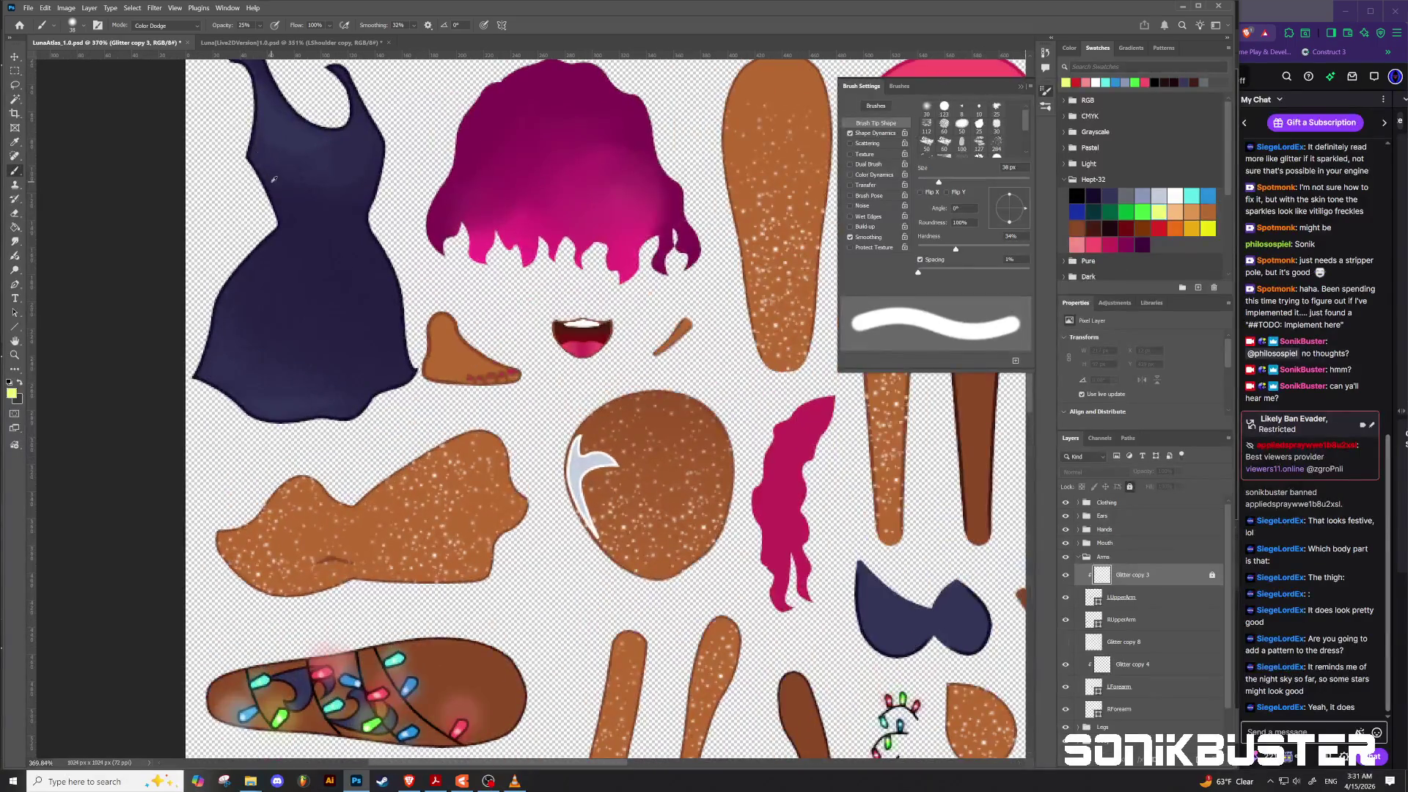
scroll(193, 245, "up", 1)
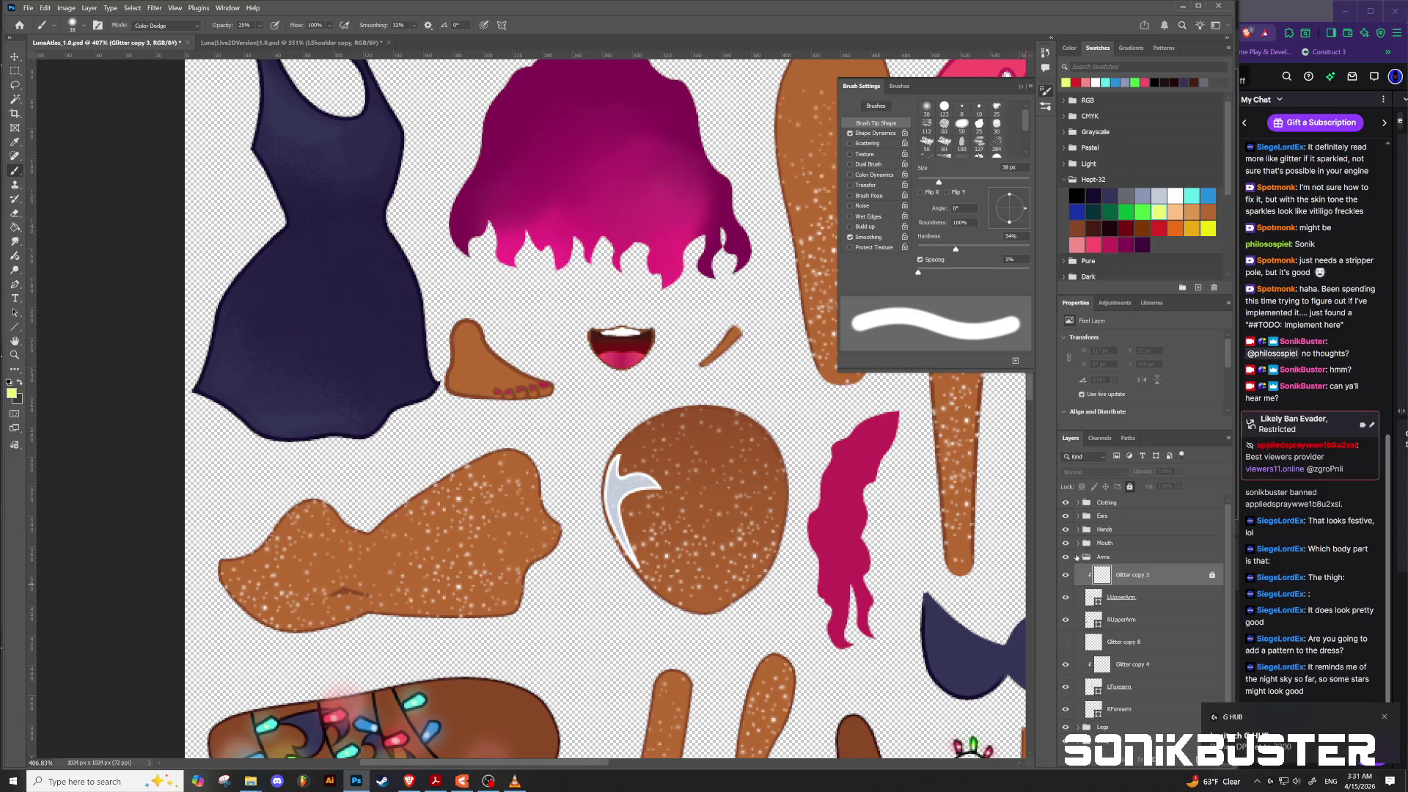
left_click(1078, 557)
left_click(1077, 504)
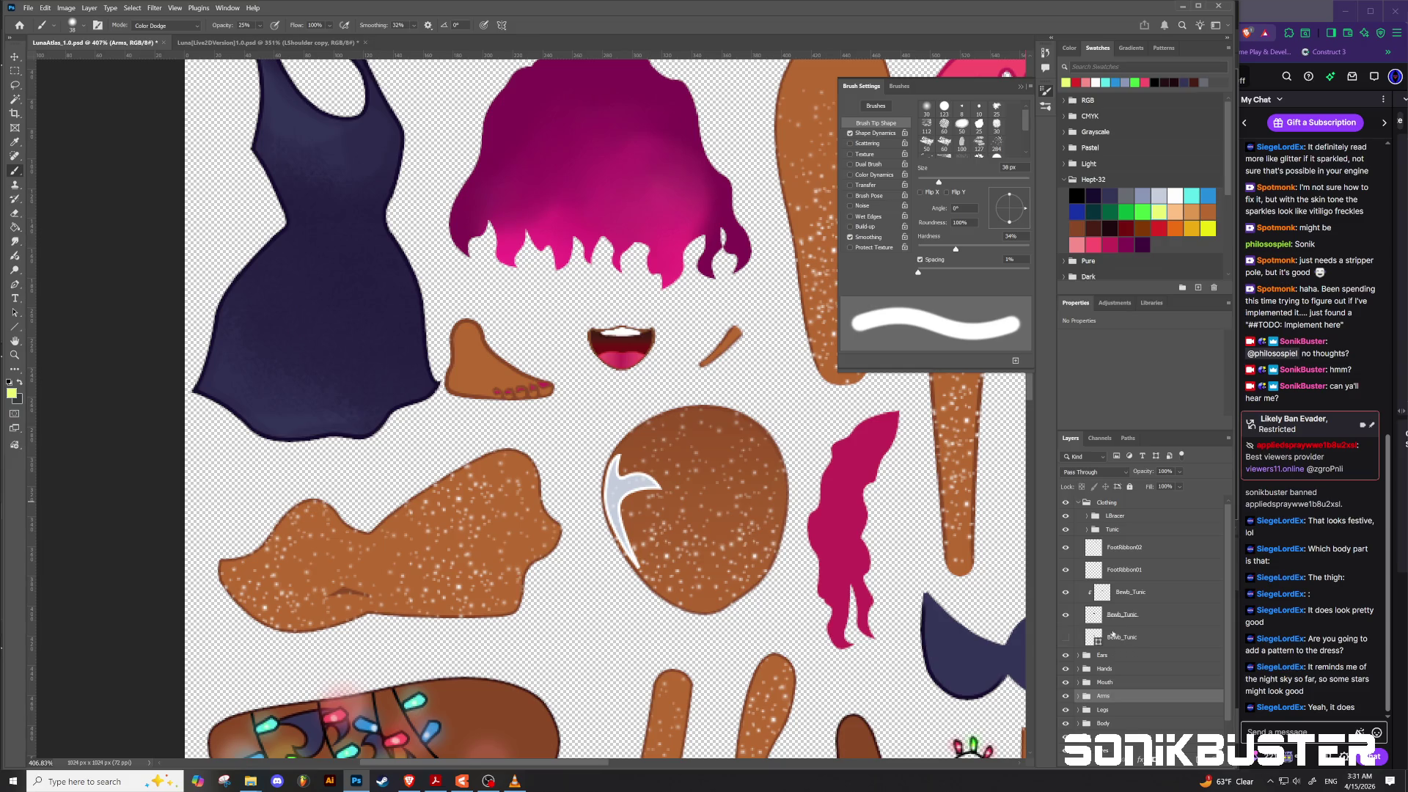
left_click(1087, 530)
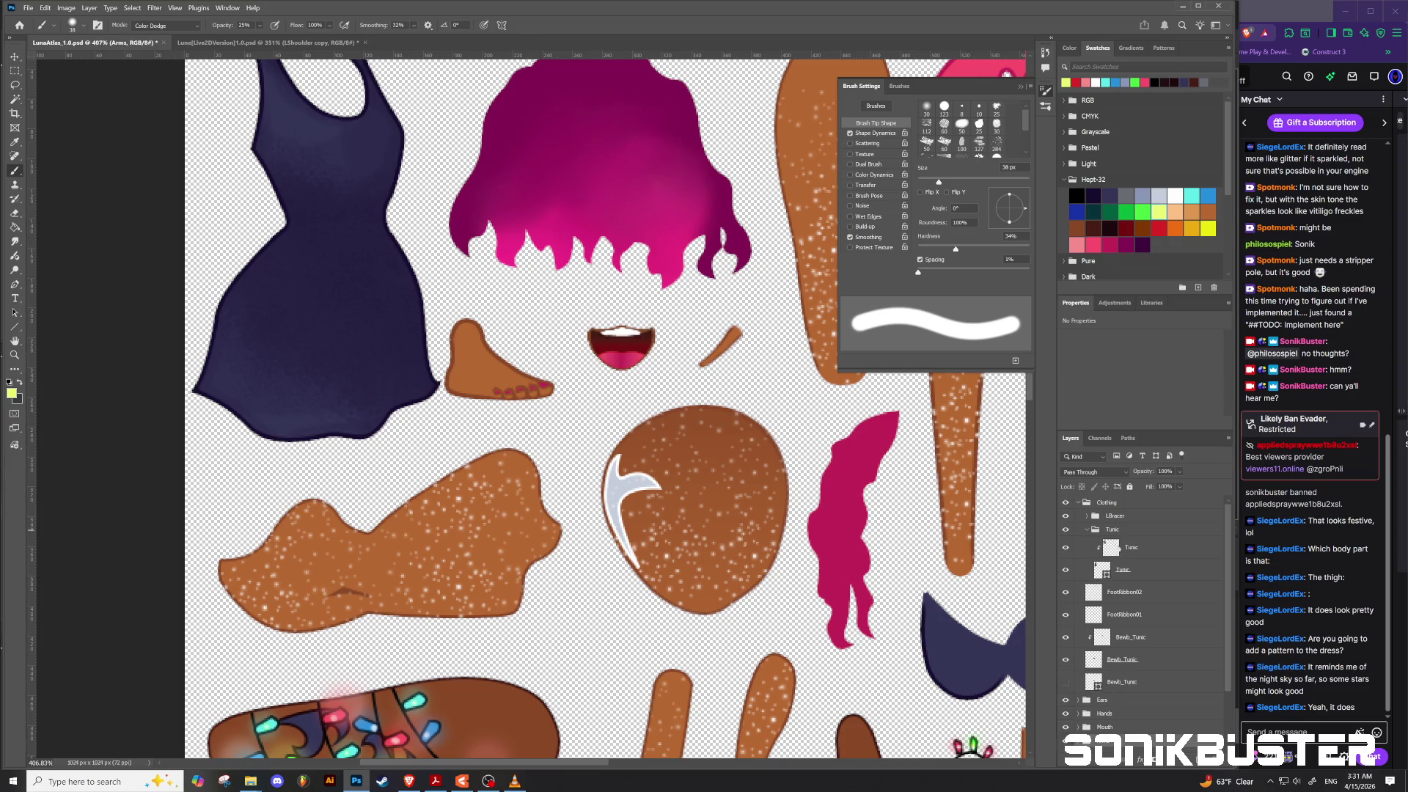
left_click(1142, 551)
left_click(1190, 753)
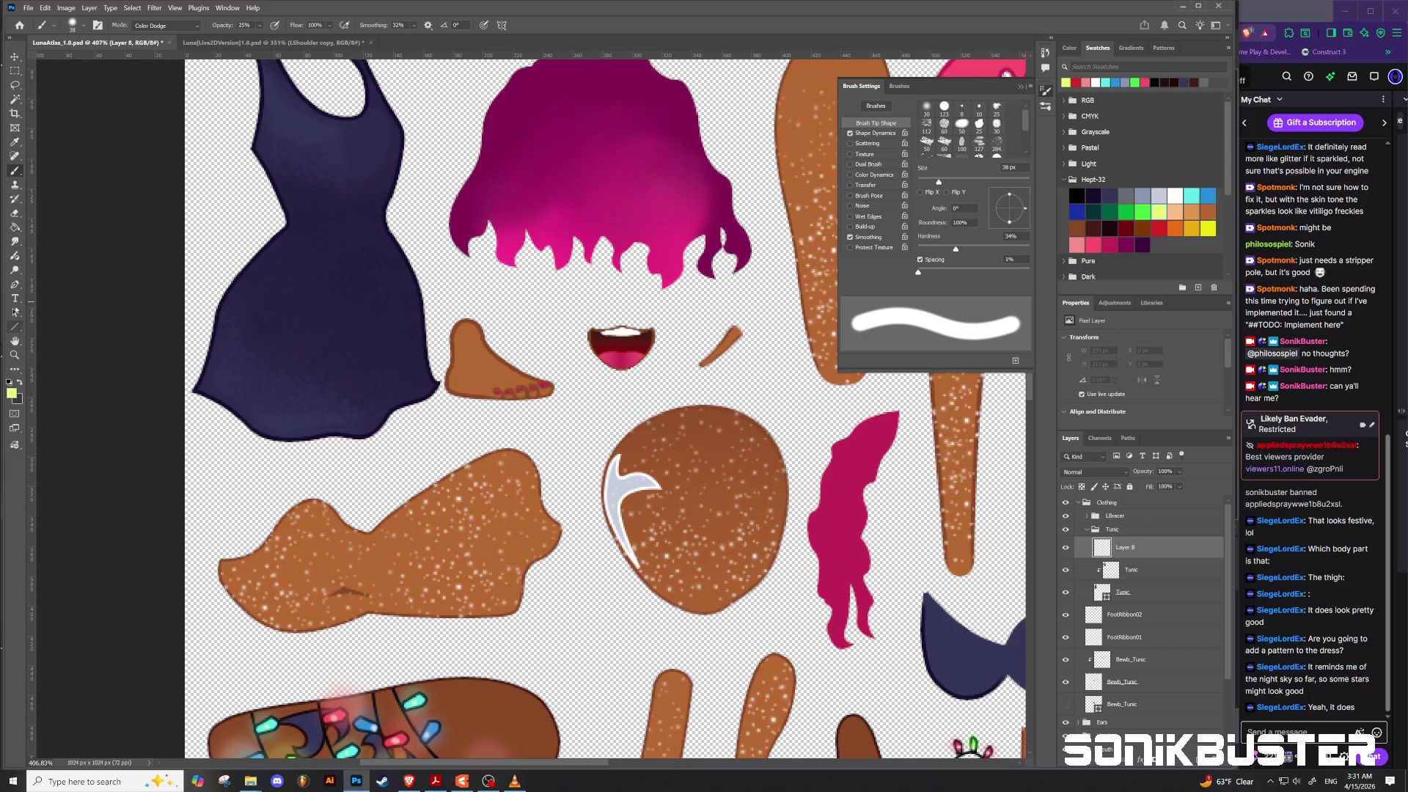
left_click(14, 284)
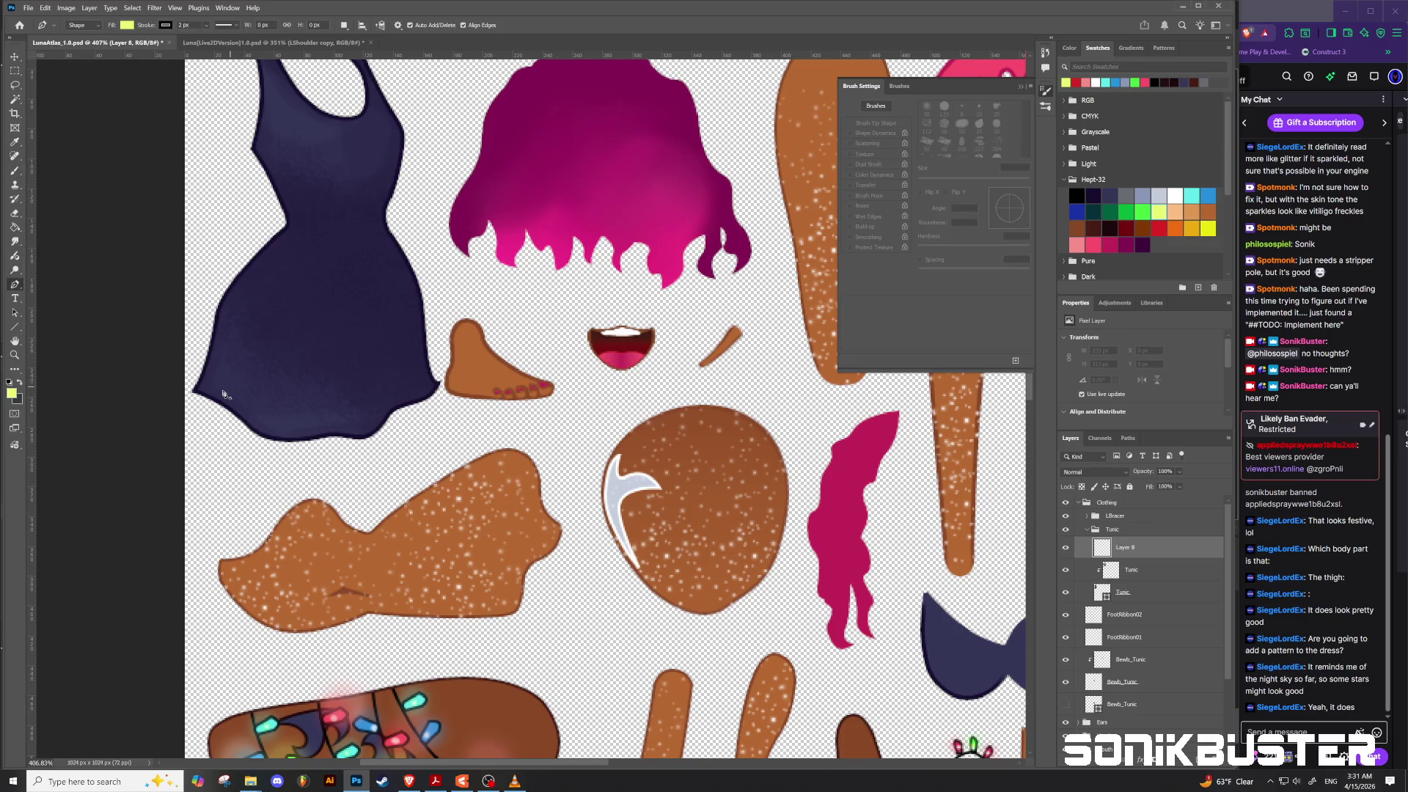
Step: Draw a seven-point pale-yellow star with a dark outline on the dress's lower-left hem
scroll(223, 394, "up", 4)
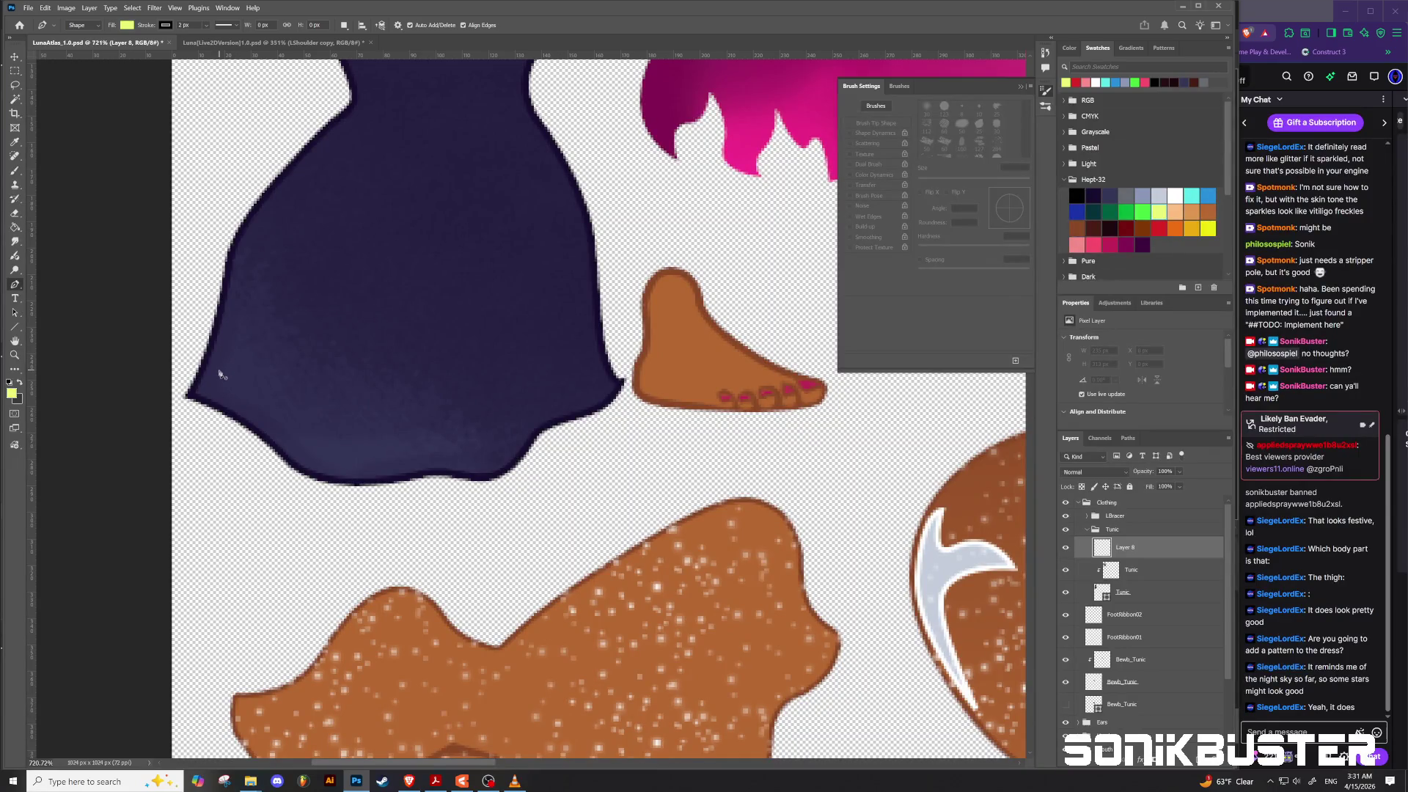
left_click(219, 373)
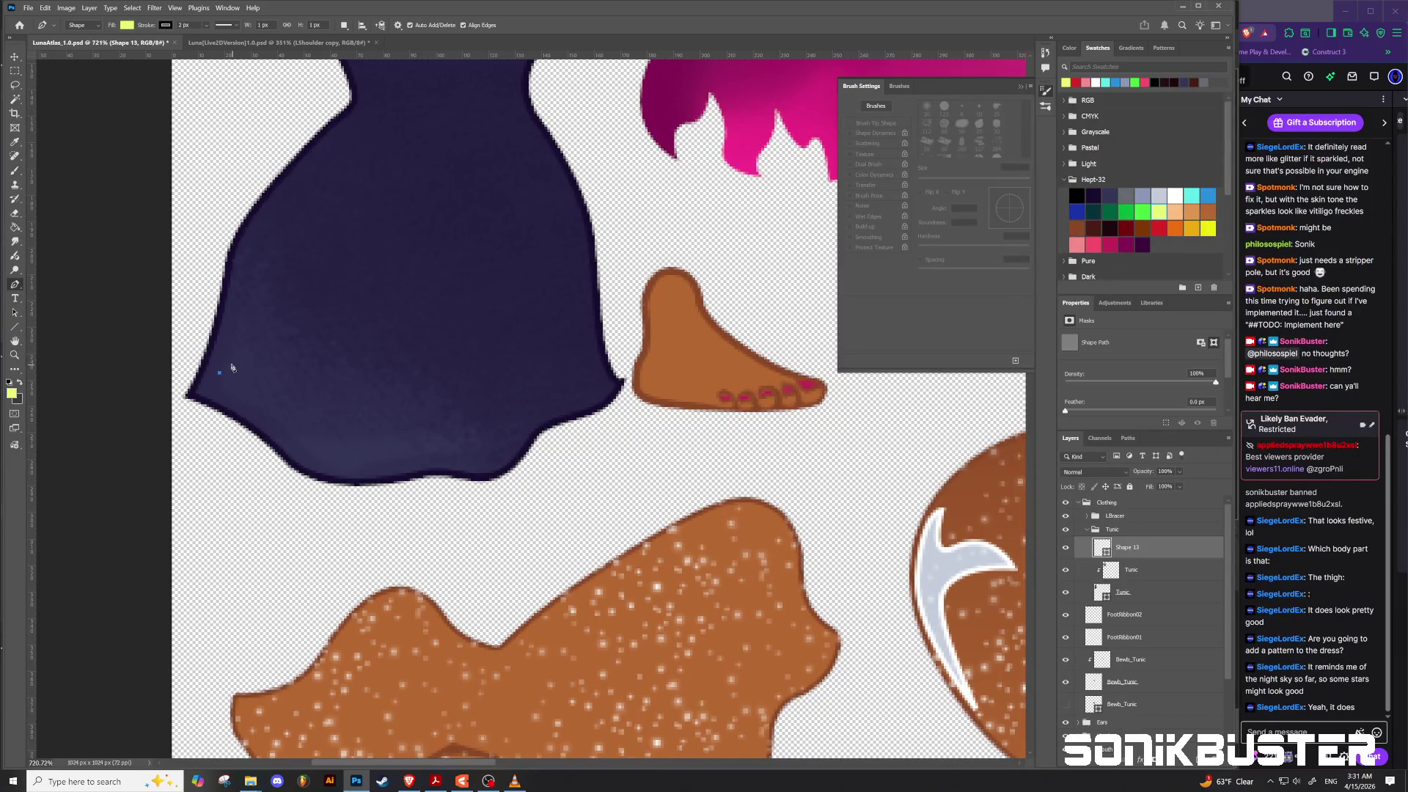
left_click(229, 366)
left_click(240, 385)
left_click(225, 396)
left_click(212, 396)
left_click(206, 392)
left_click(206, 369)
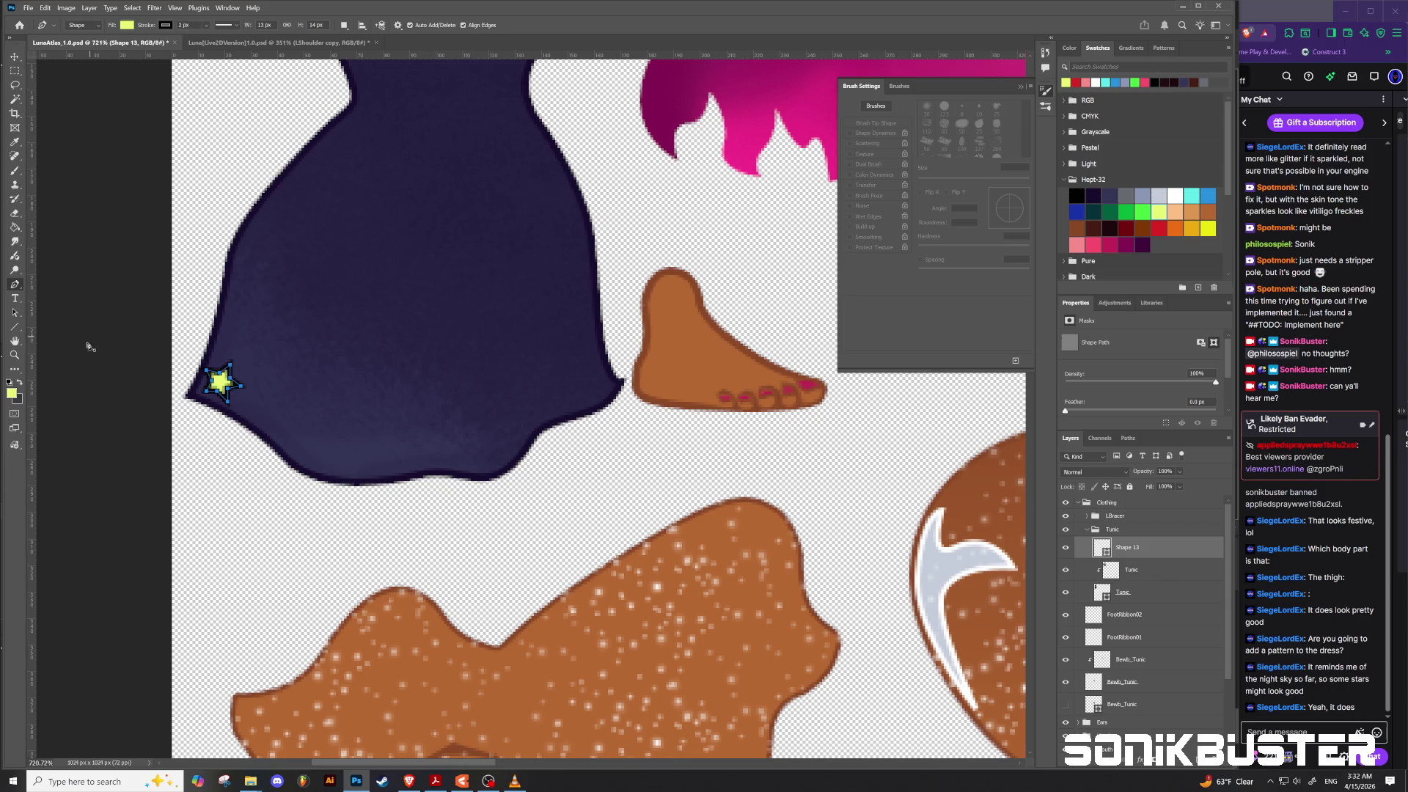
key("v")
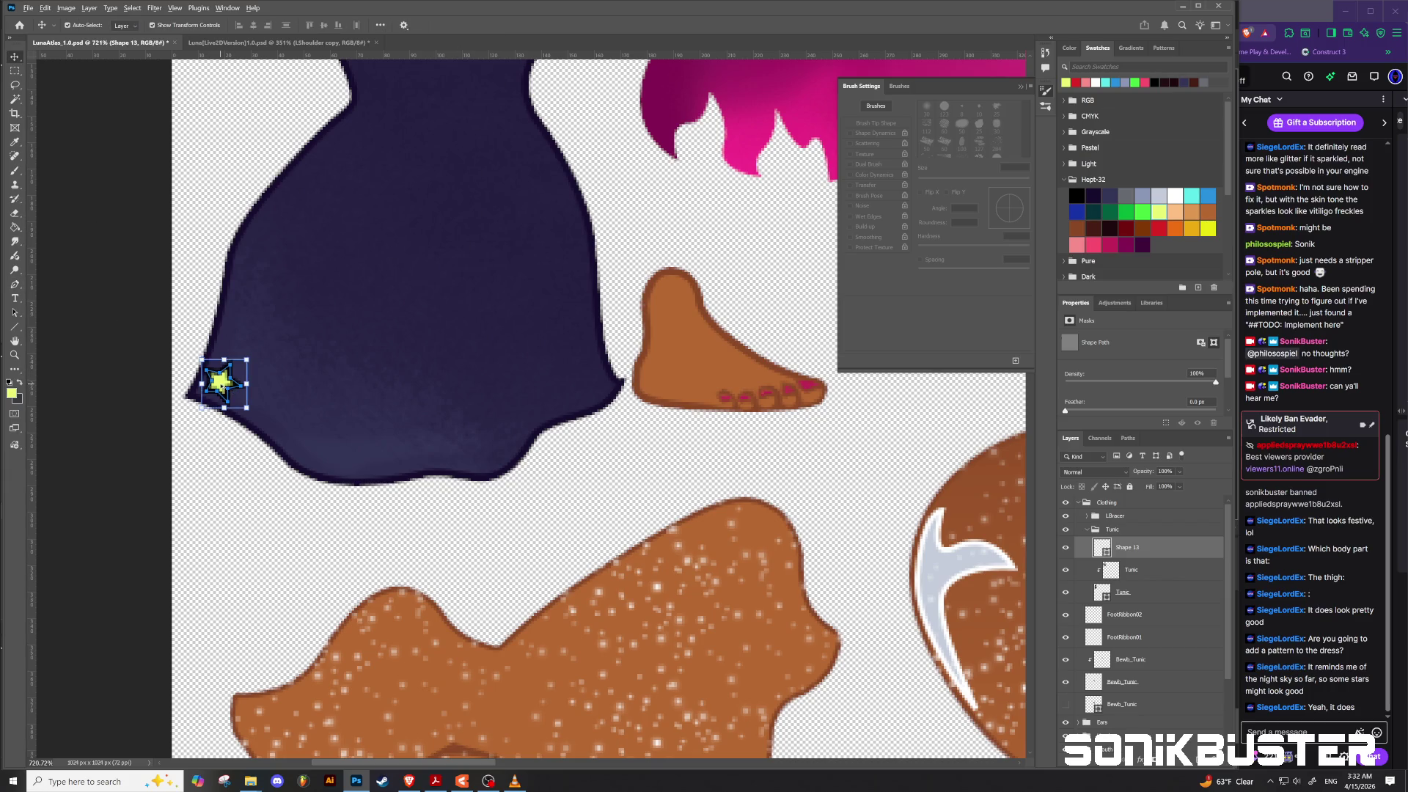
Step: Duplicate the star further along the hem and give the copy a slight rotation
mouse_move(220, 381)
left_mouse_down()
mouse_move(252, 393)
mouse_move(242, 403)
mouse_move(273, 402)
mouse_move(301, 440)
mouse_move(345, 413)
mouse_move(314, 443)
mouse_move(355, 441)
mouse_move(385, 409)
mouse_move(362, 399)
mouse_move(364, 453)
mouse_move(469, 450)
mouse_move(508, 422)
mouse_move(467, 454)
mouse_move(511, 420)
mouse_move(528, 363)
mouse_move(503, 342)
left_mouse_up()
left_click(544, 25)
key("ctrl+t")
key("Return")
Step: Keep adding rotated star copies to the hem's right end, the last tilted about -22.8°
left_click(545, 25)
key("ctrl+t")
left_click_drag(496, 341, 498, 343)
mouse_move(507, 423)
left_mouse_down()
mouse_move(534, 361)
mouse_move(512, 422)
mouse_move(619, 365)
mouse_move(622, 376)
mouse_move(559, 398)
mouse_move(622, 369)
mouse_move(612, 375)
left_mouse_up()
left_click(545, 25)
left_click(545, 25)
key("ctrl+t")
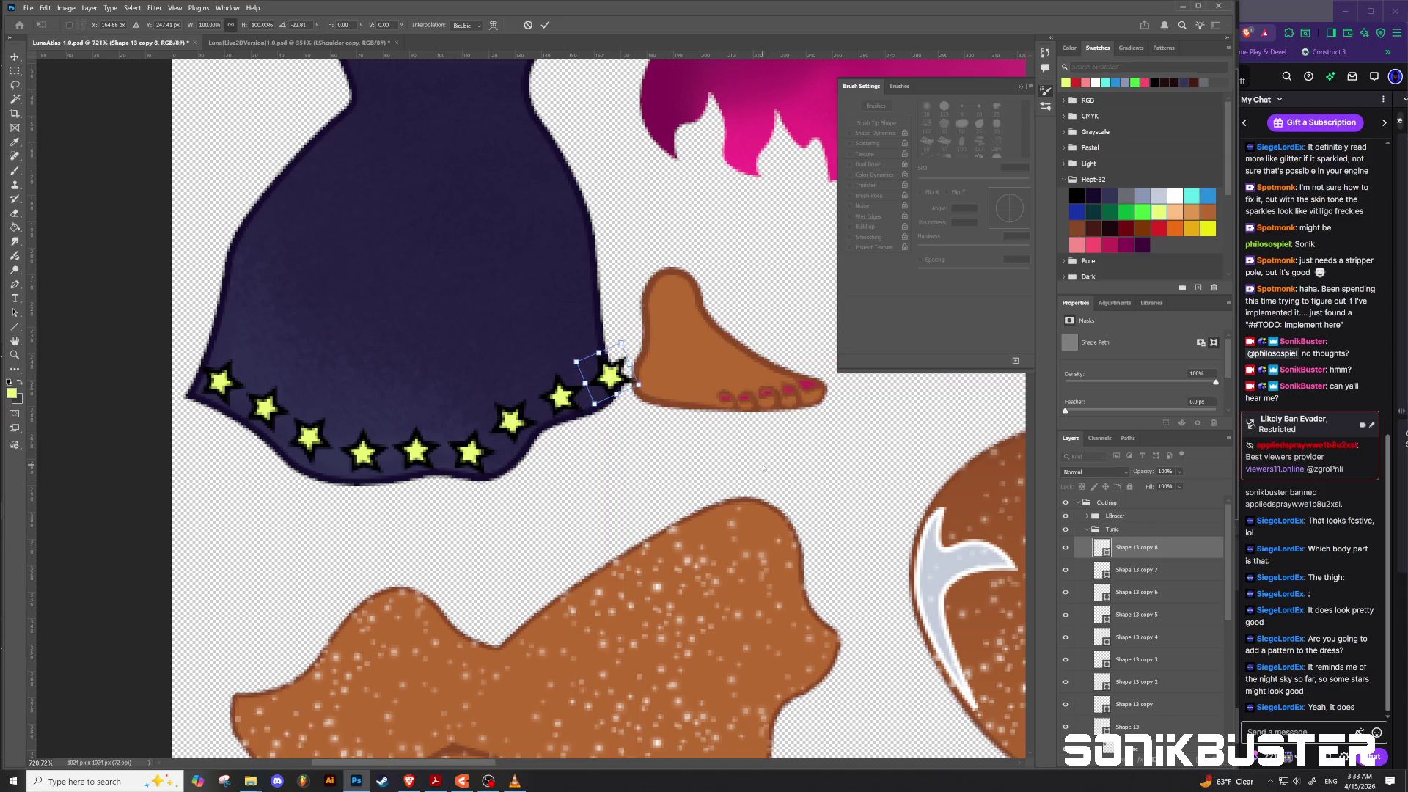
key("Return")
scroll(1142, 587, "down", 2)
Step: Group the selected star shape layers and name the group Stars
left_click(1139, 645, "shift")
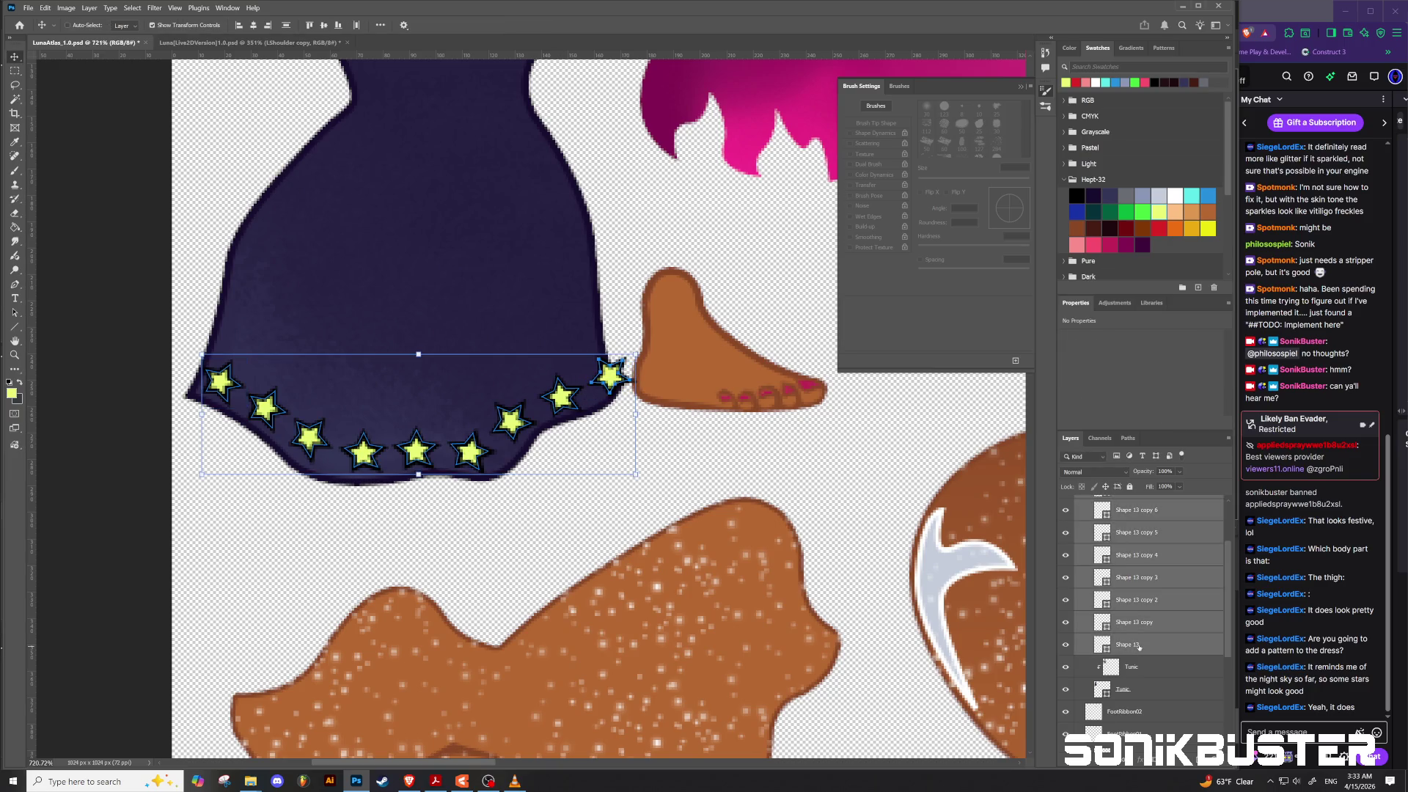
key("ctrl+g")
double_click(1123, 503)
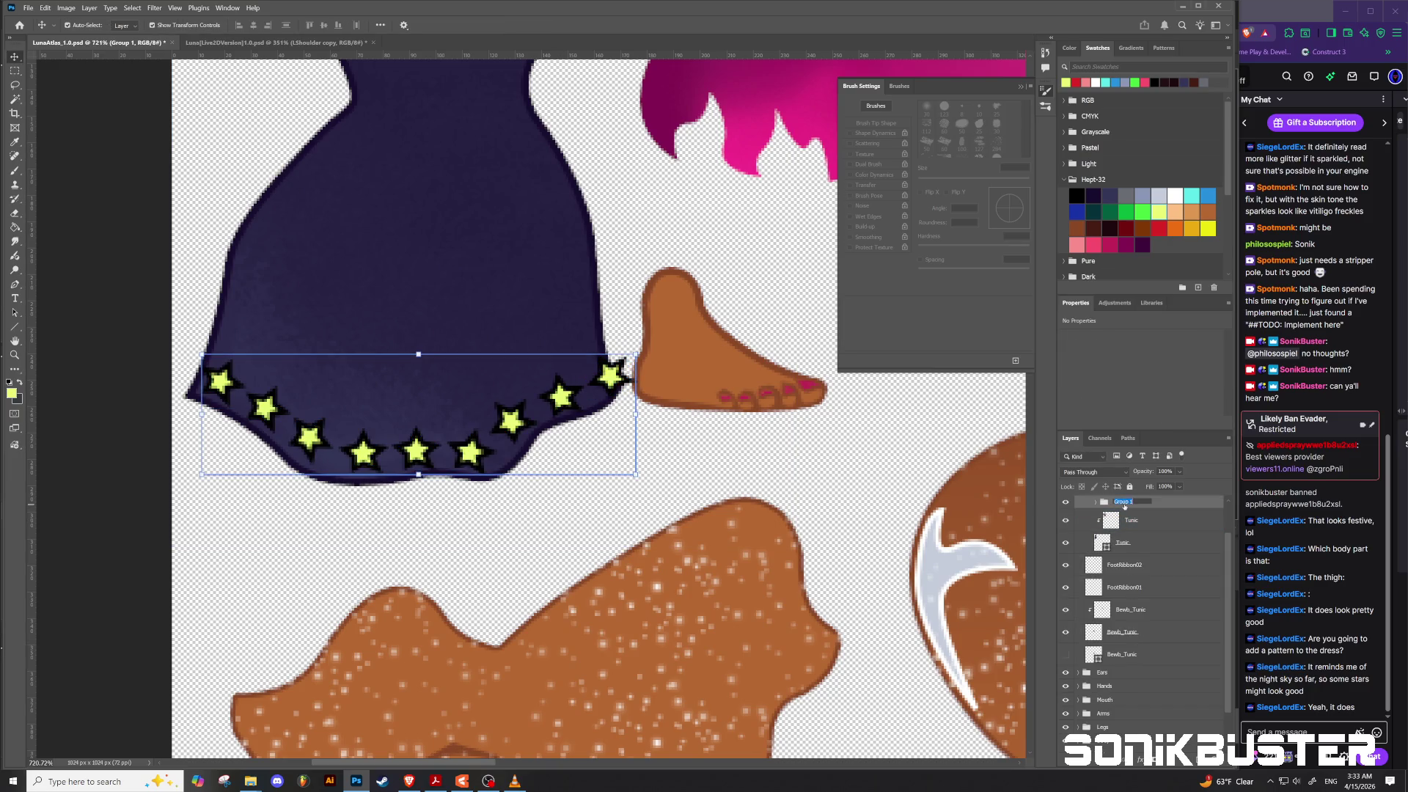
type("Stars")
key("Return")
Step: Duplicate the Stars group as Stars02
right_click(1126, 506)
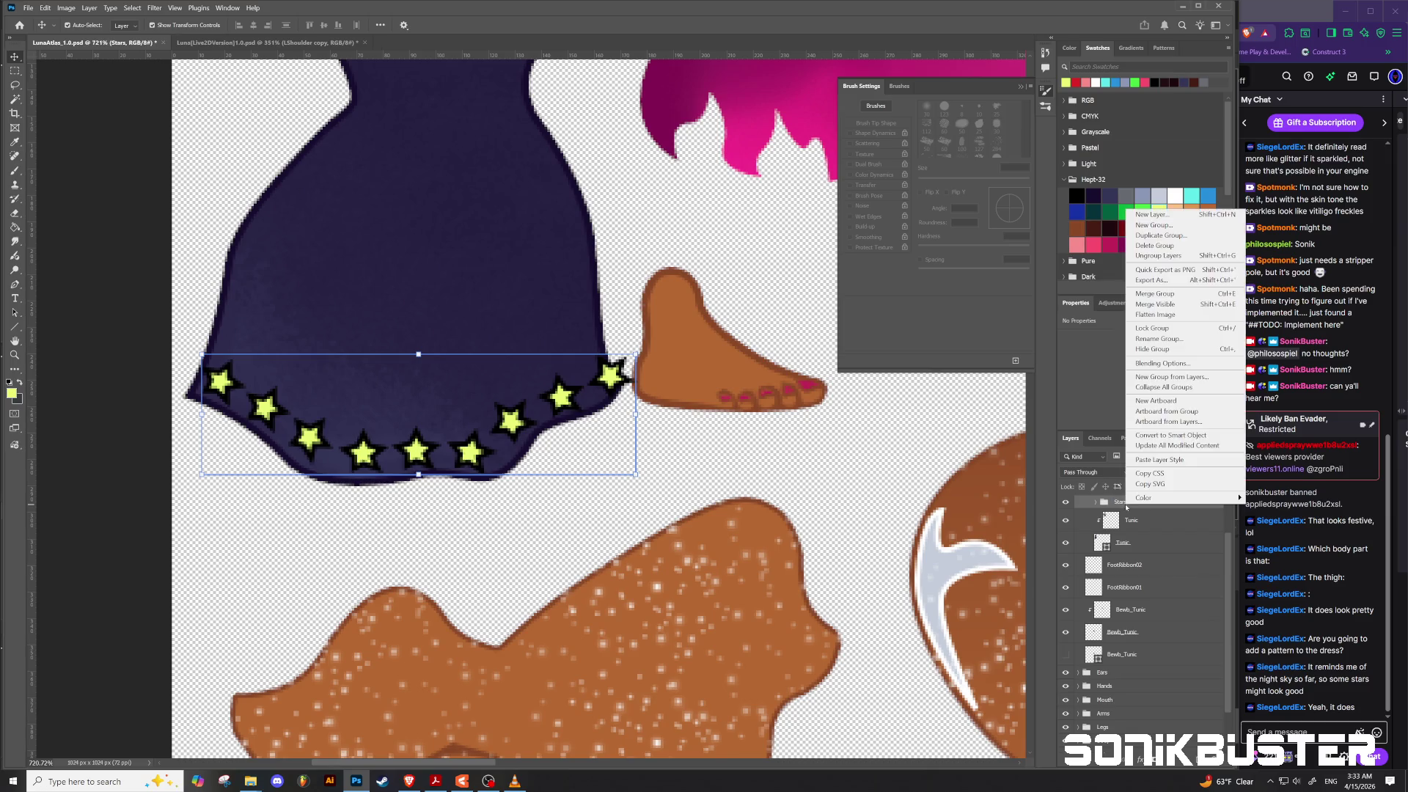
left_click(1174, 233)
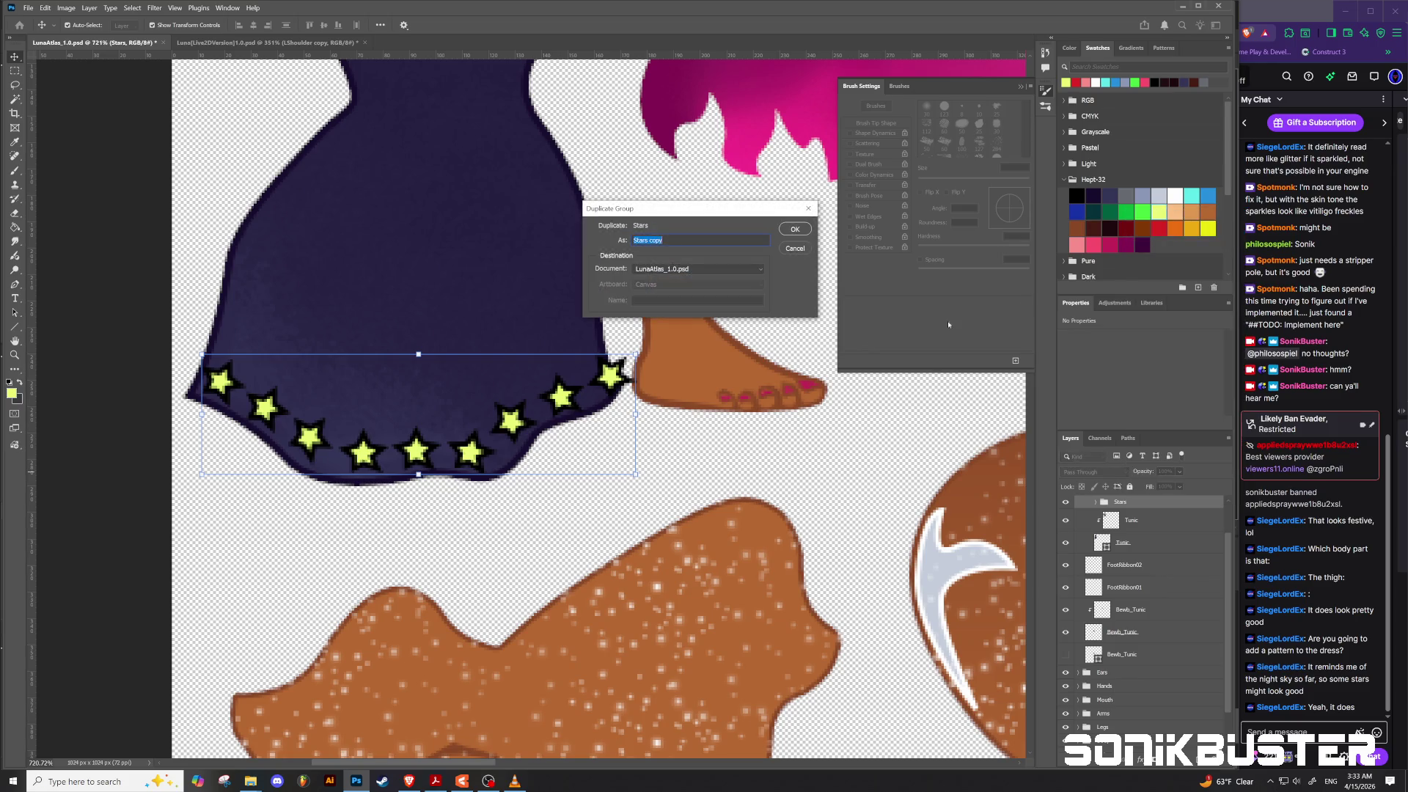
type("Stars")
type("02")
key("Return")
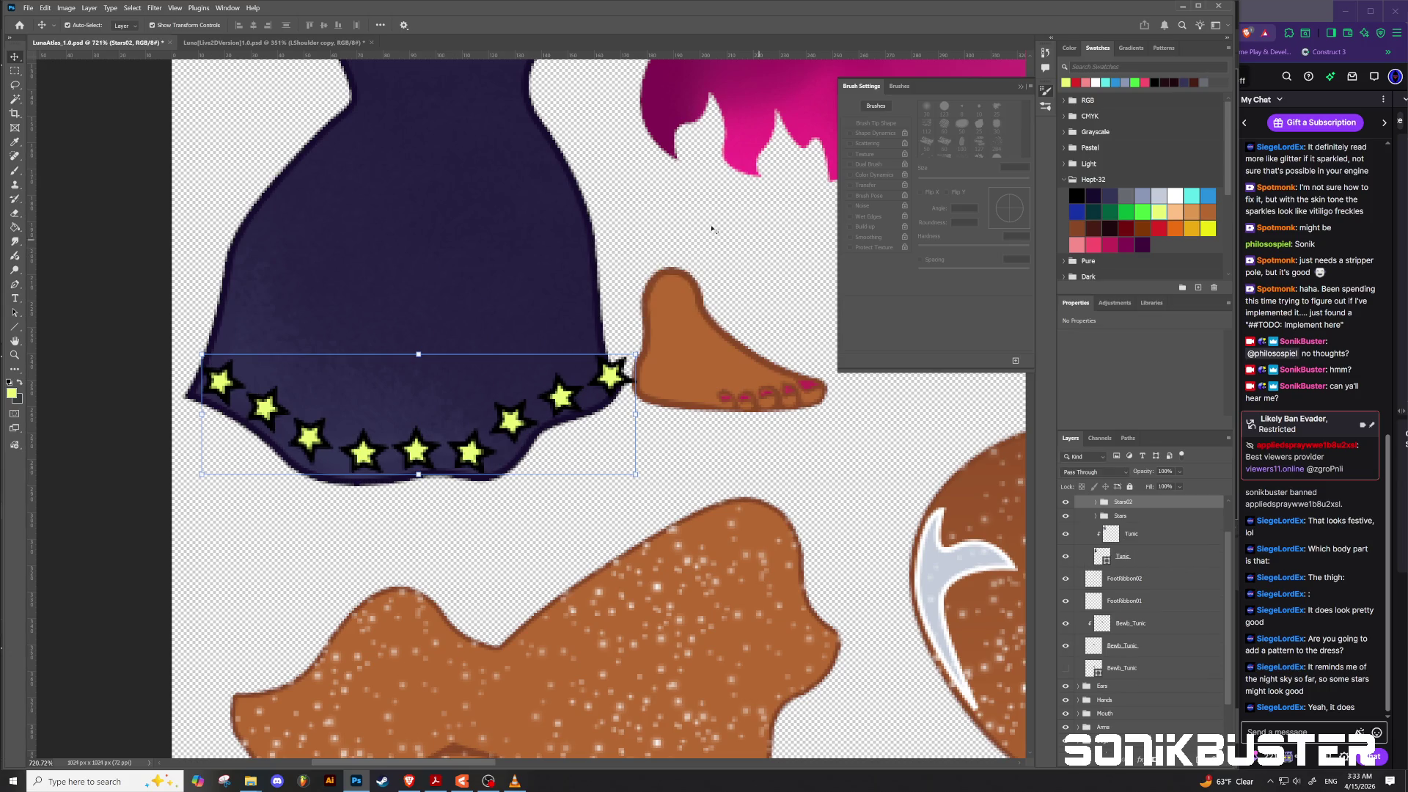
Step: Merge the Stars02 group into a single layer and shift it higher on the skirt
left_click_drag(416, 449, 416, 439)
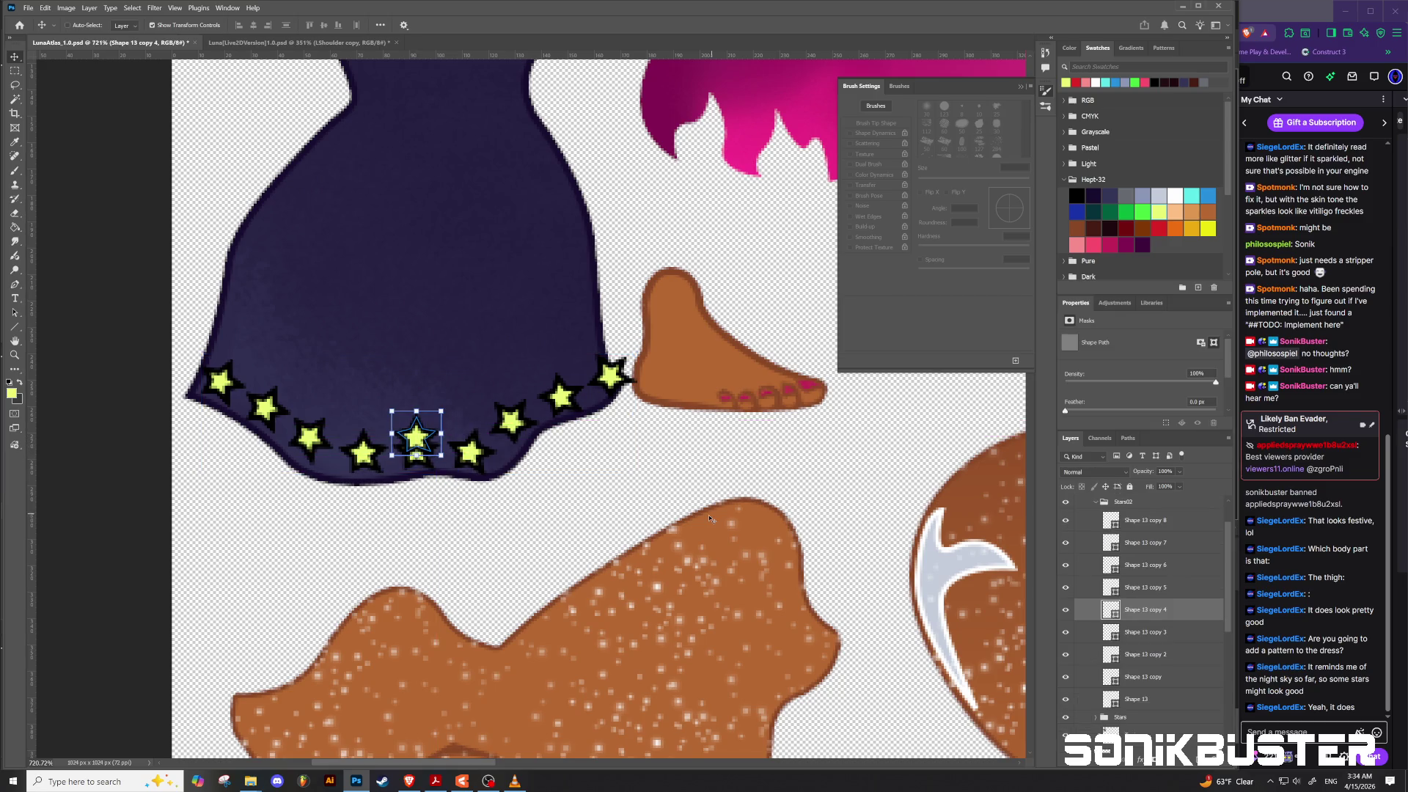
key("ctrl+z")
left_click(1090, 506)
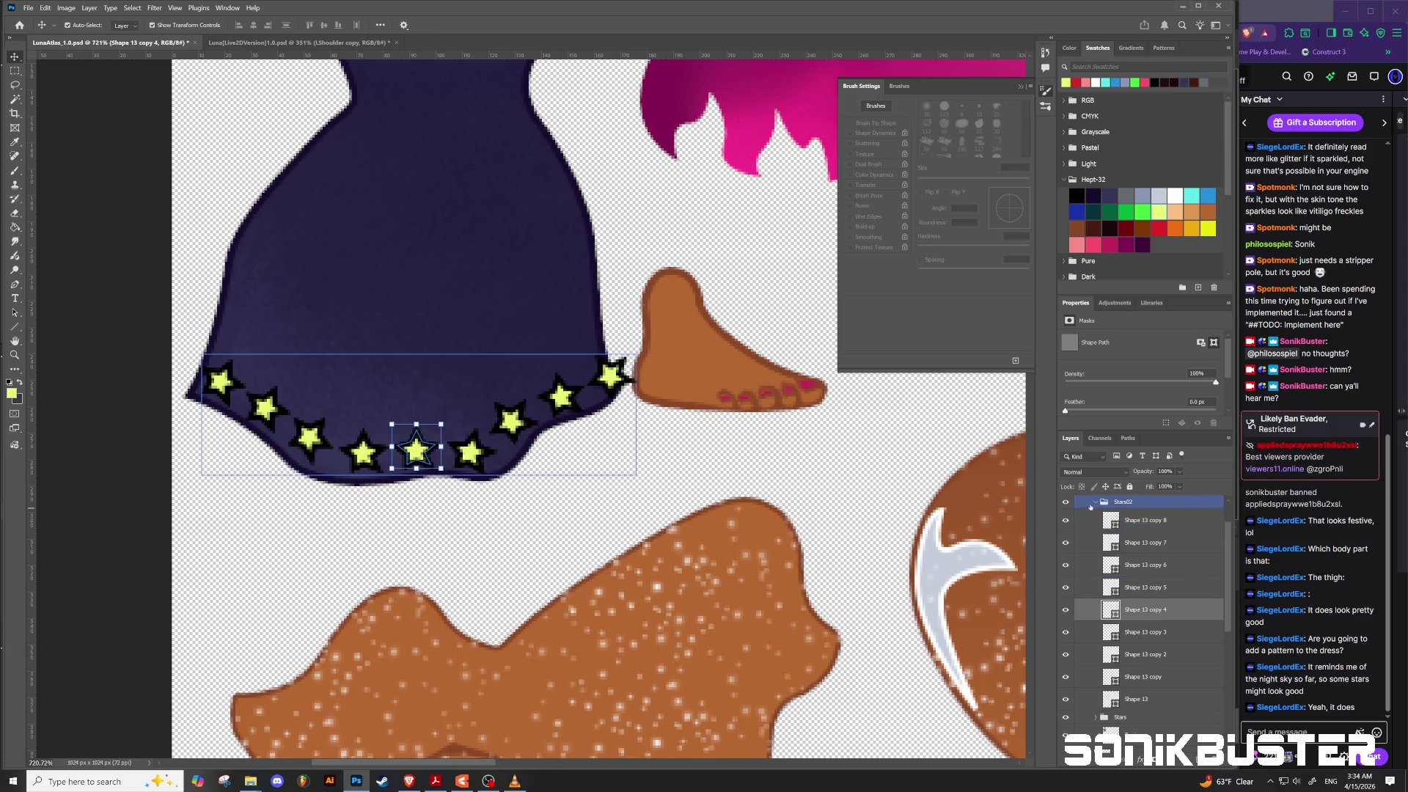
left_click(1095, 502)
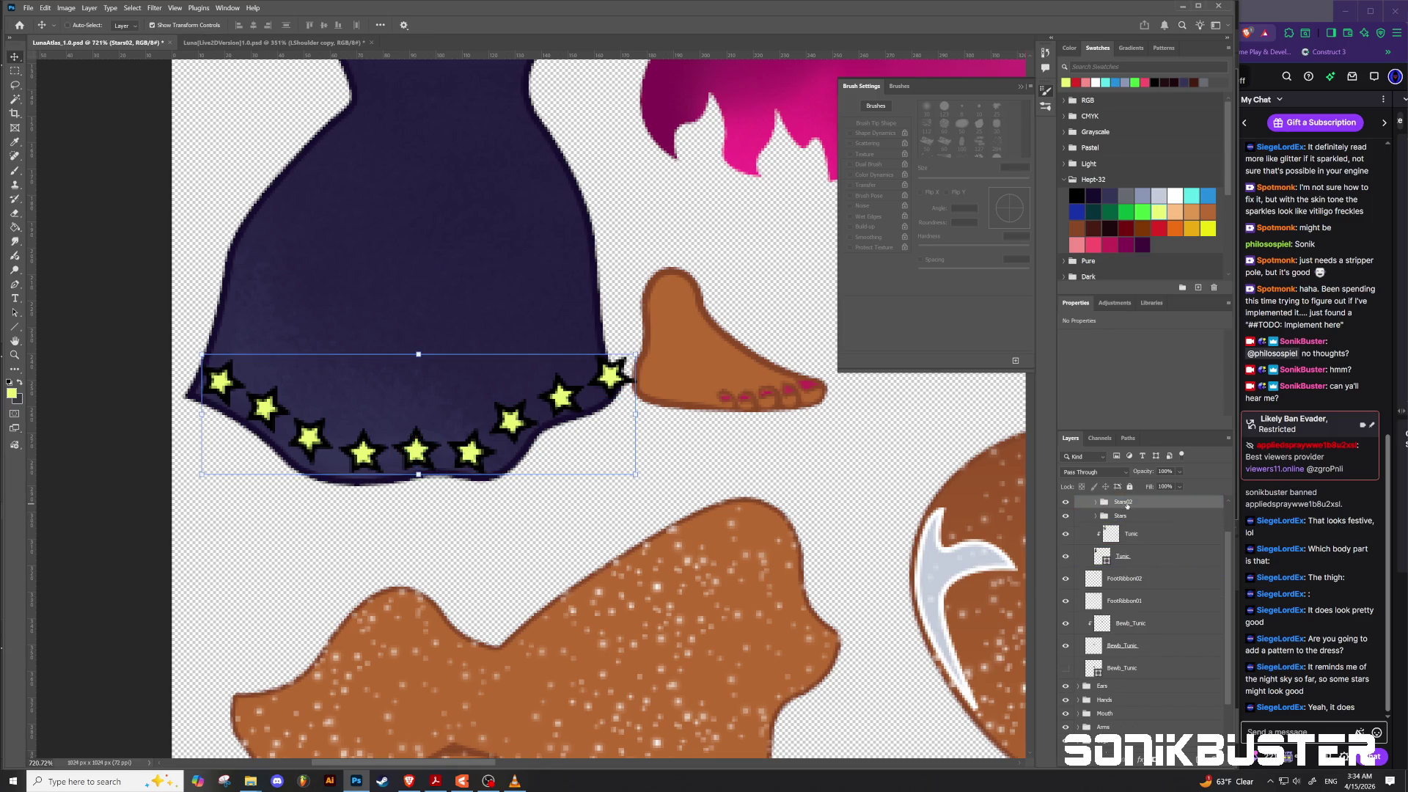
key("ctrl+e")
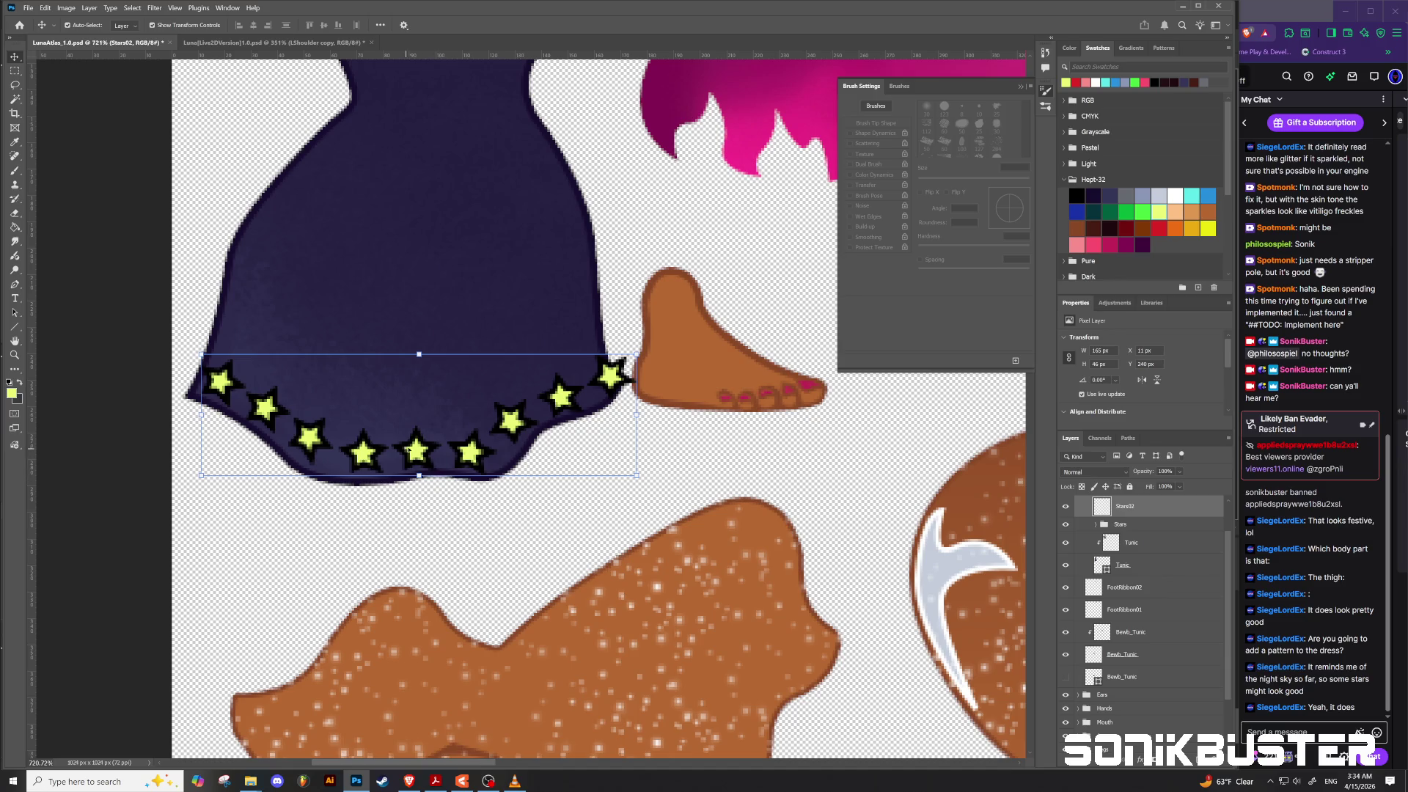
mouse_move(438, 426)
left_mouse_down()
mouse_move(451, 404)
mouse_move(431, 388)
mouse_move(424, 421)
mouse_move(424, 403)
mouse_move(448, 404)
mouse_move(436, 387)
left_mouse_up()
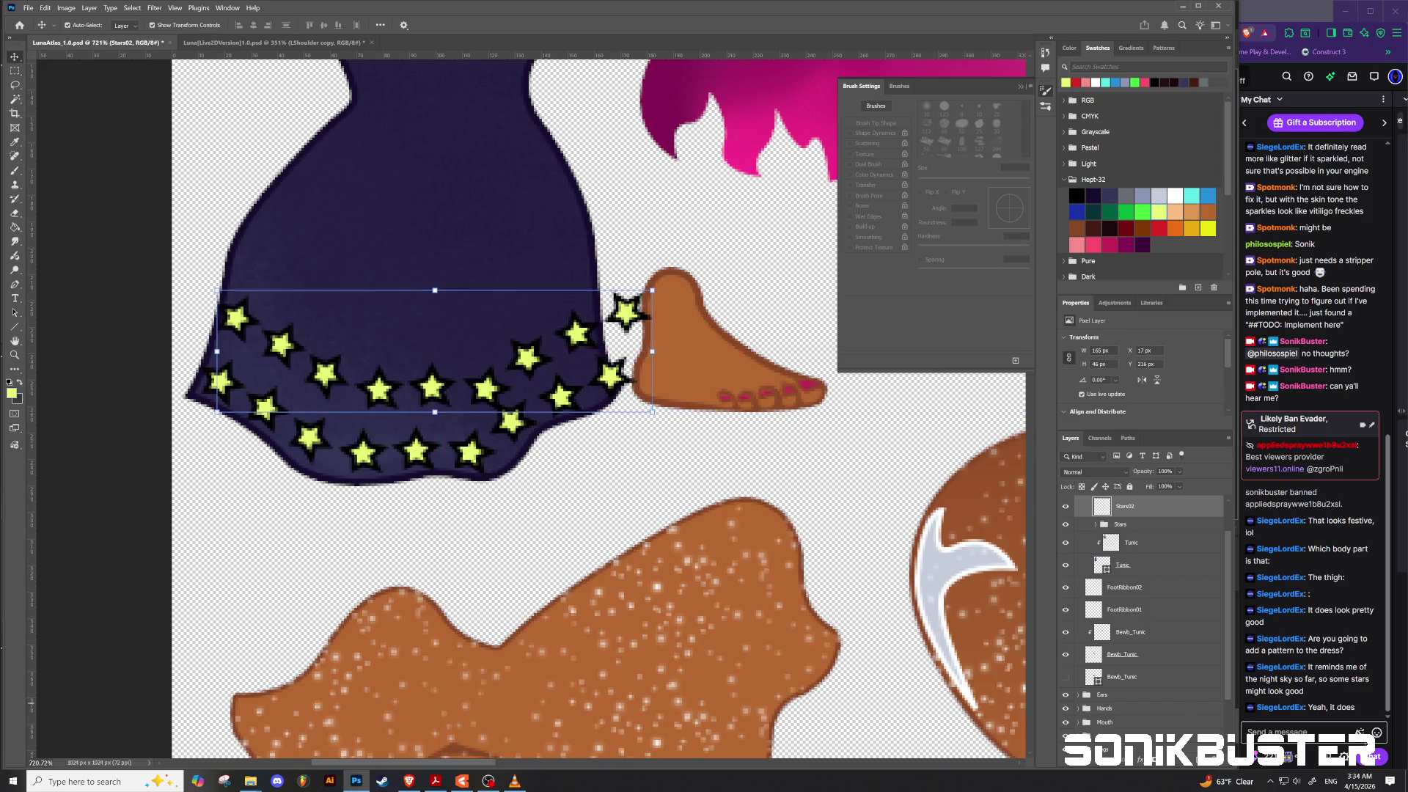
Step: Duplicate the original Stars group as Stars01
left_click(1104, 525)
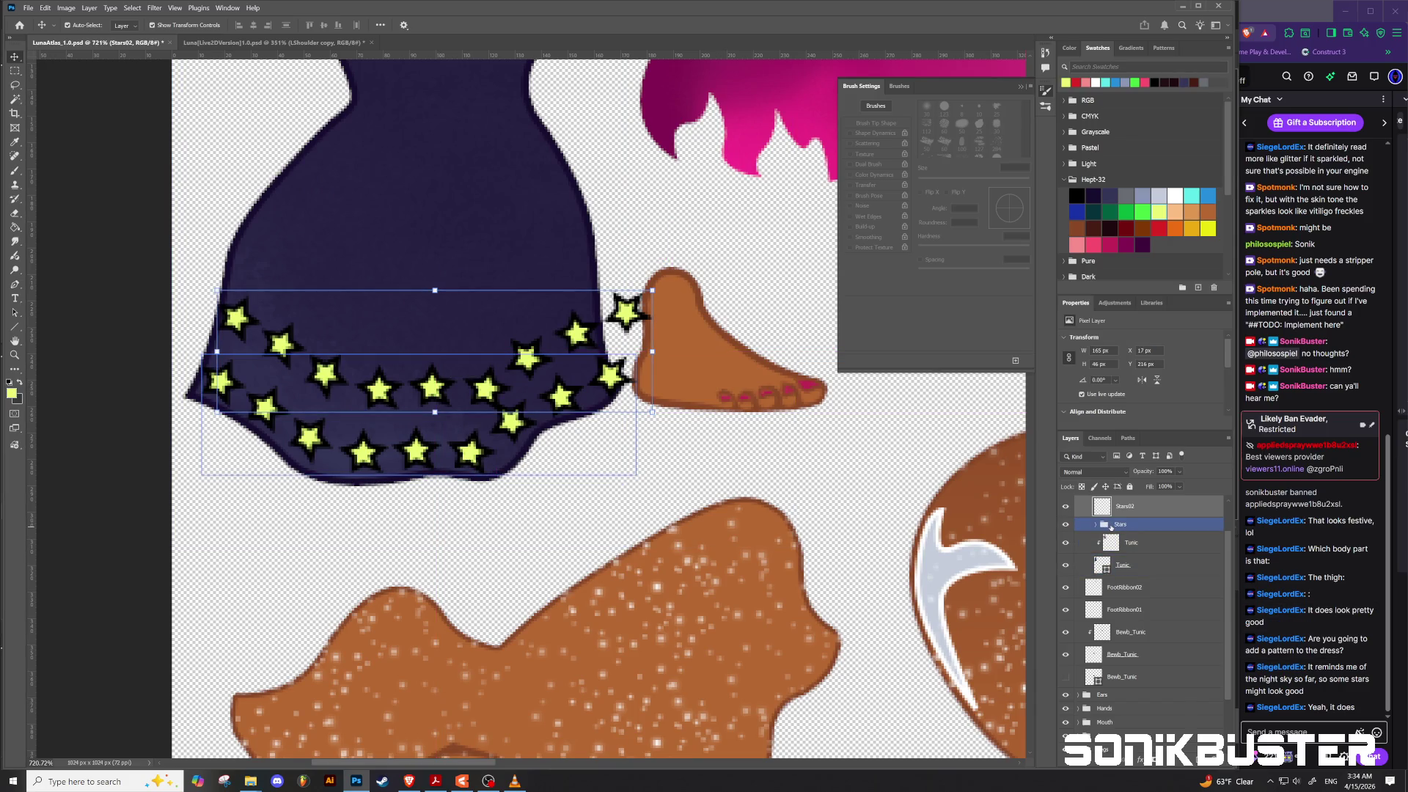
right_click(1112, 527)
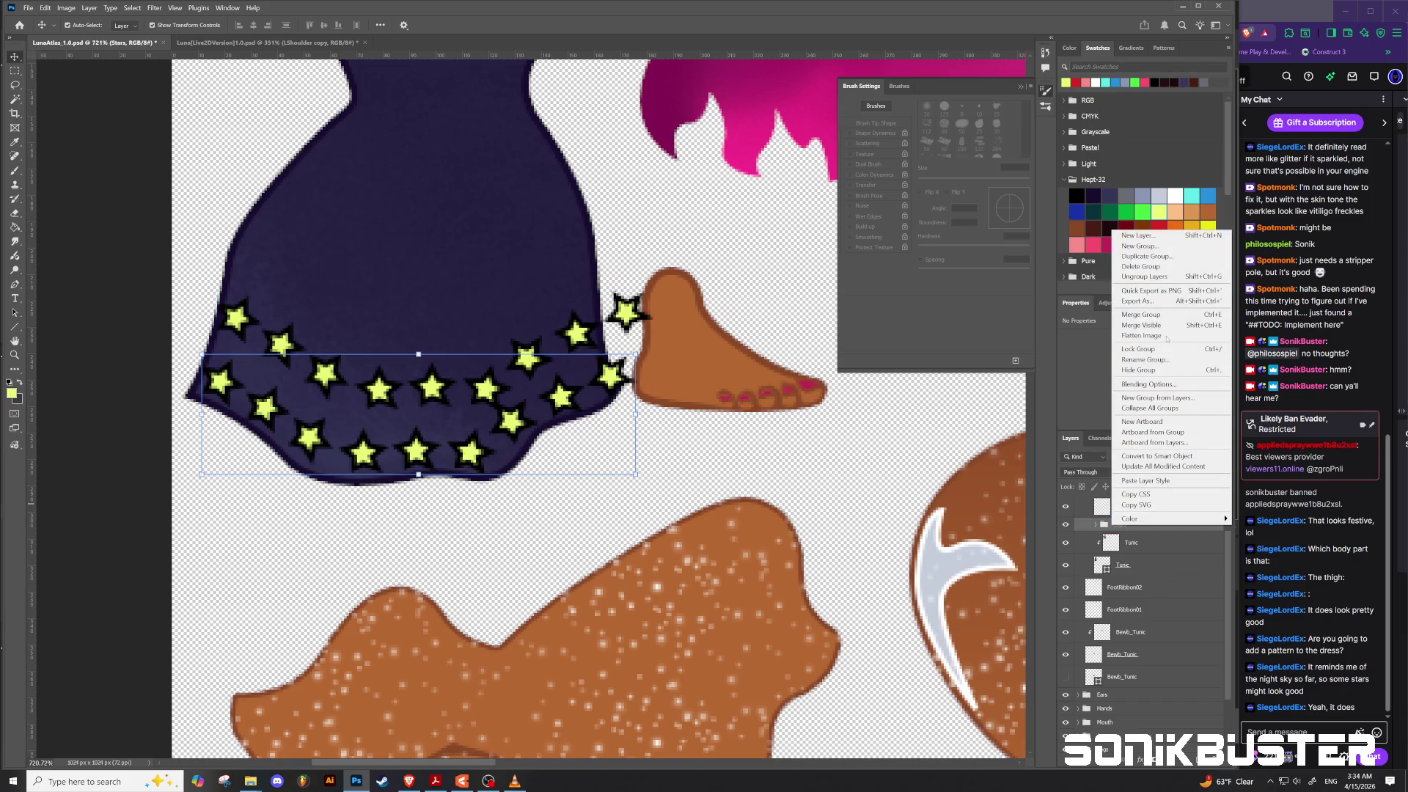
left_click(1170, 256)
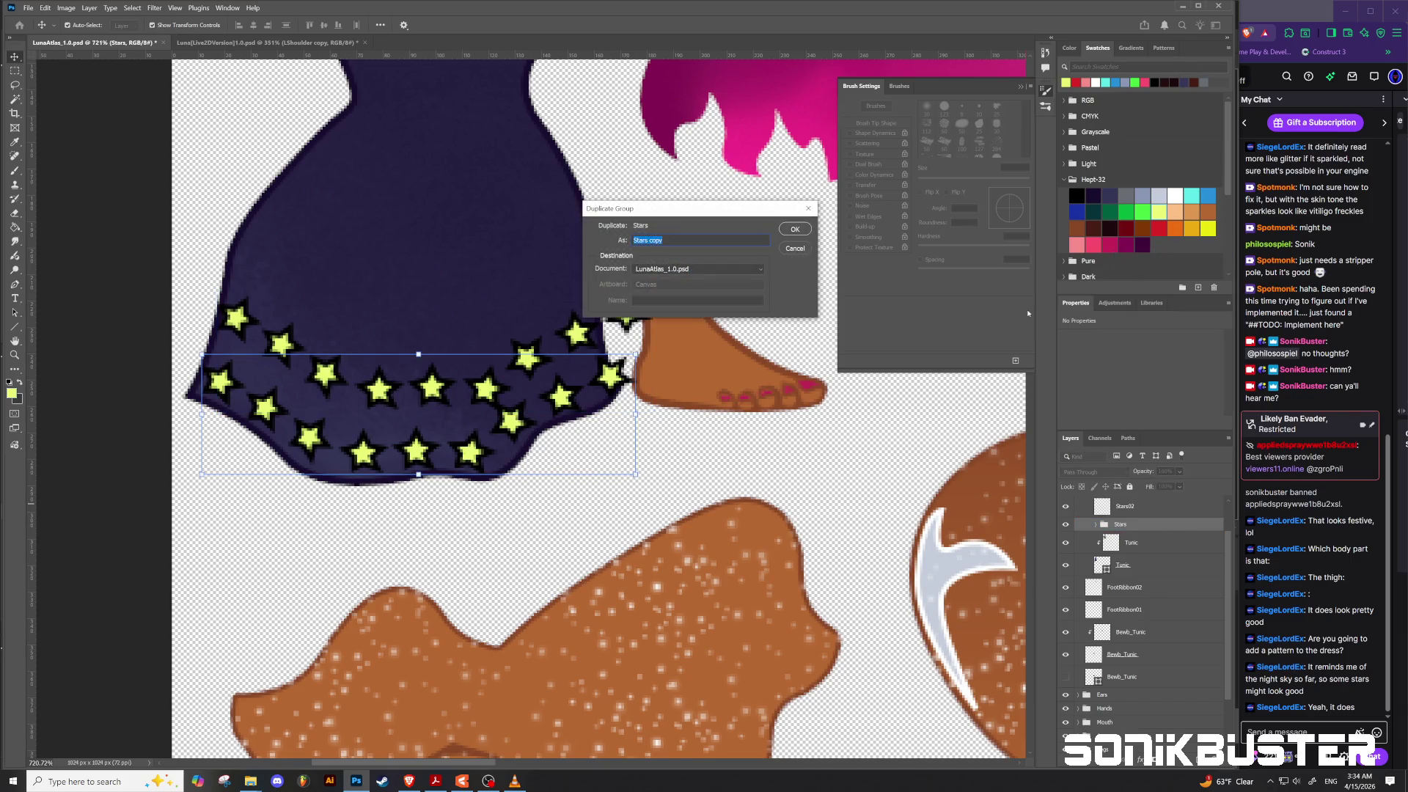
type("Stars")
type("01")
key("Return")
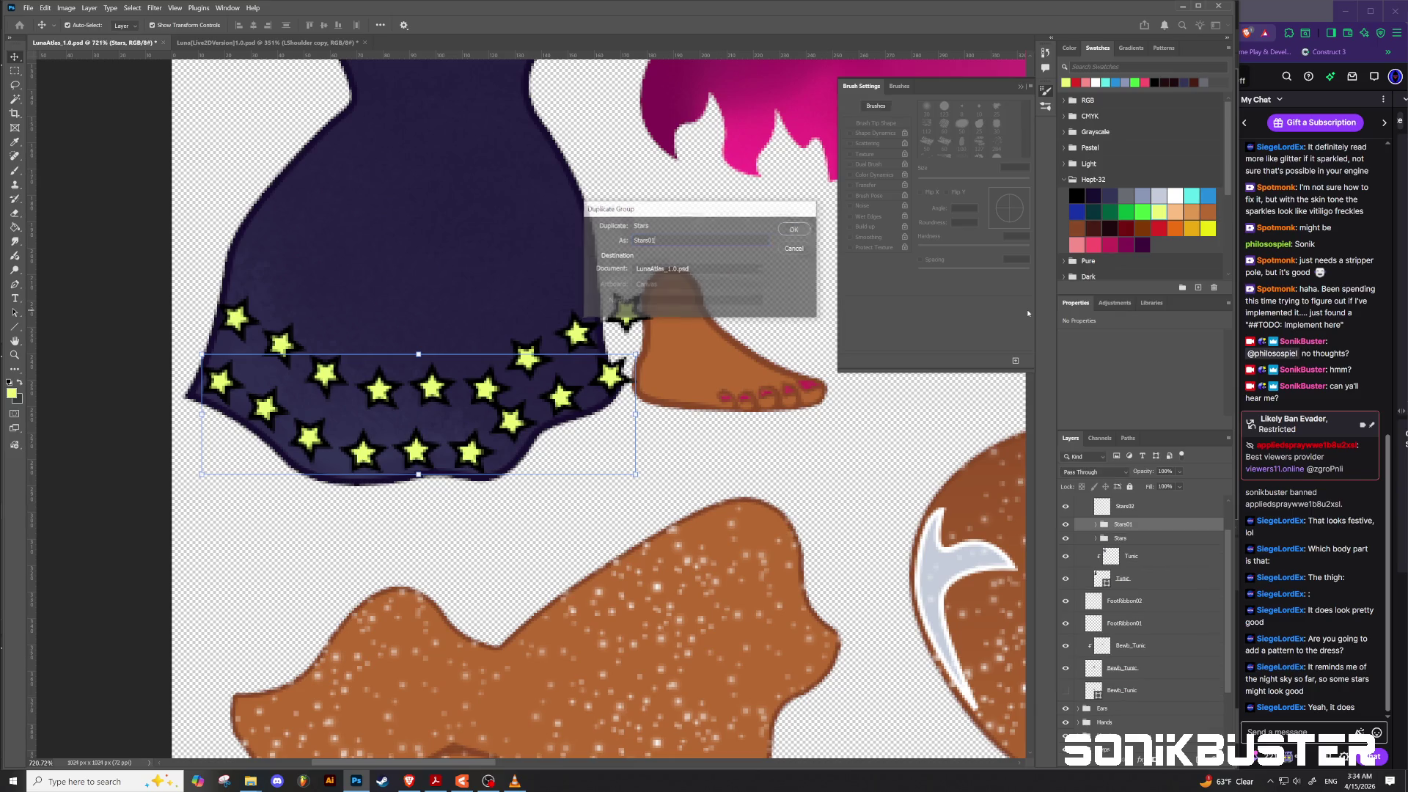
Step: Hide the original Stars group and merge Stars01 into a single layer
left_click(1066, 539)
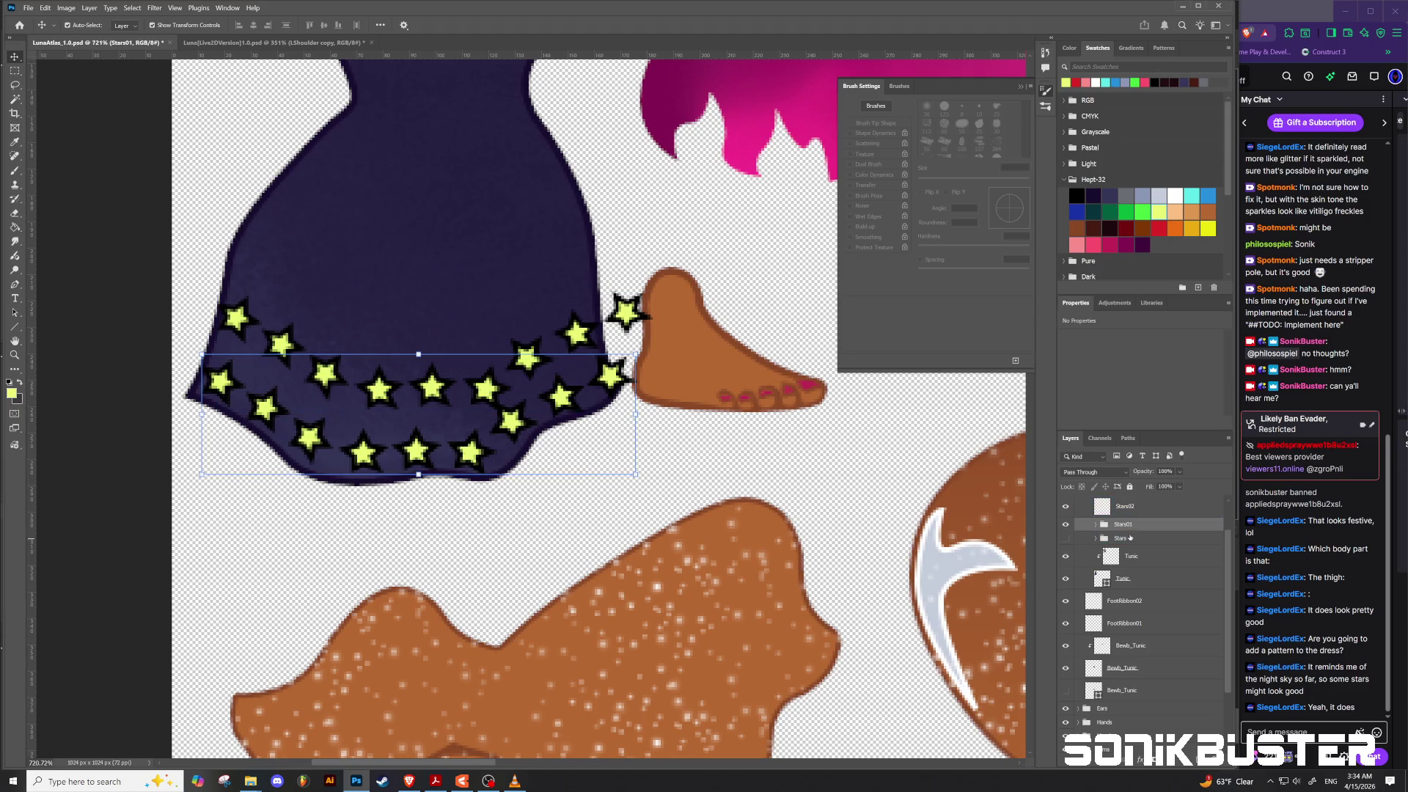
key("ctrl")
key("ctrl+e")
left_click(1098, 514)
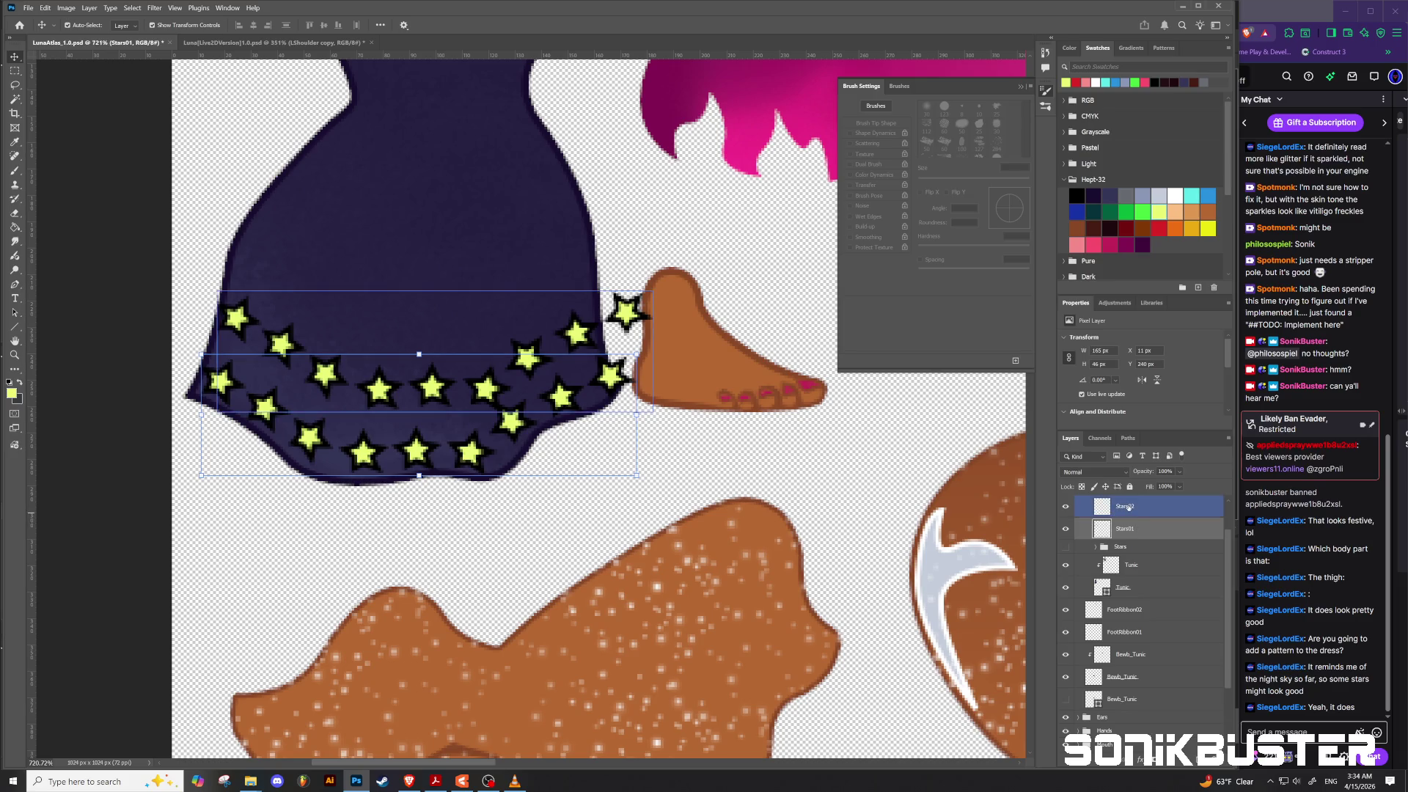
Step: Stack copies of the Stars02 row upward, through Stars02 copy 10, up to the shoulder straps
mouse_move(435, 385)
left_mouse_down("alt")
mouse_move(435, 345)
mouse_move(459, 336)
mouse_move(431, 333)
mouse_move(438, 271)
mouse_move(418, 213)
mouse_move(439, 220)
mouse_move(440, 170)
mouse_move(455, 220)
mouse_move(463, 124)
mouse_move(449, 67)
left_mouse_up("alt")
scroll(440, 170, "down", 3)
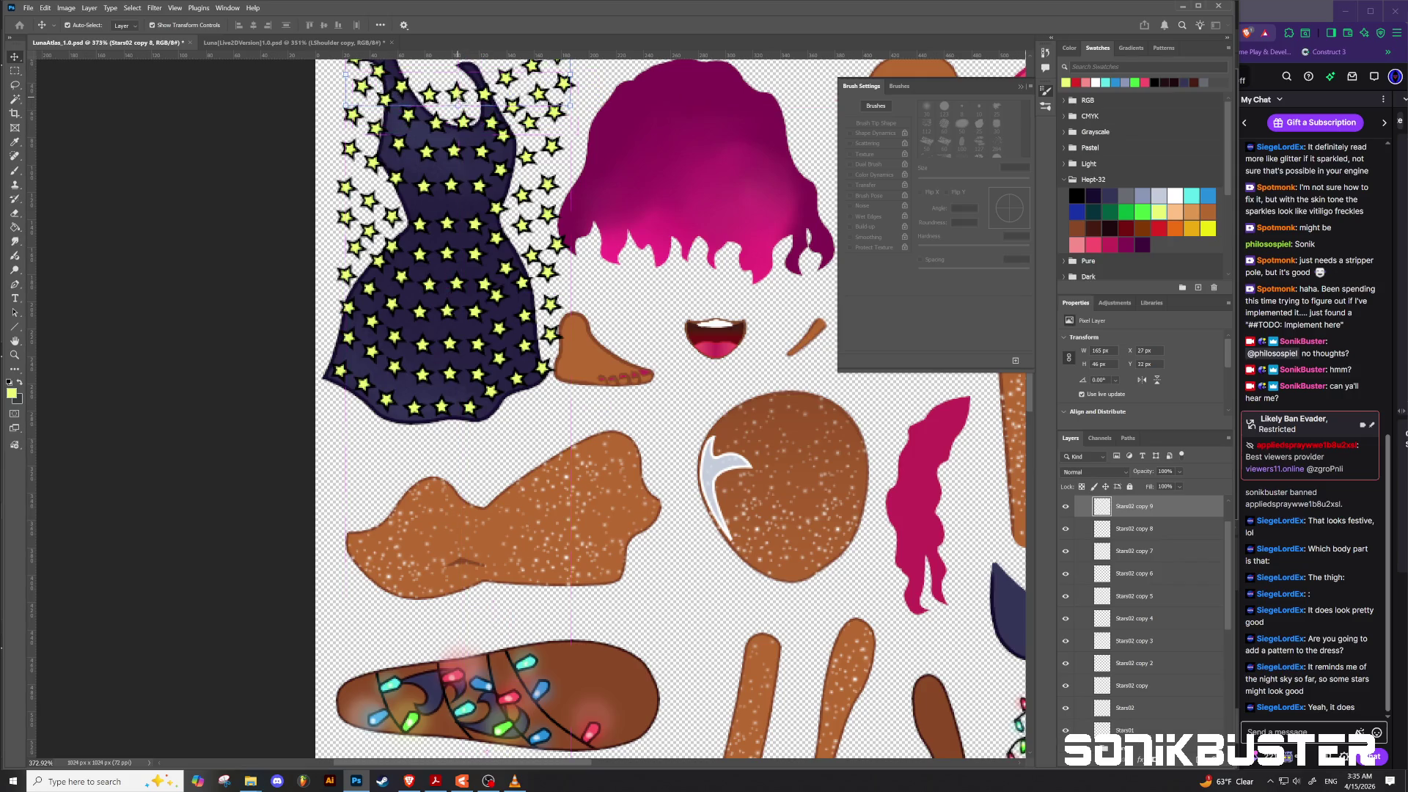
scroll(463, 162, "down", 5)
scroll(459, 147, "up", 5)
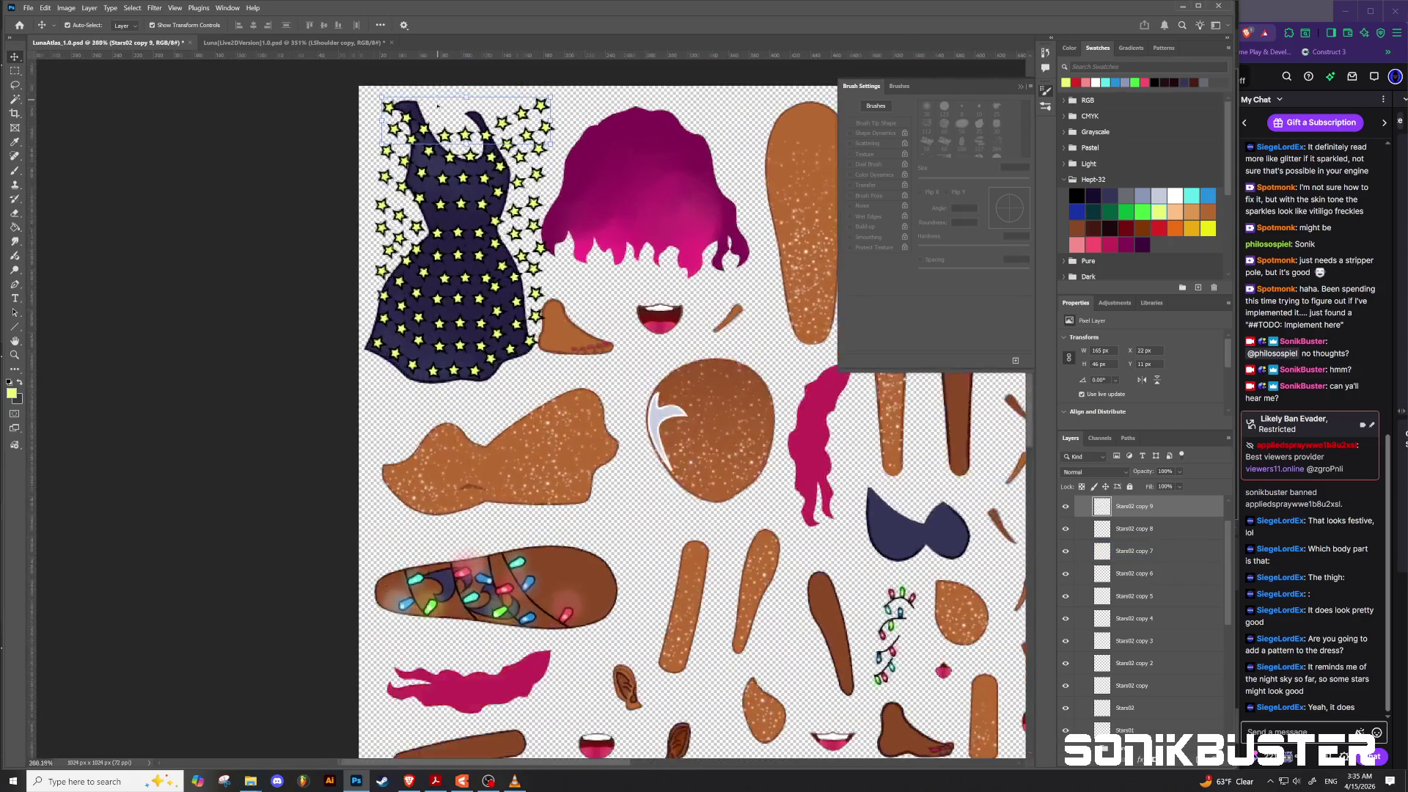
left_click_drag(455, 136, 465, 112, "alt")
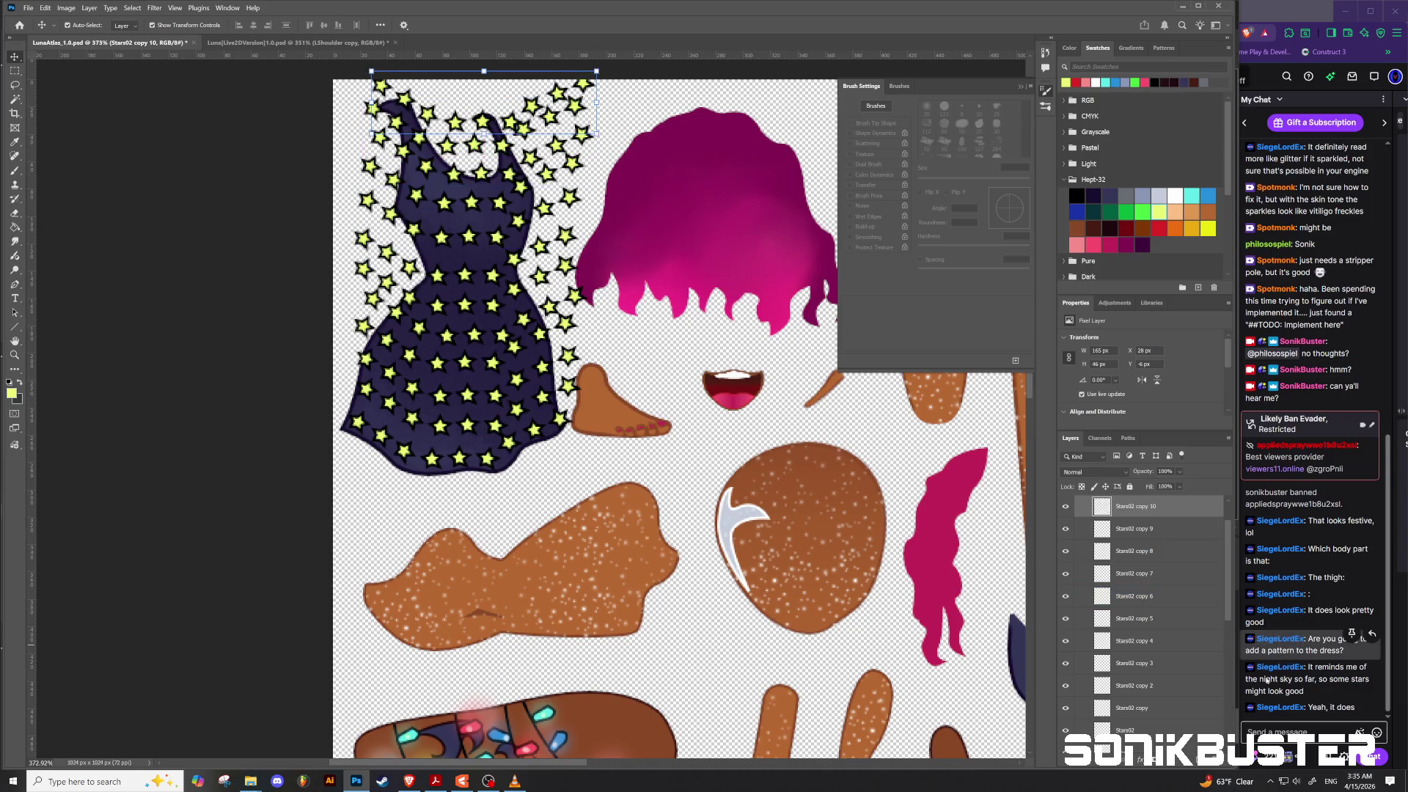
Step: Merge all star row layers into one layer named Stars and place it over the Tunic layer
scroll(1147, 631, "down", 3)
left_click(1152, 655)
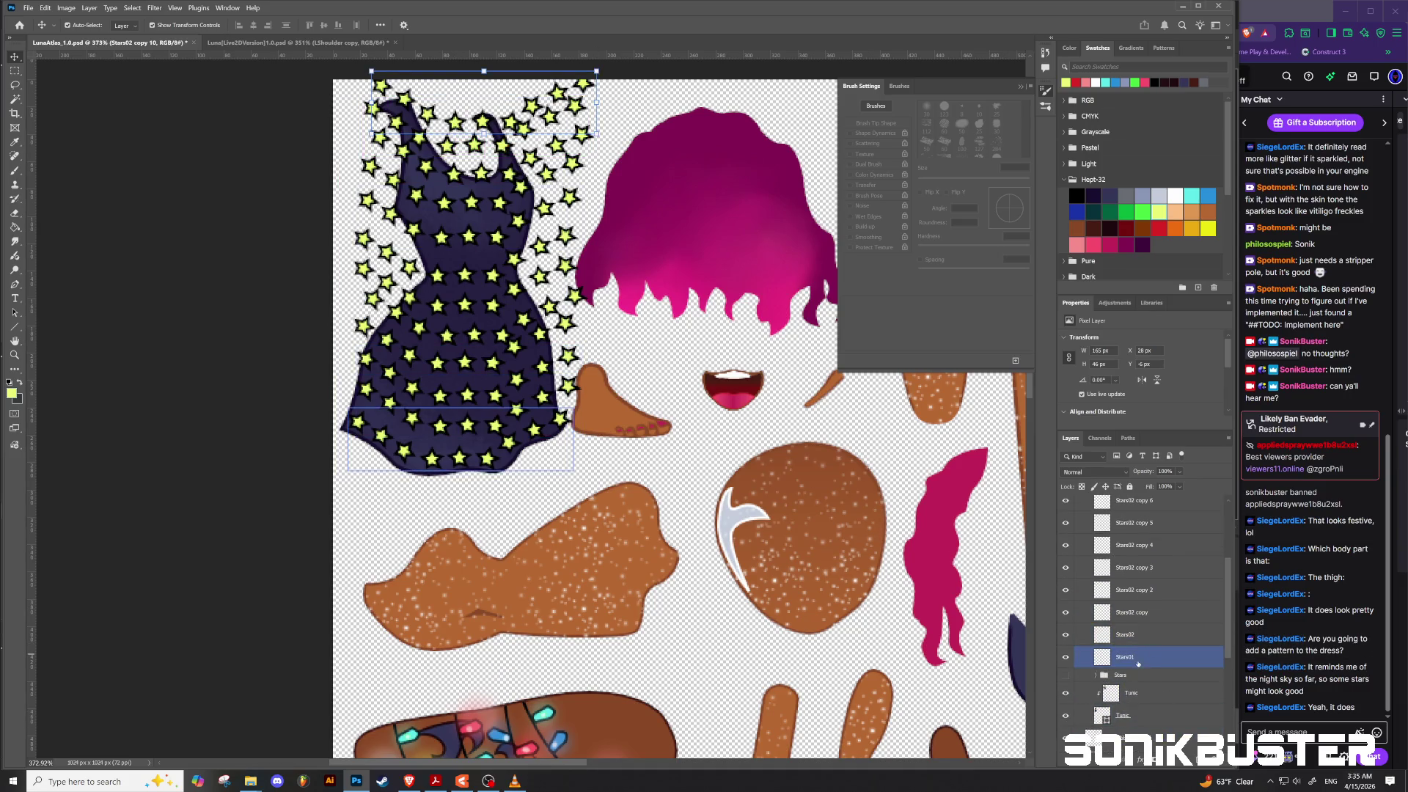
left_click(1138, 663, "shift")
scroll(1131, 613, "down", 3)
key("ctrl+e")
double_click(1138, 523)
type("Sta")
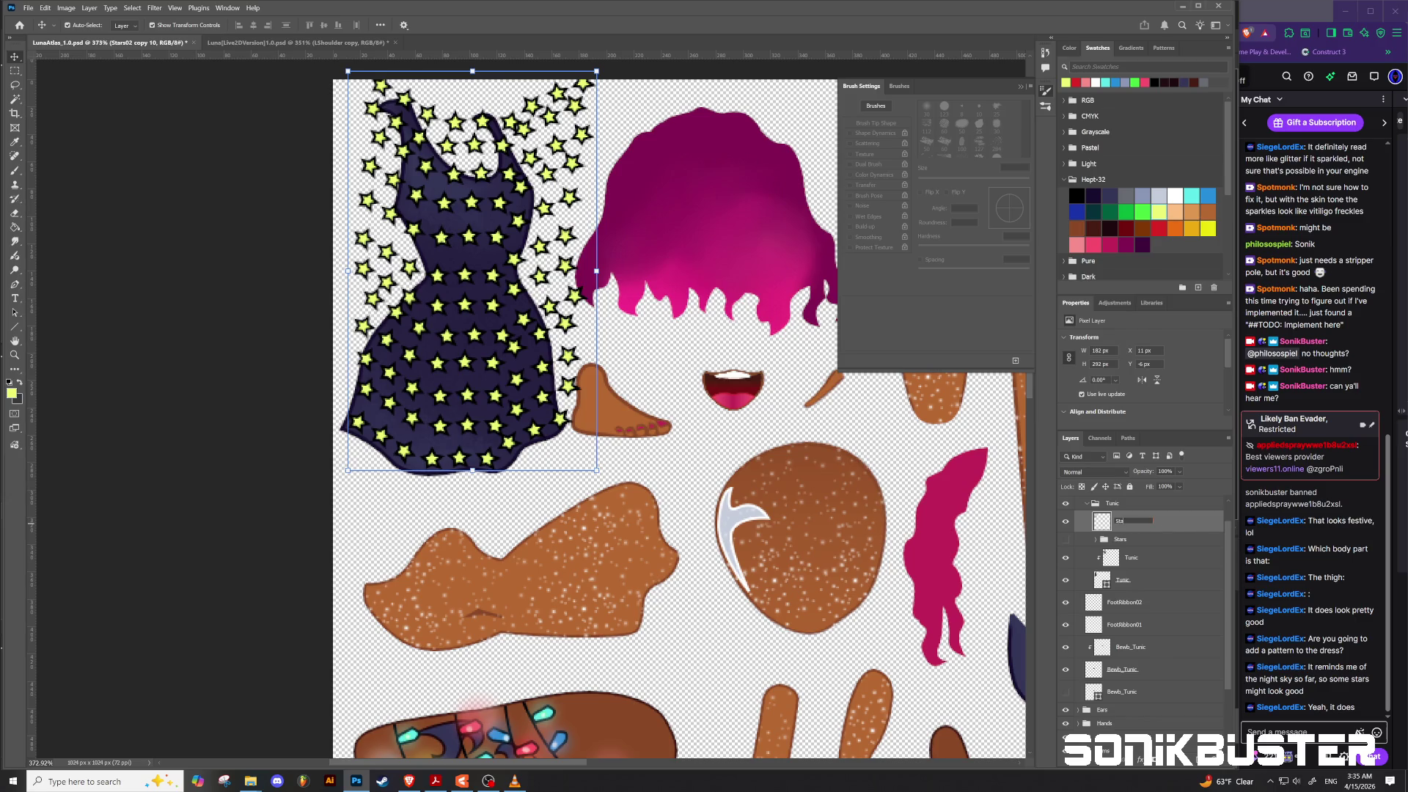
type("rs")
key("Return")
mouse_move(1128, 528)
left_mouse_down()
mouse_move(1130, 569)
mouse_move(1130, 530)
left_mouse_up()
left_click(1123, 563)
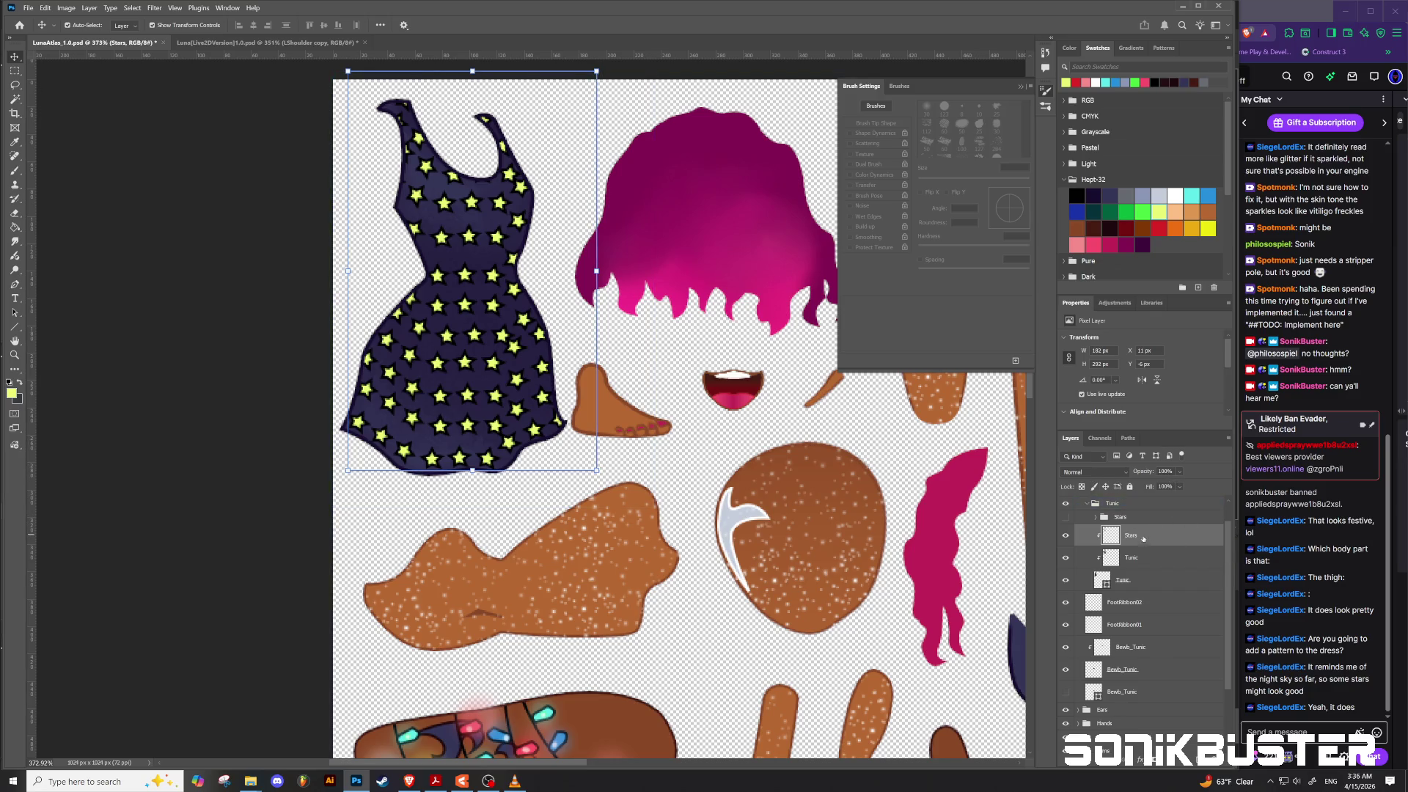
Step: Try blend modes on the Stars layer, previewing Darken on the star pattern
left_click(1123, 473)
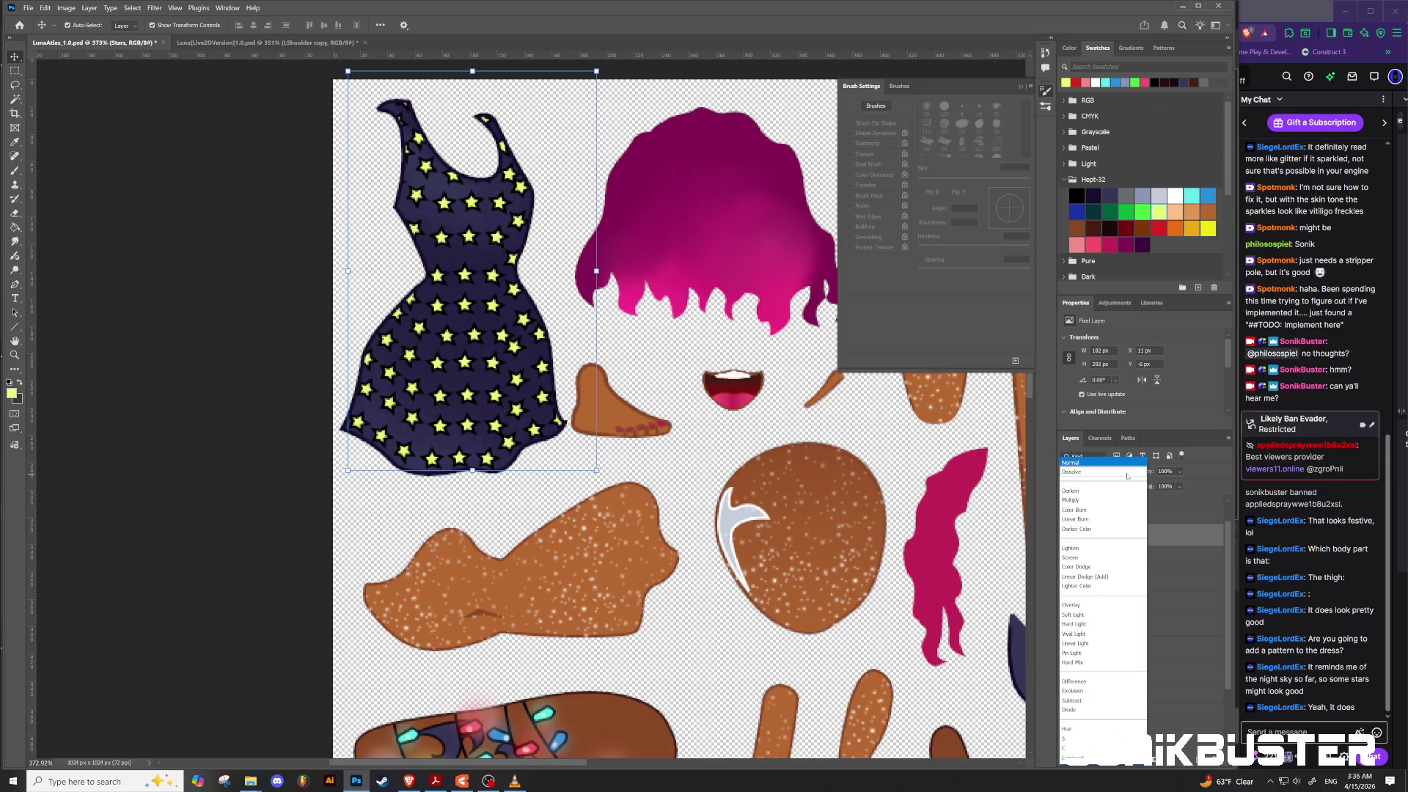
left_click(1078, 463)
scroll(1080, 473, "down", 1)
scroll(1080, 473, "down", 1)
left_click(1078, 470)
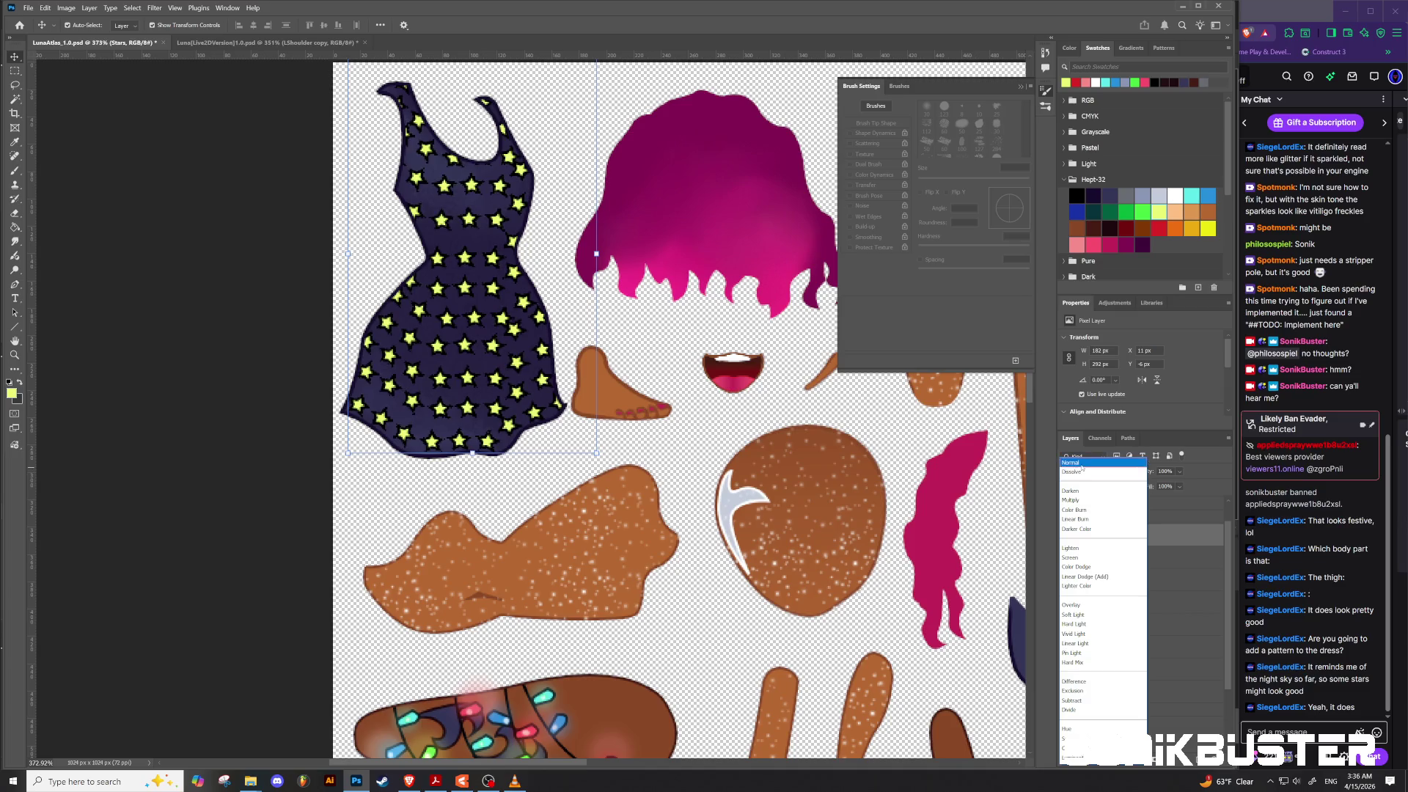
left_click(1078, 473)
scroll(1078, 473, "down", 1)
scroll(1078, 473, "up", 3)
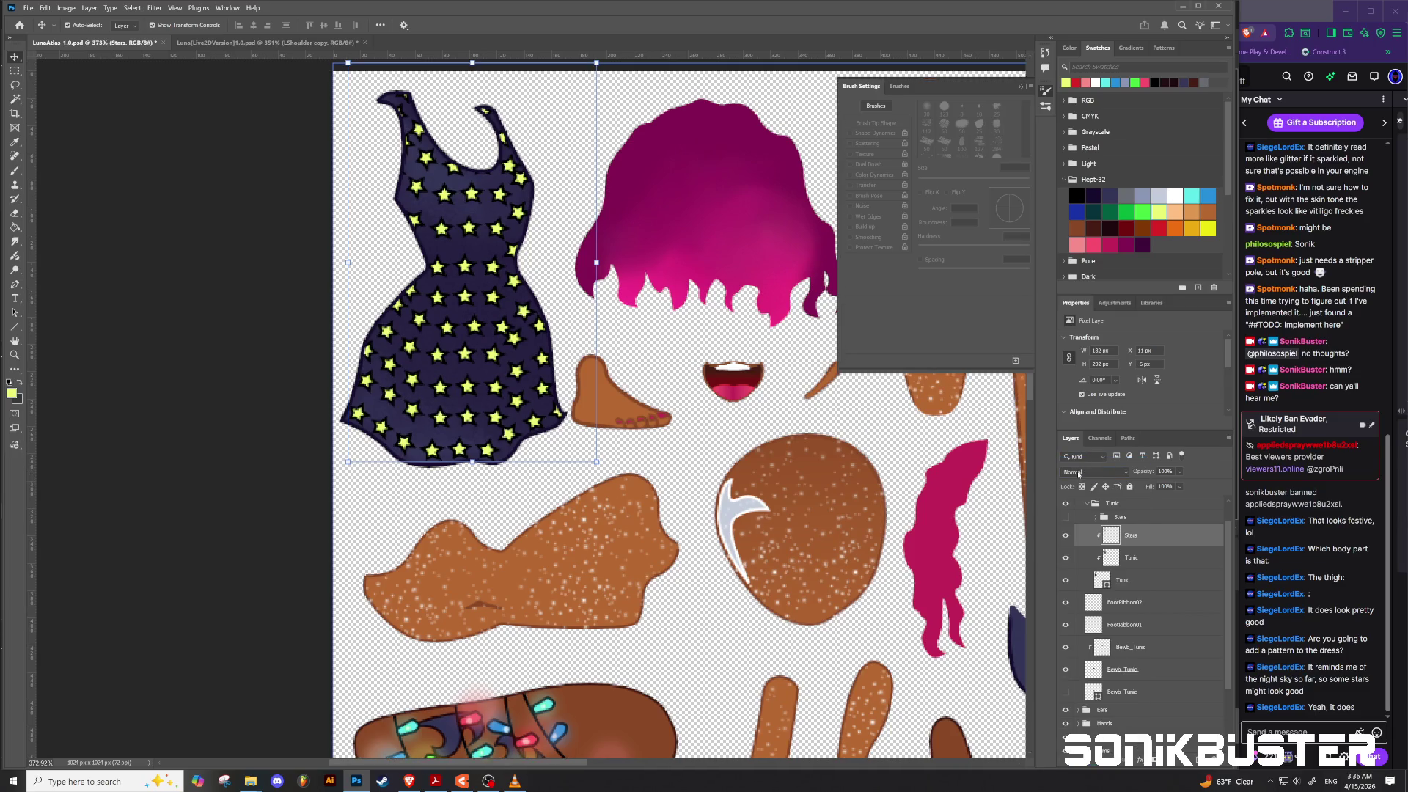
left_click(1078, 473)
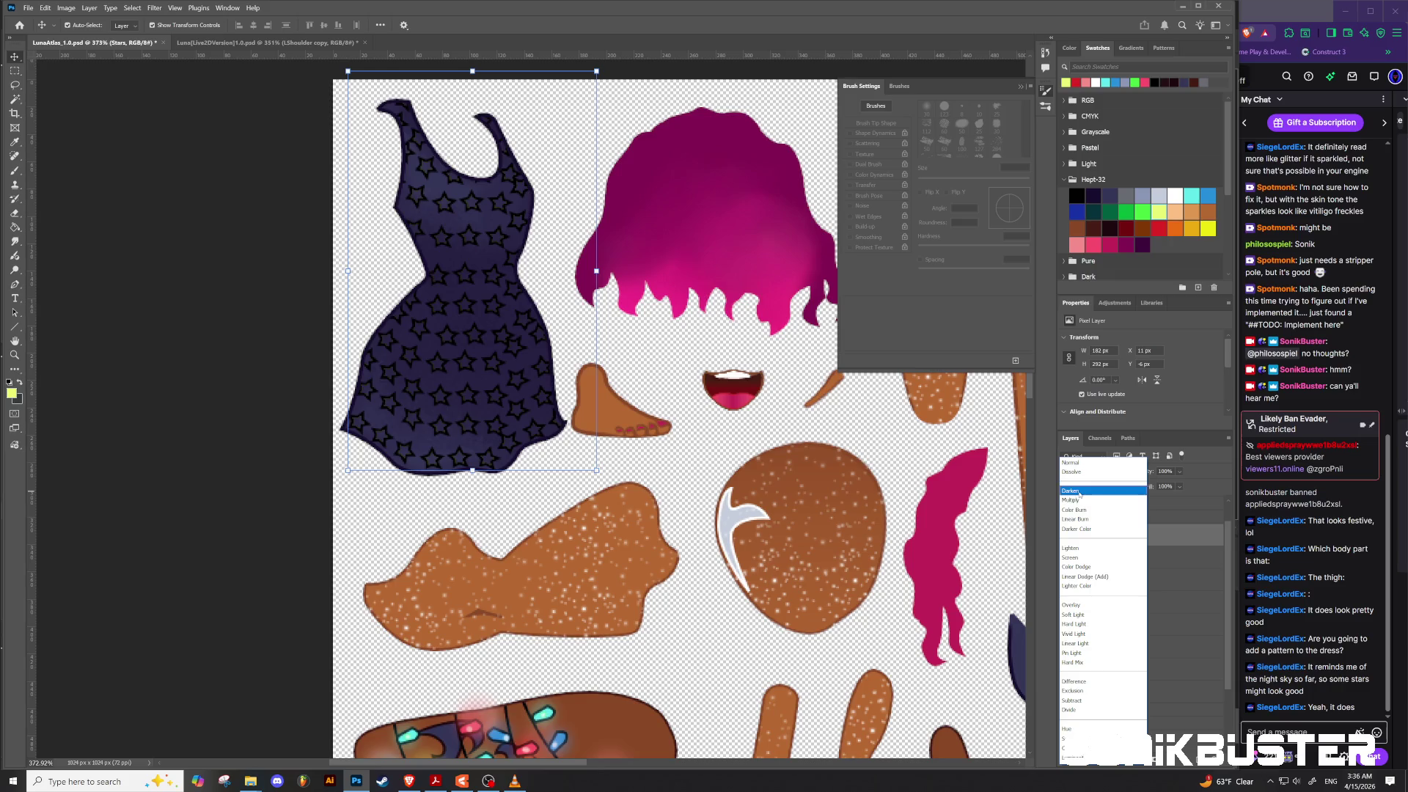
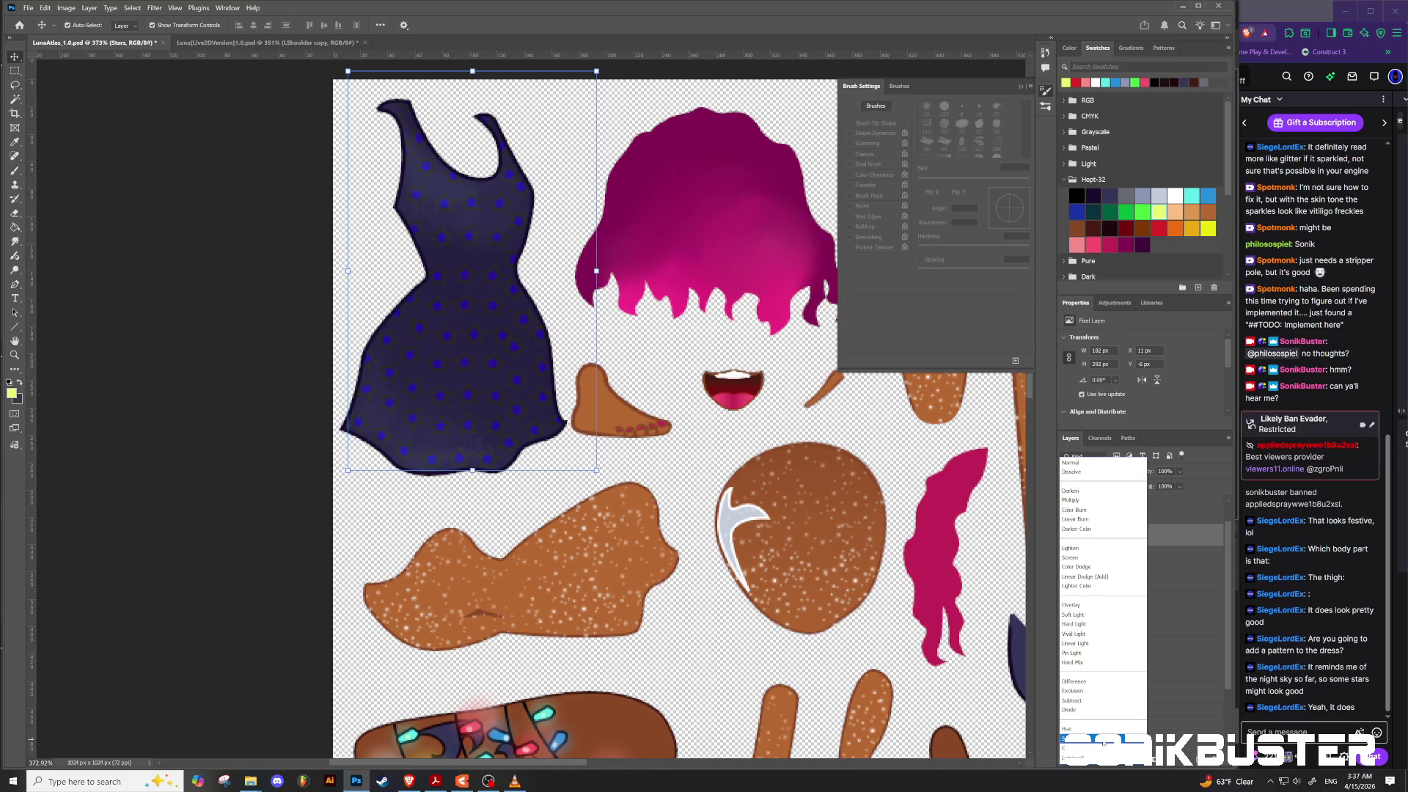
Step: Set the dress layer to Saturation blending and zoom out to see the whole atlas
left_click(1103, 739)
left_click(746, 642)
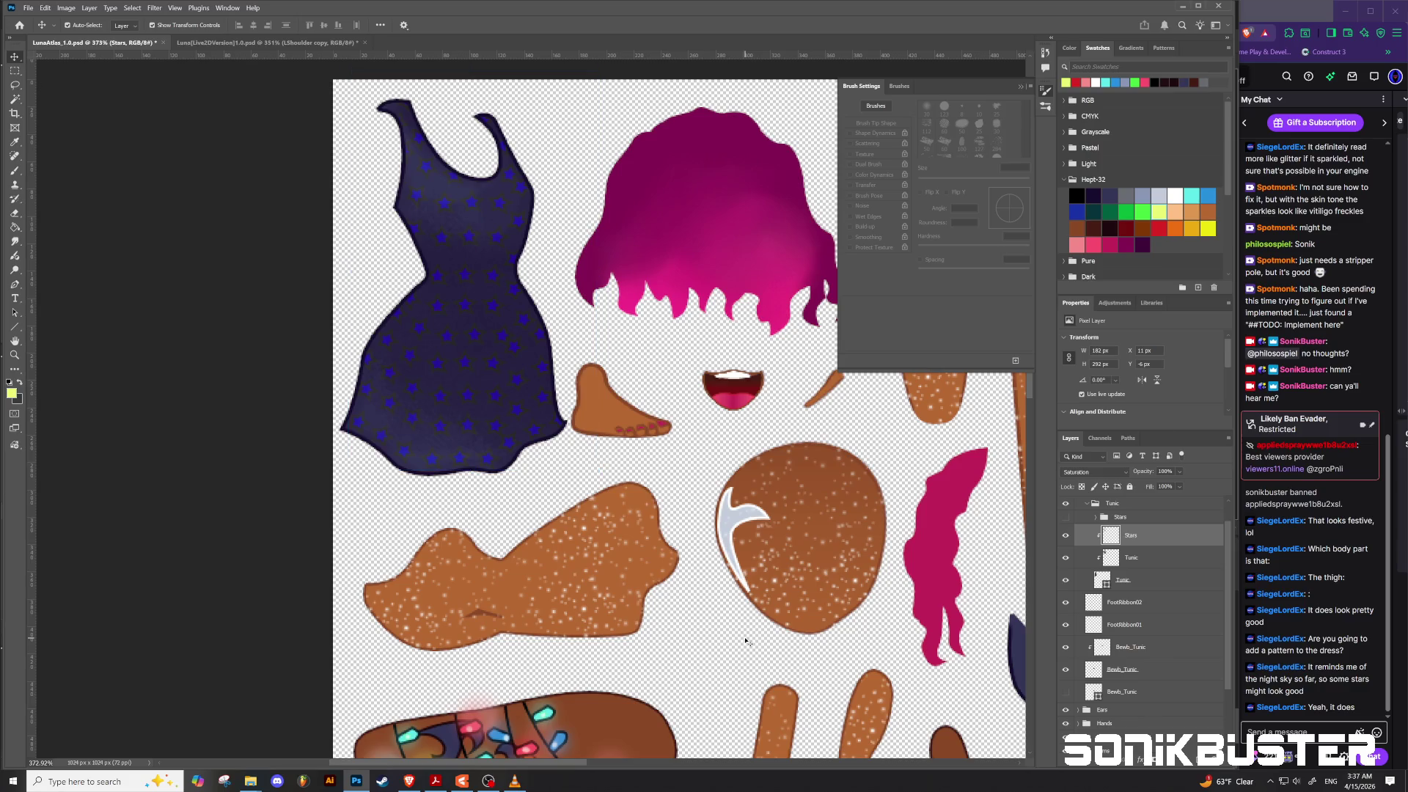
scroll(746, 642, "down", 3)
scroll(766, 577, "down", 3)
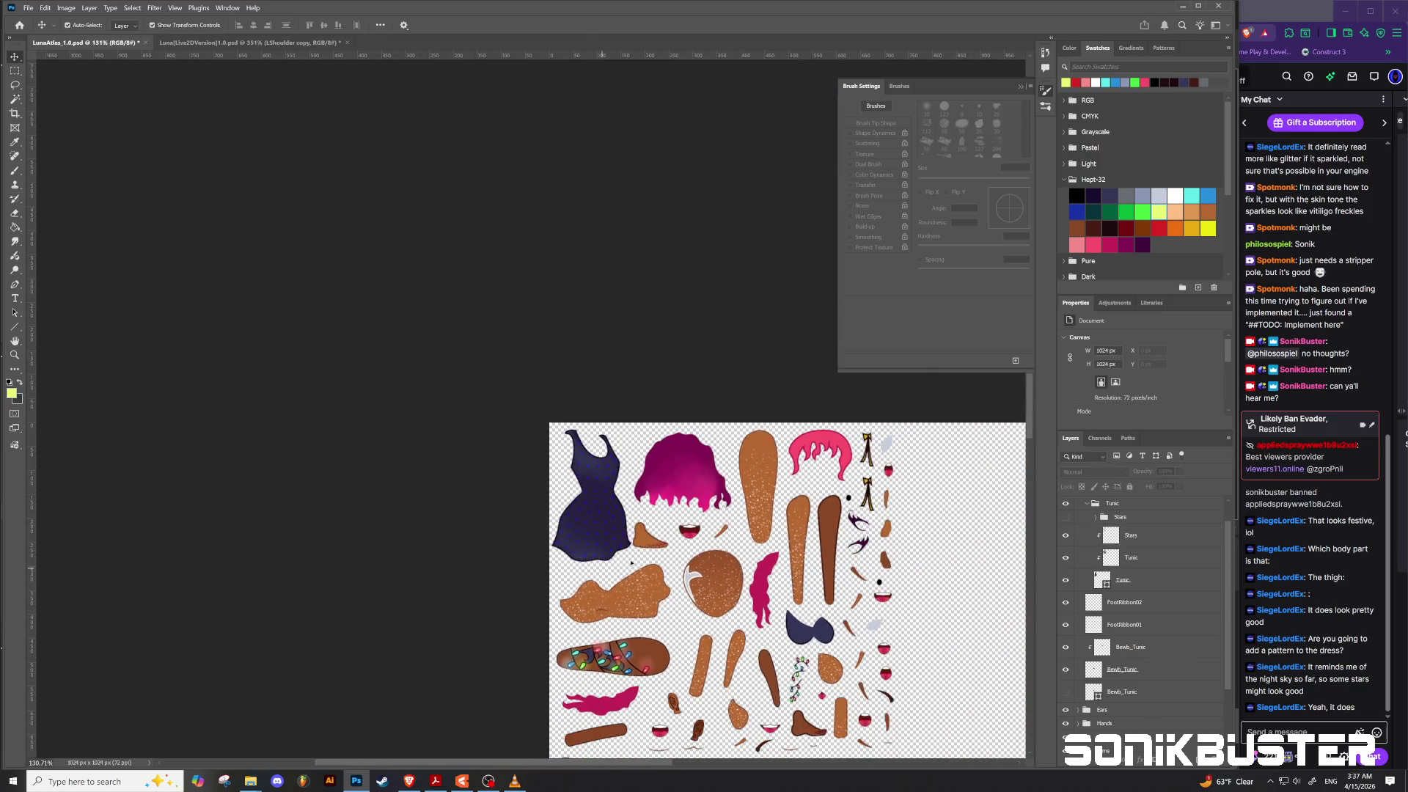
scroll(765, 577, "up", 2)
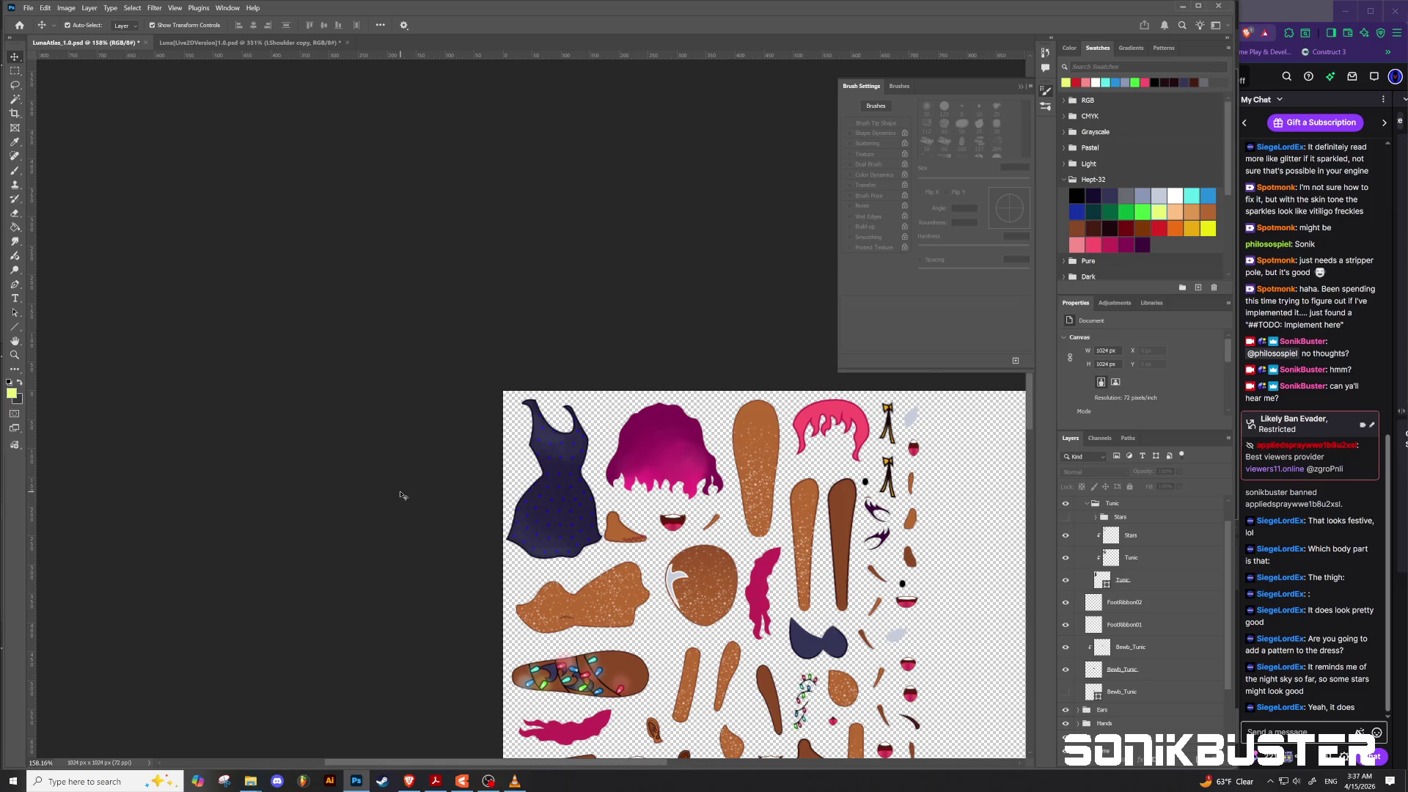
Step: Quick-export the atlas as PNG over LunaAtlas_1.0.png and switch to Live2D
left_click(28, 8)
mouse_move(117, 189)
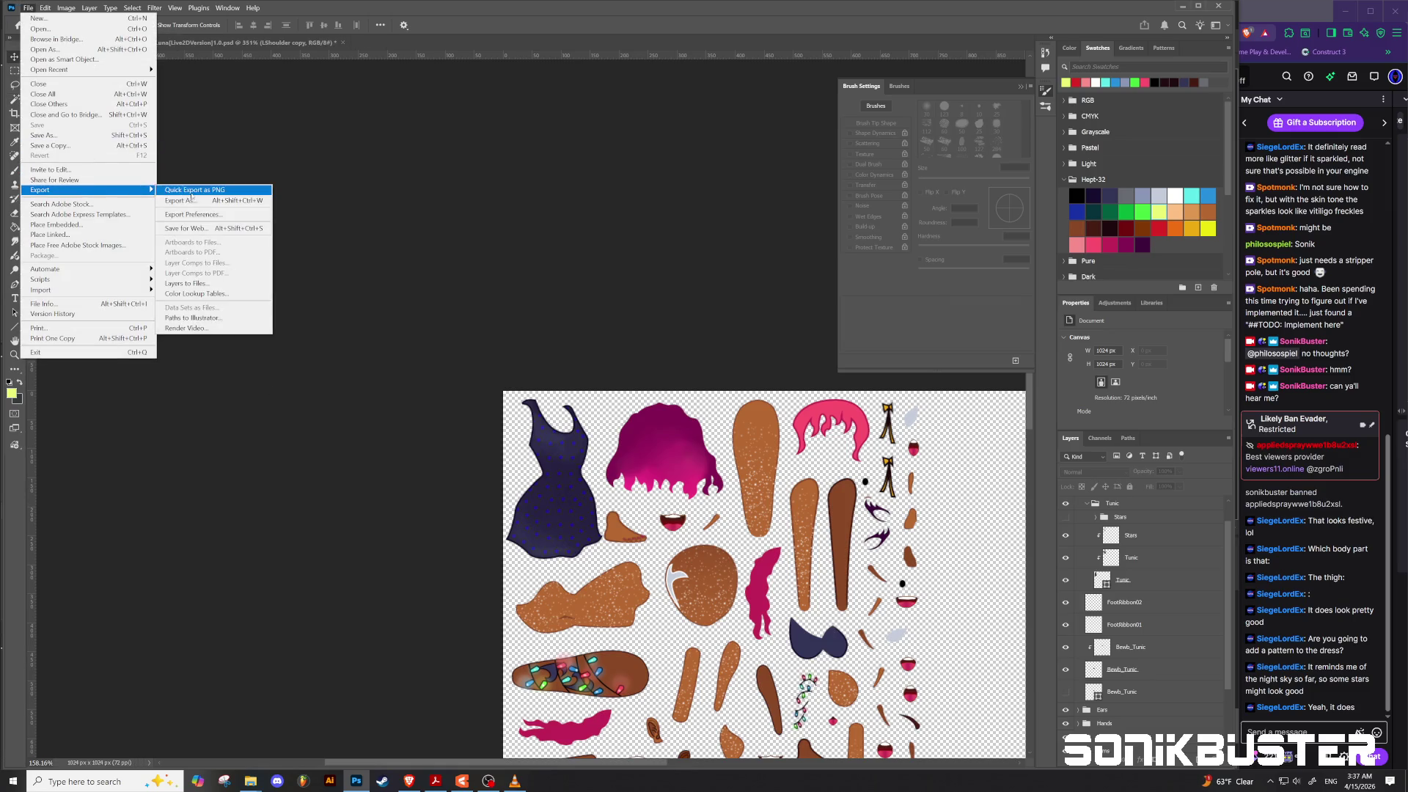
left_click(190, 193)
left_click(200, 92)
left_click(354, 315)
left_click(729, 393)
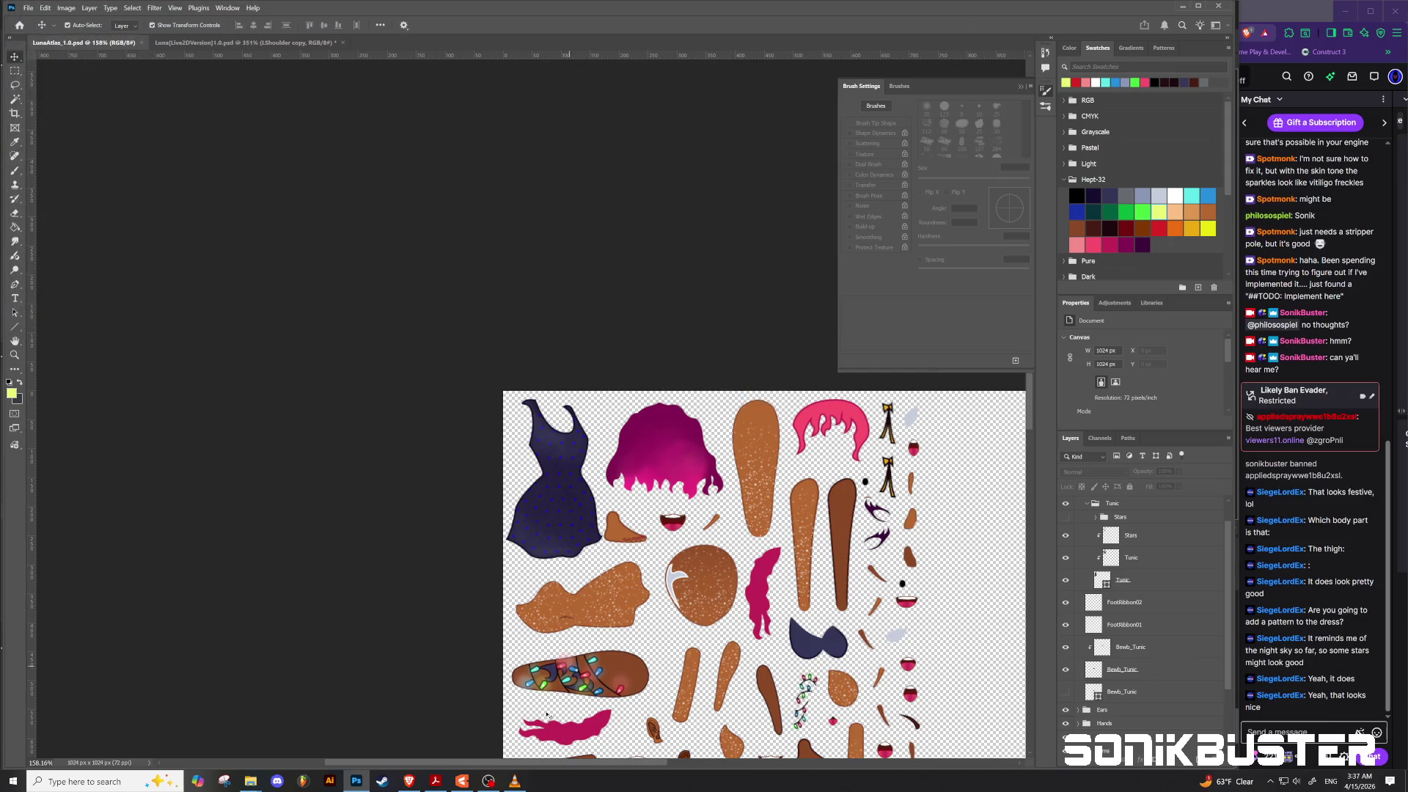
left_click(462, 780)
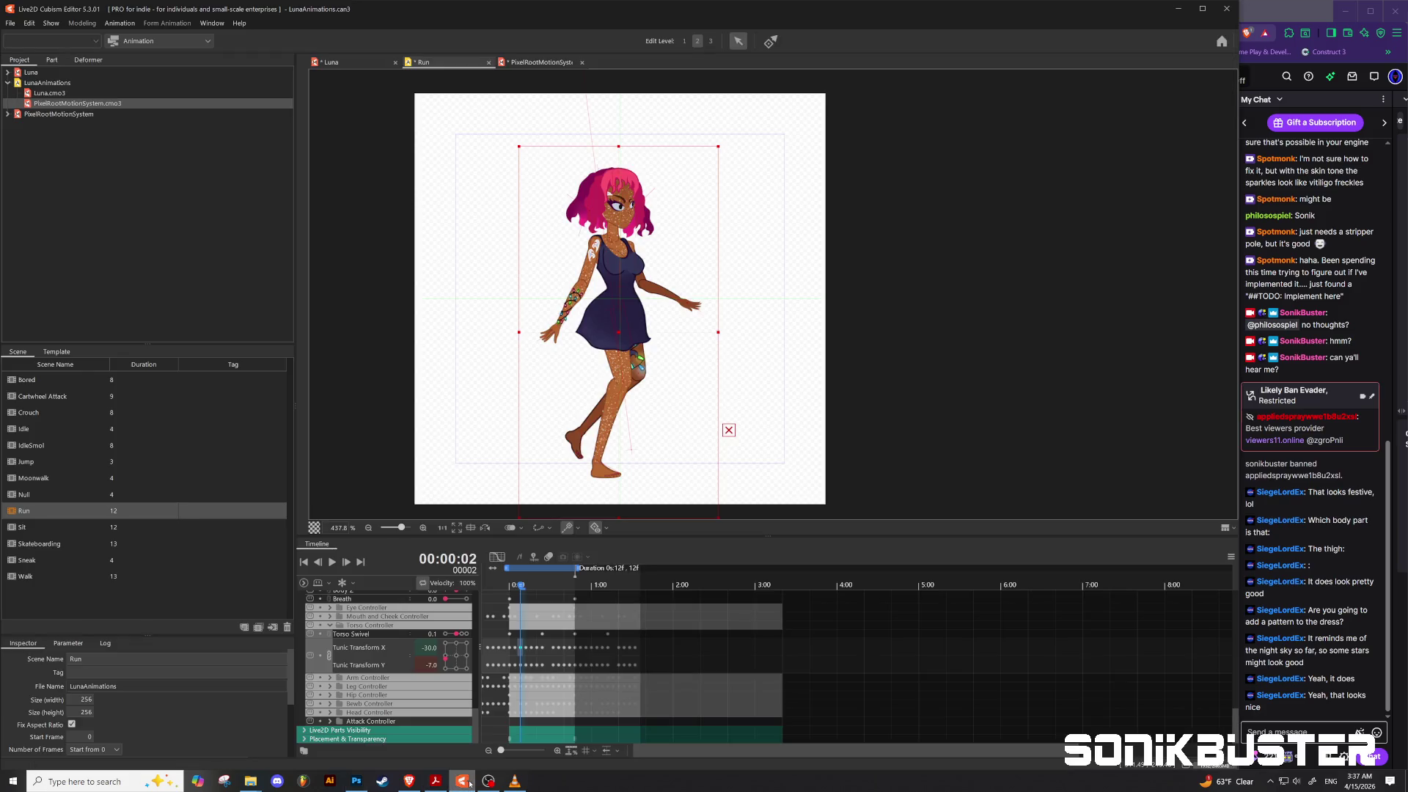
Step: Switch to the Luna model, open Edit Texture Atlas, and unlock the texture
left_click(55, 24)
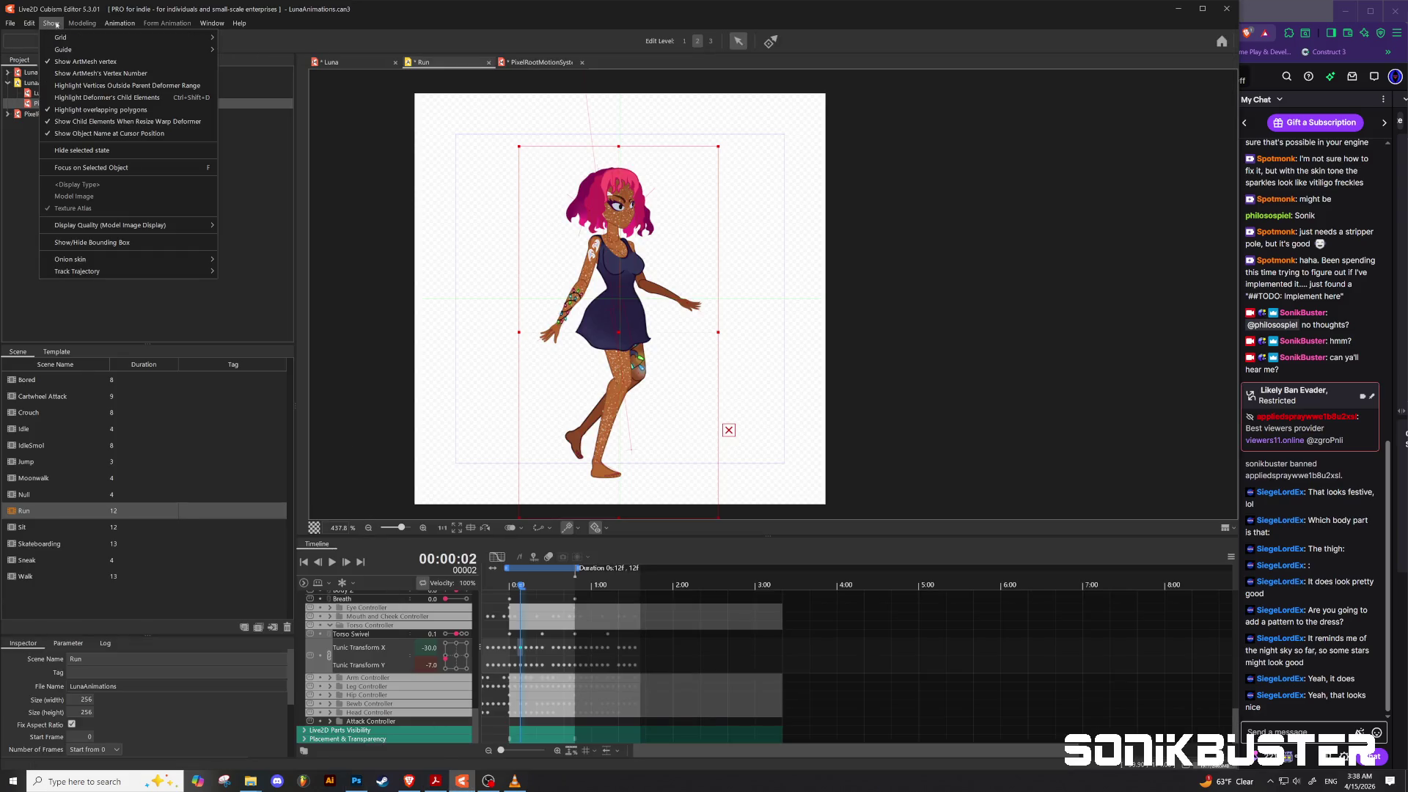
left_click(77, 24)
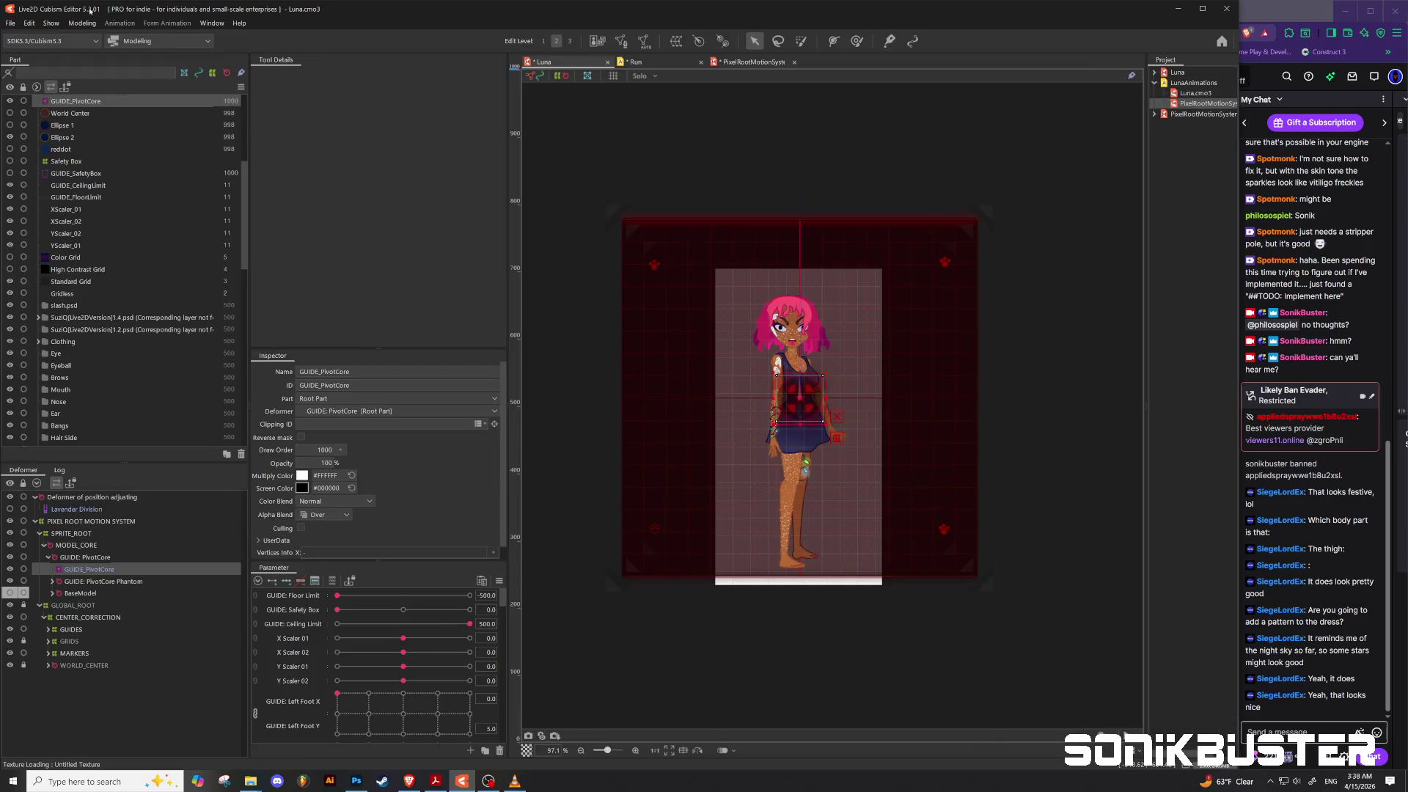
left_click(86, 25)
mouse_move(176, 73)
mouse_move(168, 49)
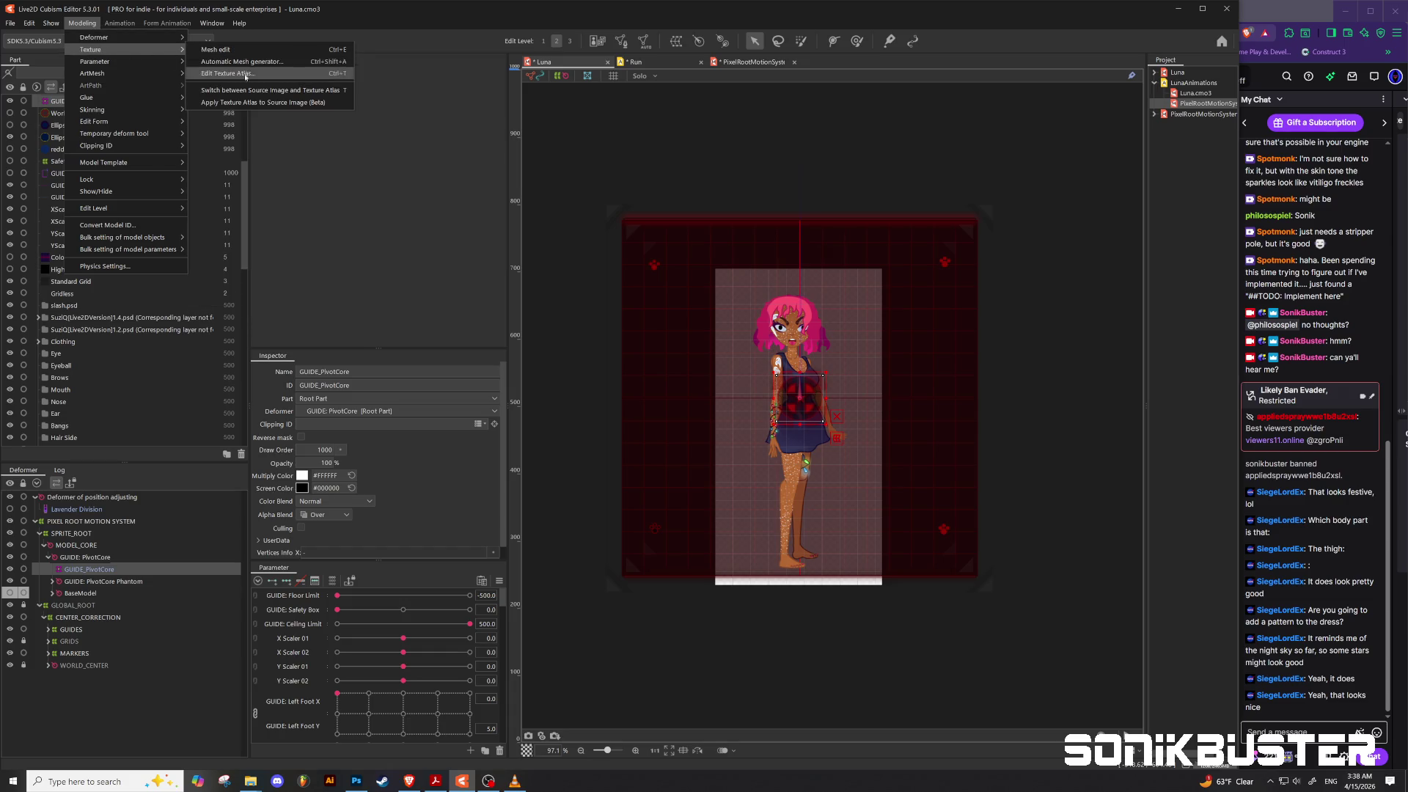
left_click(270, 75)
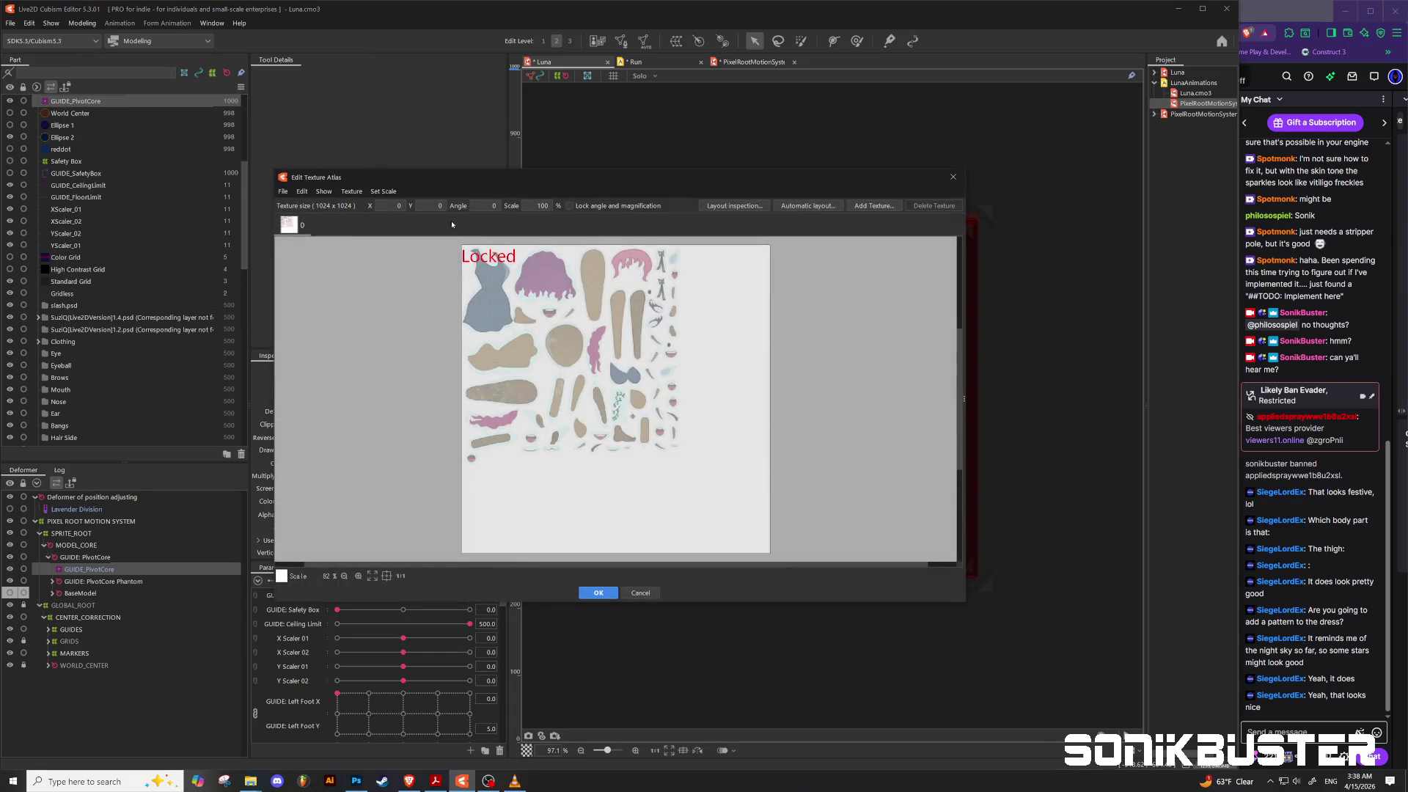
left_click(484, 283)
left_click(622, 414)
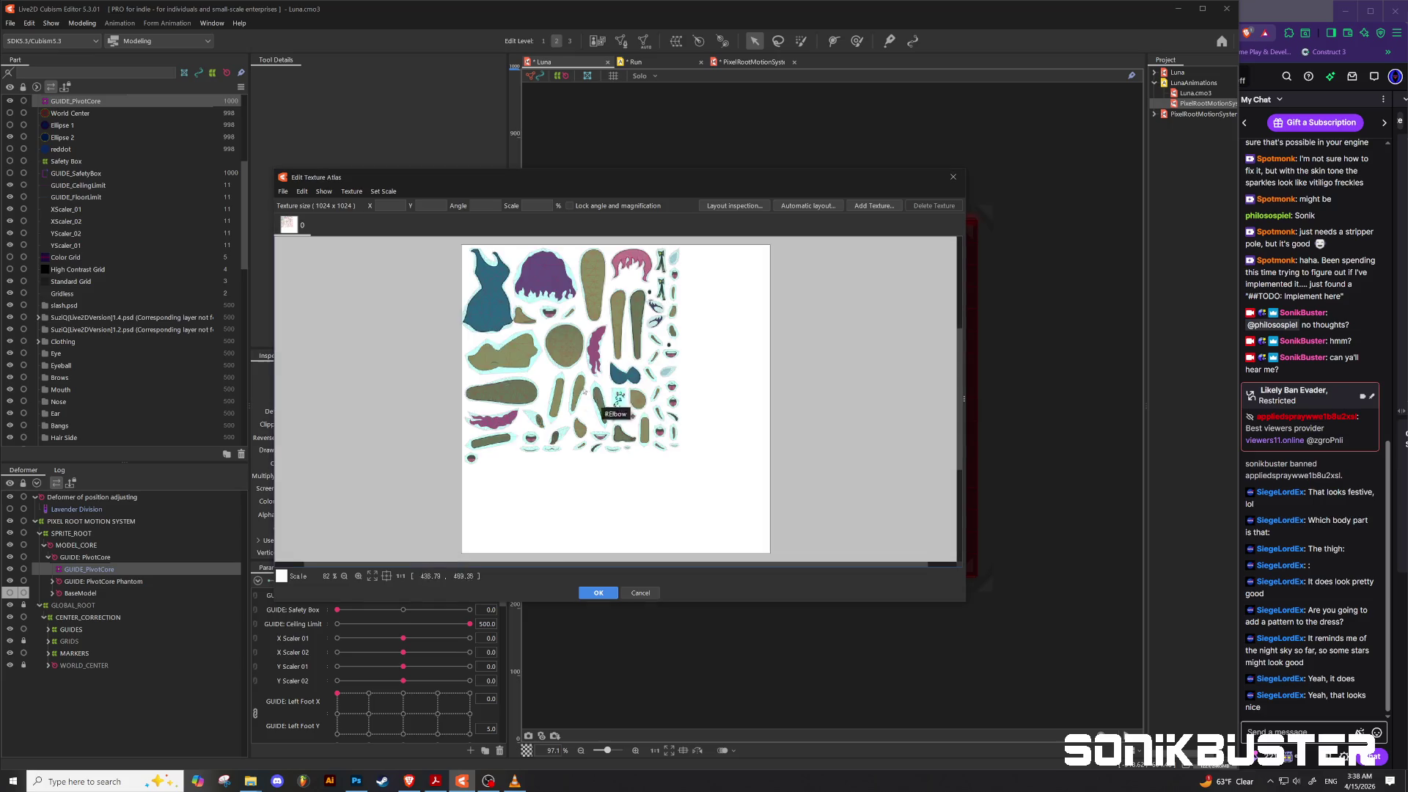
Step: Replace the atlas texture image with LunaAtlas_1.0.png, apply, and return to the Run scene
left_click(289, 195)
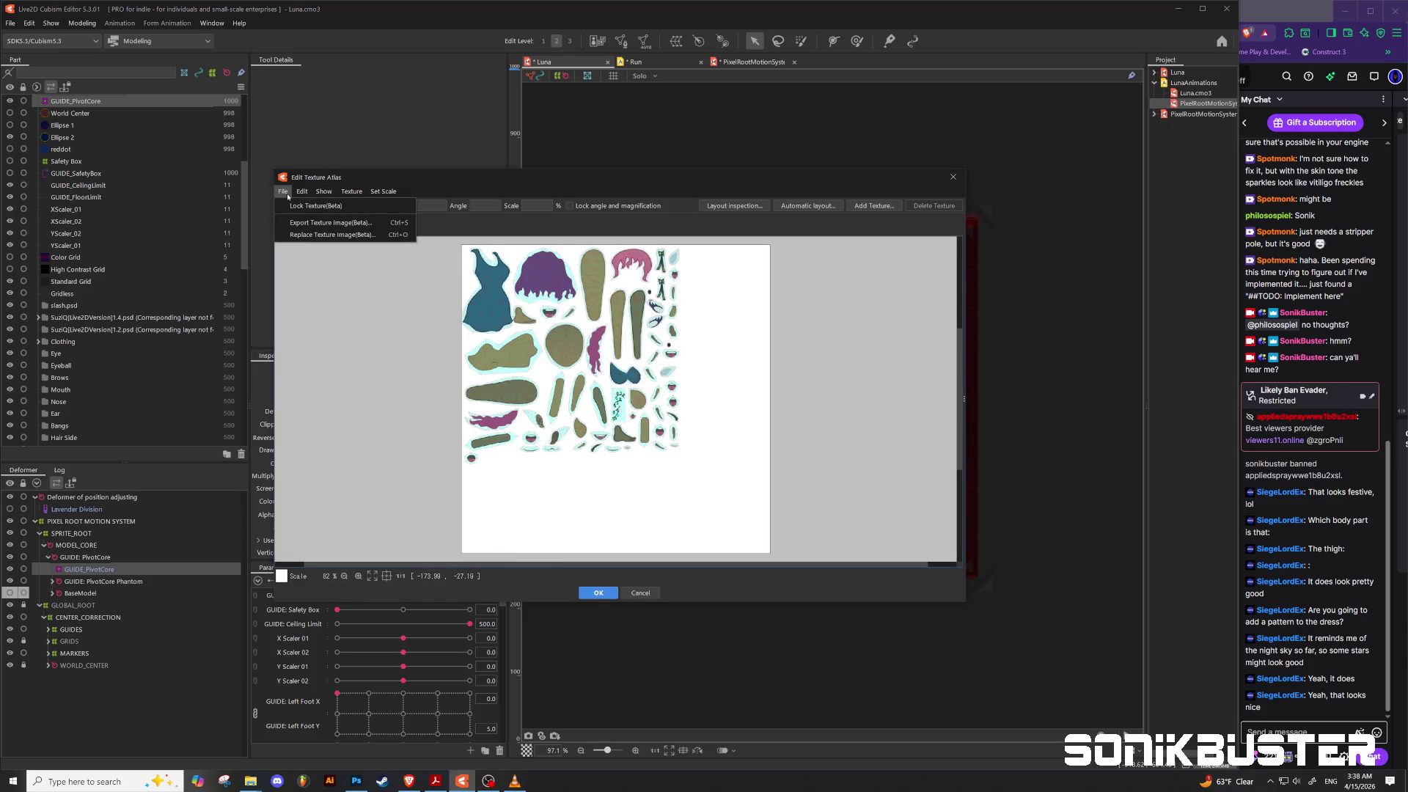
left_click(315, 236)
left_click(528, 275)
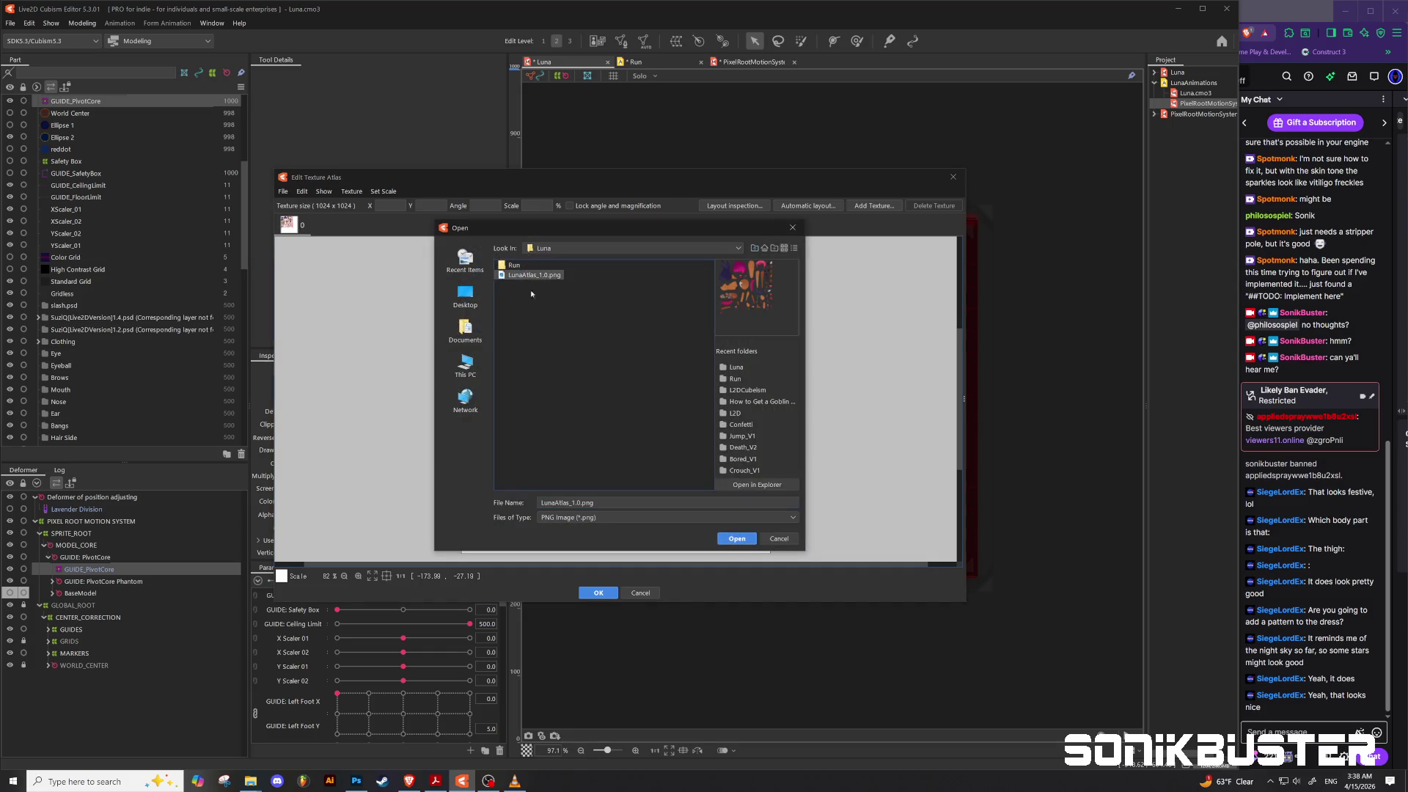
left_click(735, 539)
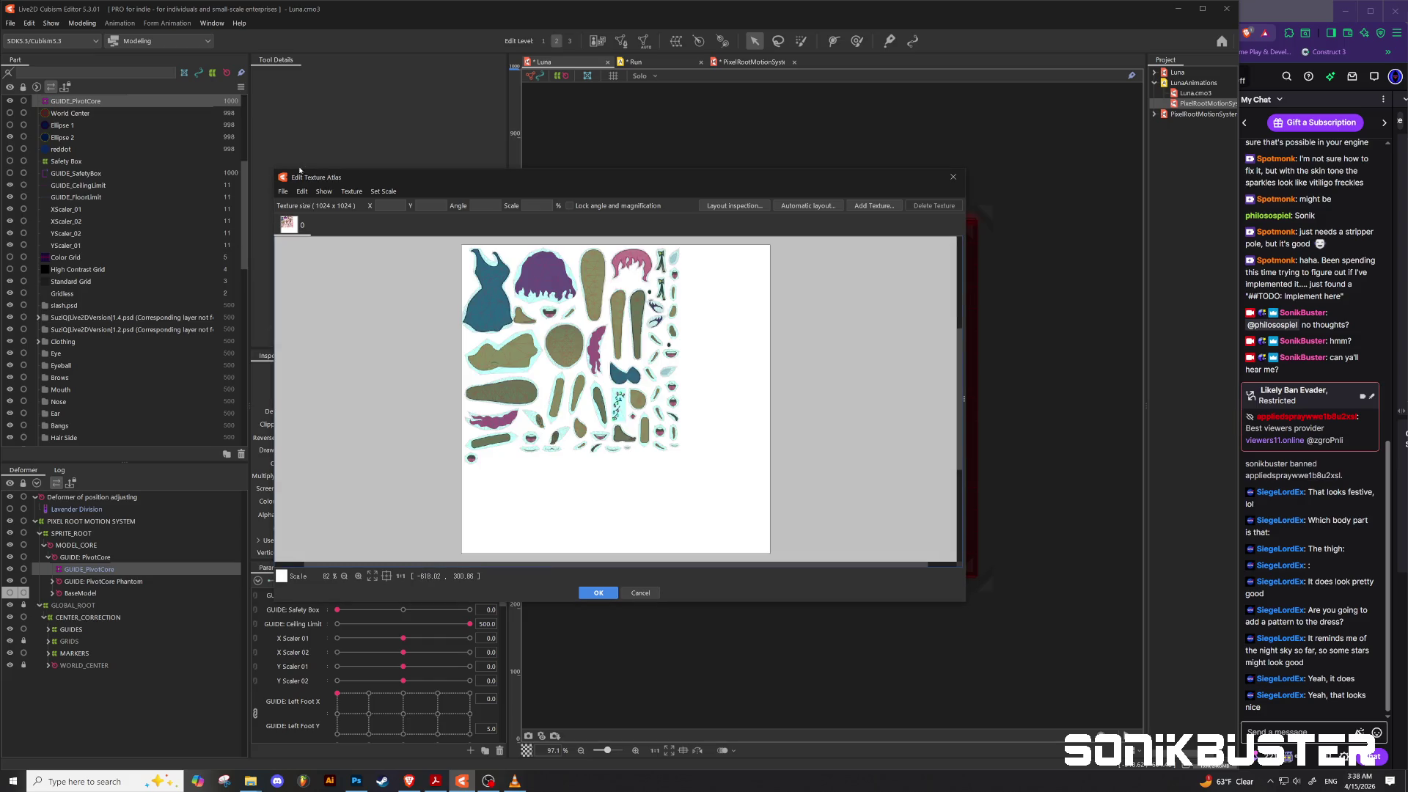
left_click(283, 191)
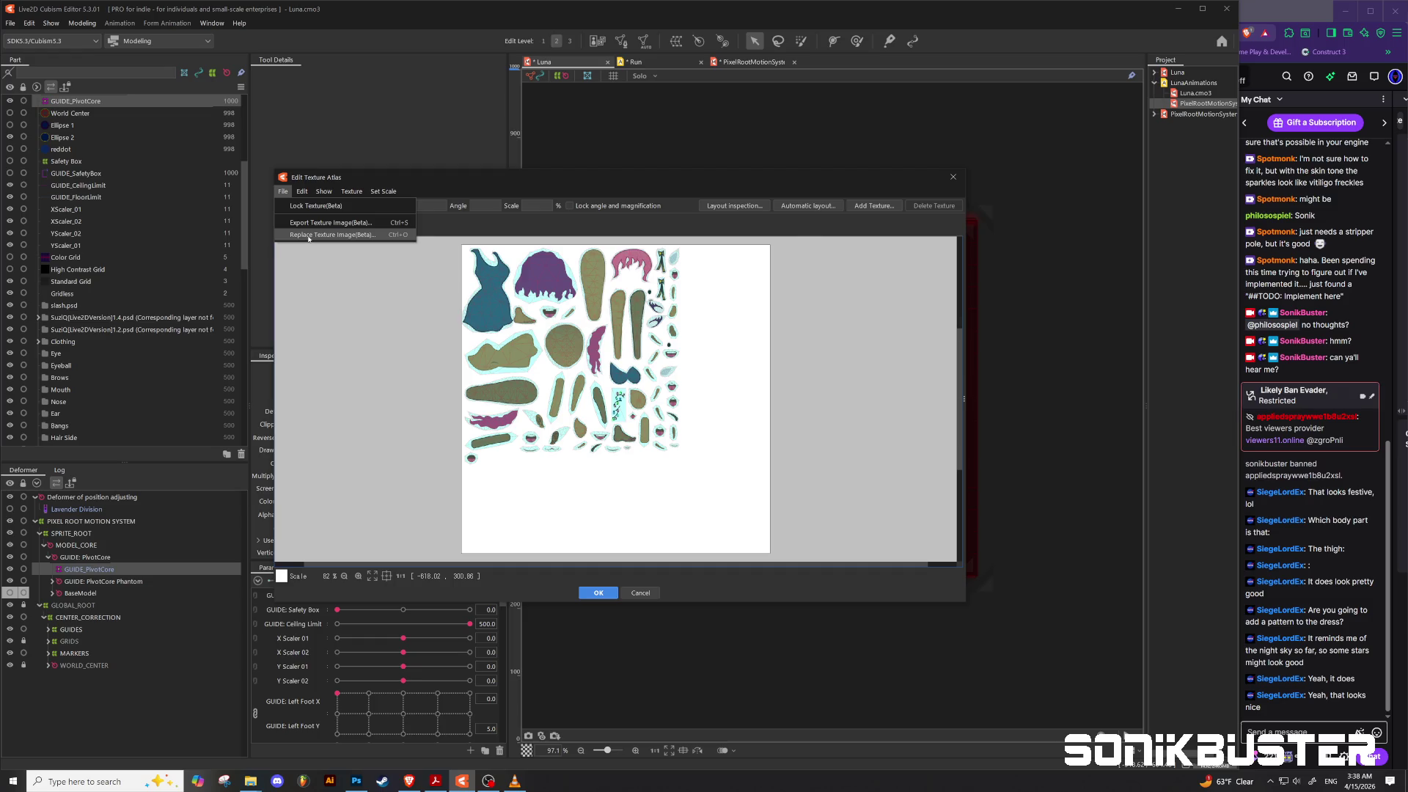
left_click(308, 235)
left_click(544, 276)
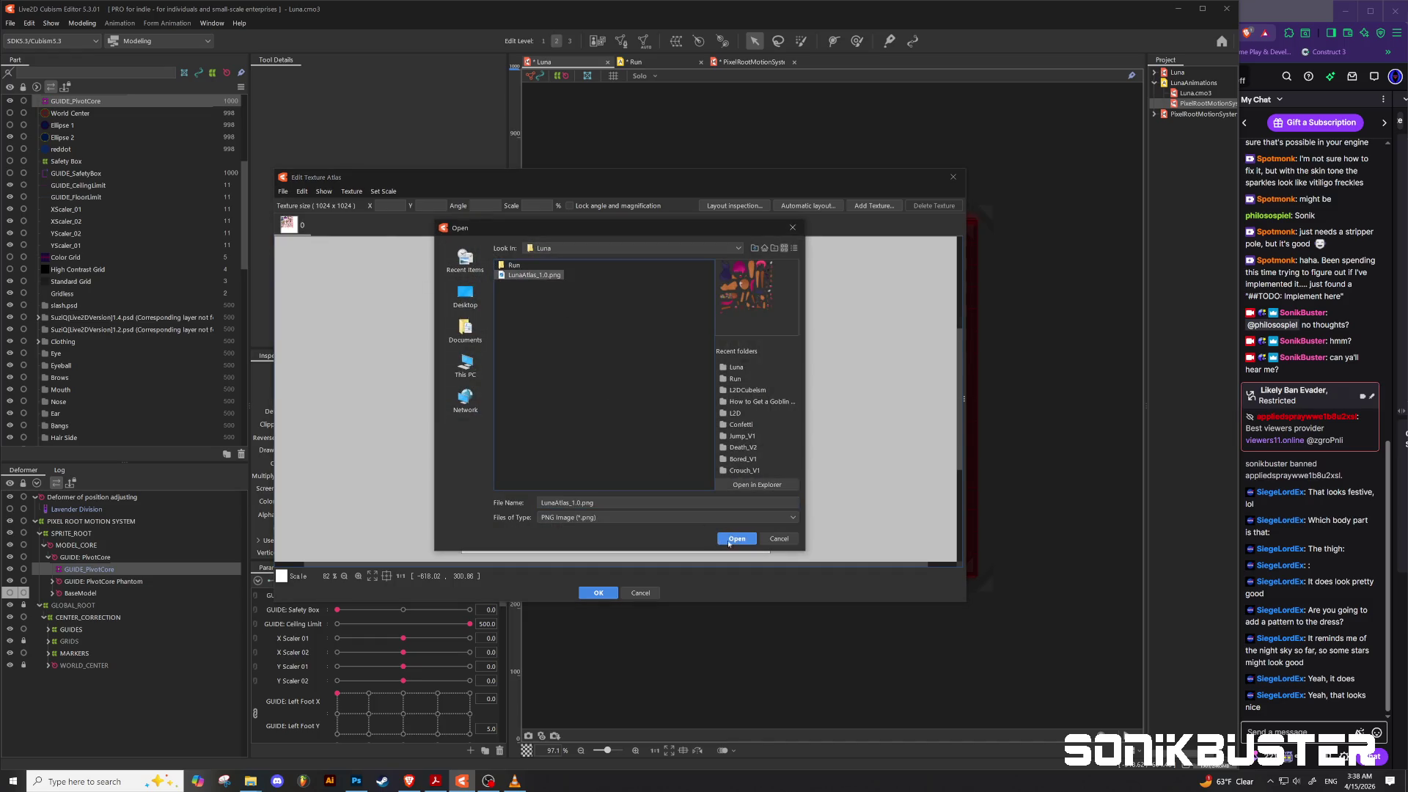
left_click(730, 541)
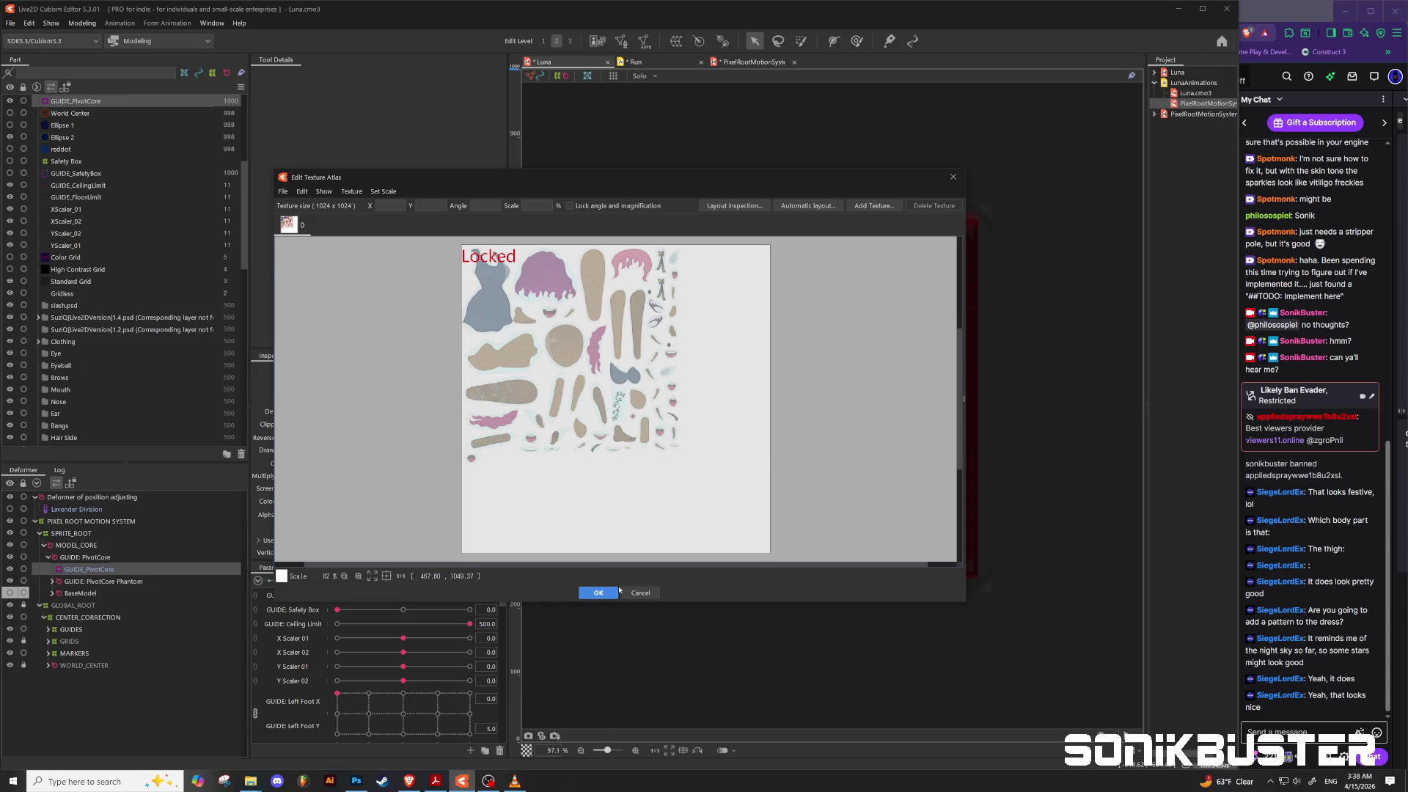
left_click(601, 593)
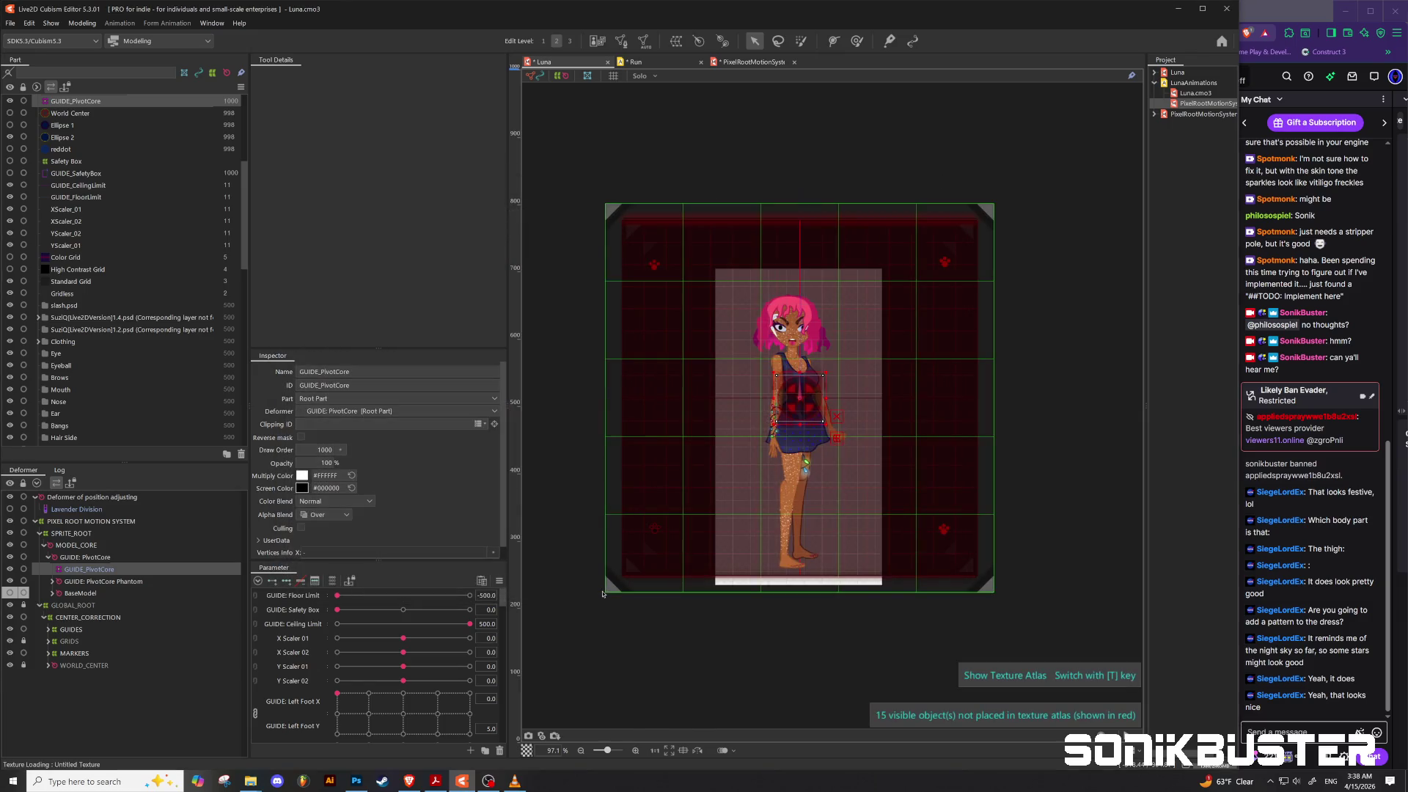
left_click(635, 63)
left_click(892, 319)
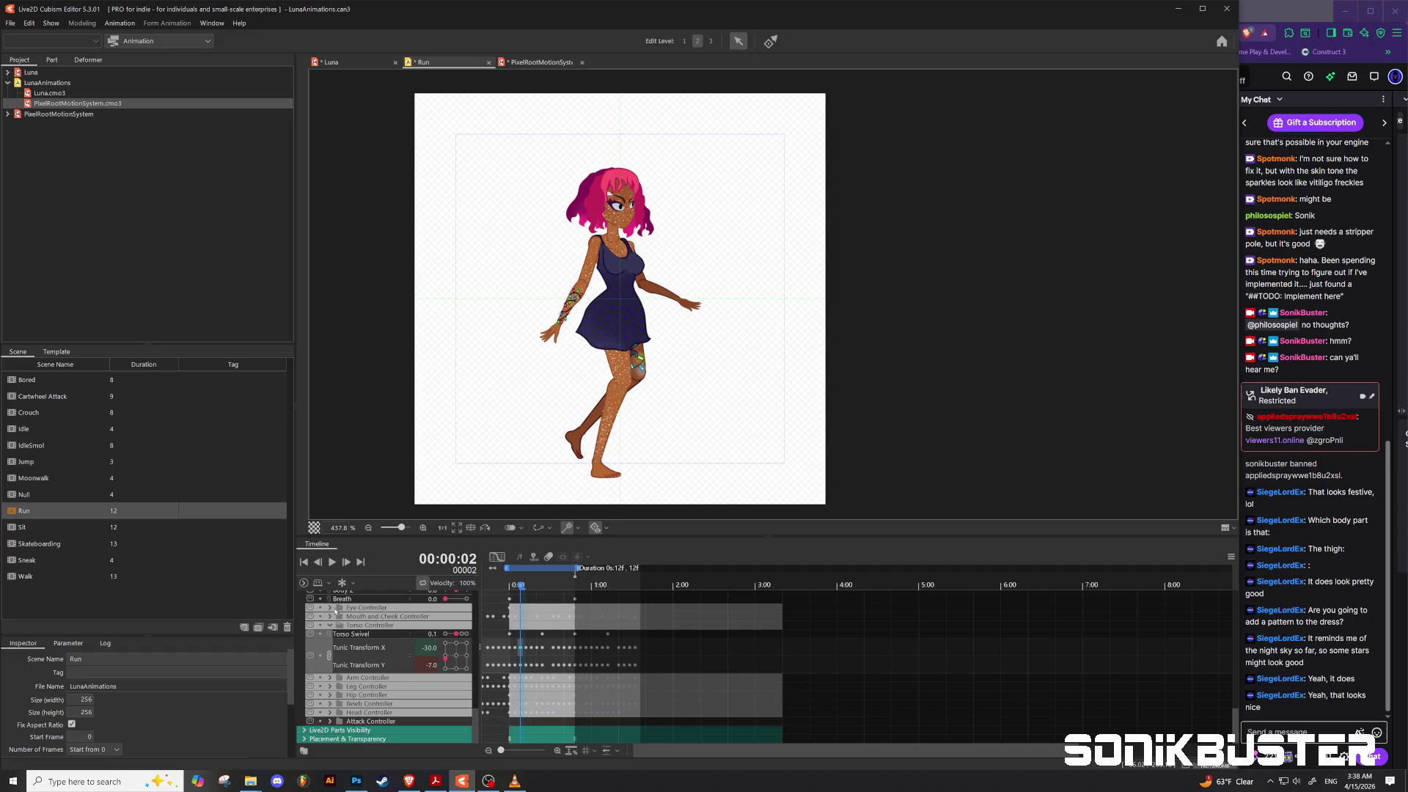
Step: Play the Run animation loop with the new dress texture, stop it, and return to Photoshop
left_click(331, 562)
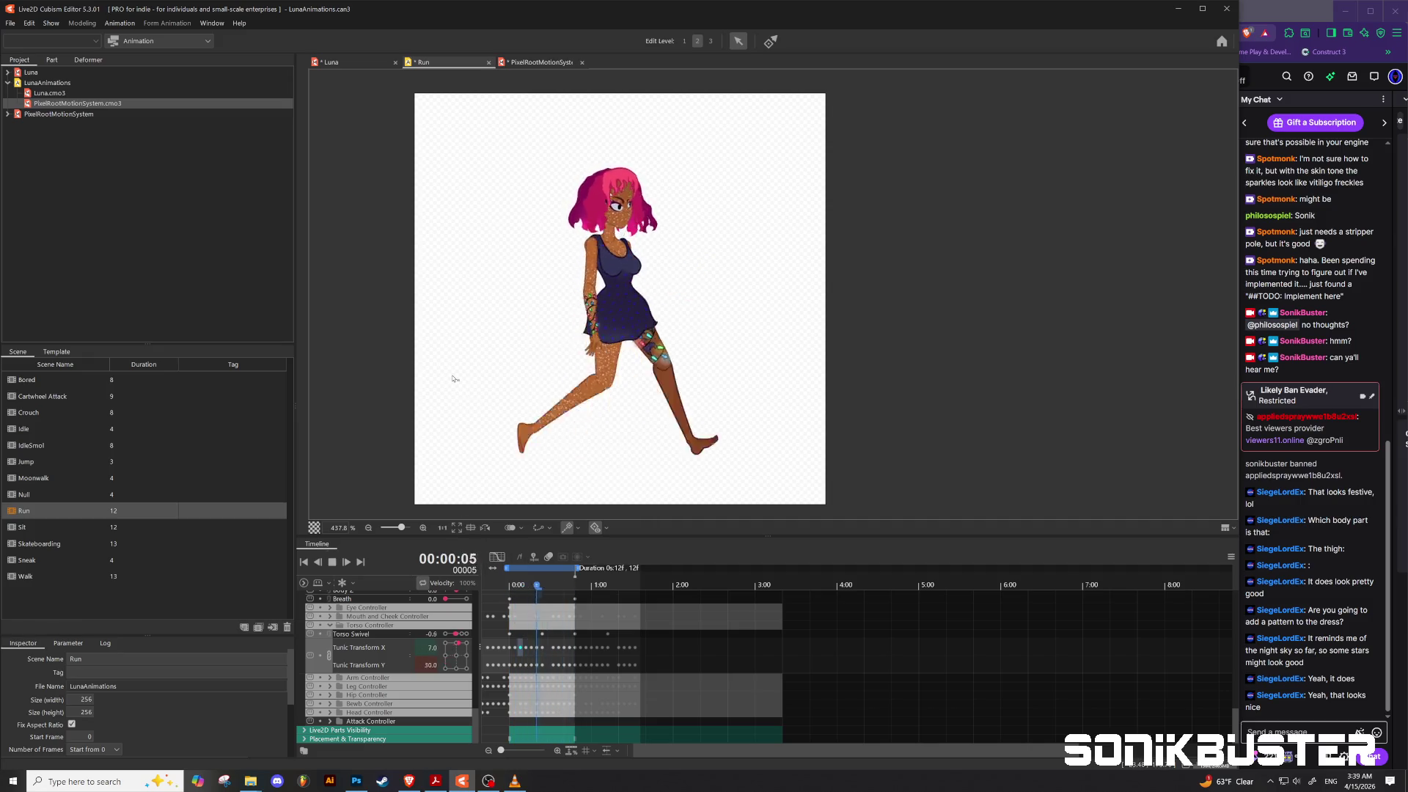
scroll(453, 379, "down", 4)
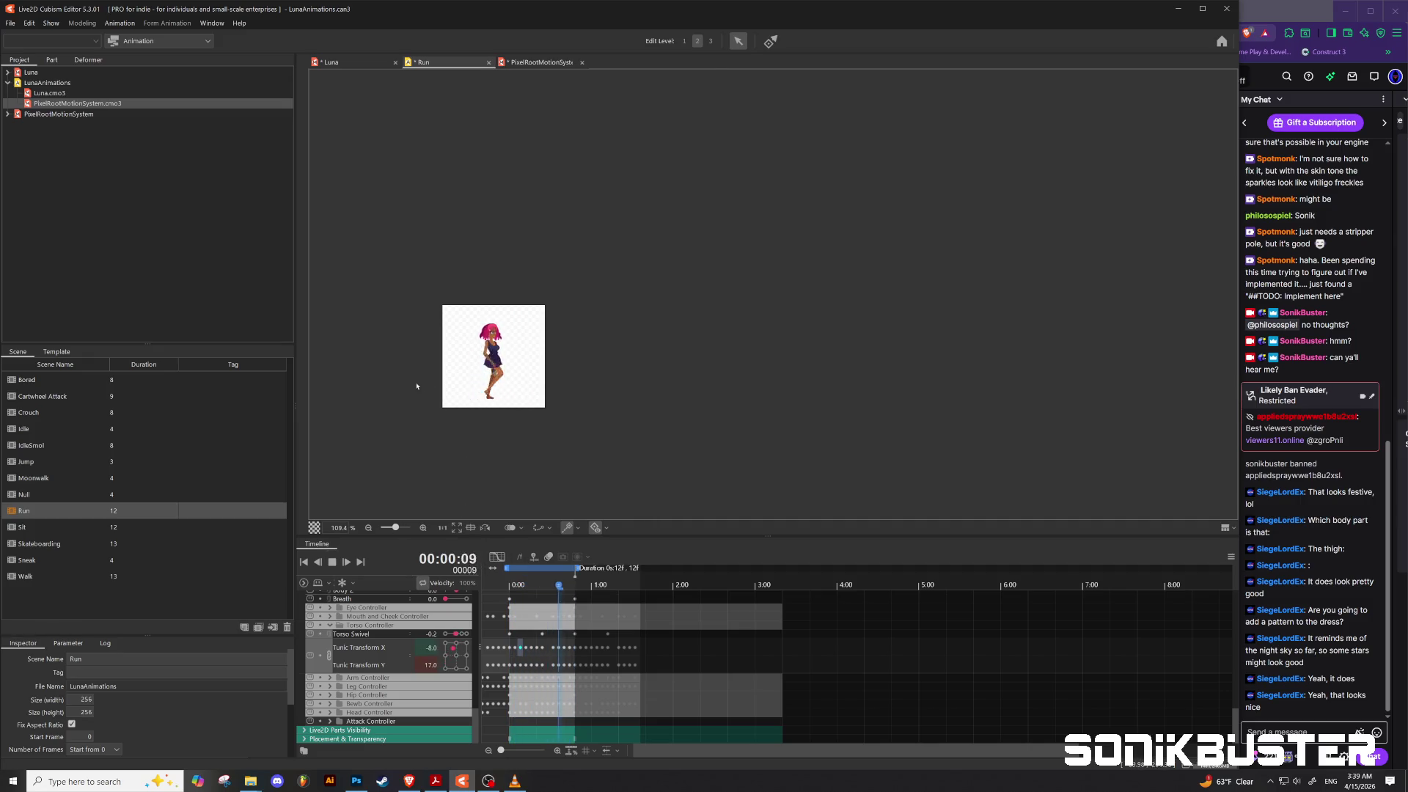
scroll(433, 356, "up", 2)
scroll(431, 357, "down", 1)
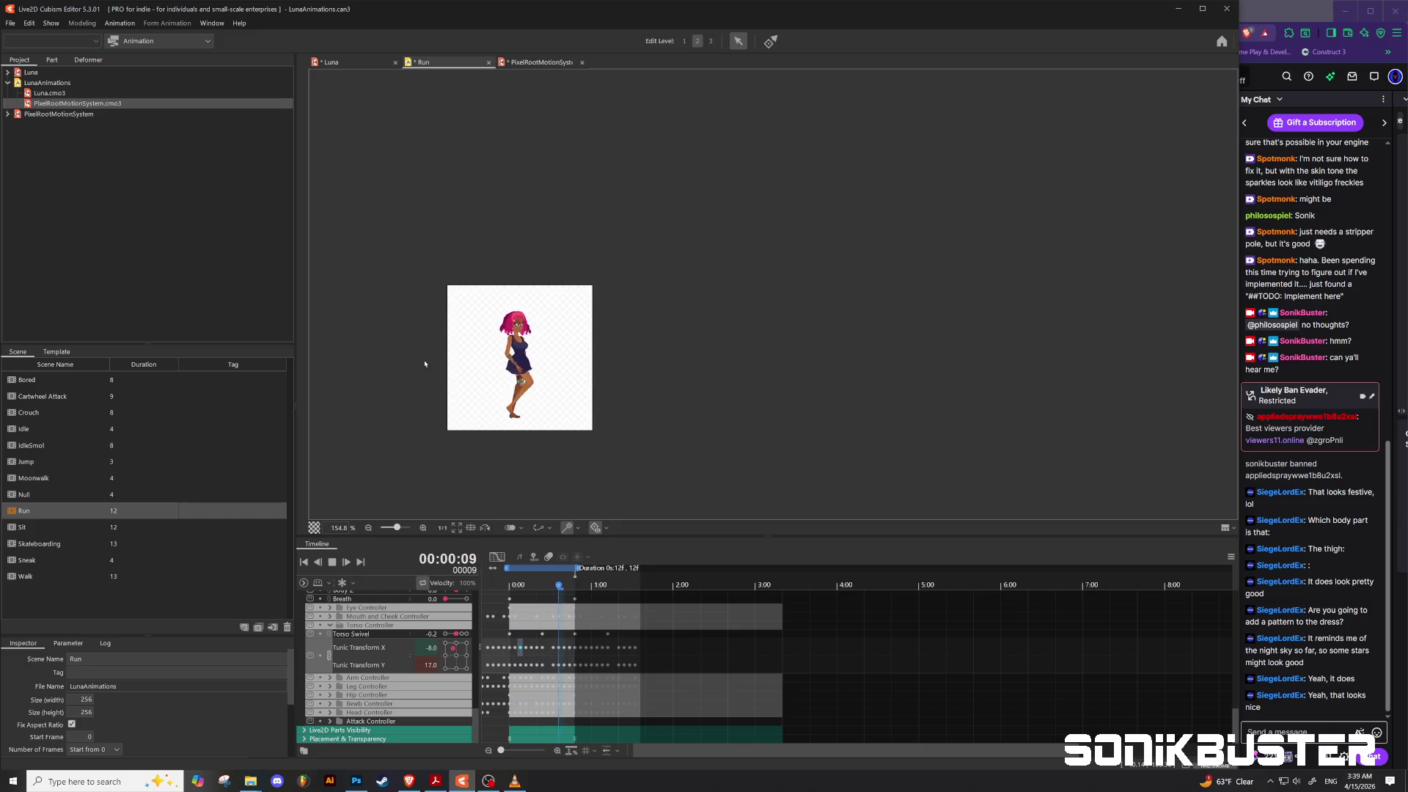
scroll(434, 367, "up", 1)
scroll(435, 367, "up", 1)
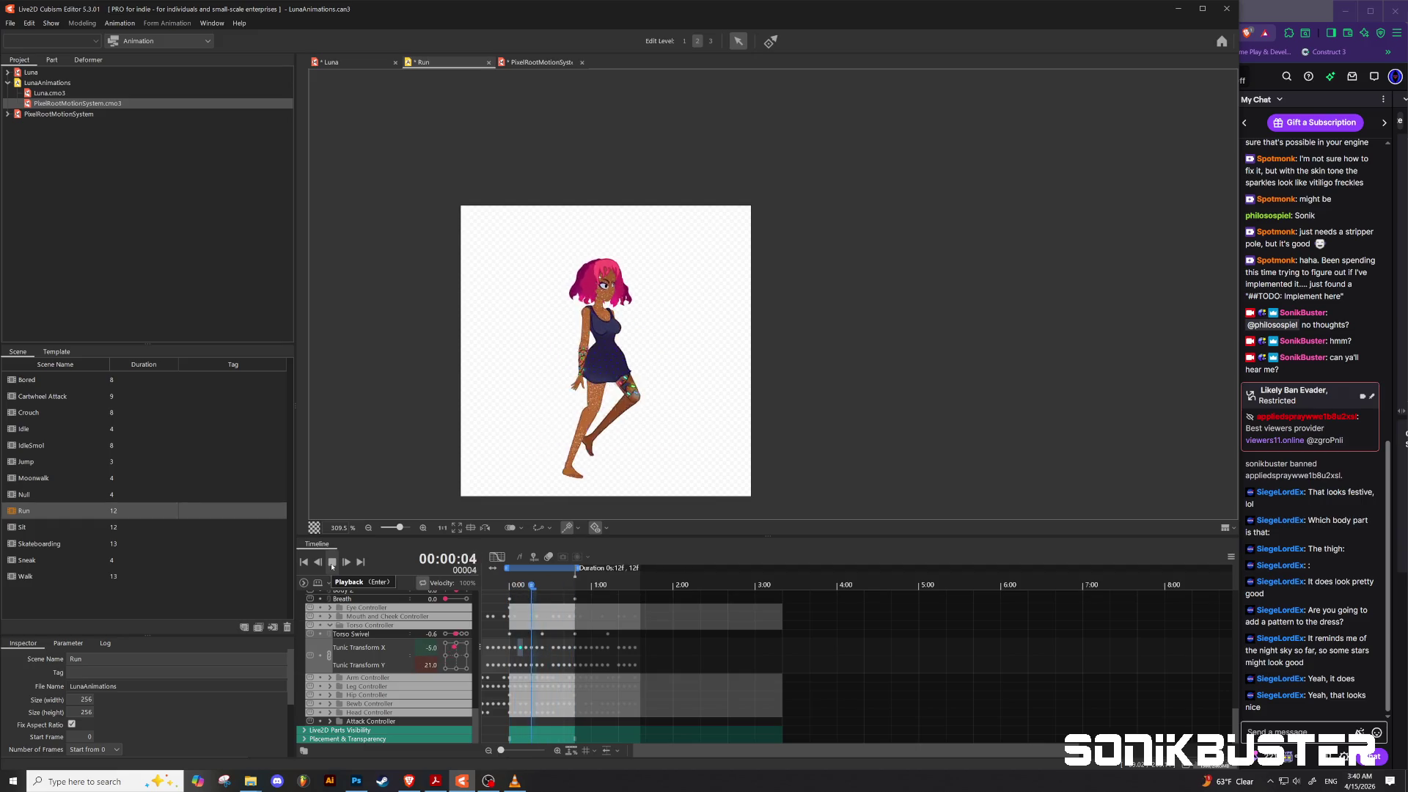
left_click(332, 562)
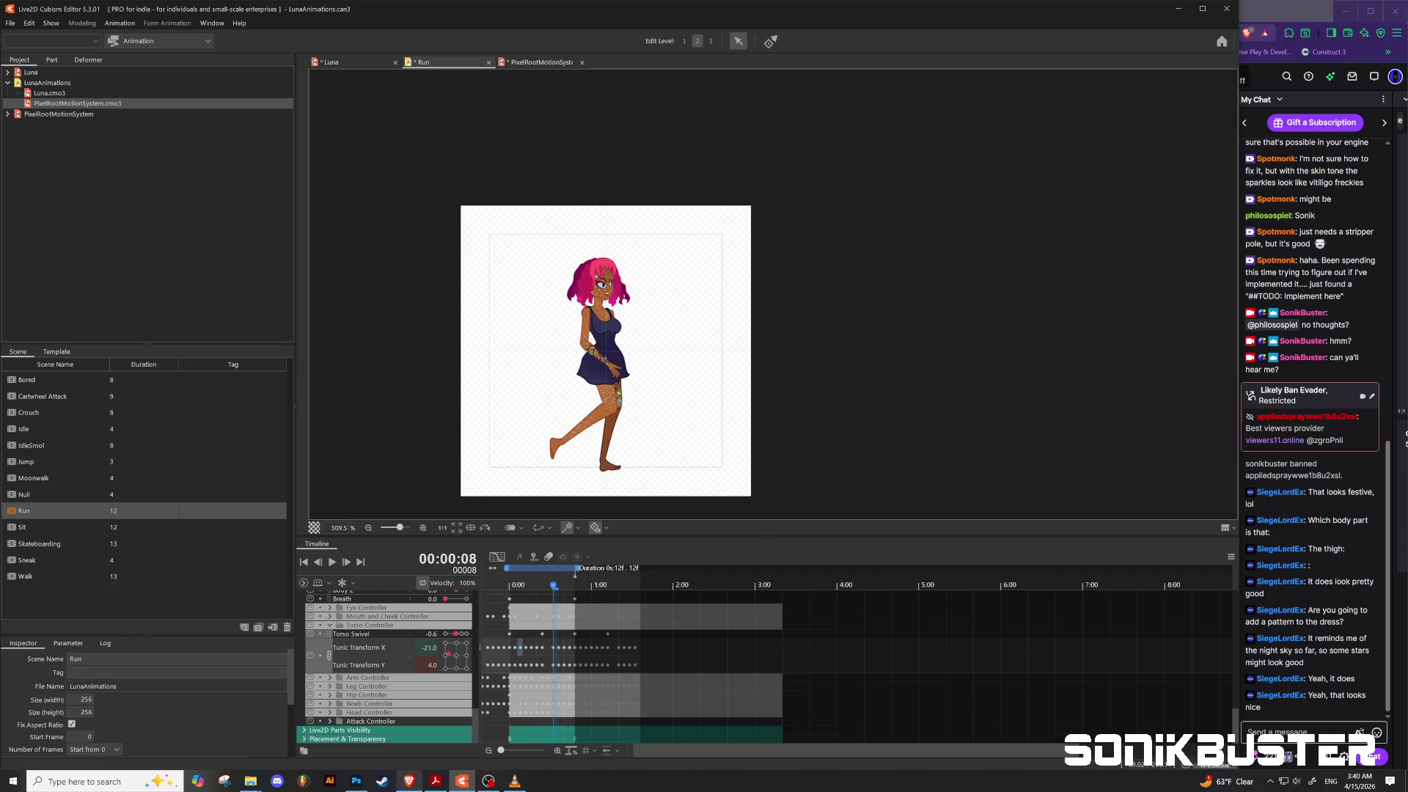
left_click(357, 781)
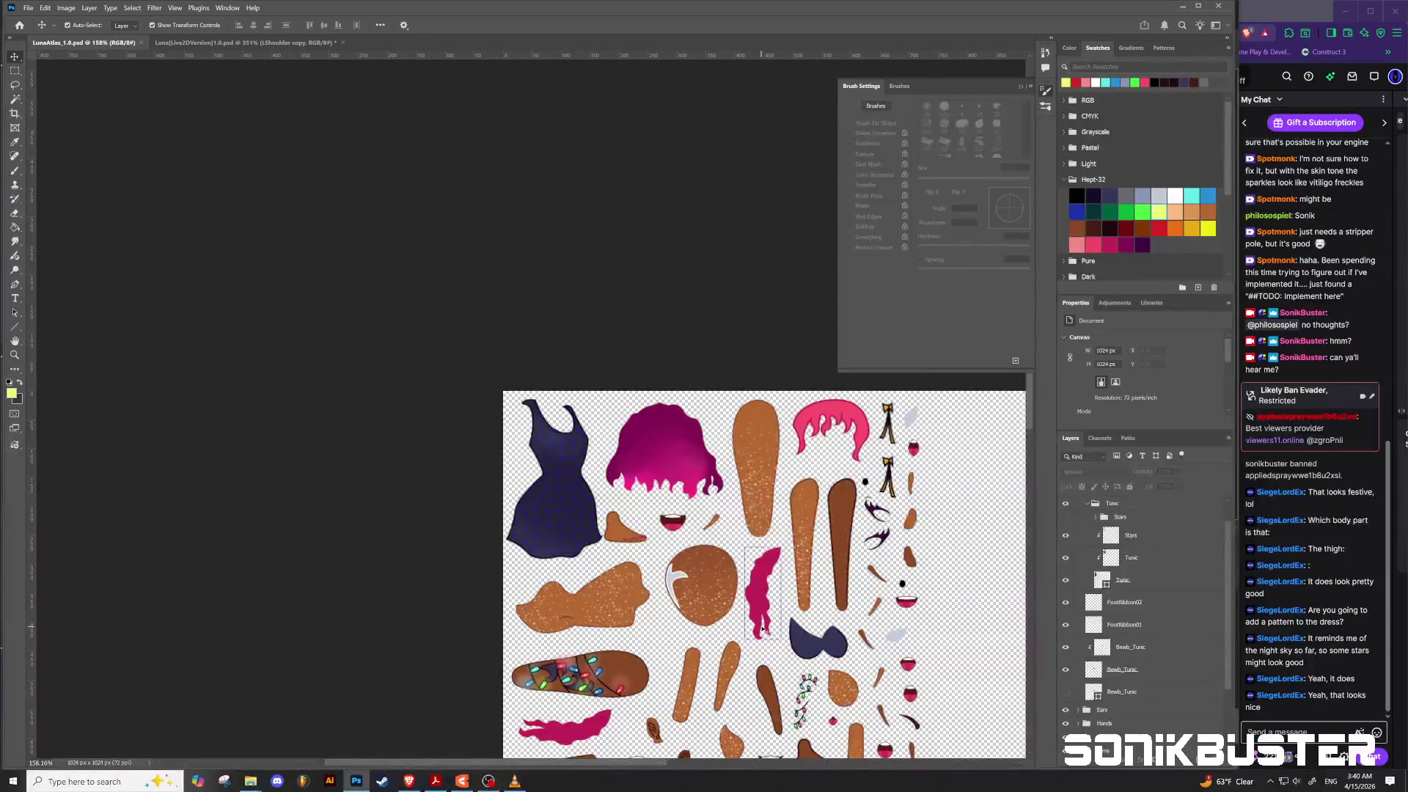
Step: Collapse the Tunic group and select the LBracer lights group in the Layers panel
scroll(867, 548, "up", 5, "alt")
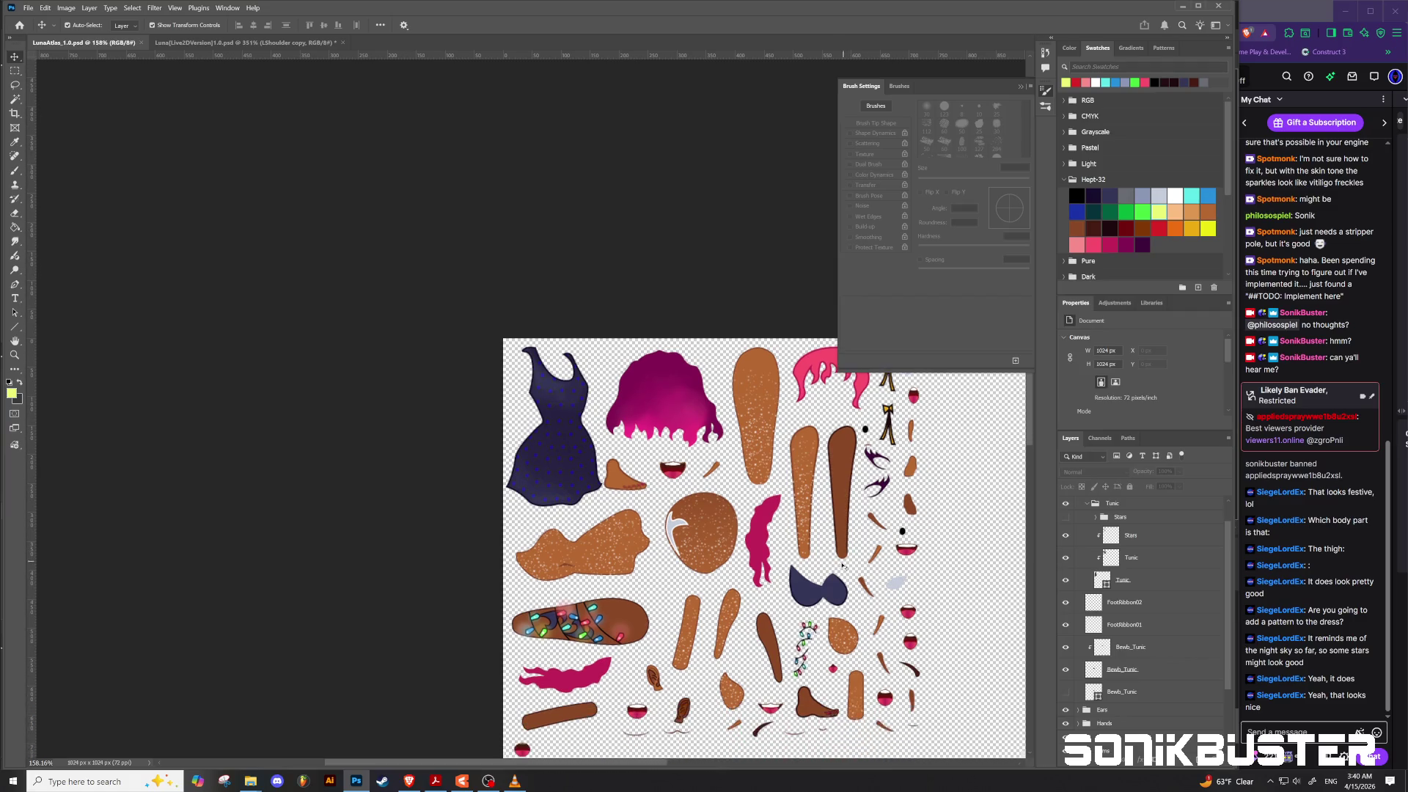
scroll(776, 632, "up", 5, "alt")
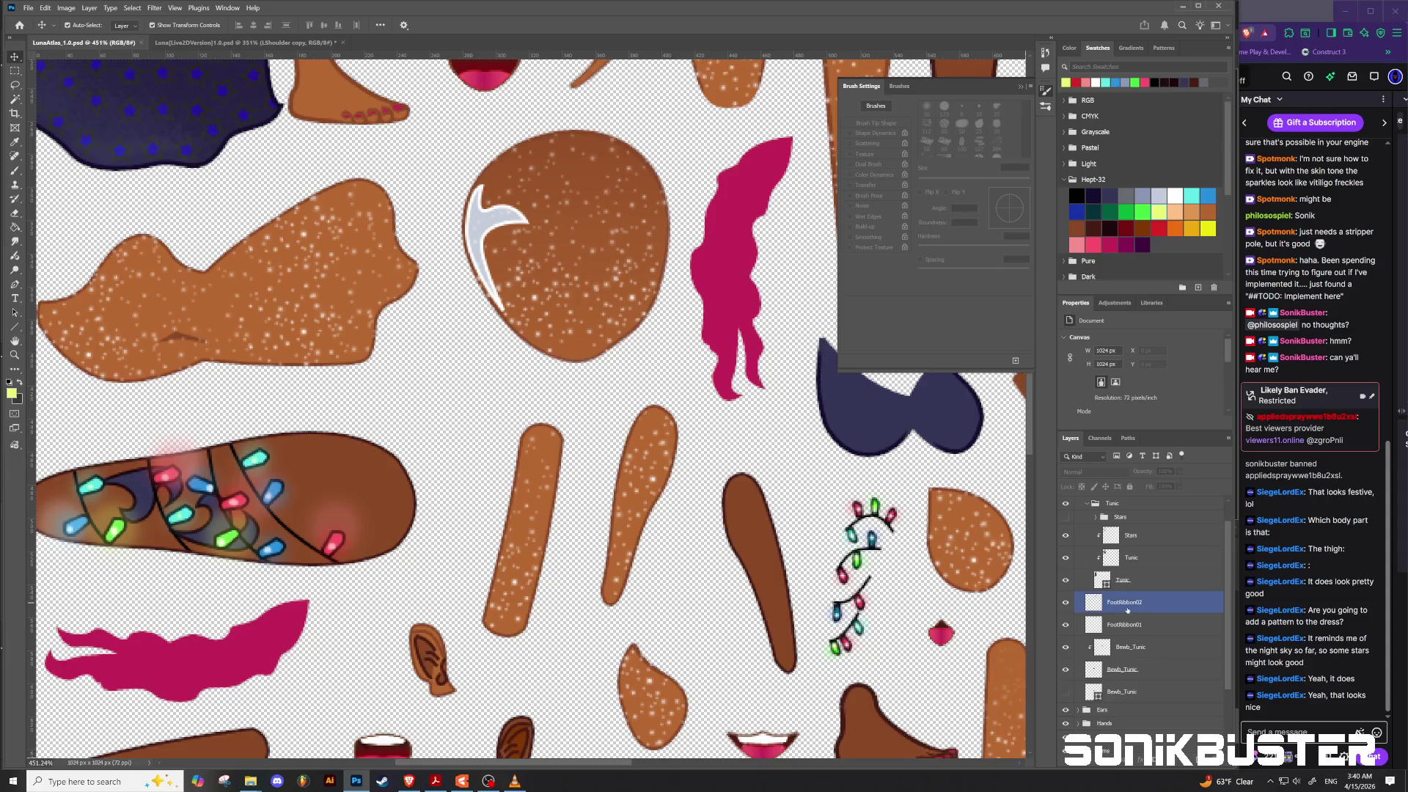
left_click(1104, 555)
scroll(1104, 555, "up", 2)
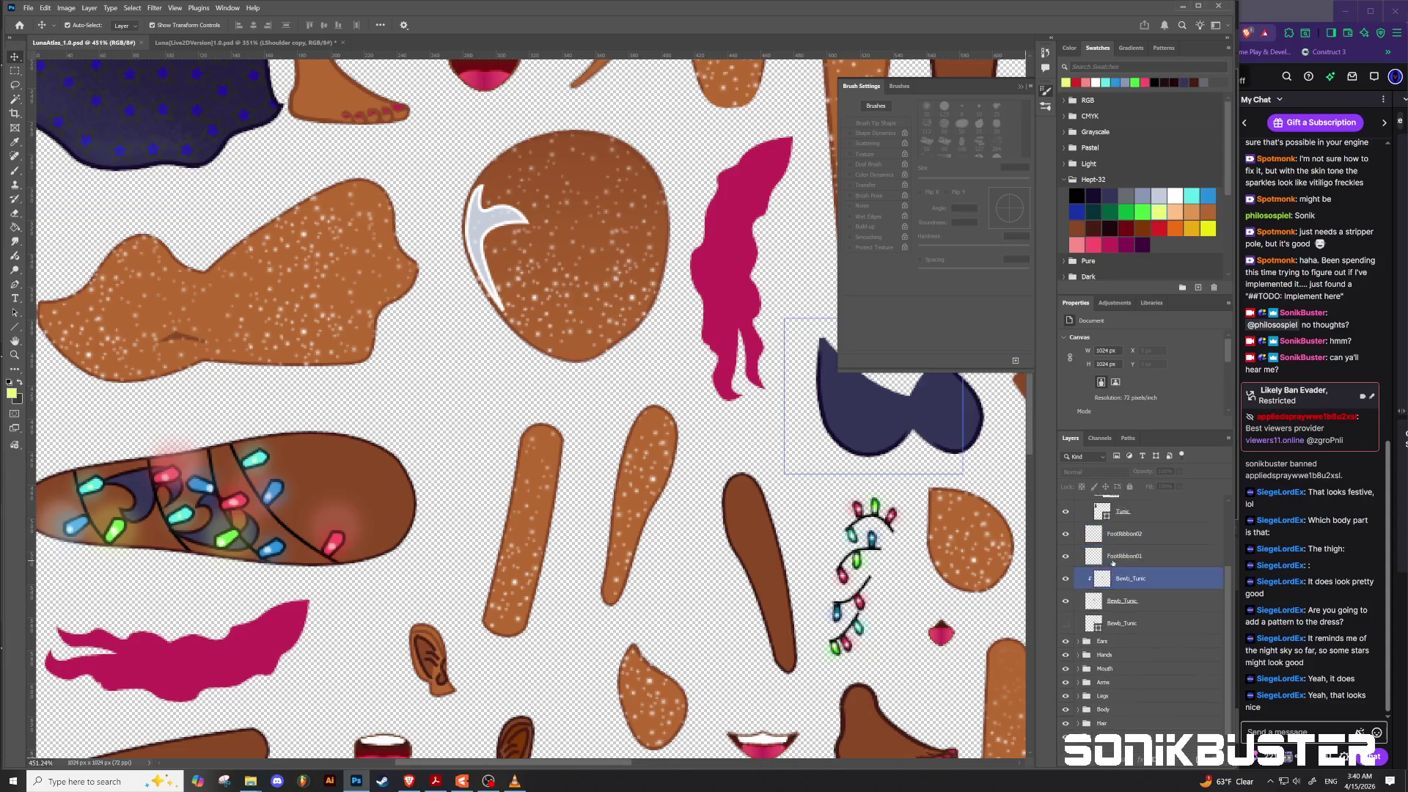
left_click(1103, 561)
left_click(1115, 531)
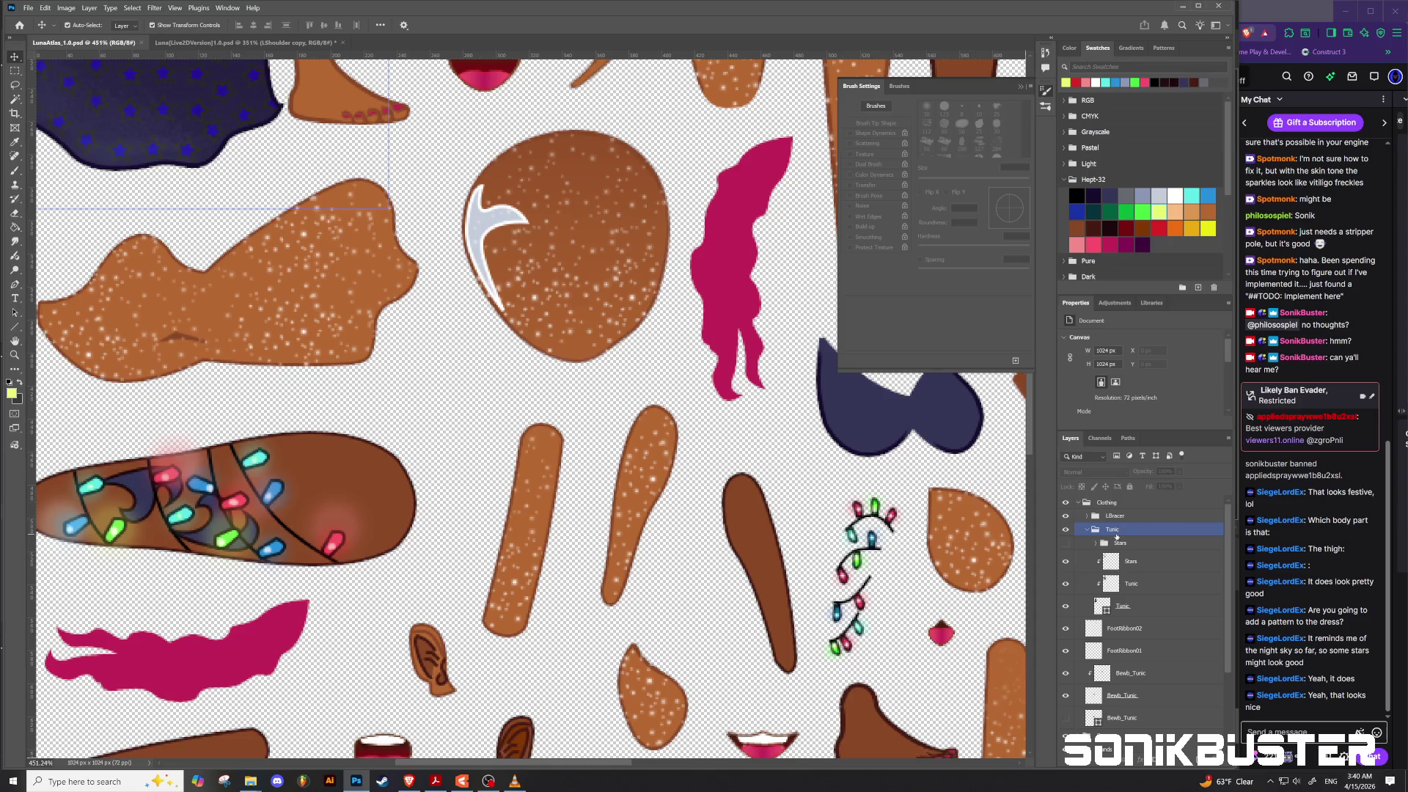
left_click_drag(1097, 533, 1101, 546)
left_click(1087, 530)
left_click(1083, 513)
left_click(1078, 505)
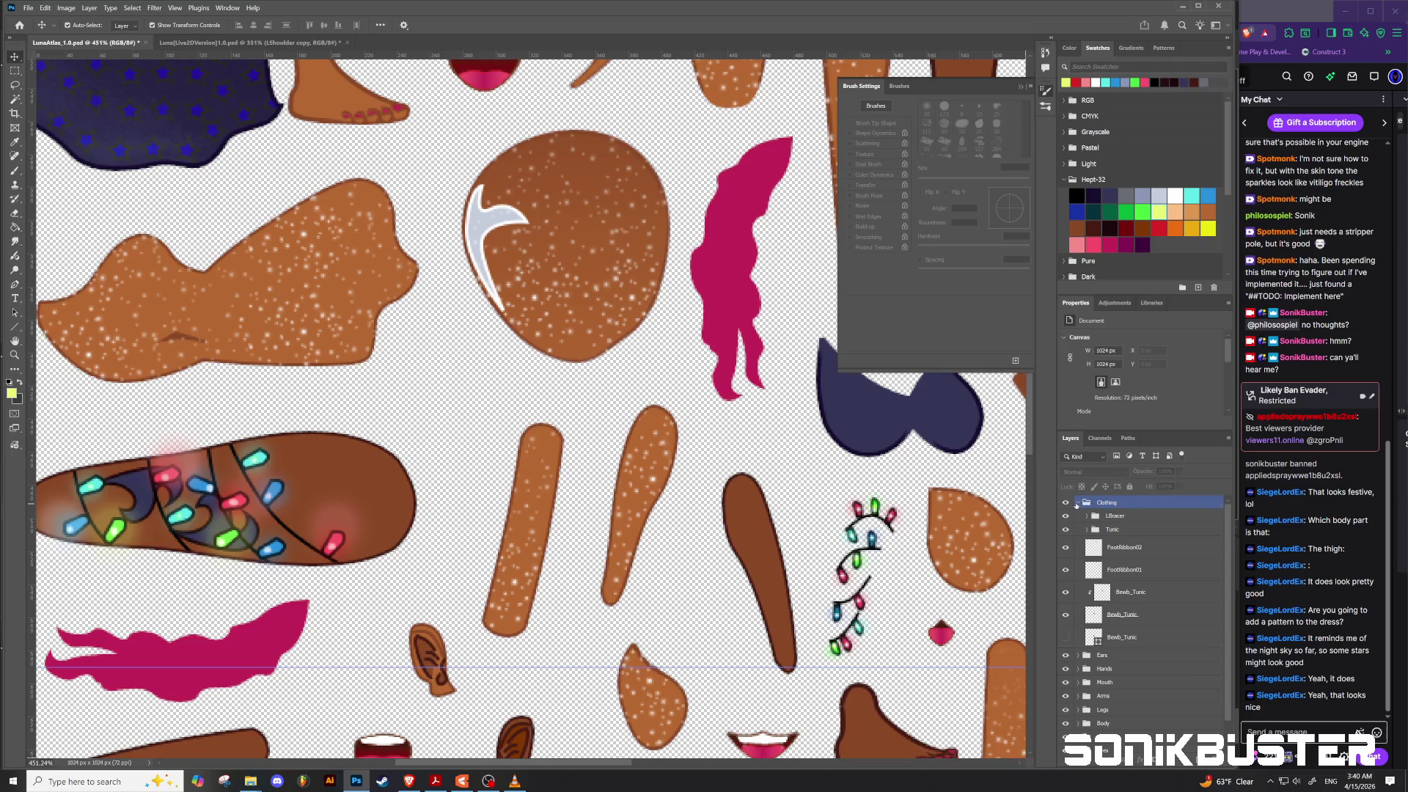
left_click(1115, 518)
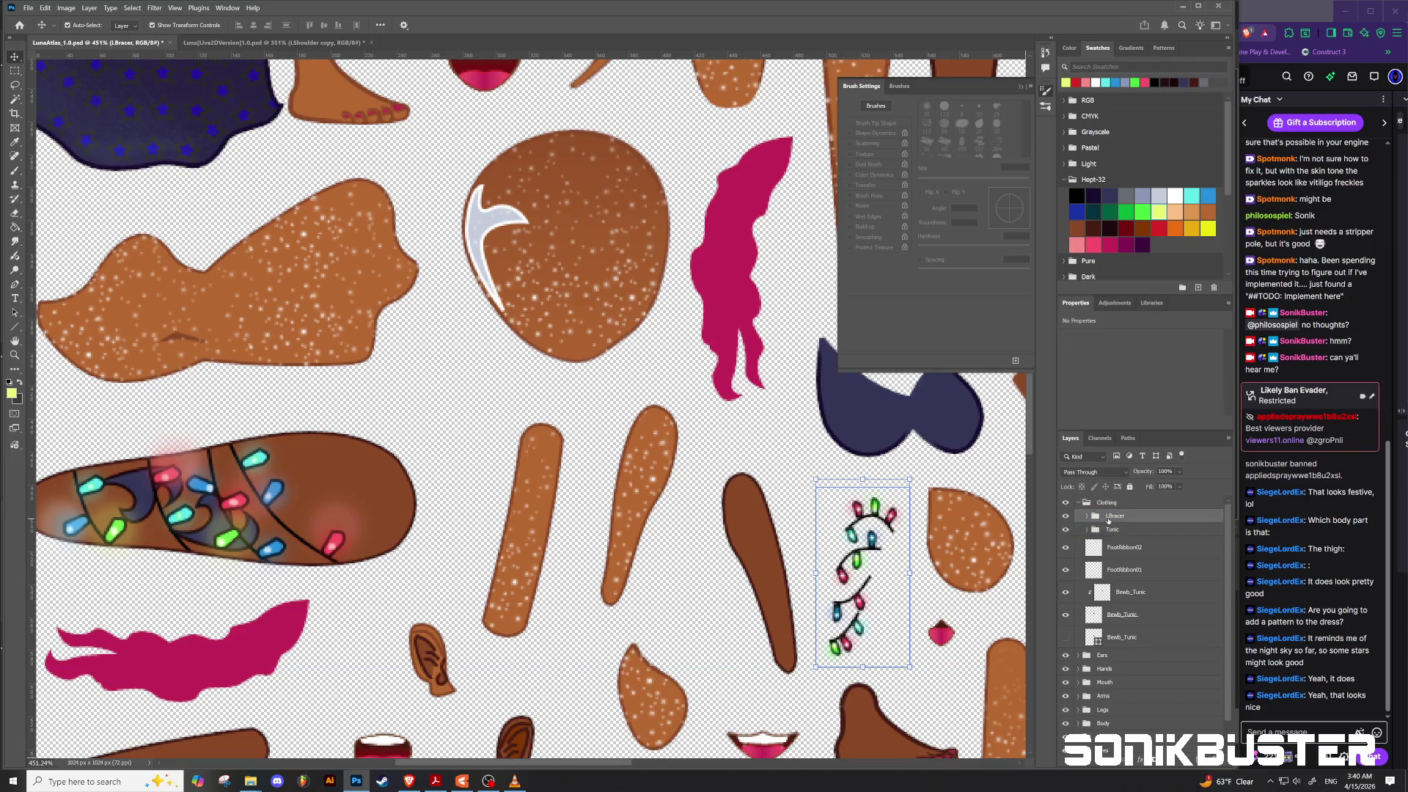
Step: Duplicate the LBracer group, merge the copy into one layer, and flip it horizontally
key("ctrl+j")
key("ctrl")
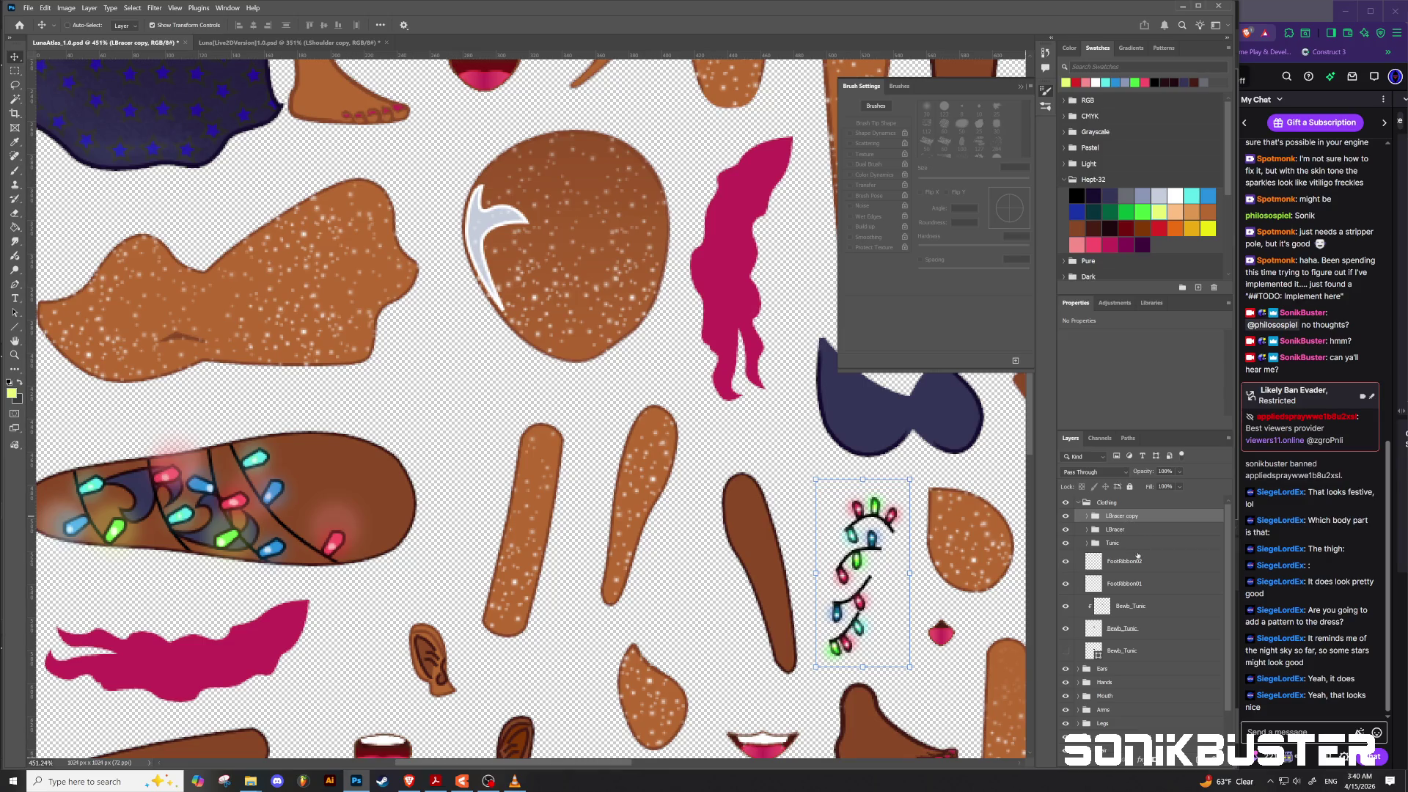
key("ctrl+e")
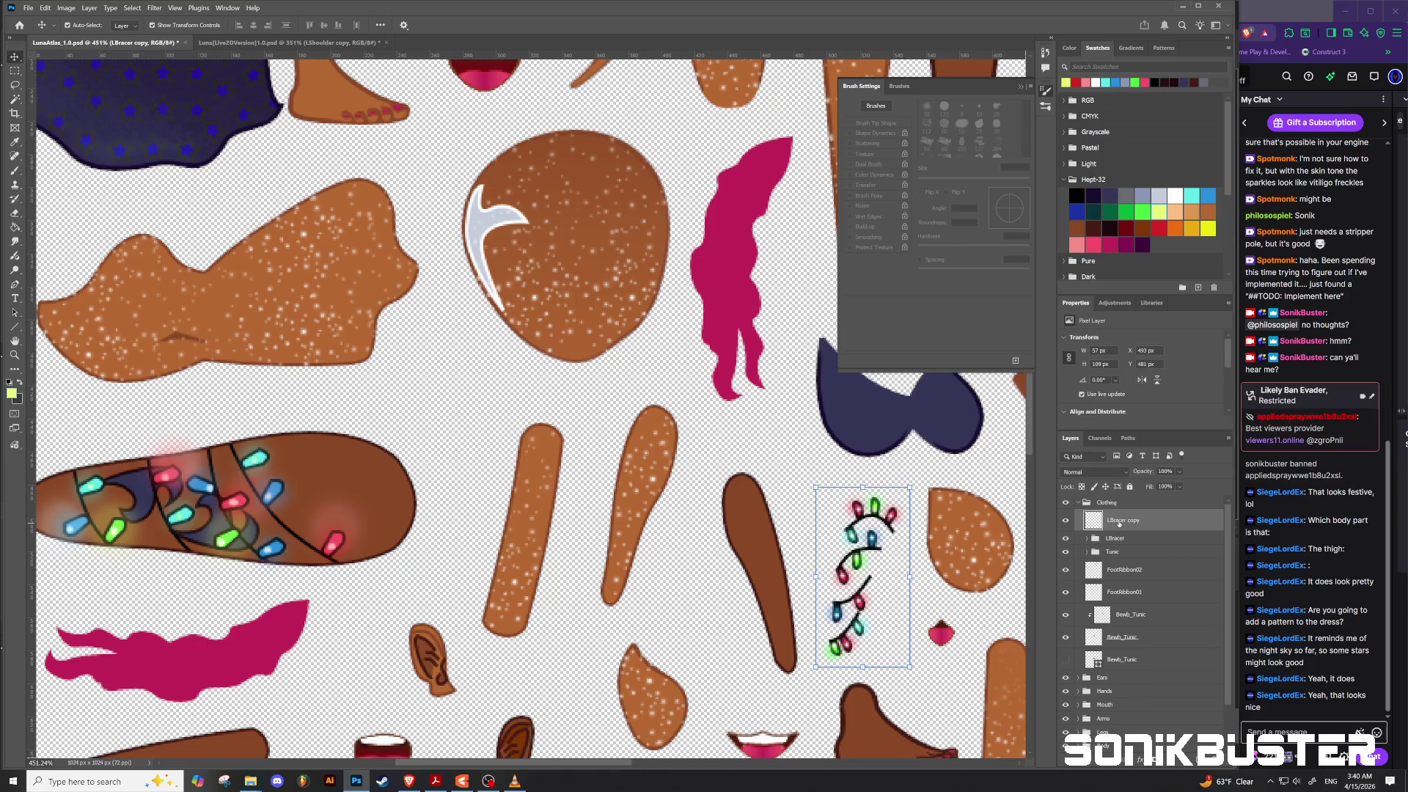
left_click(44, 8)
mouse_move(88, 266)
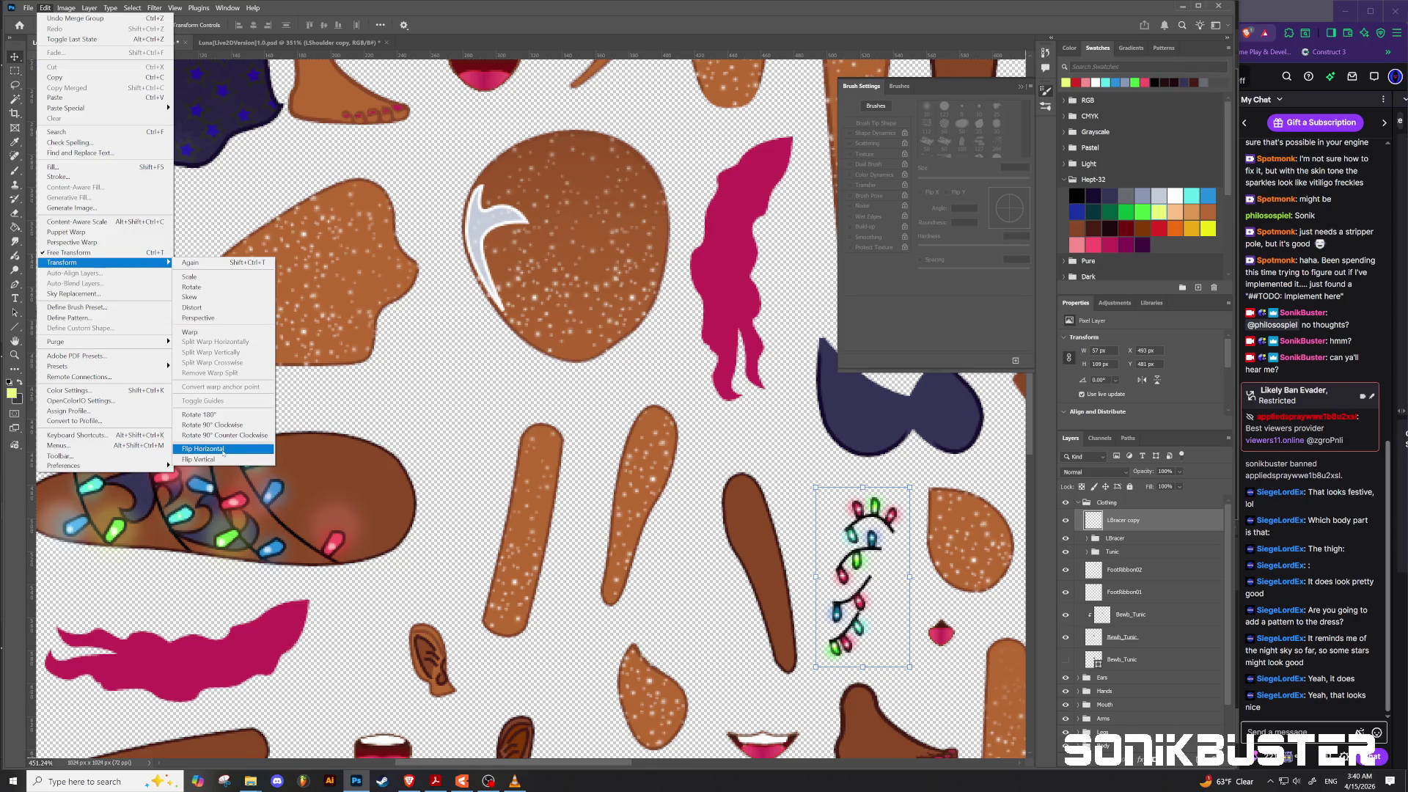
left_click(223, 449)
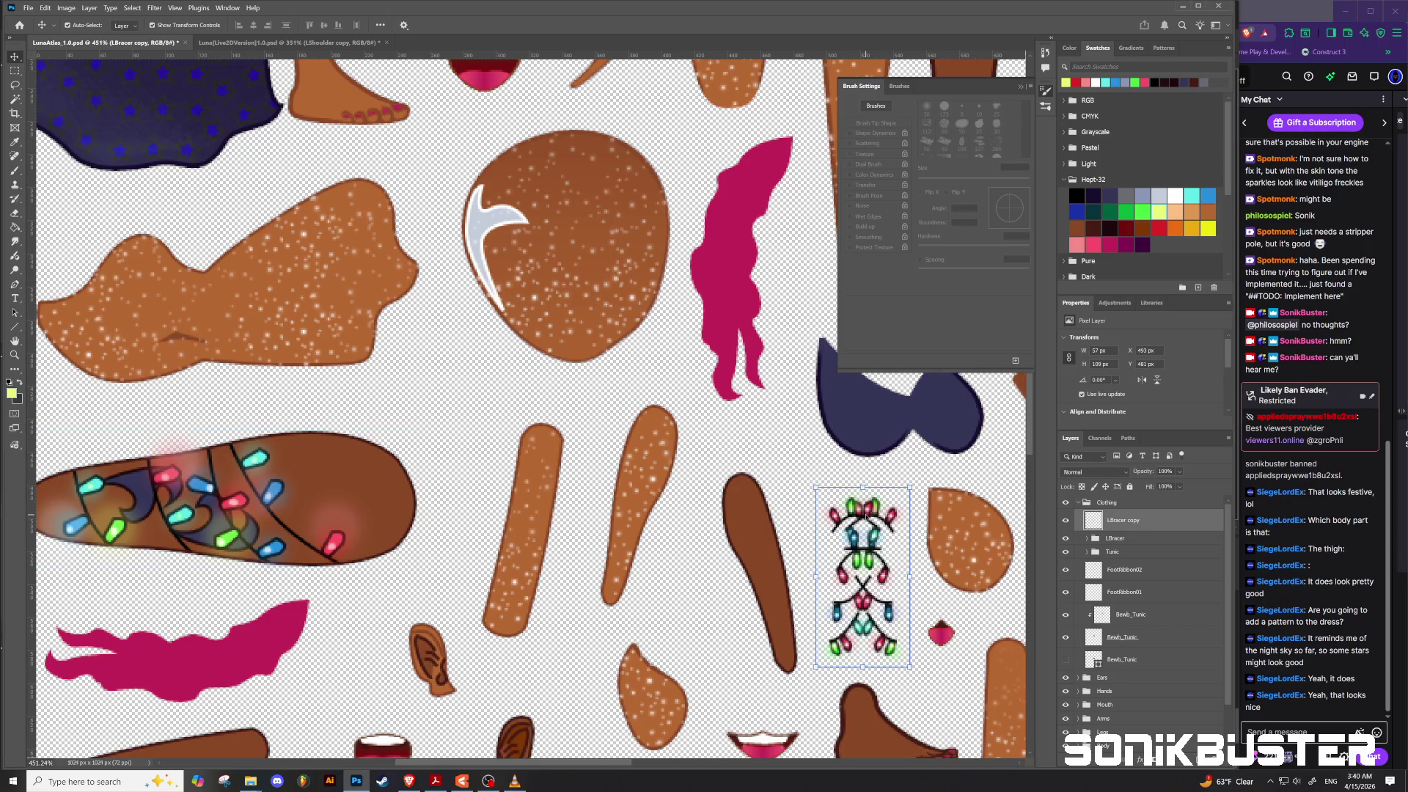
Step: Move the mirrored lights onto the lower arm, rotate 90° clockwise, and fine-position them
mouse_move(854, 519)
left_mouse_down()
mouse_move(840, 499)
mouse_move(827, 517)
mouse_move(749, 517)
mouse_move(740, 501)
mouse_move(752, 525)
mouse_move(377, 678)
mouse_move(236, 717)
mouse_move(315, 748)
mouse_move(165, 653)
mouse_move(183, 581)
left_mouse_up()
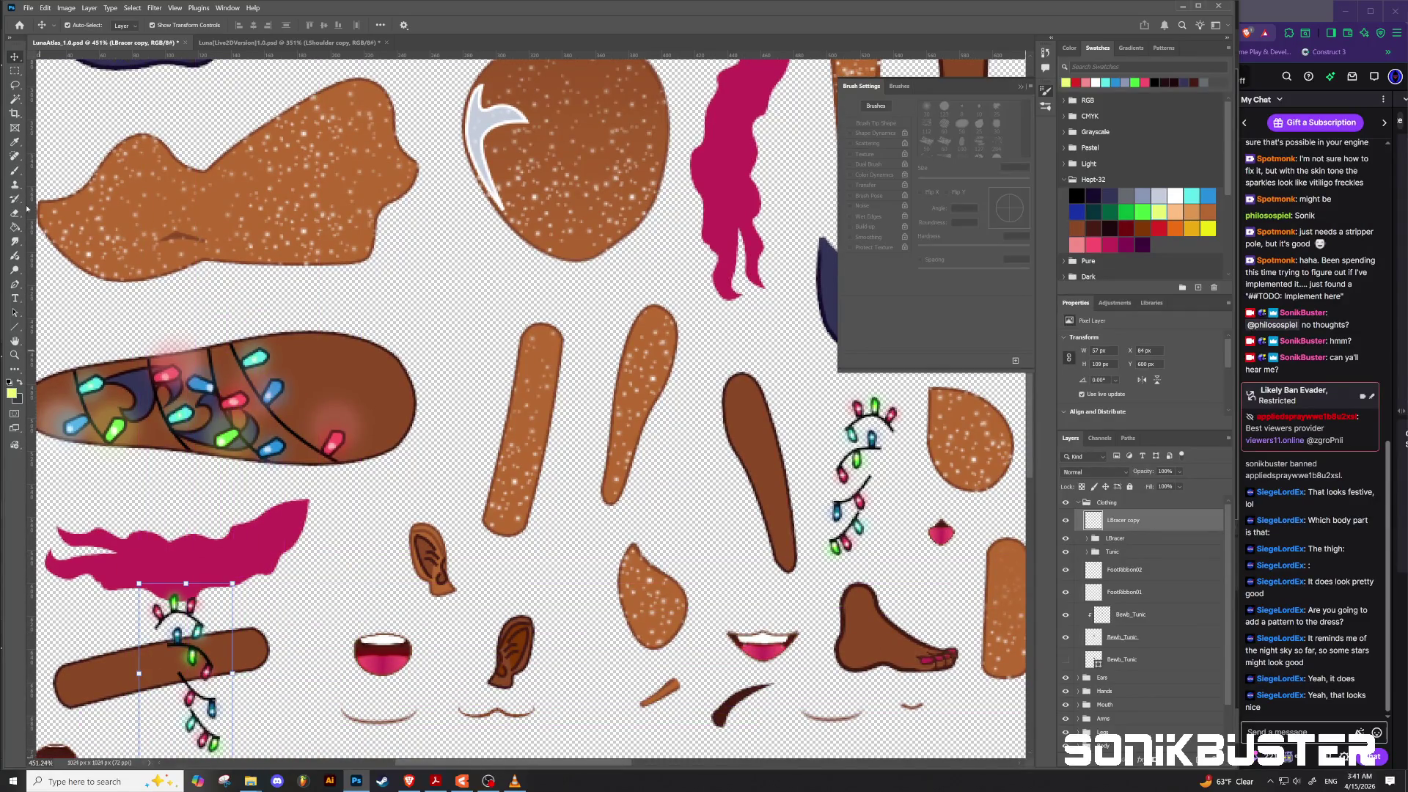
left_click(44, 8)
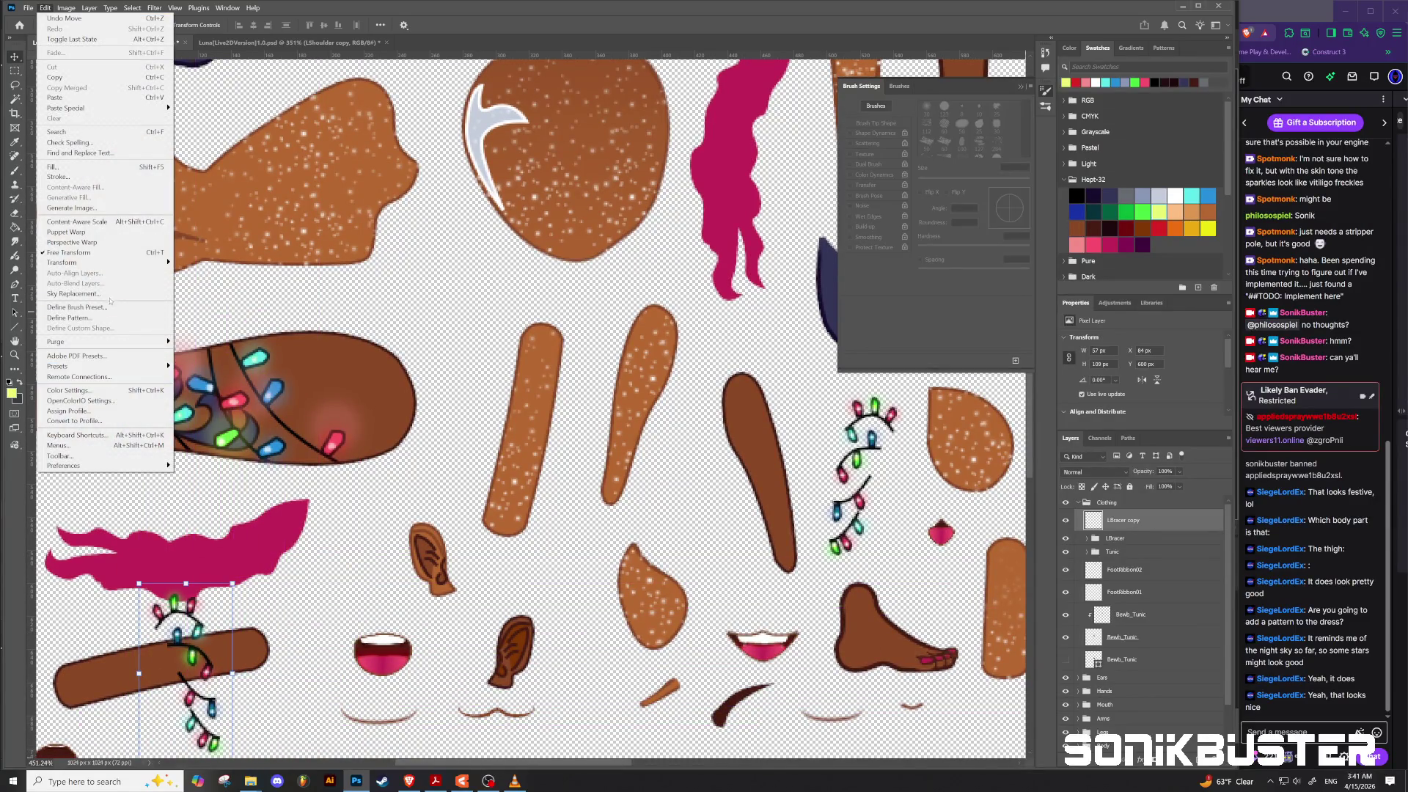
mouse_move(110, 262)
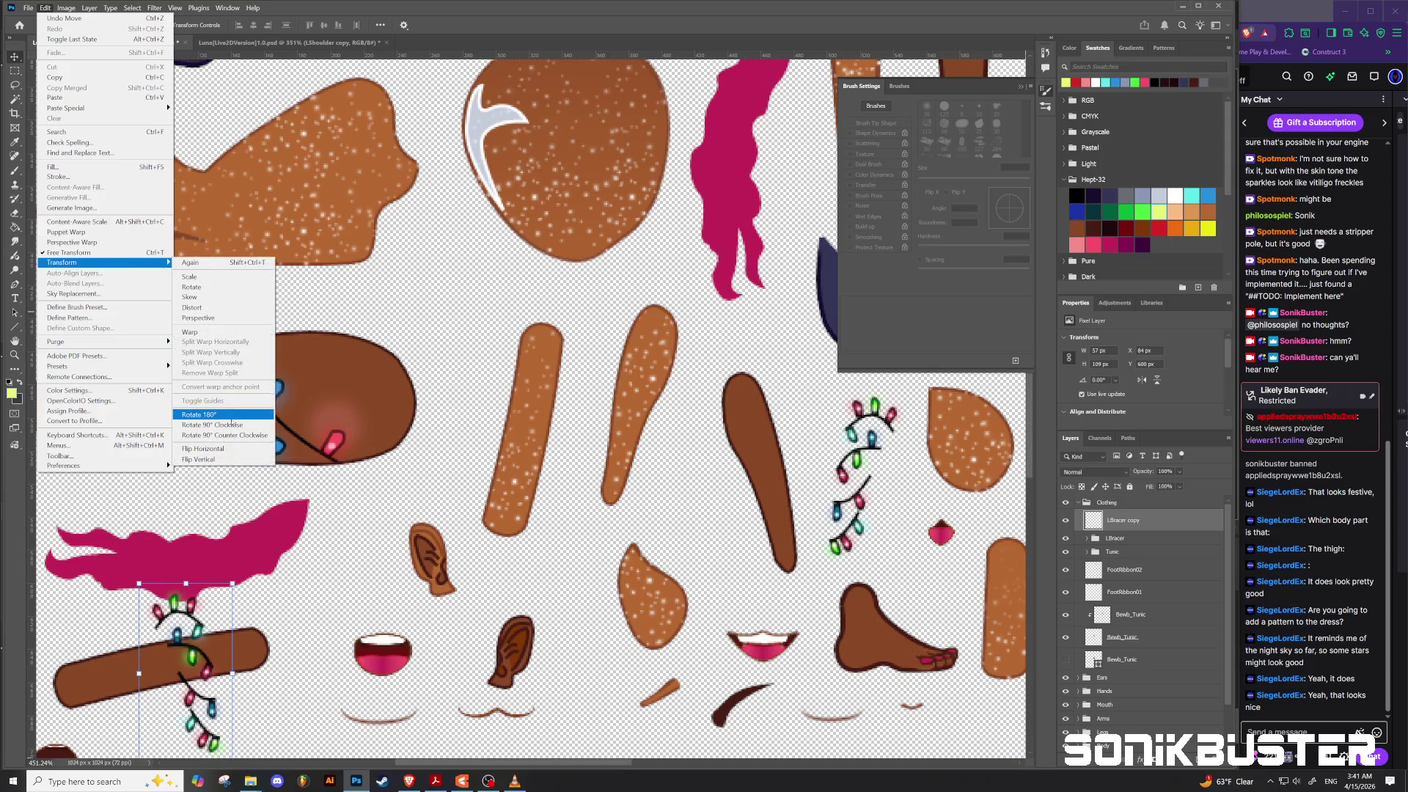
left_click(232, 425)
mouse_move(198, 645)
left_mouse_down()
mouse_move(205, 673)
mouse_move(158, 685)
mouse_move(212, 679)
mouse_move(187, 677)
left_mouse_up()
key("ctrl+t")
left_click_drag(264, 603, 256, 591)
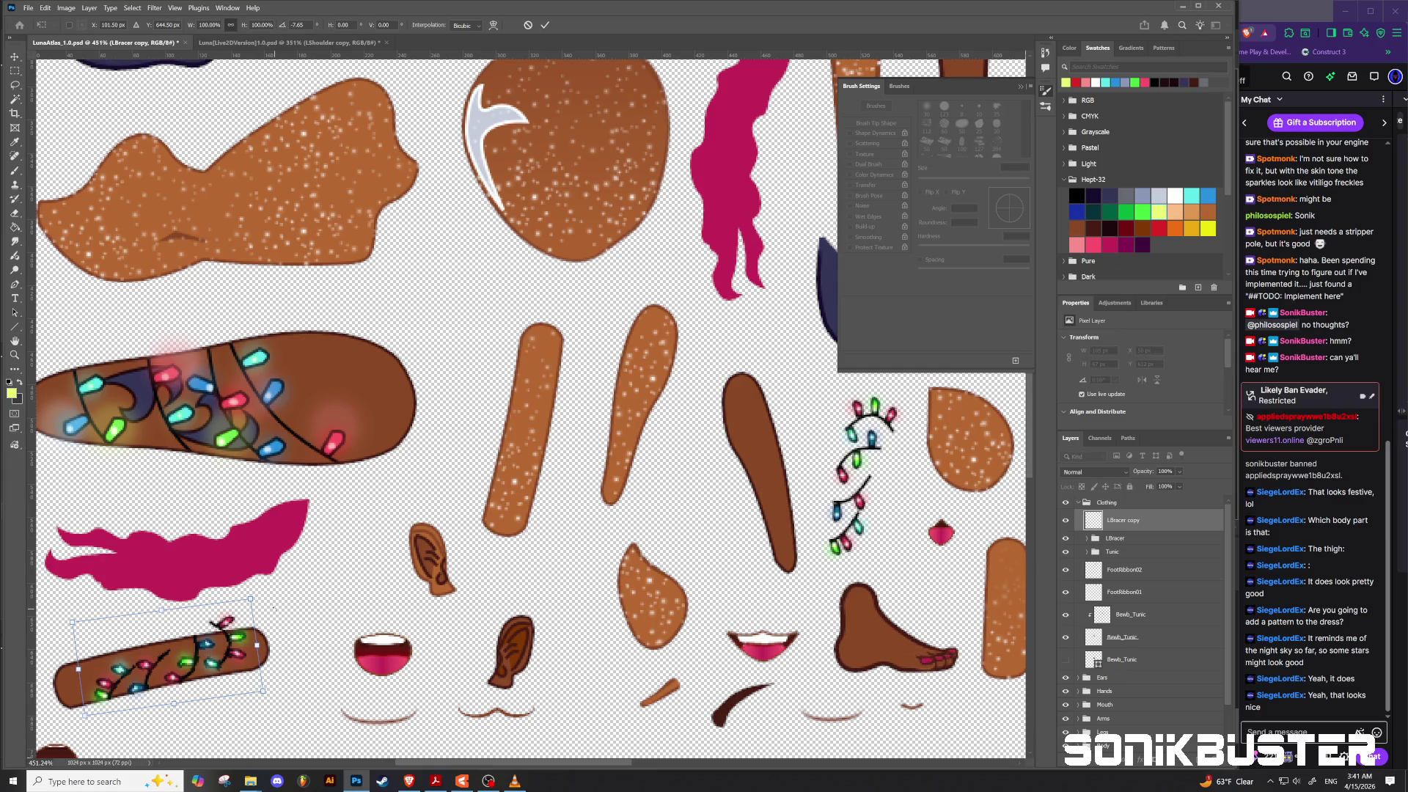
key("ctrl+z")
left_click_drag(187, 666, 184, 667)
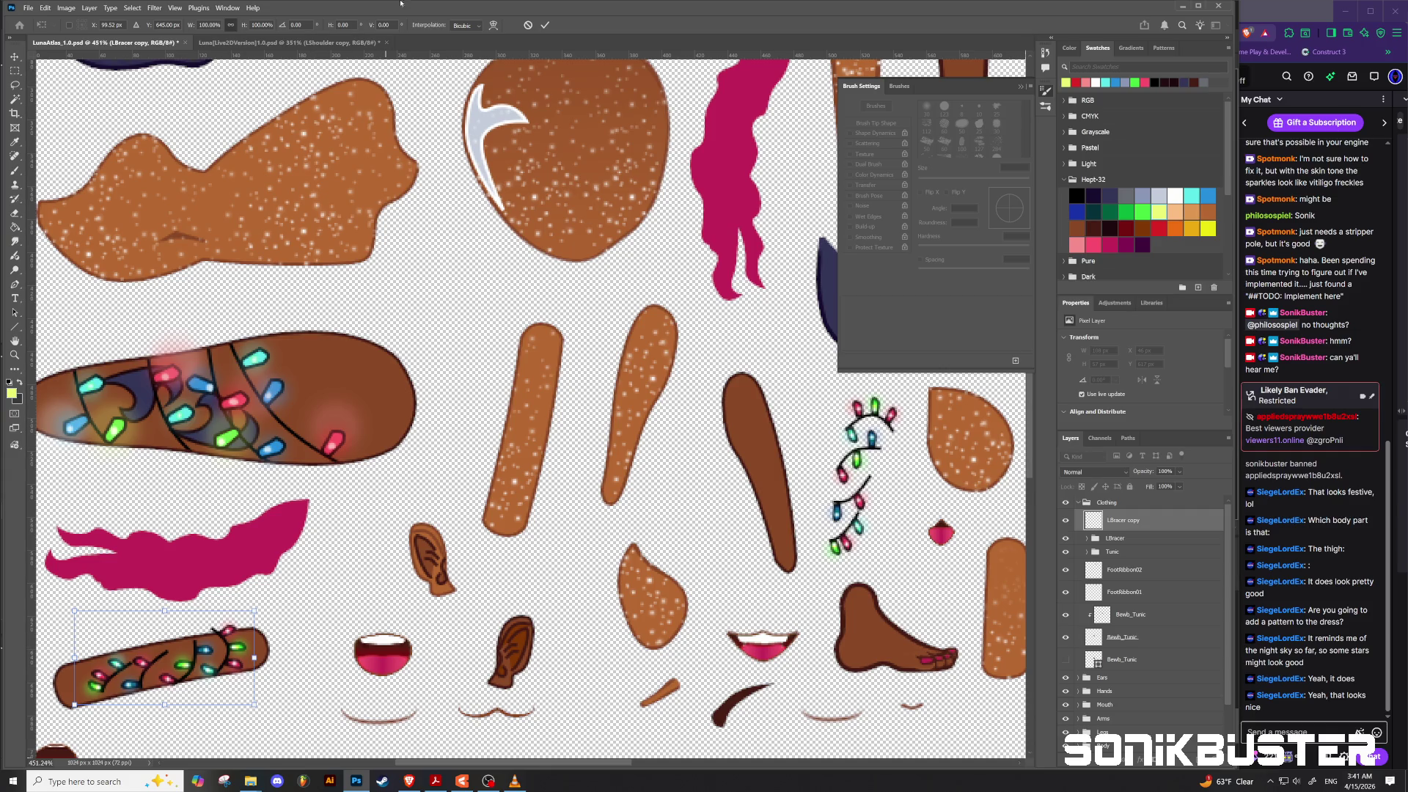
left_click(545, 25)
Step: Move LBracer copy into the Arms group below LUpperArm and clip it to the arm layer
mouse_move(1165, 518)
left_mouse_down()
mouse_move(1129, 525)
mouse_move(1124, 723)
left_mouse_up()
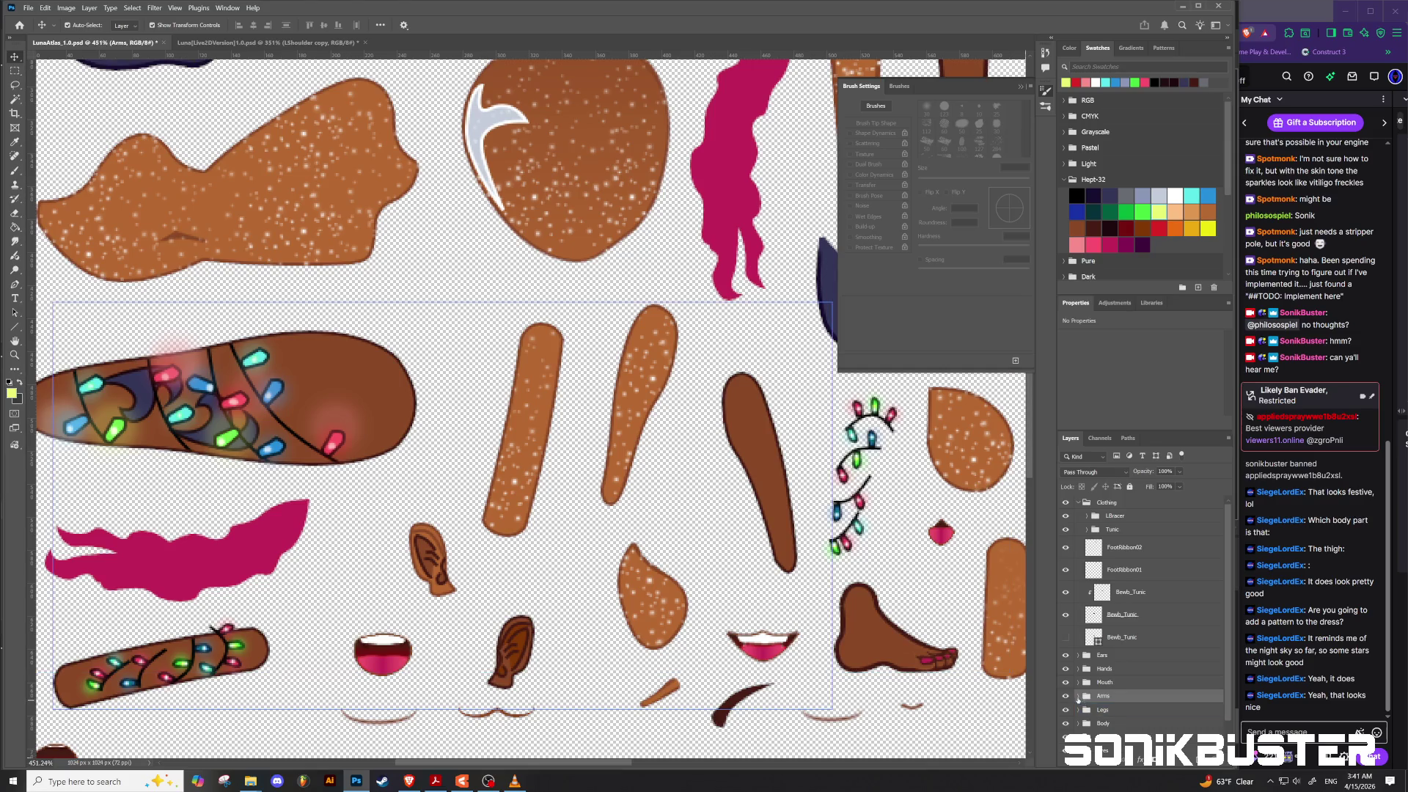
scroll(1141, 624, "down", 2)
scroll(1130, 623, "down", 3)
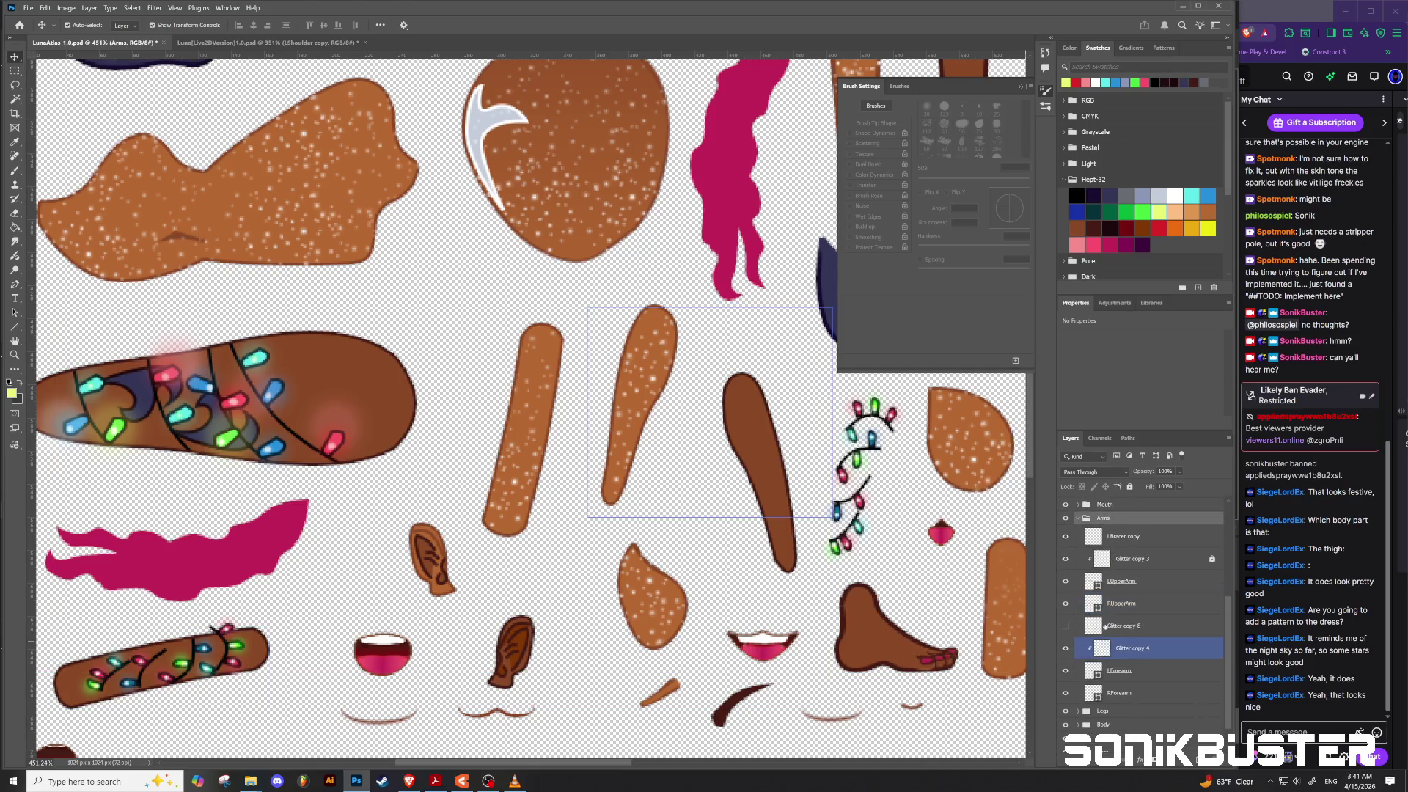
left_click(1130, 537)
left_click_drag(1129, 537, 1129, 584)
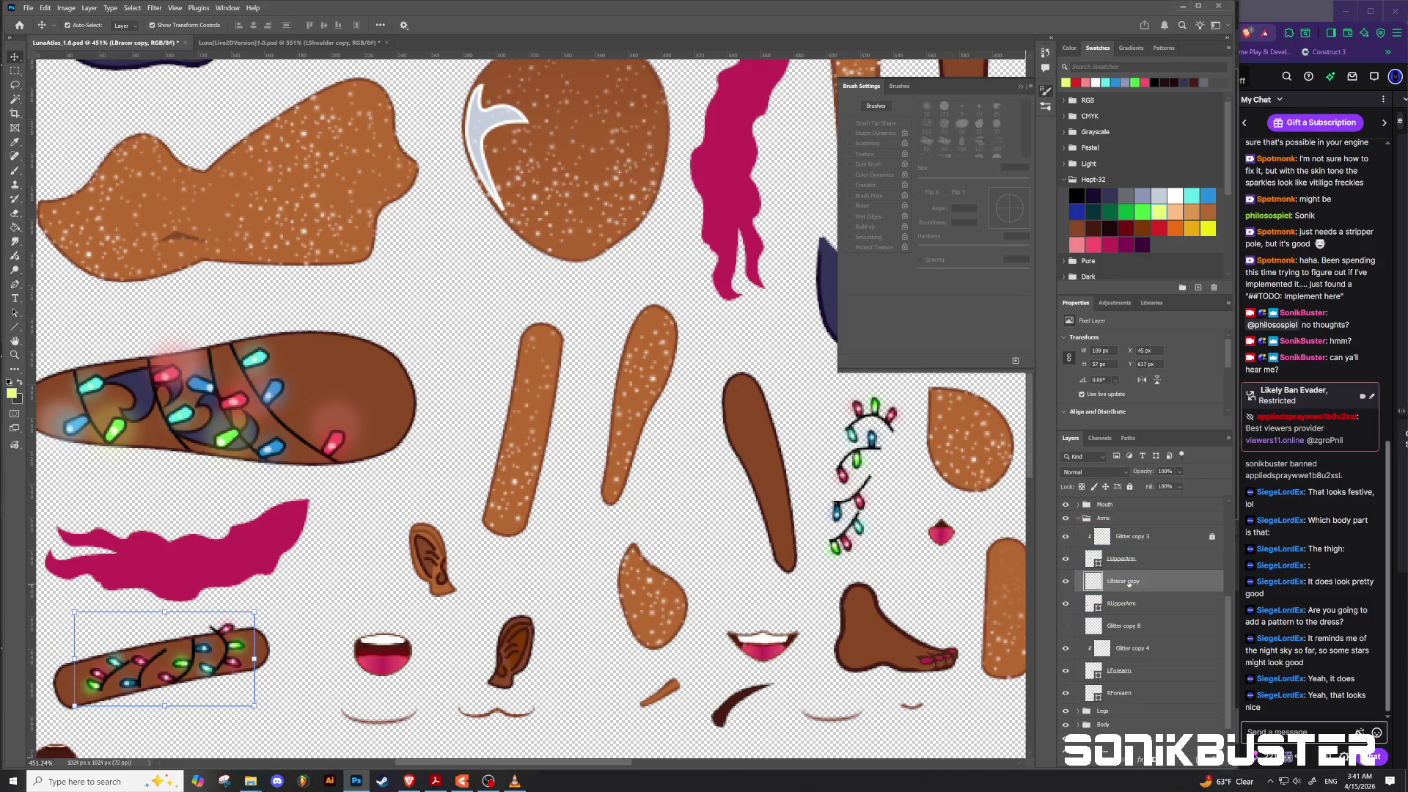
right_click(1130, 584)
left_click(1169, 523)
left_click(1170, 522)
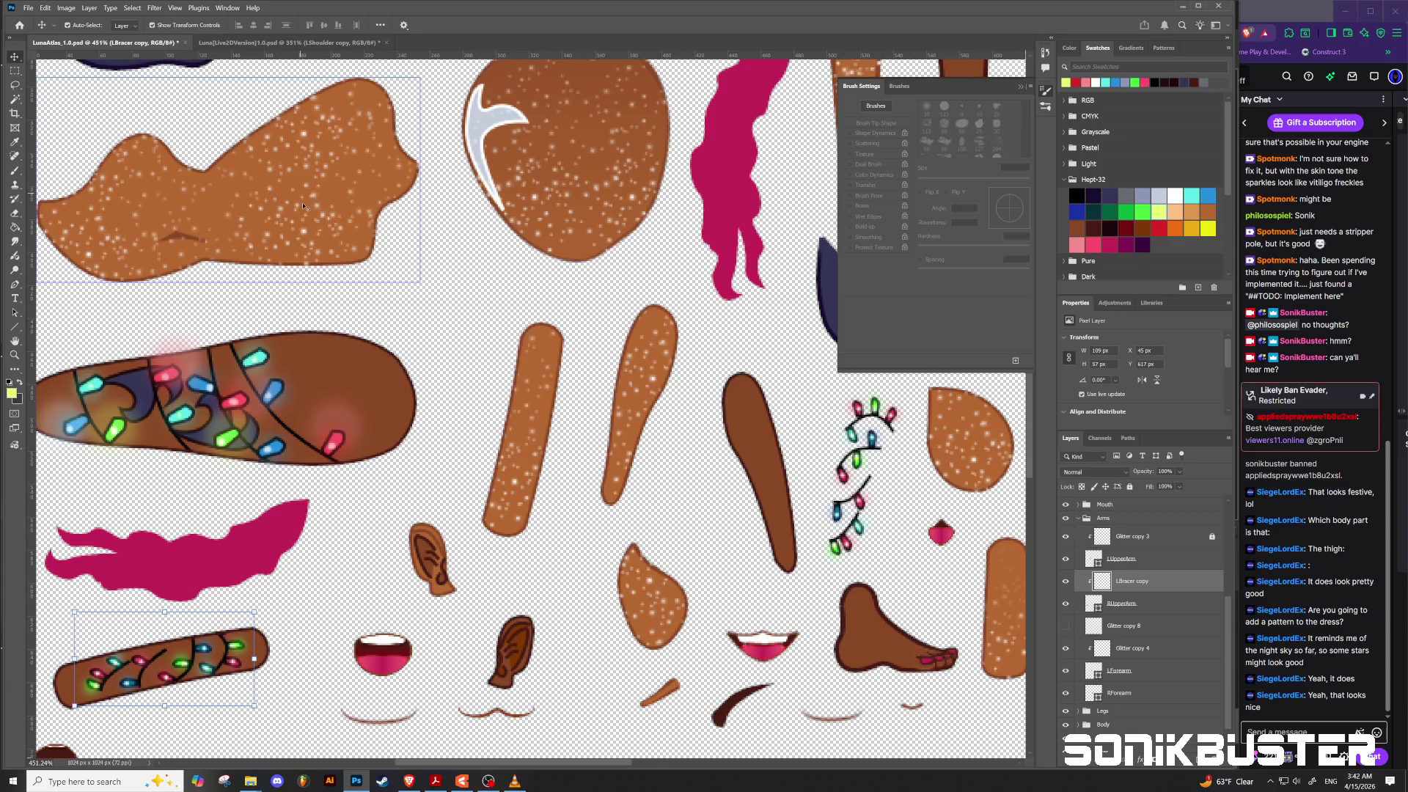
key("b")
scroll(151, 678, "up", 5)
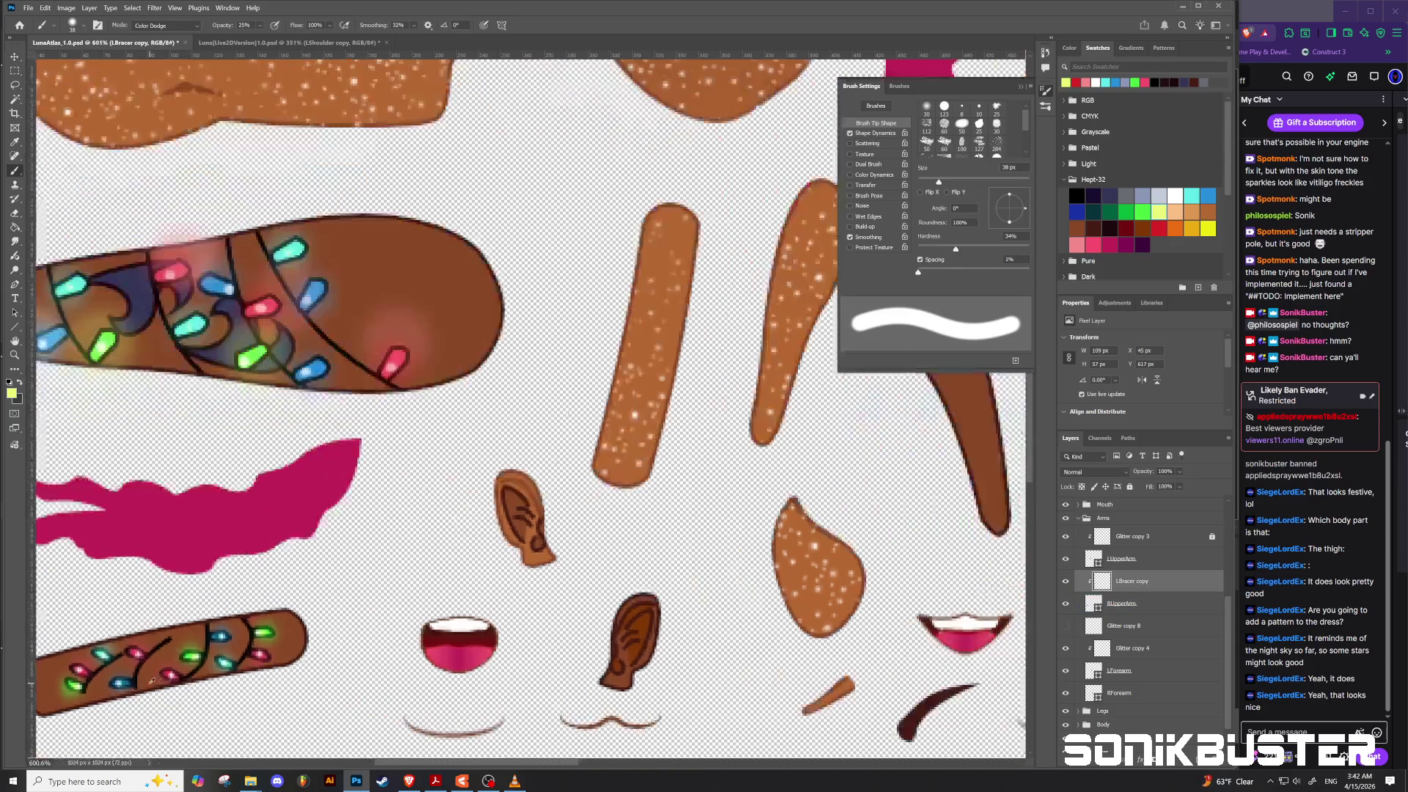
Step: With a 3 px black Normal brush, paint three vine strokes across the lower arm piece
left_click_drag(156, 637, 108, 645)
left_click(167, 30)
left_click(164, 39)
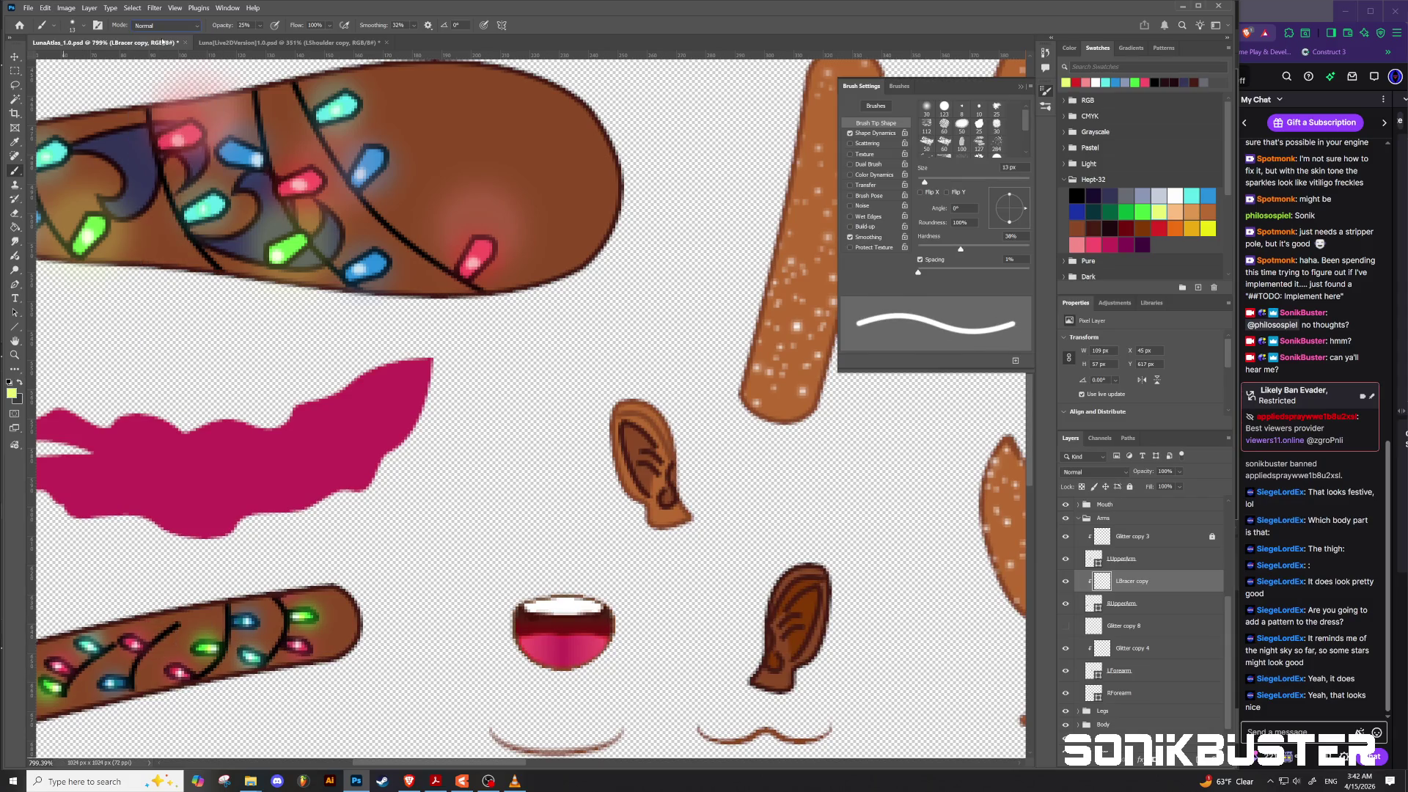
left_click(260, 27)
left_click_drag(412, 566, 418, 569)
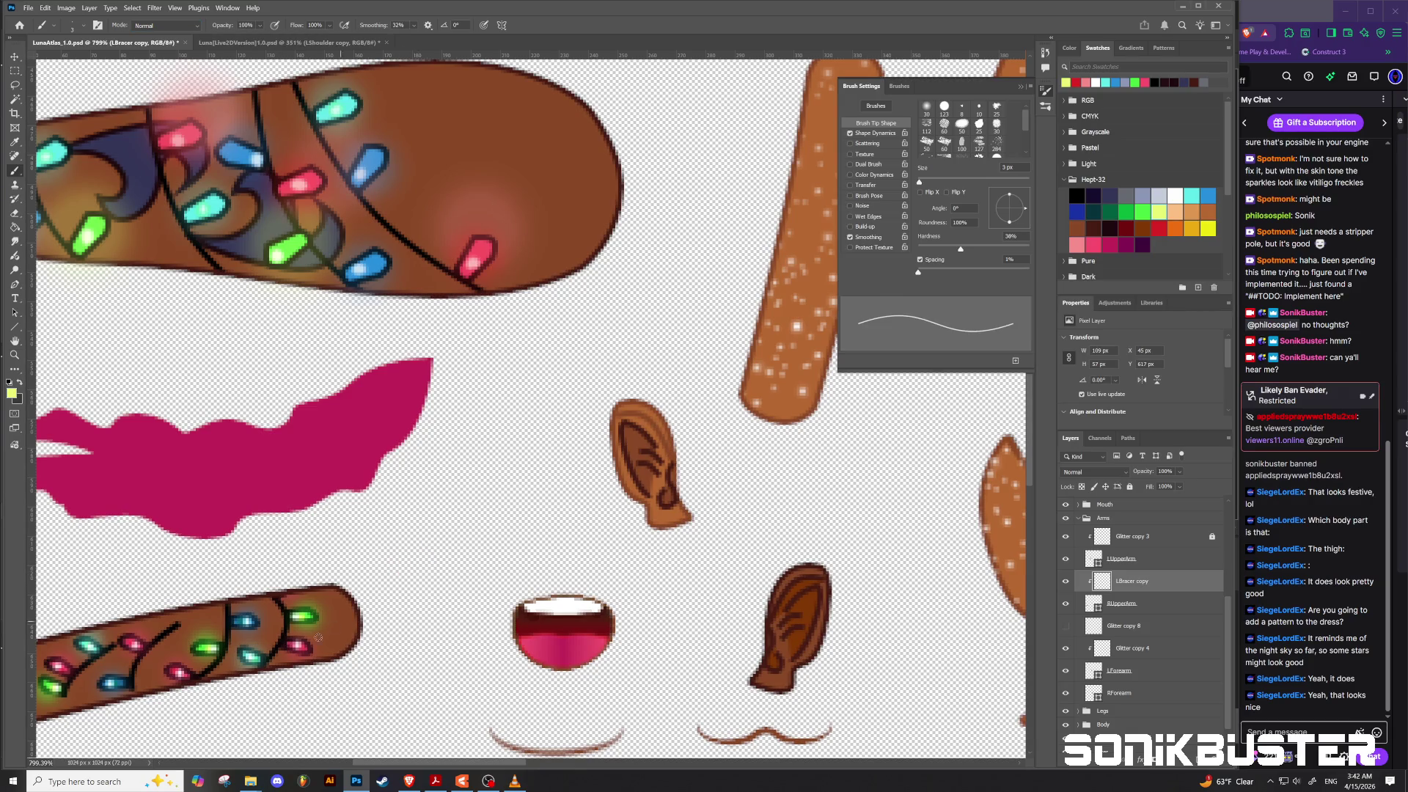
left_click(179, 625, "alt")
left_click_drag(179, 625, 209, 602)
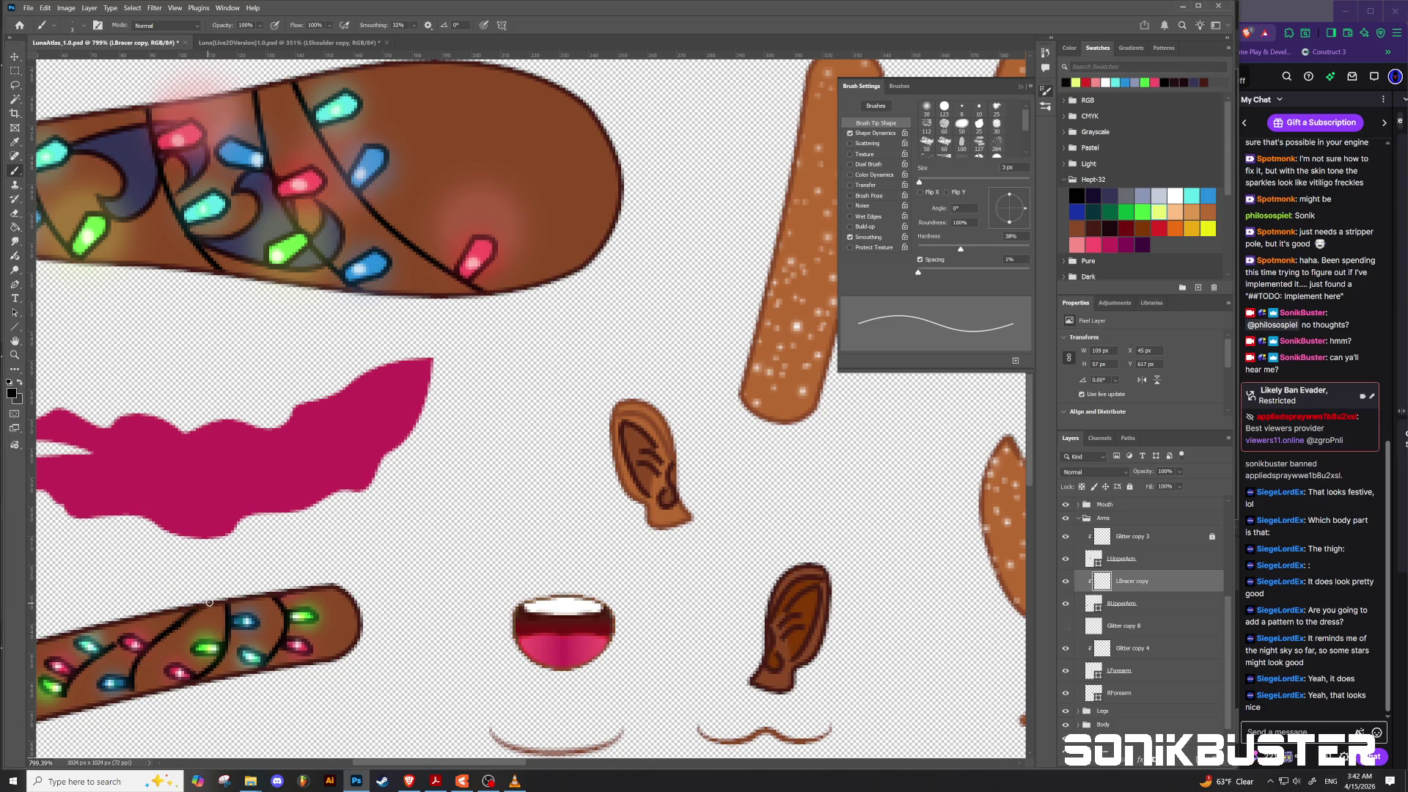
mouse_move(135, 676)
left_mouse_down()
mouse_move(133, 694)
mouse_move(71, 714)
left_mouse_up()
left_click_drag(117, 642, 193, 605)
Step: Zoom the canvas out to about 255% and select the Tunic group in the Layers panel
scroll(290, 601, "down", 3)
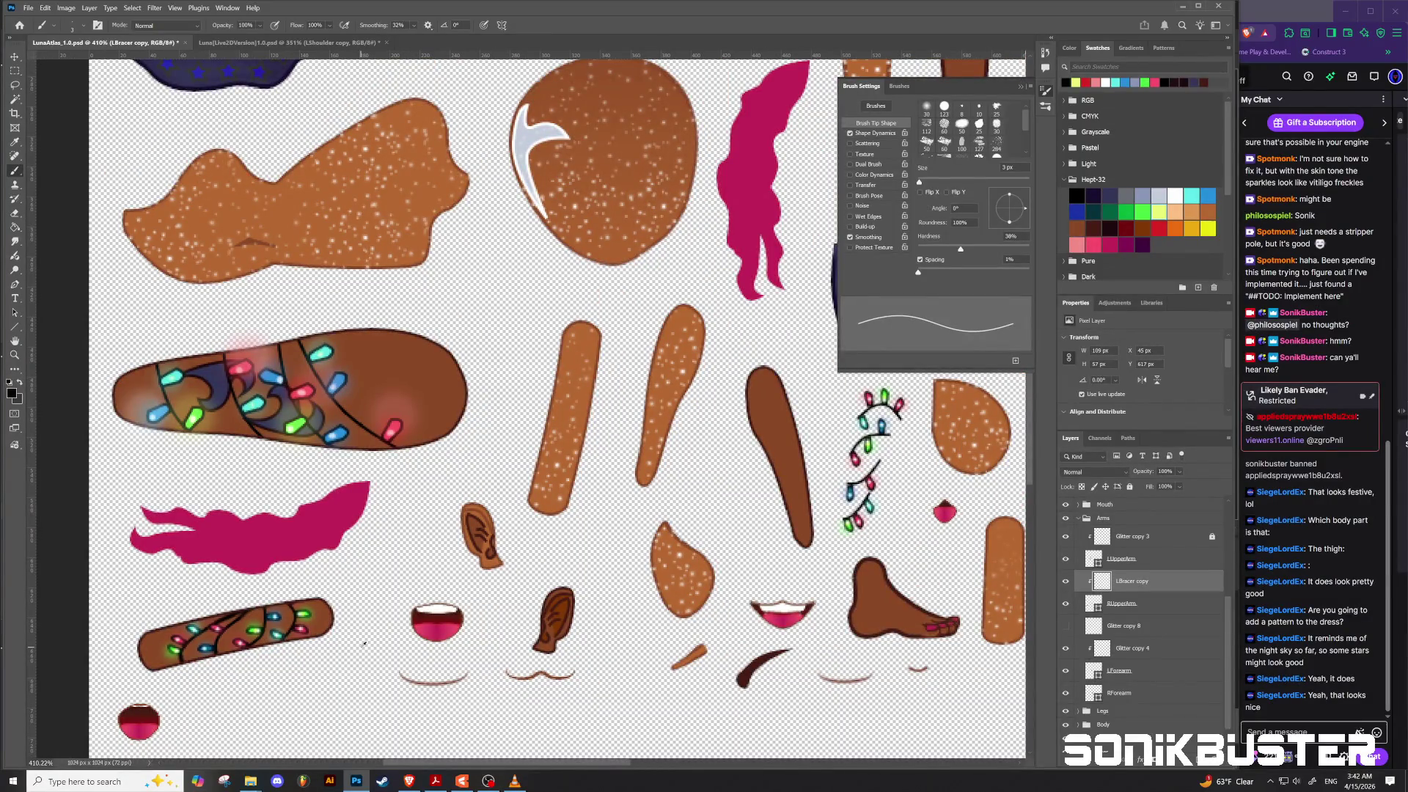
scroll(363, 643, "down", 3)
scroll(316, 680, "up", 1)
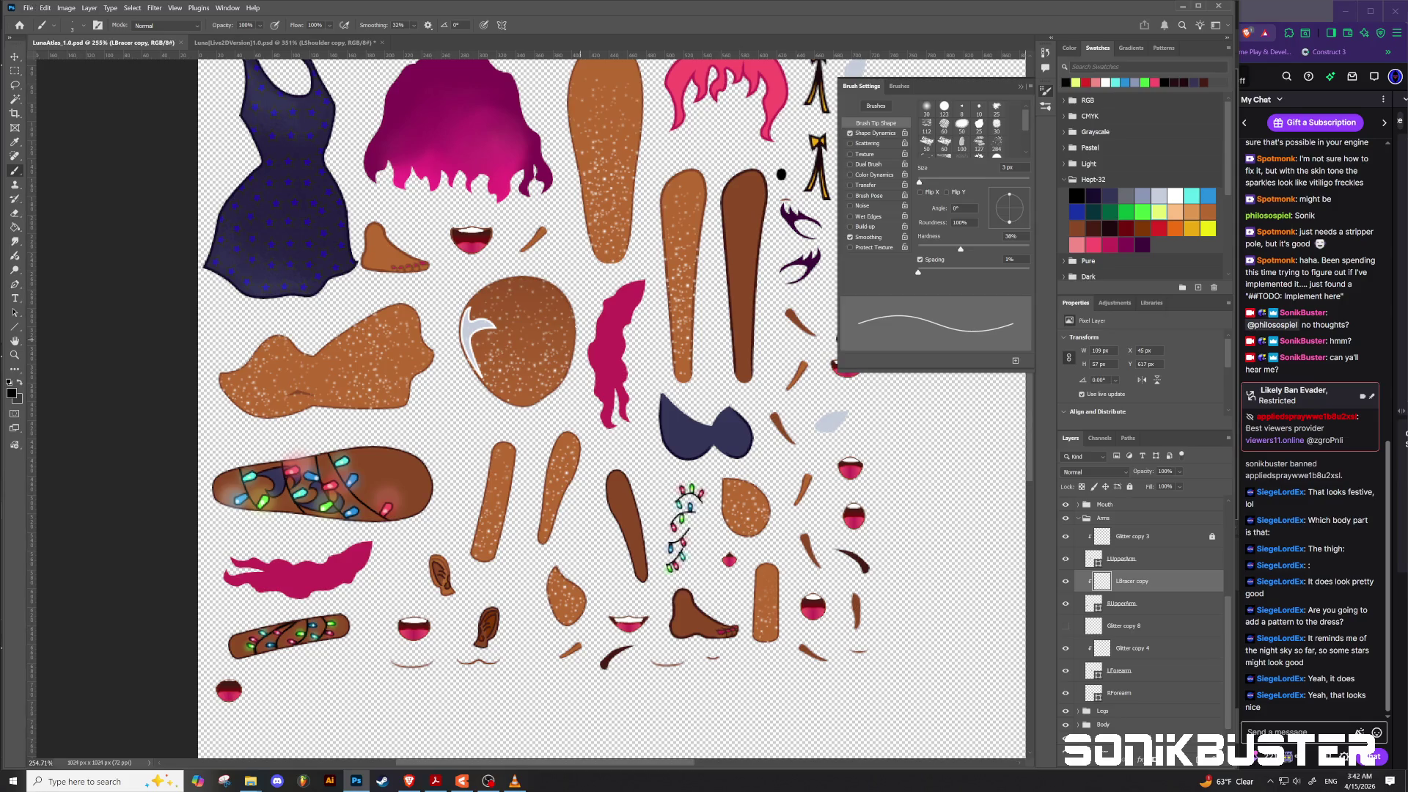
scroll(1122, 560, "up", 5)
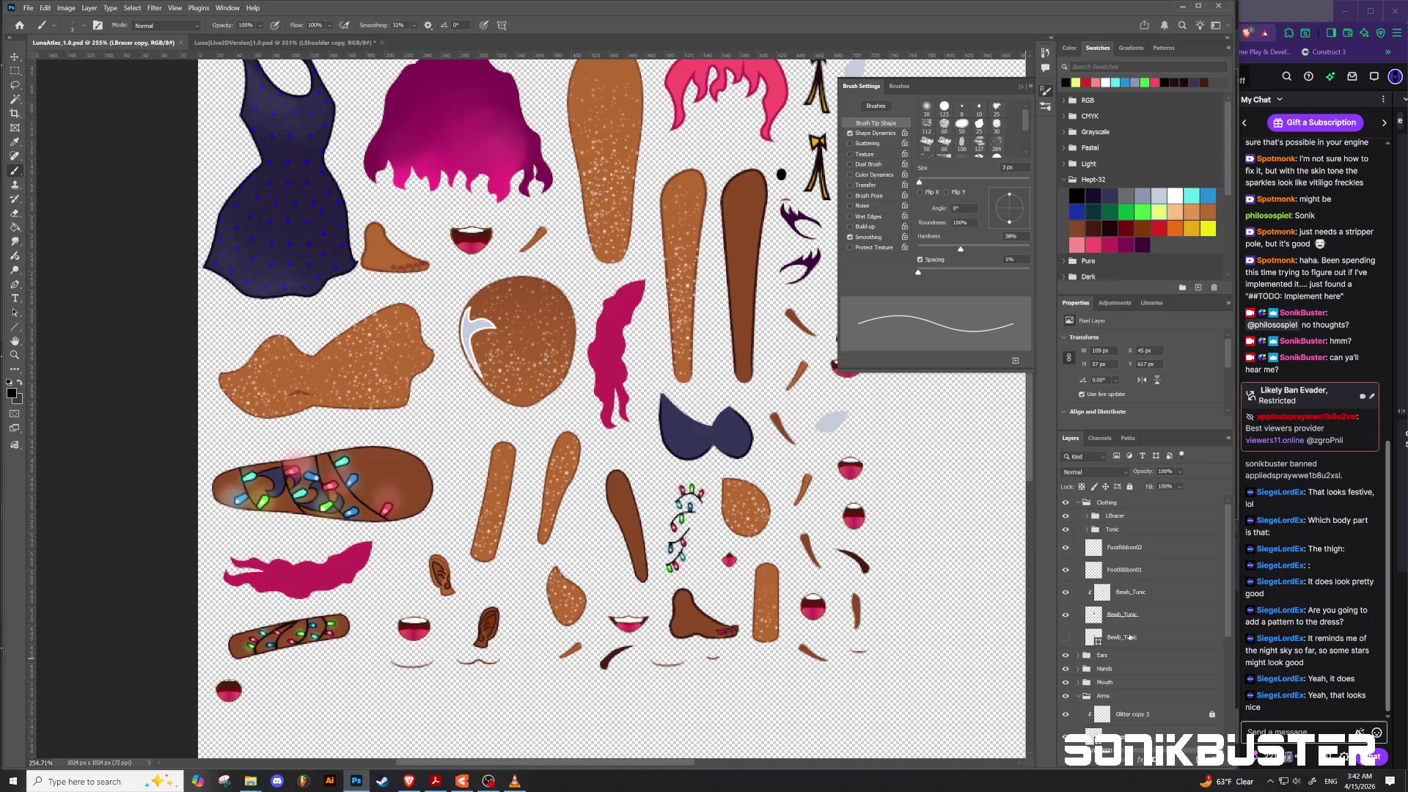
left_click(1112, 530)
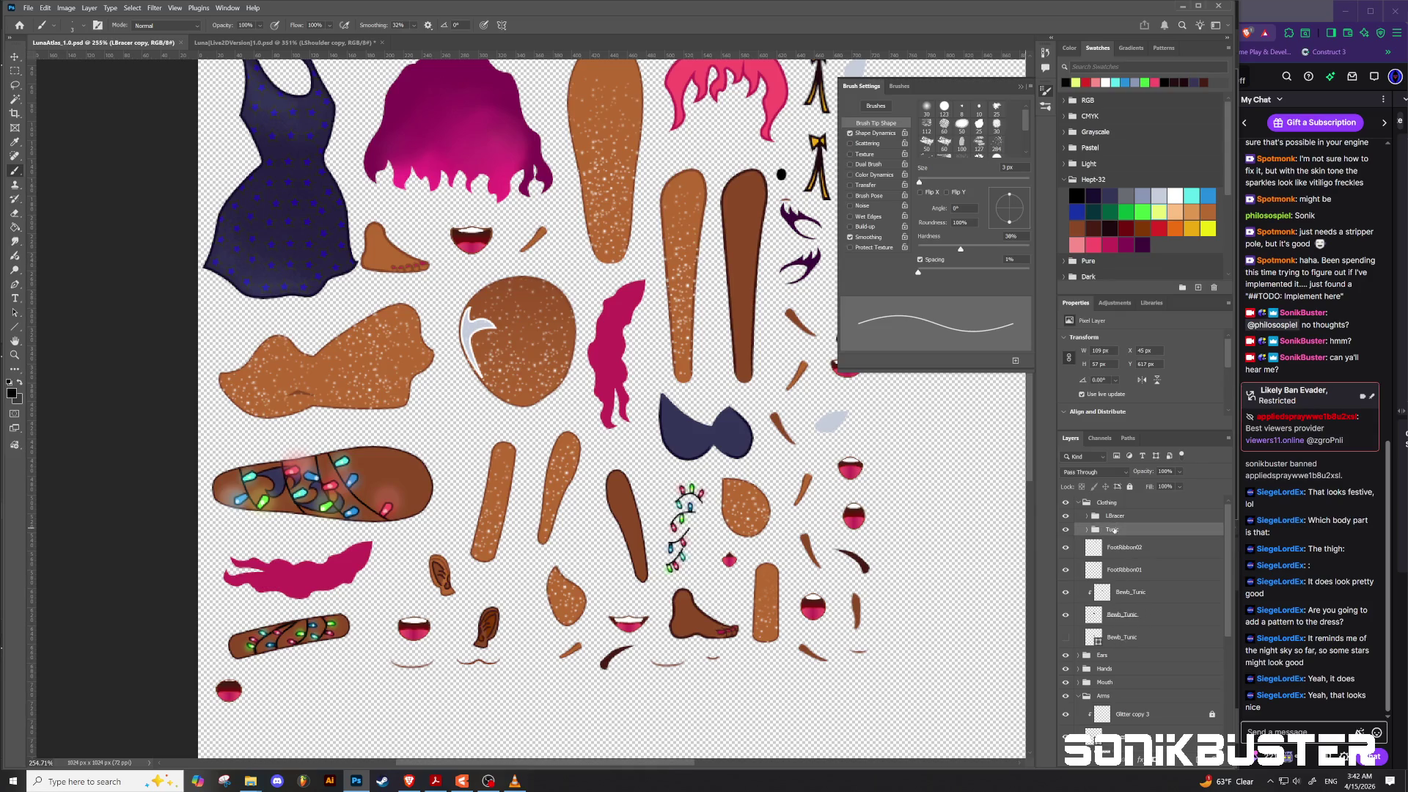
right_click(1113, 530)
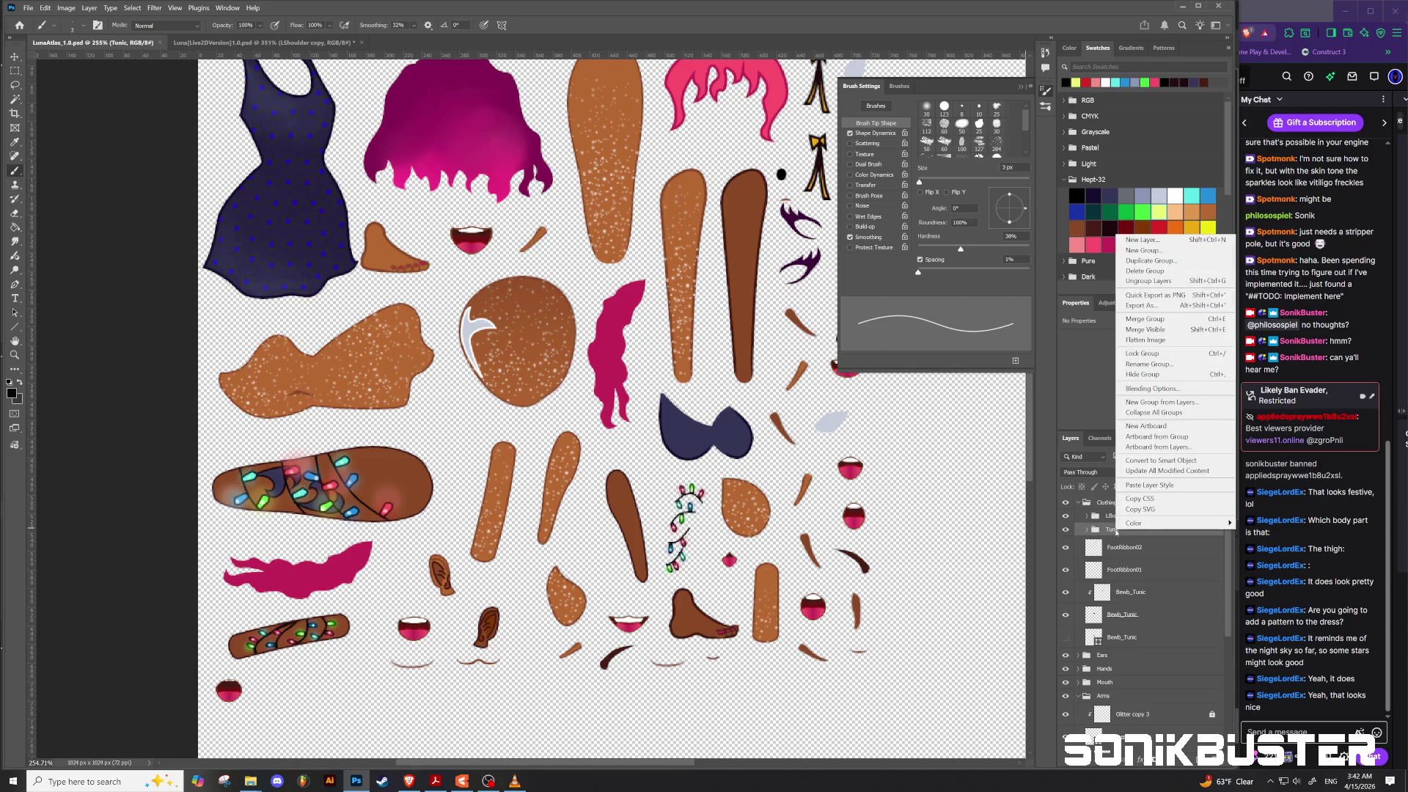
Step: Duplicate the Tunic group as Tunic copy, merge it, and place it just below the group
left_click(1150, 260)
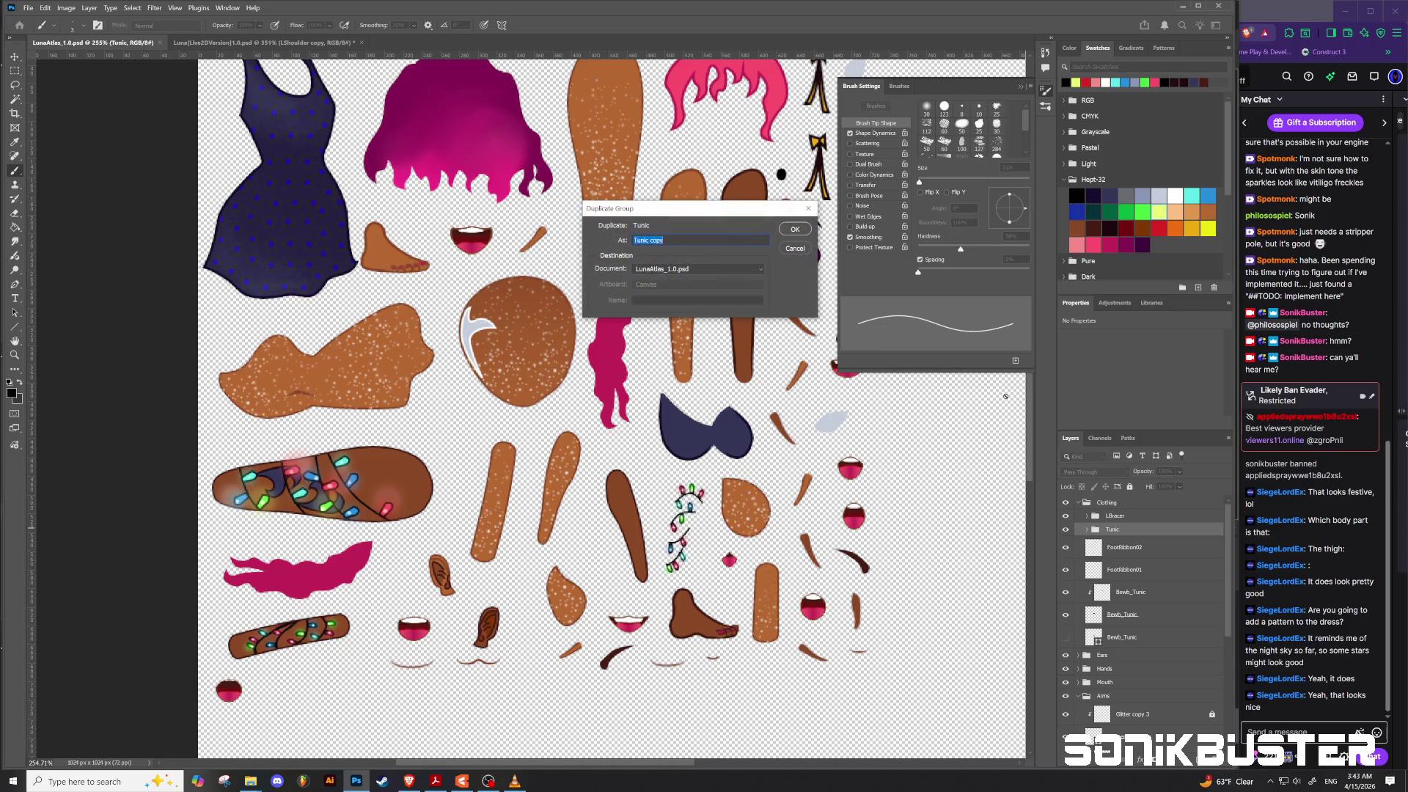
key("Return")
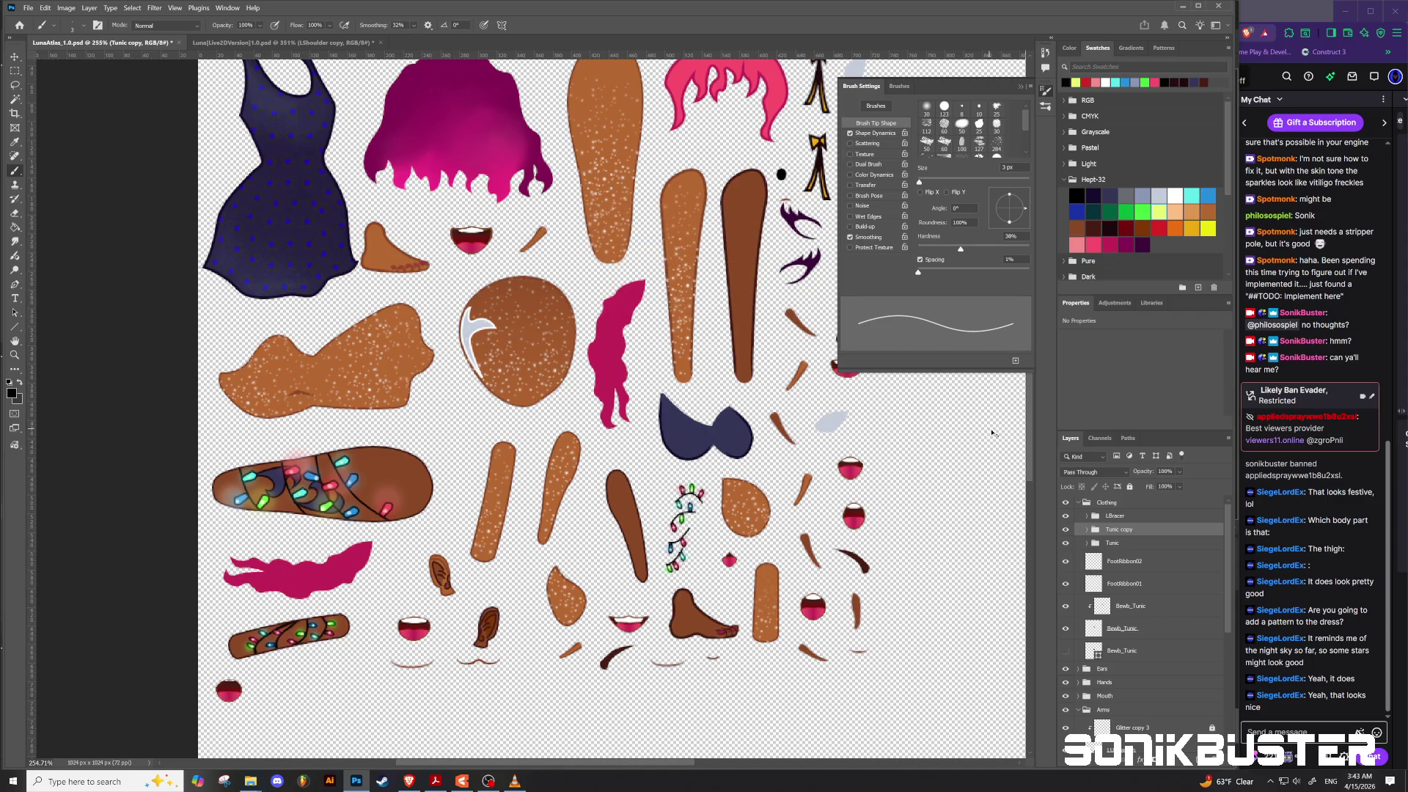
key("ctrl+e")
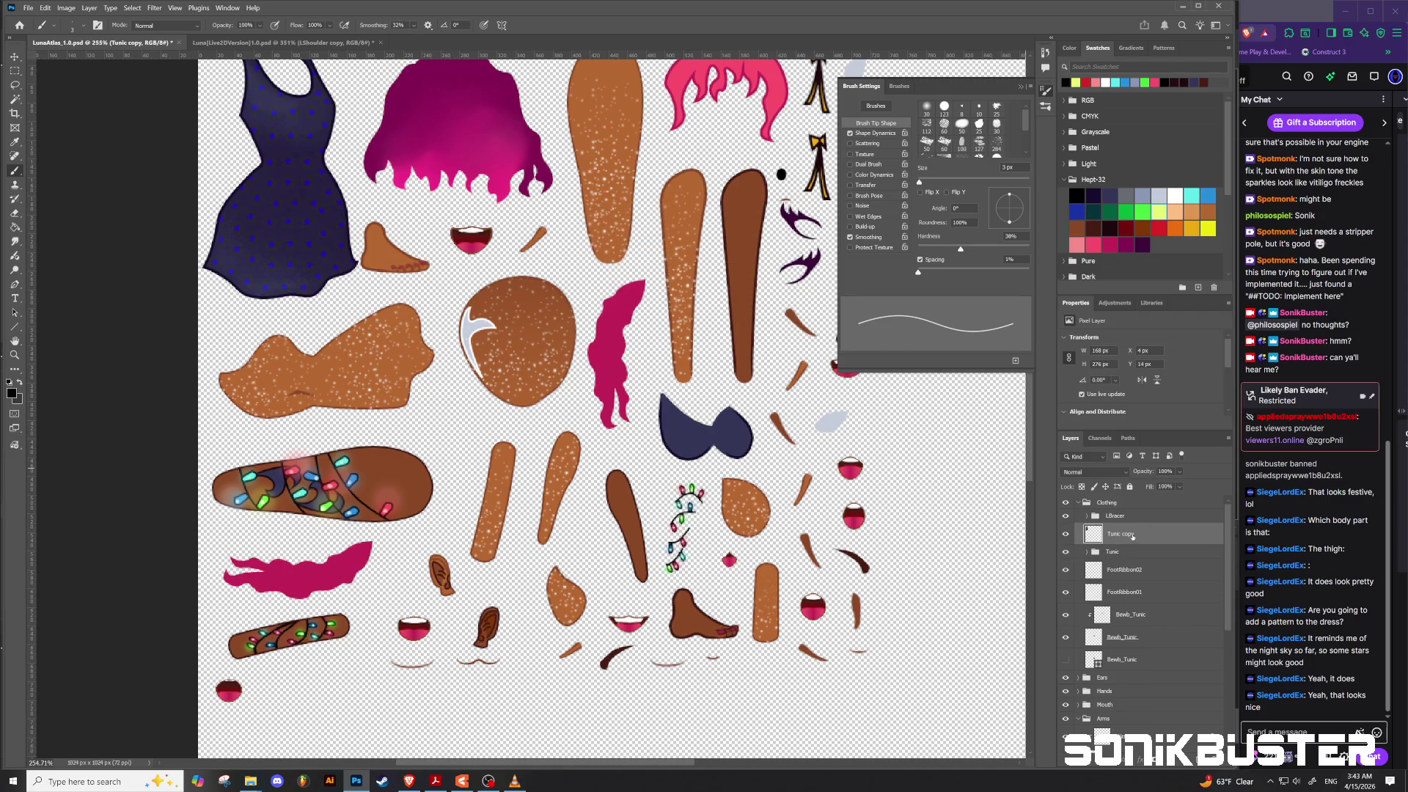
left_click_drag(1131, 536, 1130, 623)
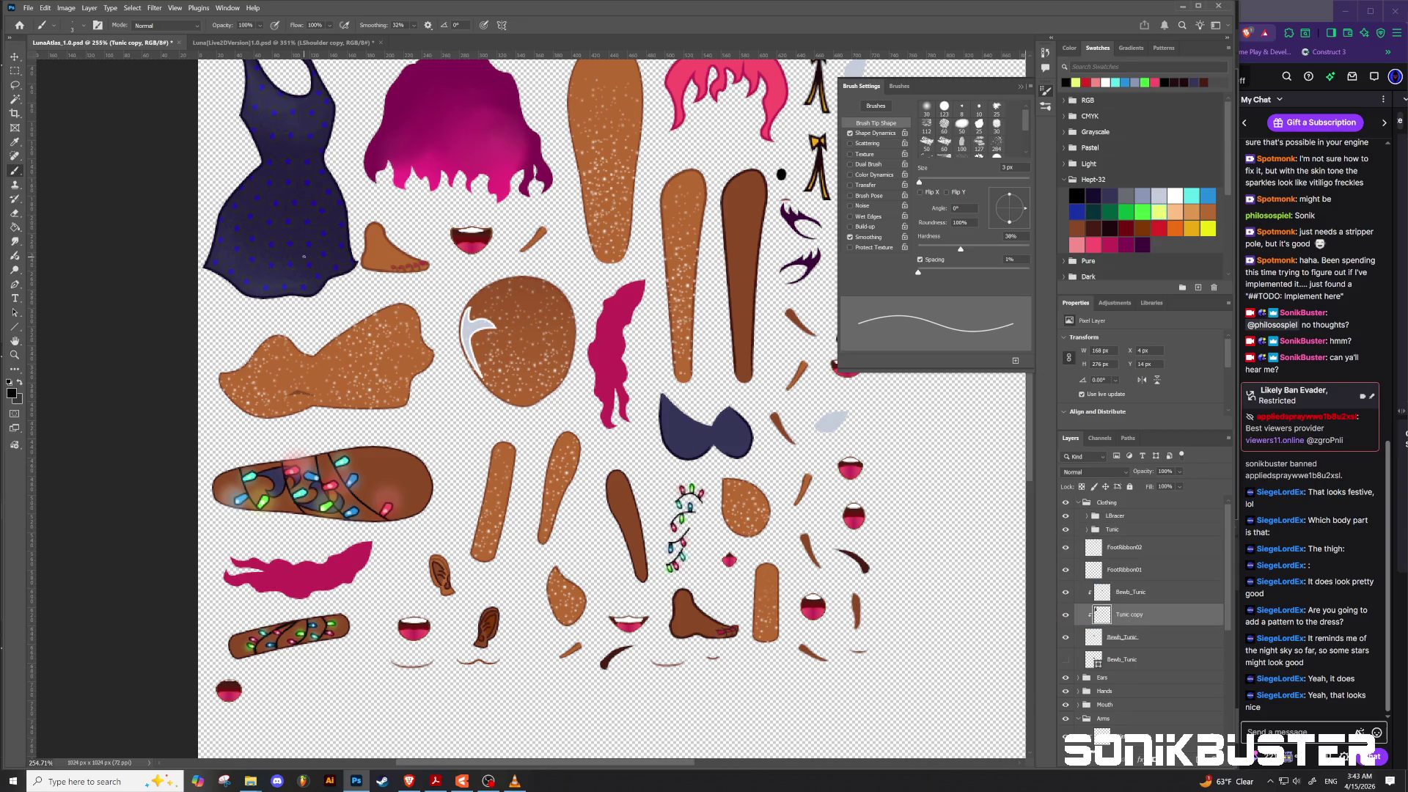
left_click_drag(1131, 608, 1136, 545)
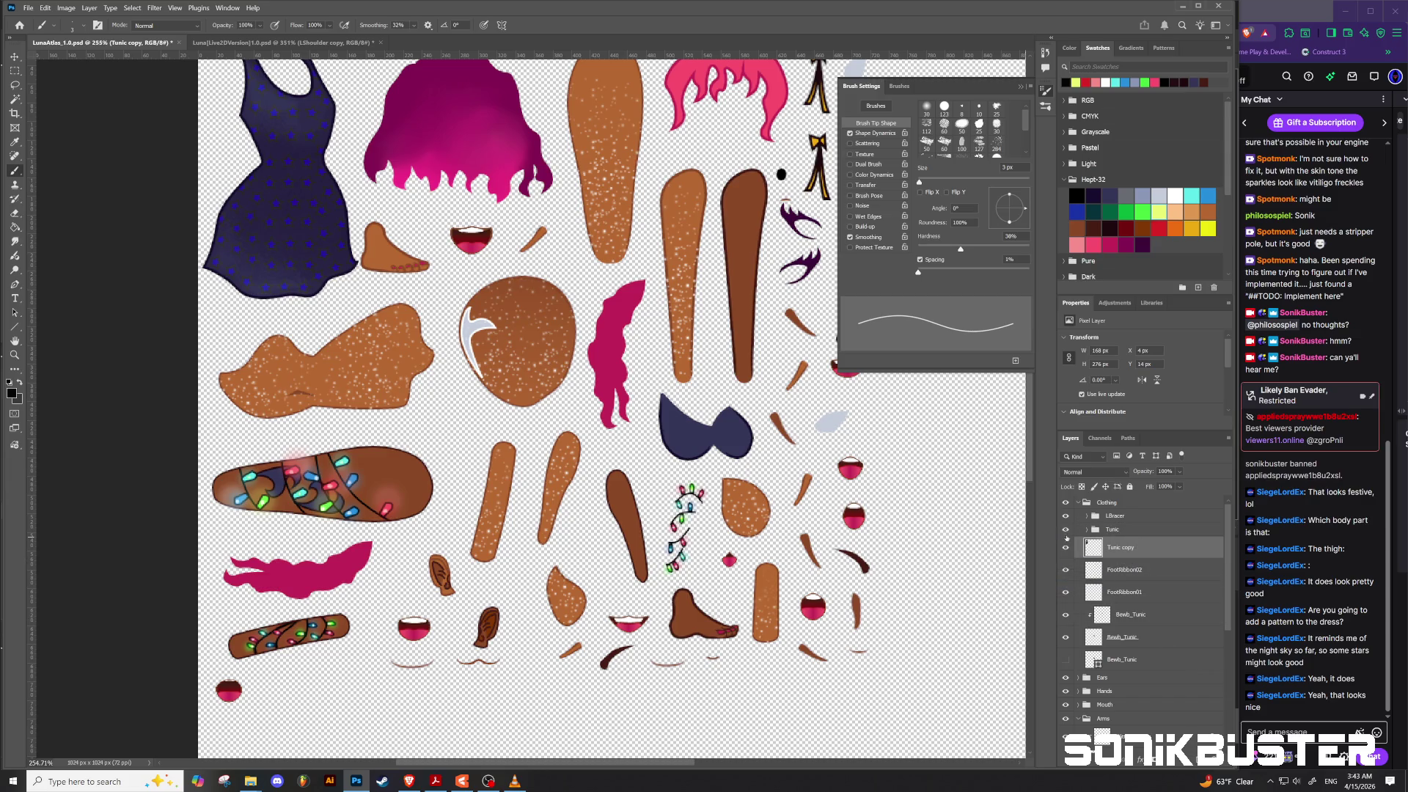
Step: Try shifting the dress shading, undo it, and toggle the Tunic shading to compare
key("v")
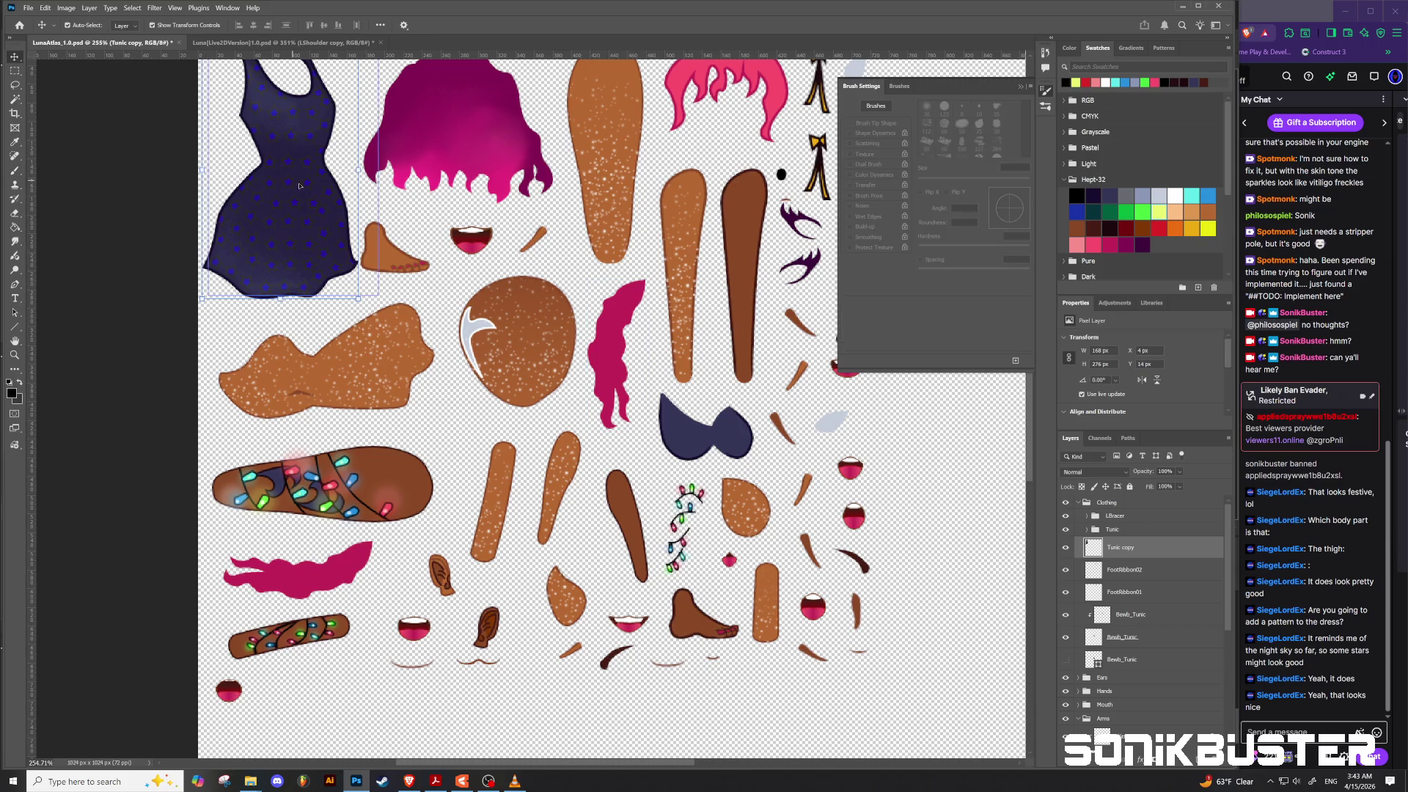
left_click(311, 192)
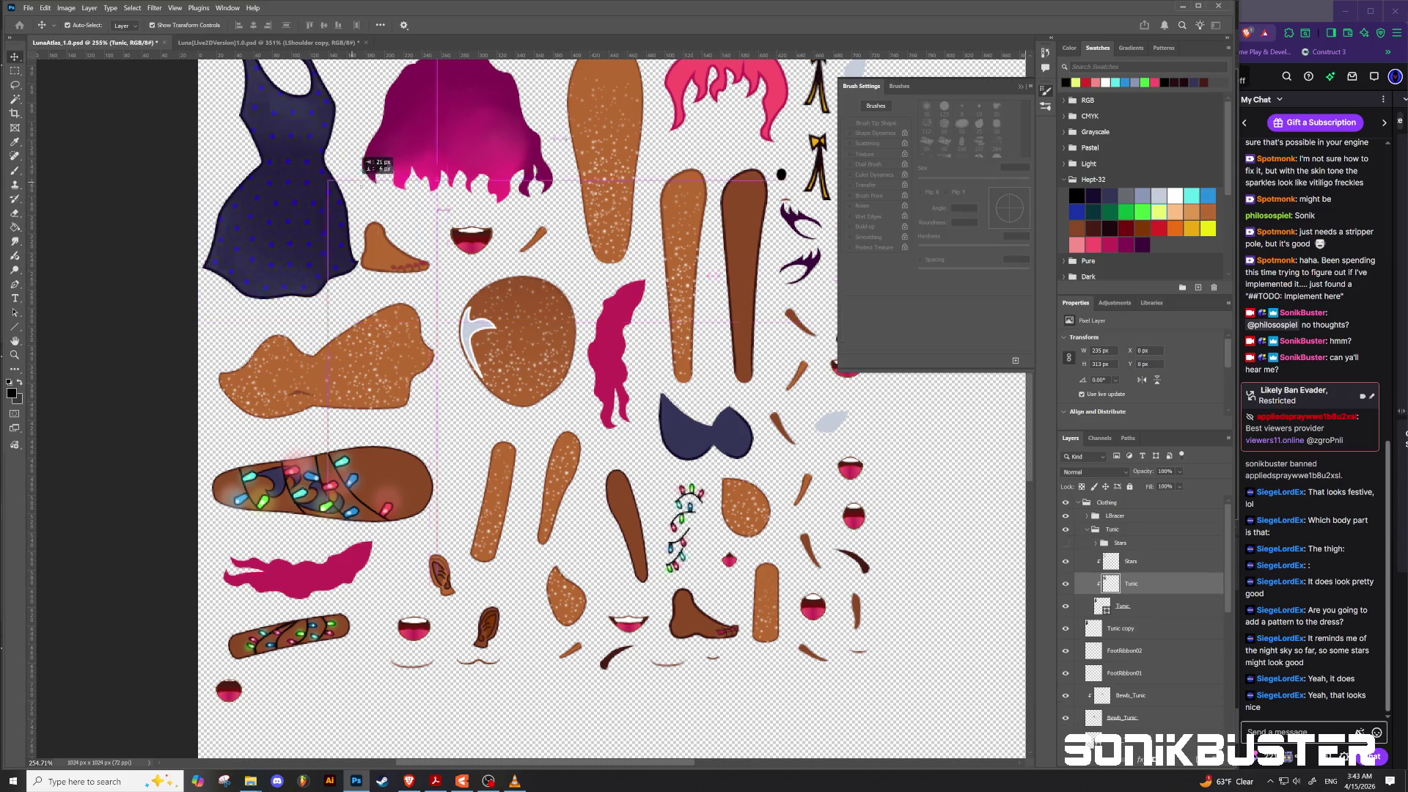
mouse_move(428, 230)
left_mouse_down()
mouse_move(439, 338)
mouse_move(410, 440)
mouse_move(316, 234)
mouse_move(302, 311)
mouse_move(337, 451)
mouse_move(453, 563)
mouse_move(664, 506)
mouse_move(762, 411)
mouse_move(749, 400)
mouse_move(769, 474)
mouse_move(737, 464)
mouse_move(752, 407)
mouse_move(743, 438)
left_mouse_up()
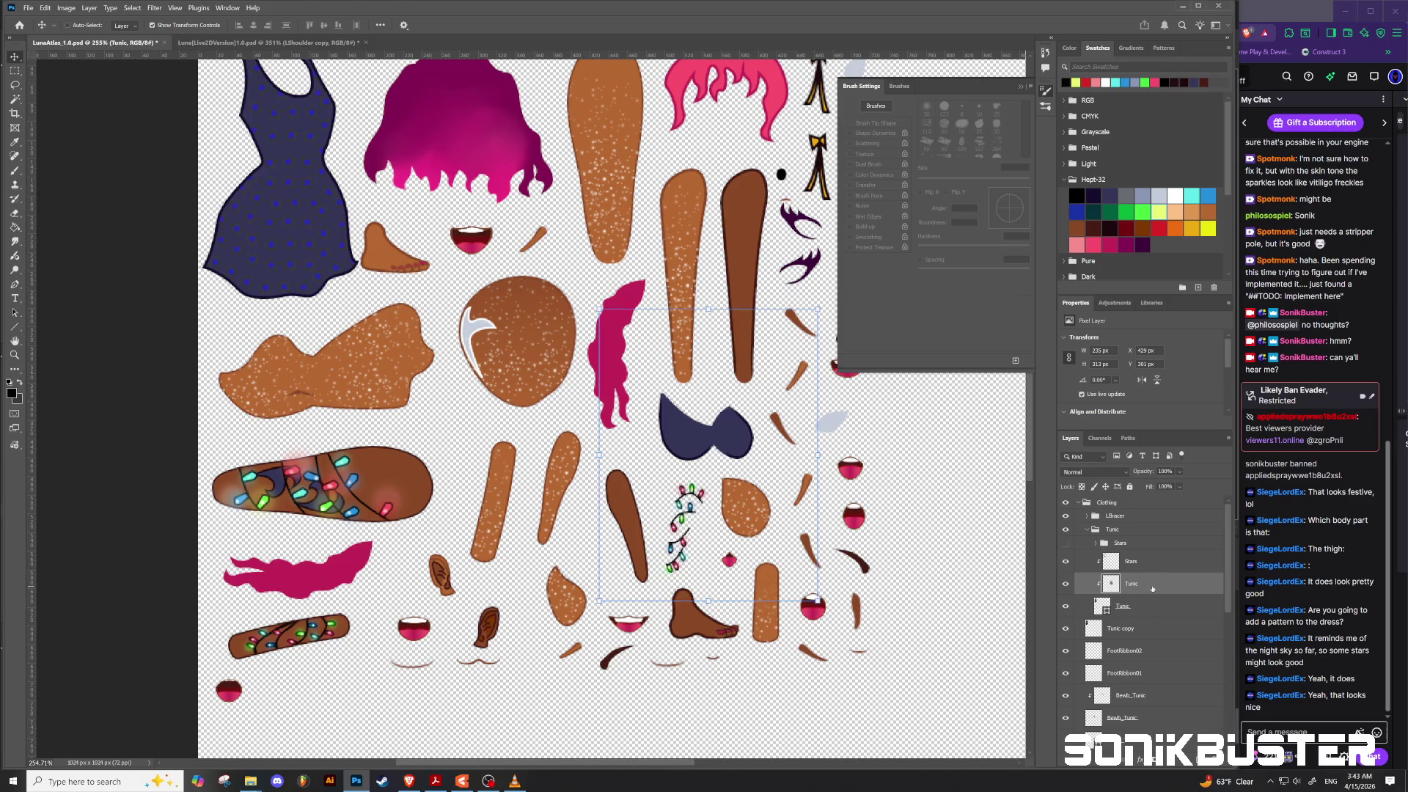
key("ctrl+z")
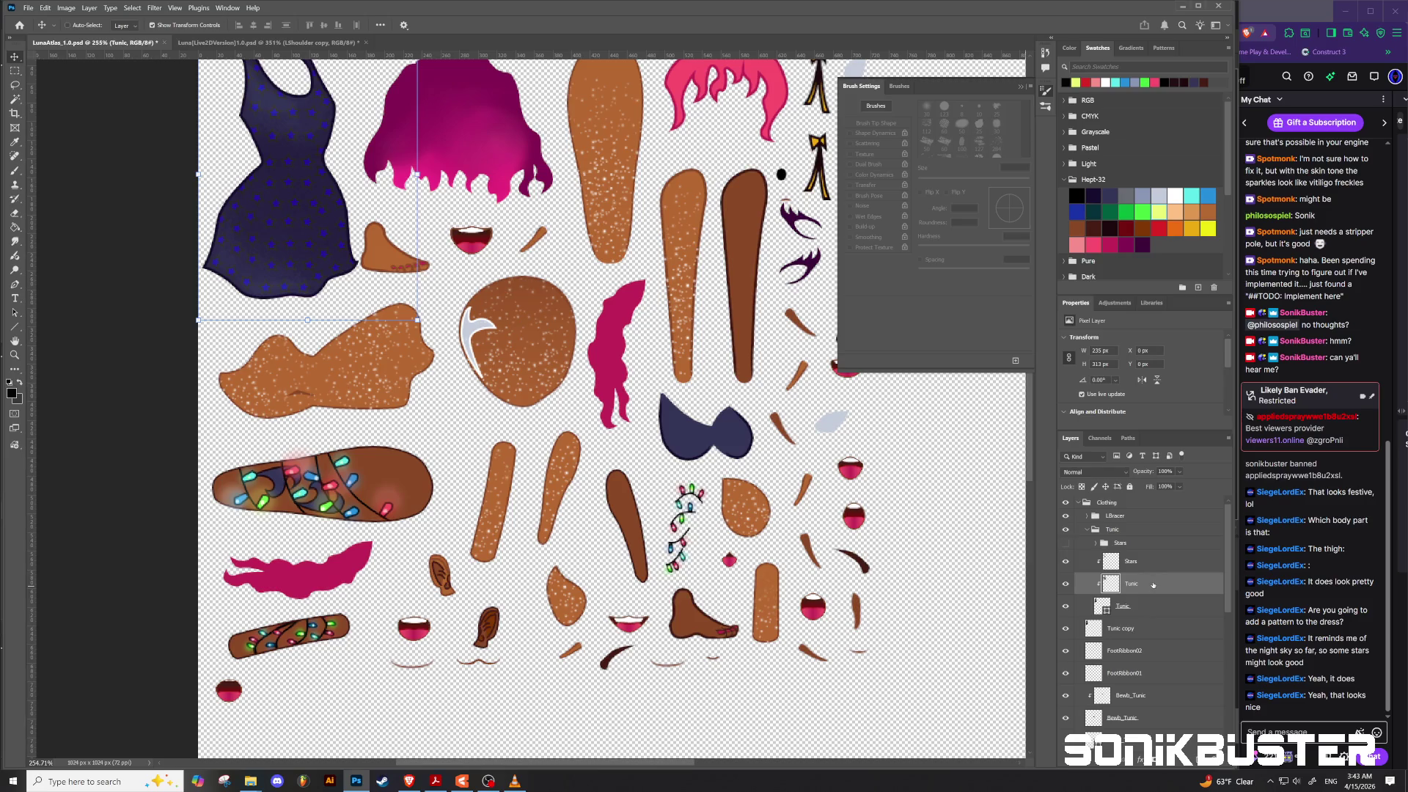
key("ctrl+z")
left_click(1065, 583)
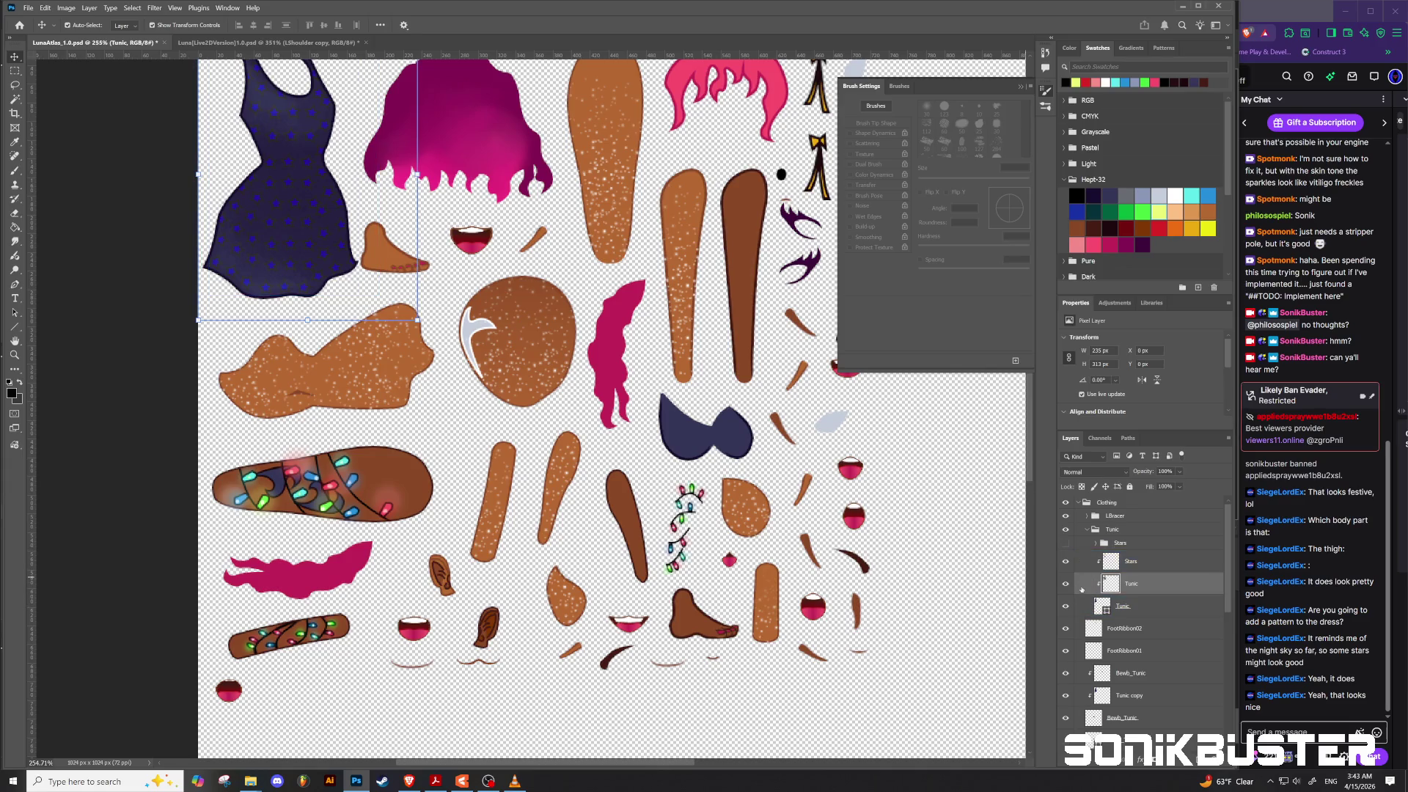
Step: Select the Stars layer and the Tunic group, then collapse the Tunic group
left_click(1095, 555)
left_click(1133, 607)
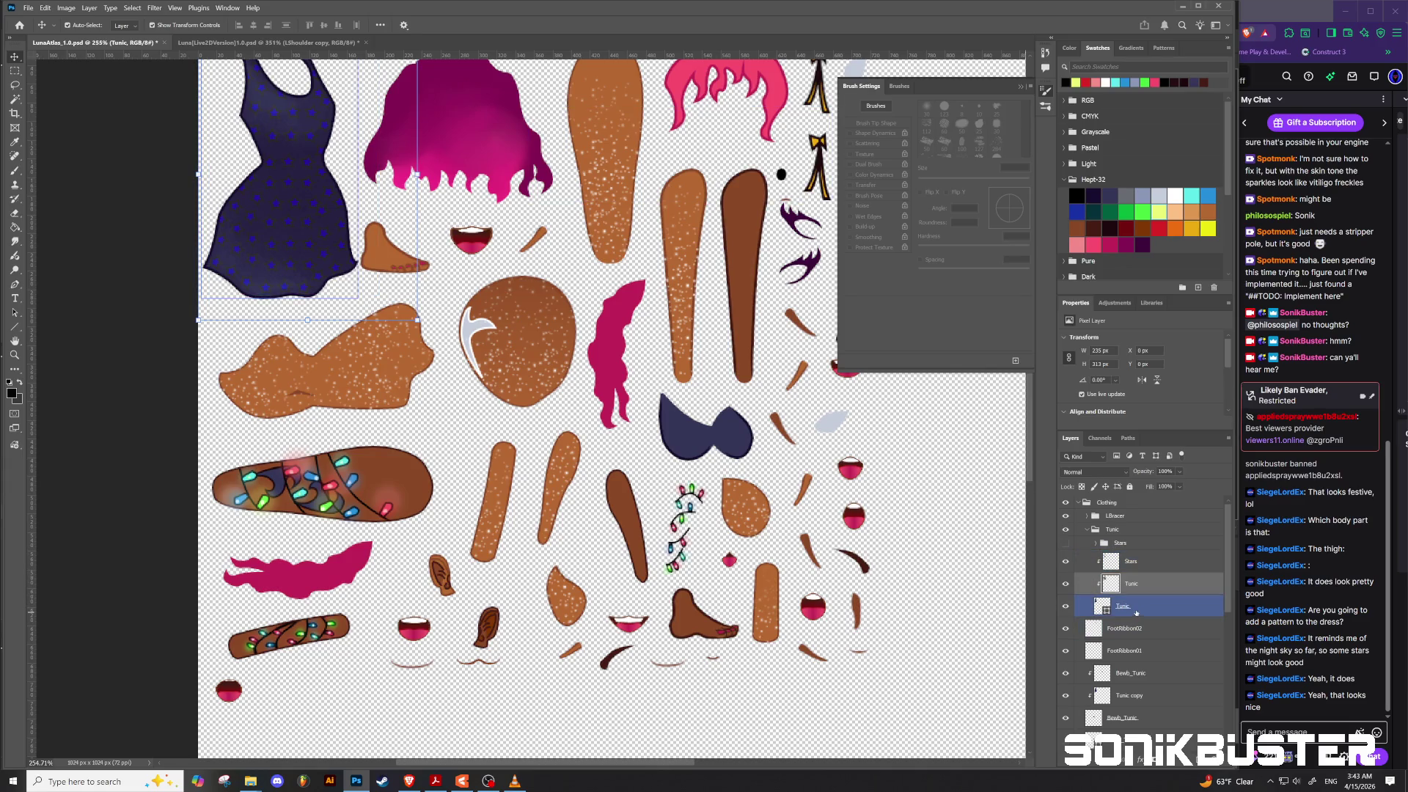
left_click(1141, 563)
left_click(1089, 530)
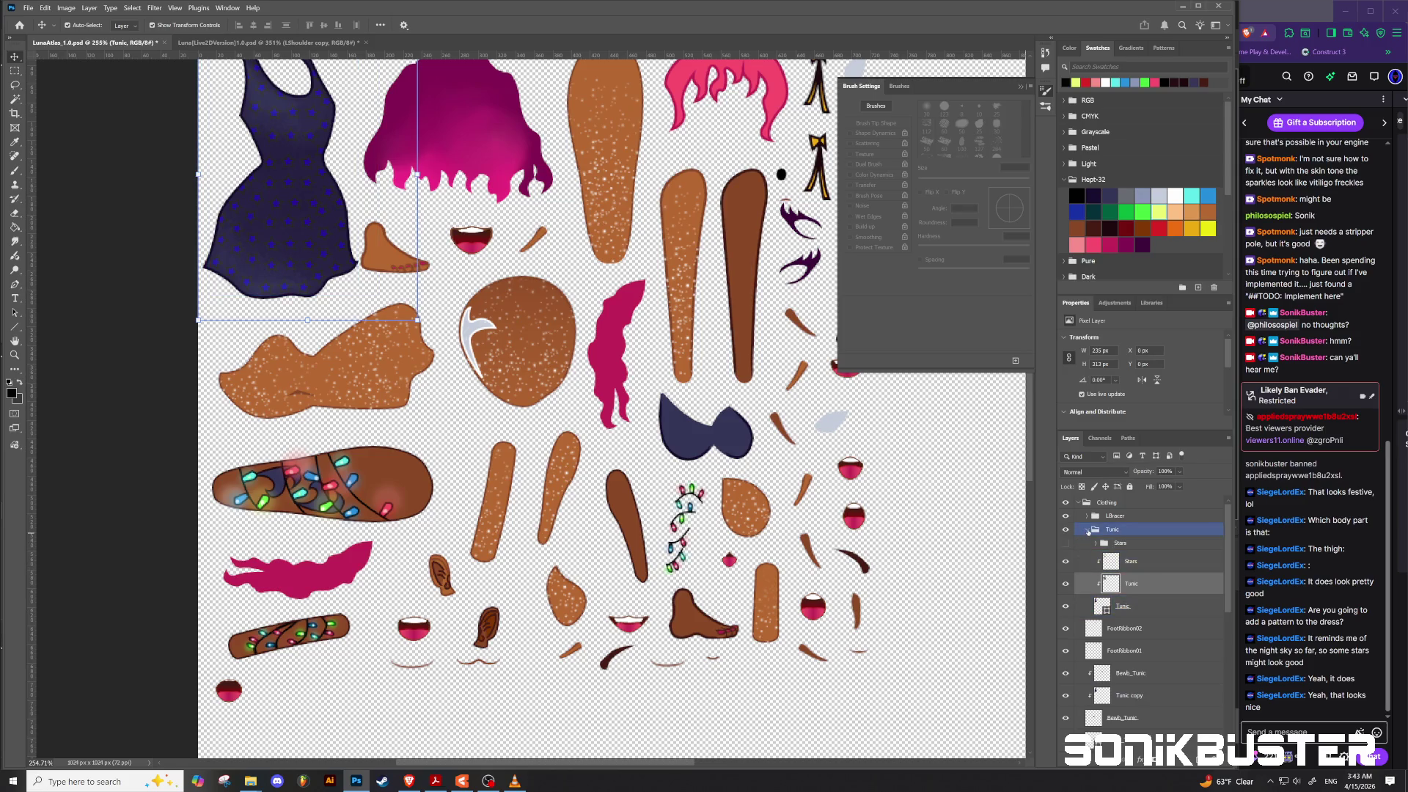
left_click(1088, 530)
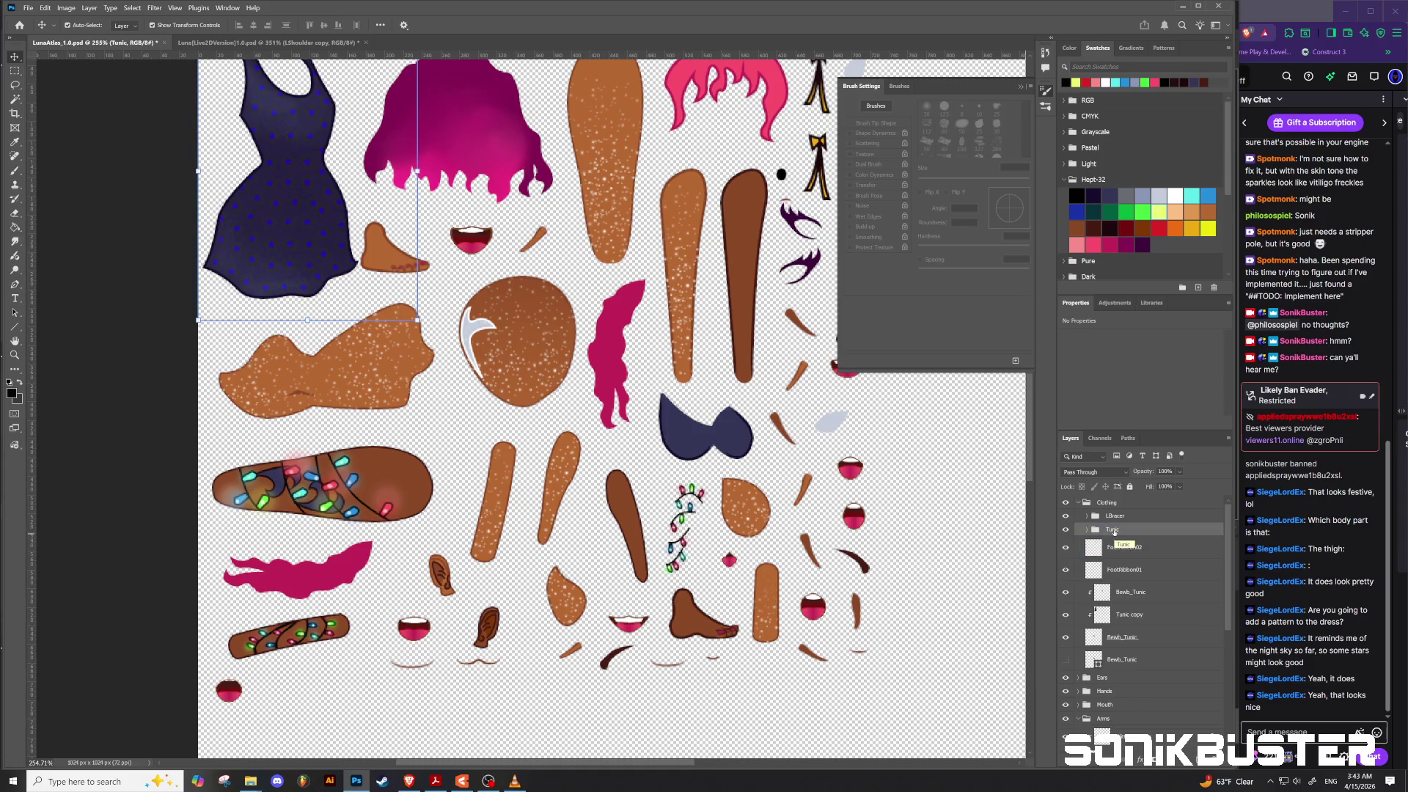
Step: Compare the dress with Tunic copy hidden and shown, then lock the Tunic group
right_click(1114, 534)
key("Escape")
left_click(1126, 615)
left_click(1066, 617)
left_click(1066, 617)
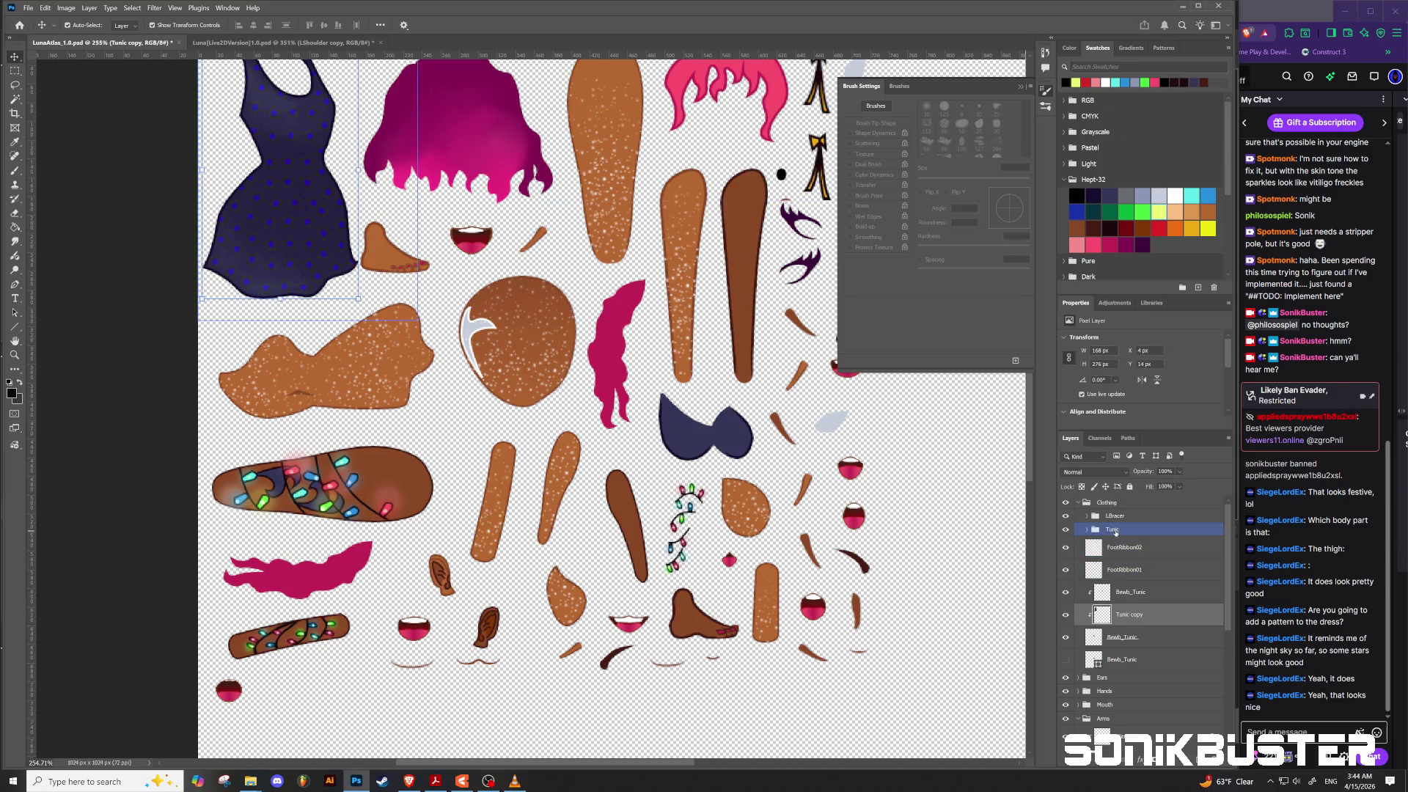
left_click(1126, 528)
left_click(1130, 486)
Step: Select the dress and thigh together on the canvas to check their spacing
left_click(304, 193)
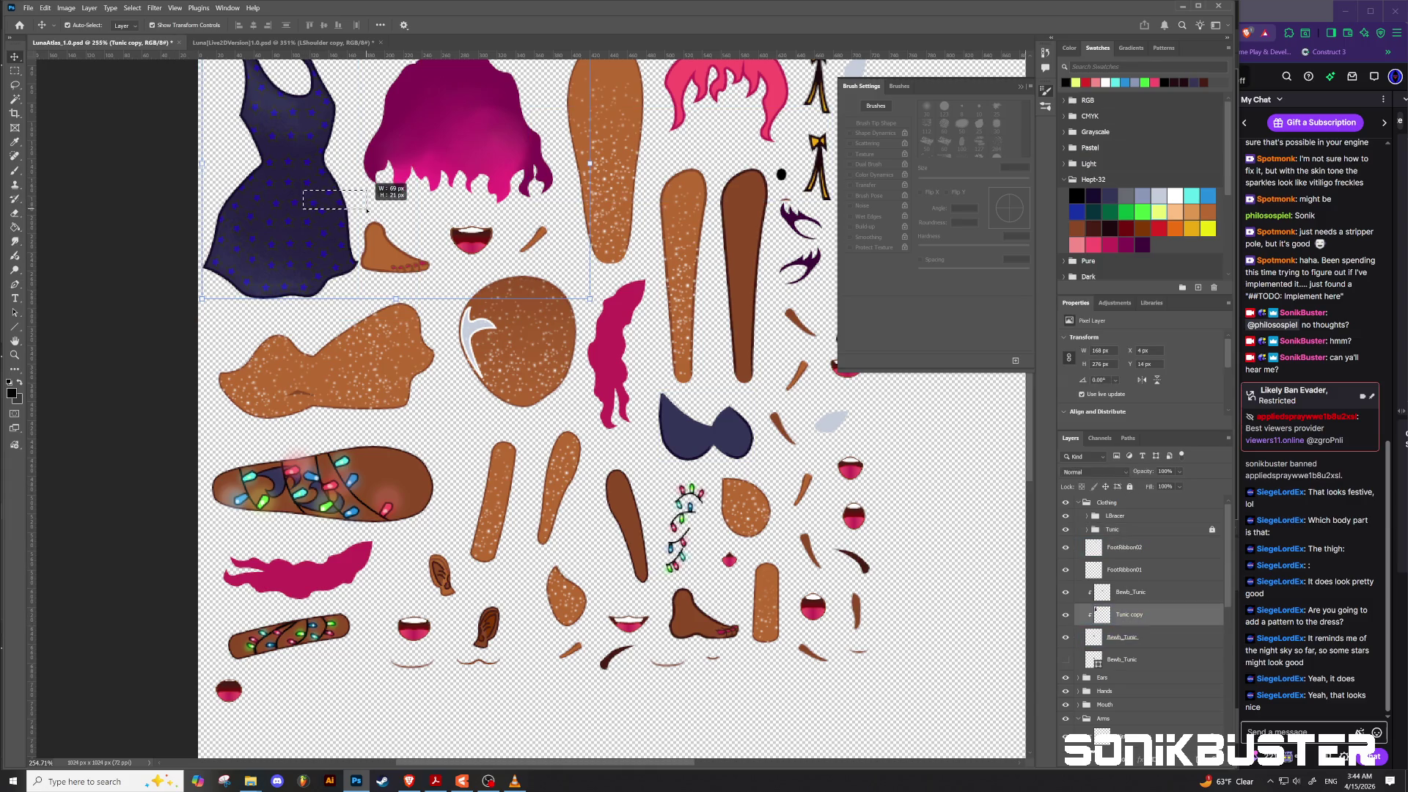
left_click(317, 273)
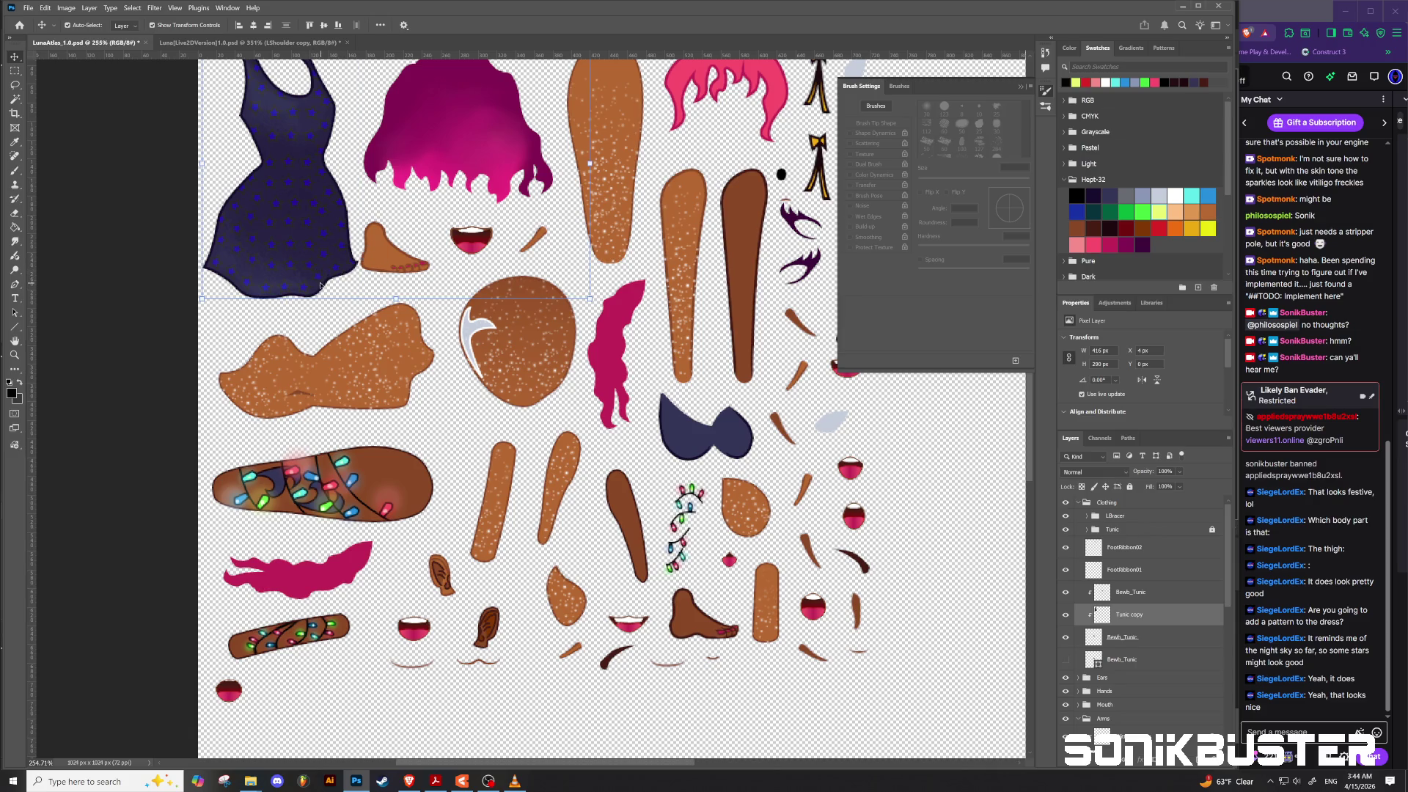
left_click_drag(322, 276, 378, 279)
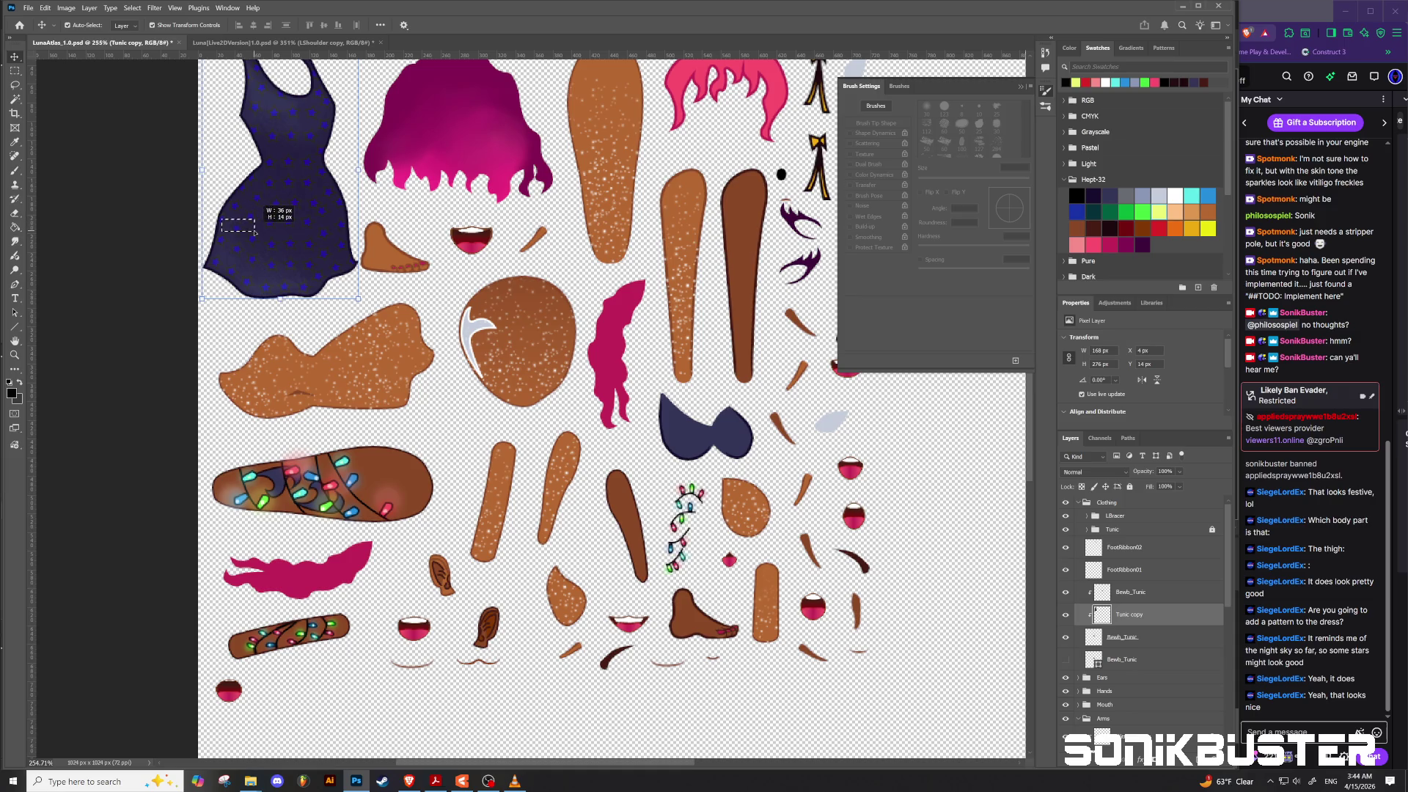
mouse_move(223, 219)
left_mouse_down()
mouse_move(244, 223)
mouse_move(224, 220)
left_mouse_up()
left_click(357, 303, "shift")
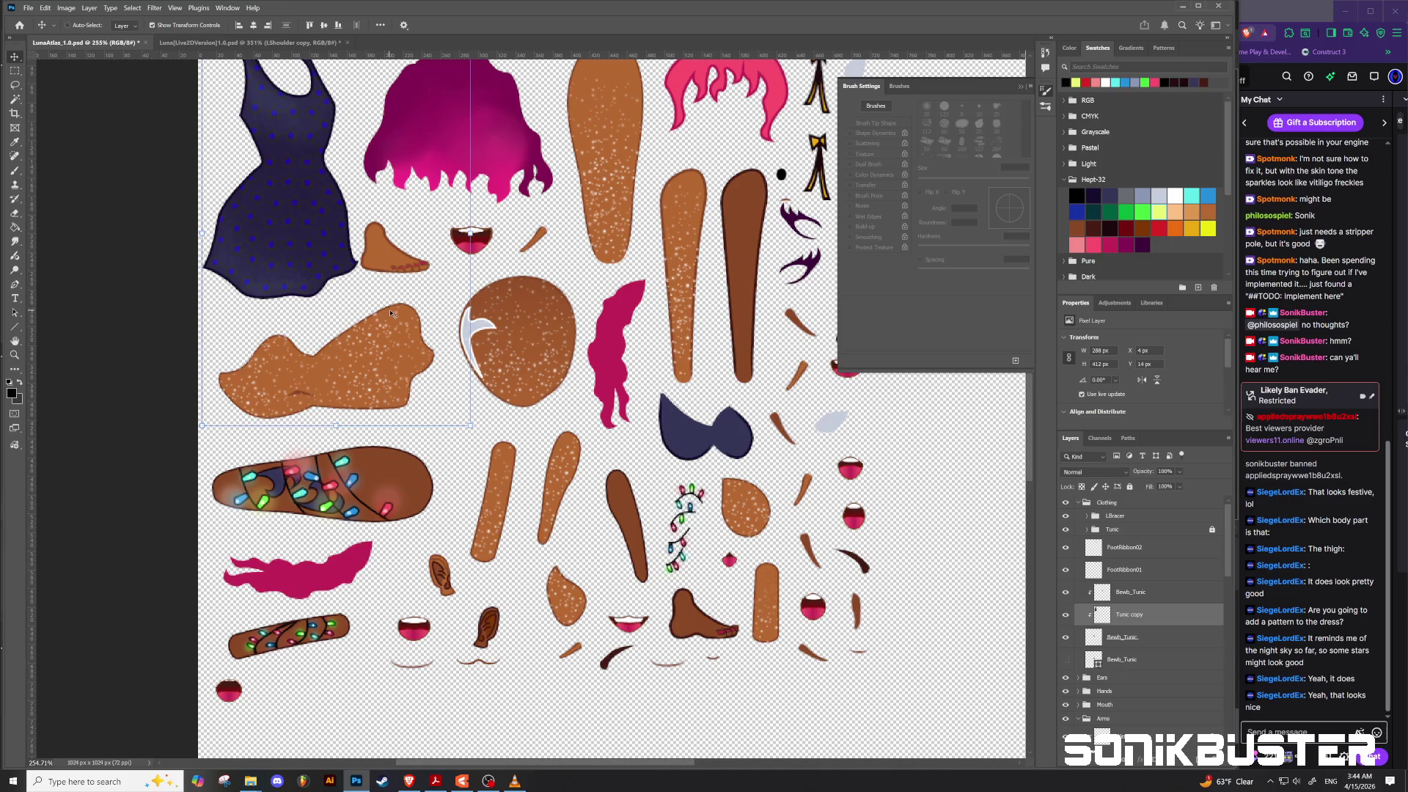
key("ctrl")
Step: Move Tunic copy above Bewb_Tunic, release its clipping mask, and nudge the starry artwork
left_click(1131, 623)
left_click_drag(1136, 617, 1123, 587)
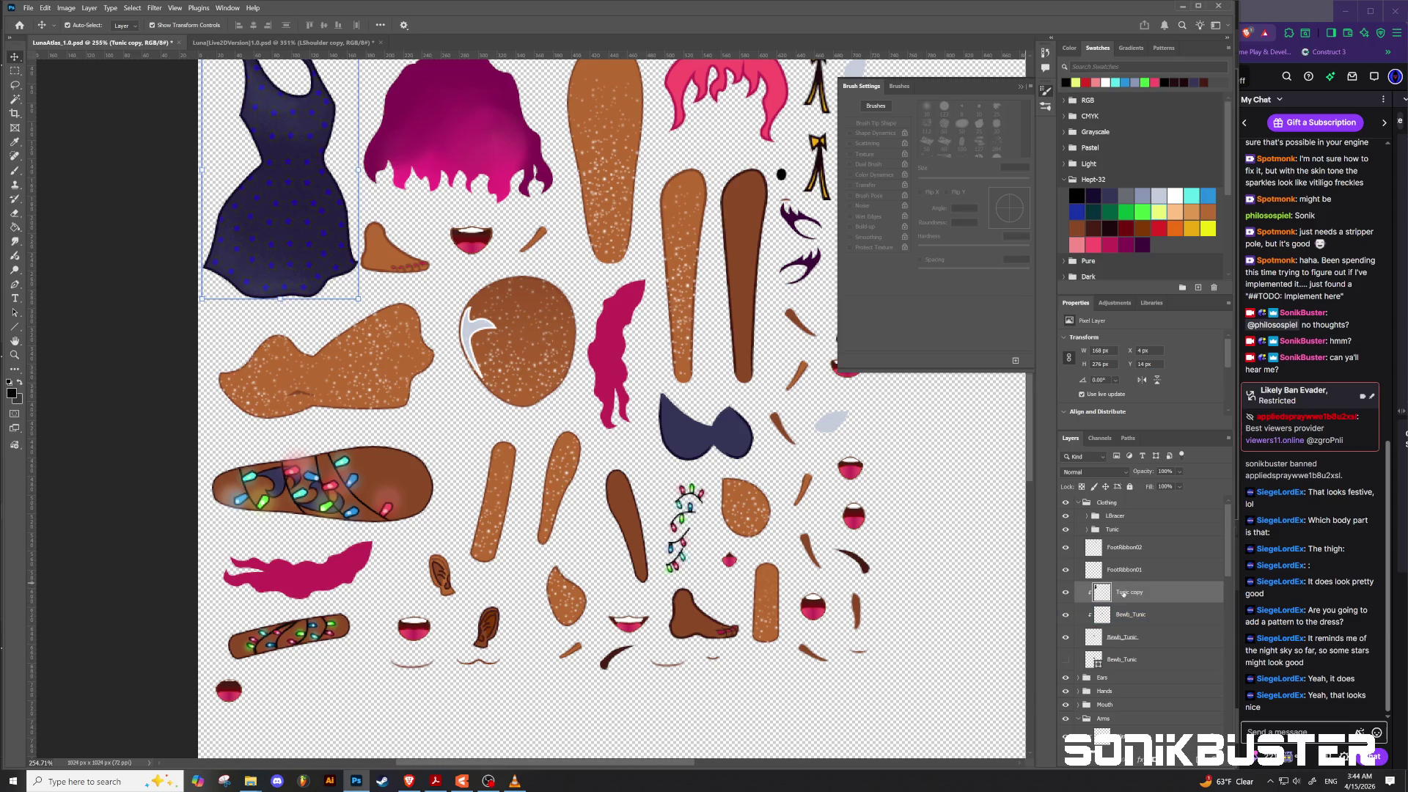
right_click(1122, 586)
left_click(1158, 531)
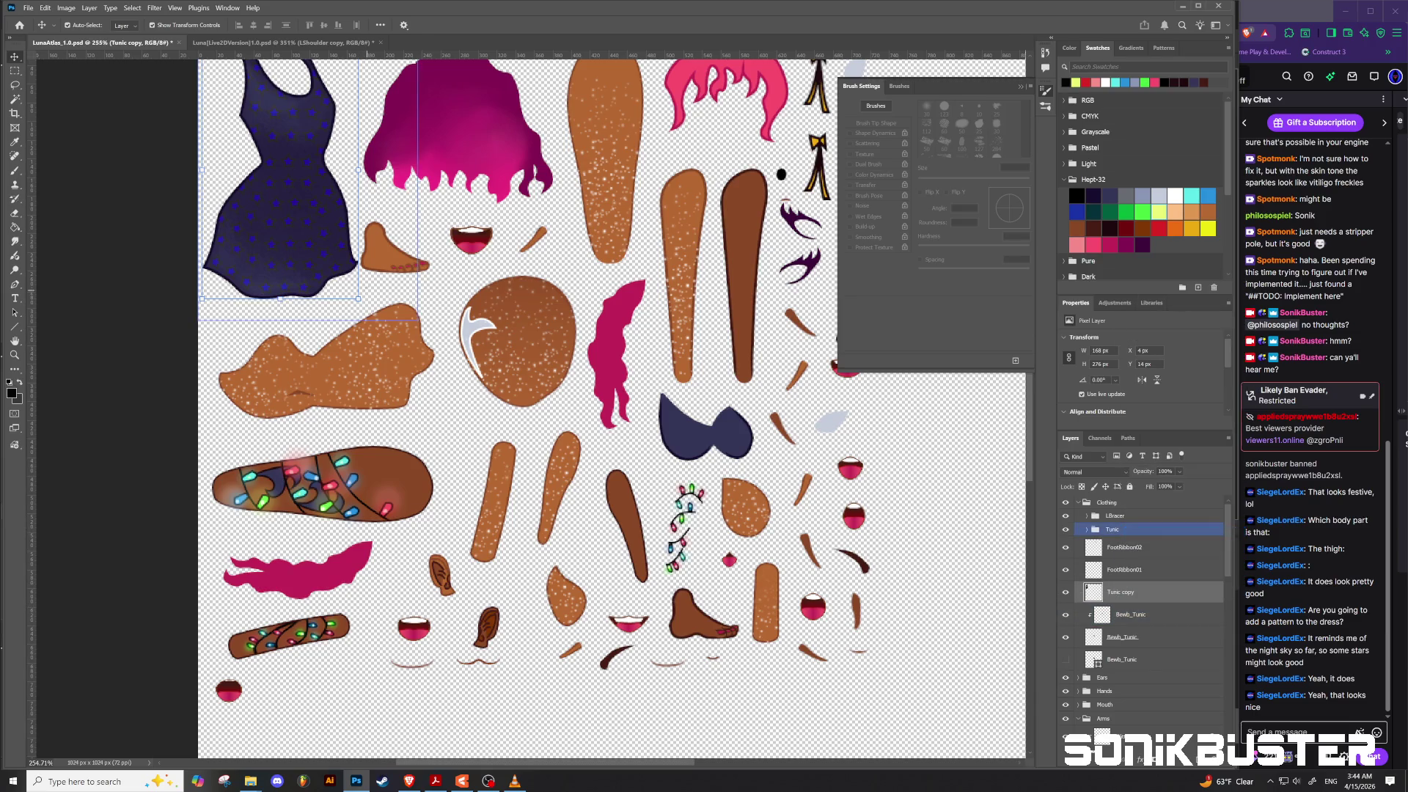
left_click_drag(343, 243, 389, 312)
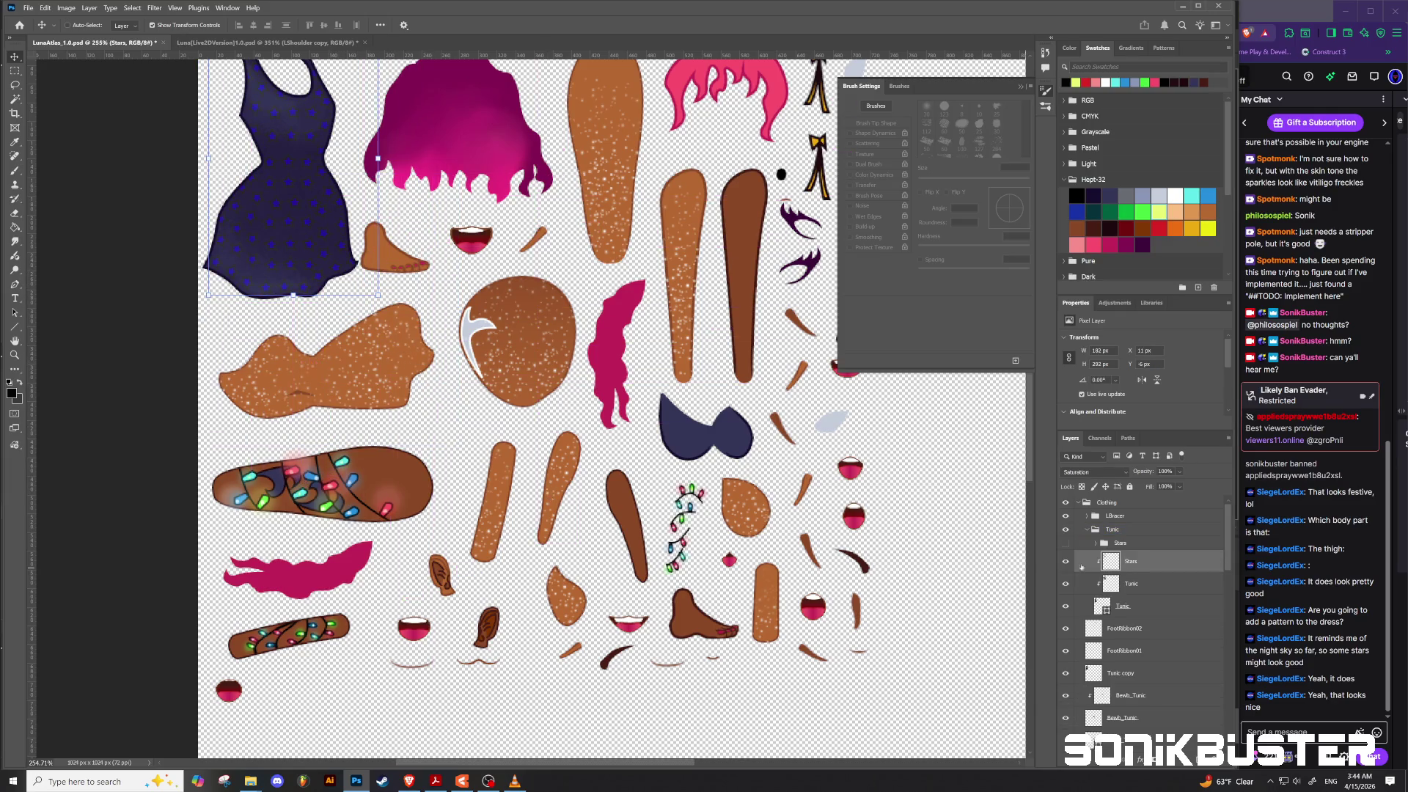
Step: Lock the Tunic group, move the dress copy over the bra, and clip it to Bewb_Tunic
left_click(1124, 529)
left_click(1130, 487)
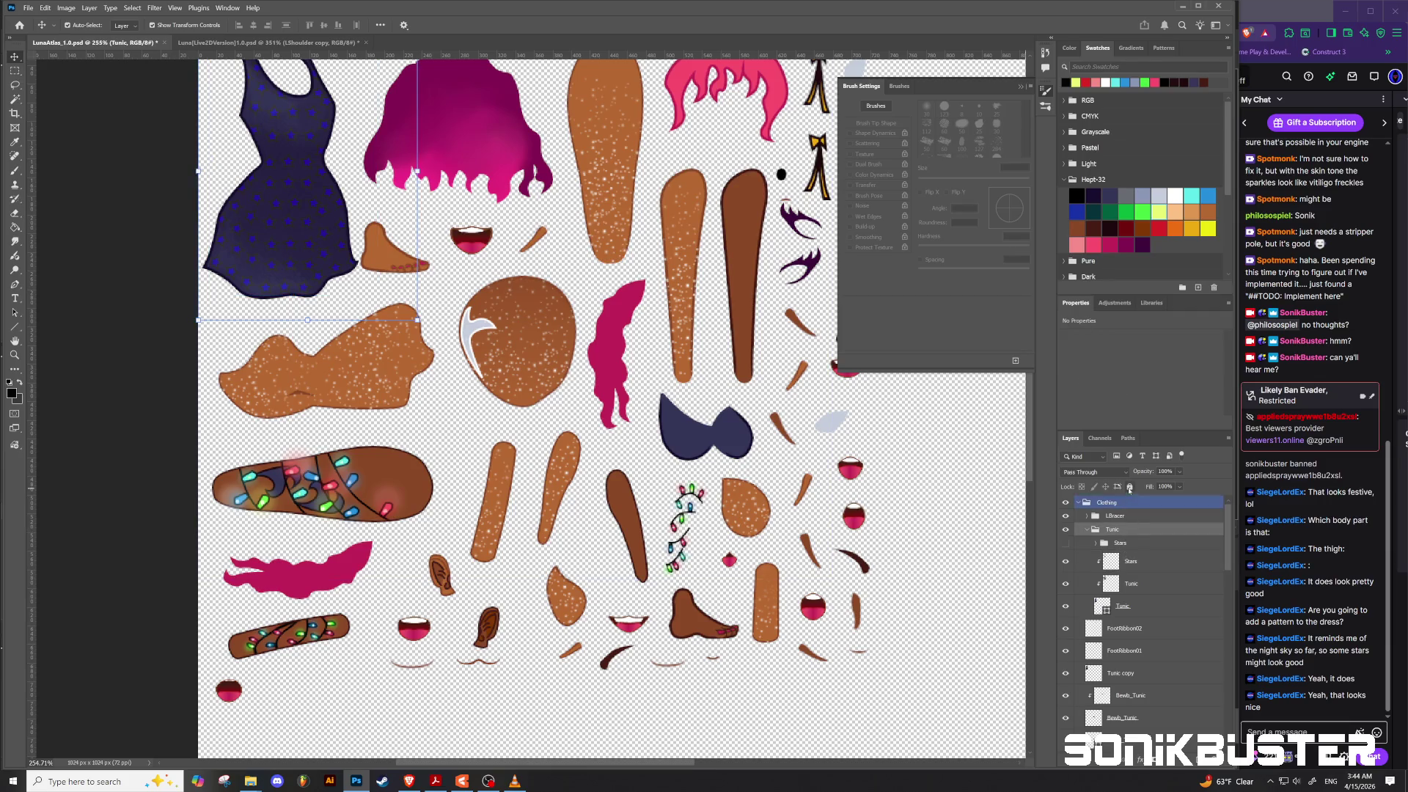
left_click(1122, 673)
mouse_move(325, 260)
left_mouse_down()
mouse_move(549, 439)
mouse_move(747, 448)
left_mouse_up()
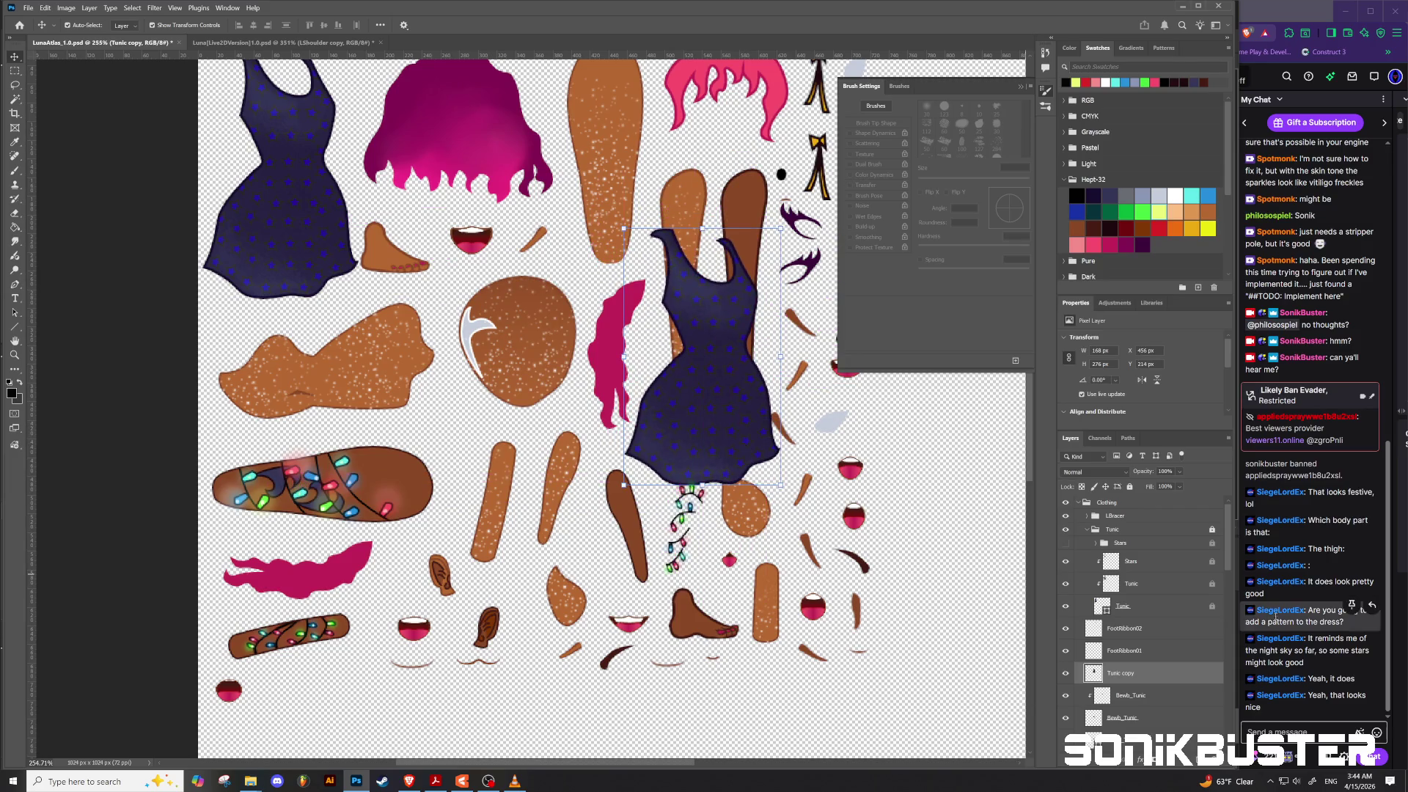
mouse_move(1133, 675)
left_mouse_down()
mouse_move(1137, 709)
mouse_move(1131, 666)
left_mouse_up()
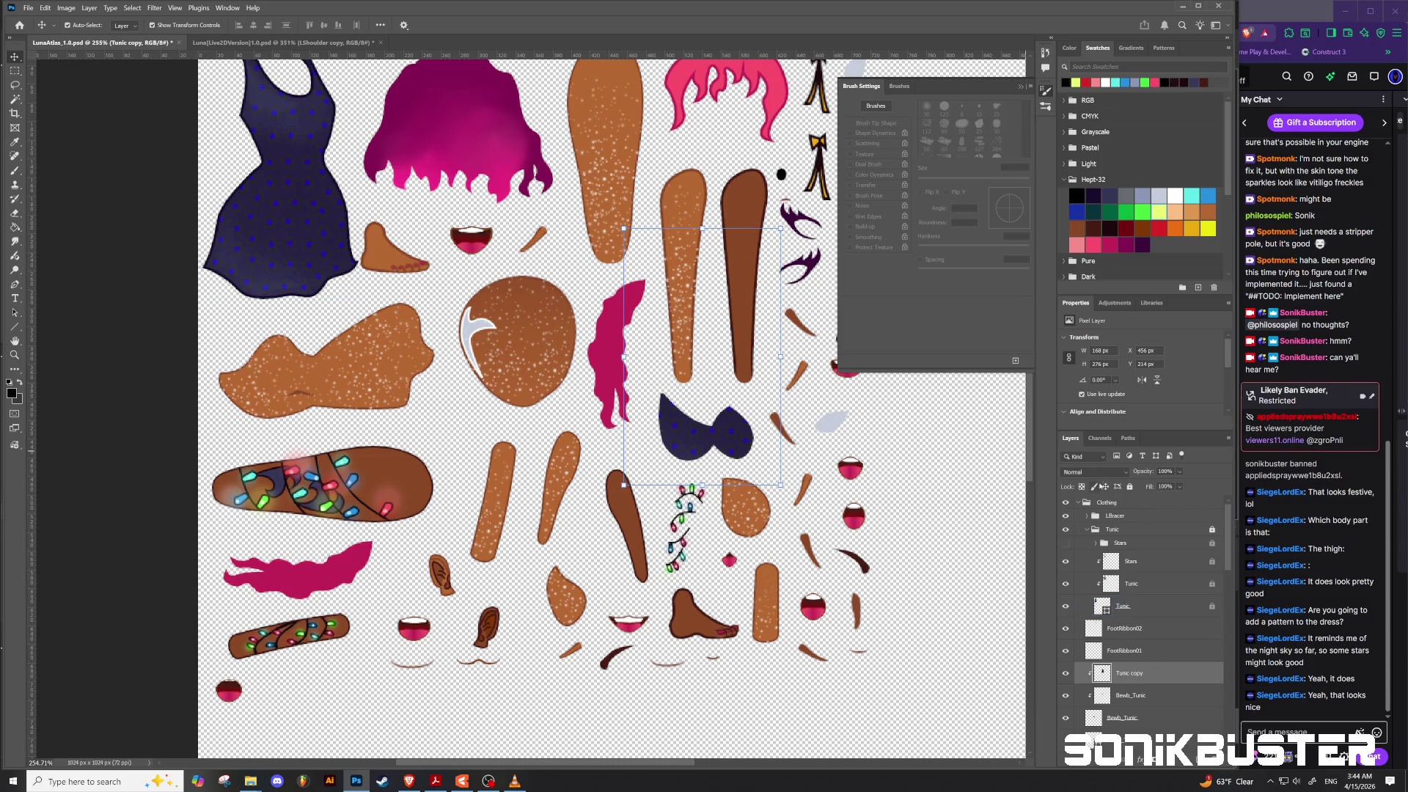
Step: Switch the Tunic copy layer on the bust to Saturation blend mode, then deselect it
scroll(1099, 472, "down", 1)
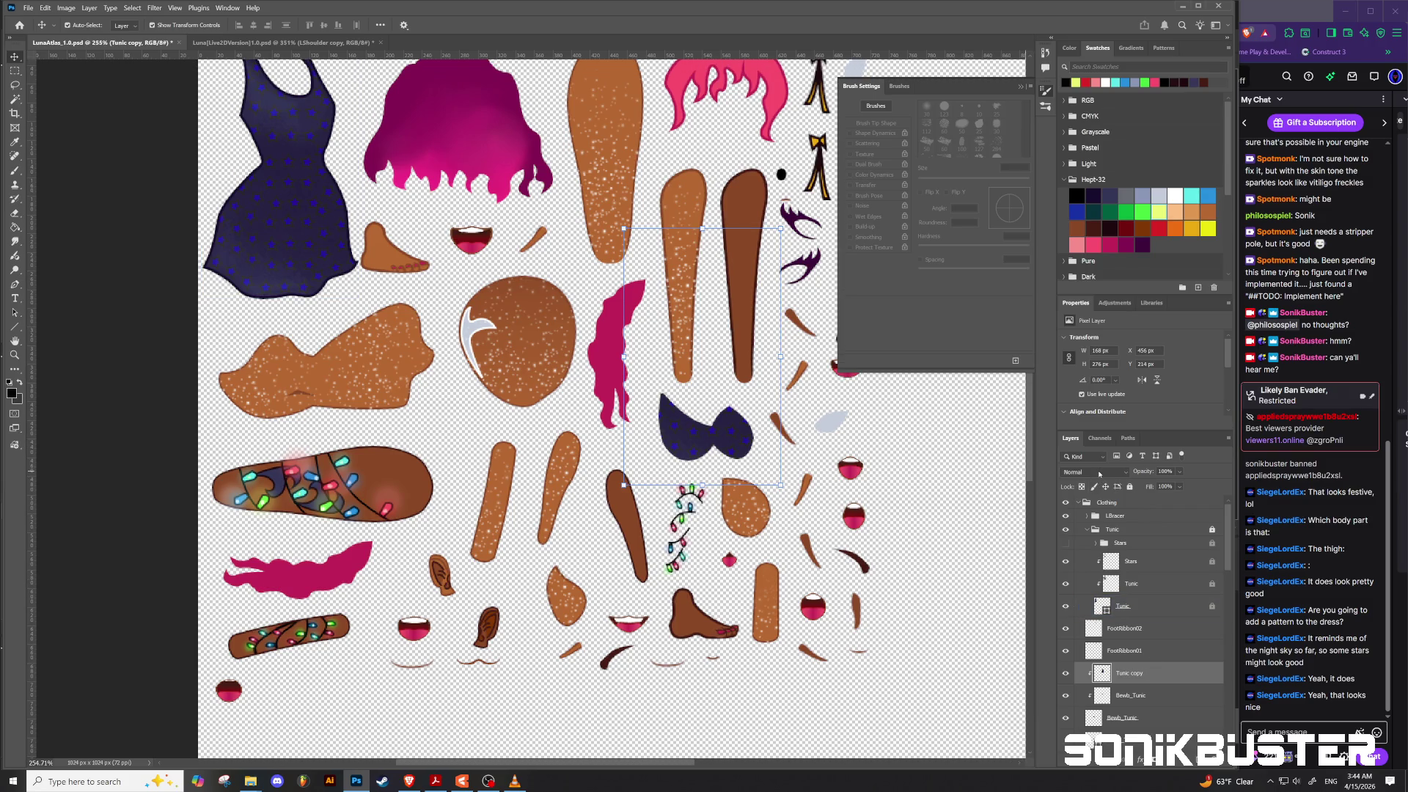
left_click(1099, 472)
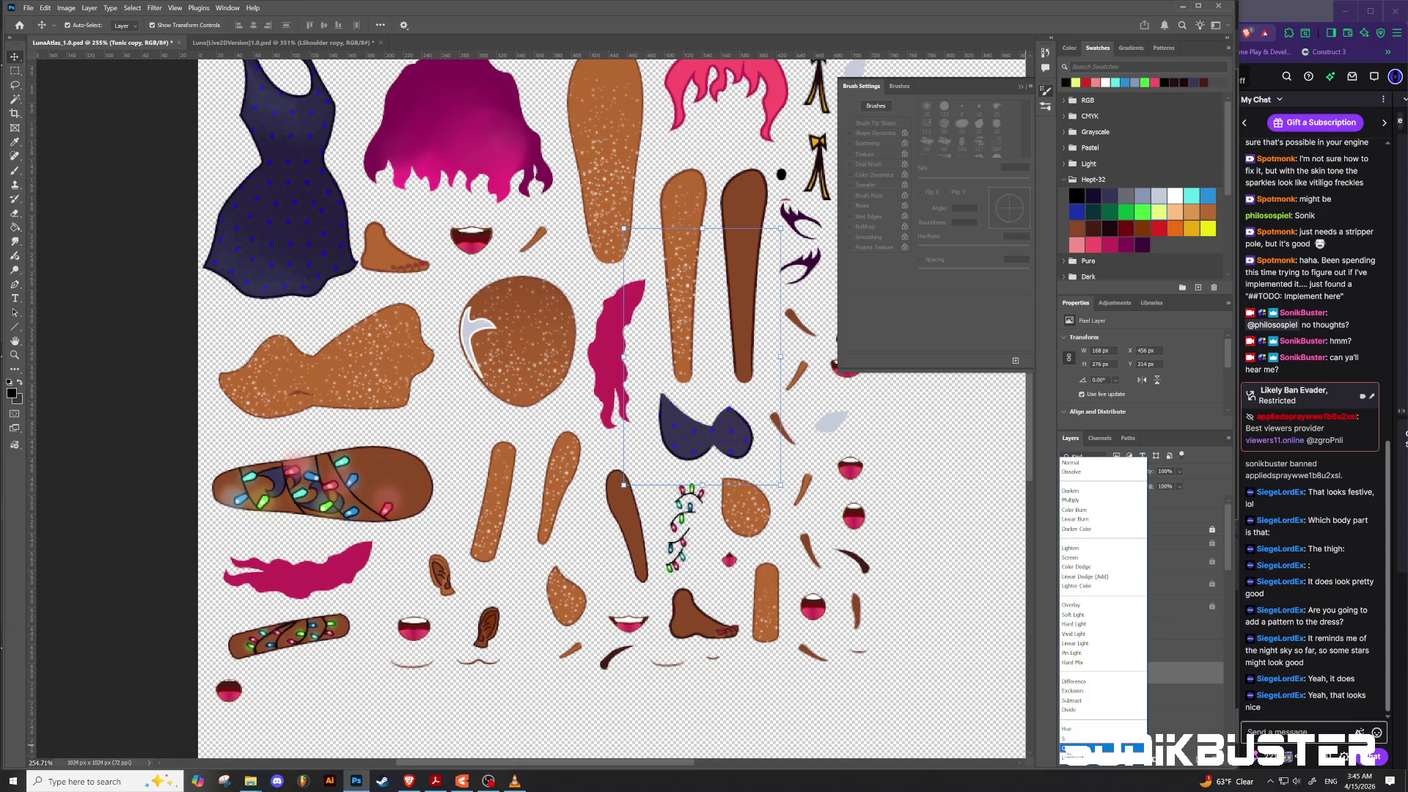
left_click(1071, 738)
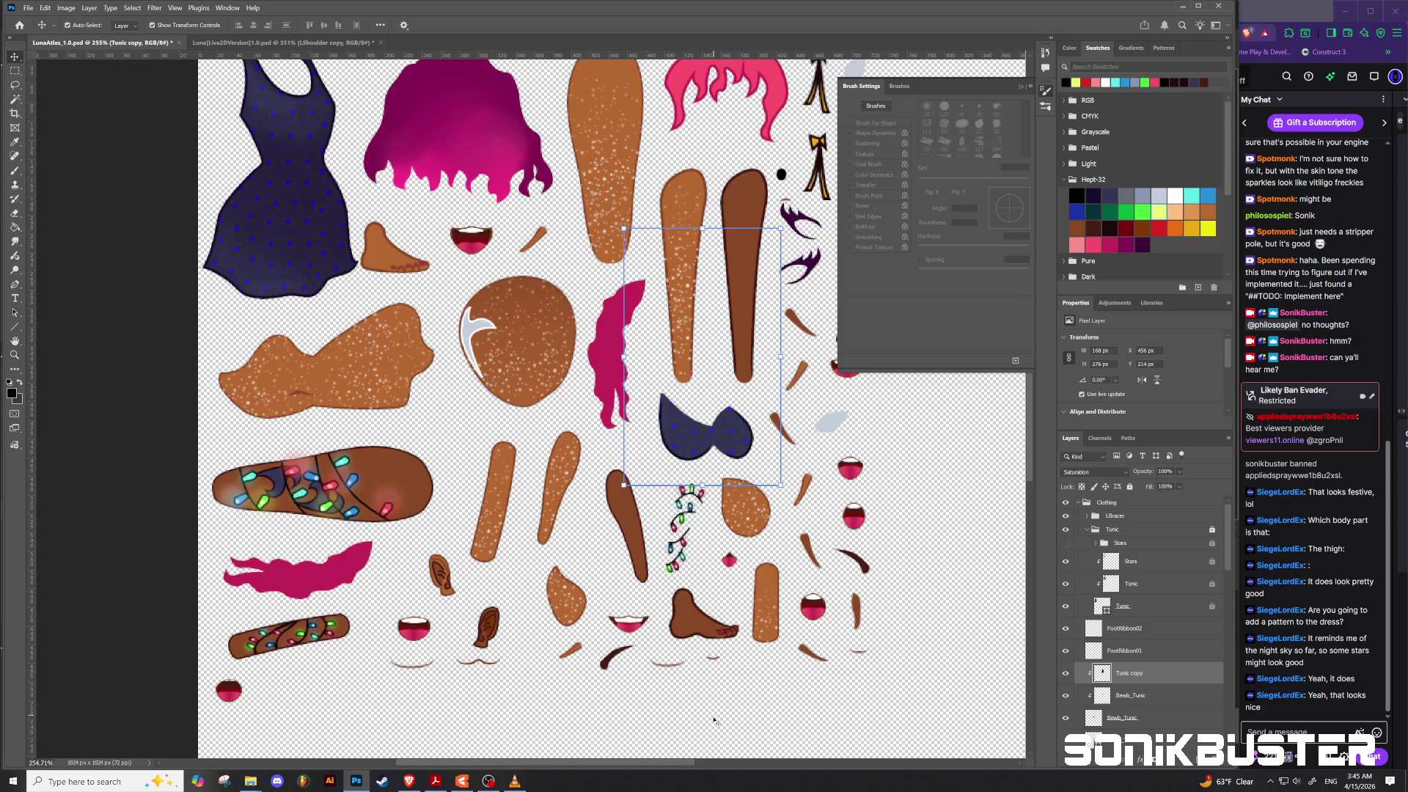
left_click(691, 711)
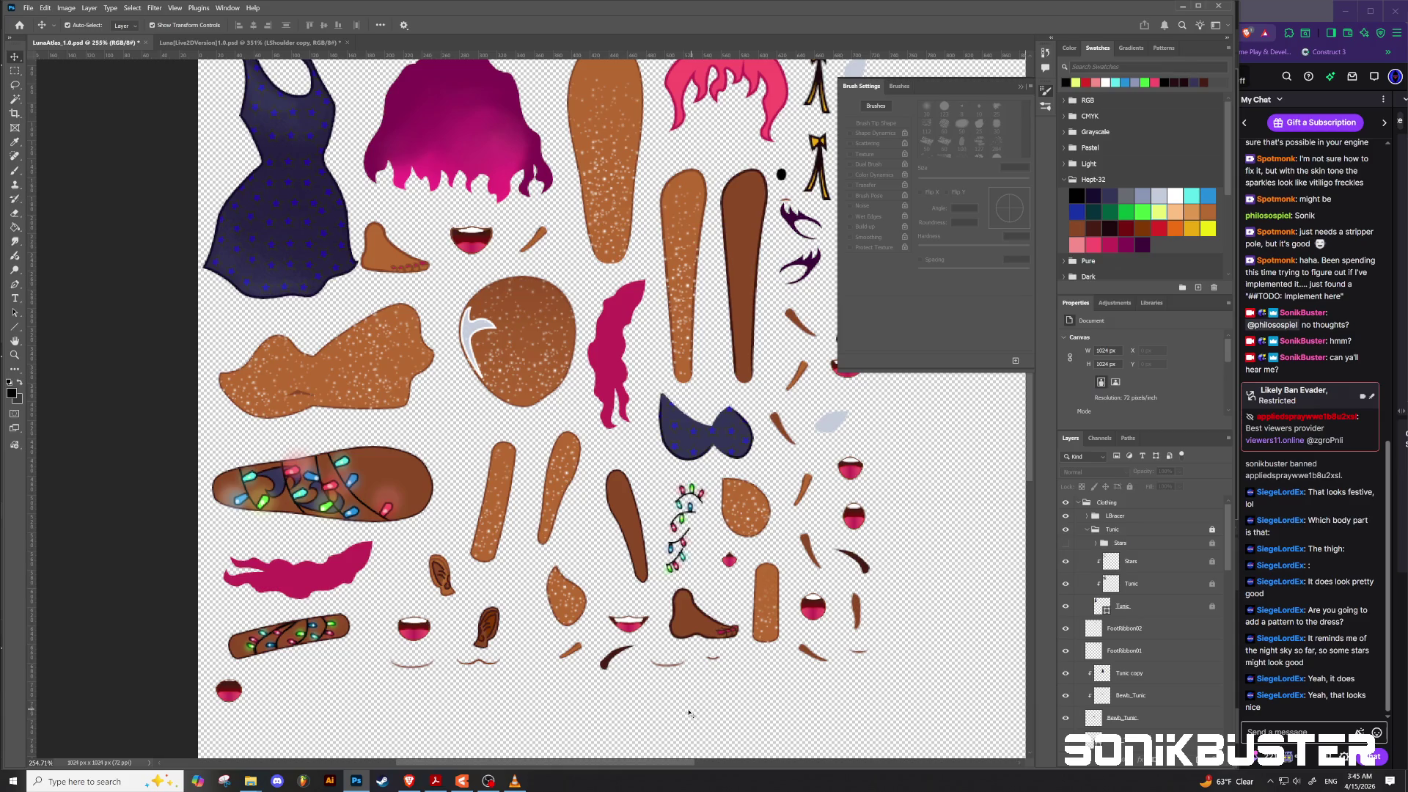
scroll(531, 515, "down", 4)
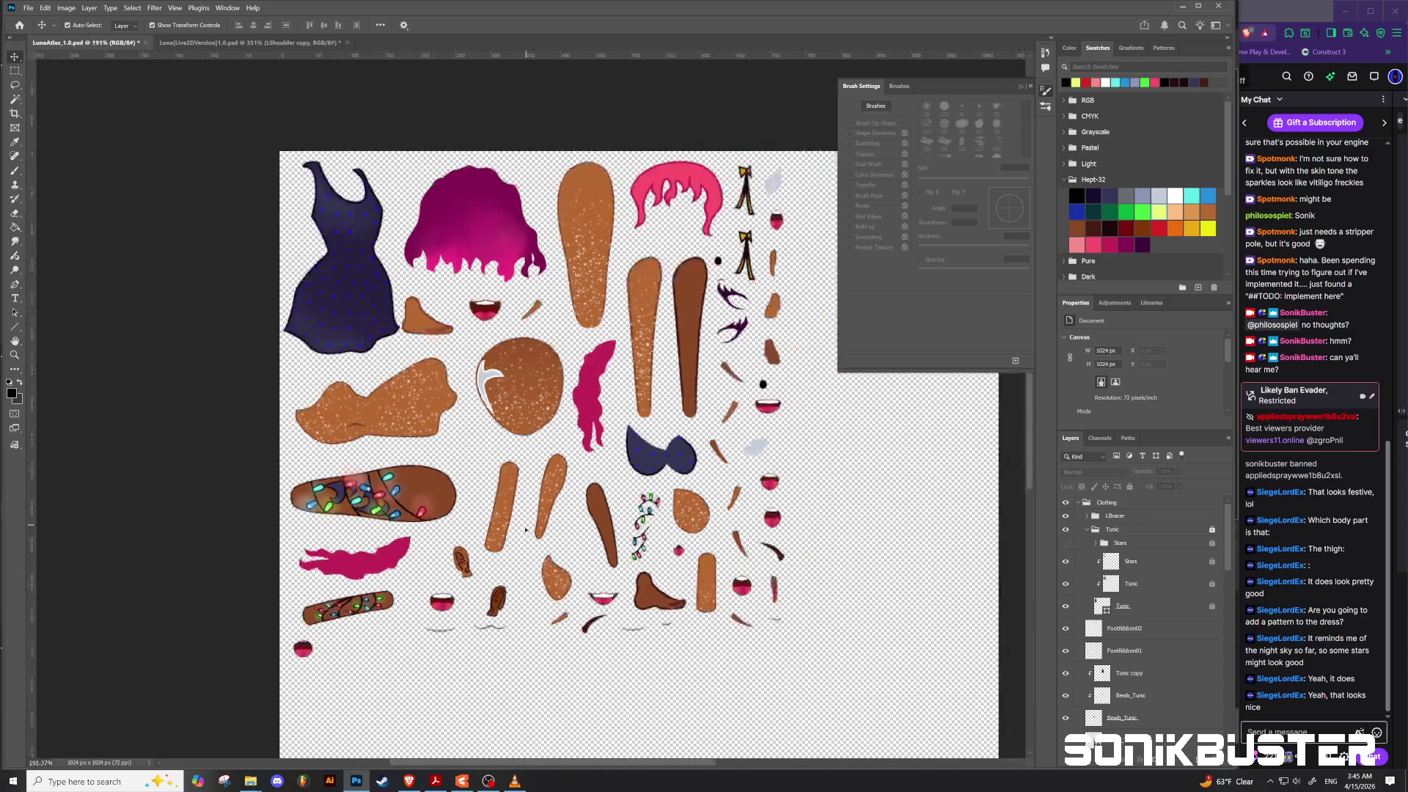
Step: Save the atlas, quick-export it as PNG over LunaAtlas_1.0.png, and switch to Live2D Cubism Editor
key("ctrl+s")
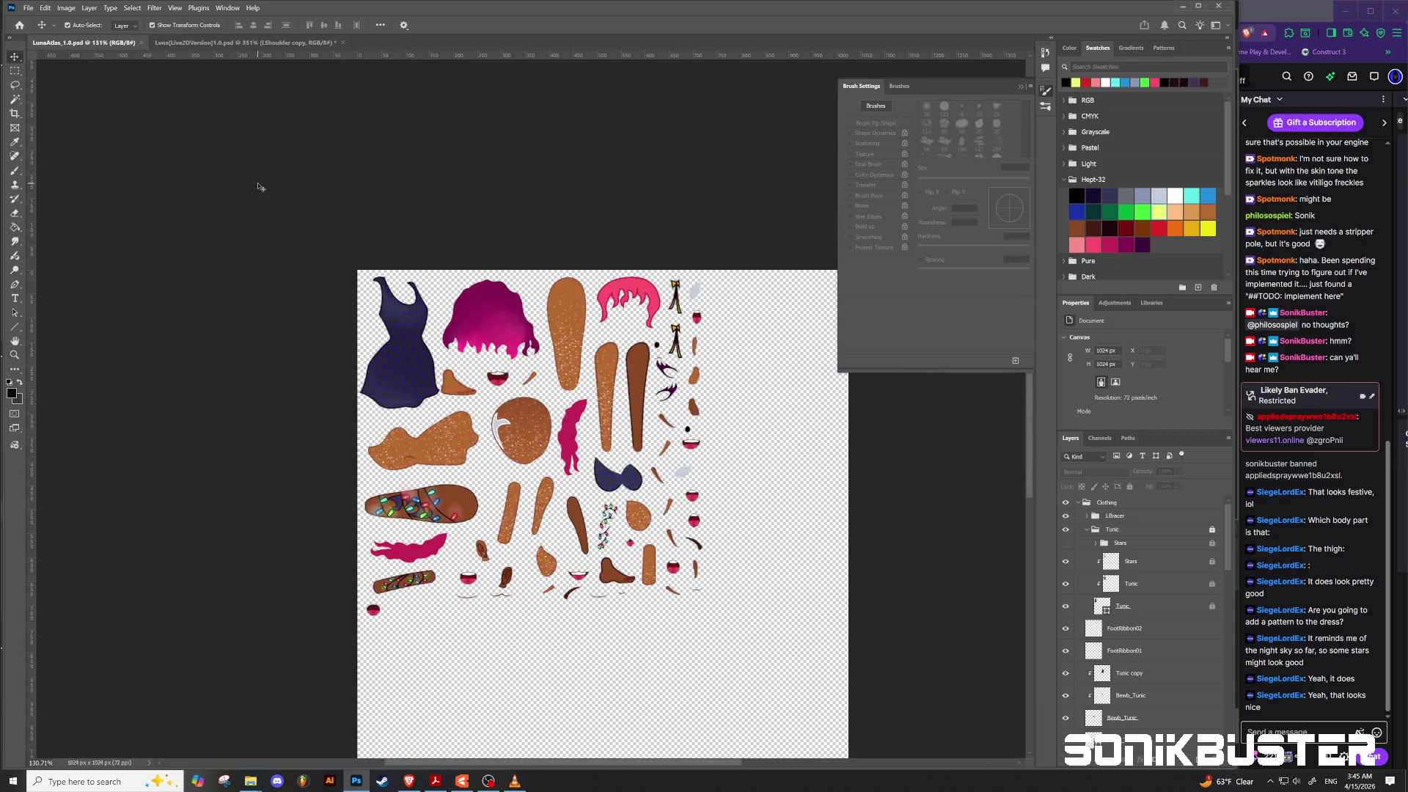
left_click(27, 7)
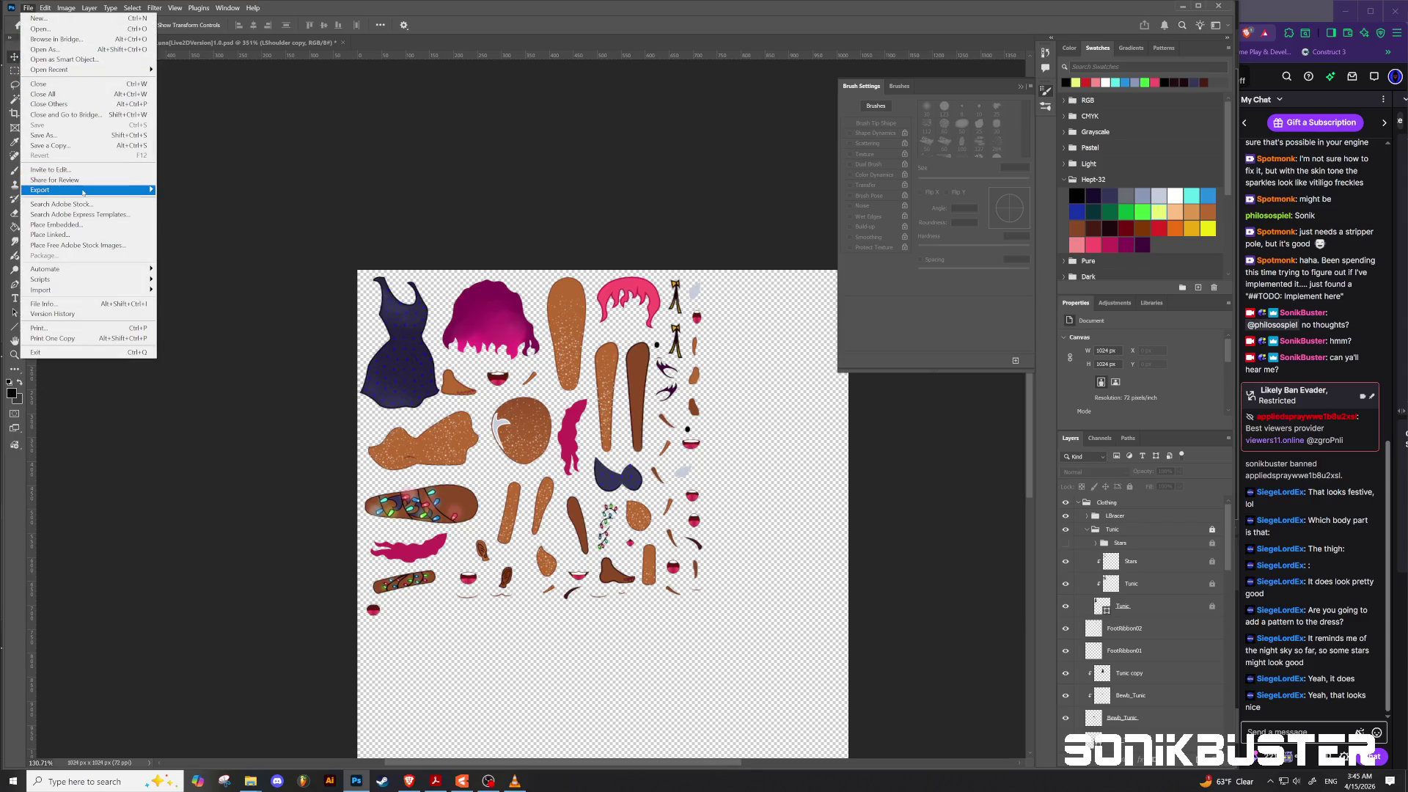
mouse_move(117, 193)
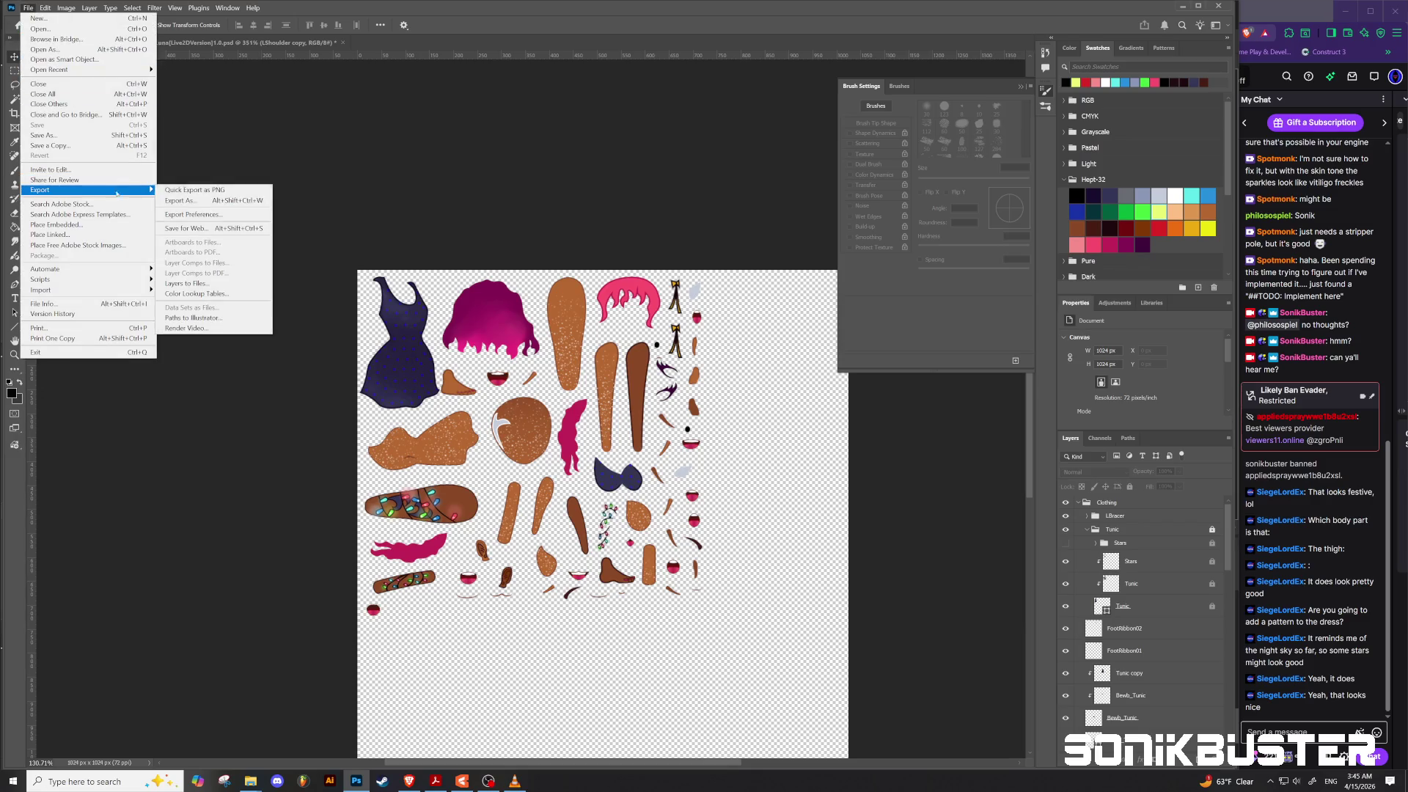
left_click(195, 190)
left_click(356, 316)
left_click(724, 392)
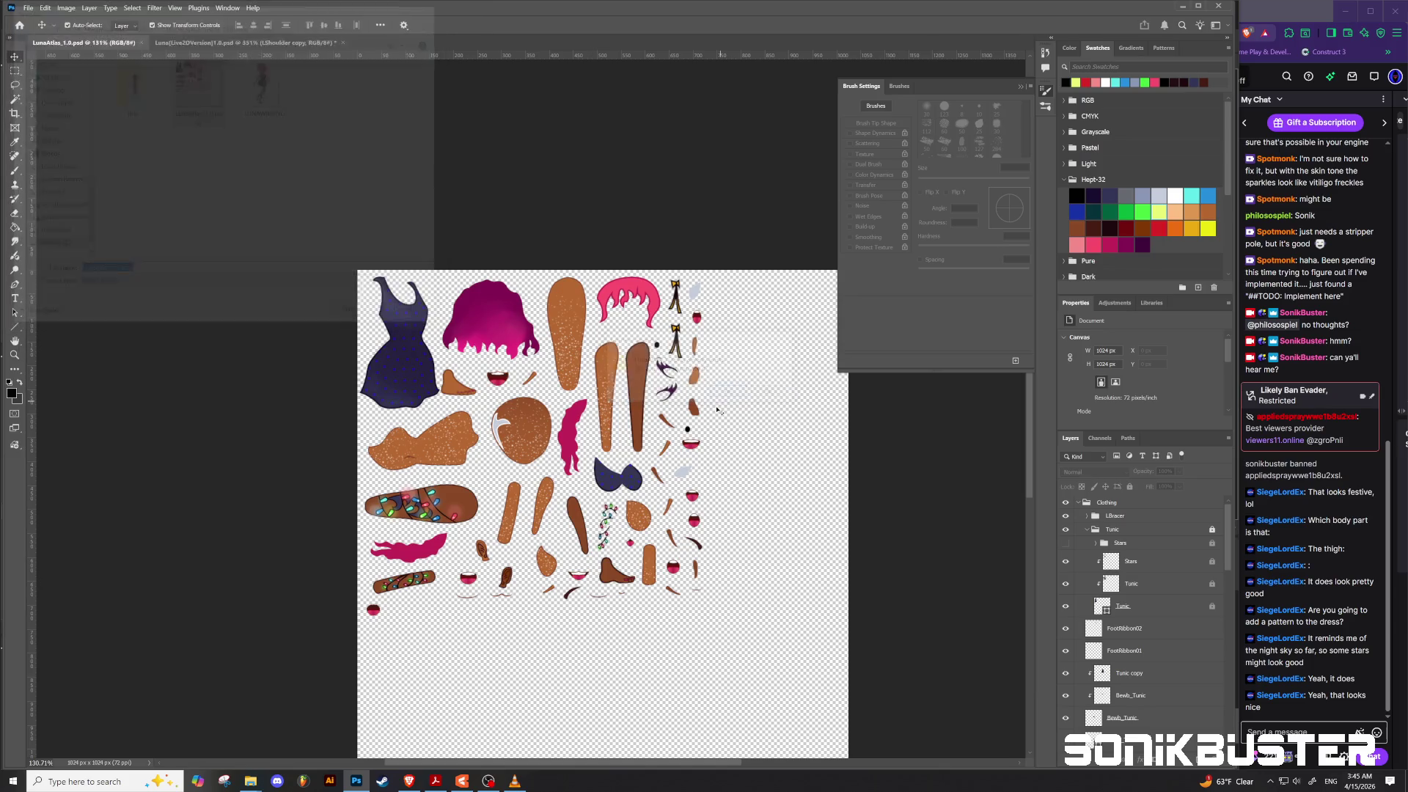
left_click(461, 783)
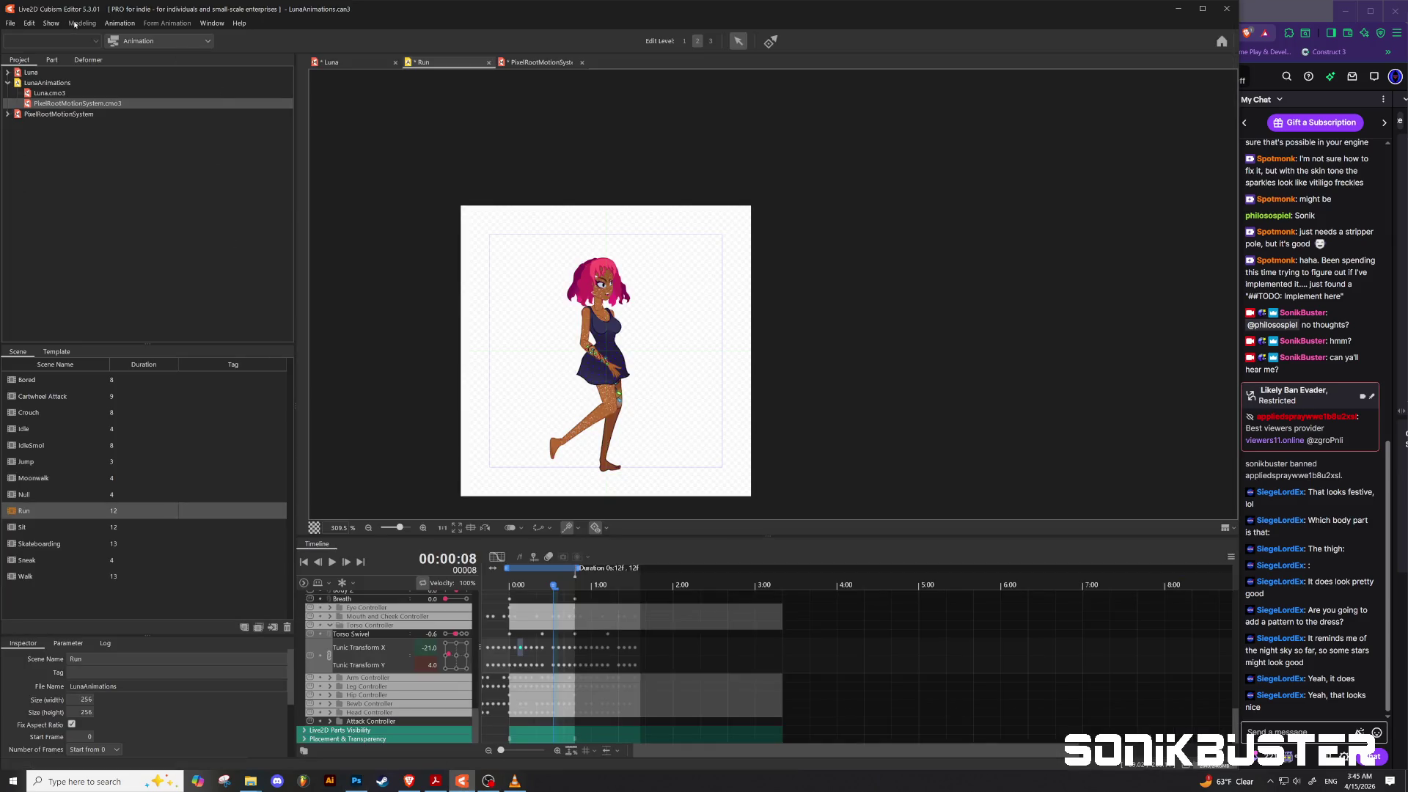
Step: Open the Luna model's texture atlas editor and unlock the atlas
left_click(349, 61)
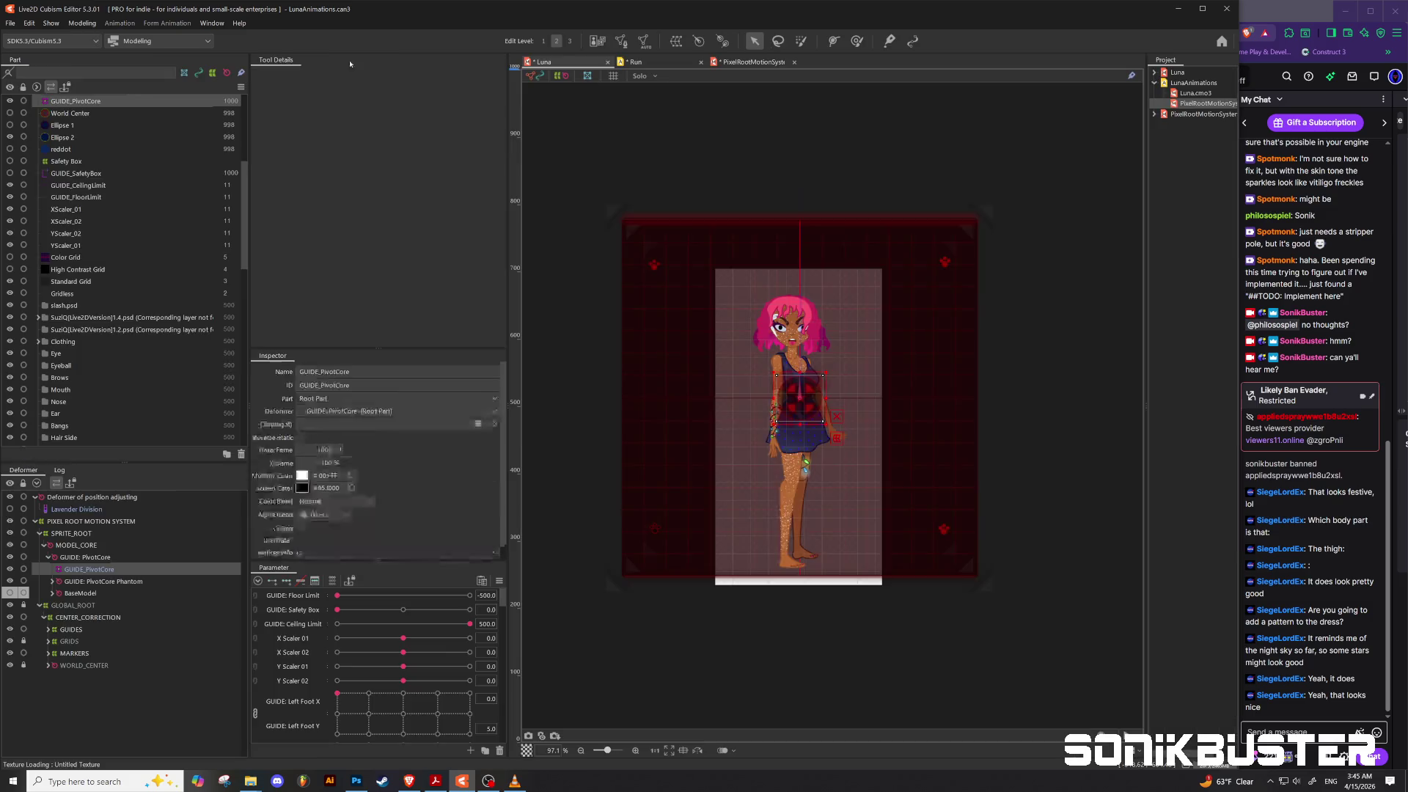
left_click(82, 23)
mouse_move(110, 49)
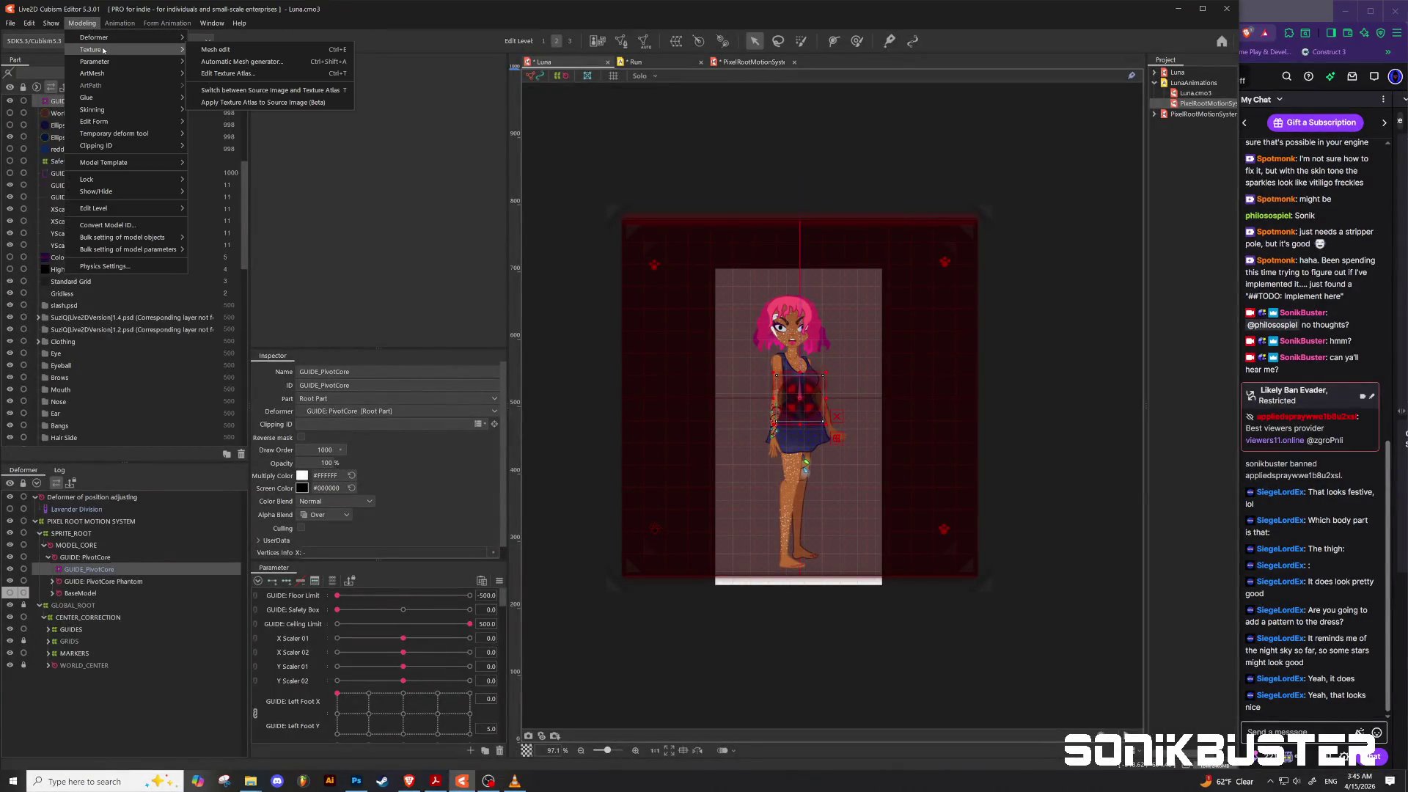
left_click(232, 75)
left_click(504, 341)
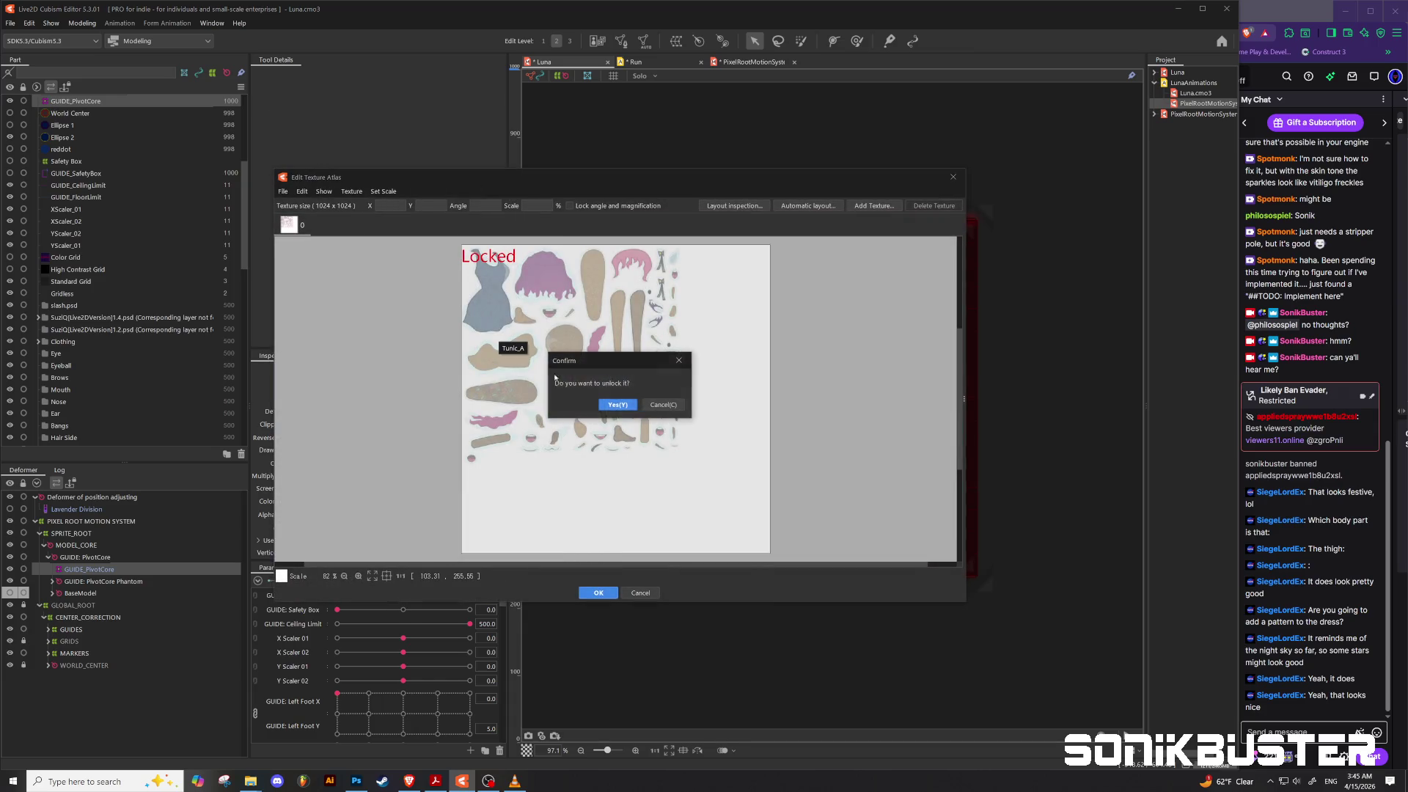
left_click(620, 405)
Step: Replace the atlas texture image with LunaAtlas_1.0.png and accept the changes
left_click(285, 191)
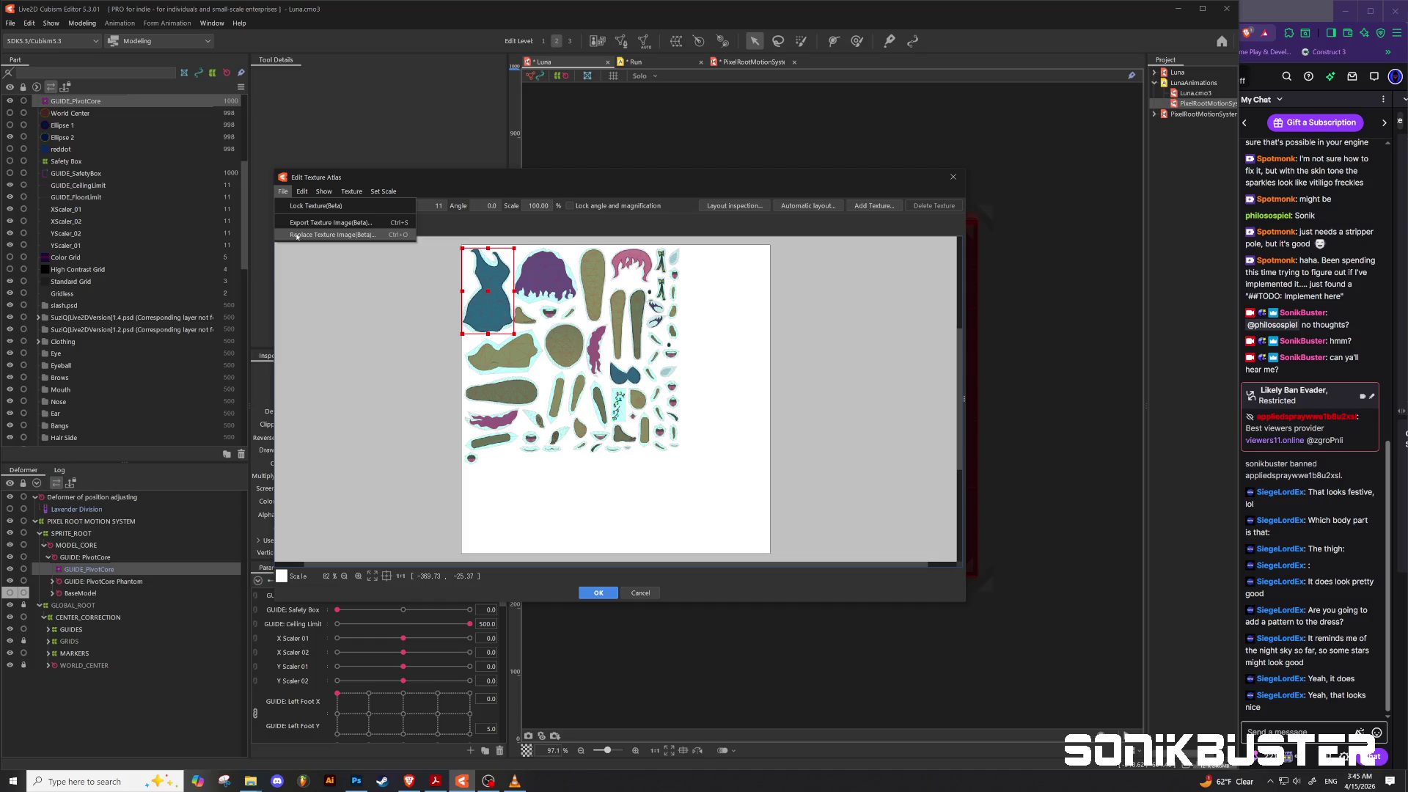
left_click(297, 234)
left_click(519, 276)
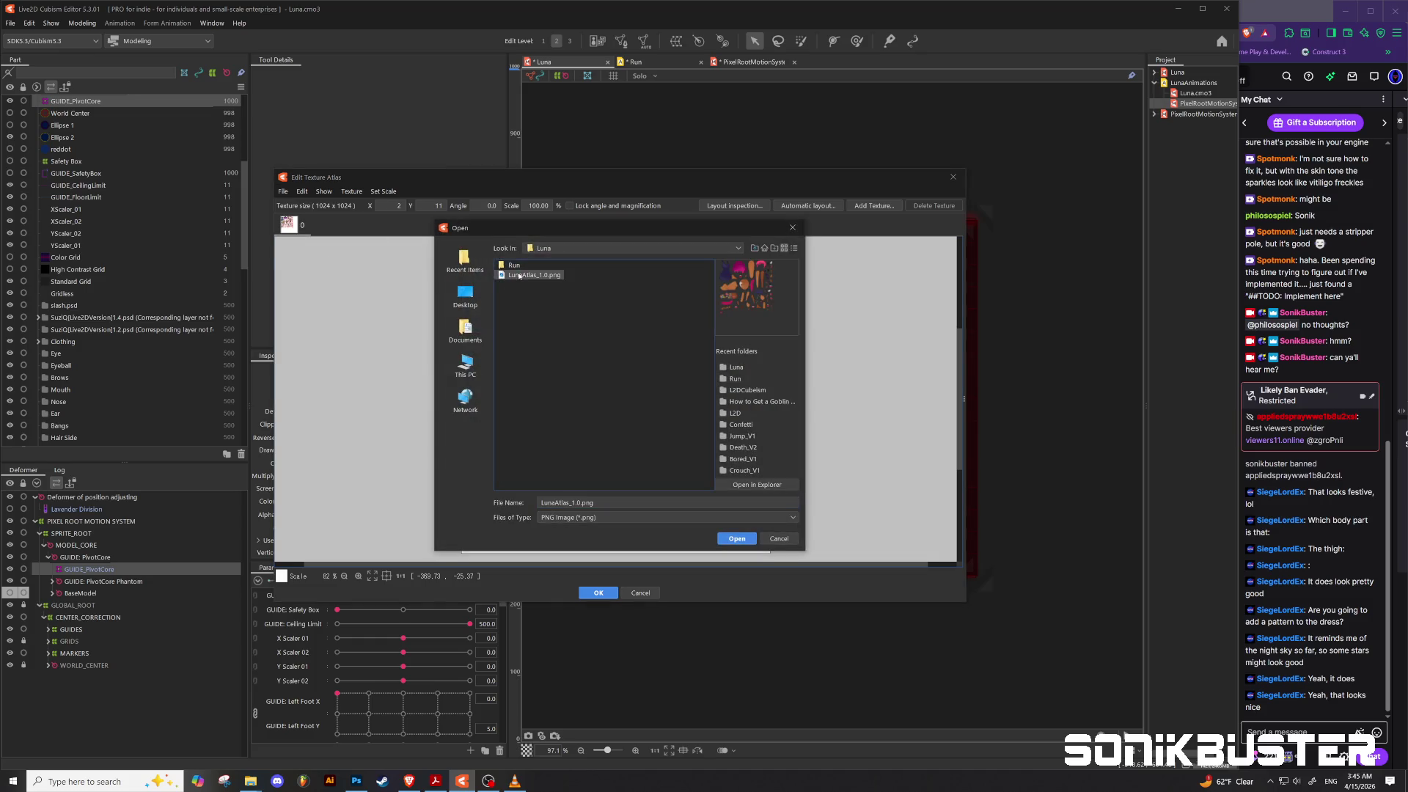
left_click(737, 540)
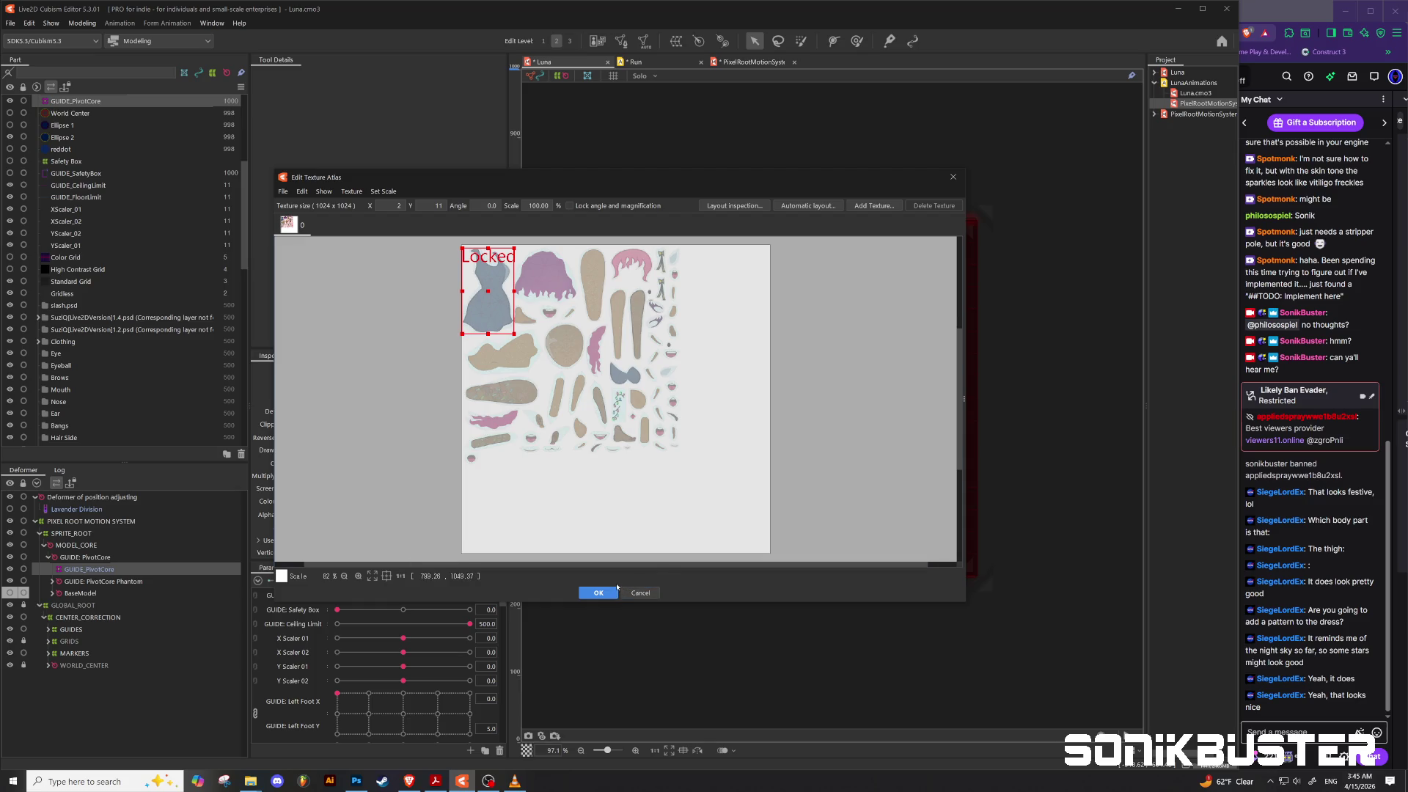
left_click(601, 598)
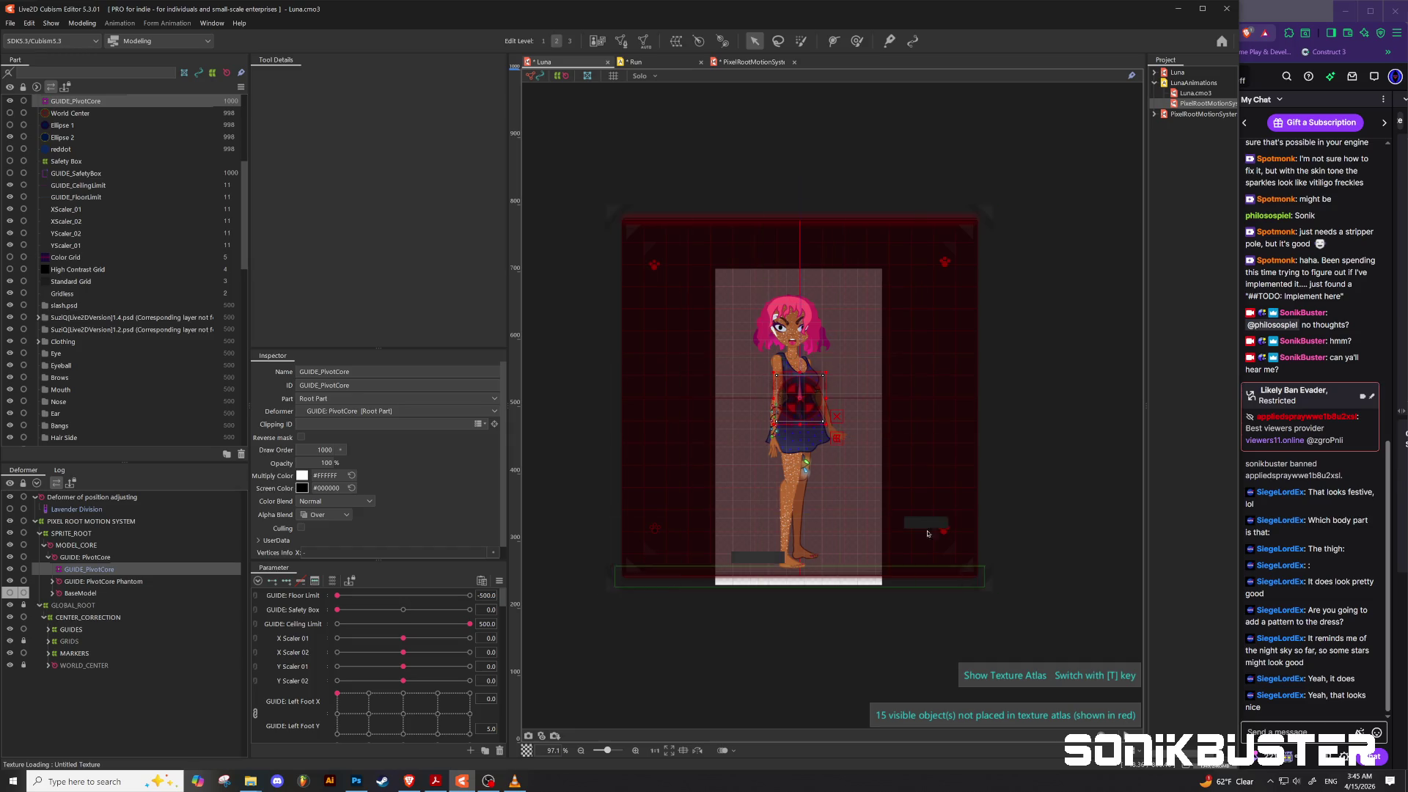
left_click(603, 569)
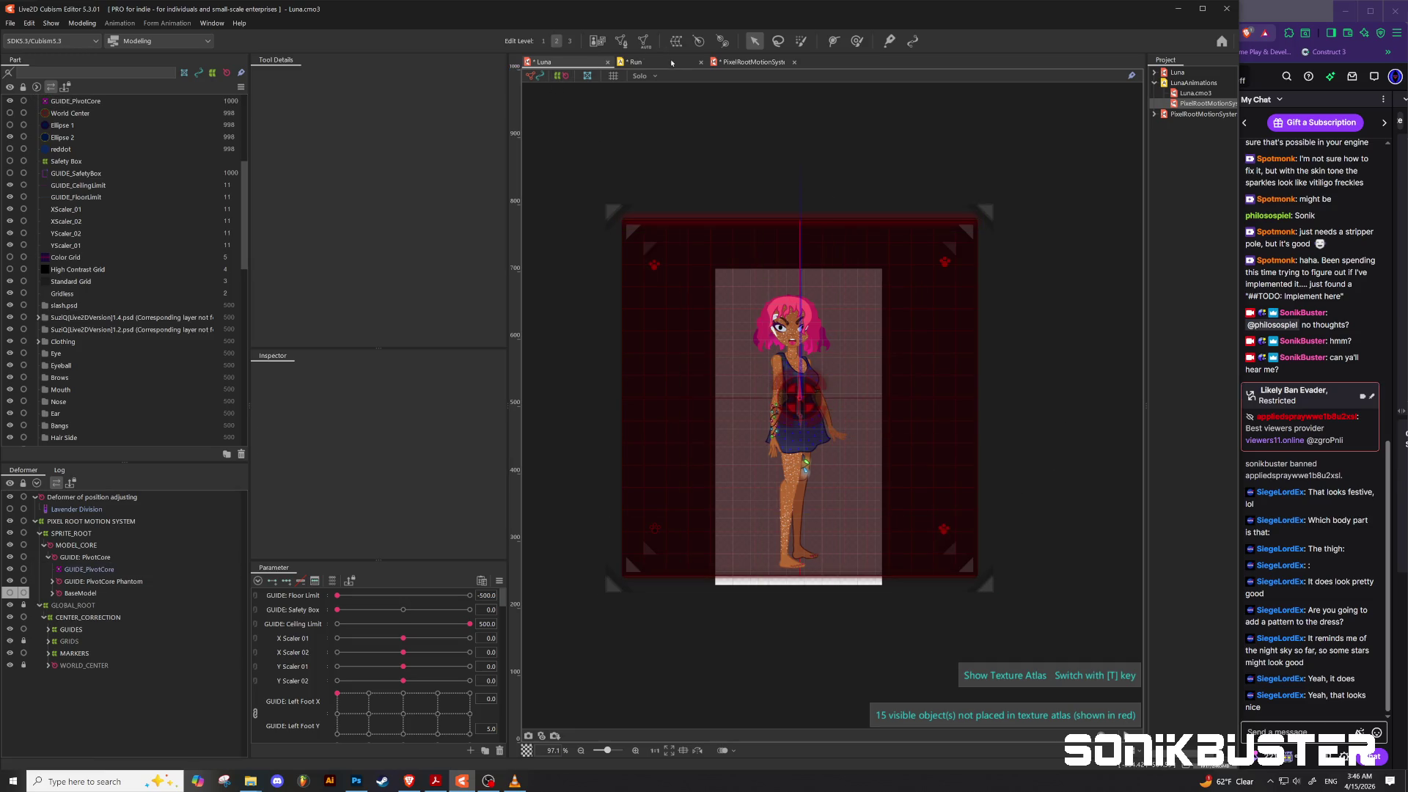
Step: Play the Run animation on the re-textured Luna model, zoomed in, then bring up VLC
left_click(672, 63)
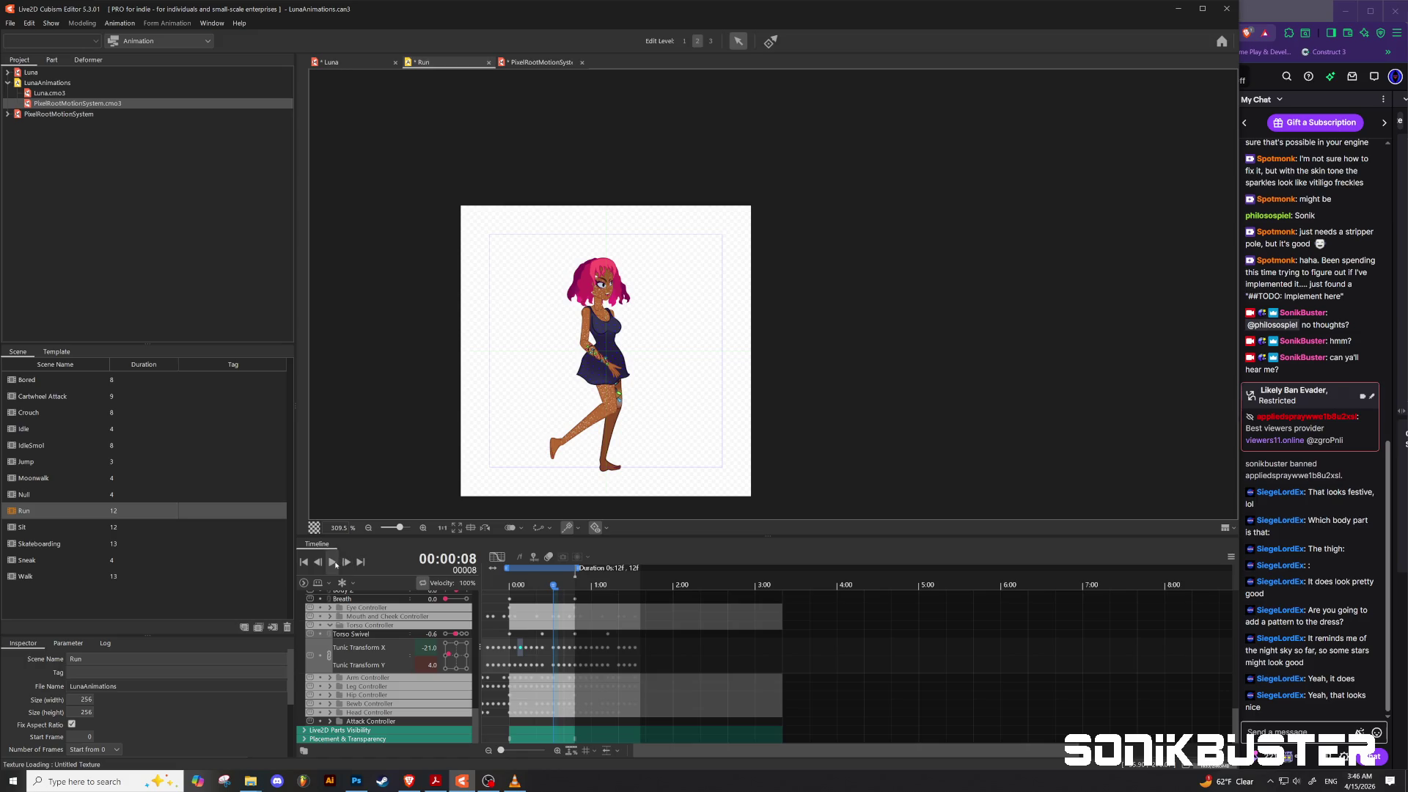
left_click(333, 562)
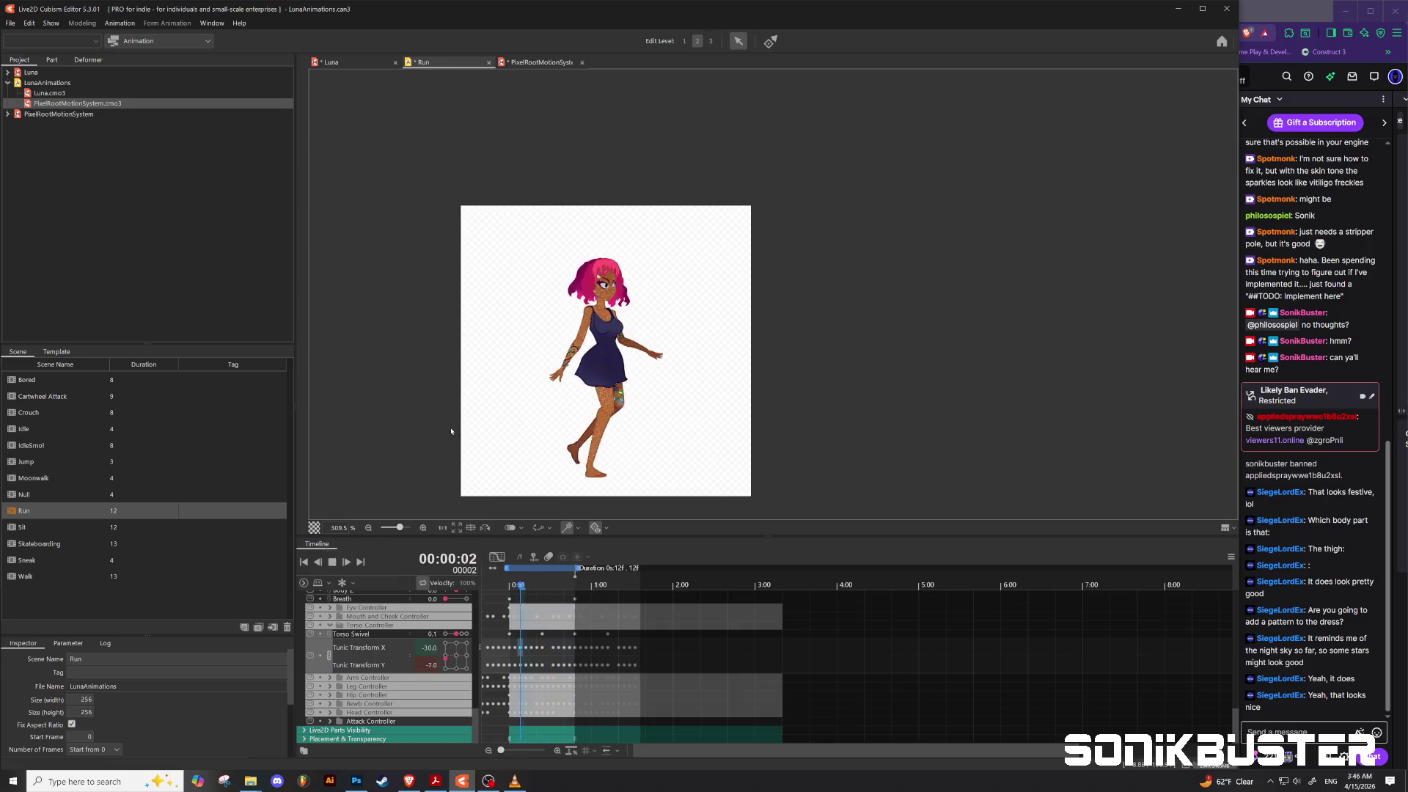
scroll(450, 436, "up", 2)
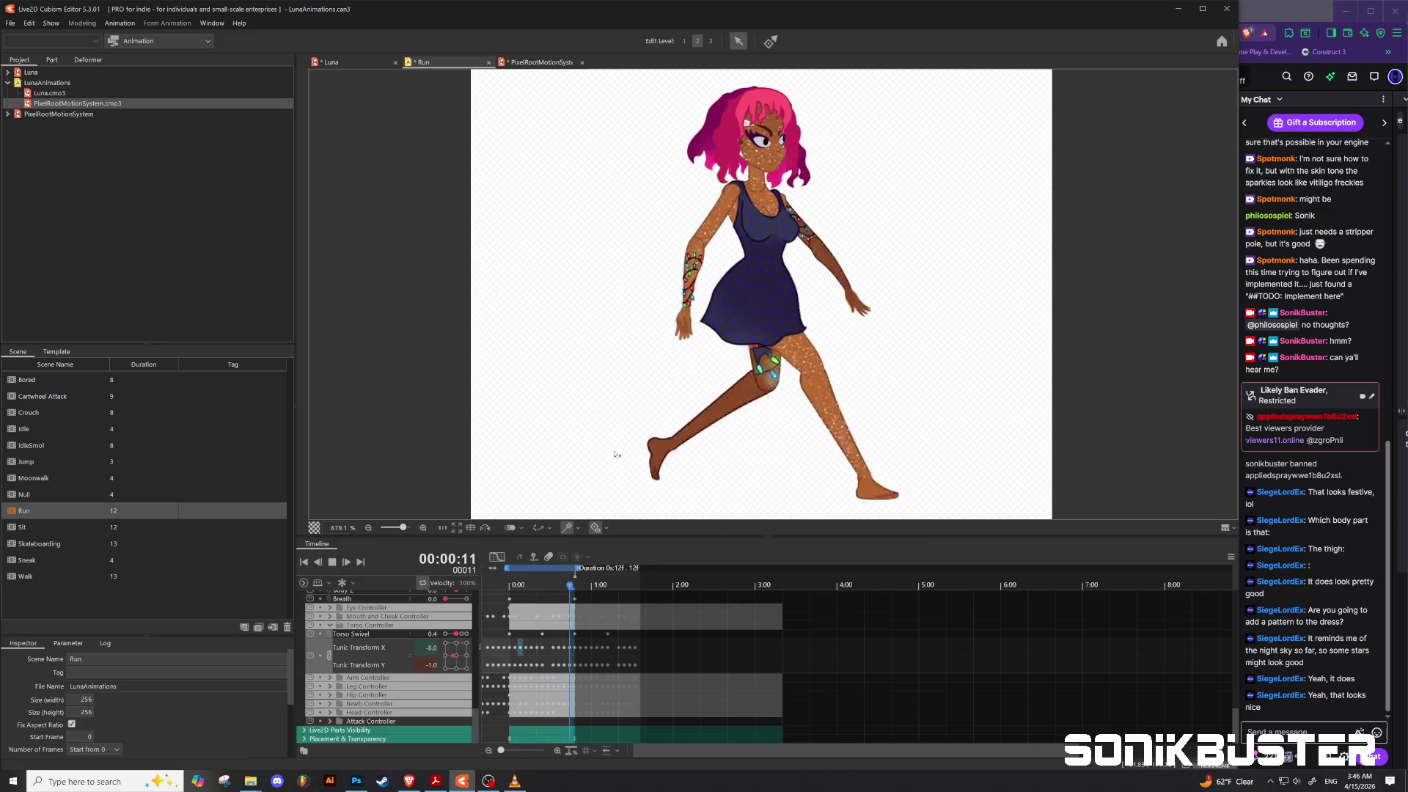
left_click(514, 782)
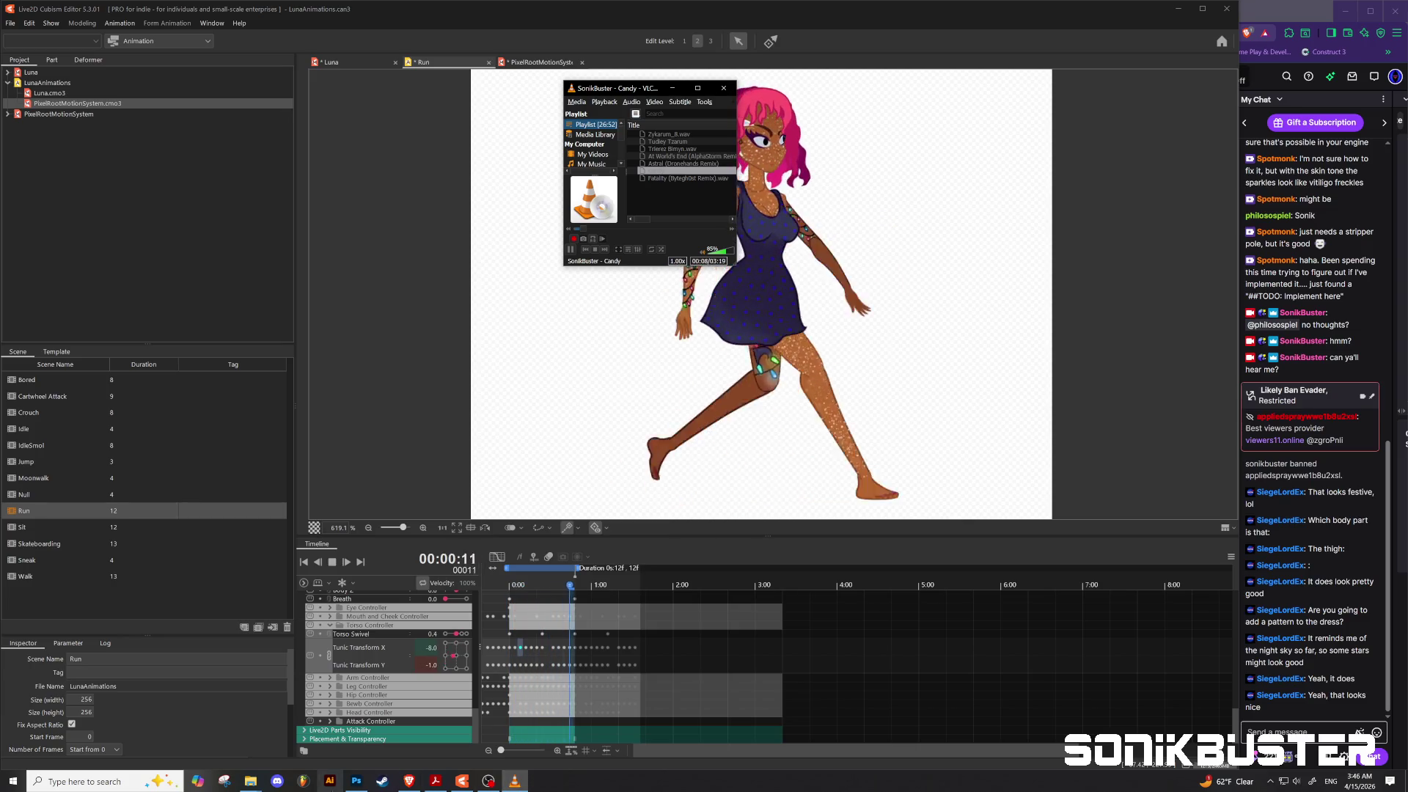
Step: Bring the music folder window forward and go up from Remixes to the Projects folder
mouse_move(256, 787)
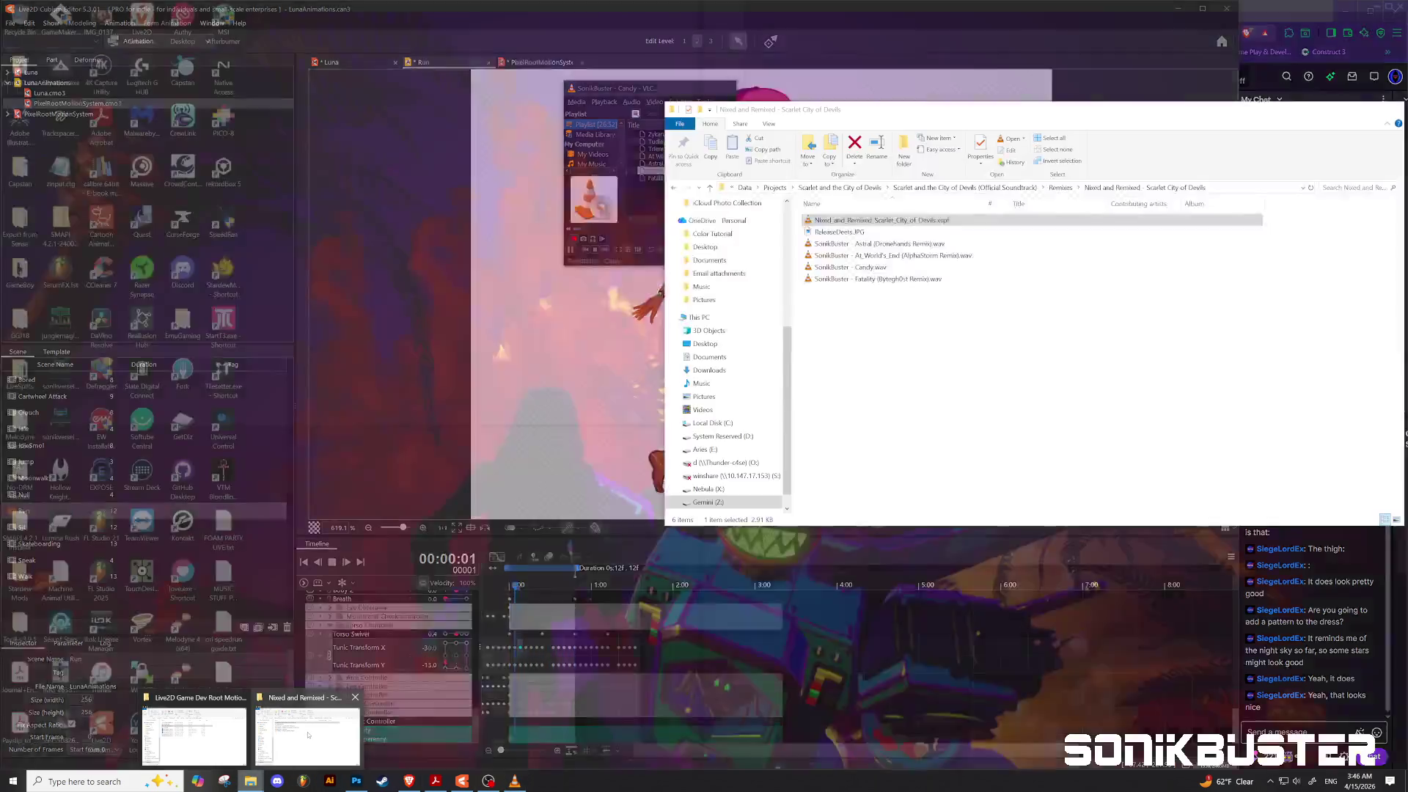
left_click(308, 734)
left_click(711, 189)
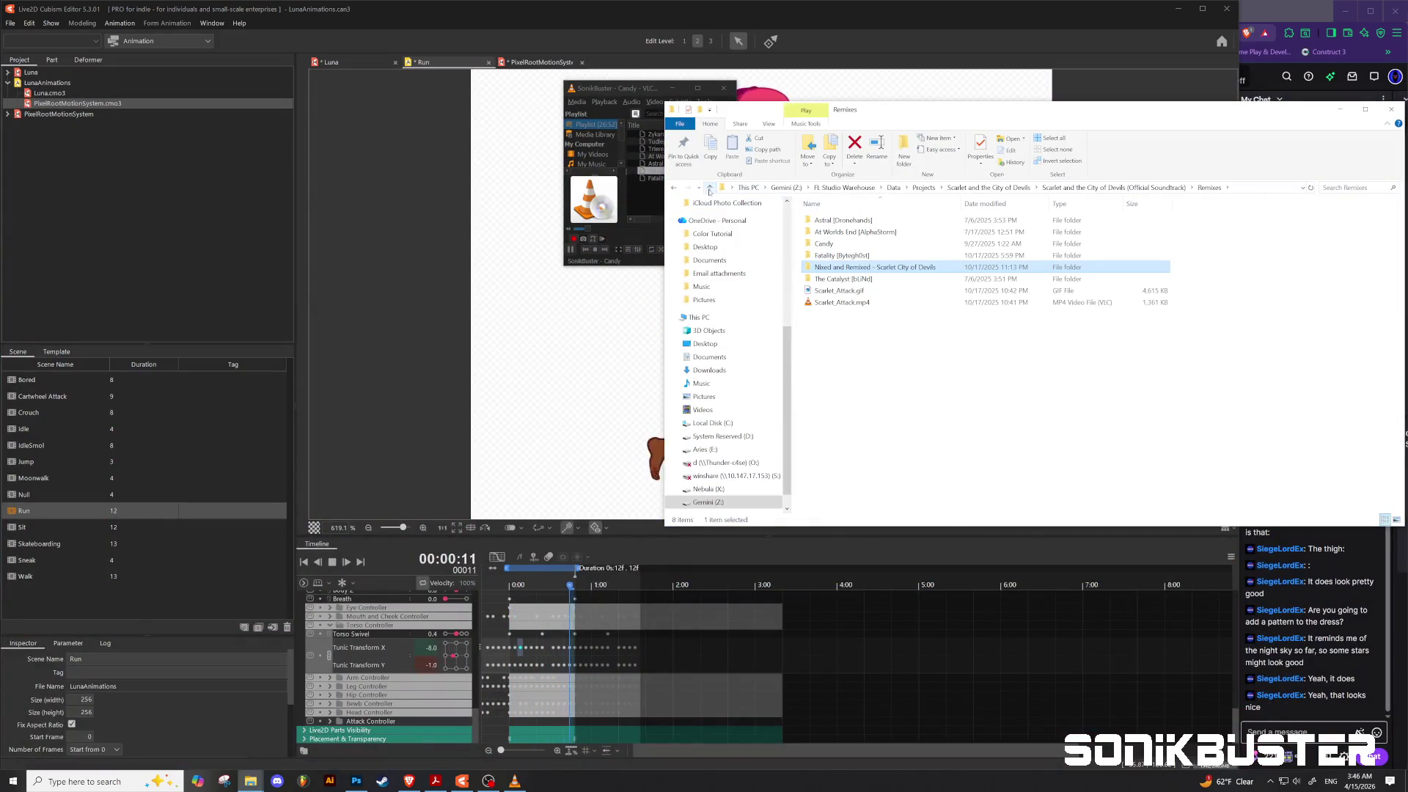
left_click(710, 188)
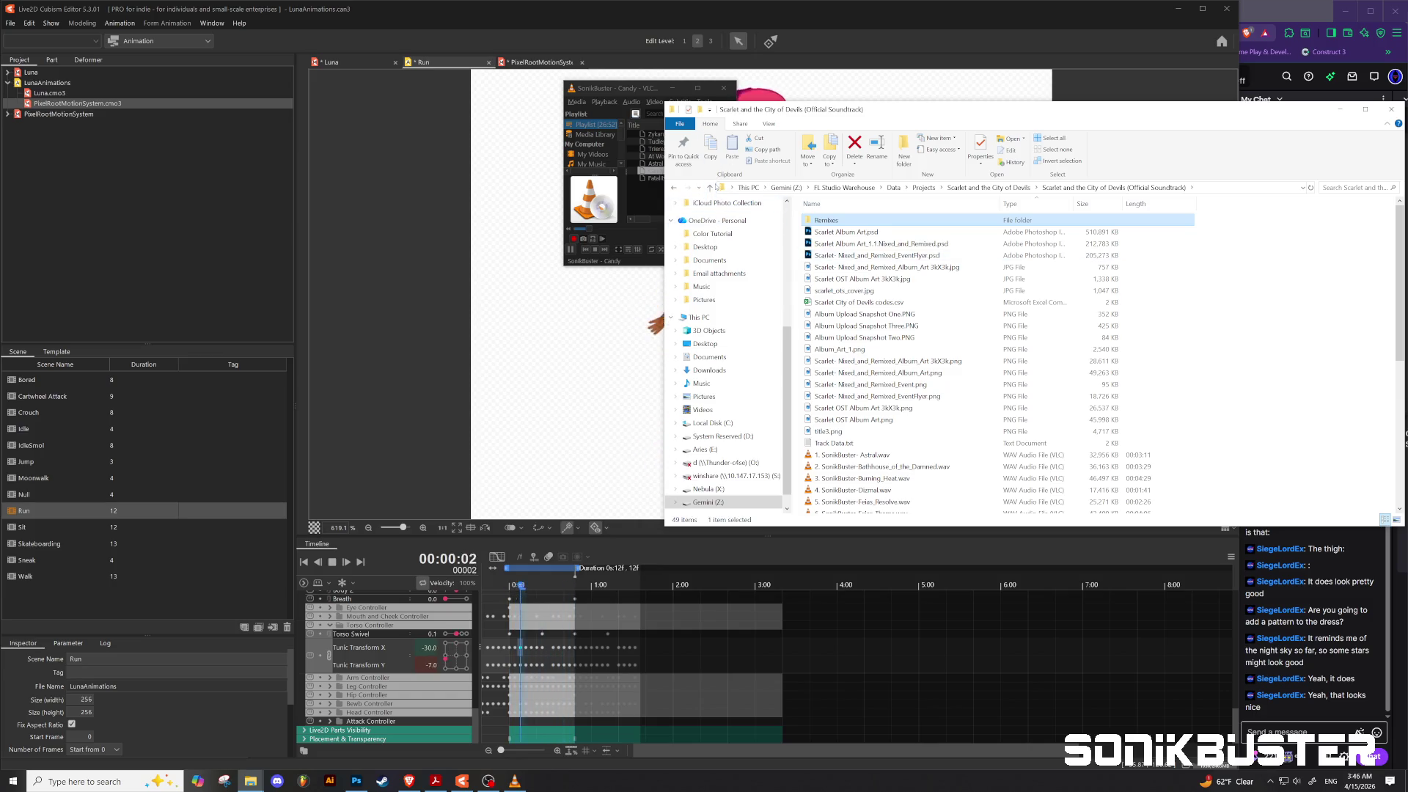
left_click(711, 188)
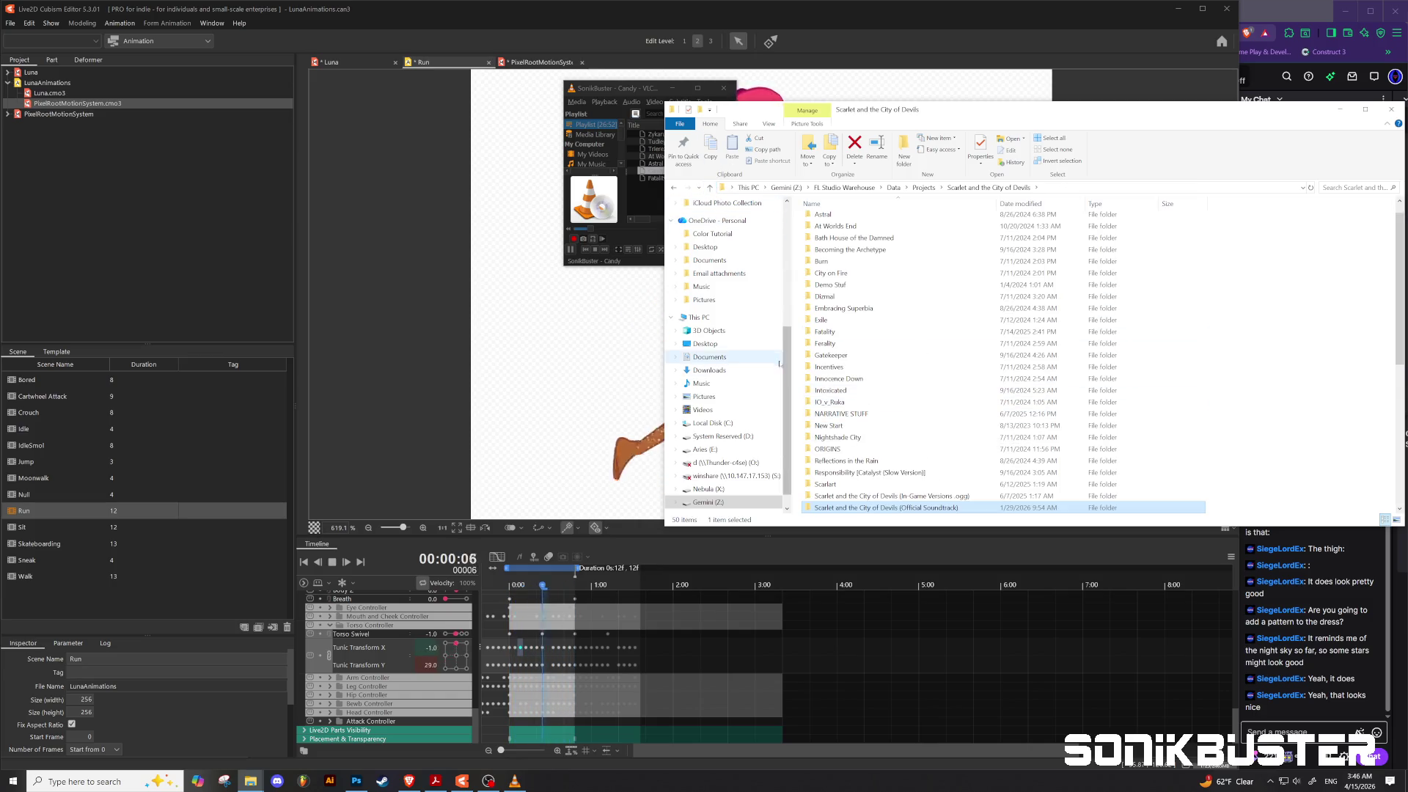
left_click(709, 188)
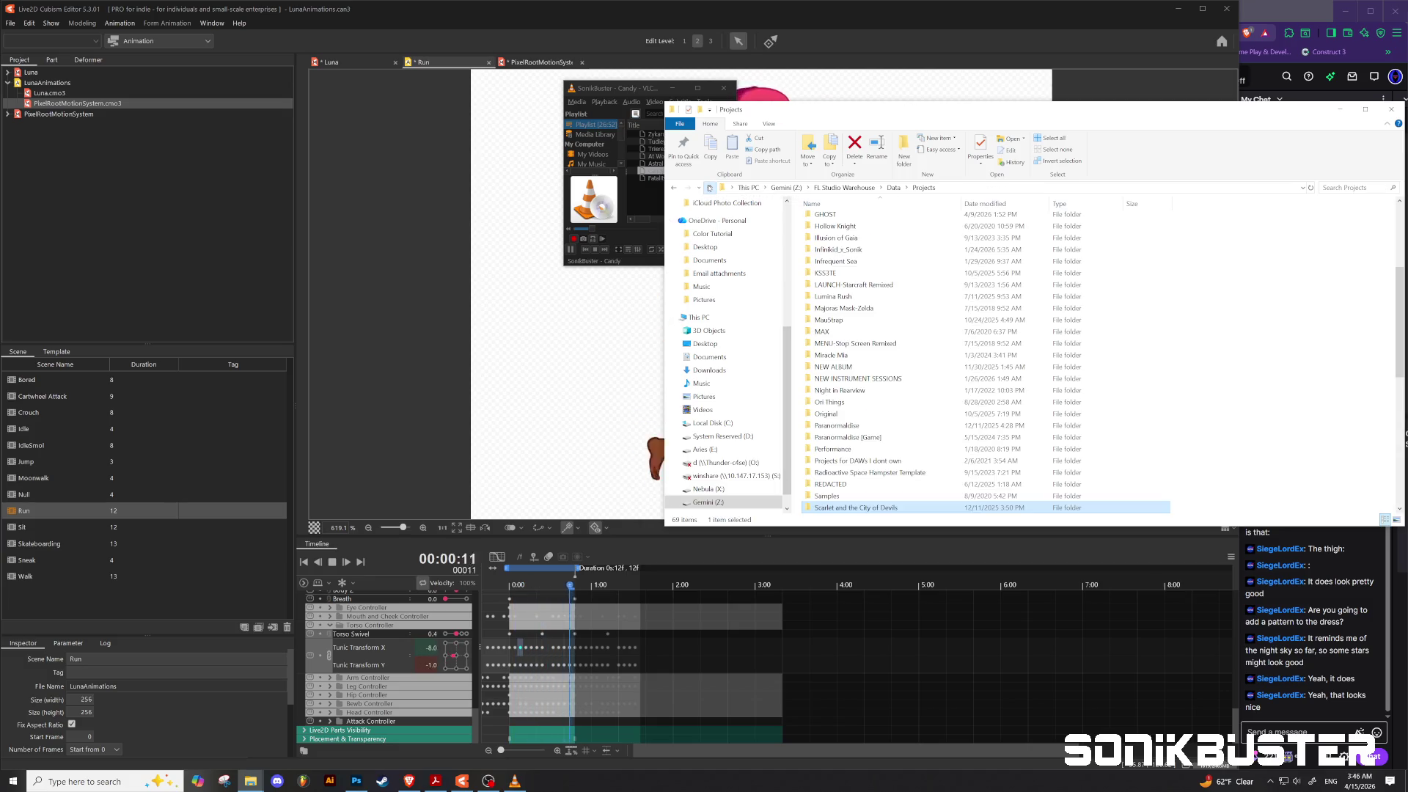
Step: Open The Keepers [Sonik Mix] folder and play The Keepers [Sonik Mix]_8.wav in VLC
scroll(880, 336, "down", 6)
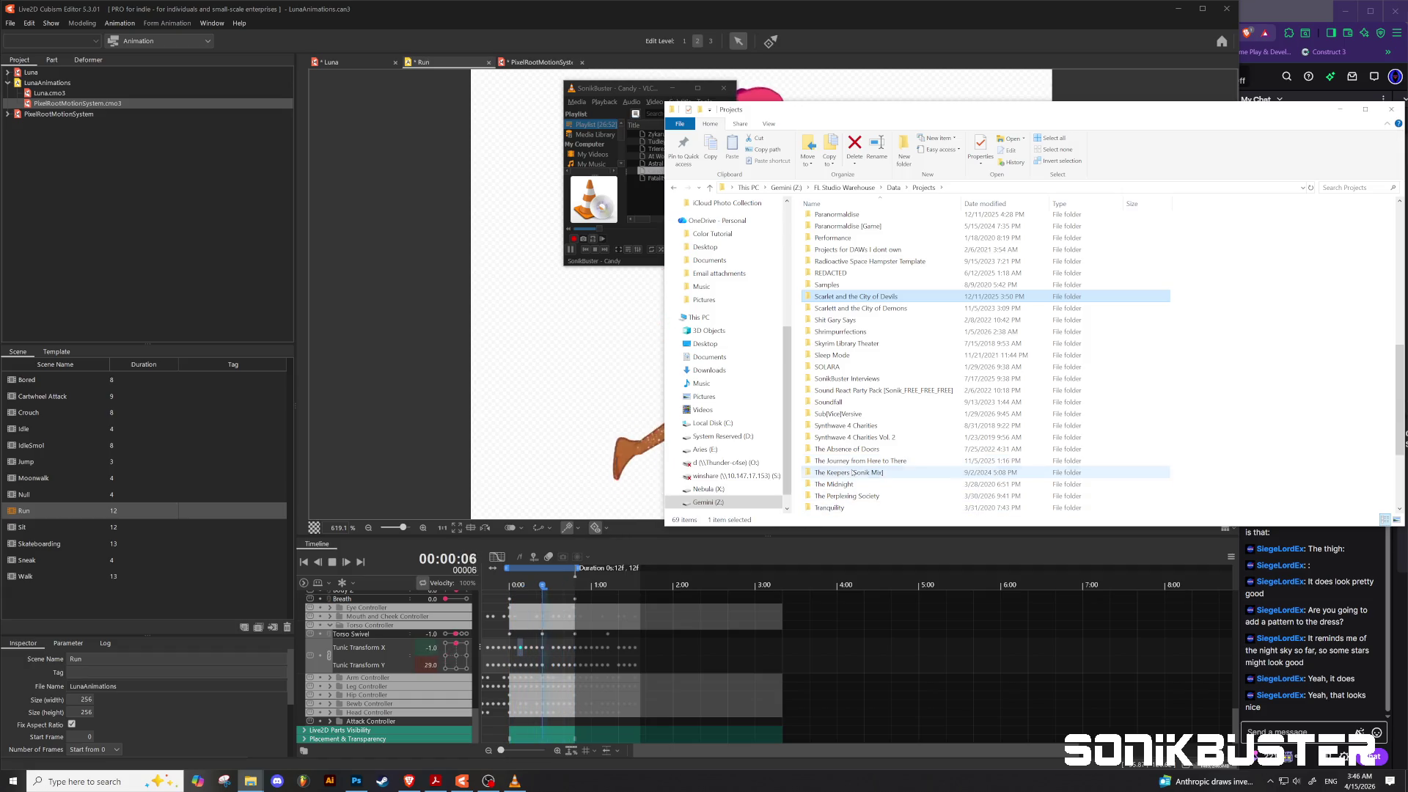
double_click(850, 472)
scroll(865, 366, "down", 1)
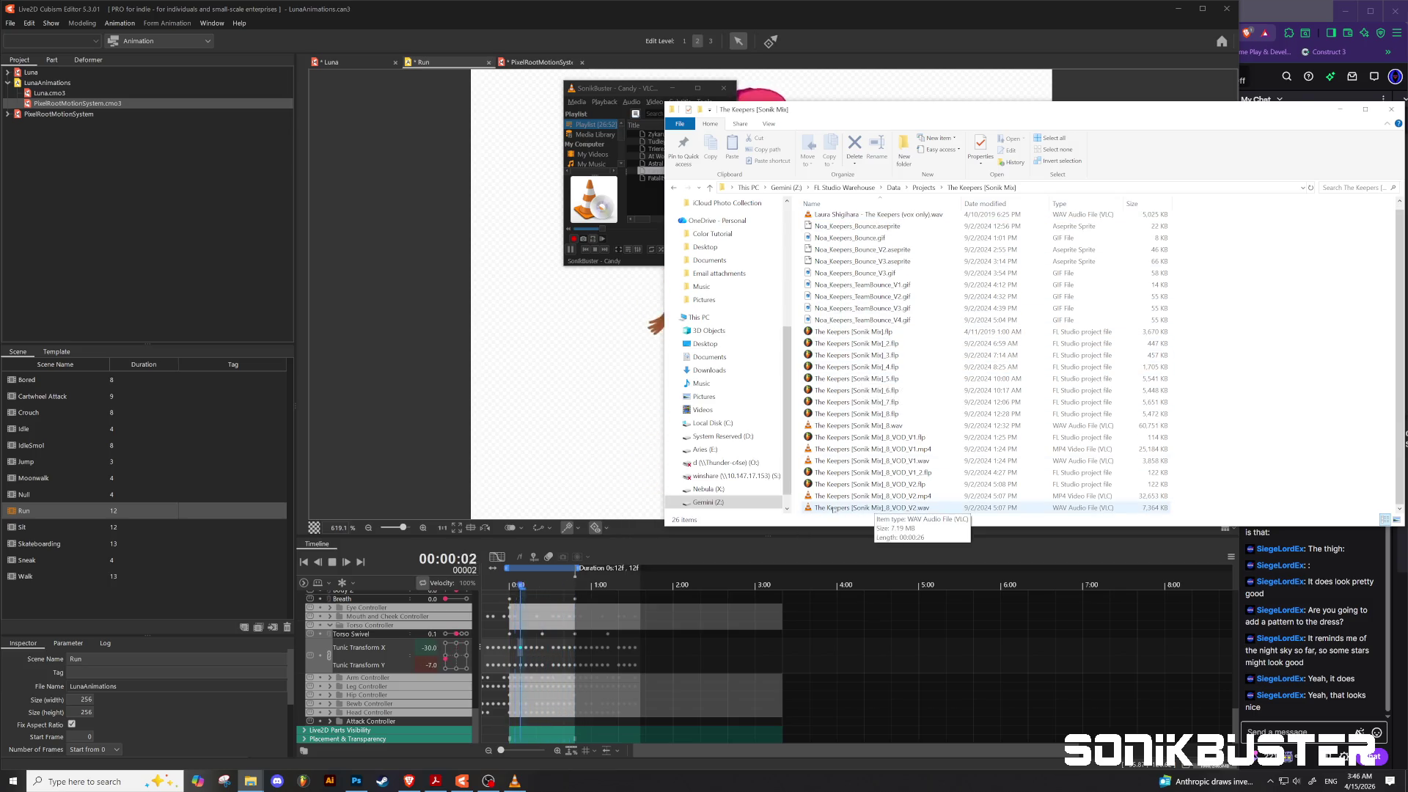
double_click(868, 427)
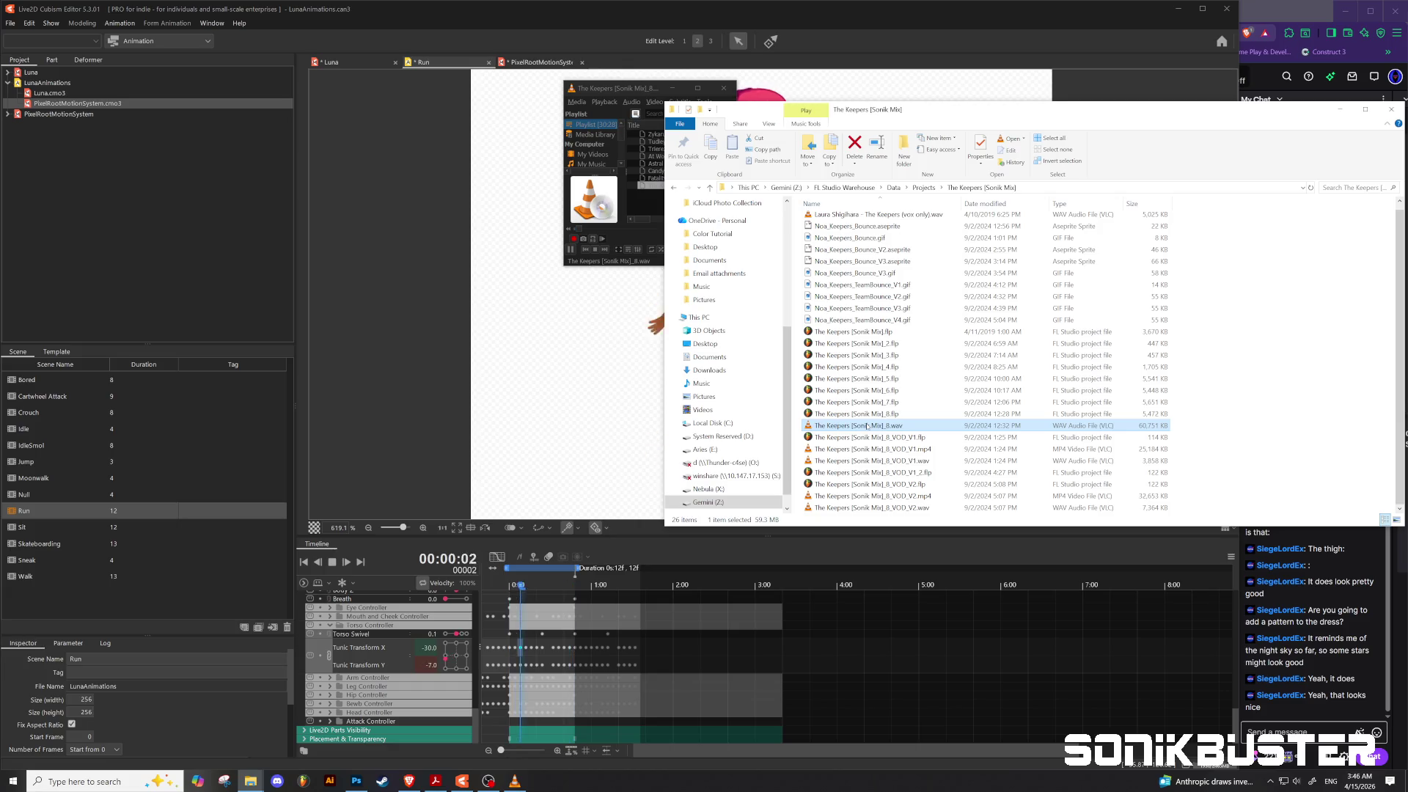
left_click(601, 90)
Step: Delete Fatality (Byteghost Remix).wav through Zykarum_8.wav from the playlist and set volume to 99%
left_click(668, 180)
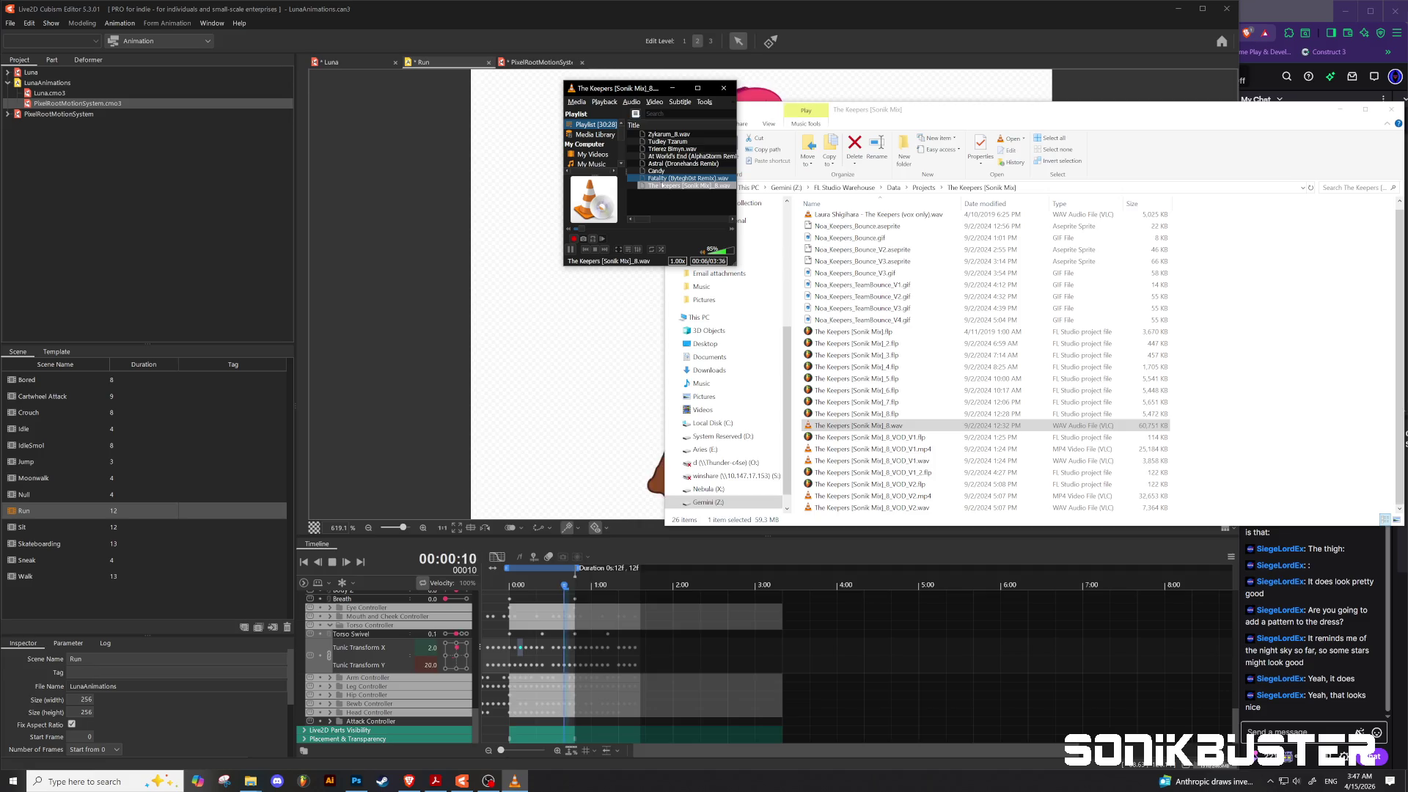
left_click(665, 135, "shift")
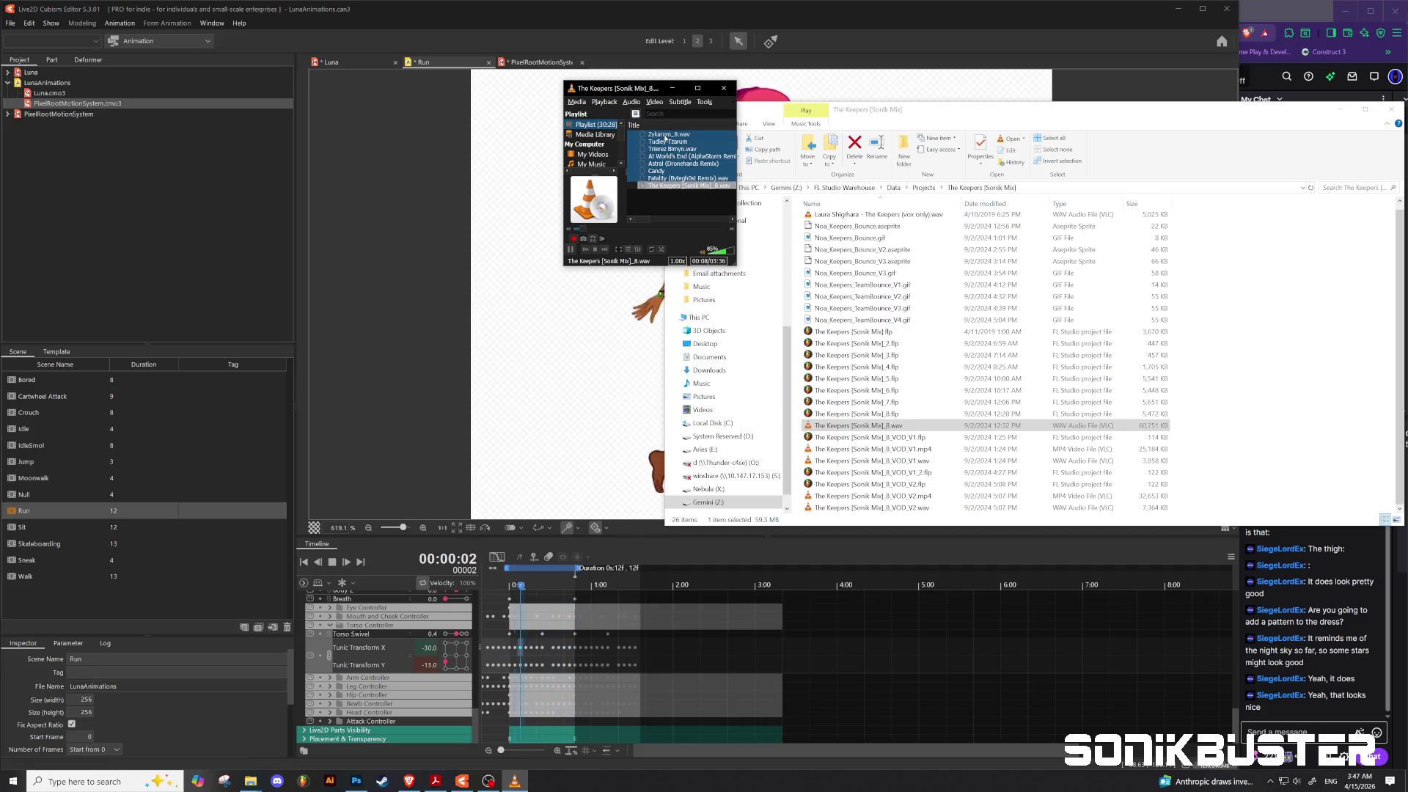
key("Delete")
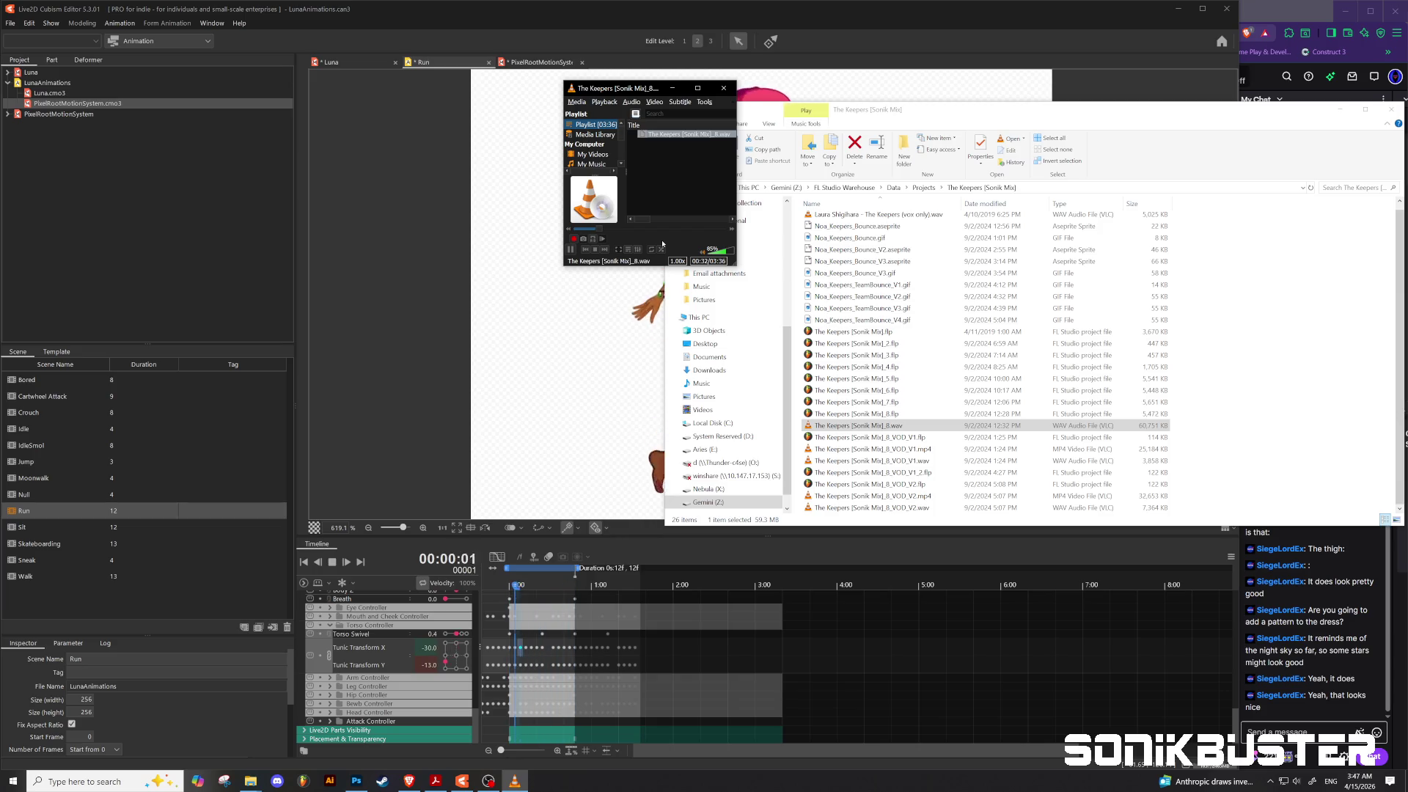
left_click(730, 255)
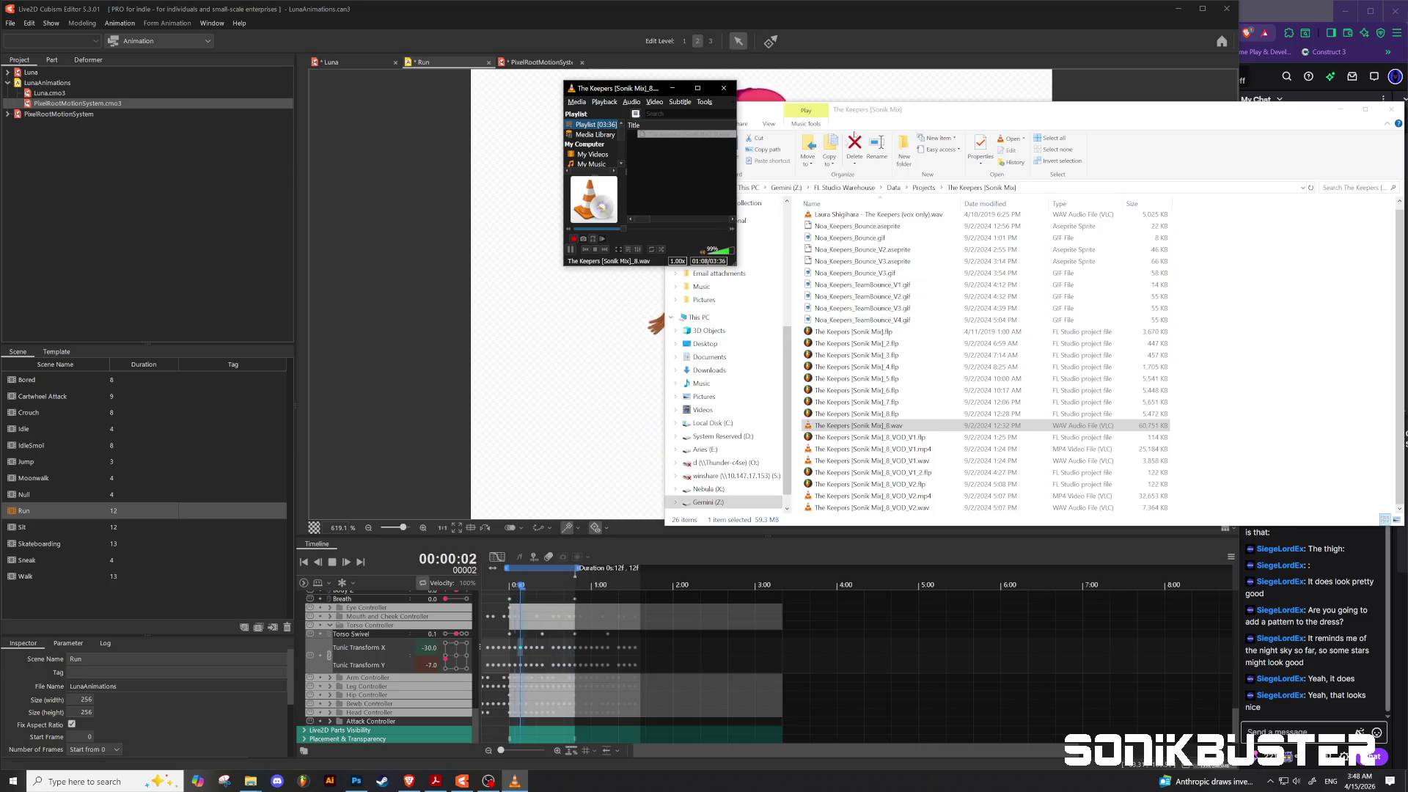
left_click(854, 132)
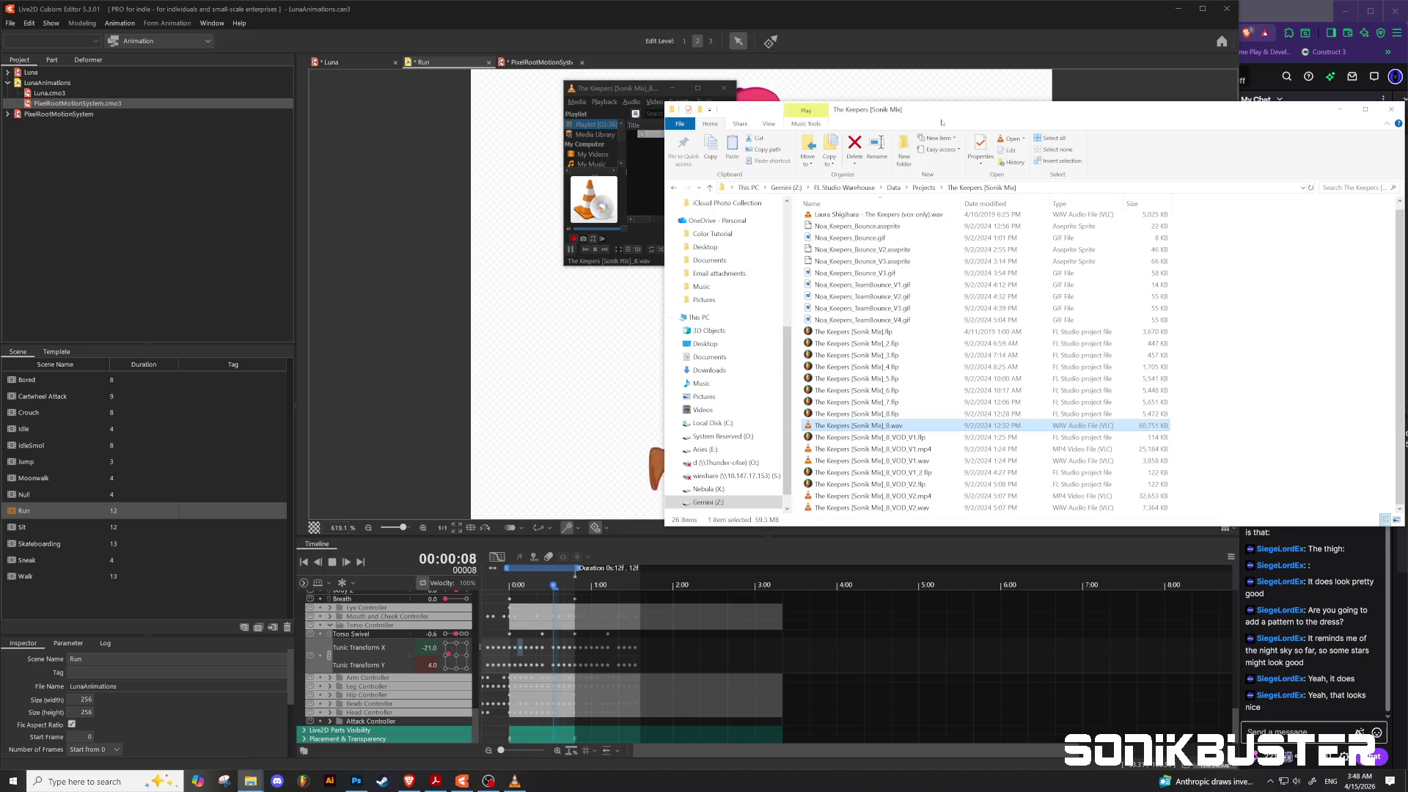
left_click(710, 188)
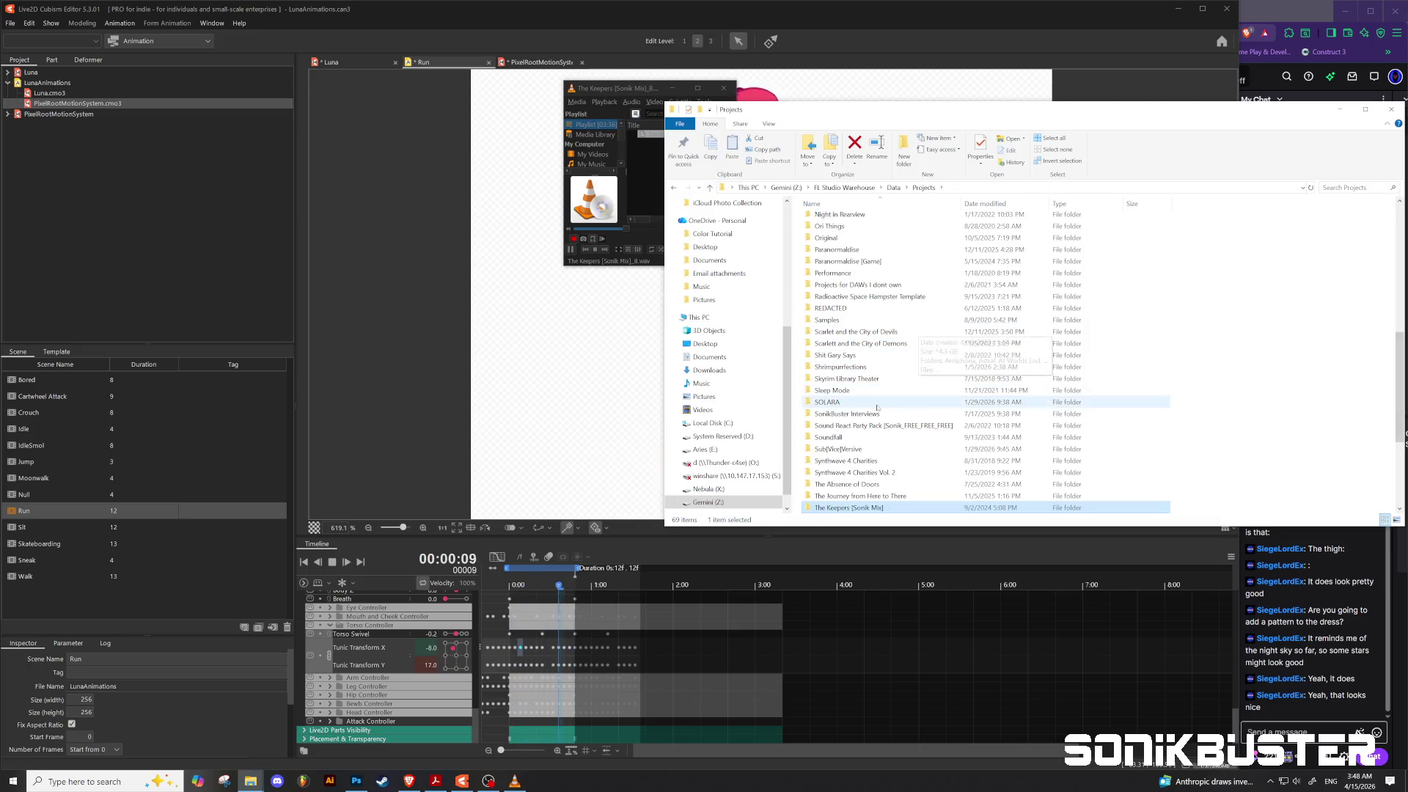
scroll(859, 404, "down", 3)
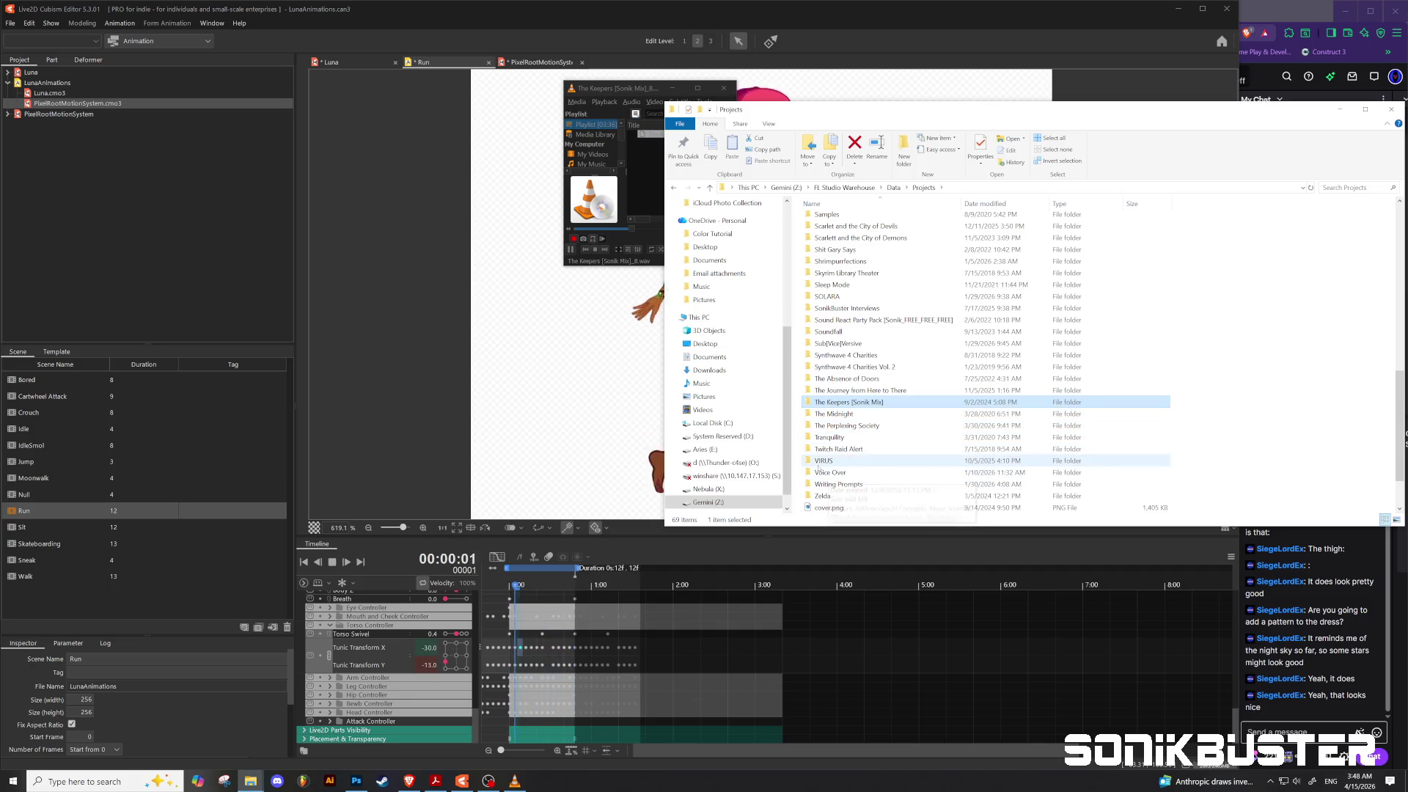
double_click(903, 461)
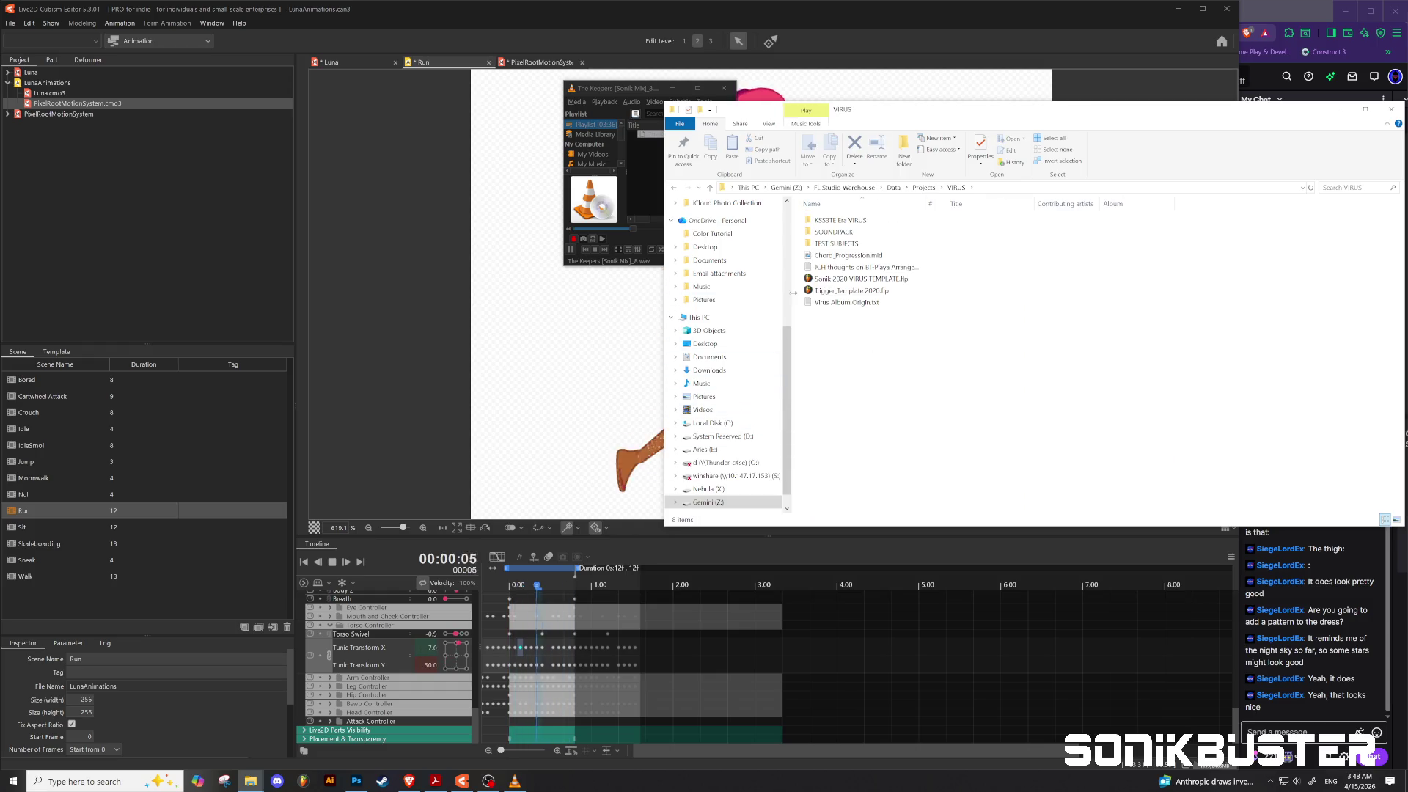
left_click(710, 188)
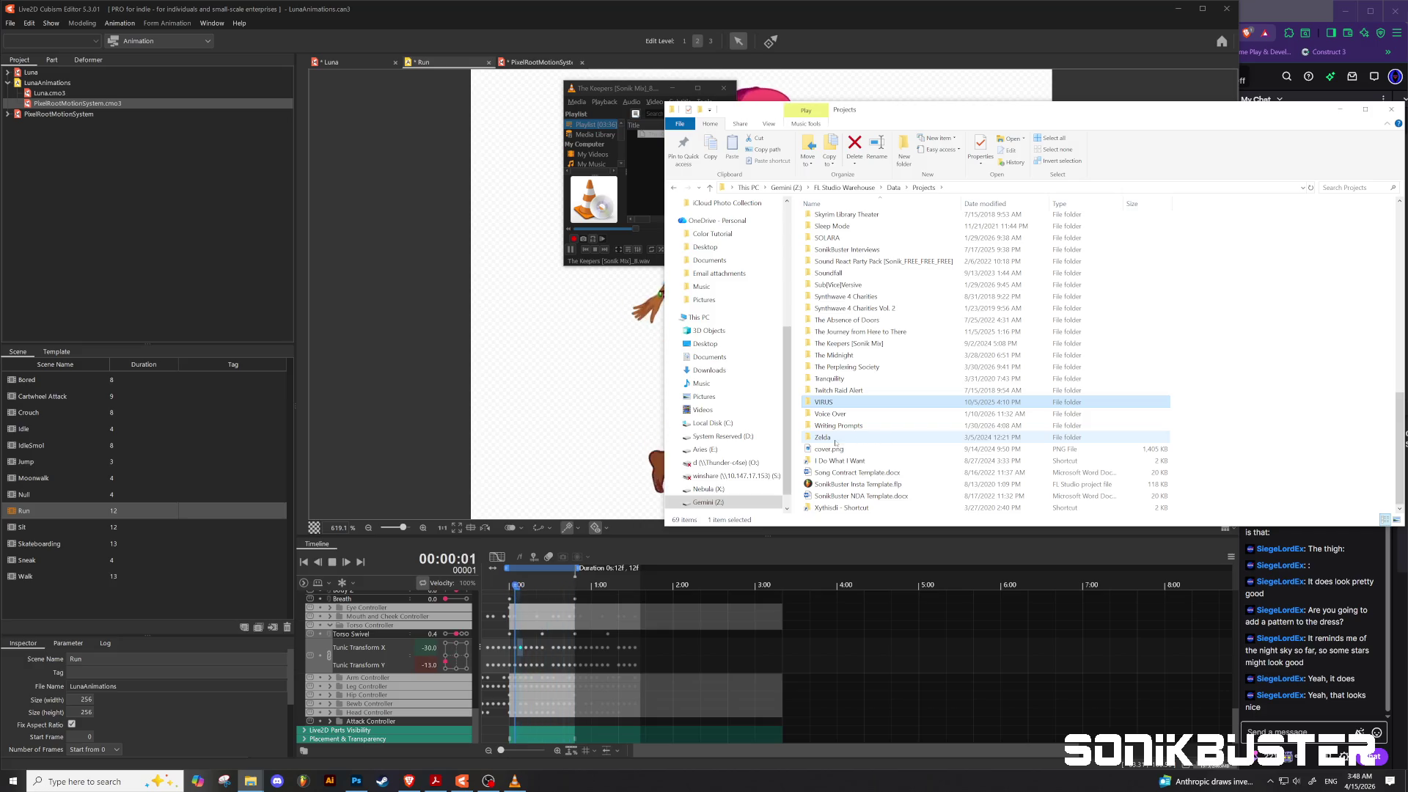
double_click(836, 378)
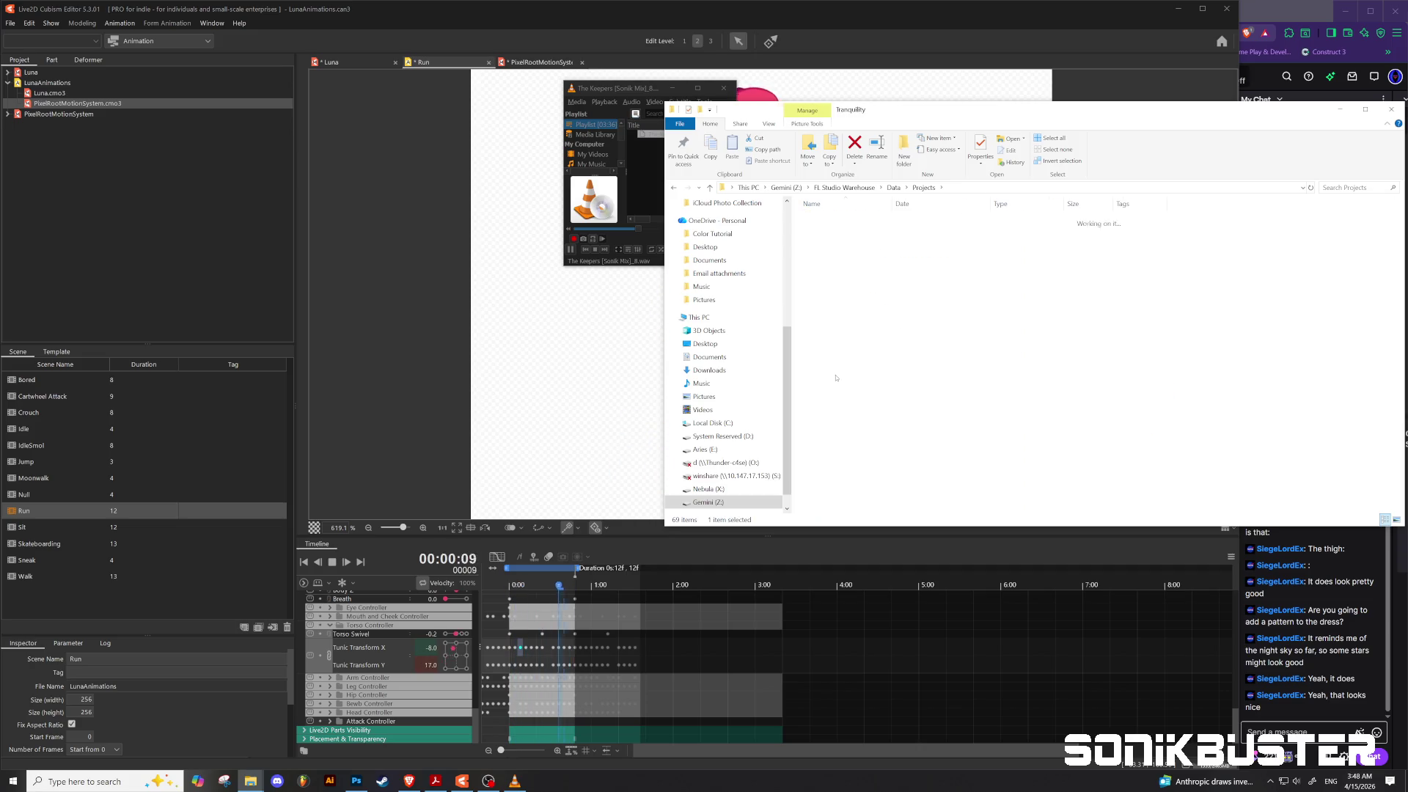
left_click(709, 187)
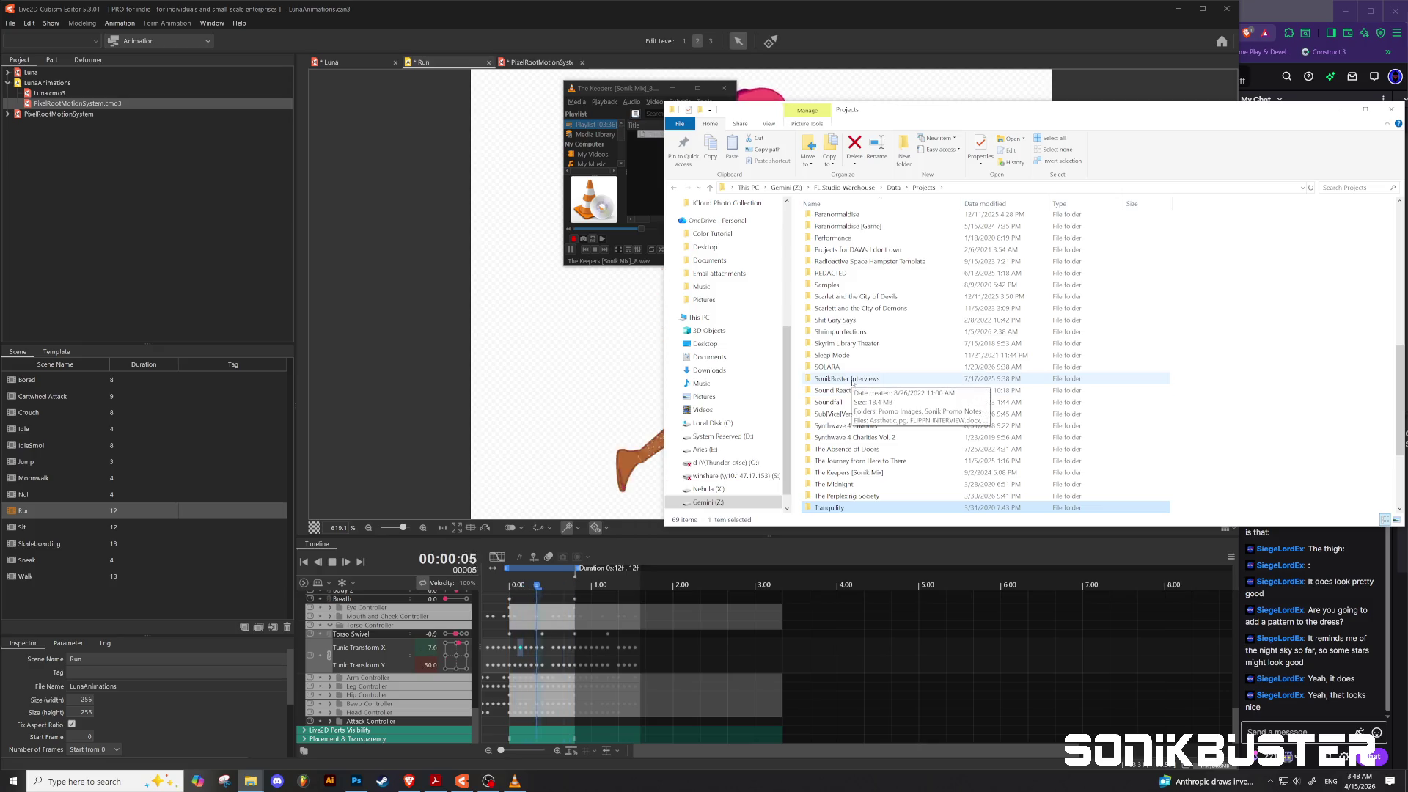
scroll(843, 388, "up", 6)
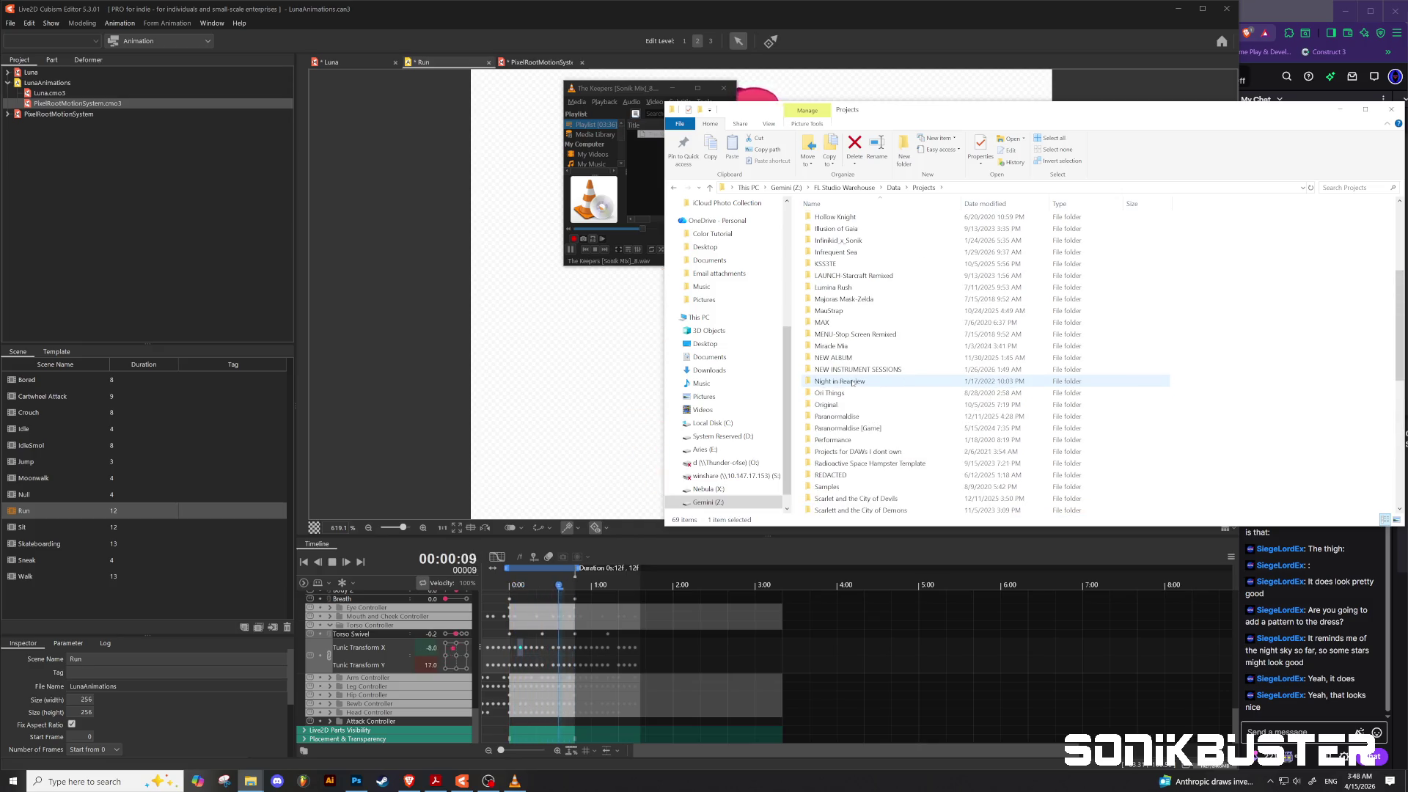
scroll(852, 382, "up", 5)
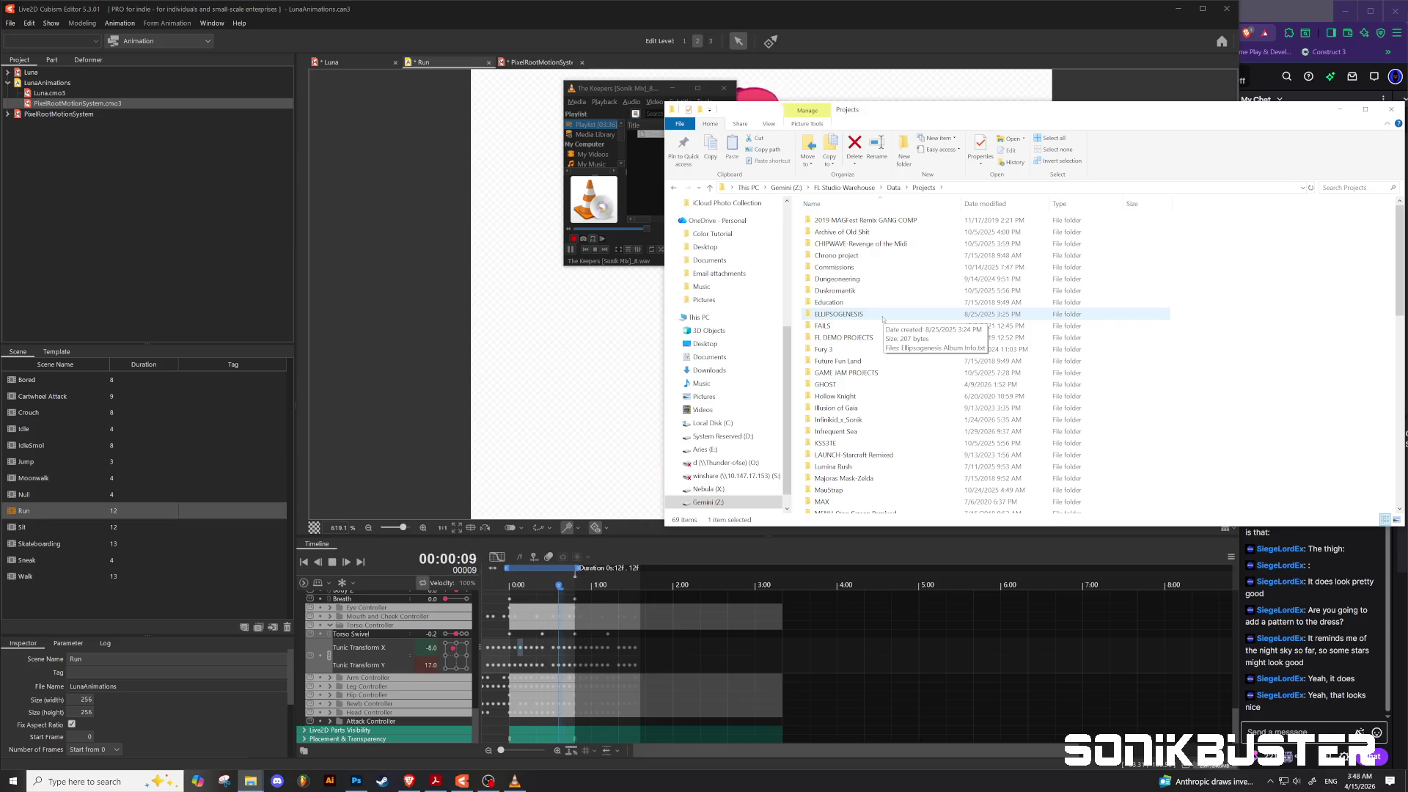
scroll(883, 318, "down", 2)
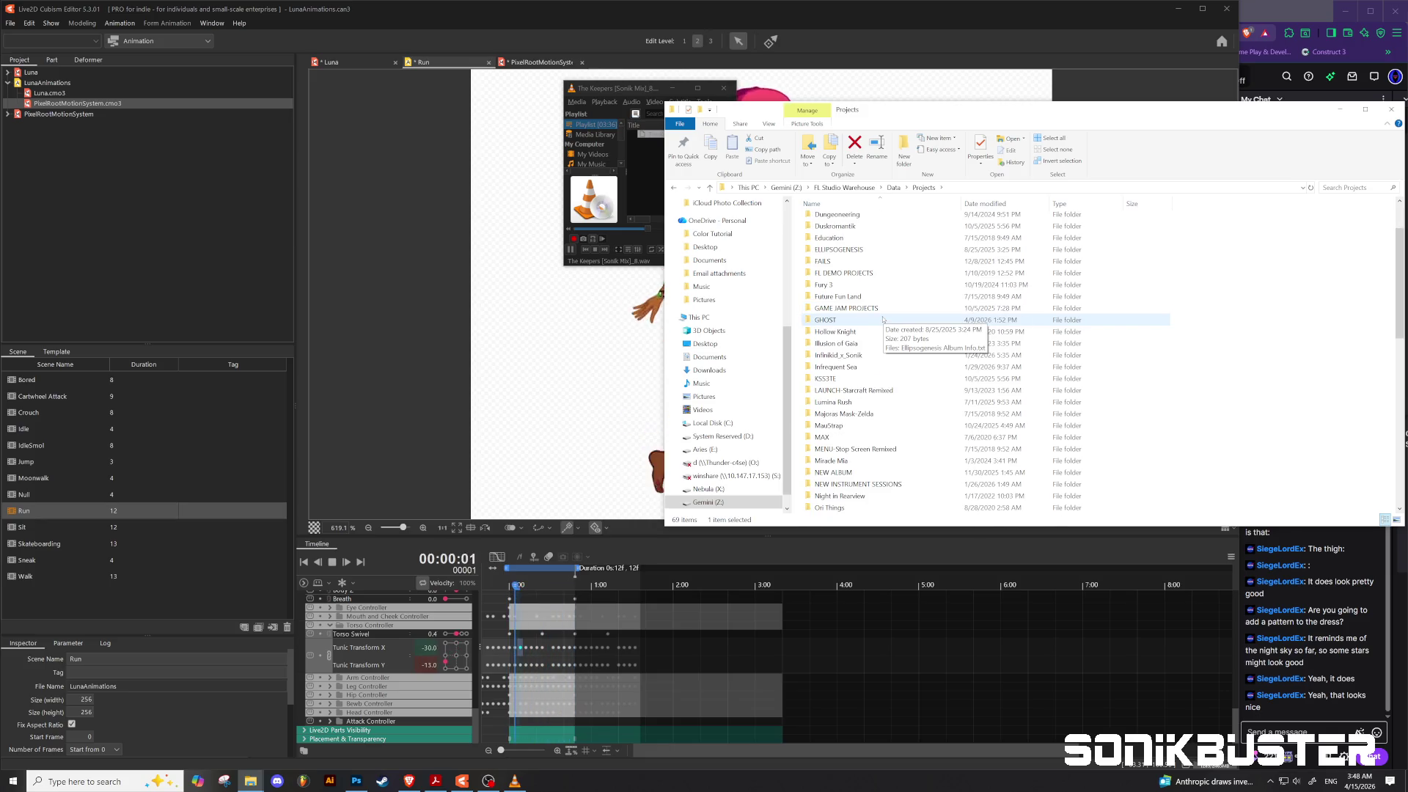
scroll(873, 416, "down", 3)
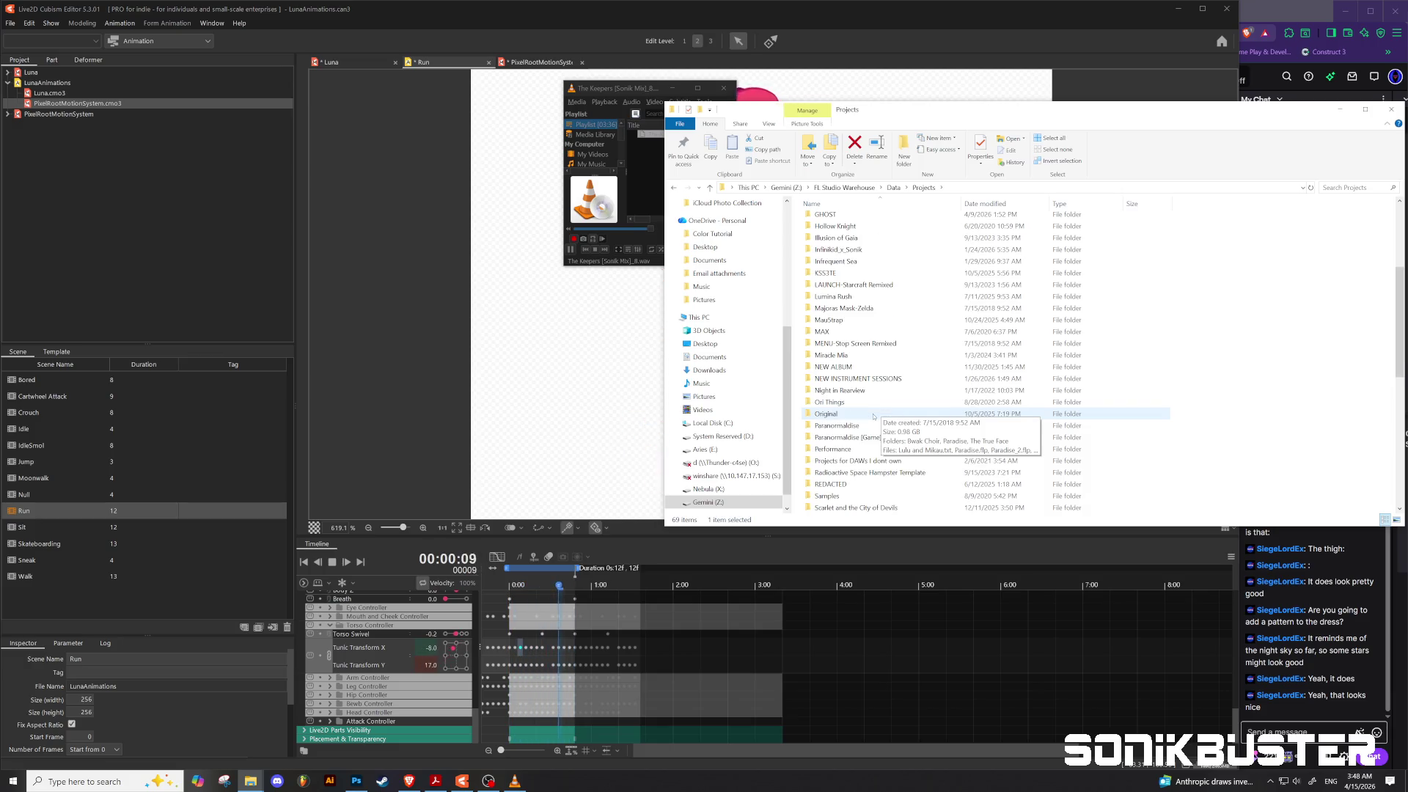
scroll(953, 454, "down", 1)
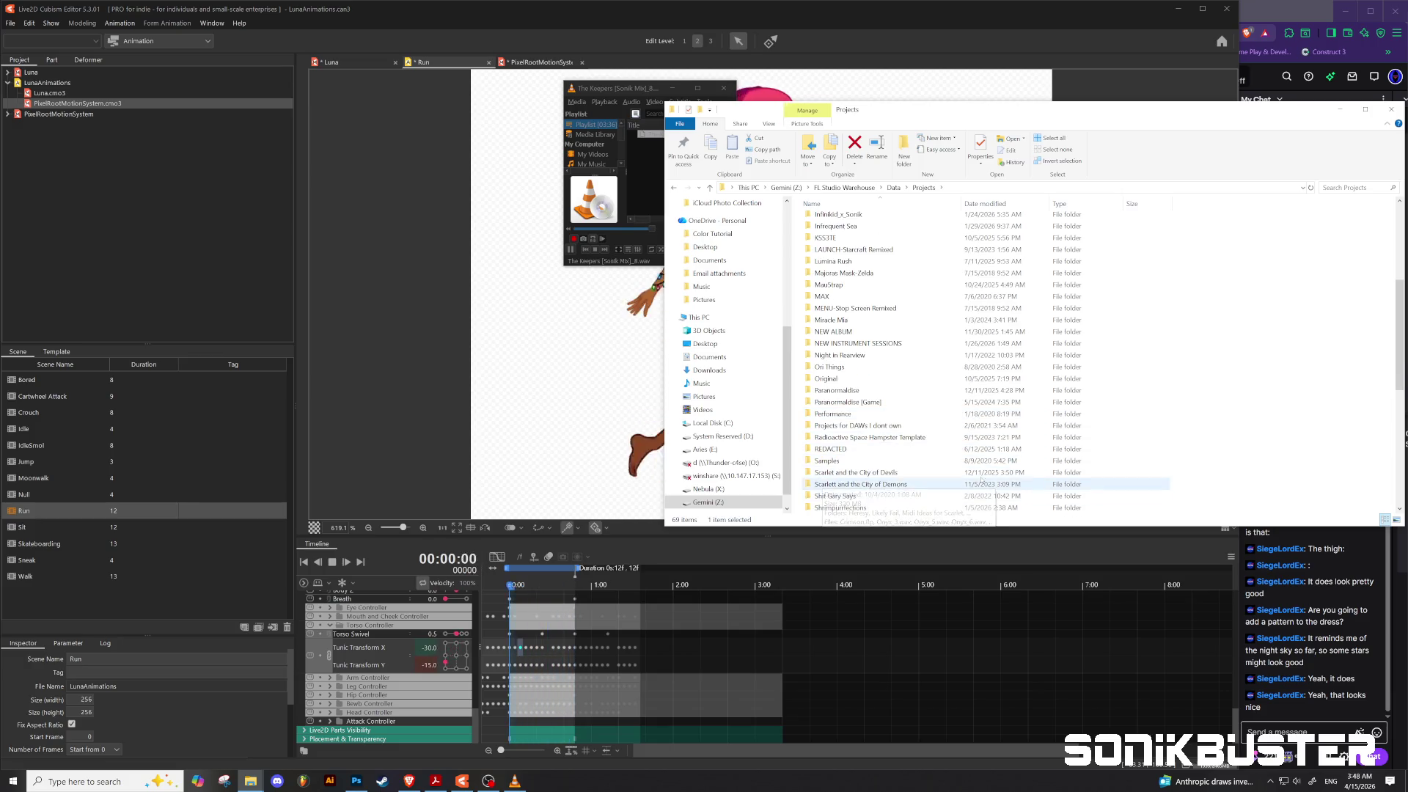
scroll(895, 486, "down", 2)
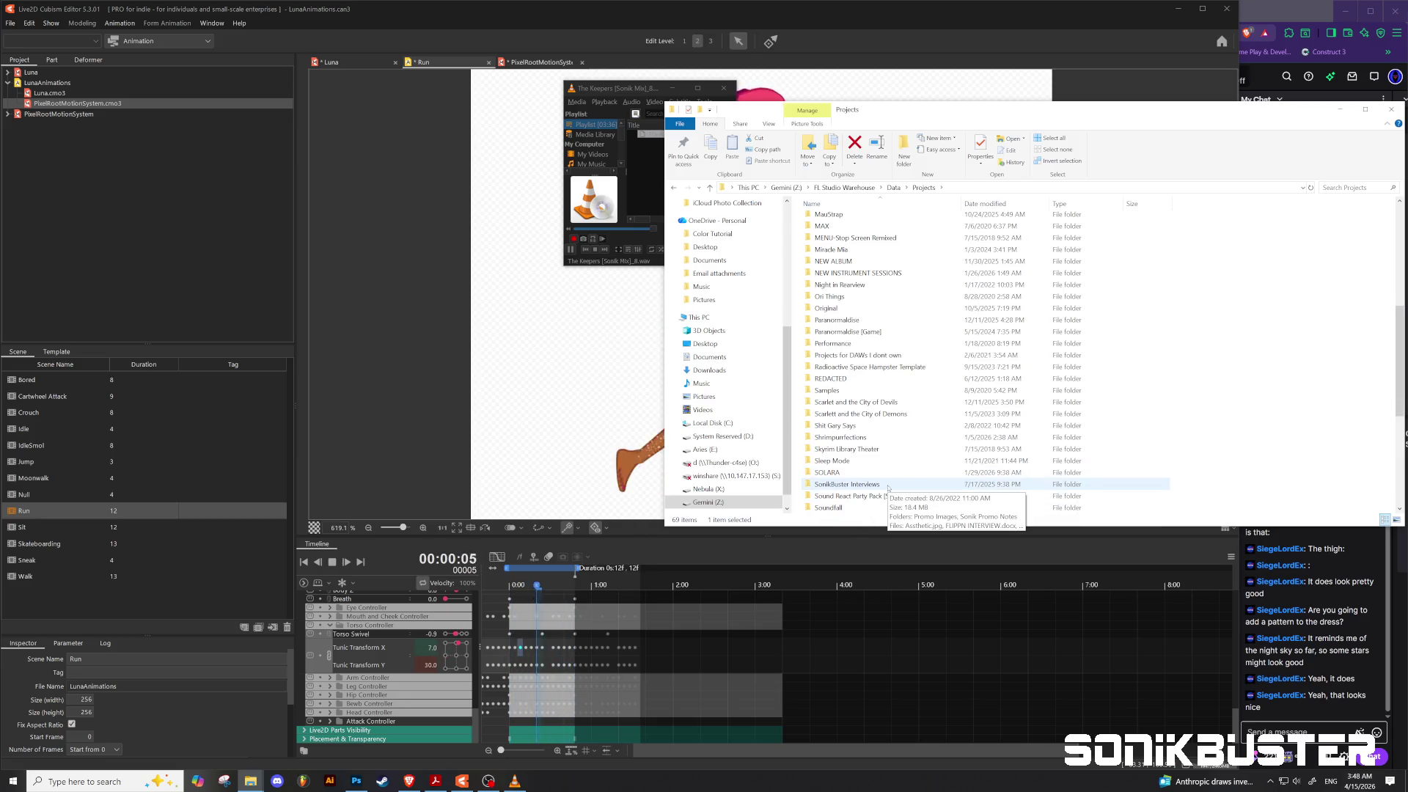
scroll(888, 487, "down", 2)
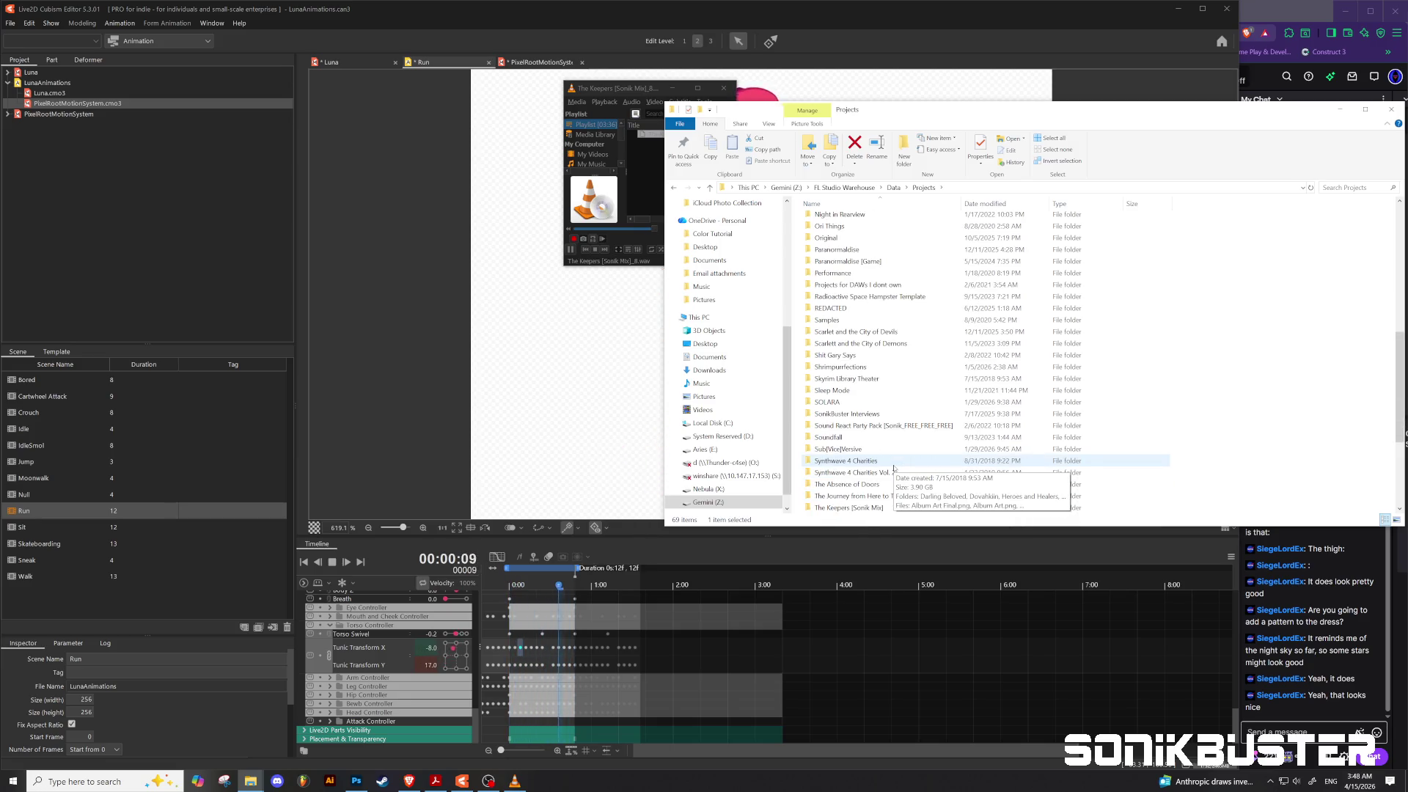
scroll(893, 468, "down", 2)
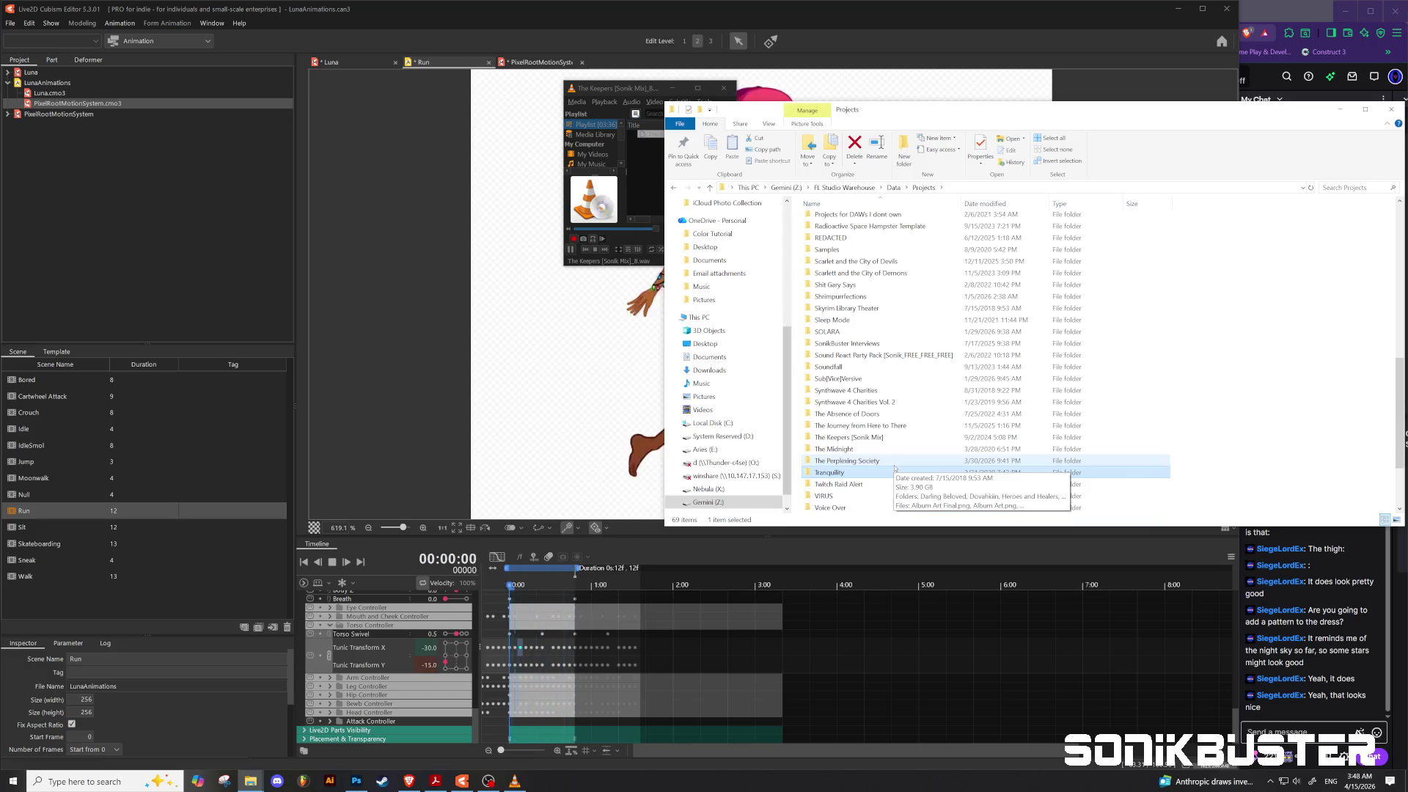
scroll(894, 468, "down", 2)
scroll(894, 467, "up", 9)
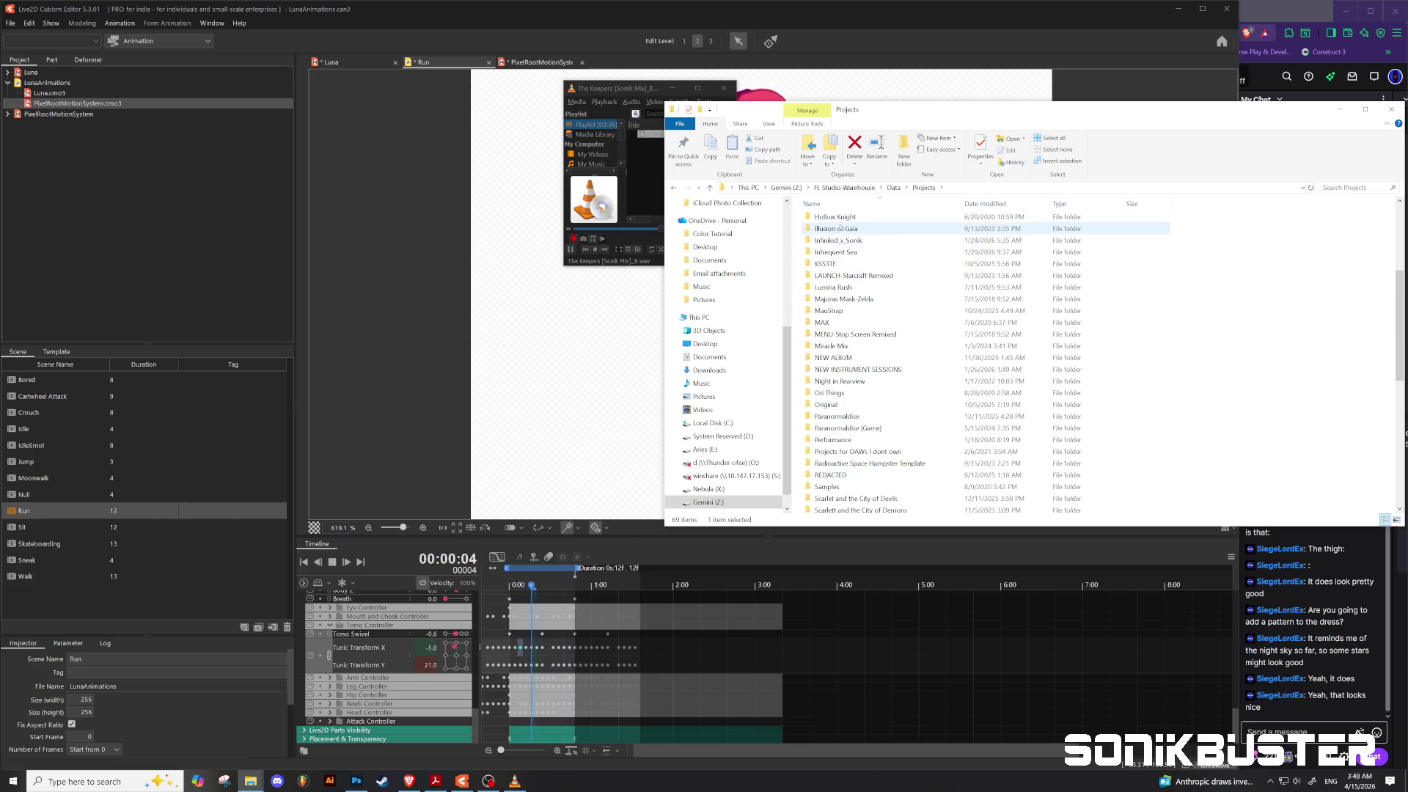
double_click(851, 357)
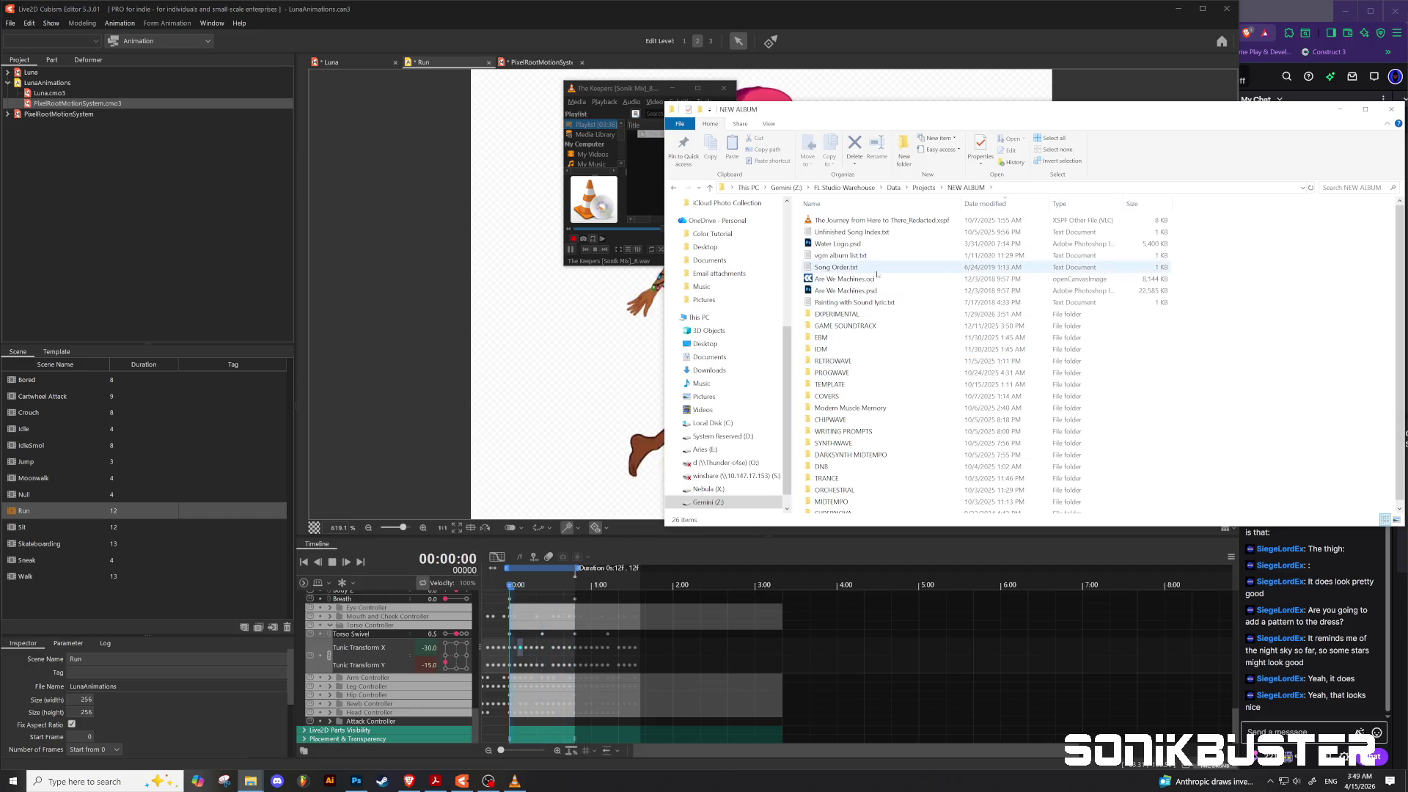
Step: Open DARKSYNTH MIDTEMPO > Atlantis and play Atlantis_2.mp3 in the media player
scroll(888, 342, "down", 1)
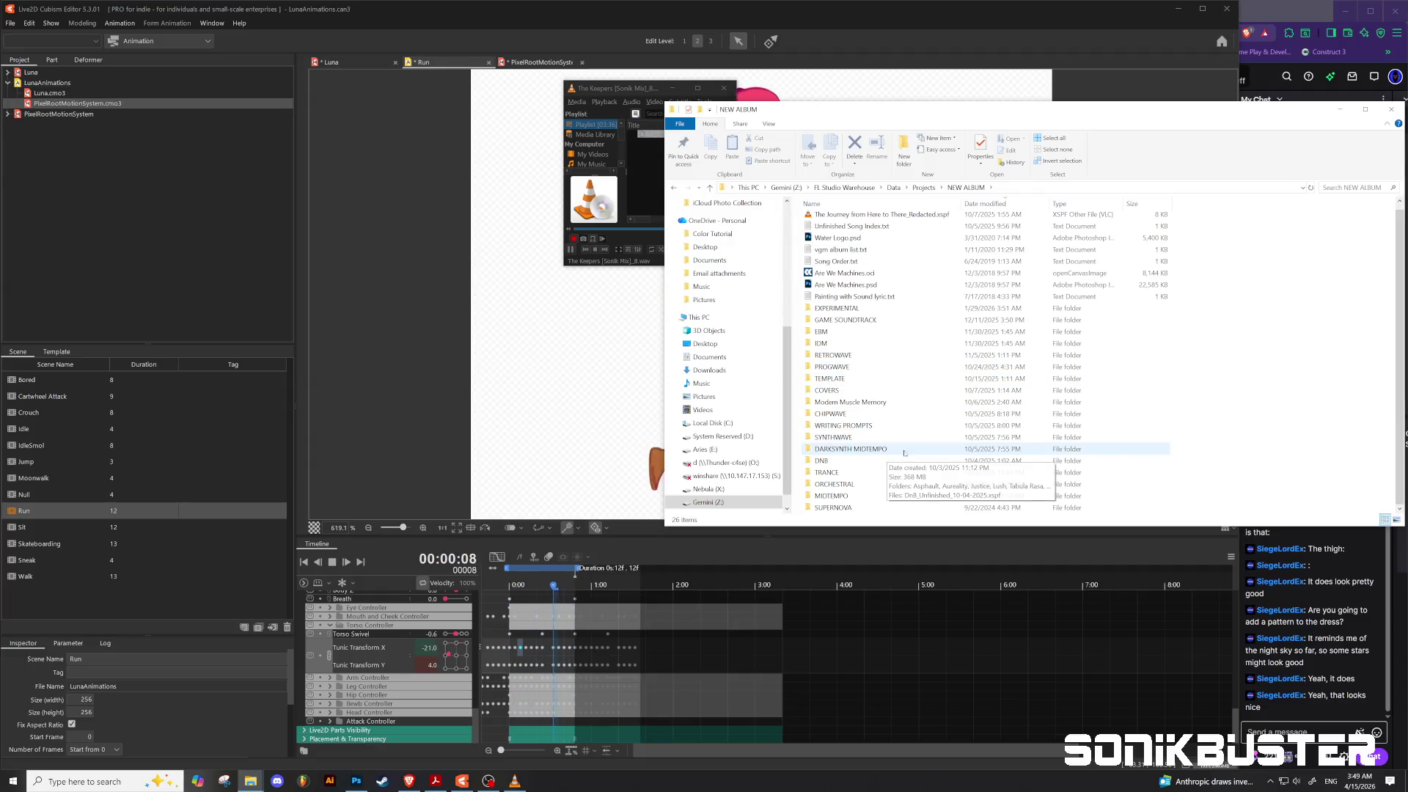
double_click(836, 450)
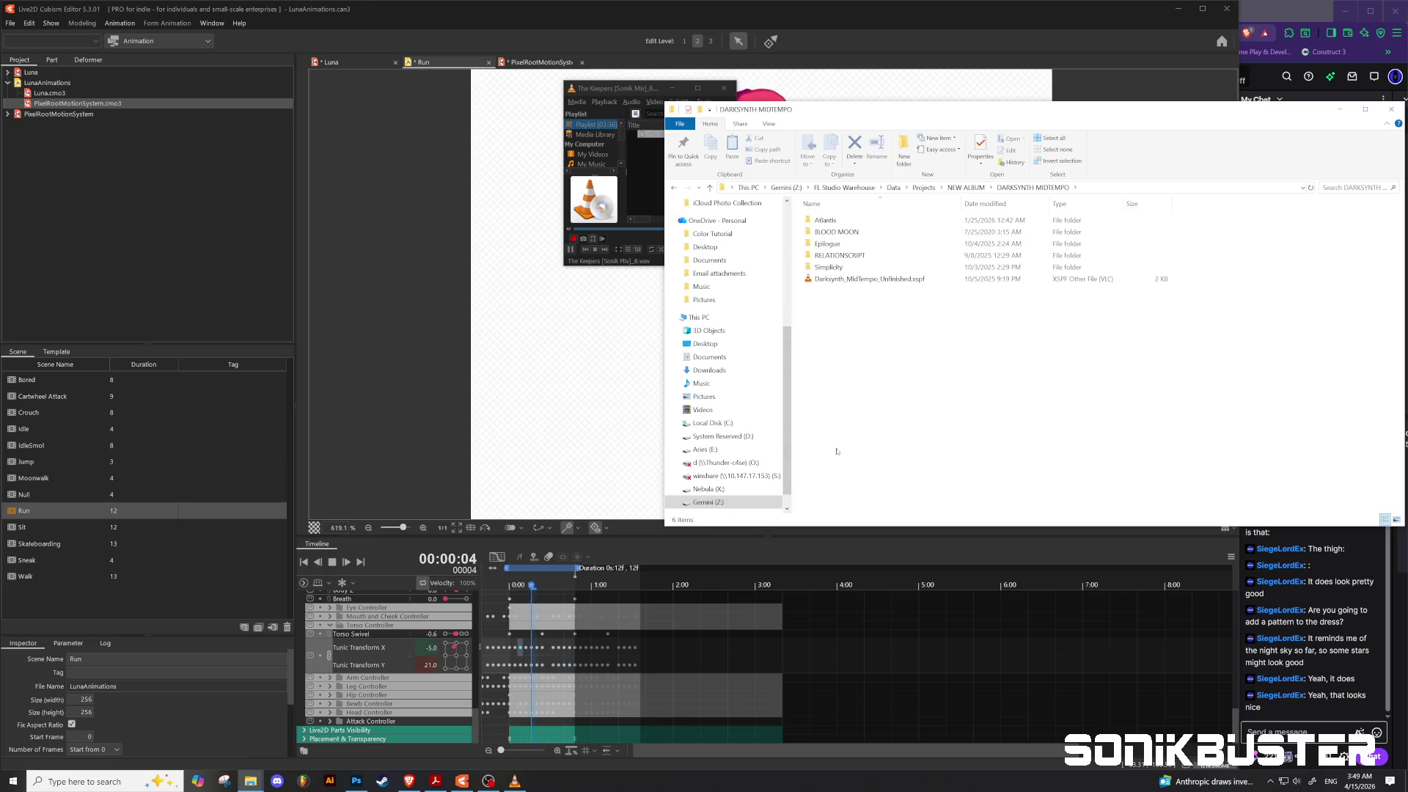
double_click(822, 221)
double_click(829, 256)
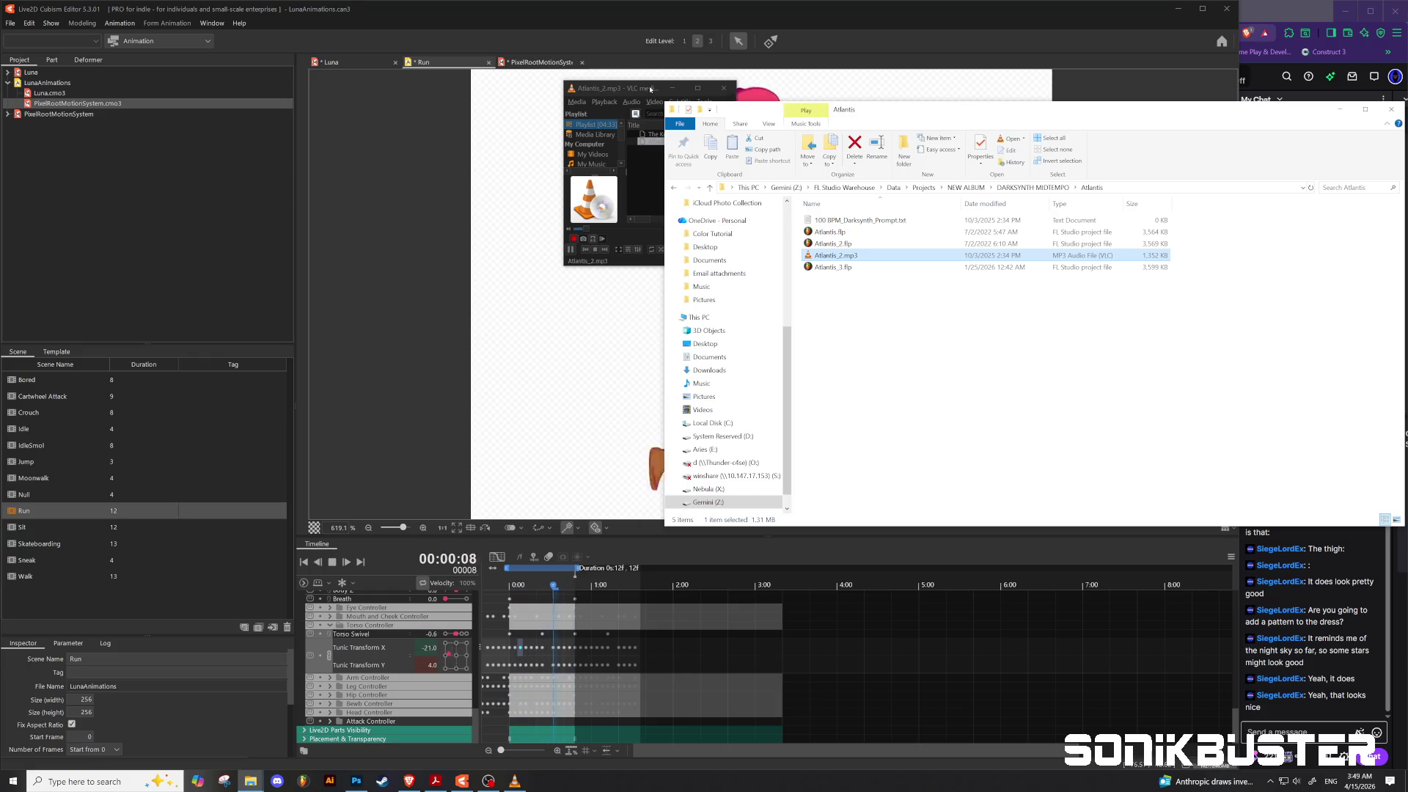
left_click(649, 88)
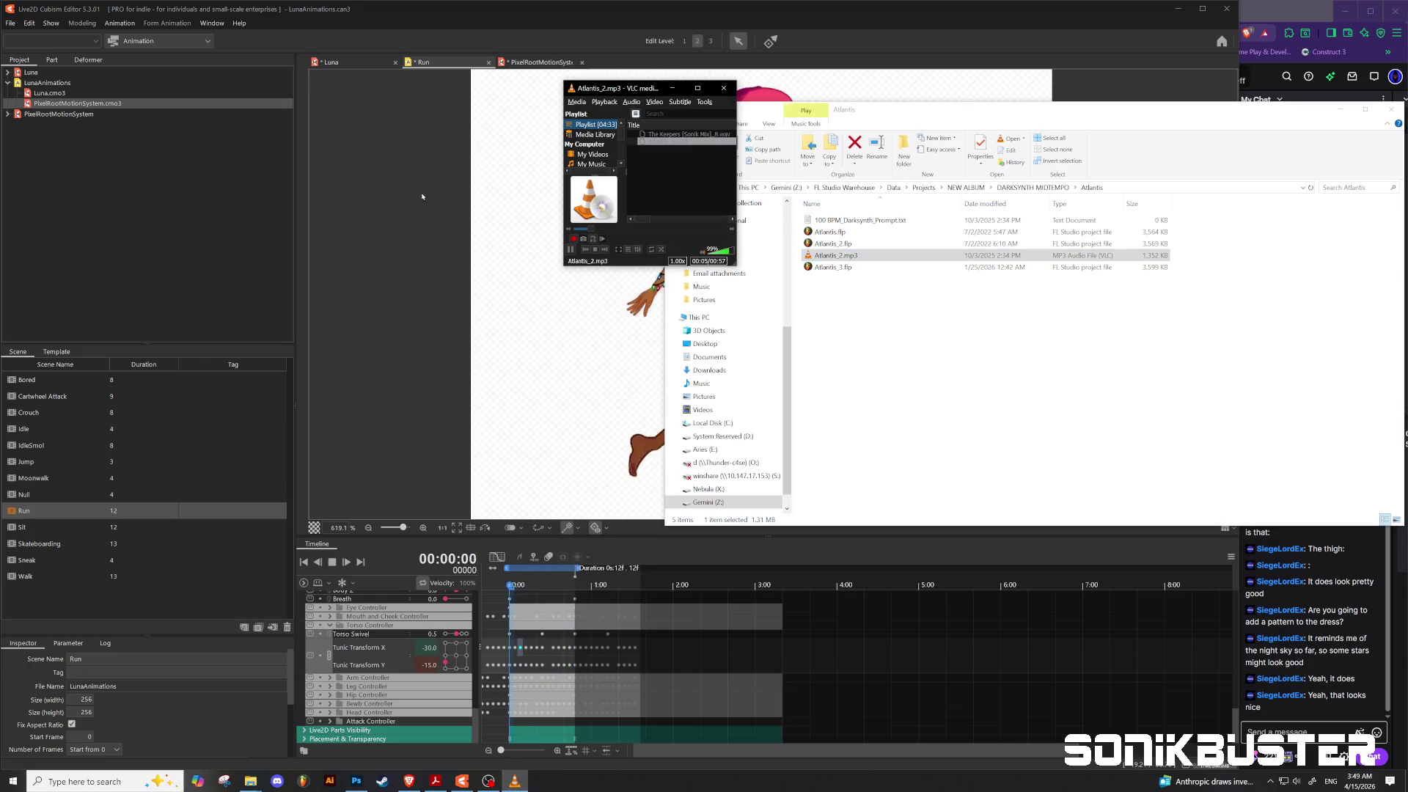
left_click(892, 309)
Step: Go back up to NEW ALBUM and look through the RETROWAVE and SYNTHWAVE folders
left_click(710, 188)
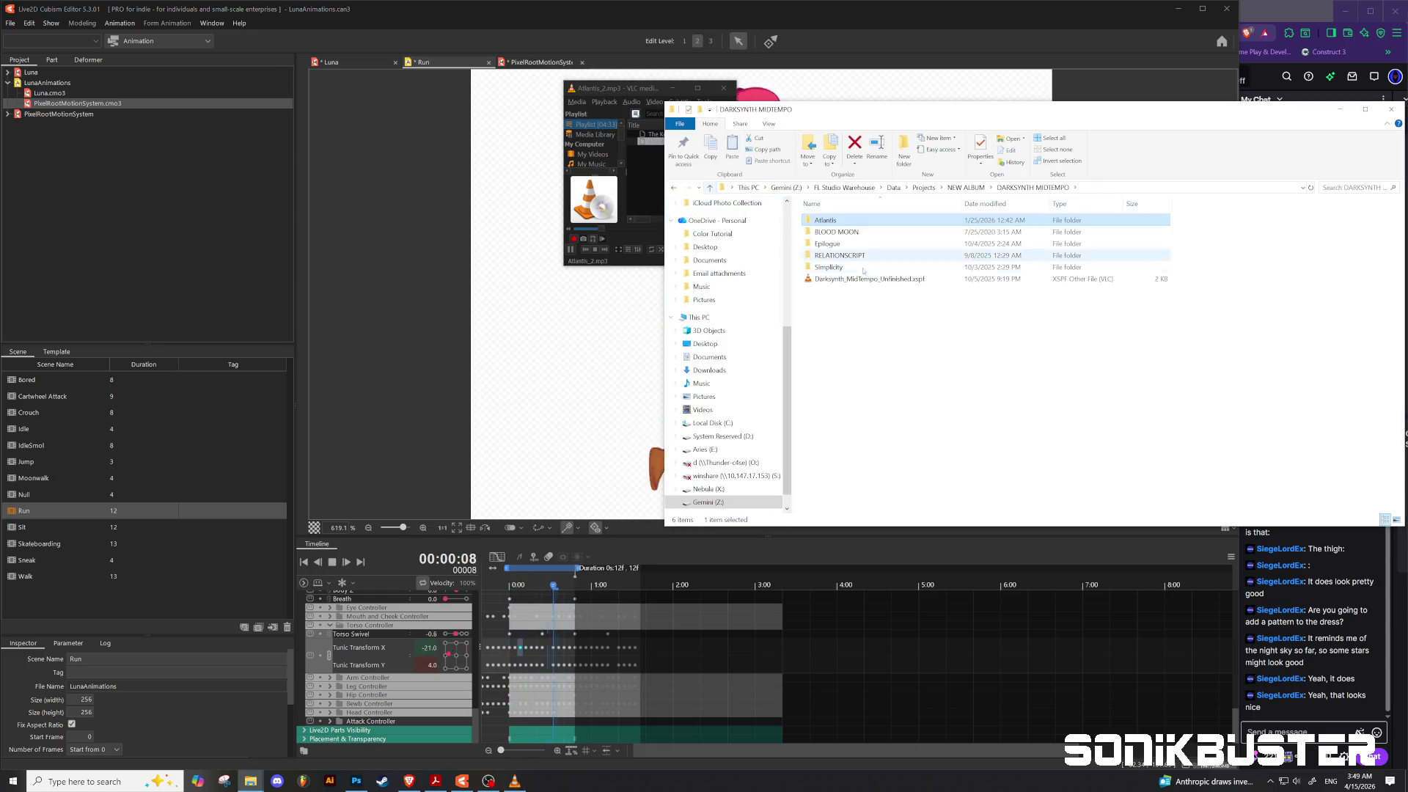
left_click(710, 188)
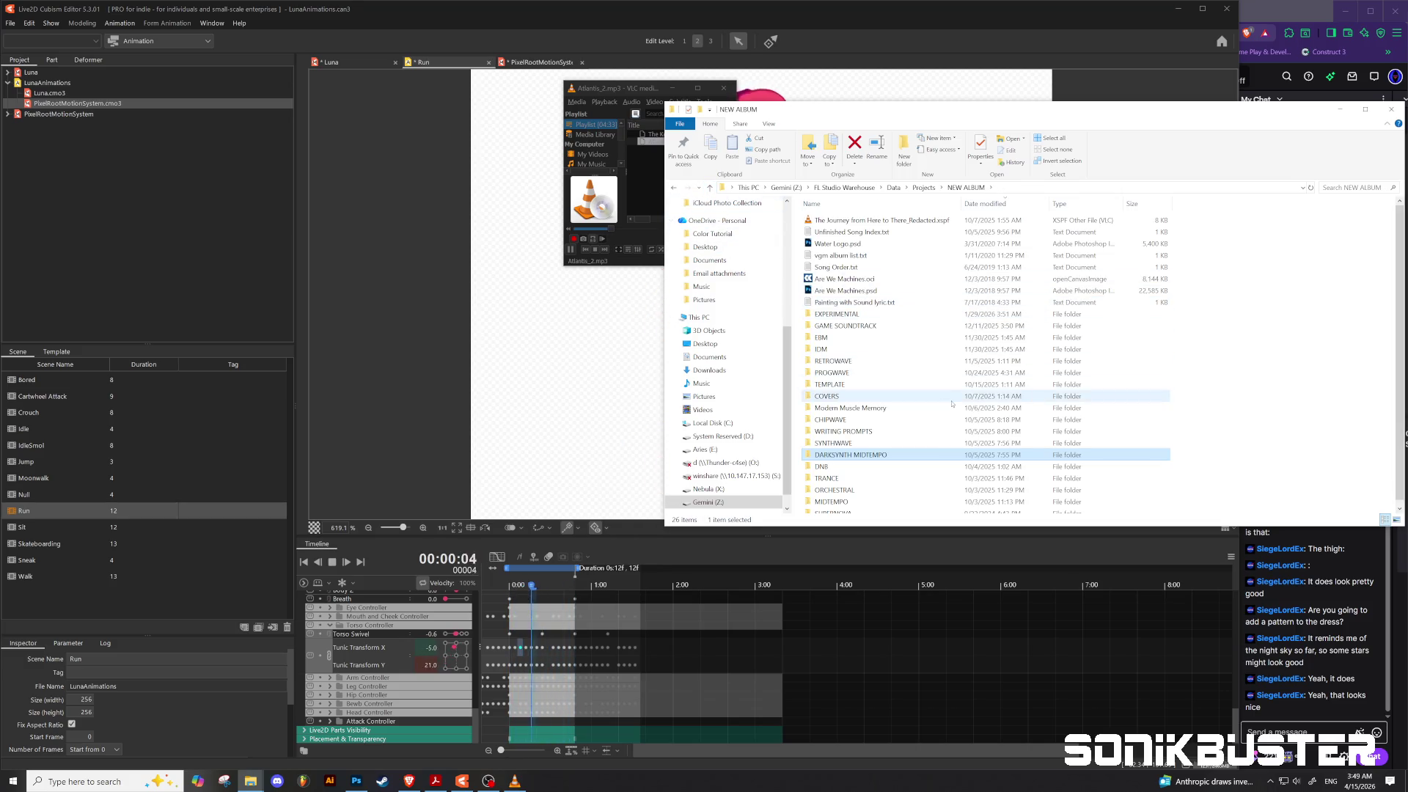
scroll(952, 402, "down", 1)
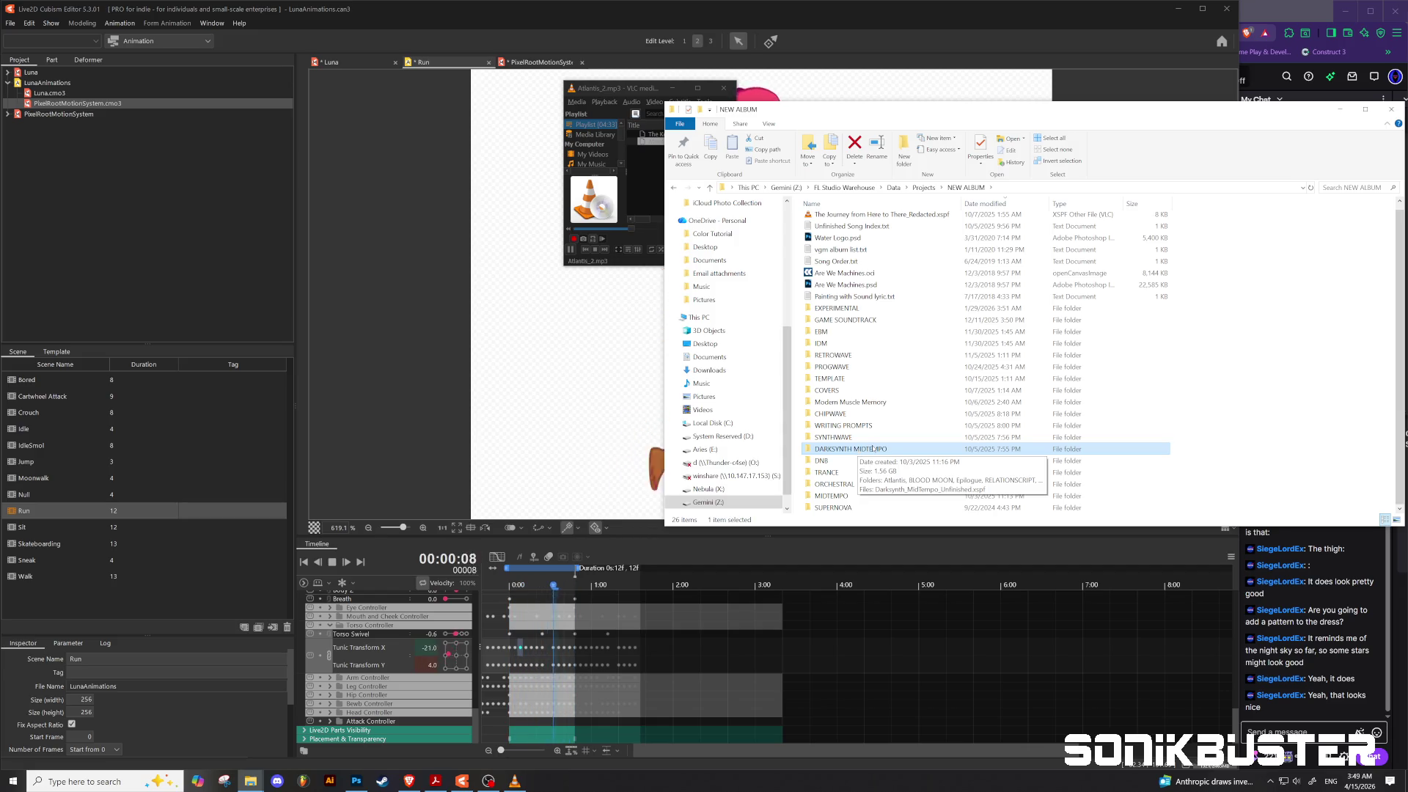
double_click(842, 356)
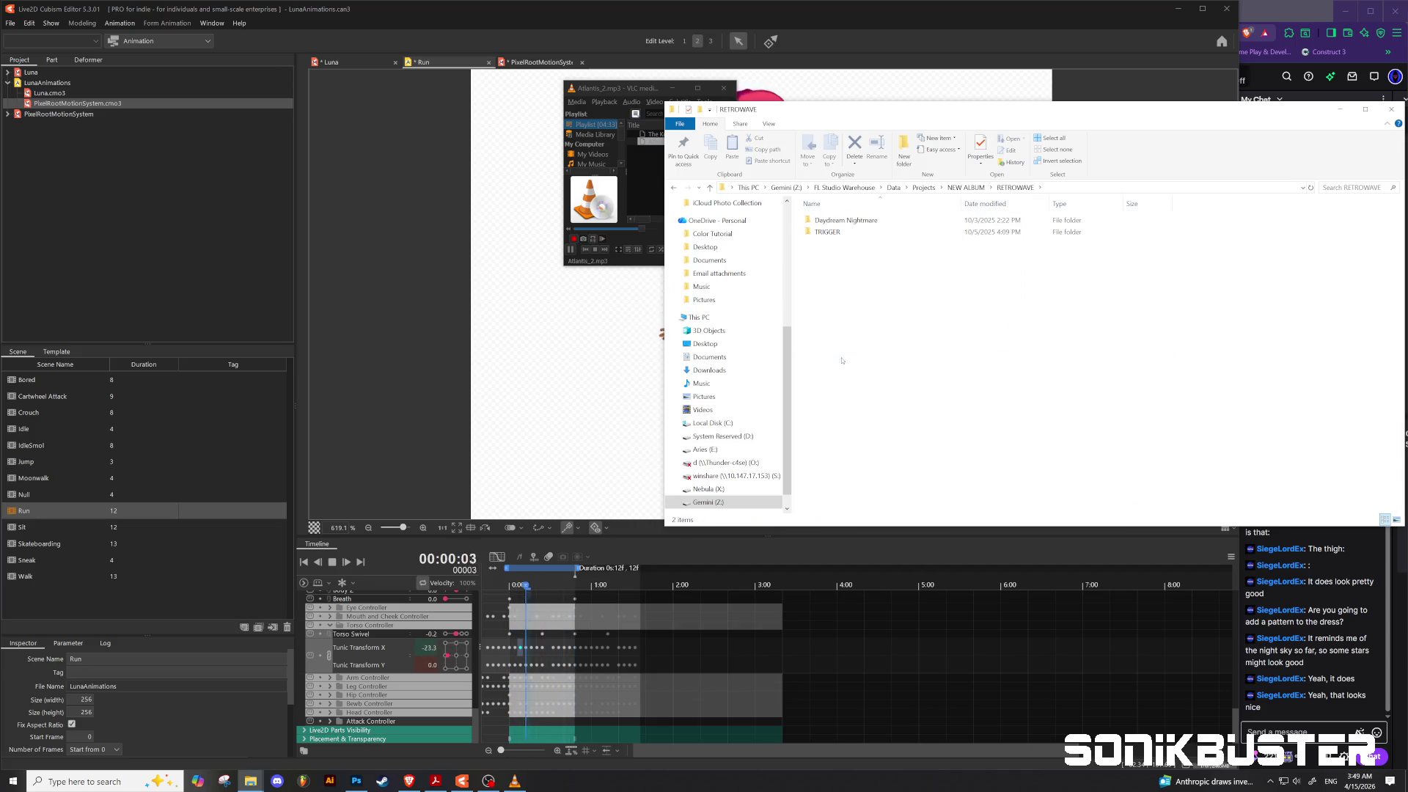
left_click(710, 188)
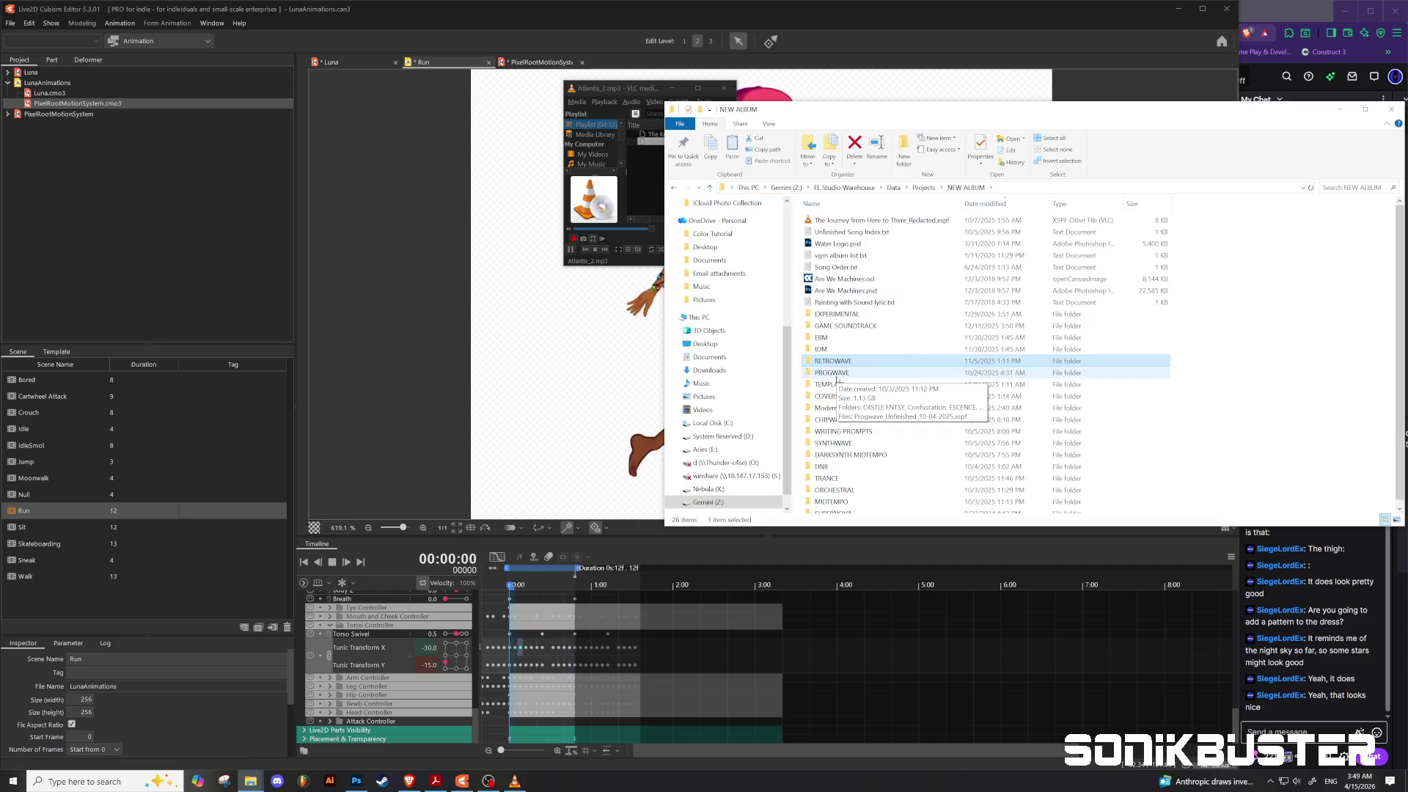
double_click(844, 443)
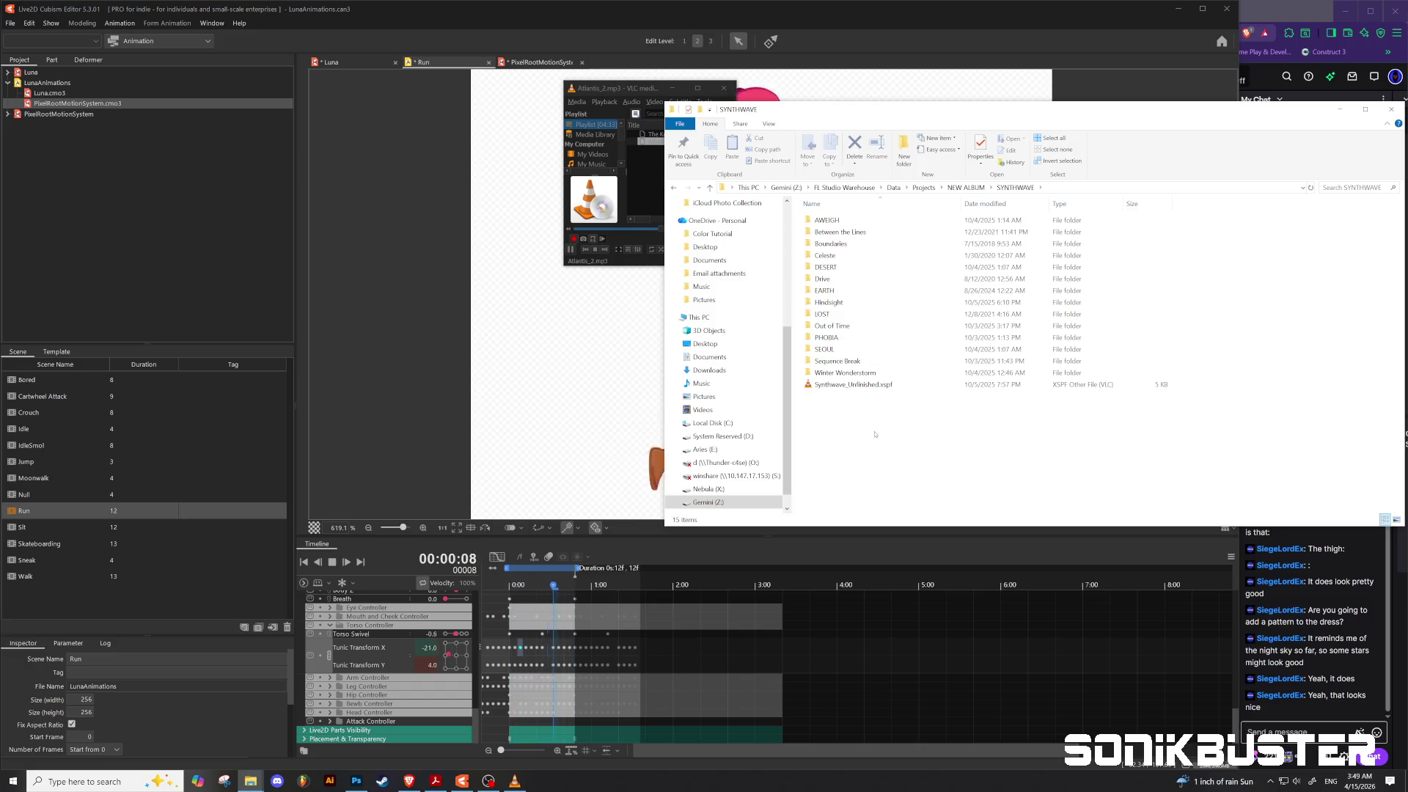
left_click(709, 188)
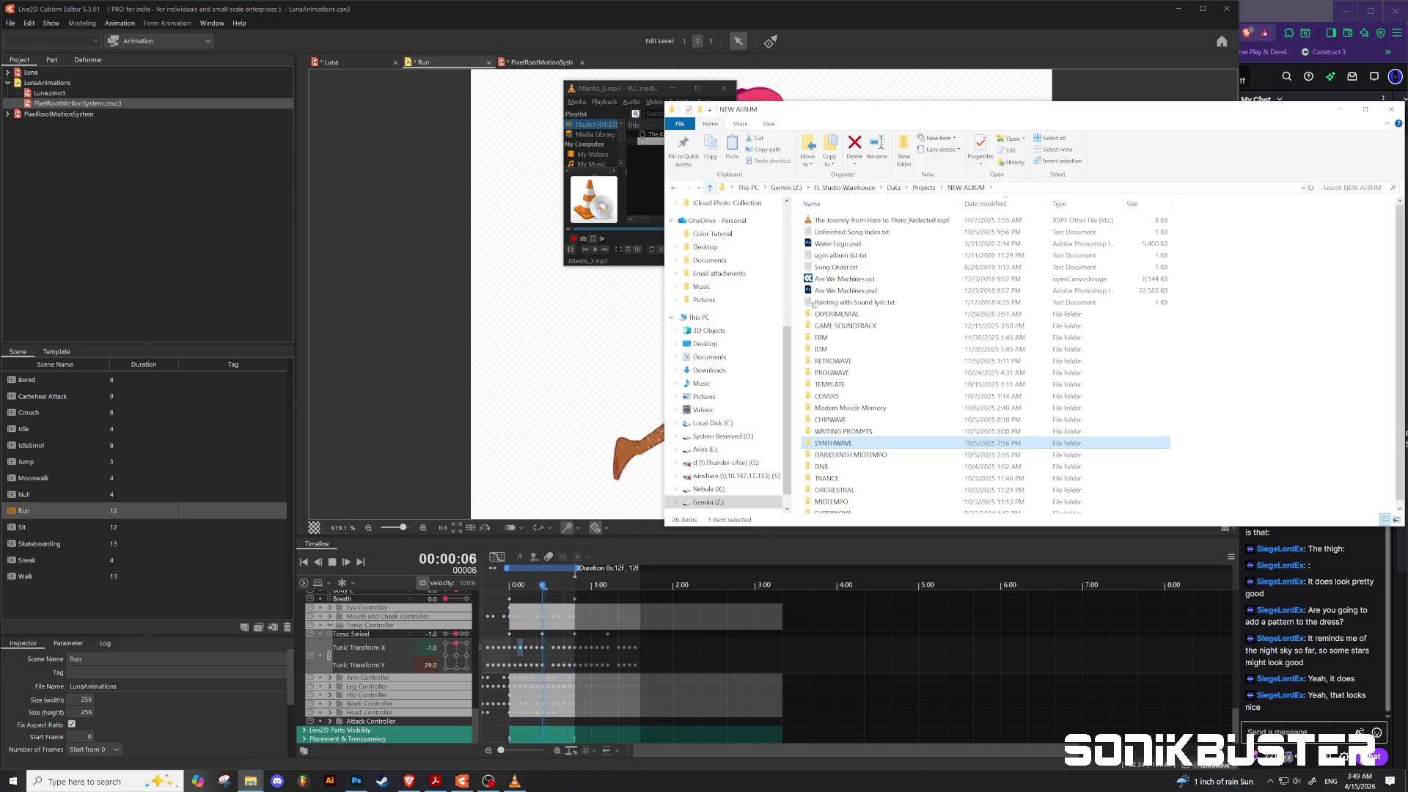
Step: Open DARKSYNTH MIDTEMPO > RELATIONSCRIPT > Tortiloschism and browse its project files
double_click(873, 455)
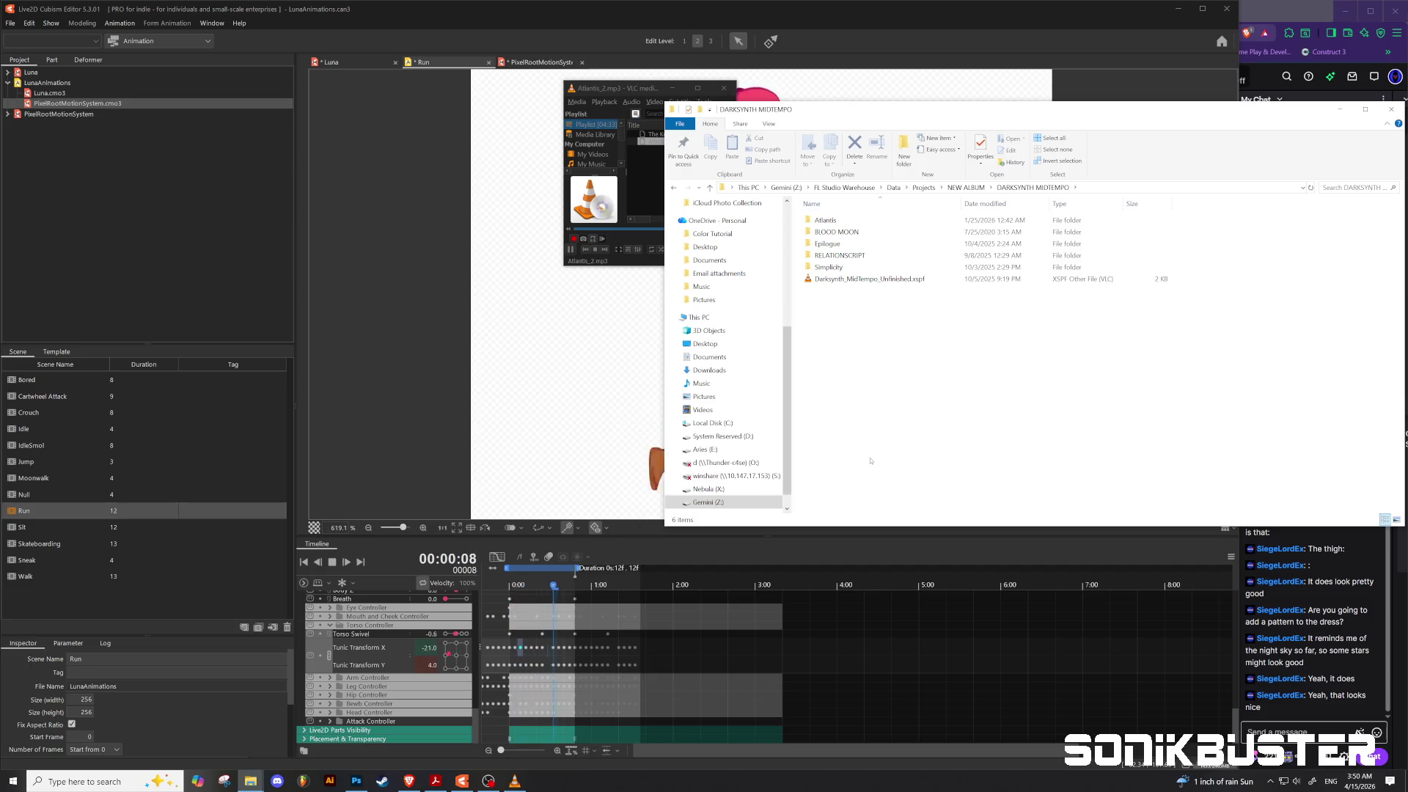
double_click(840, 257)
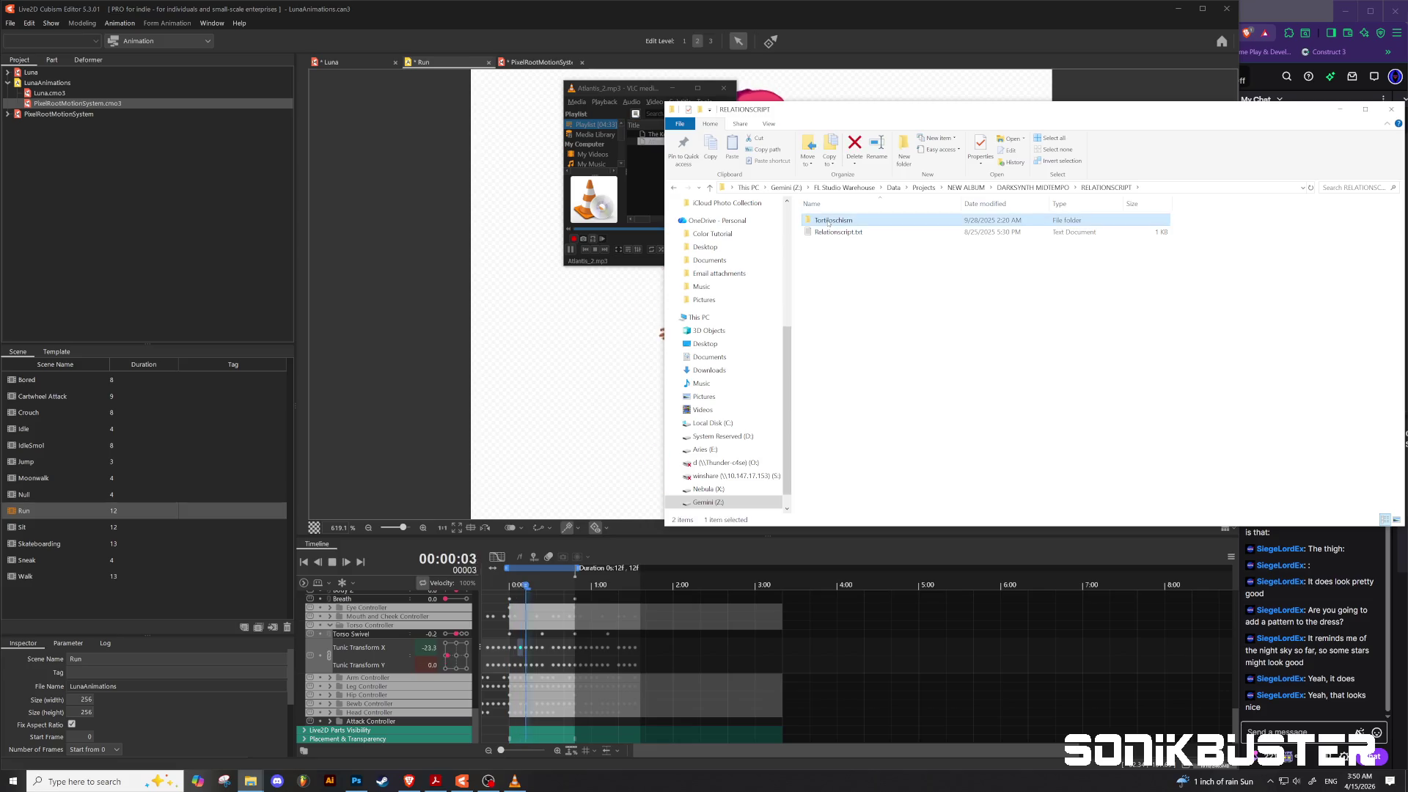
double_click(833, 220)
scroll(915, 386, "down", 1)
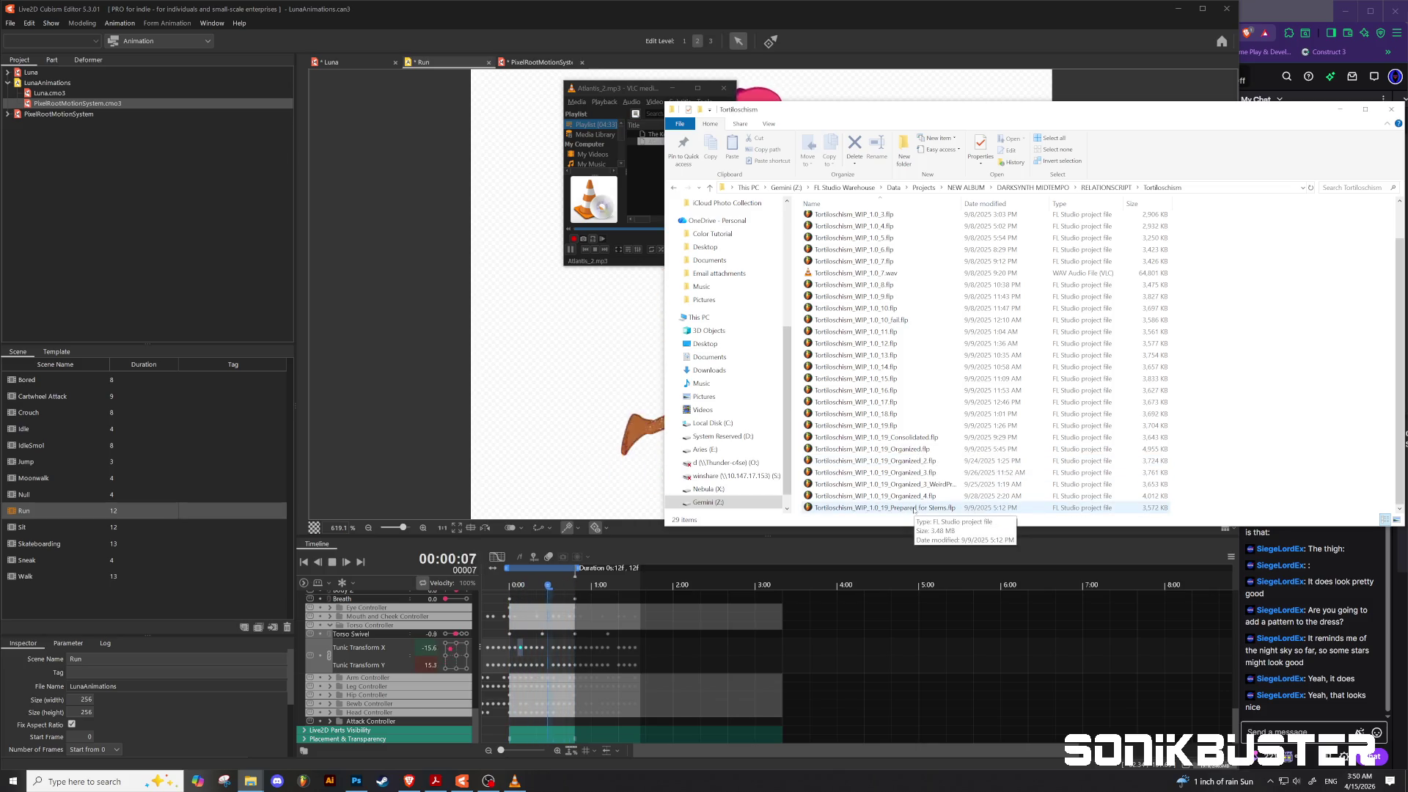
scroll(923, 419, "up", 1)
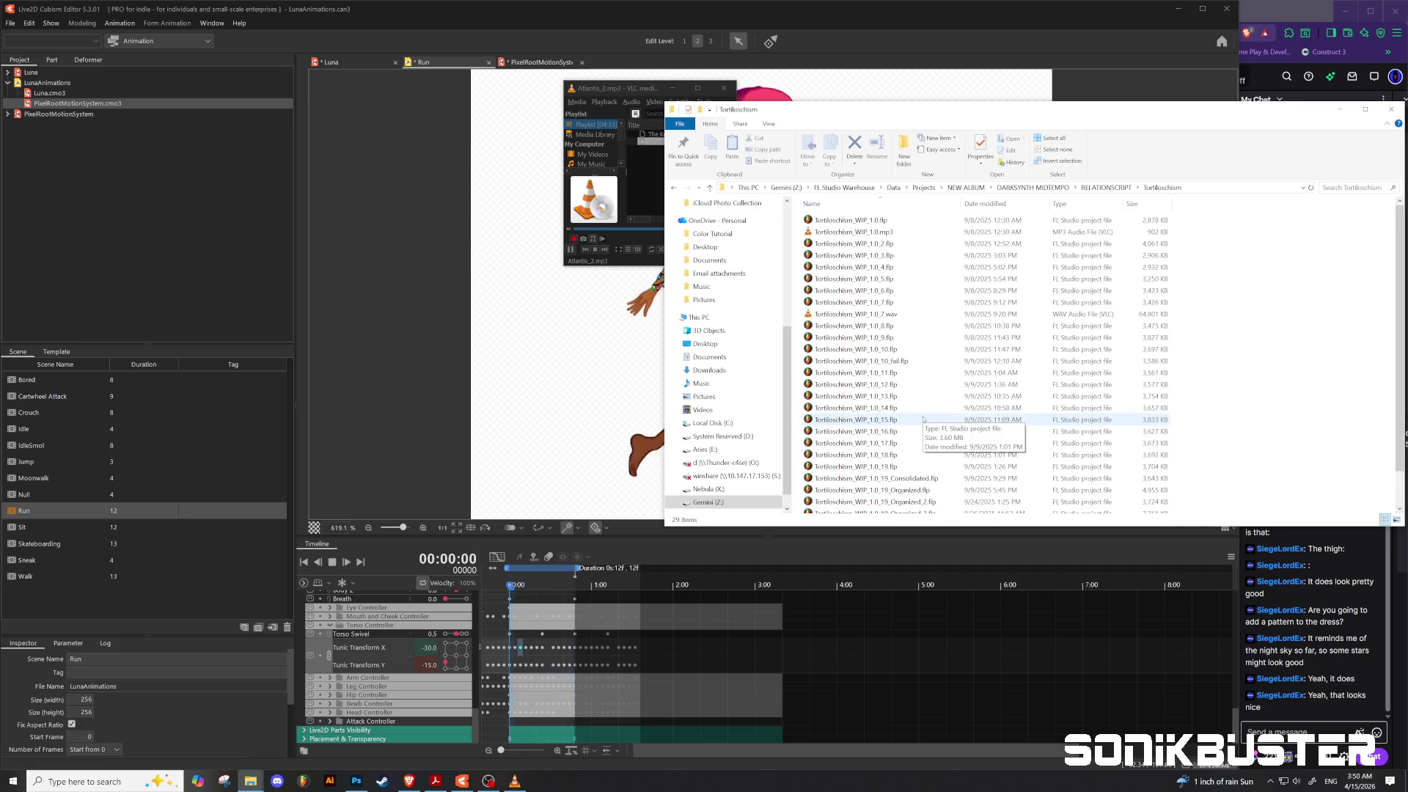
scroll(924, 419, "down", 1)
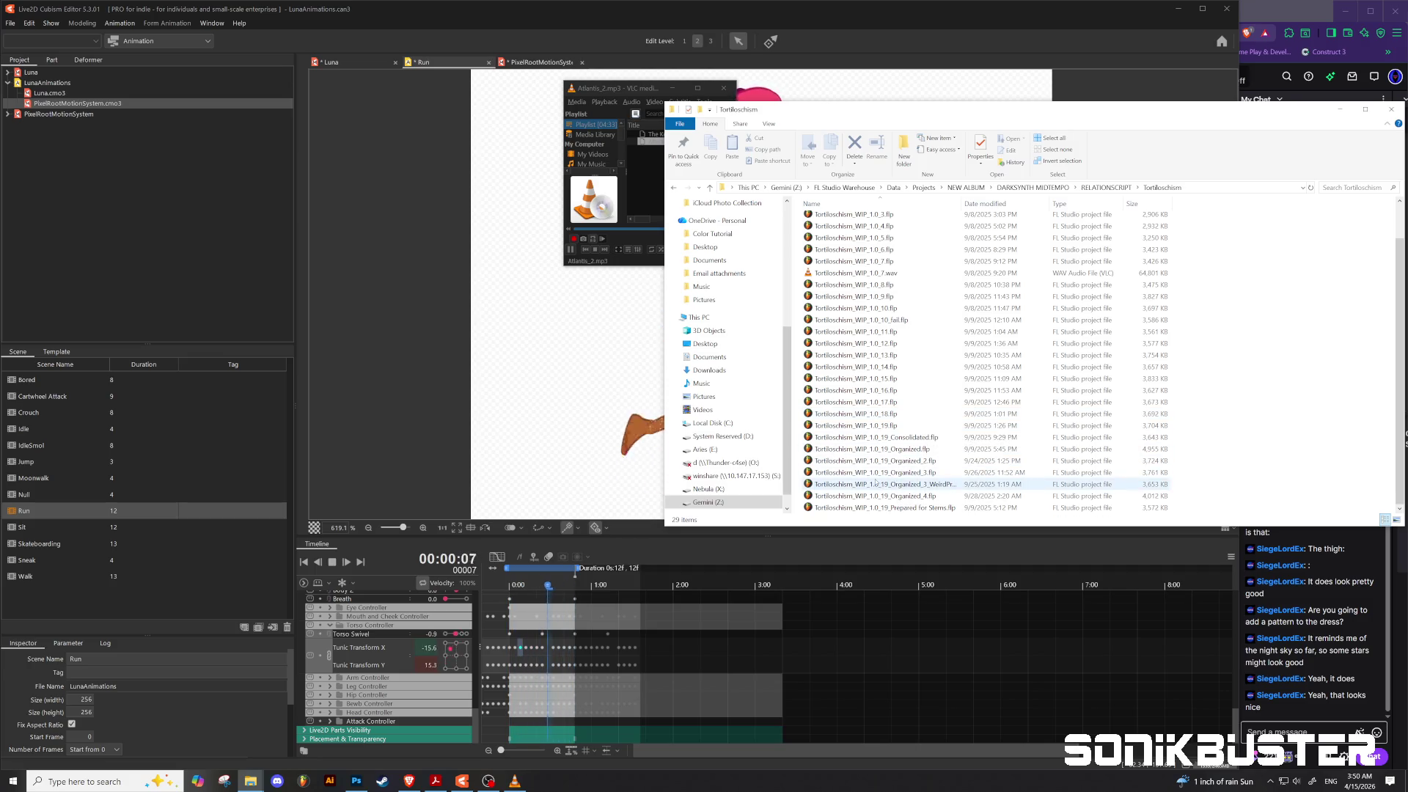
scroll(866, 335, "up", 1)
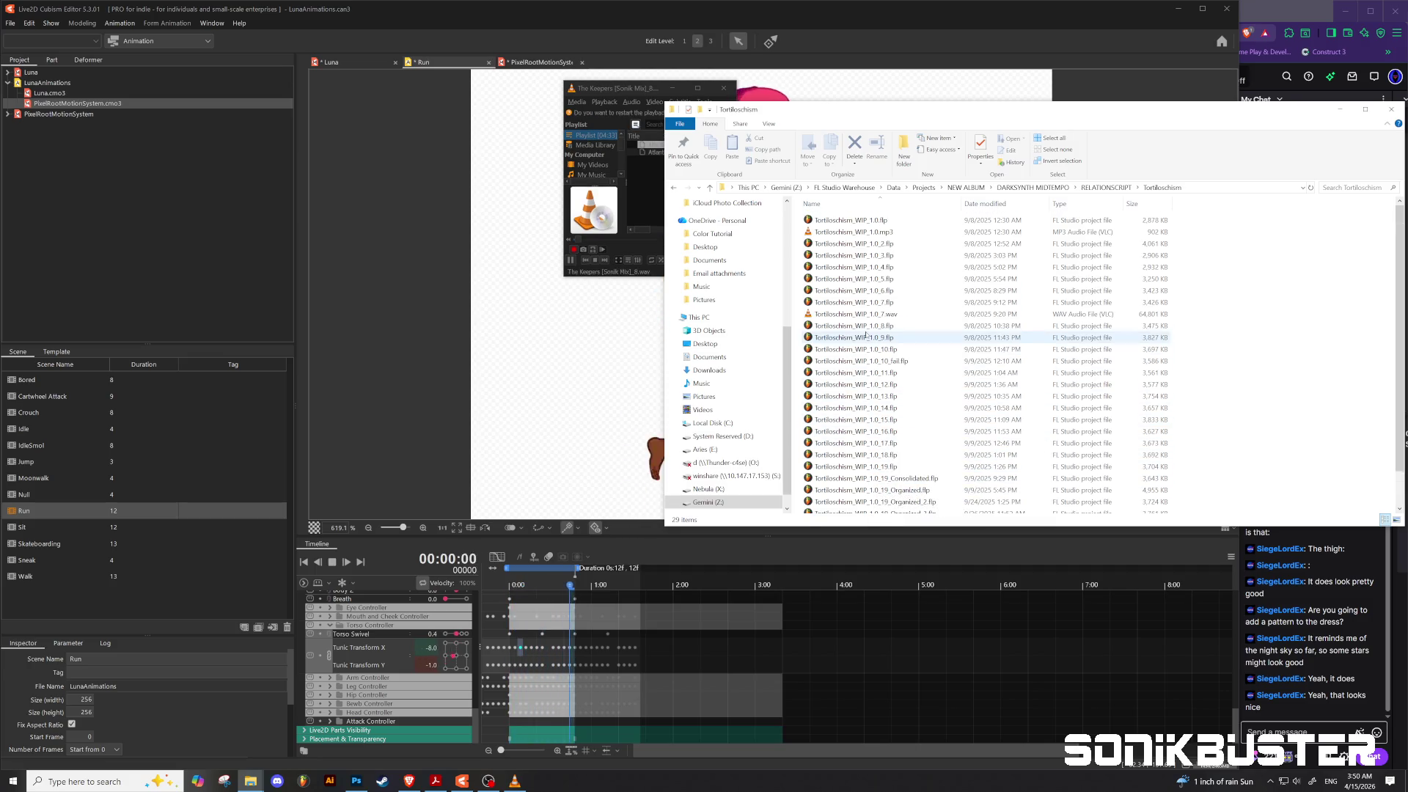
Step: Play Tortiloschism_WIP_1.0_7.wav, hide the media player, and bring Cubism back to front
left_click(871, 315)
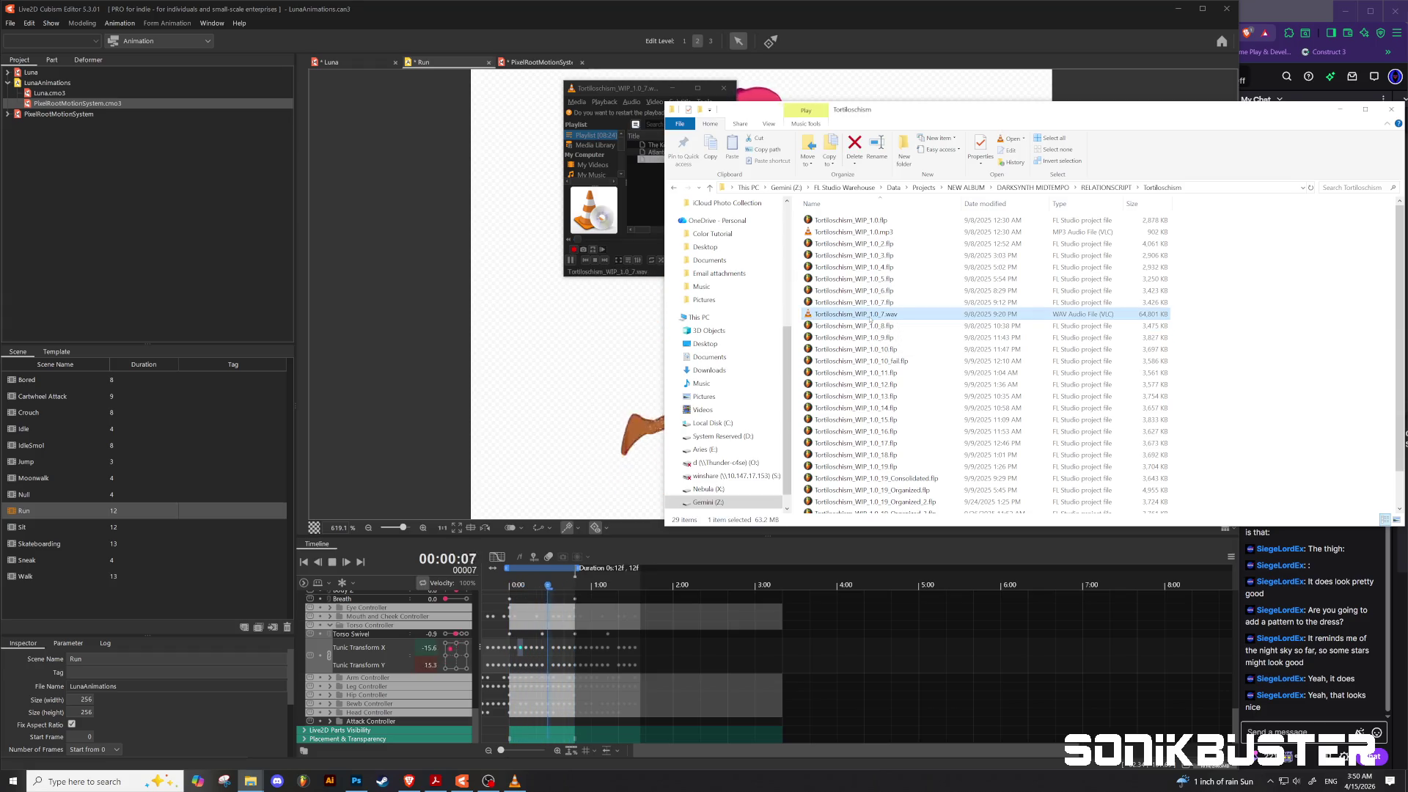
double_click(871, 316)
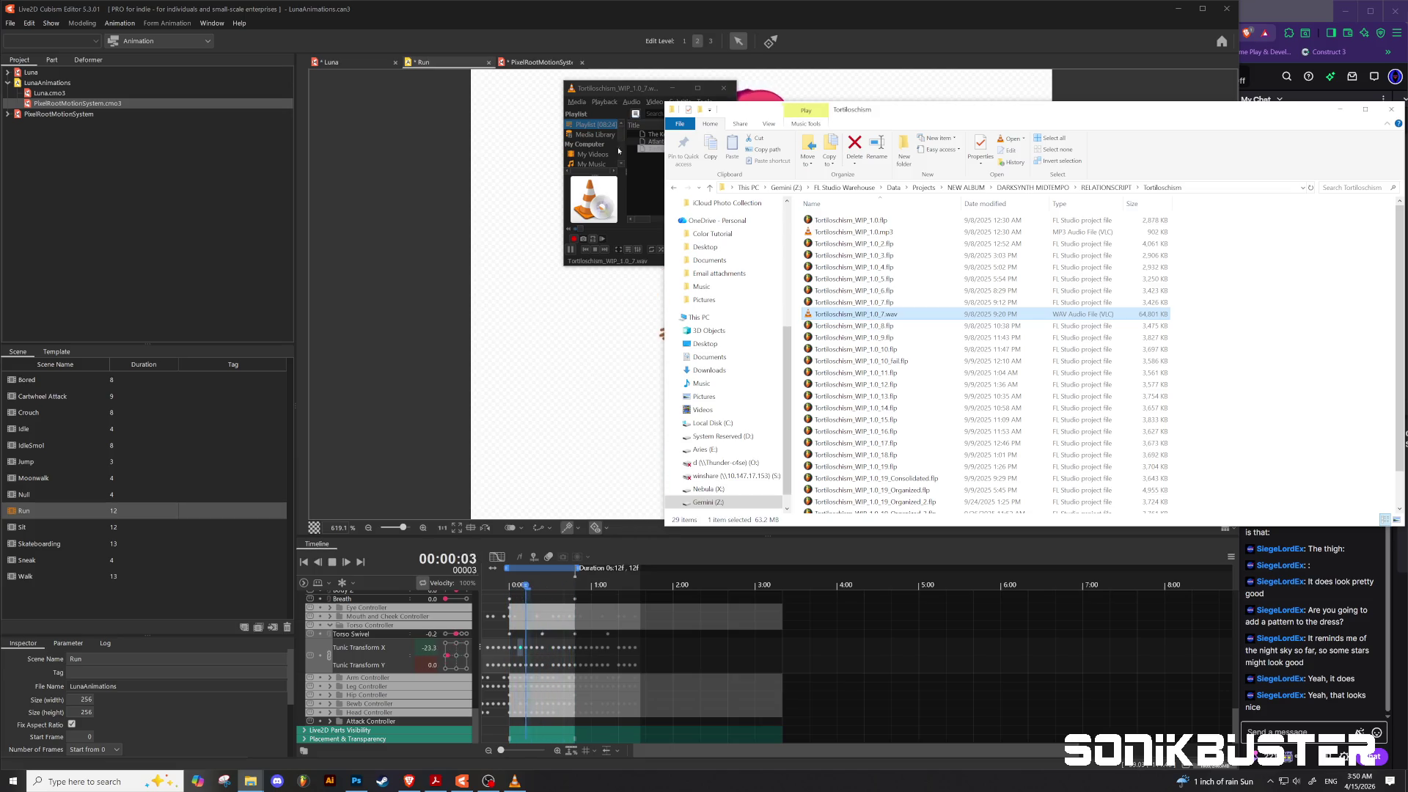
left_click(673, 88)
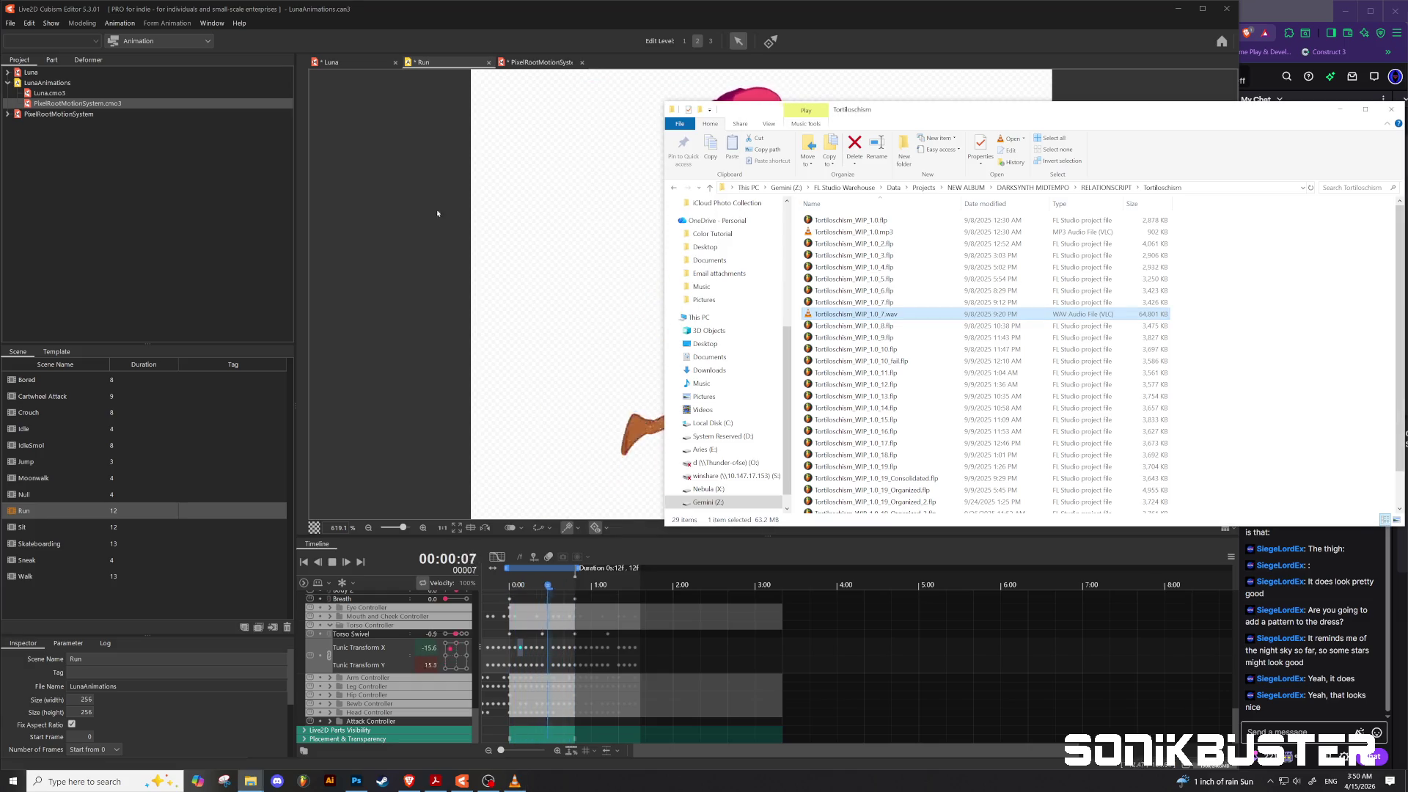
left_click(388, 301)
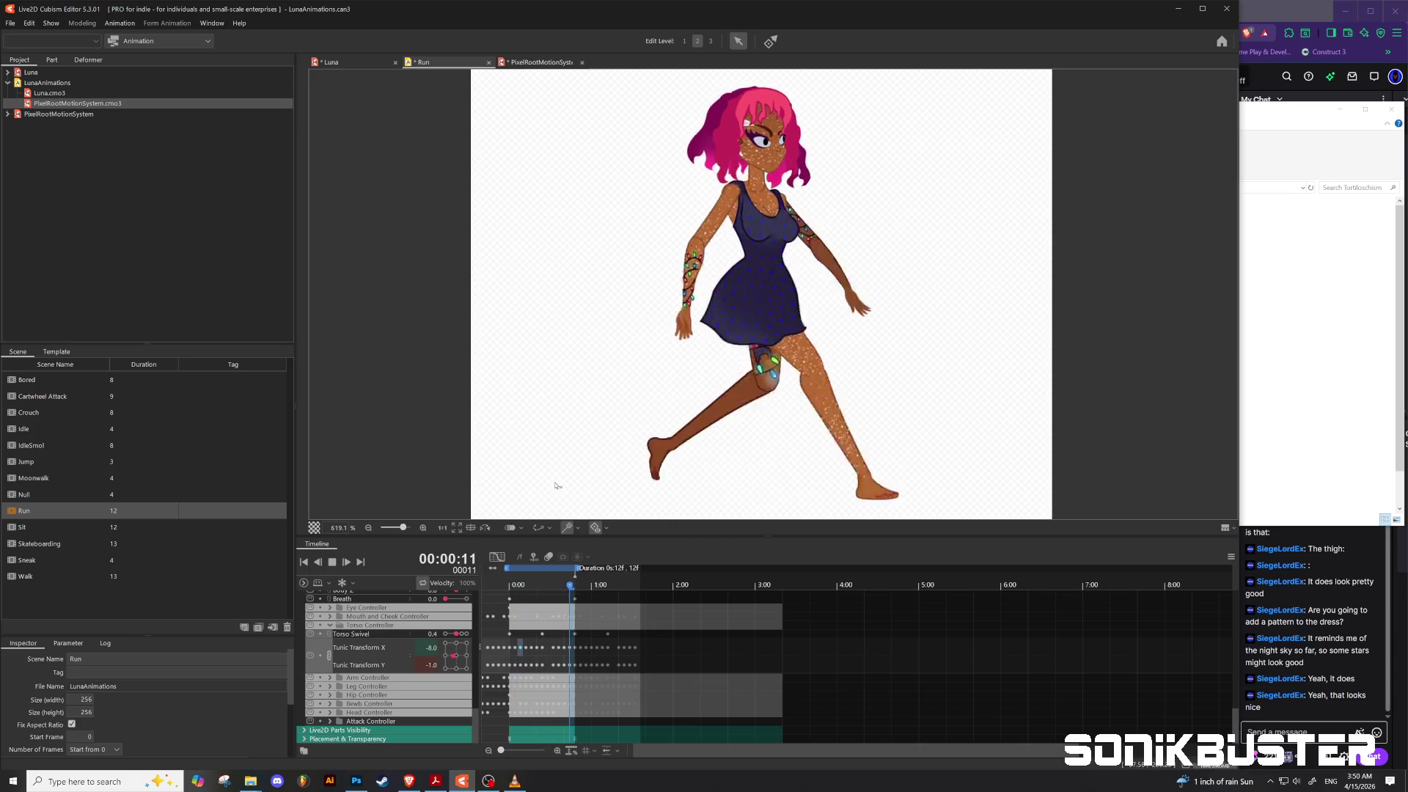
Step: Stop the Run preview, scrub to frame 12, then return to the LunaAtlas document
left_click(333, 562)
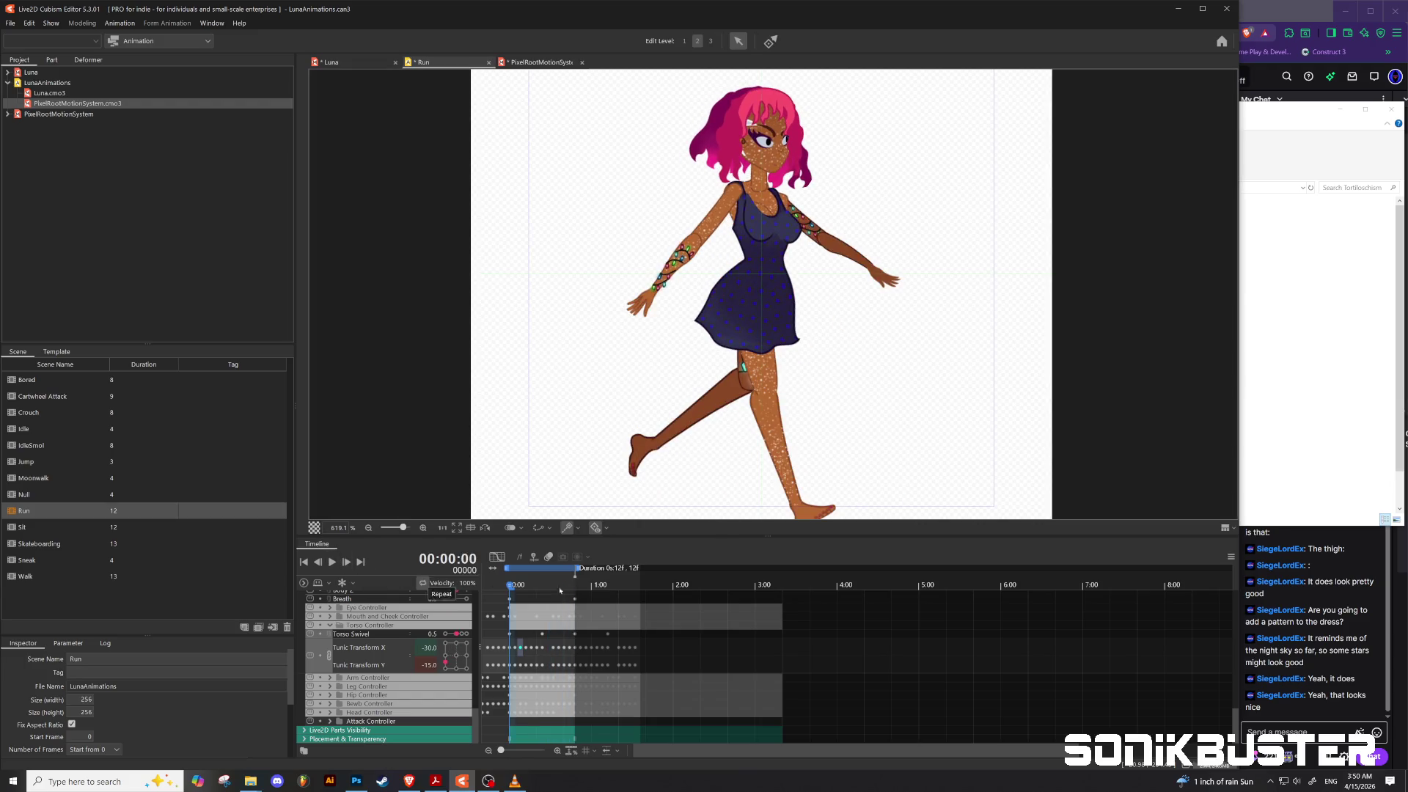
left_click_drag(511, 588, 570, 601)
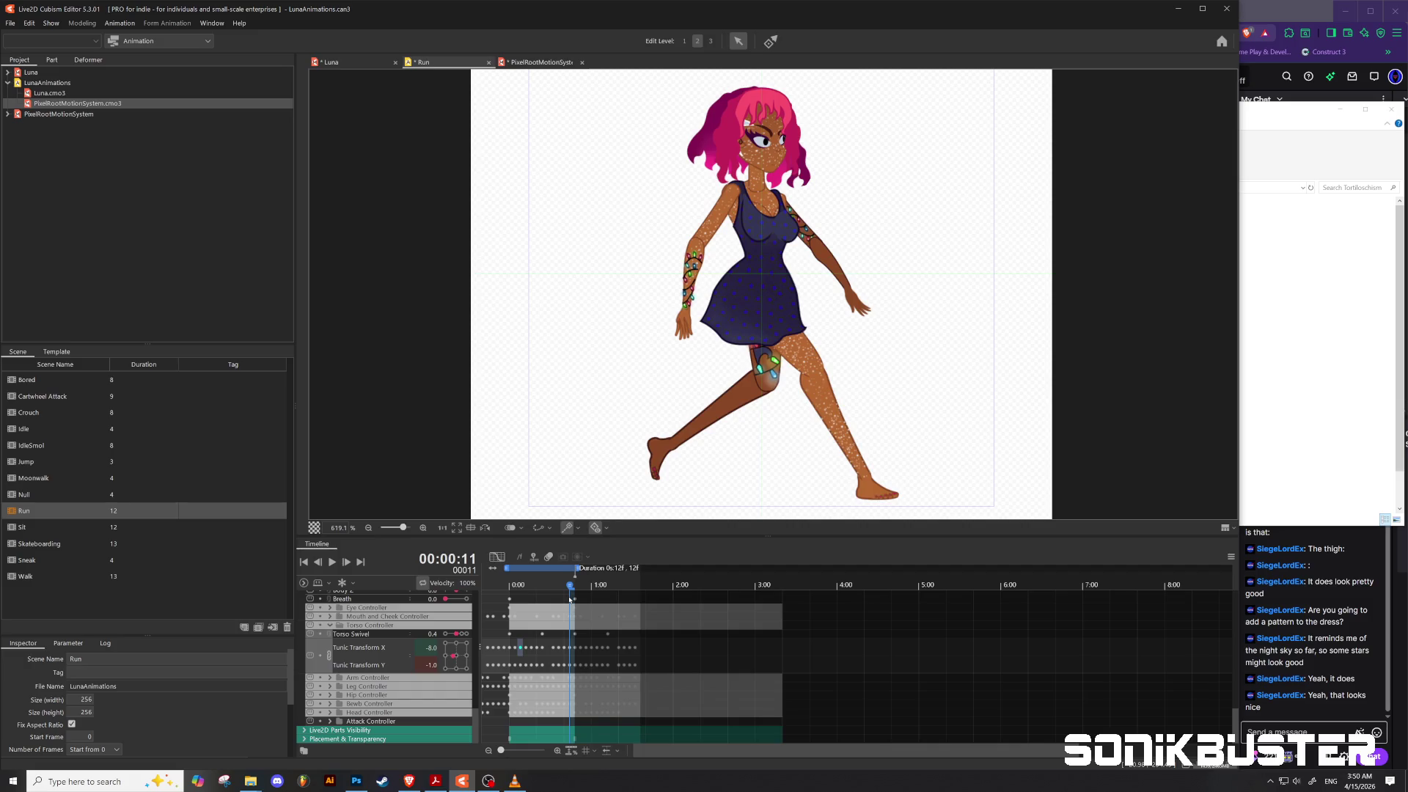
left_click(357, 781)
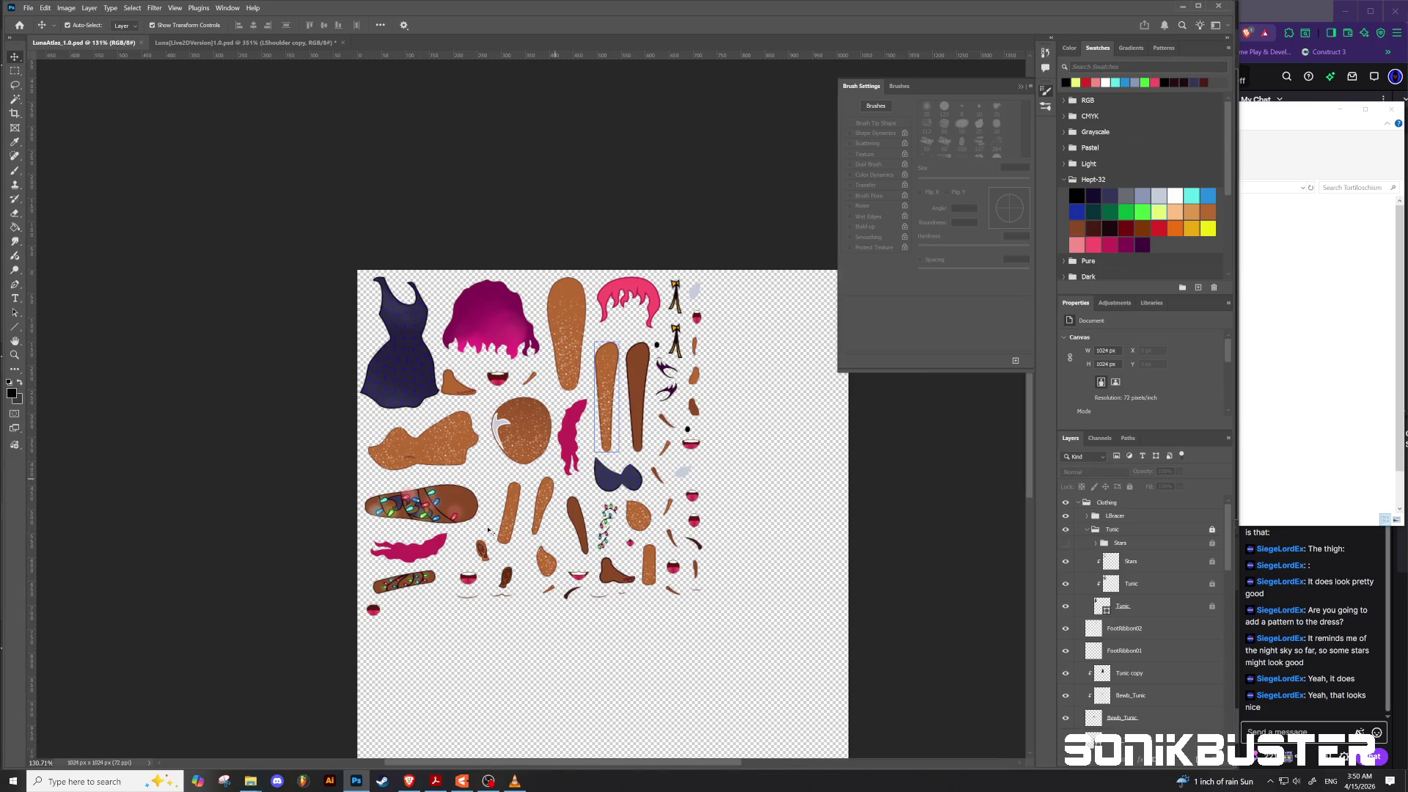
Step: Collapse the Arms and Body layer groups and expand the Legs group
scroll(387, 510, "up", 7)
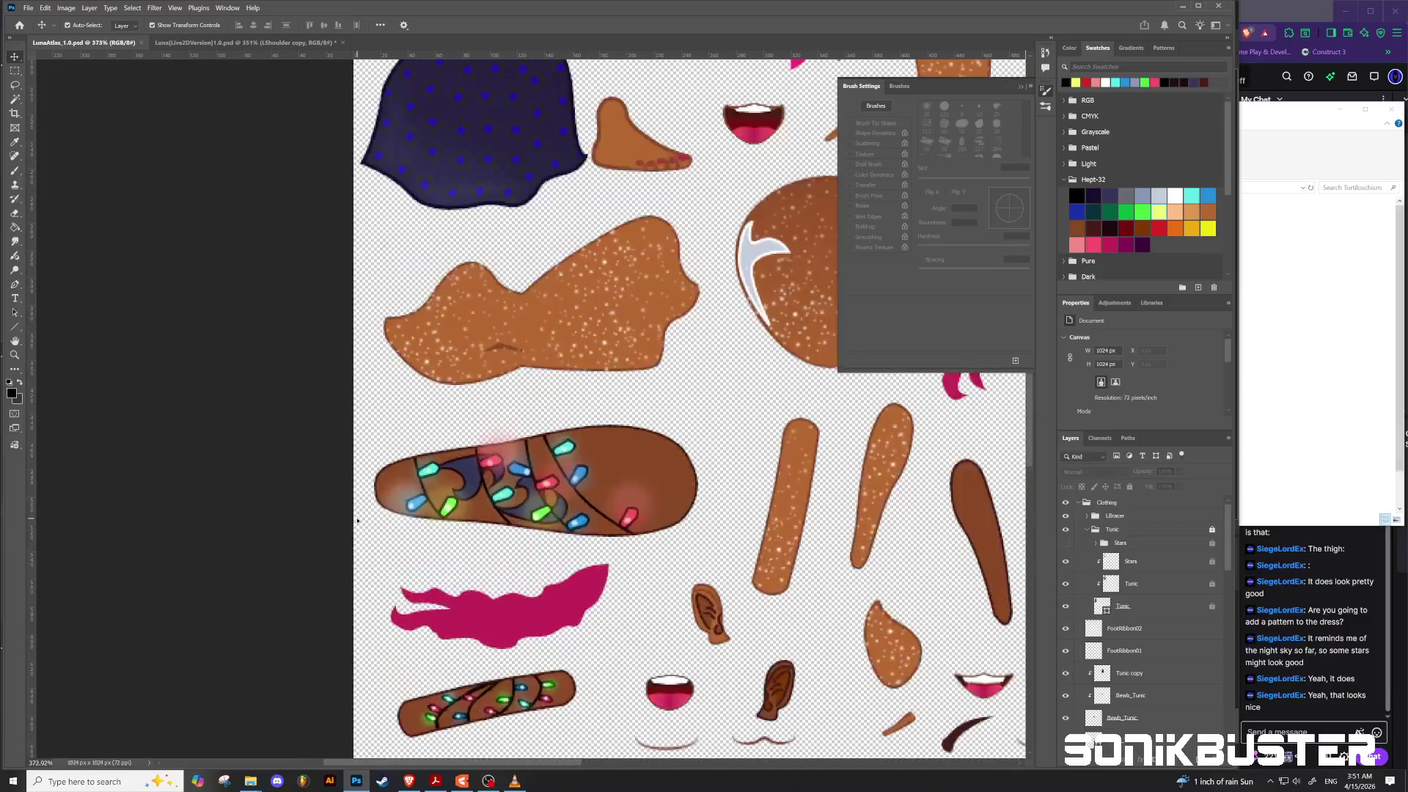
left_click(513, 117)
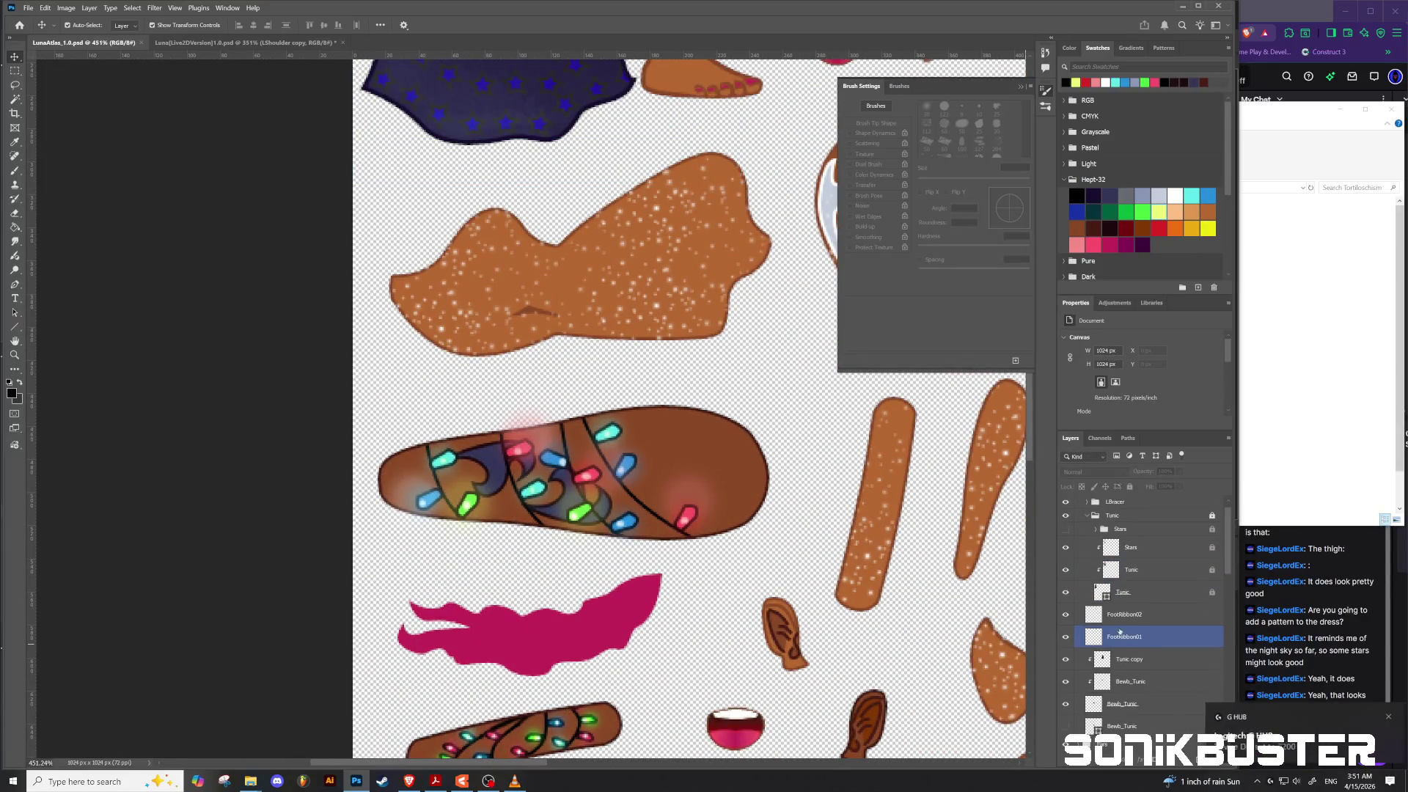
left_click(876, 506)
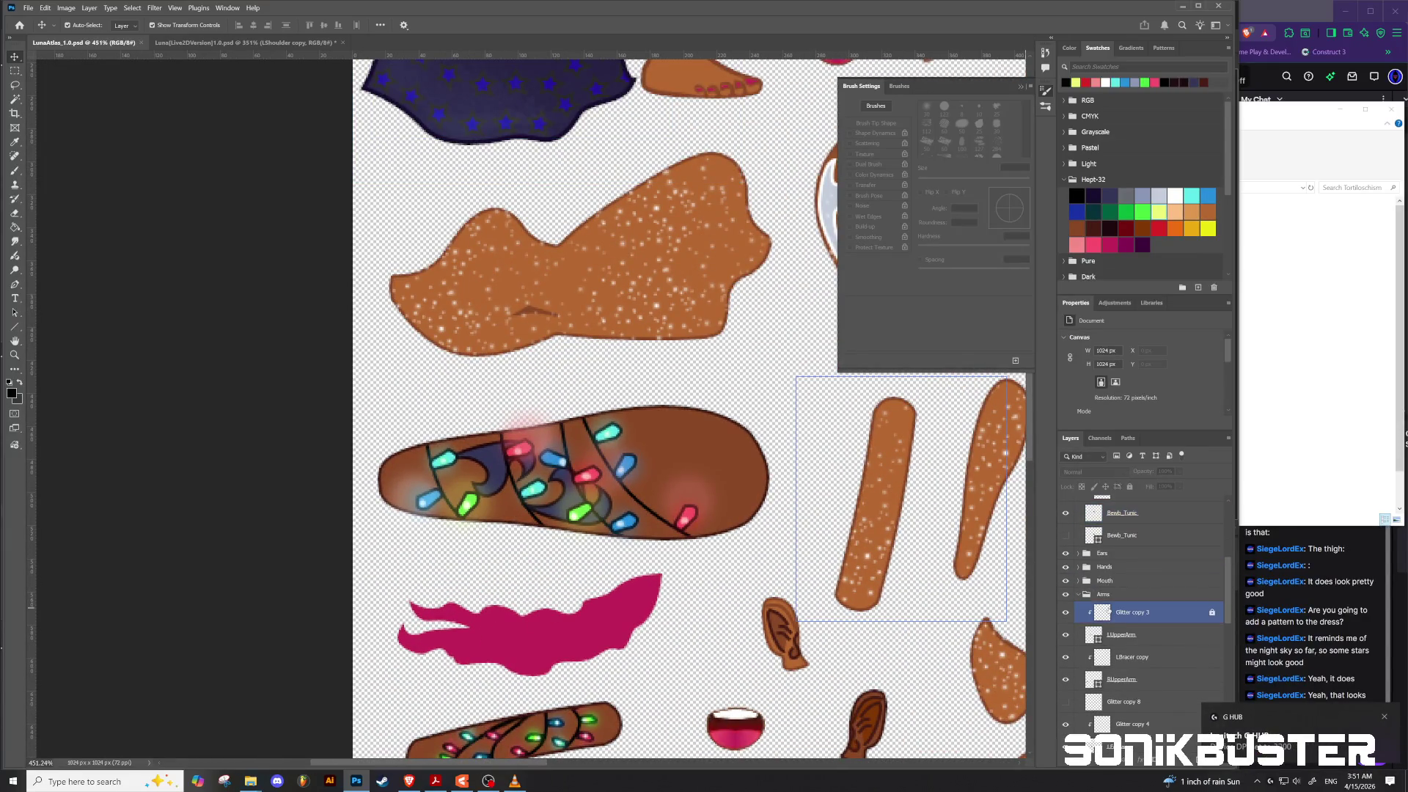
left_click(1103, 593)
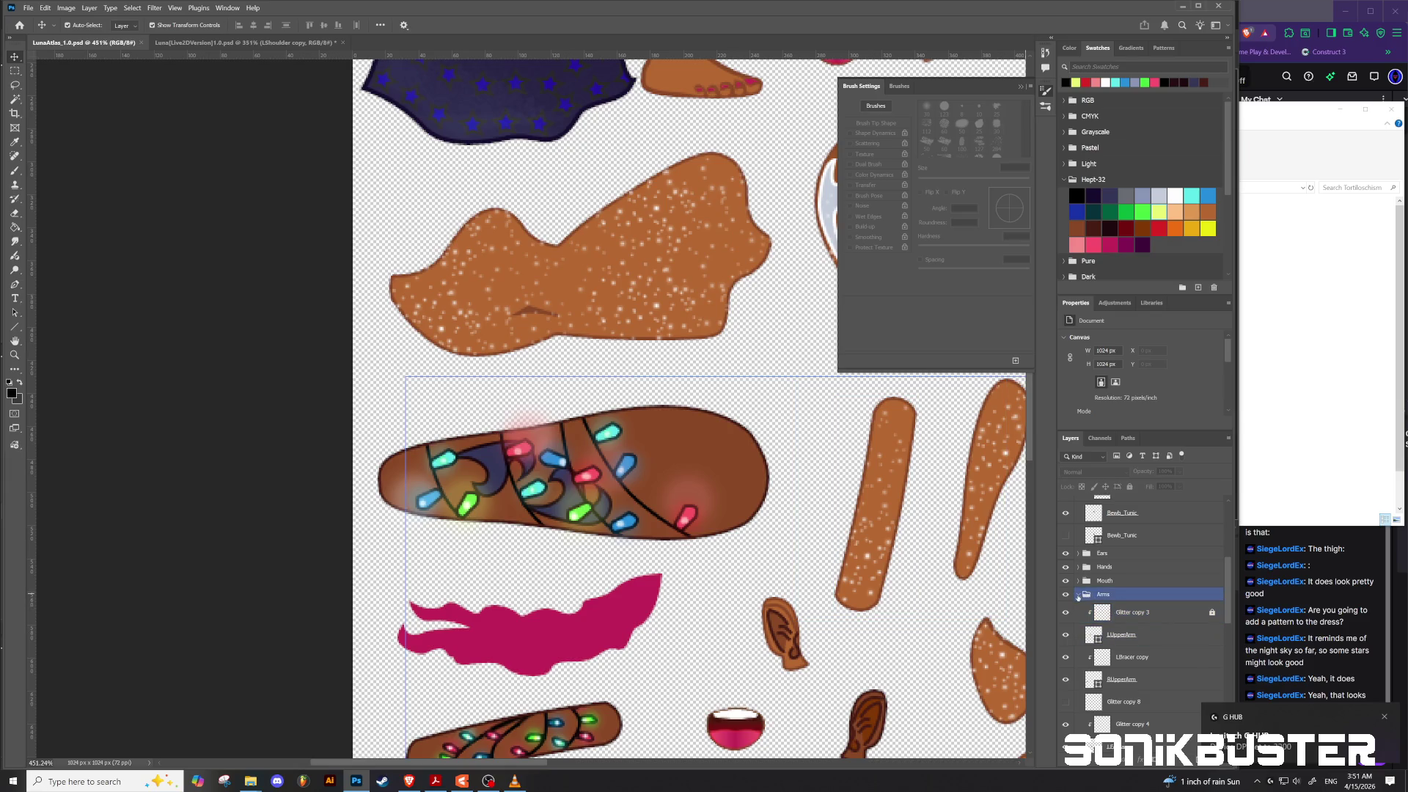
left_click(1078, 595)
left_click(1102, 608)
left_click(1078, 621)
left_click(1078, 608)
left_click(1127, 640)
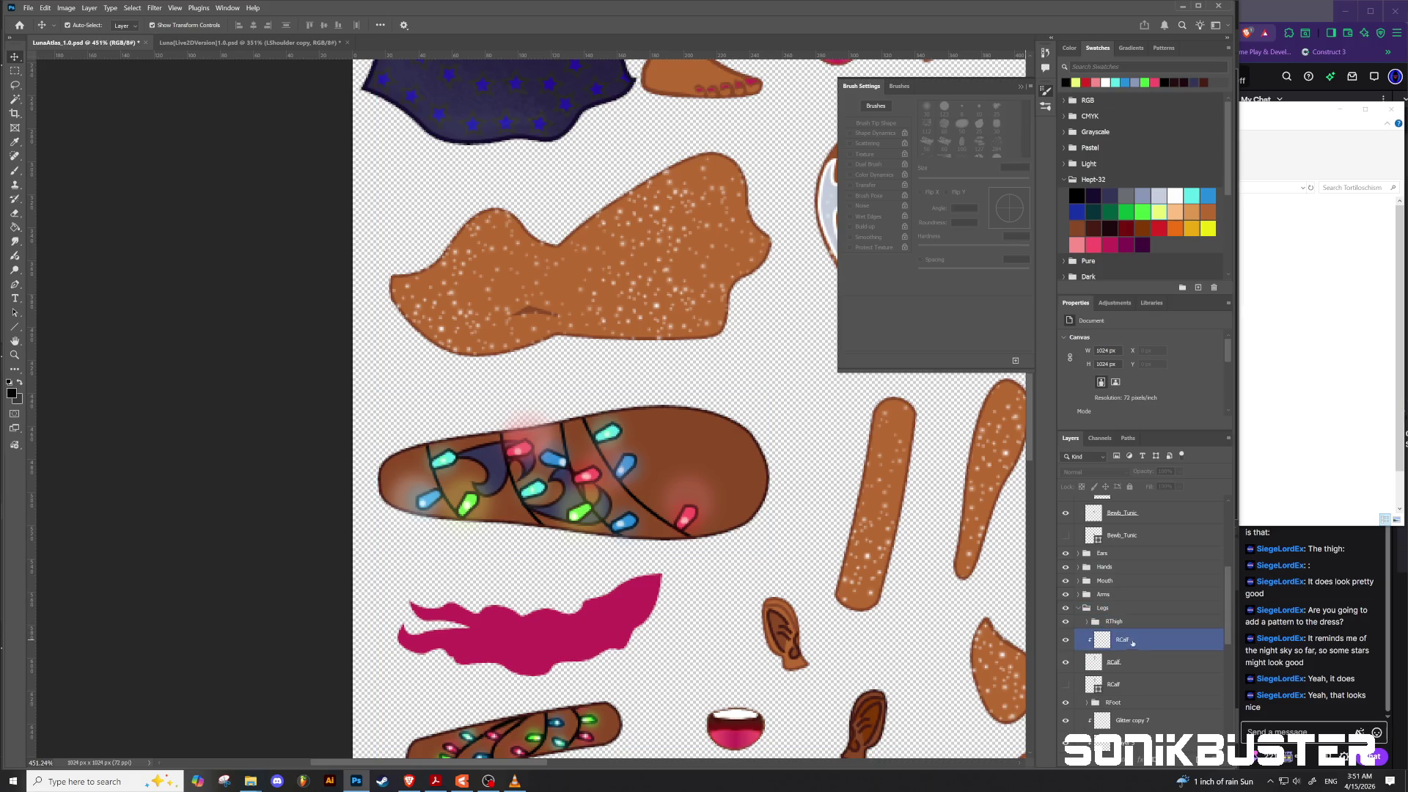
scroll(1144, 650, "down", 3)
Step: Group Glitter copy 7 through LThigh copy and name the group LThigh
left_click(1142, 640)
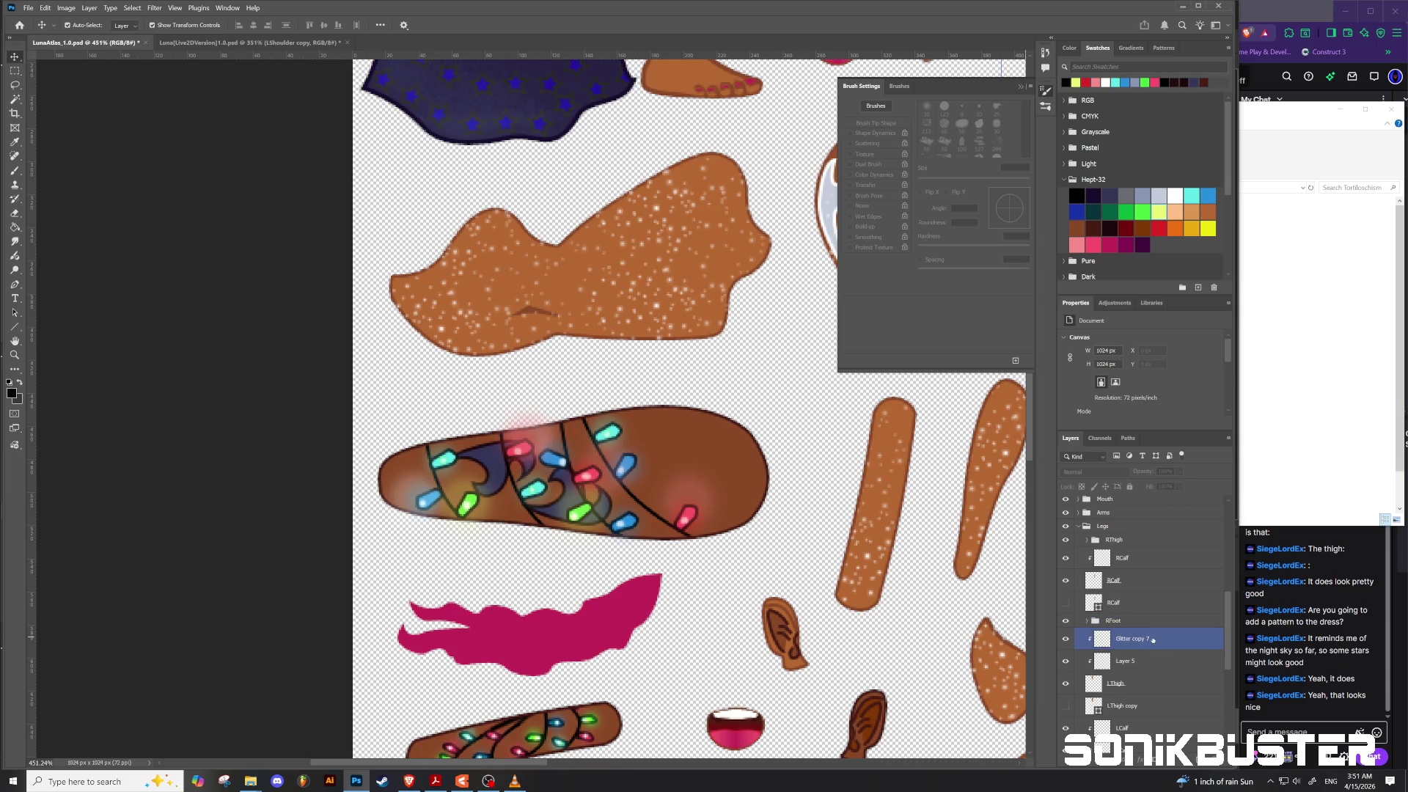
left_click(1152, 685, "shift")
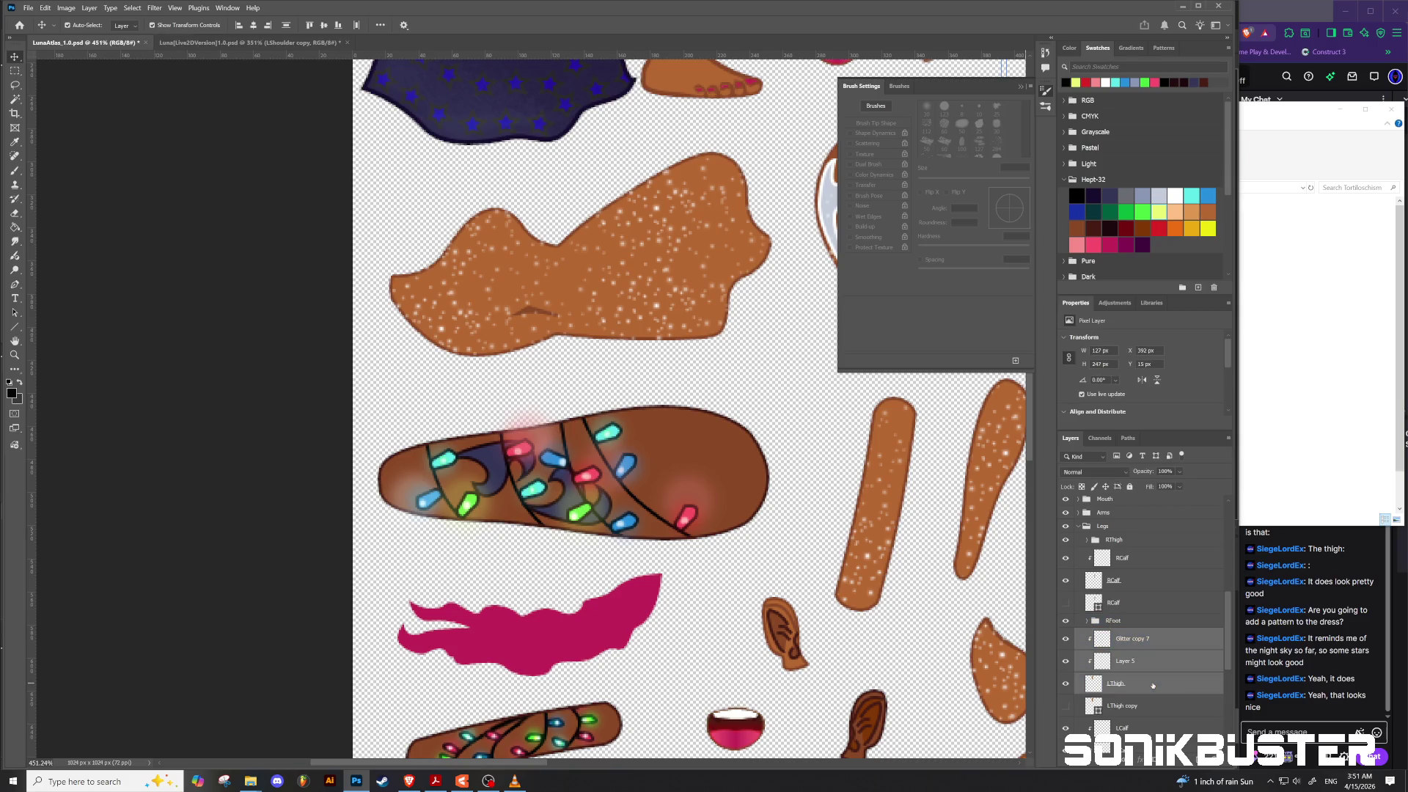
left_click(1149, 707, "shift")
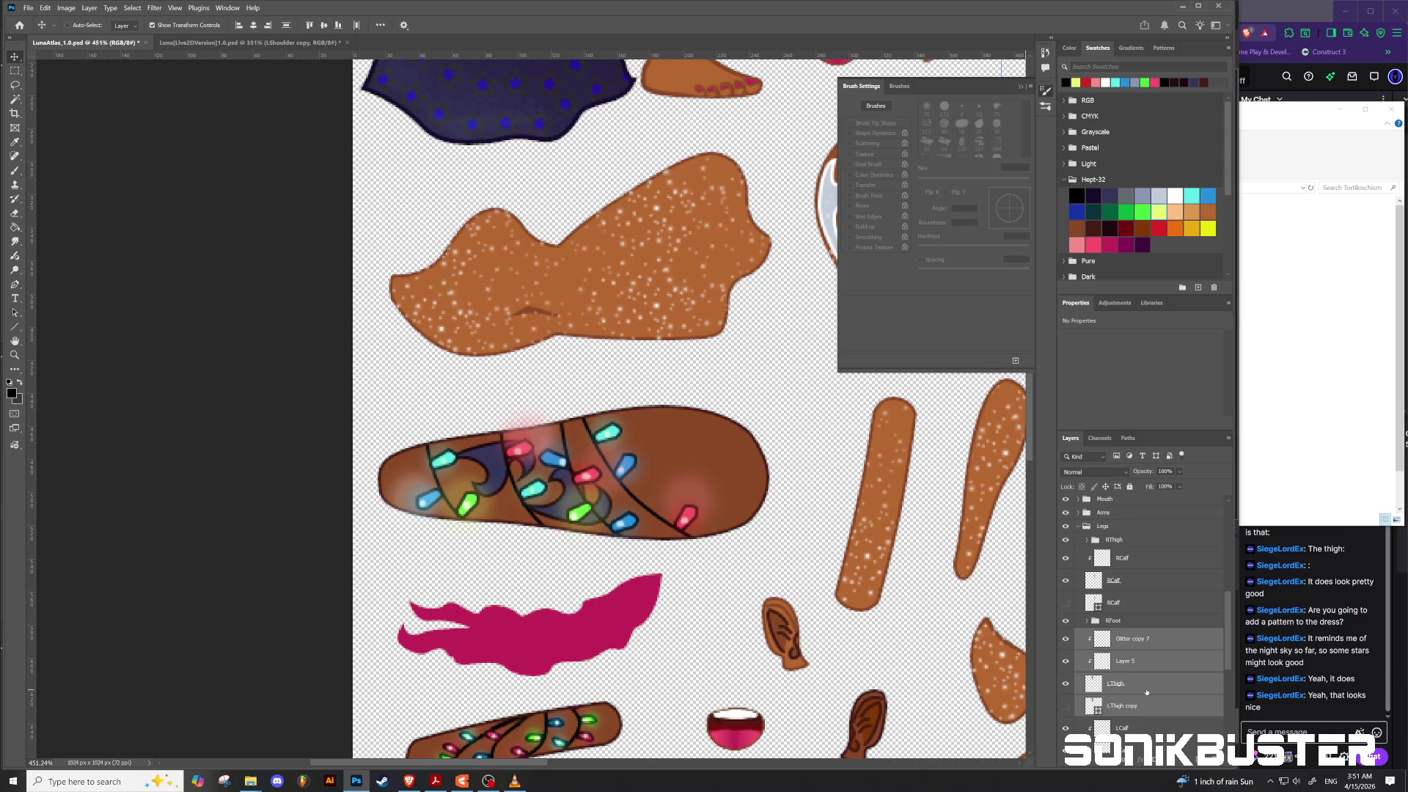
key("ctrl+g")
double_click(1114, 634)
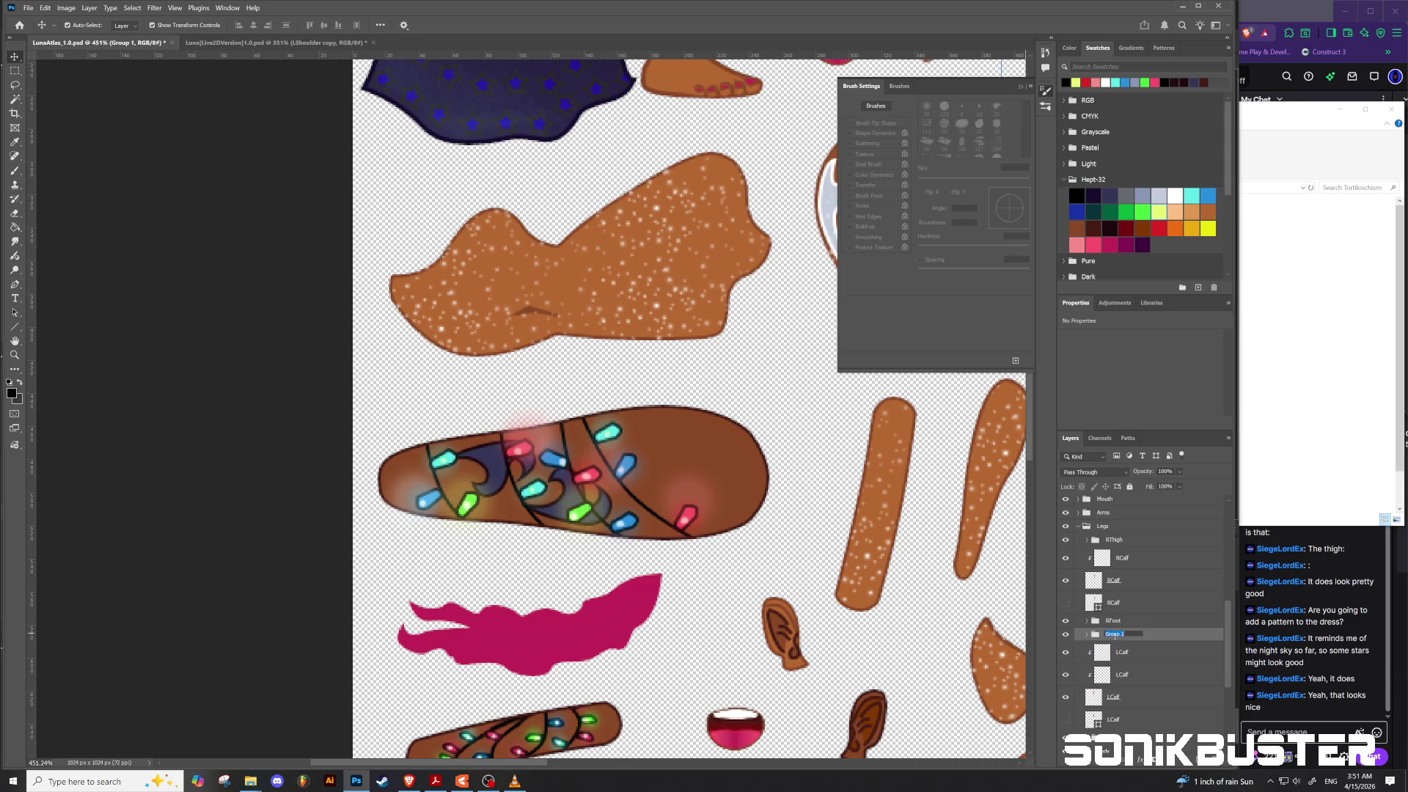
type("LThigh")
key("Return")
Step: Select the RThigh group, toggle its visibility to check it, and expand it
left_click(1166, 698)
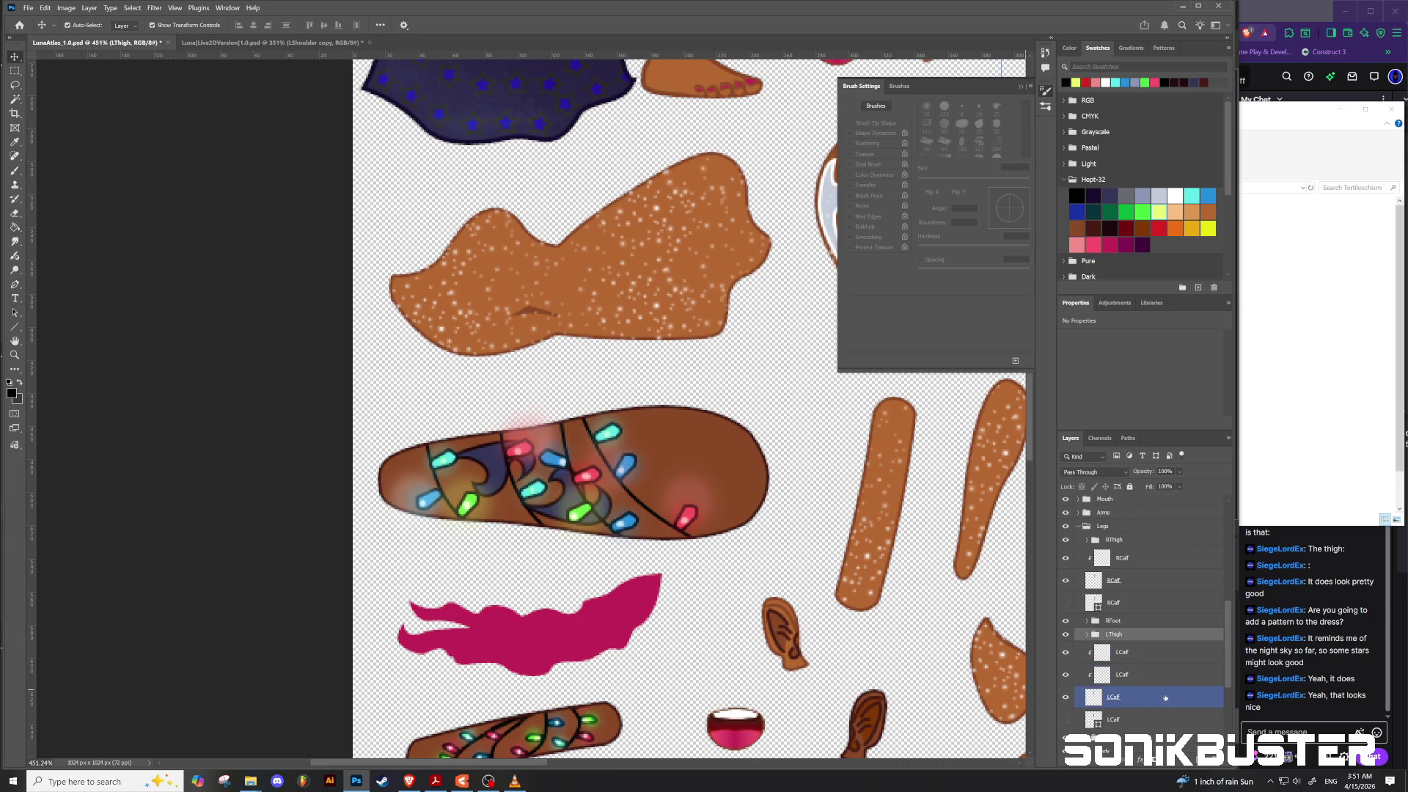
left_click(1122, 652)
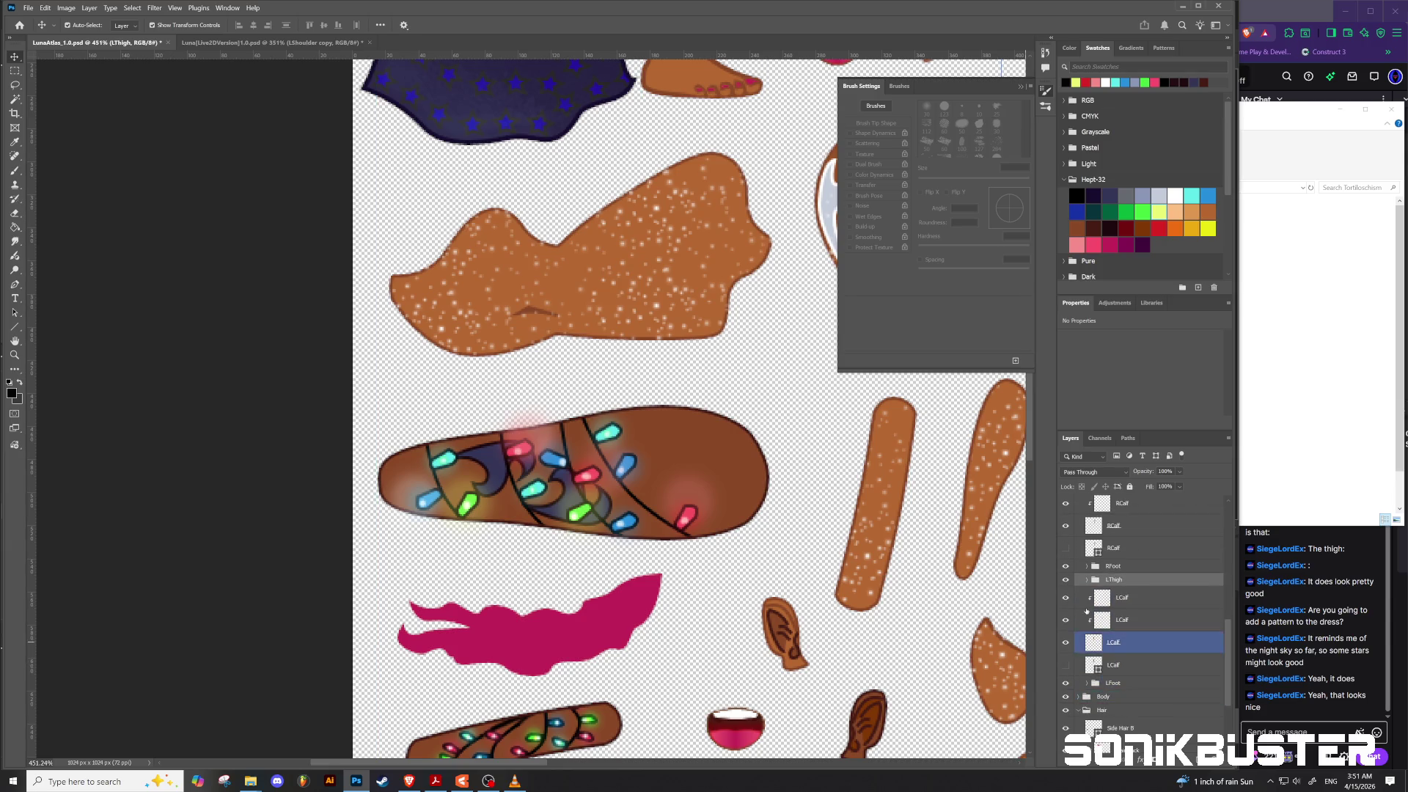
scroll(1104, 596, "down", 1)
scroll(1104, 595, "up", 2)
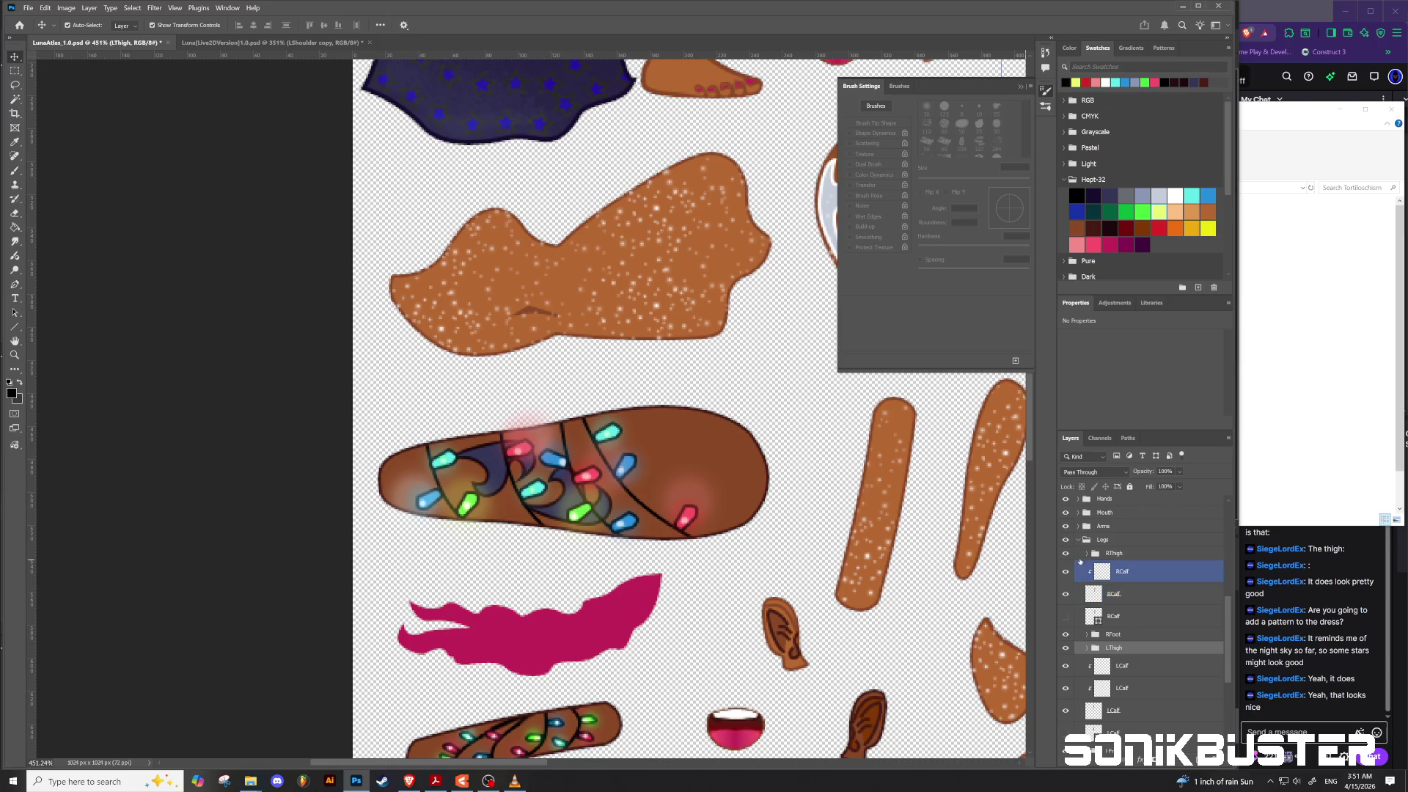
left_click(1072, 554)
left_click(1067, 553)
left_click(1067, 554)
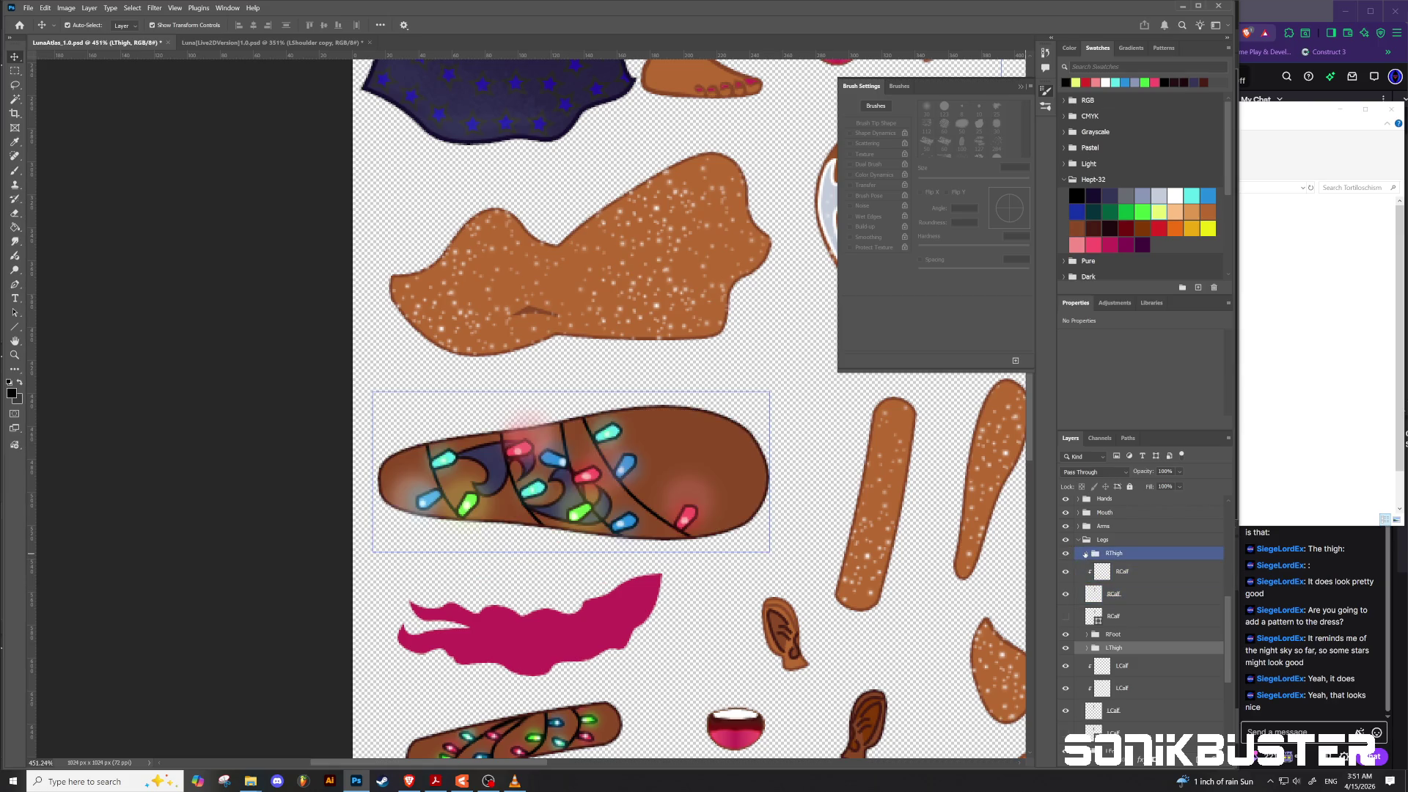
left_click(1085, 554)
left_click(1087, 555)
Step: Group Layer 6 and Layer 7 into a new group named Glow
left_click(1122, 611)
left_click(1137, 652)
left_click(1129, 594)
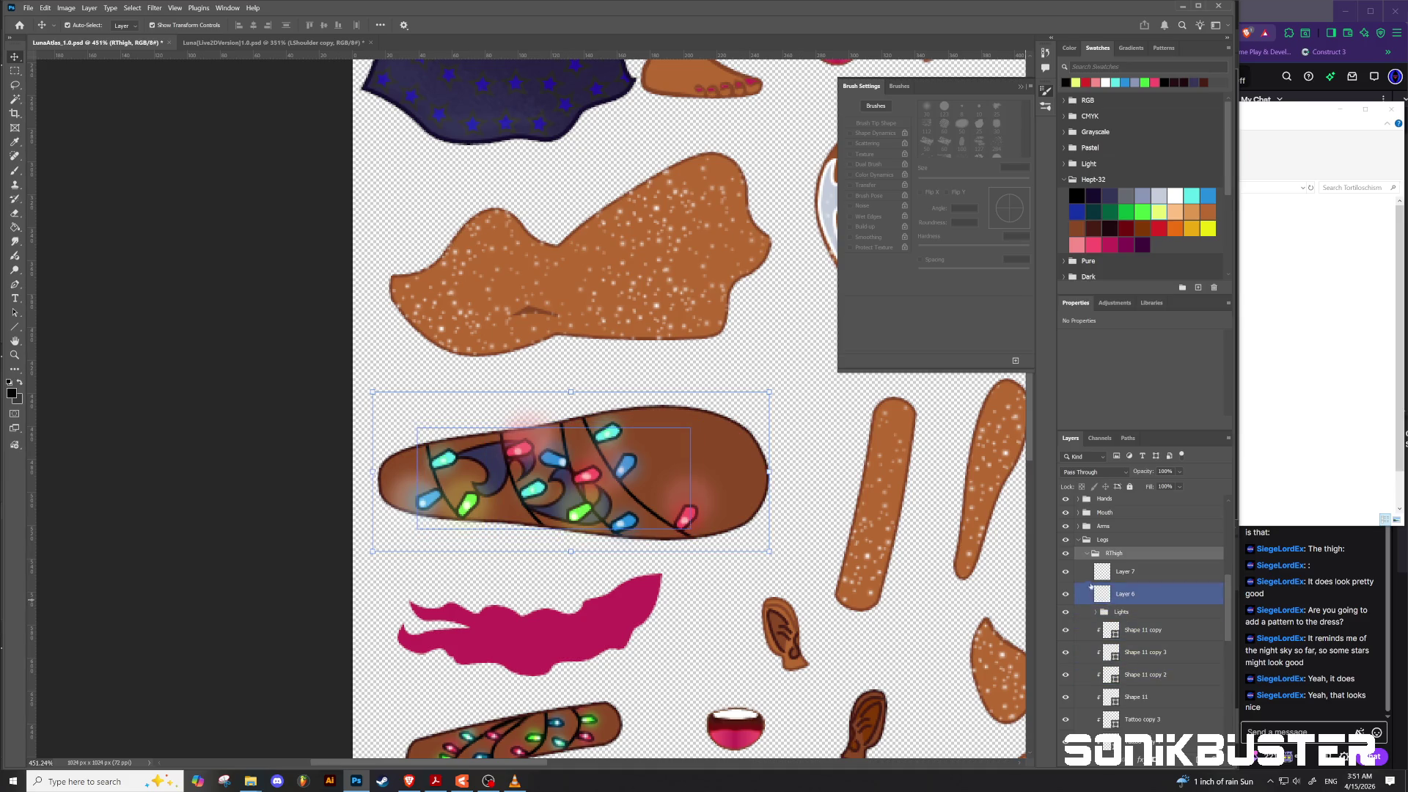
left_click(1066, 571)
left_click(1061, 573)
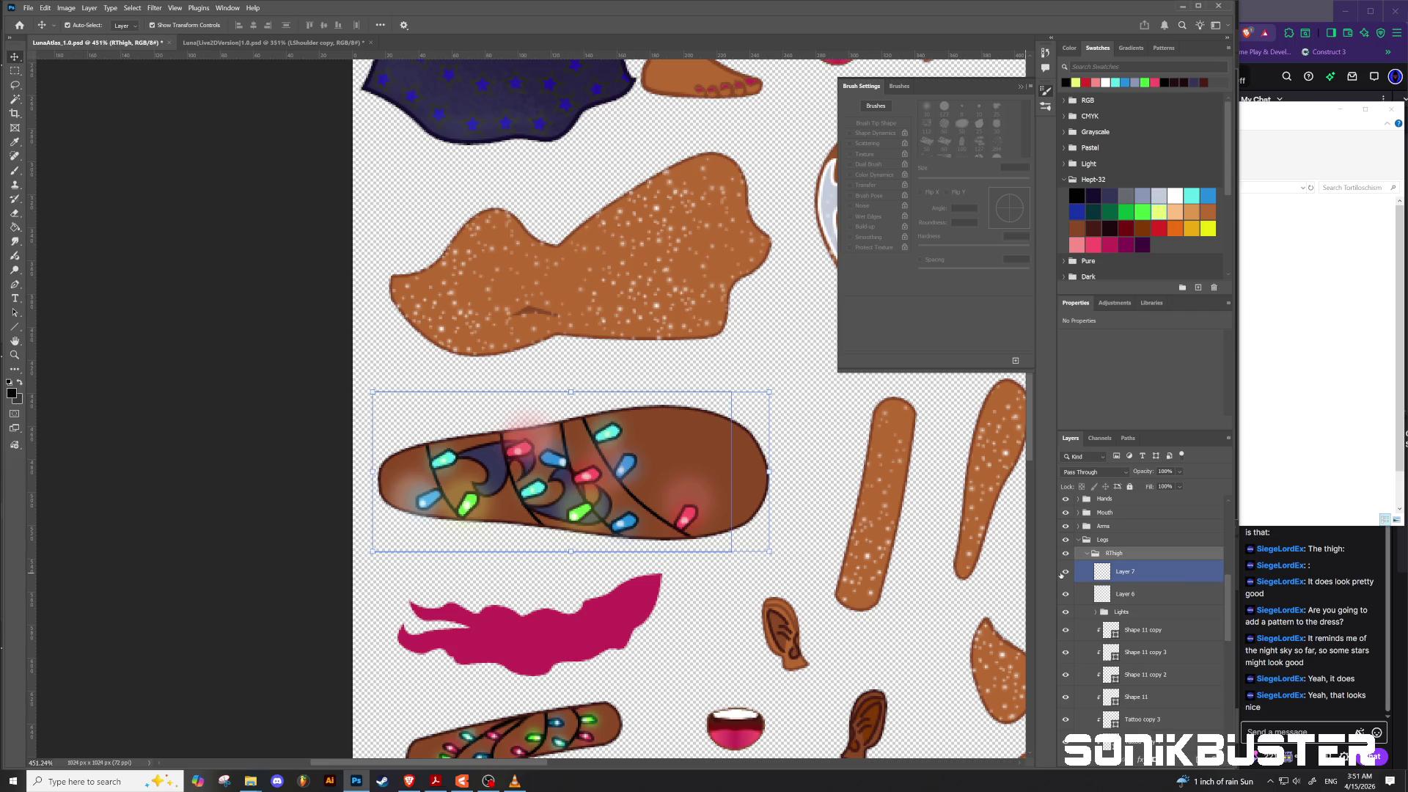
left_click(1116, 595)
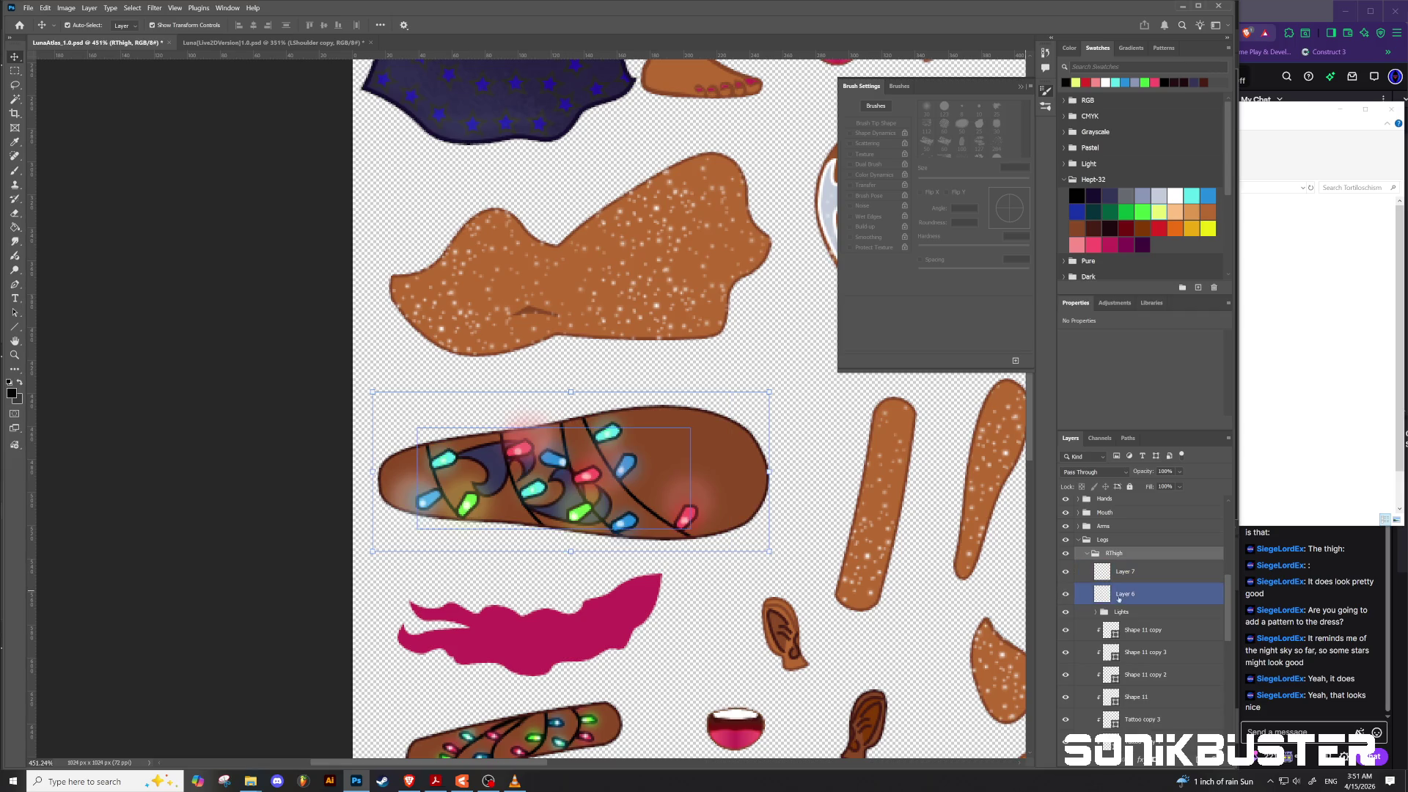
left_click(1127, 579, "shift")
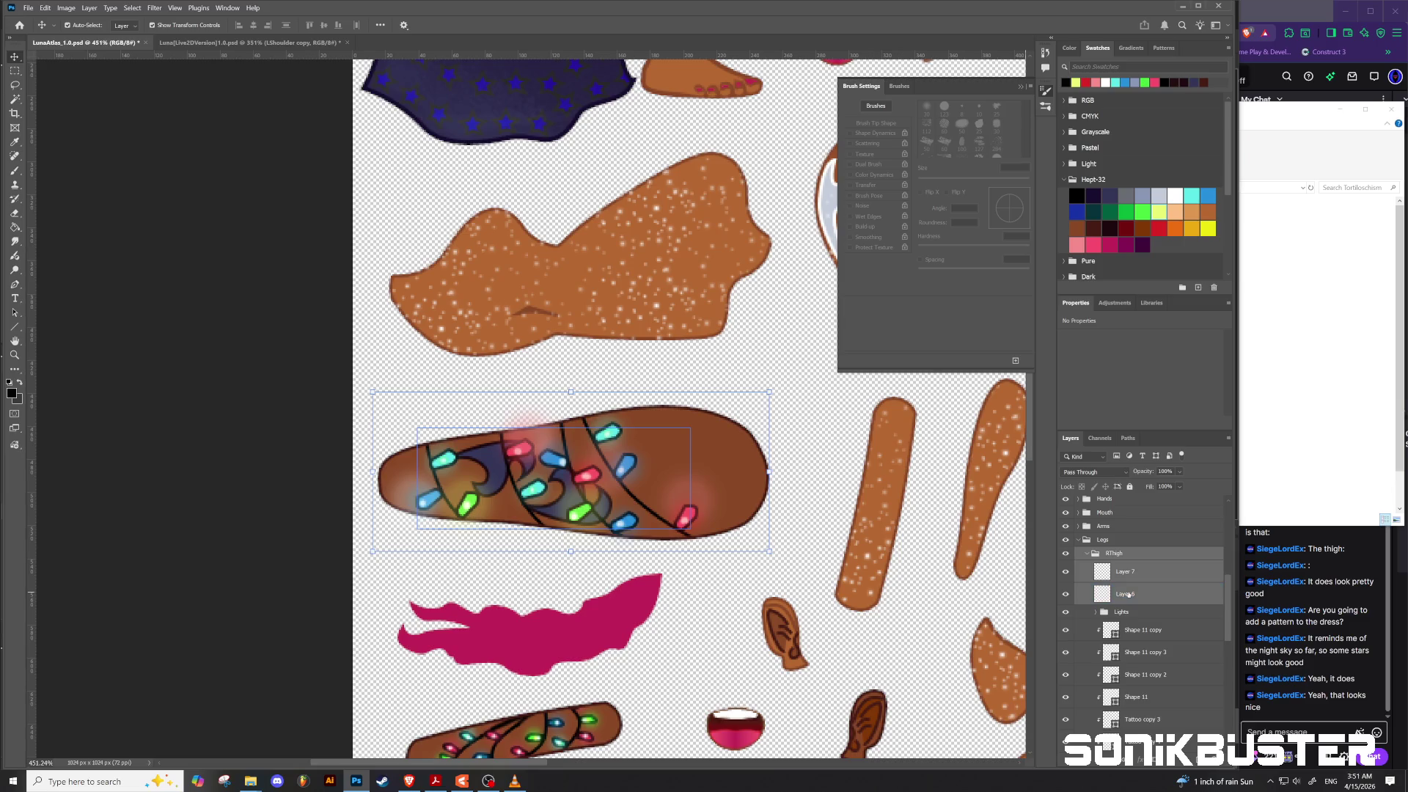
key("ctrl+g")
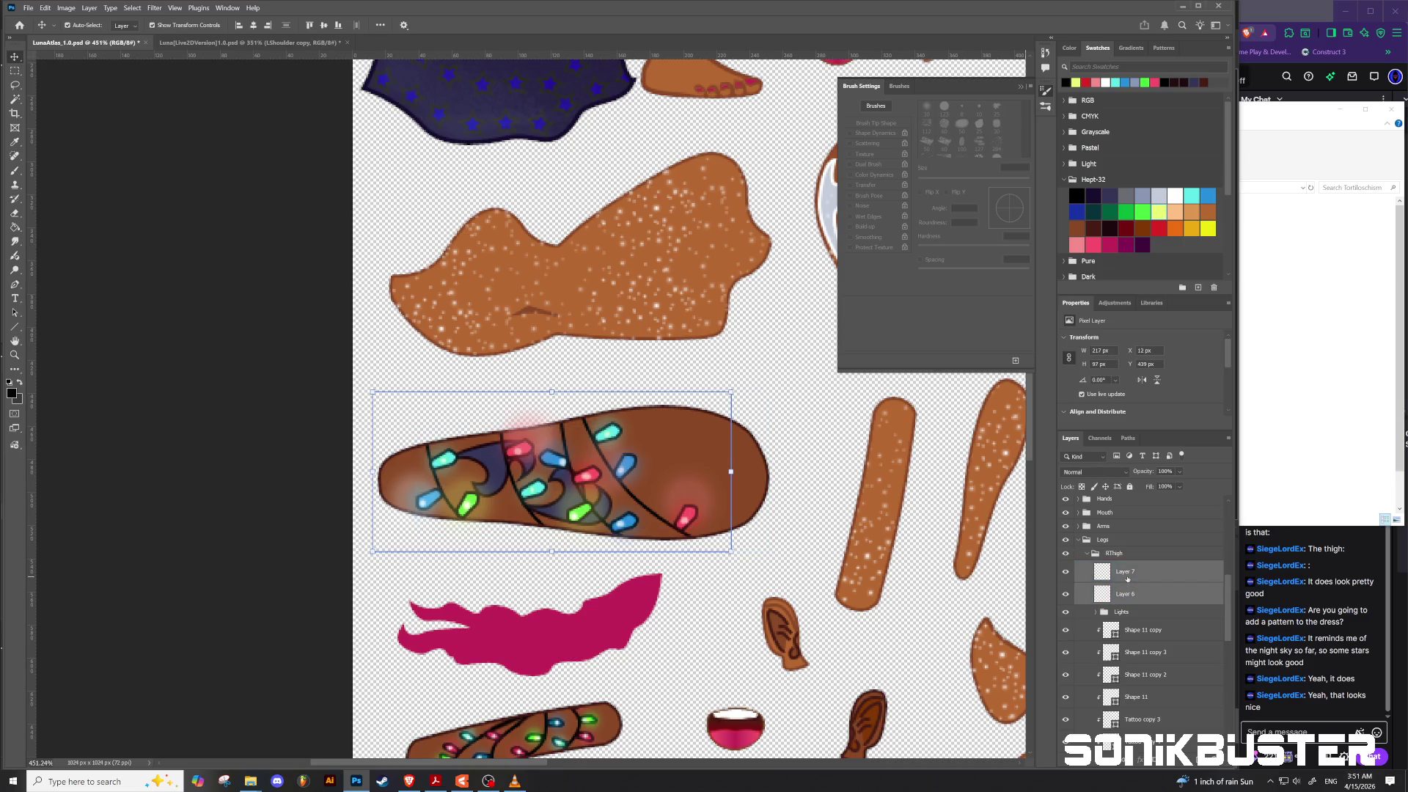
double_click(1122, 569)
type("G")
key("Return")
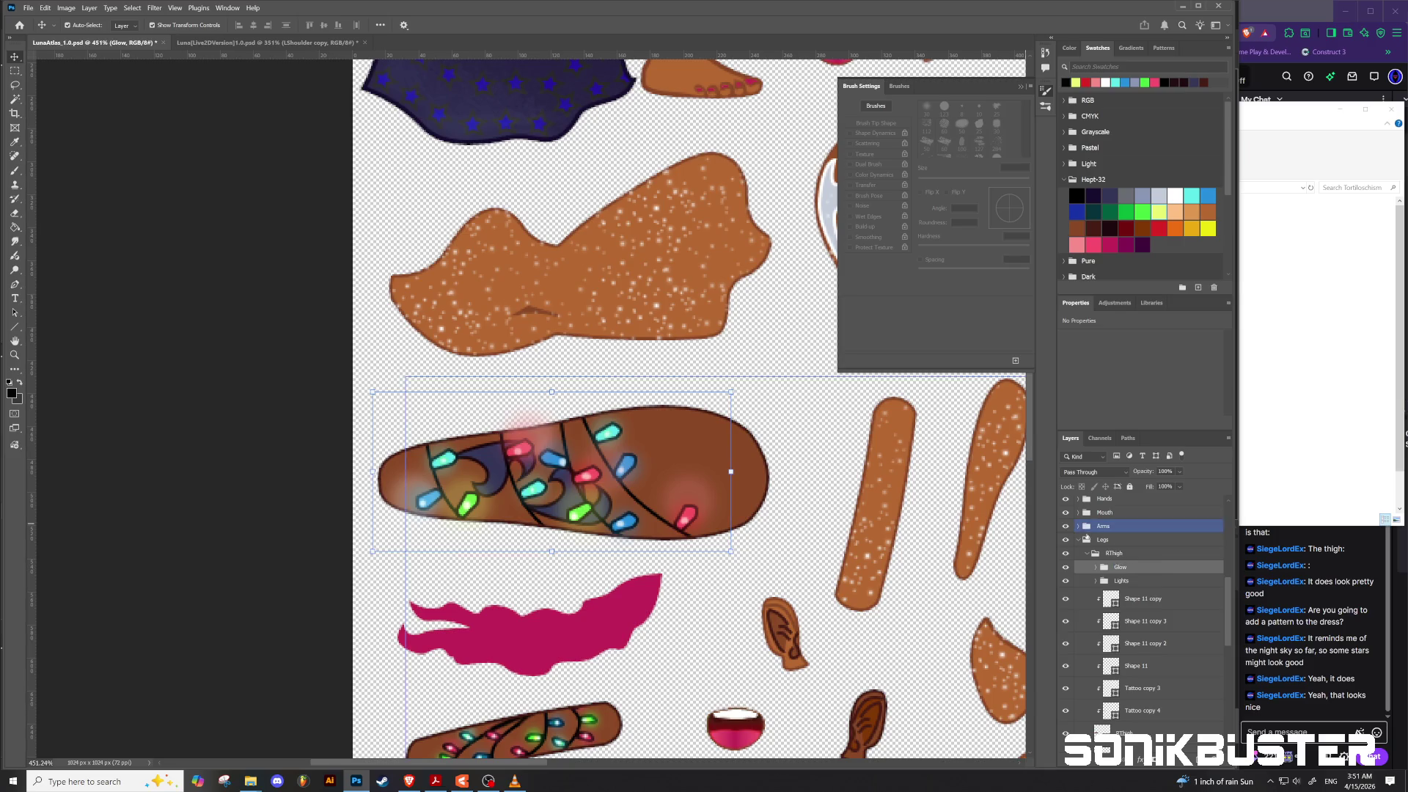
Step: Check the Shape 11 and Tattoo layers, then add a new layer above the RThigh base
left_click(1097, 599)
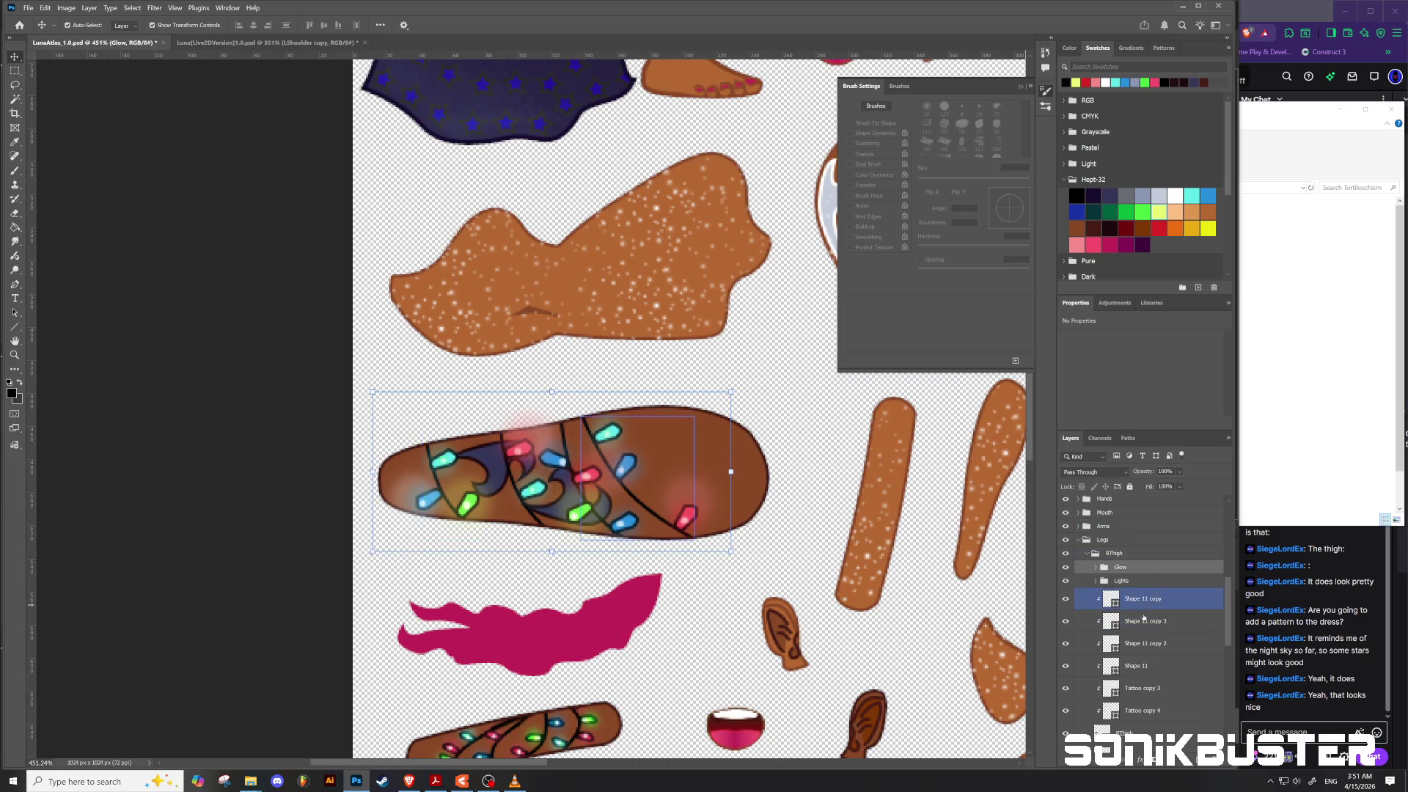
left_click(1146, 620)
scroll(1140, 624, "down", 1)
left_click(1139, 636)
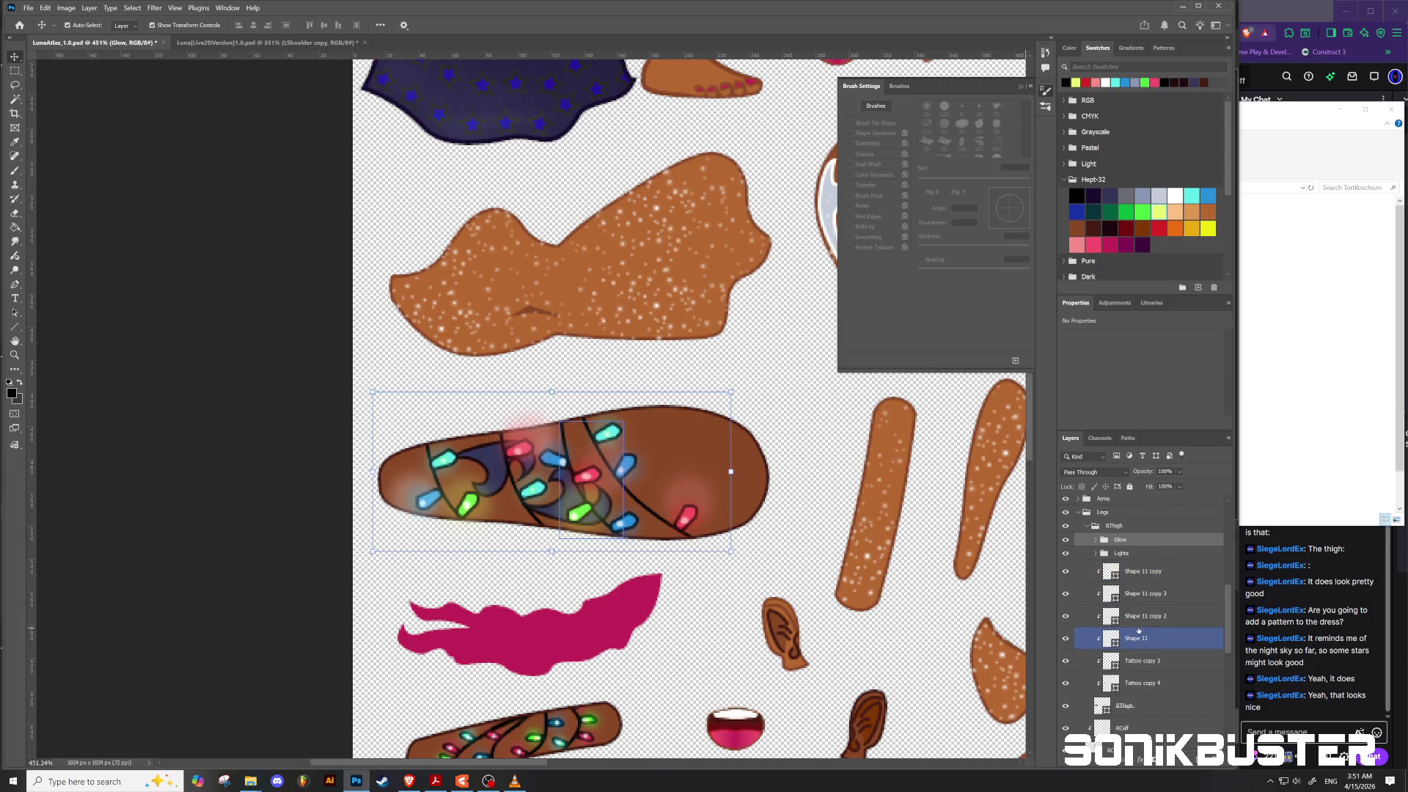
left_click(1139, 616)
left_click(1138, 593)
left_click(1138, 616)
left_click(1138, 682)
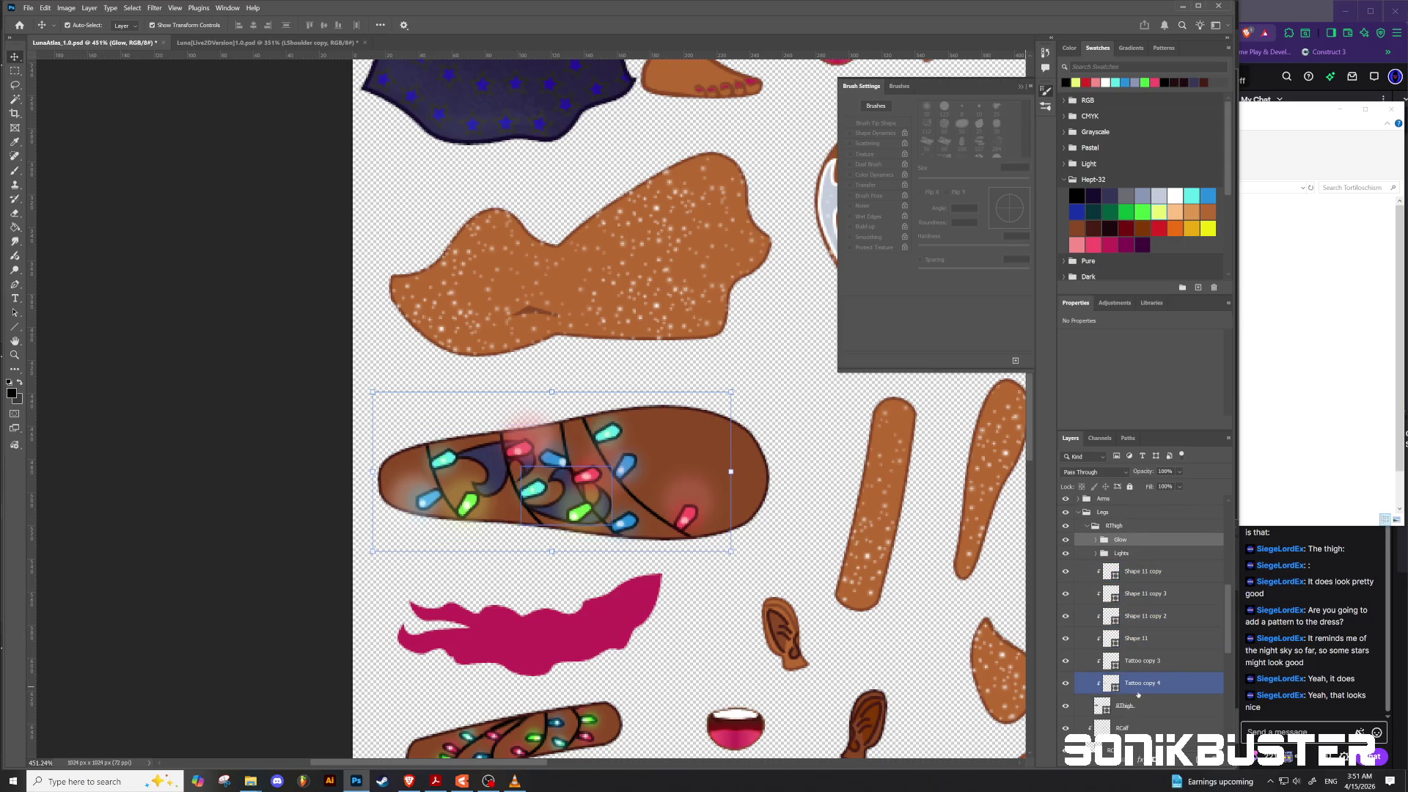
left_click(1144, 660)
left_click(1144, 682)
left_click(1145, 704)
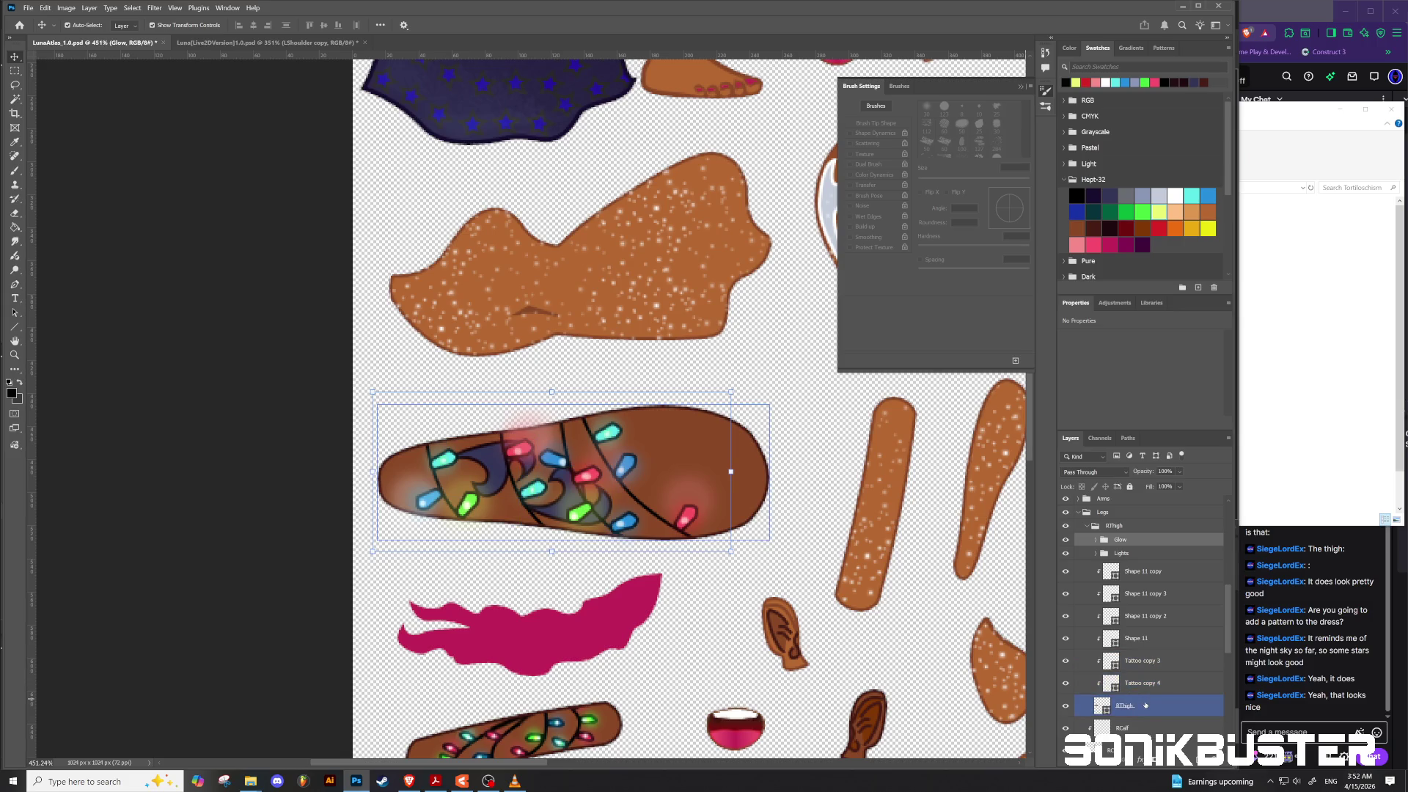
key("ctrl+shift+alt+n")
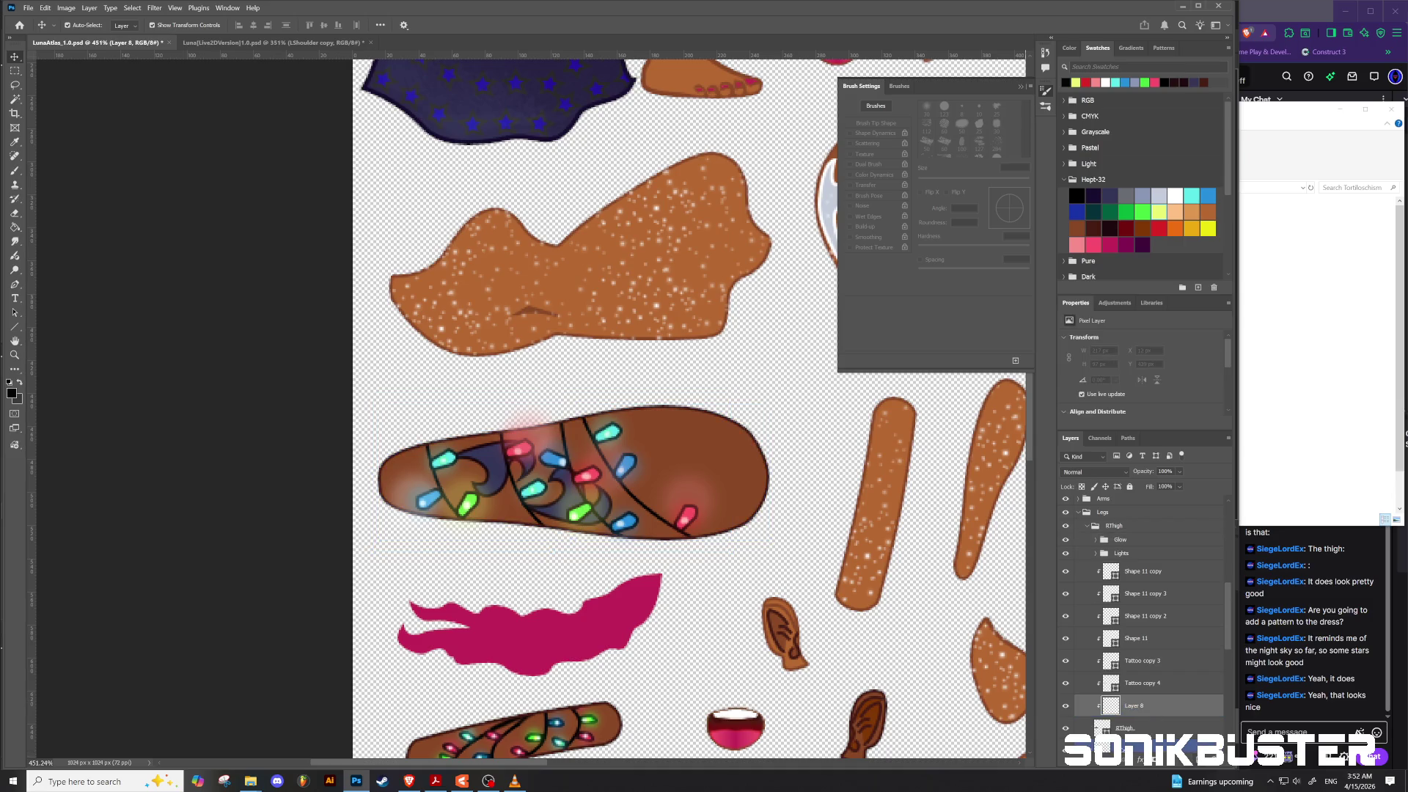
Step: Name the new layer RThigh and sample the thigh's skin colour with the Brush tool
double_click(1139, 707)
type("RThigh")
key("Return")
left_click(693, 444)
key("b")
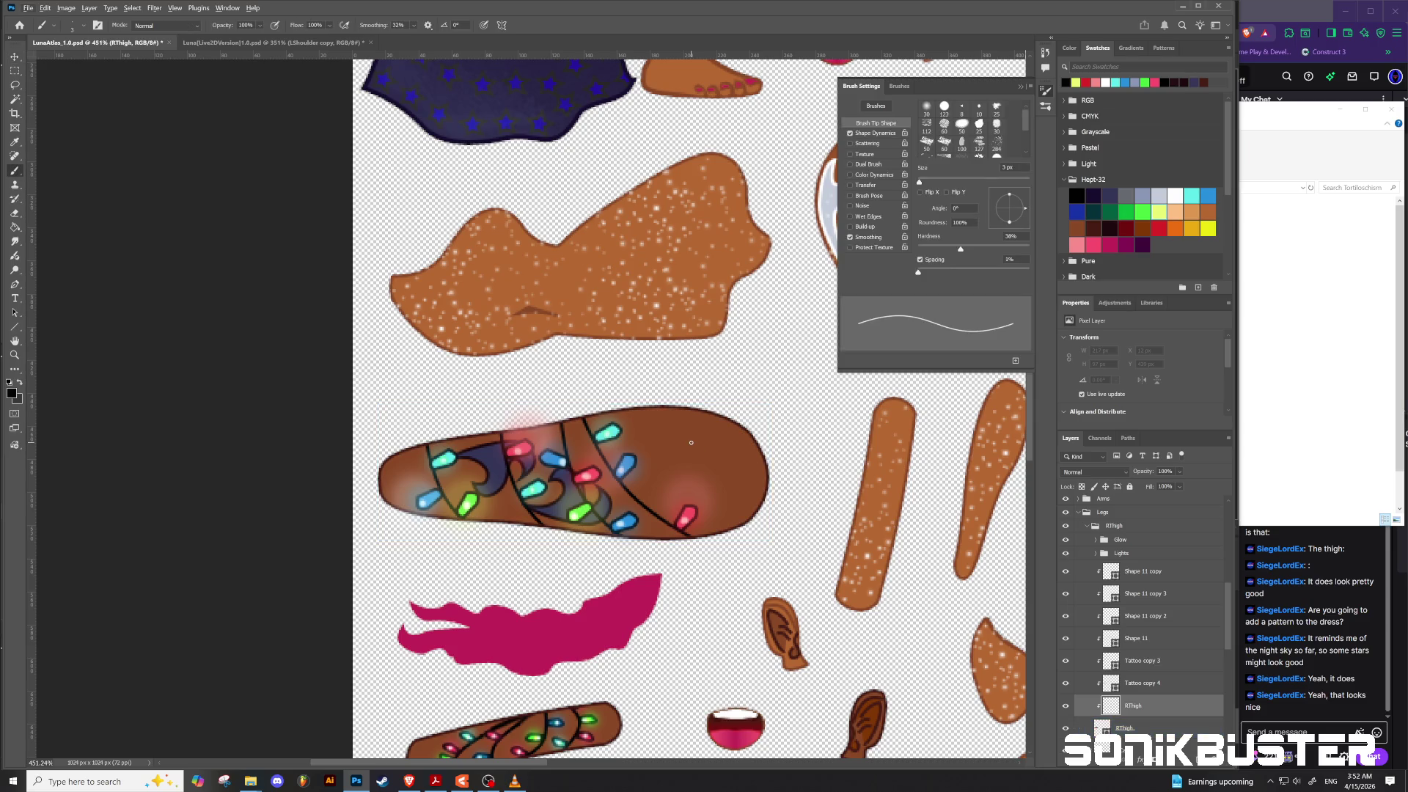
left_click(707, 446, "alt")
left_click(710, 433, "alt")
right_click(710, 435, "alt")
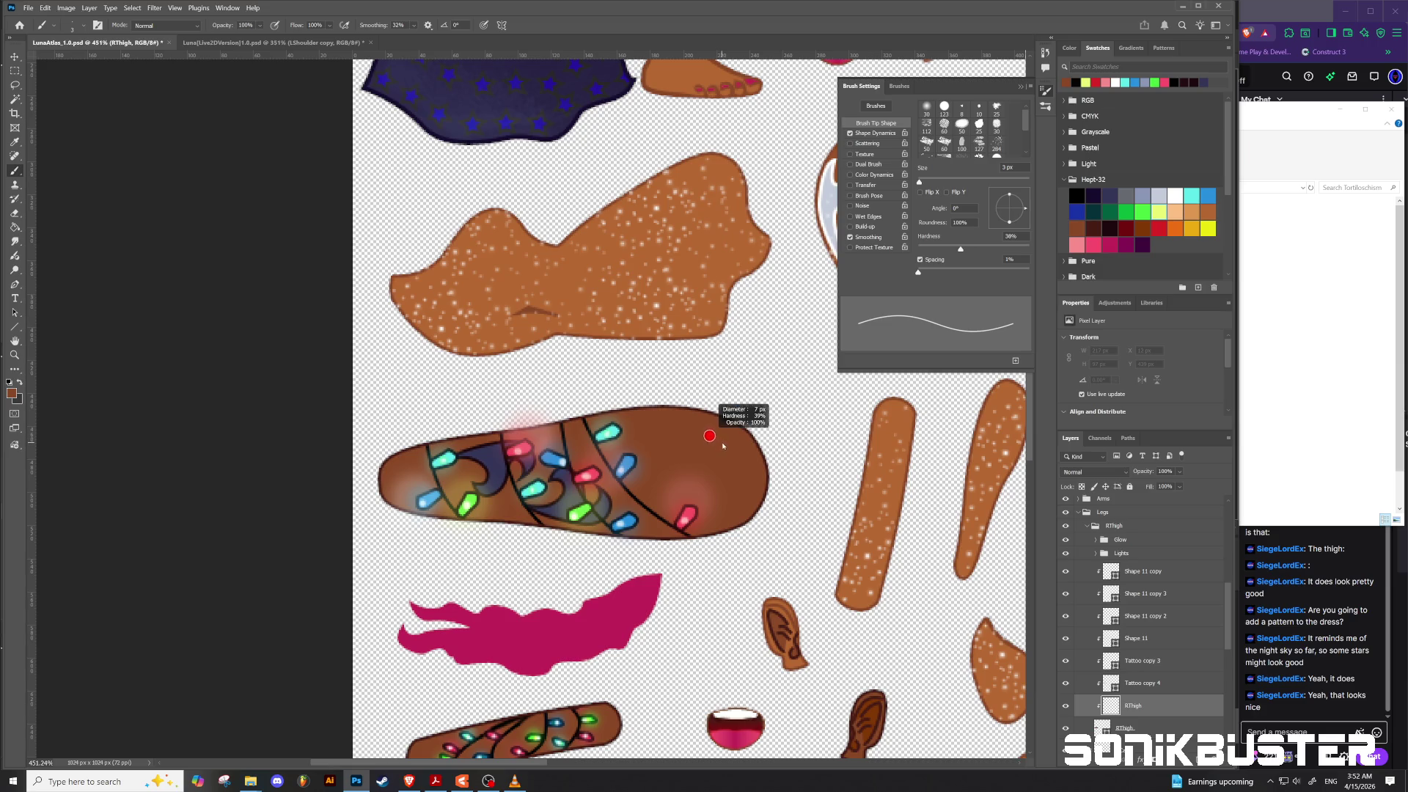
Step: Duplicate the RThigh layer and rasterize the lower RThigh layer into pixels
left_click(382, 476)
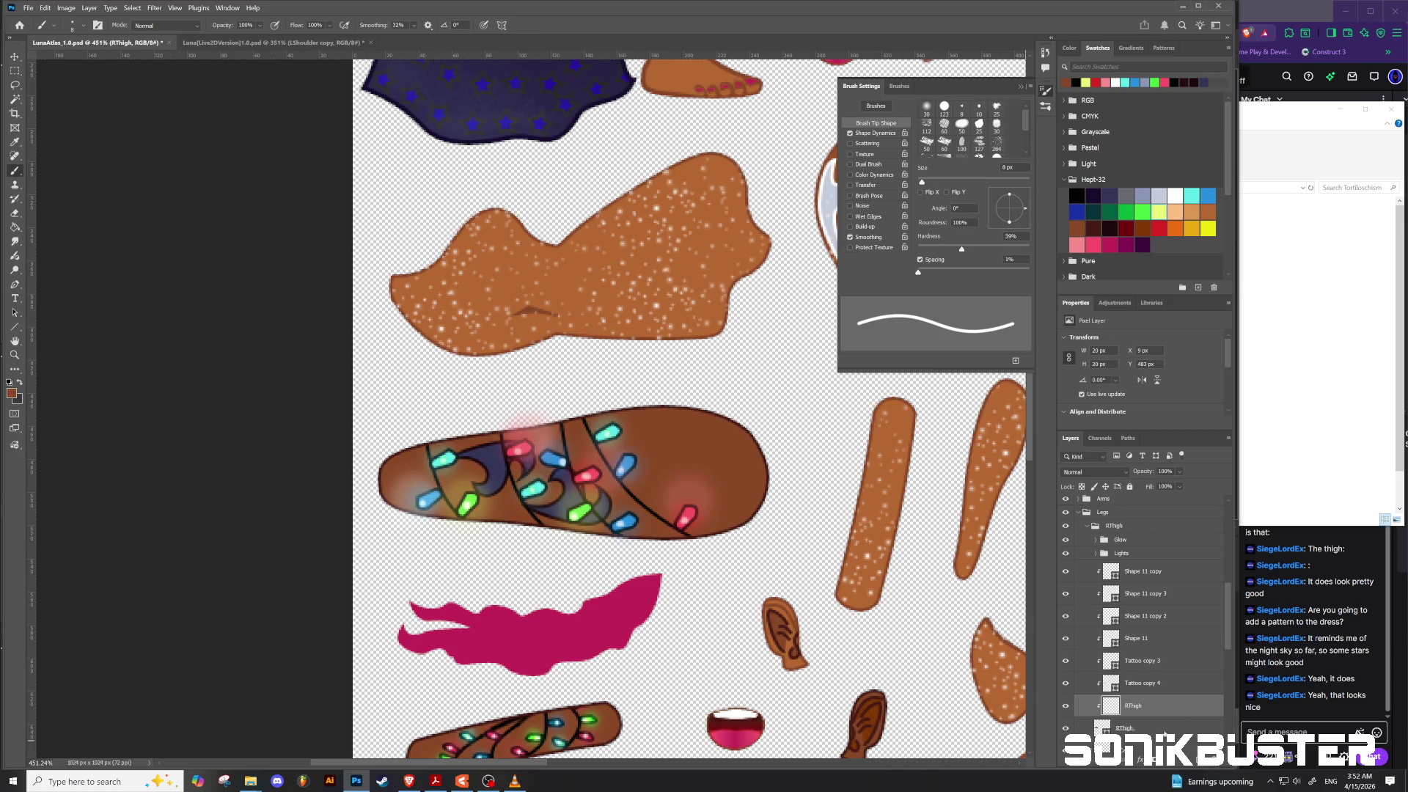
left_click(1102, 728)
right_click(1147, 732)
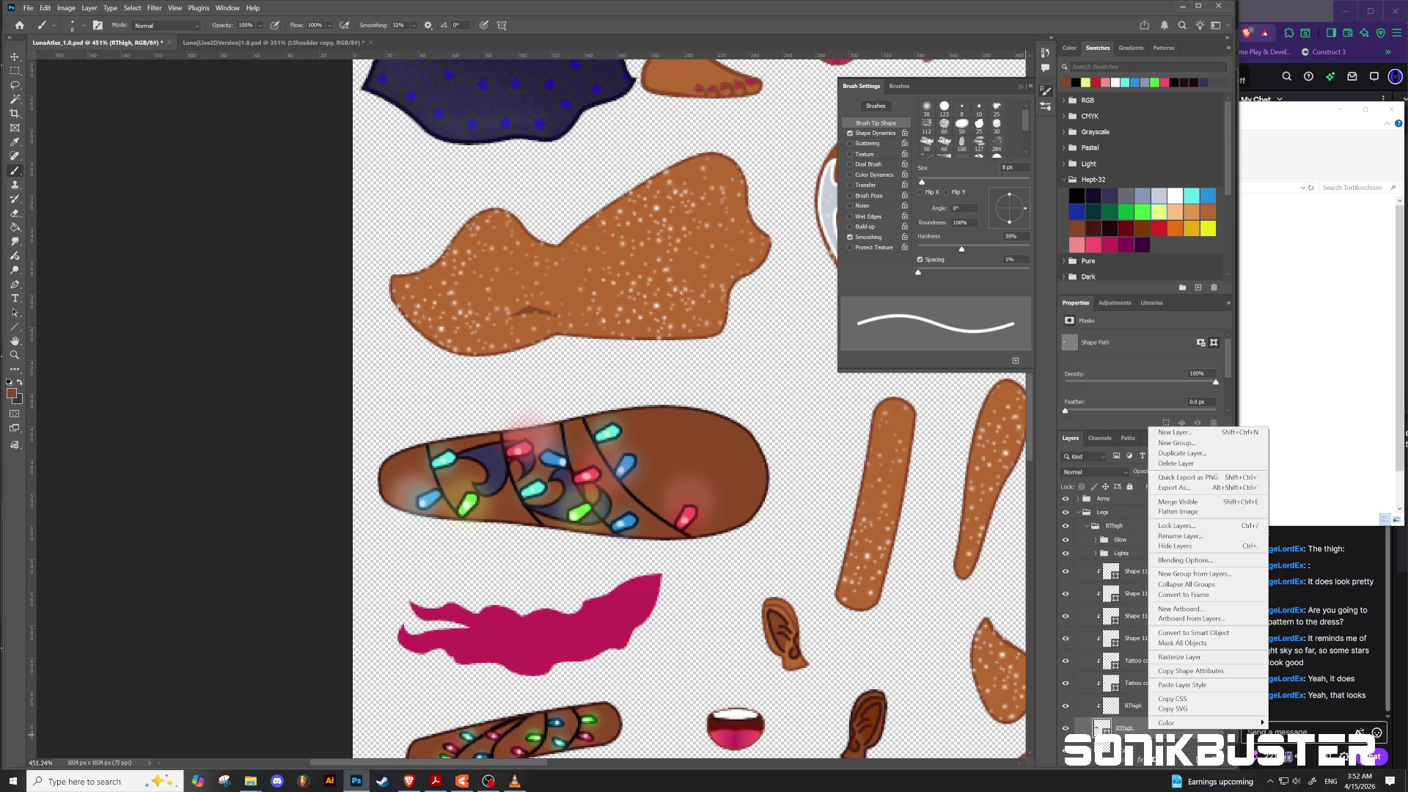
key("Escape")
mouse_move(1145, 731)
left_mouse_down()
mouse_move(1102, 741)
mouse_move(1196, 759)
left_mouse_up()
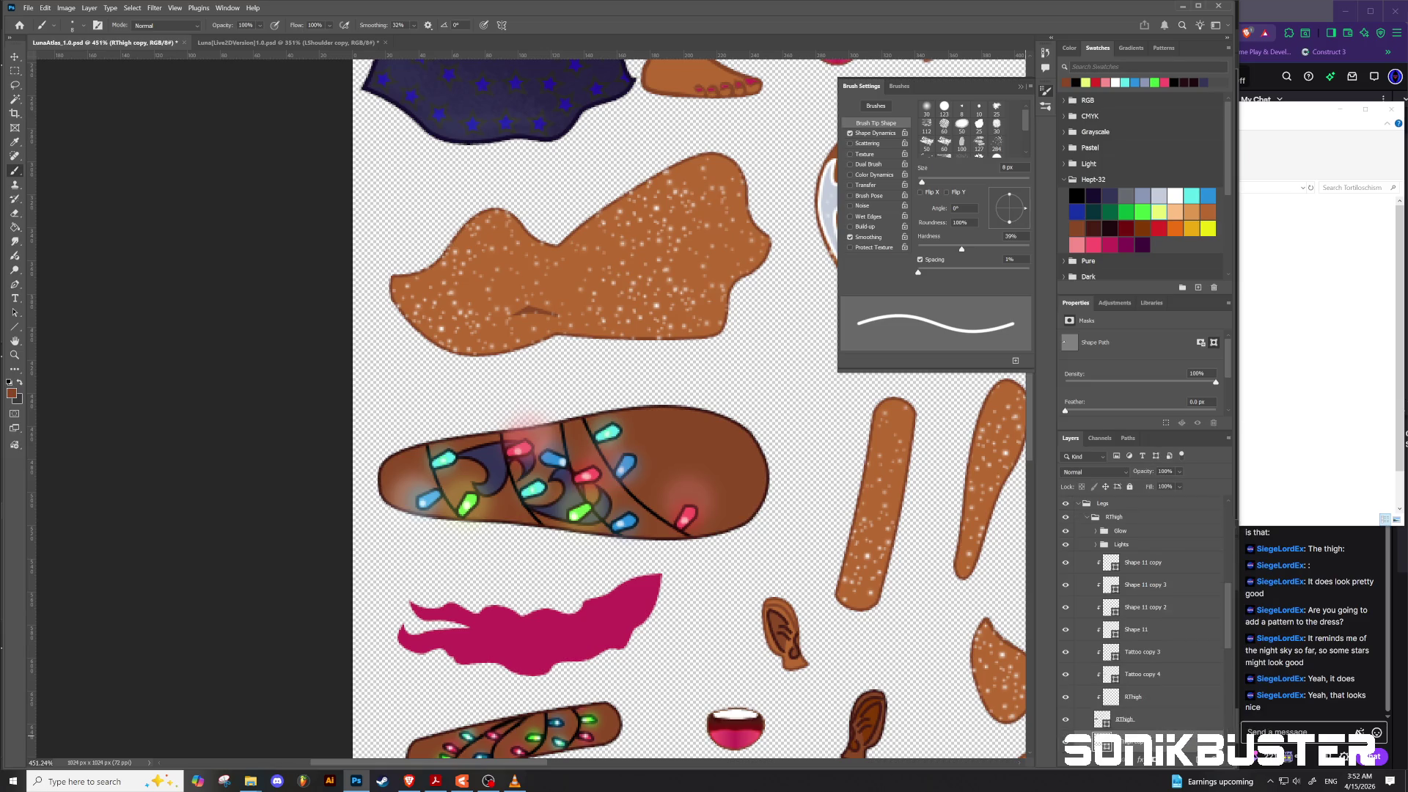
left_click(1152, 721)
right_click(1150, 723)
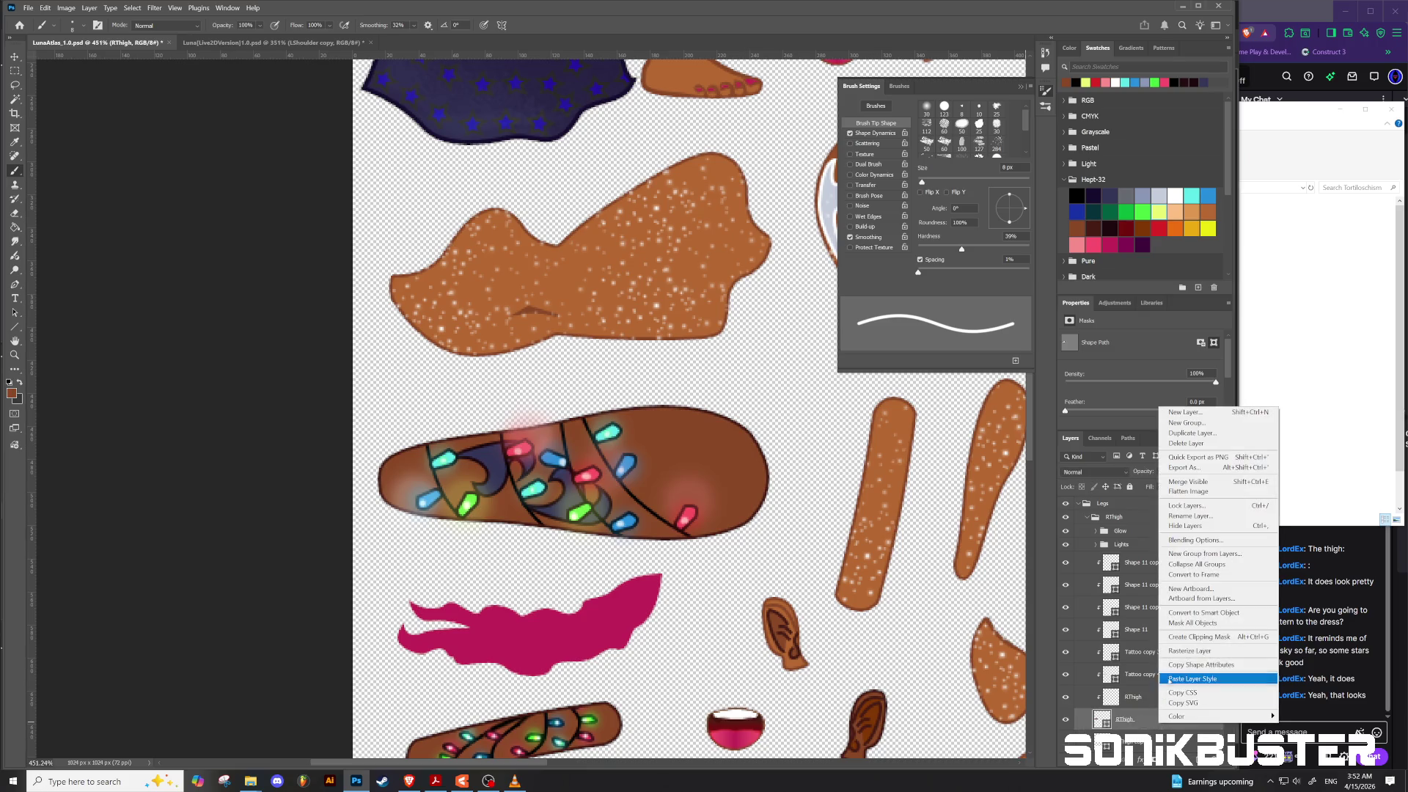
left_click(1182, 650)
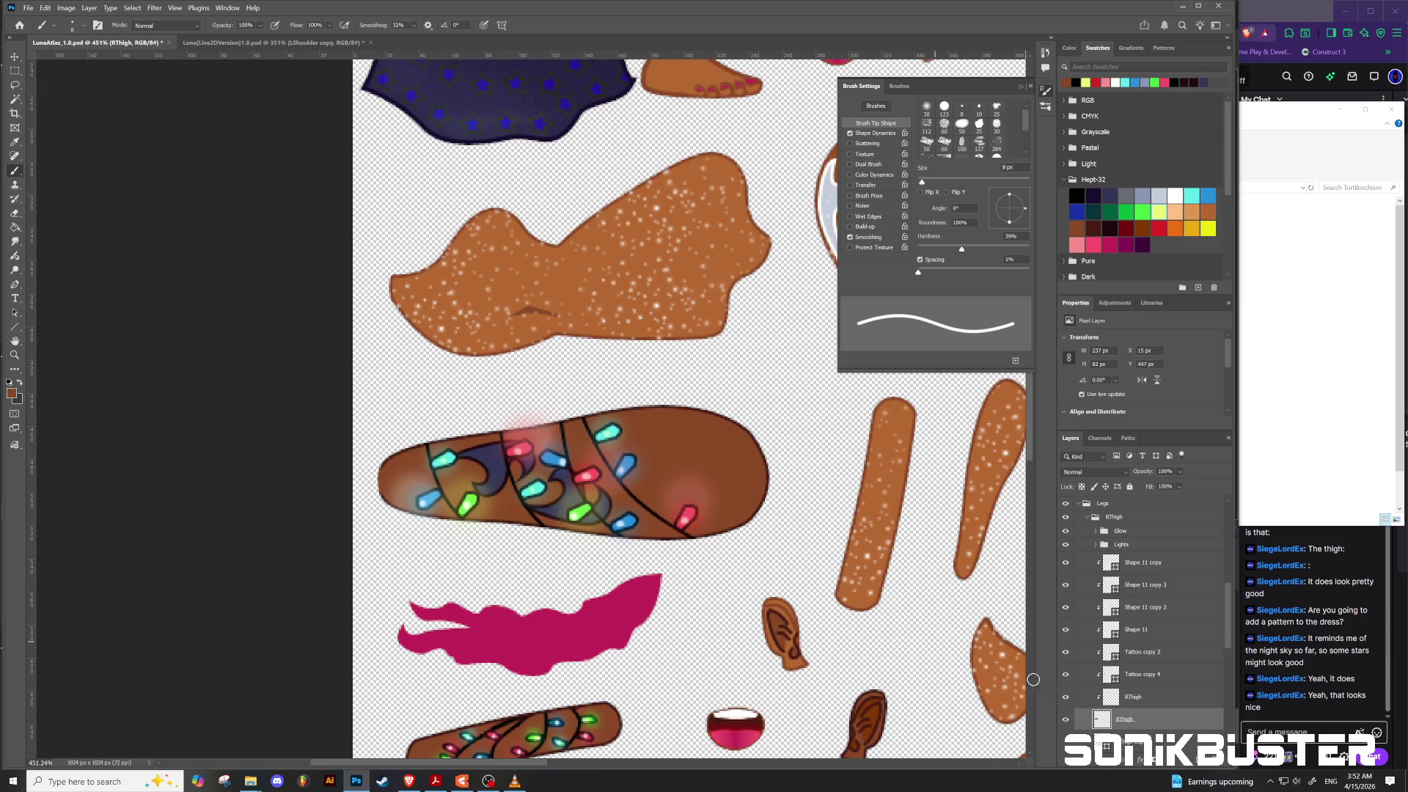
left_click(1140, 698)
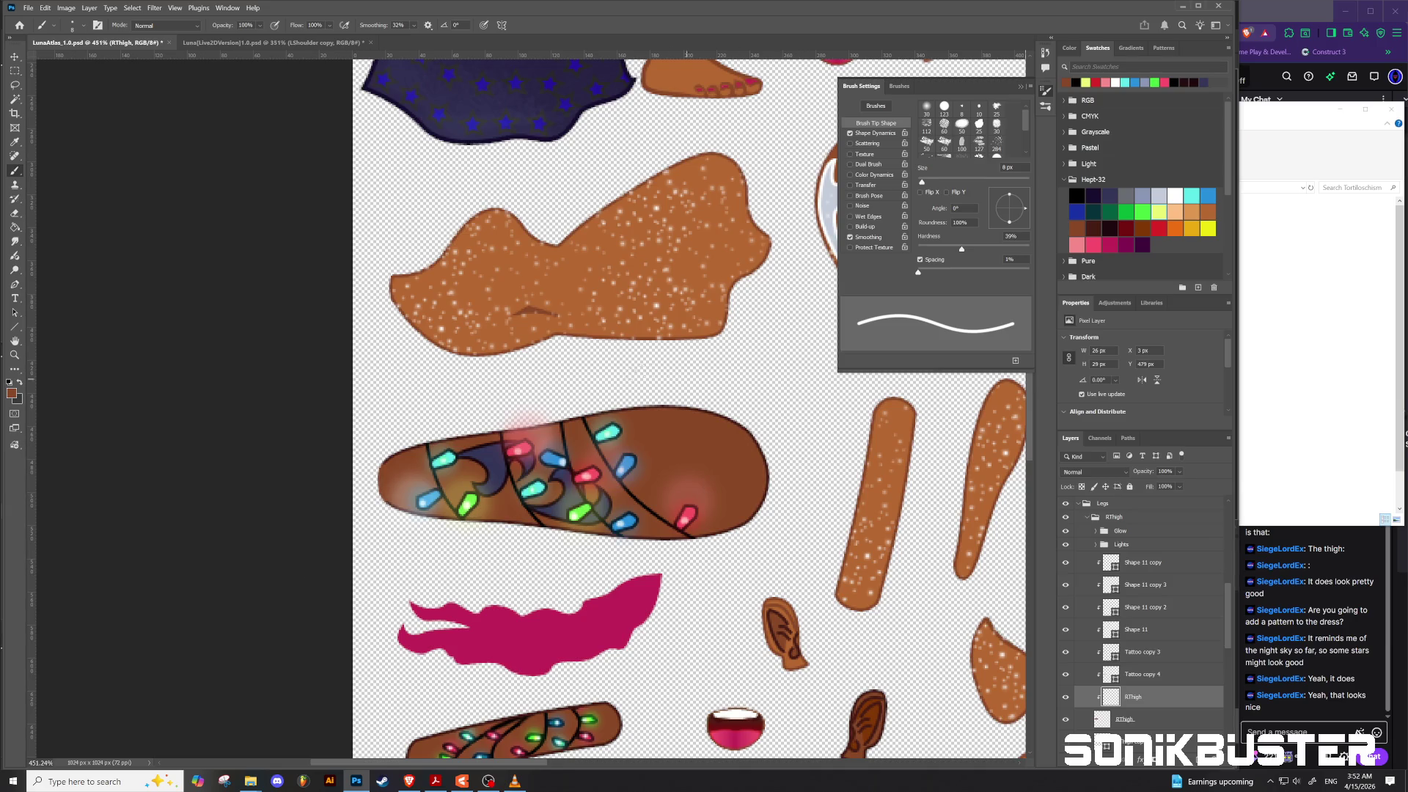
scroll(562, 430, "down", 10)
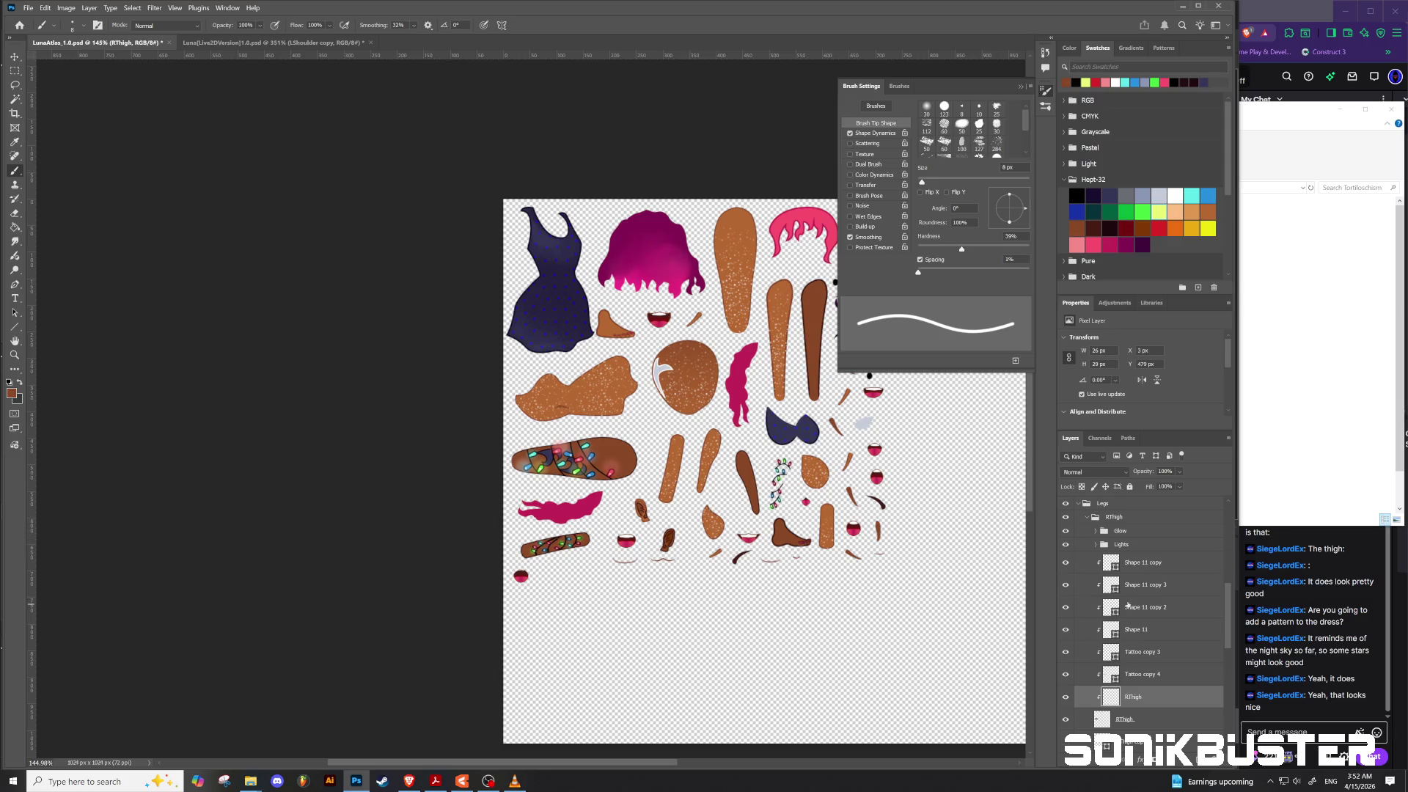
Step: Collapse the RThigh and Legs groups, expand Arms, and select the LForearm layer
scroll(1126, 603, "up", 1)
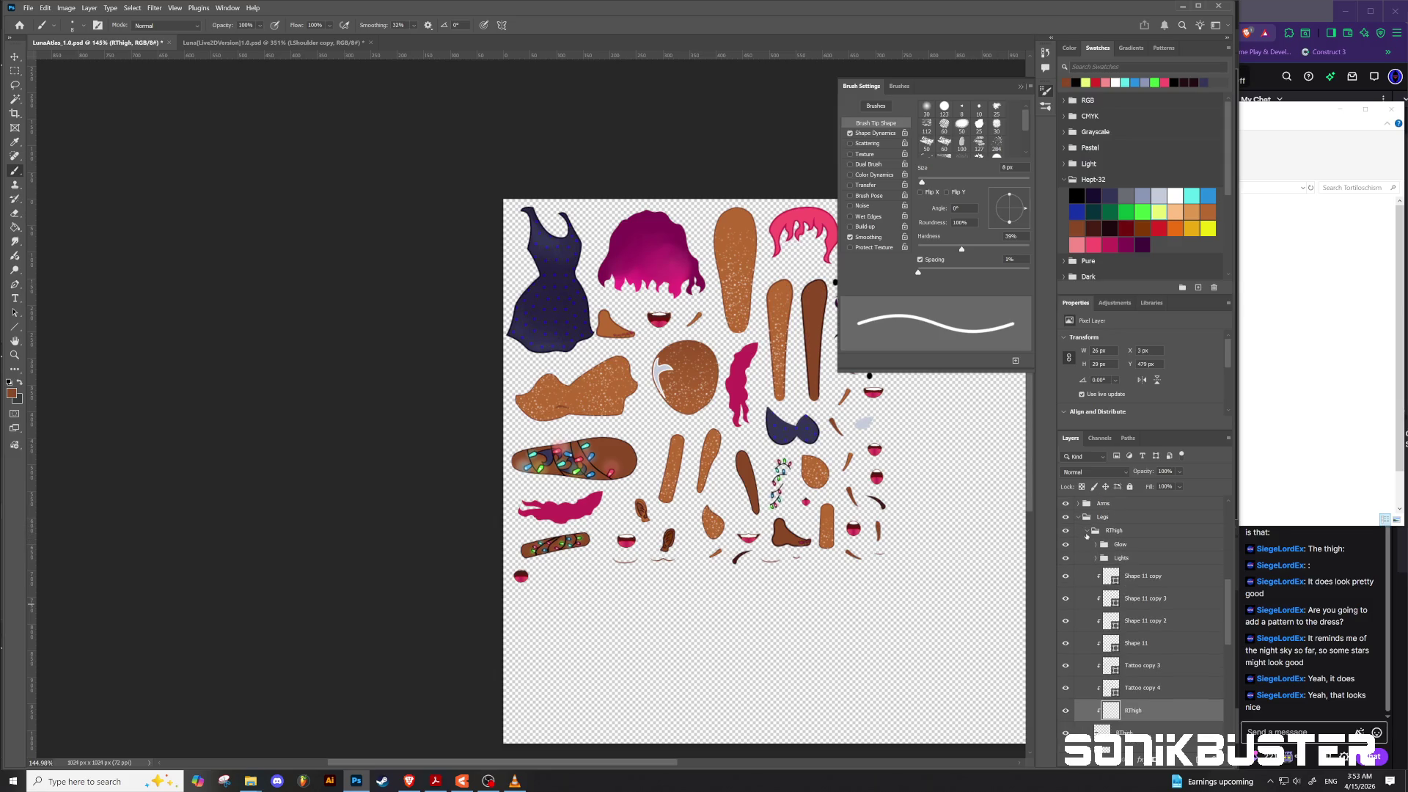
left_click(1088, 530)
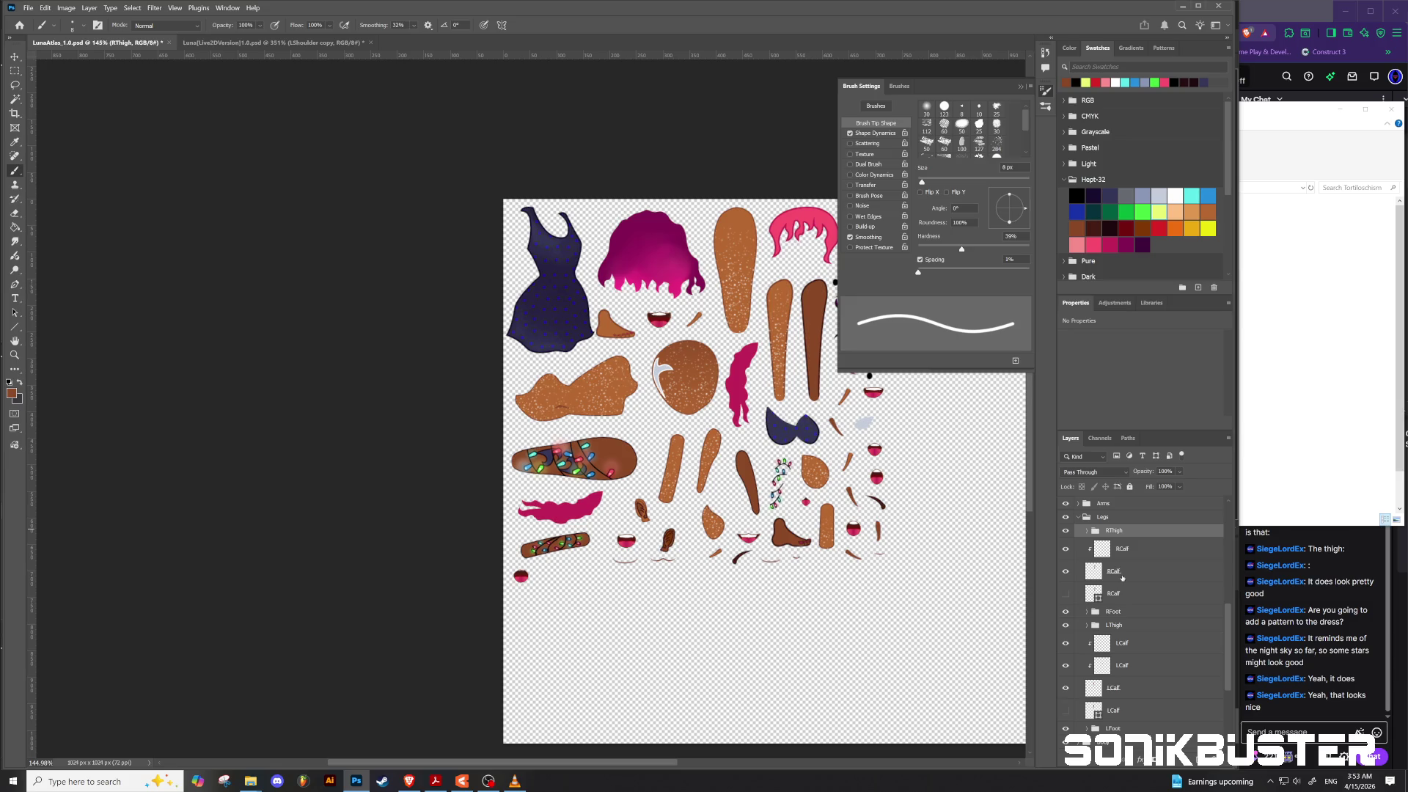
left_click(1079, 517)
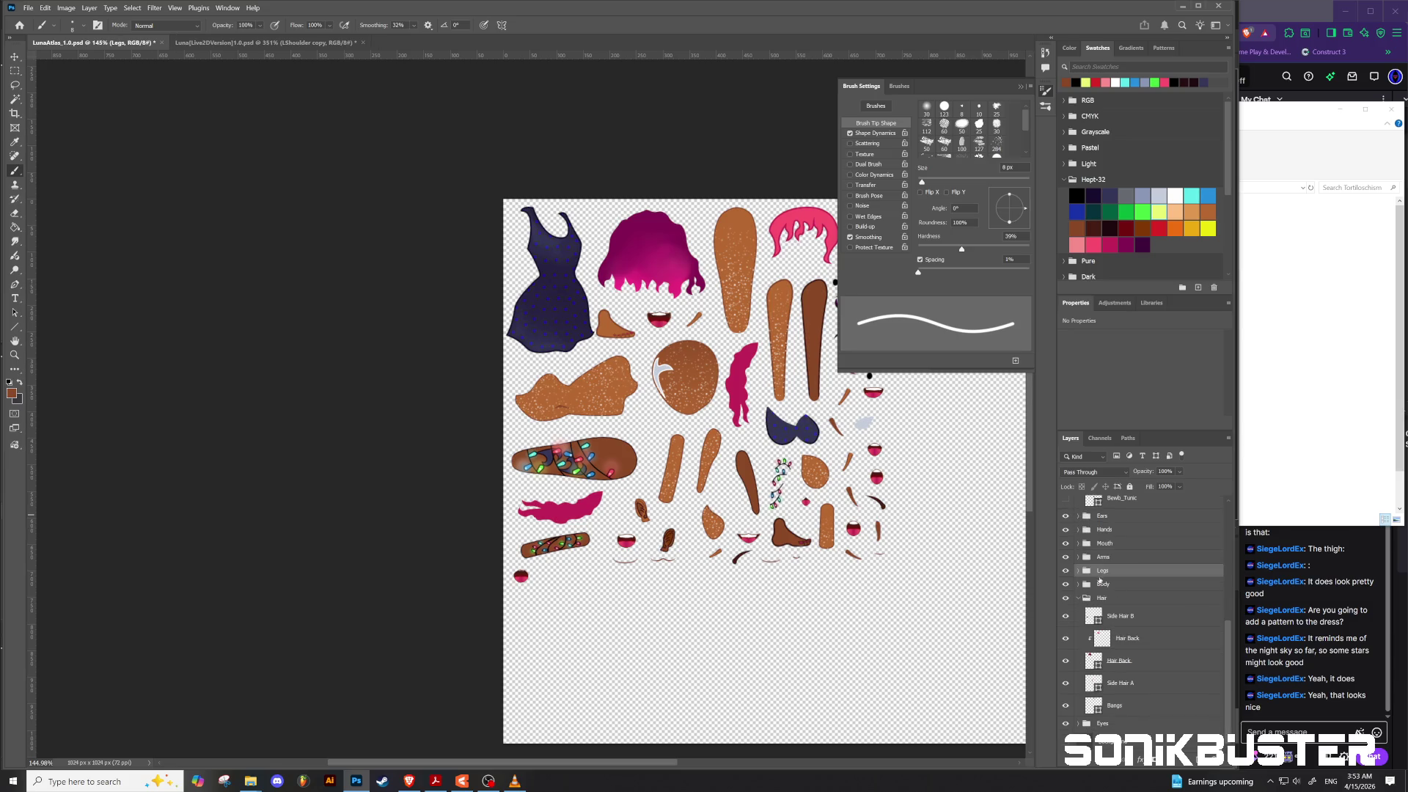
left_click(1078, 557)
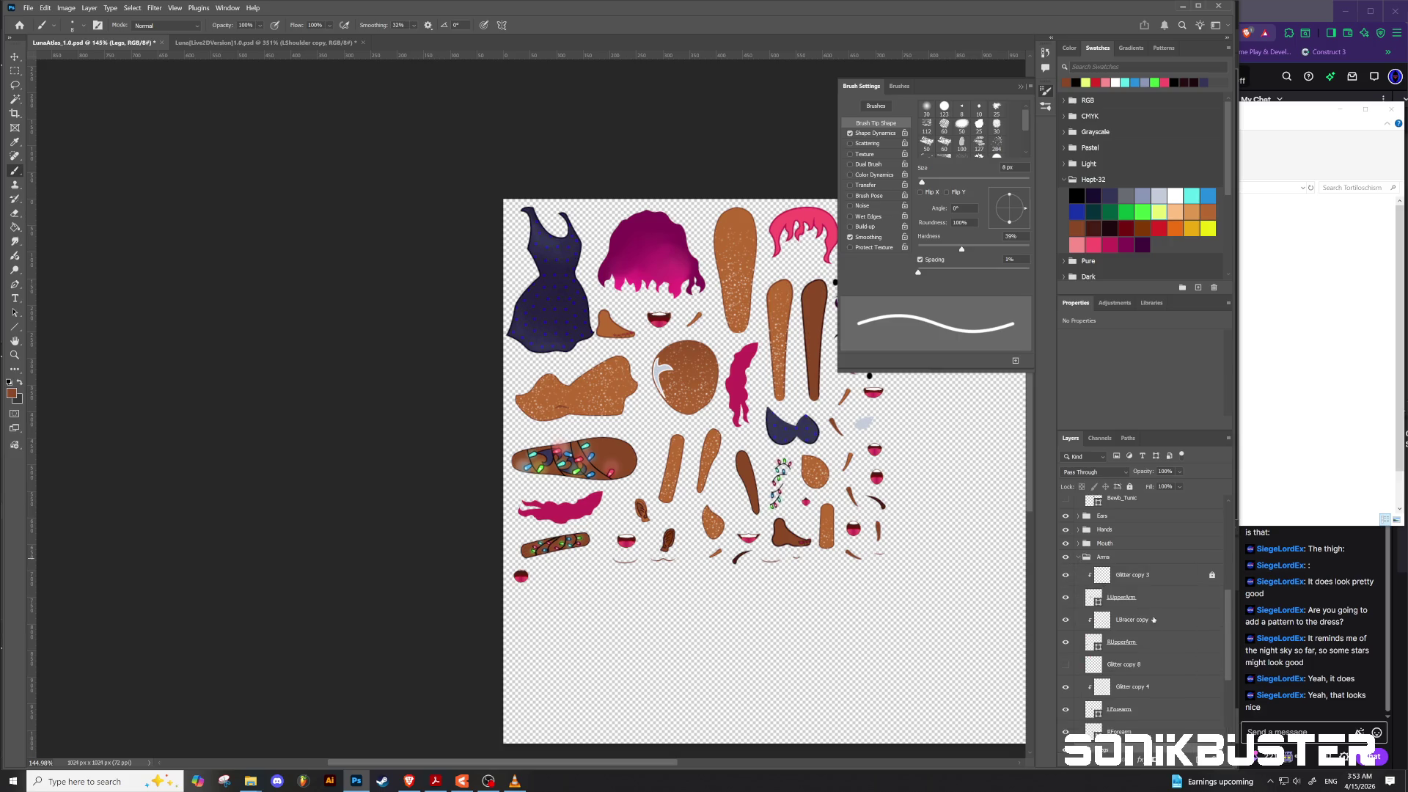
left_click(1065, 599)
left_click(1066, 598)
scroll(1153, 660, "down", 1)
left_click(1155, 671)
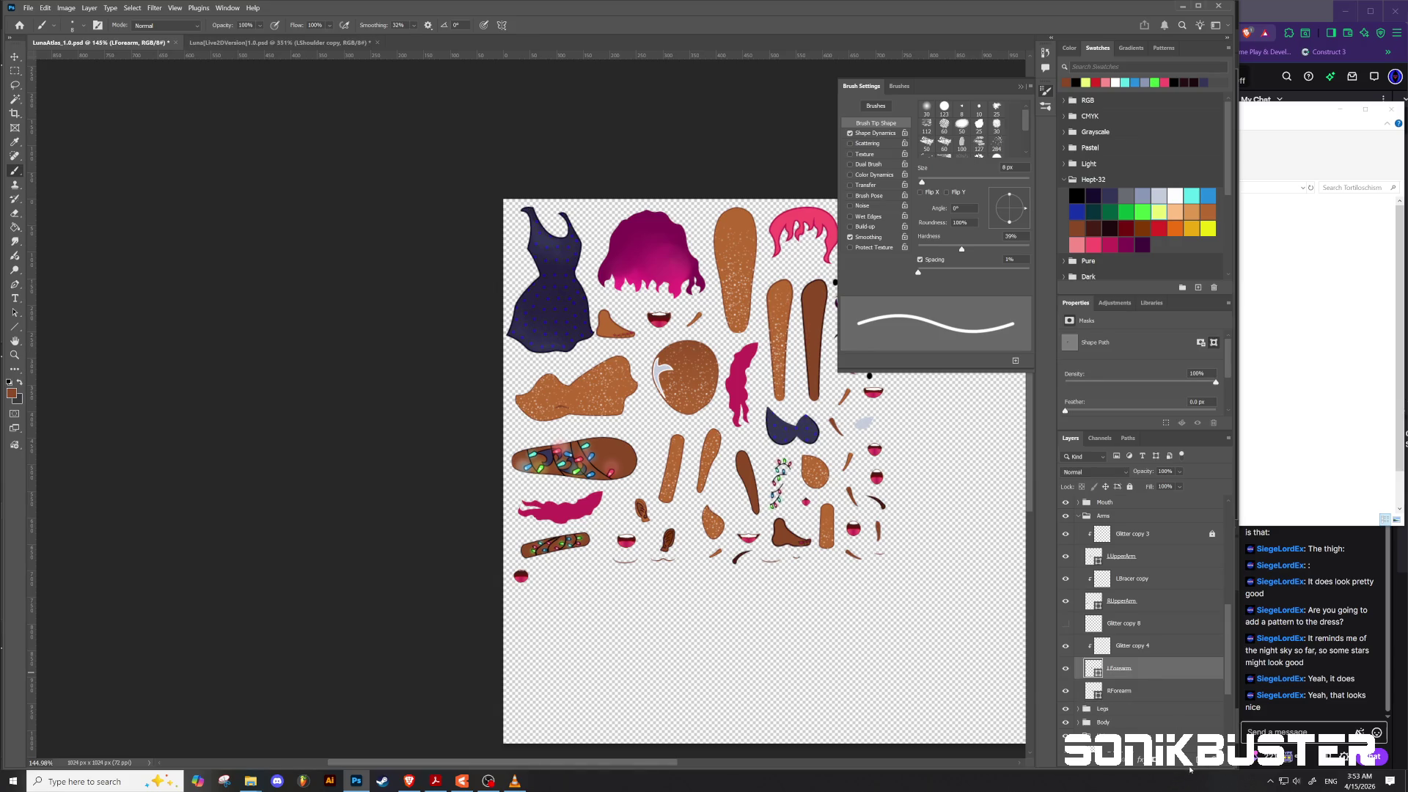
Step: Add a layer clipped to LForearm, then duplicate LForearm and hide the copy as a backup
key("ctrl+shift+alt+n")
left_click(1154, 692)
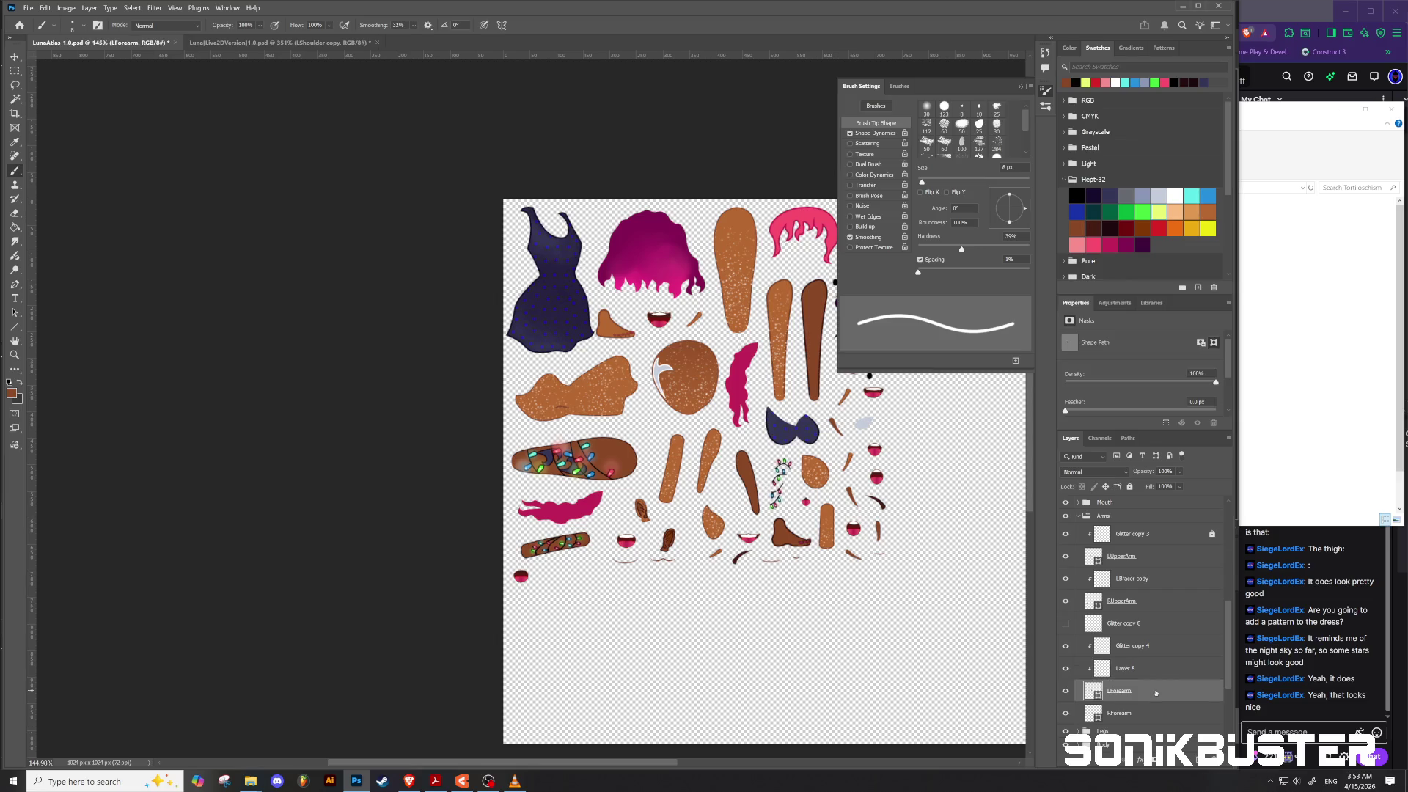
right_click(1155, 690)
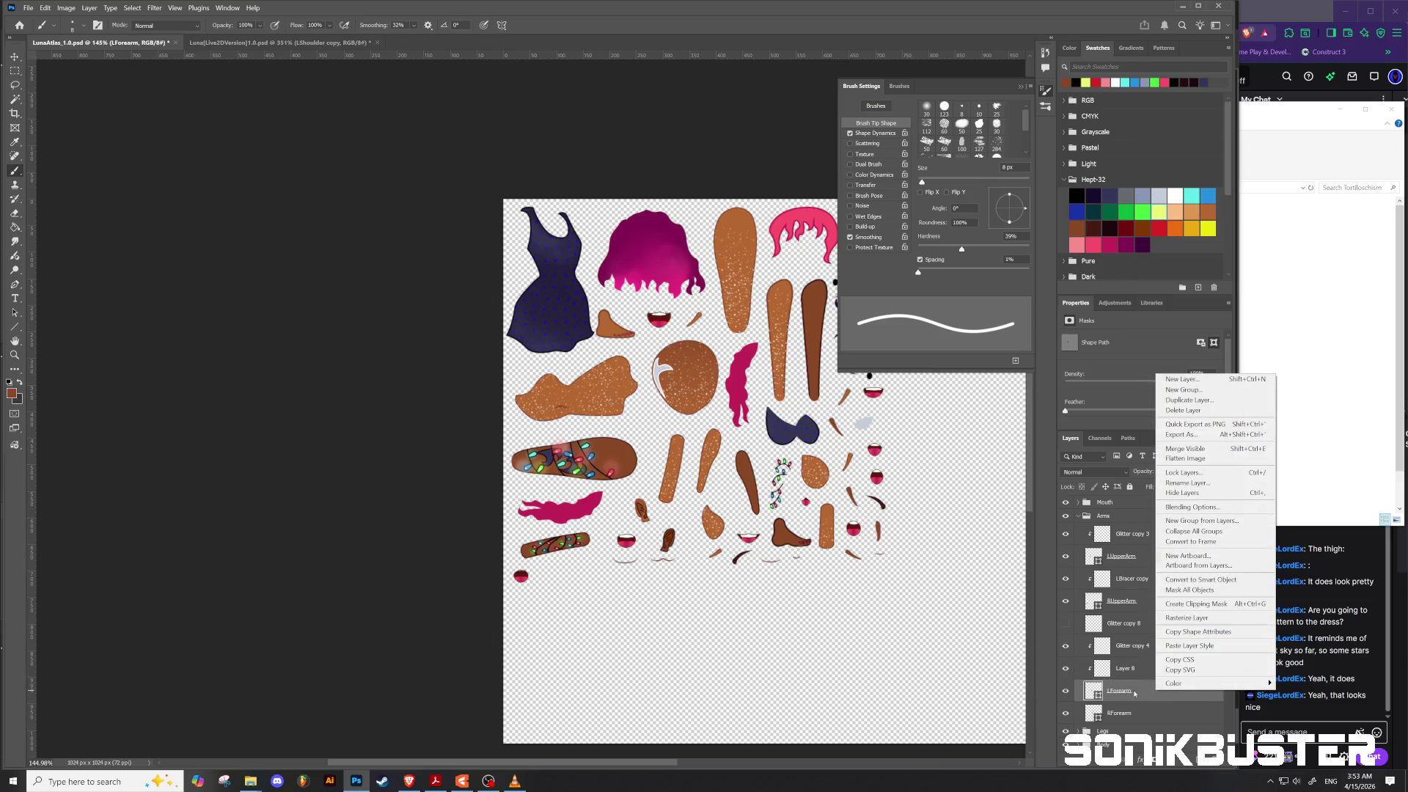
left_click(1138, 694)
left_click_drag(1138, 695, 1122, 715)
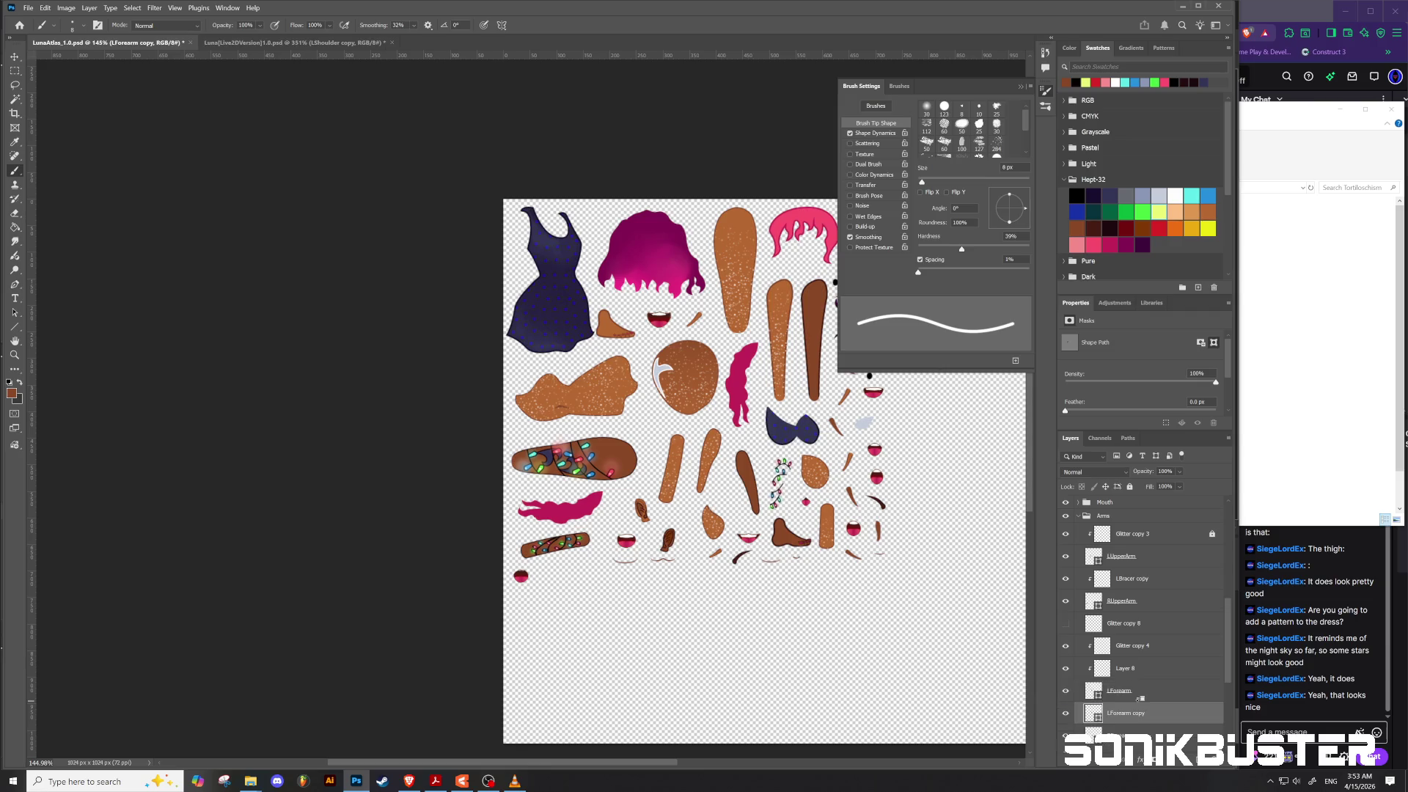
left_click(1065, 714)
Step: Group the forearm layers into a group named LForearm and select Layer 8 inside it
left_click(1166, 652, "shift")
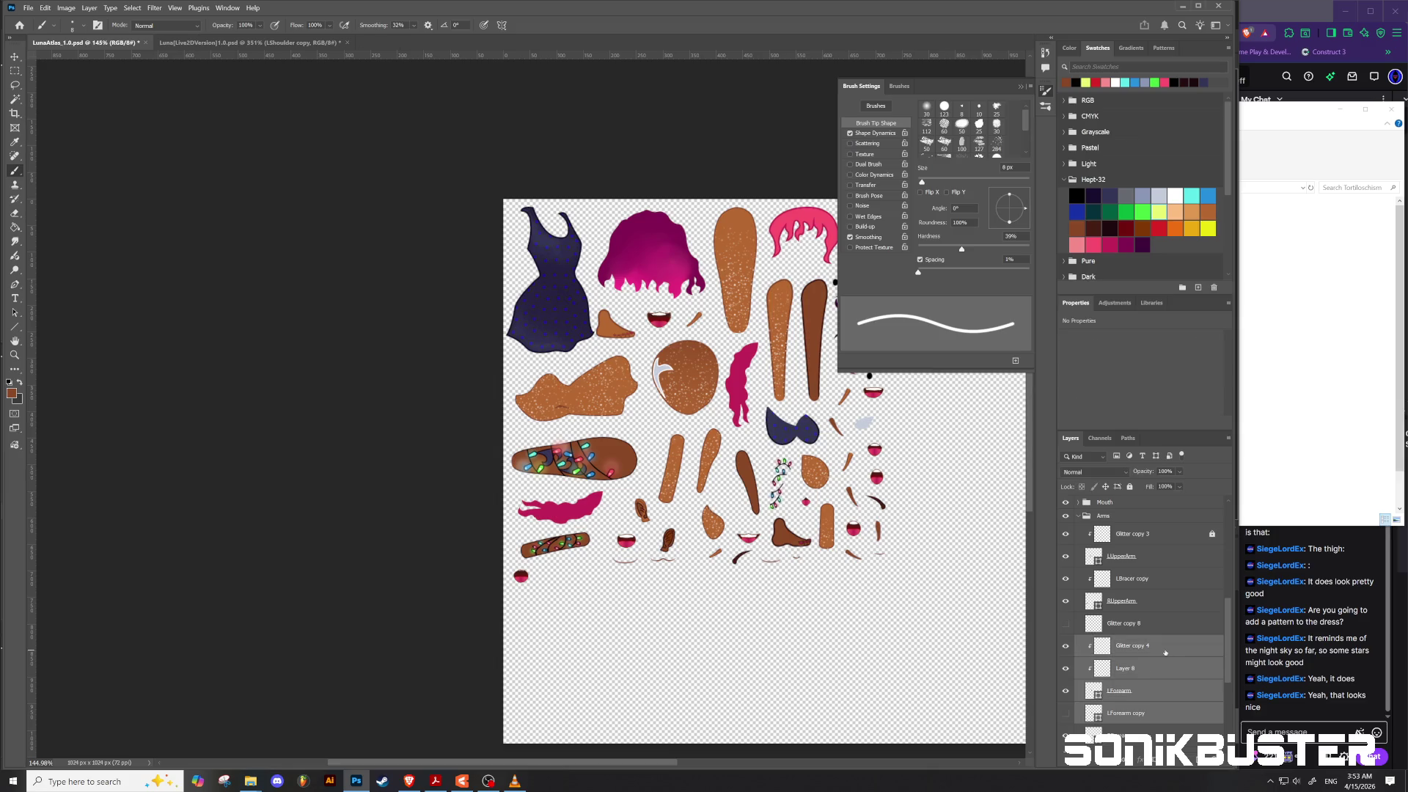
key("ctrl+g")
double_click(1120, 641)
type("L")
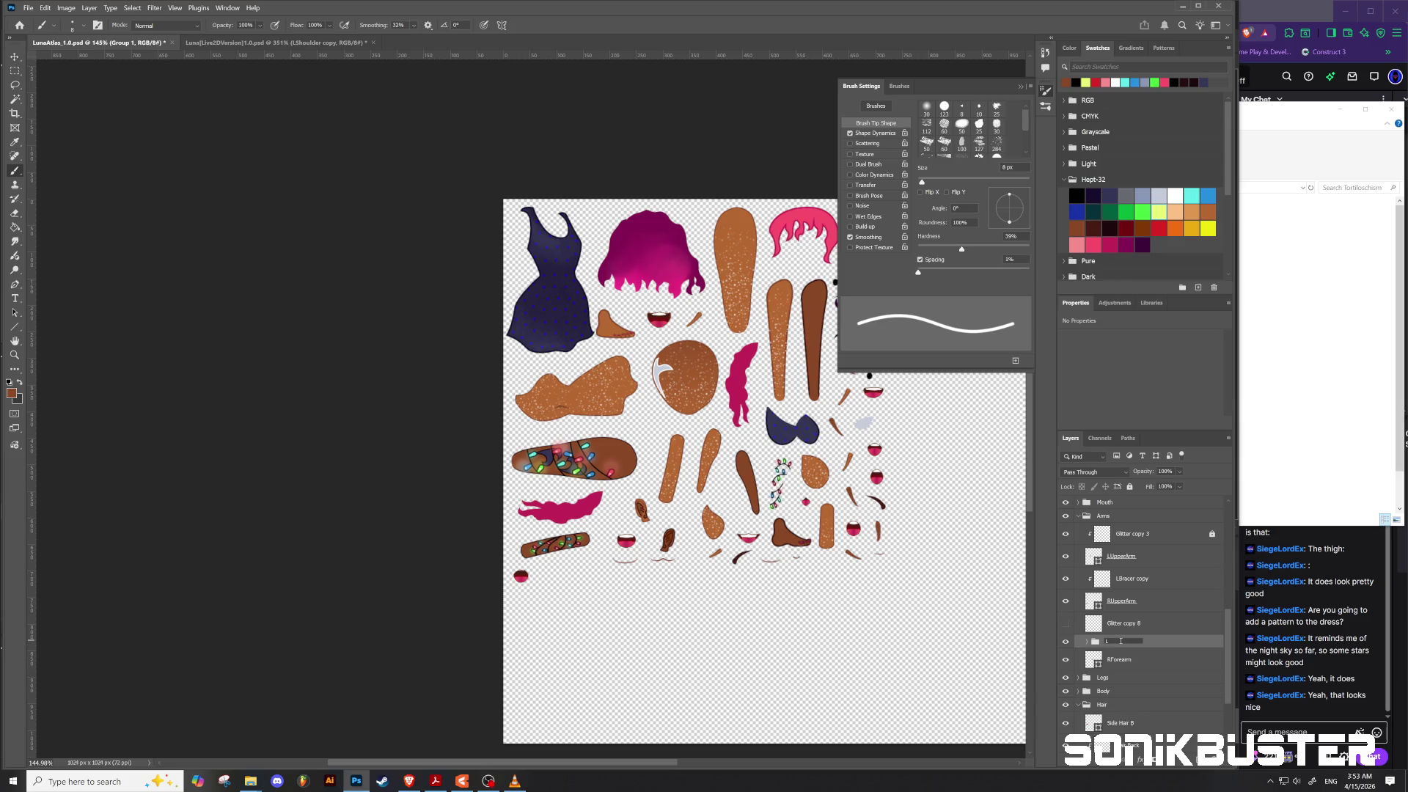
type("Forearm")
key("Return")
left_click(1088, 643)
left_click(1130, 686)
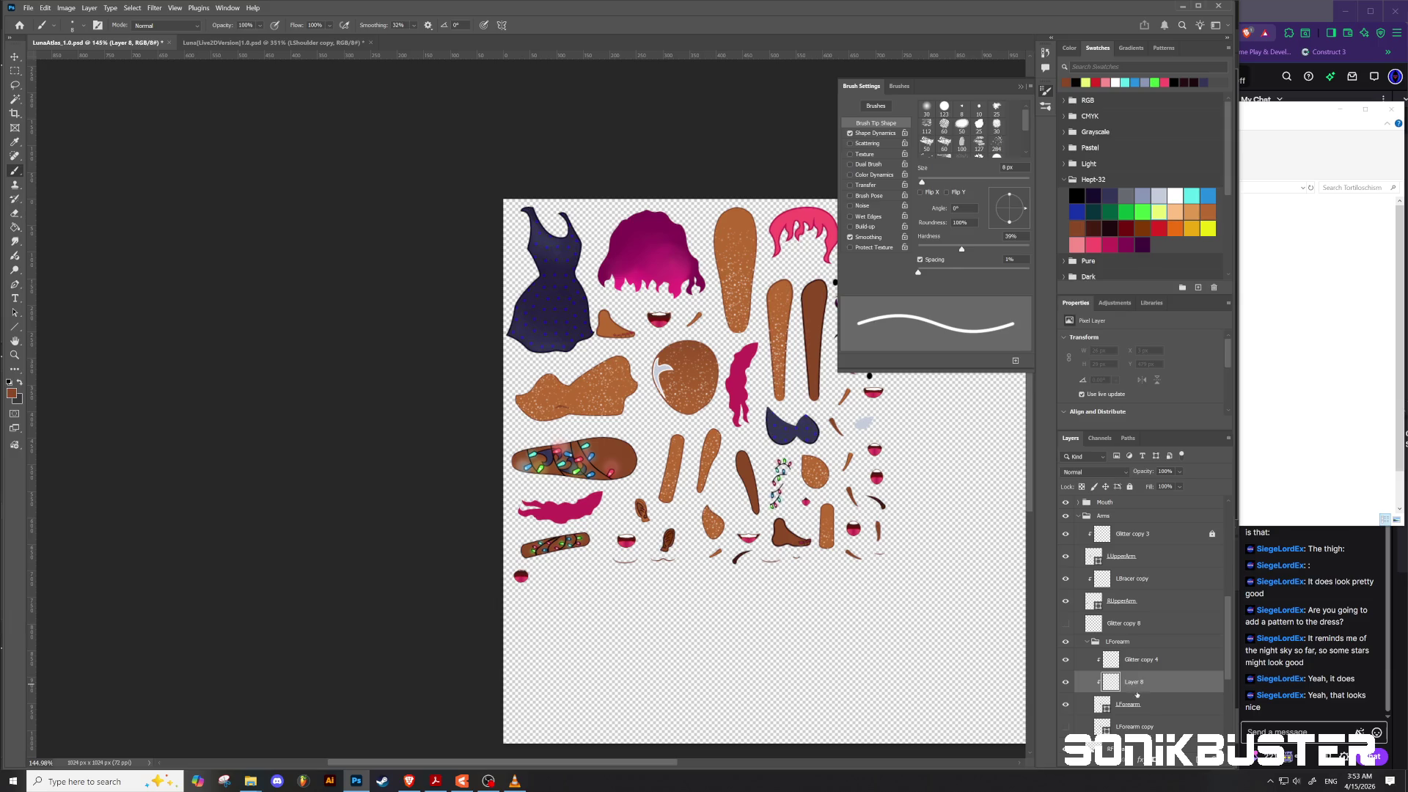
Step: Paint a darker outline along the forearm's top edge on Layer 8
scroll(772, 320, "up", 5)
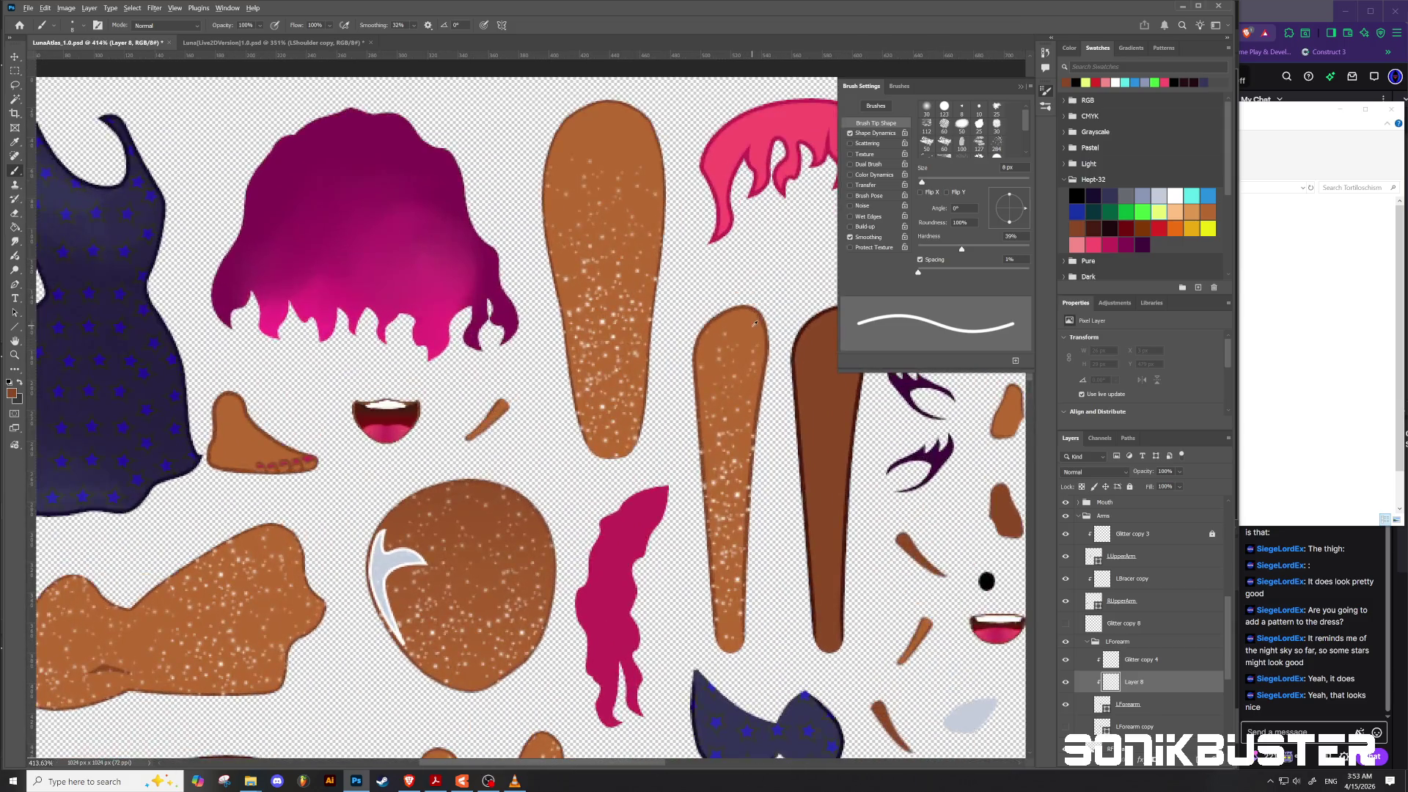
left_click_drag(755, 323, 762, 338)
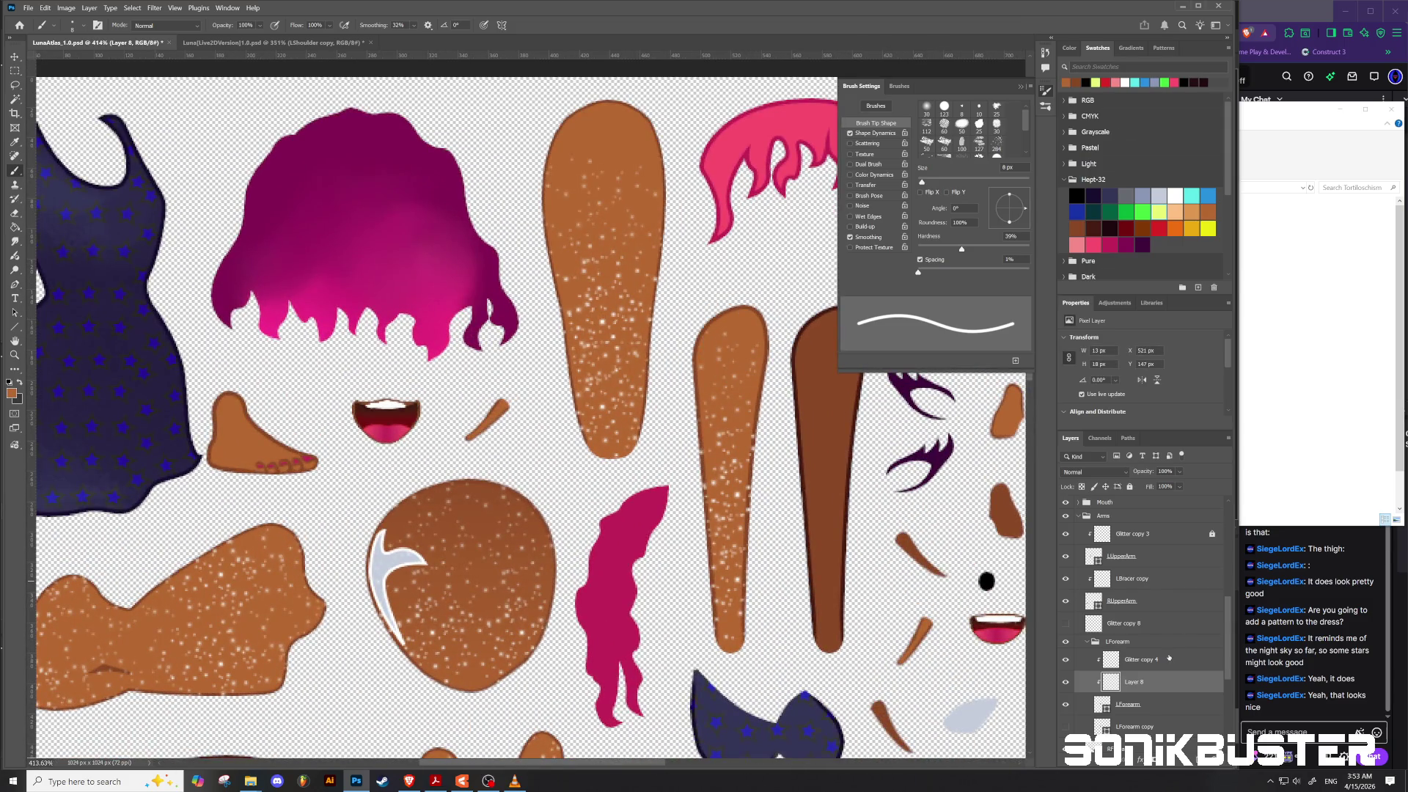
right_click(1161, 709)
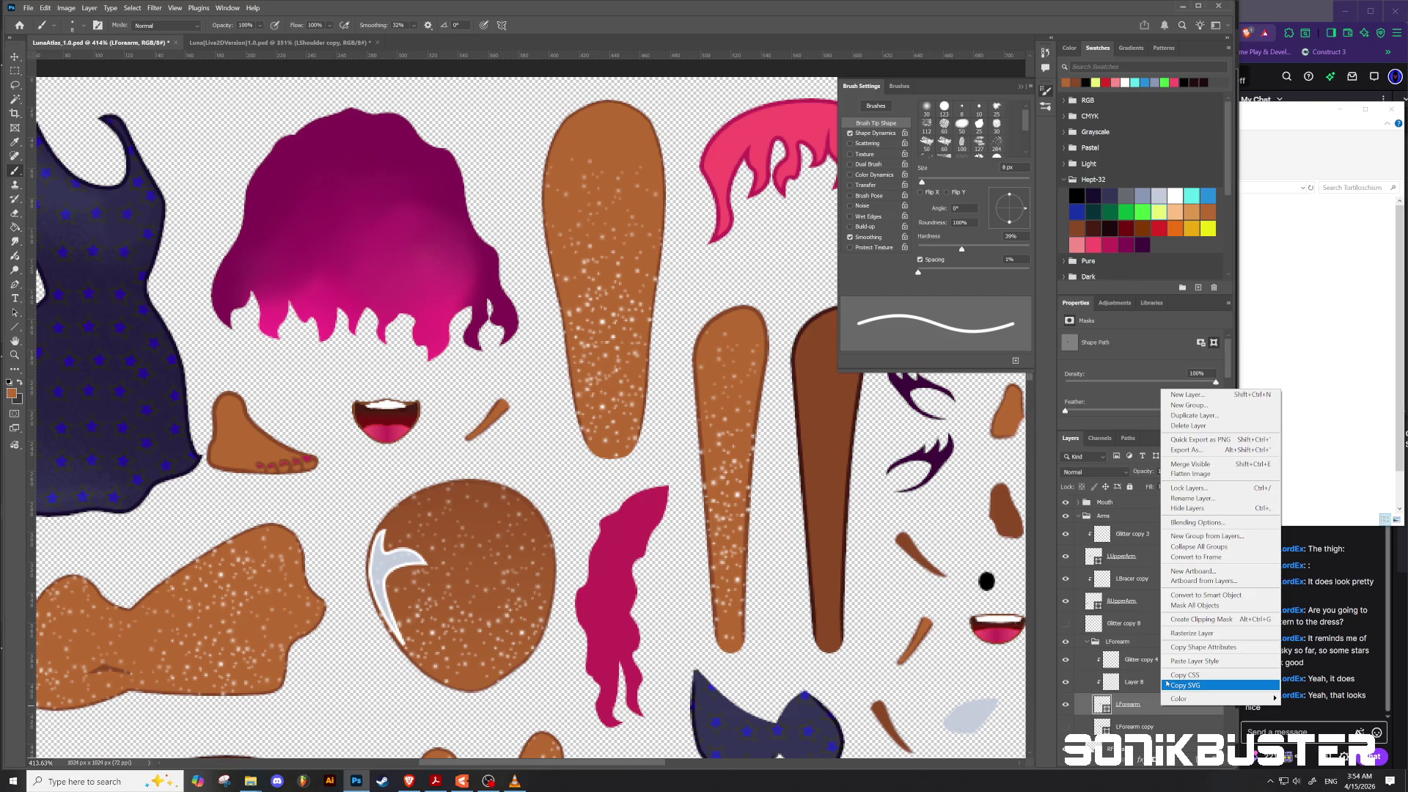
left_click(1066, 706)
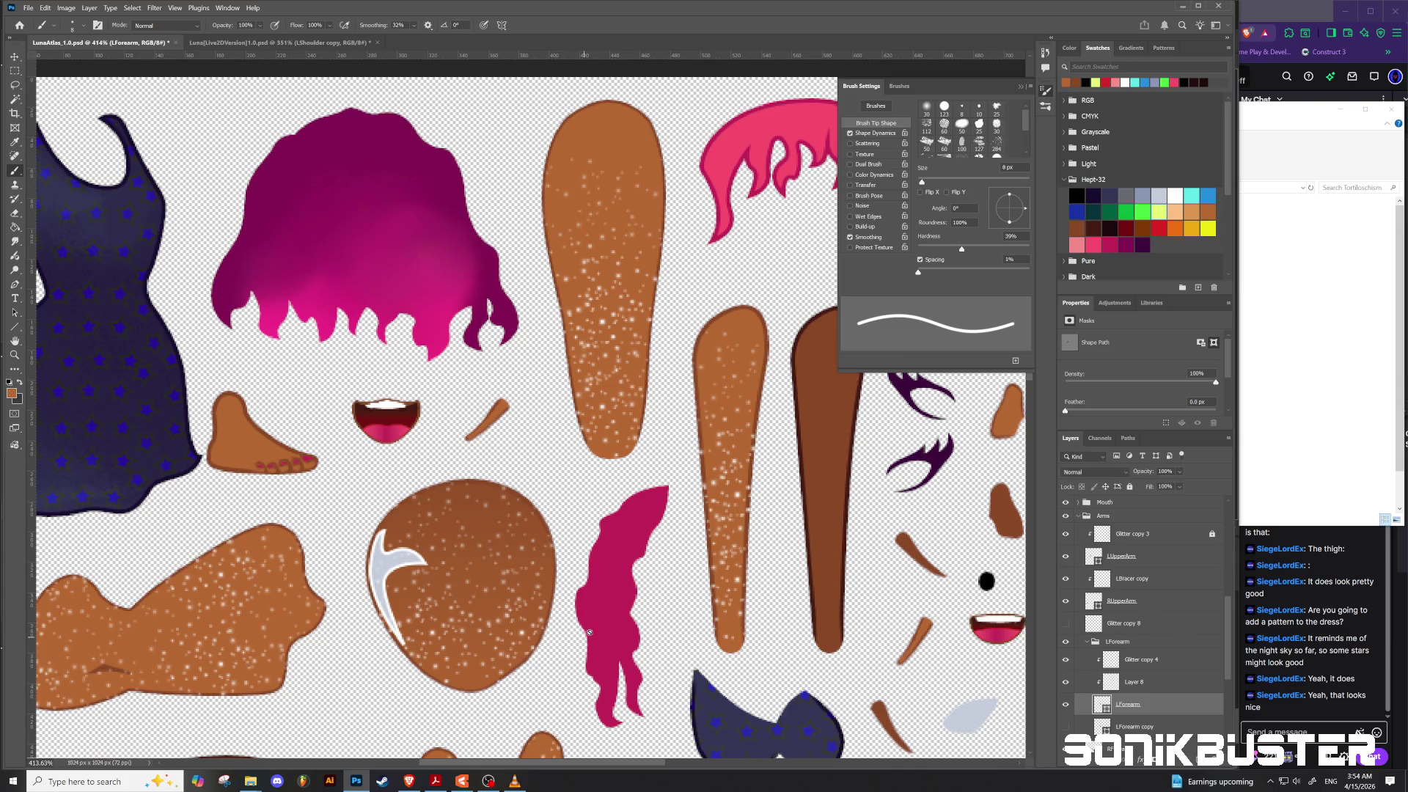
scroll(606, 648, "down", 3)
scroll(606, 649, "down", 8)
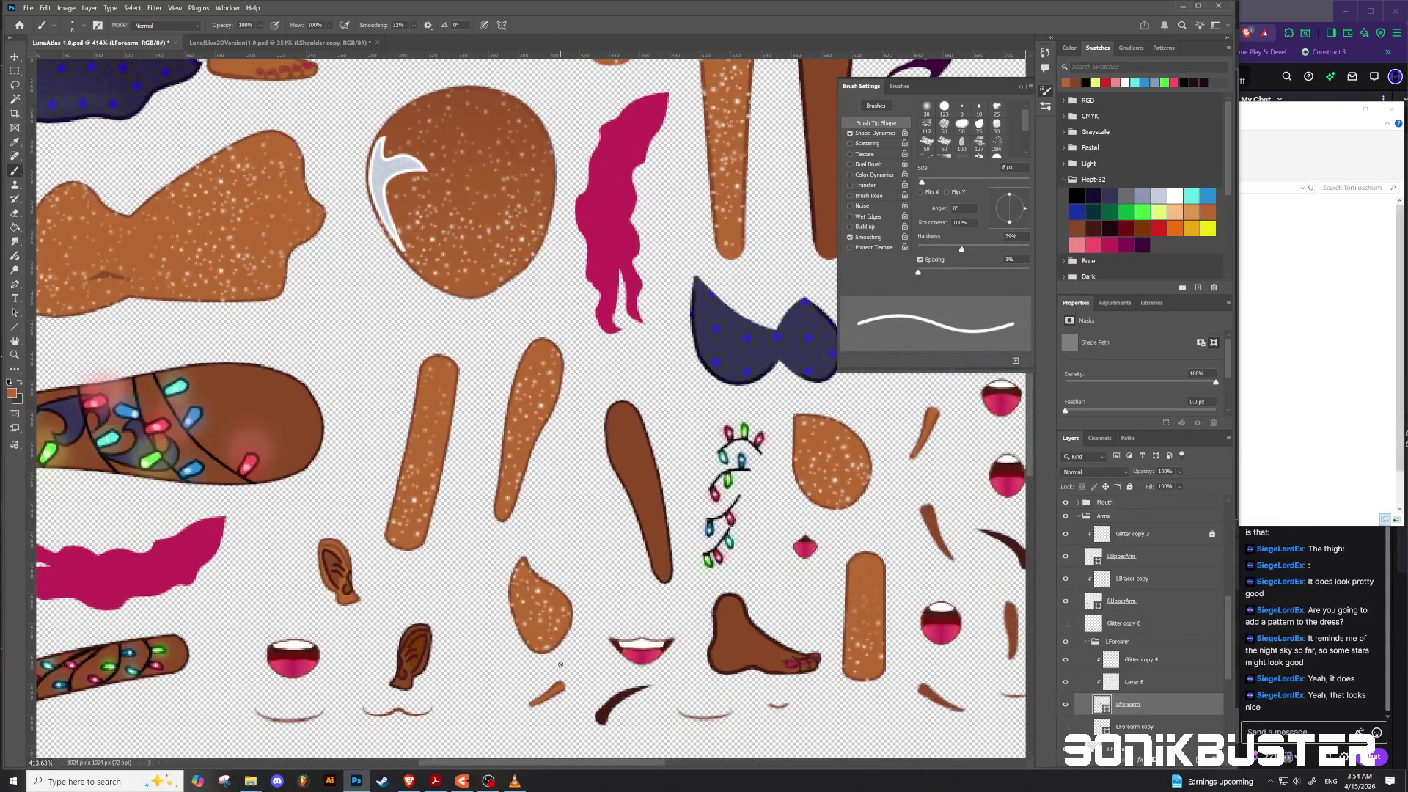
scroll(563, 659, "up", 2)
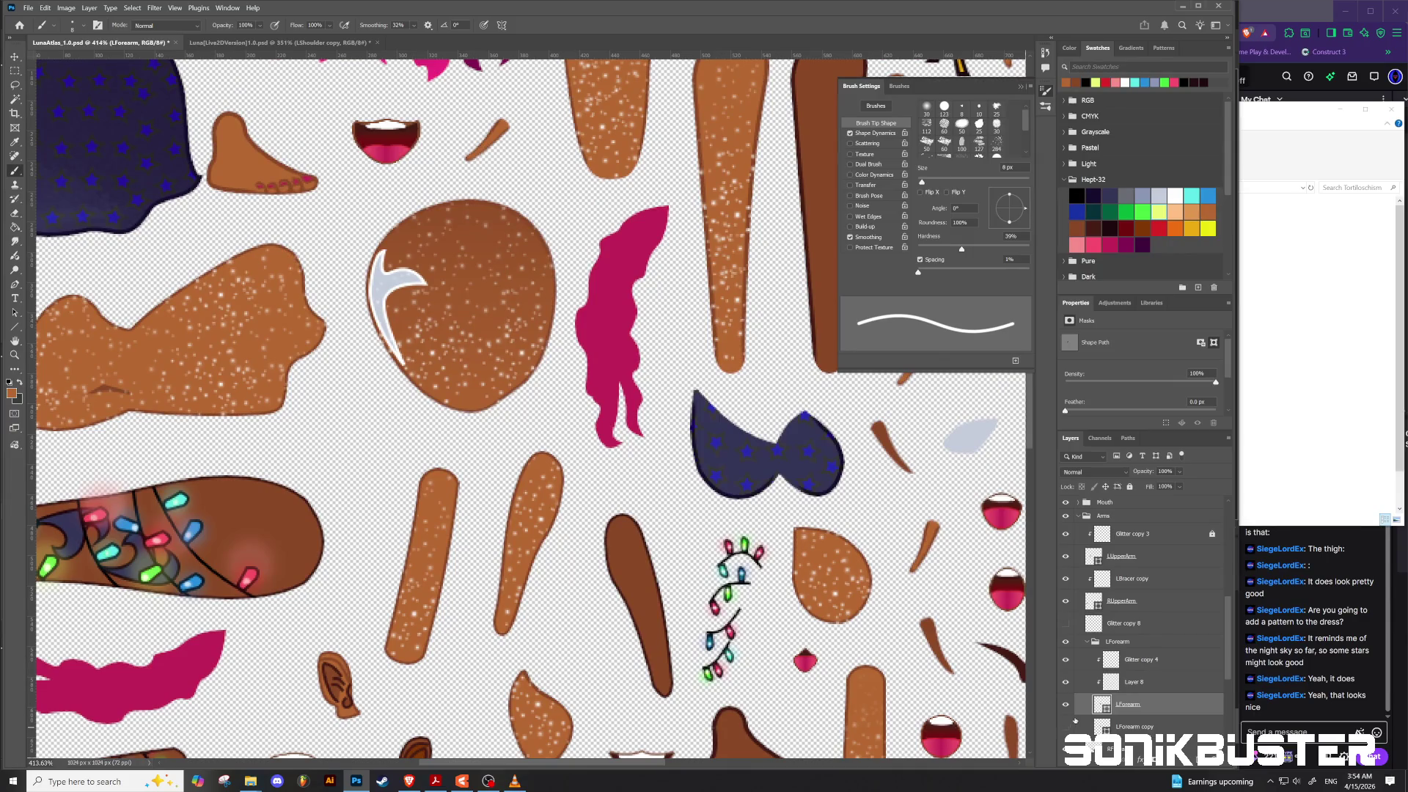
Step: Rasterize the LForearm shape layer into pixels
left_click(1157, 682)
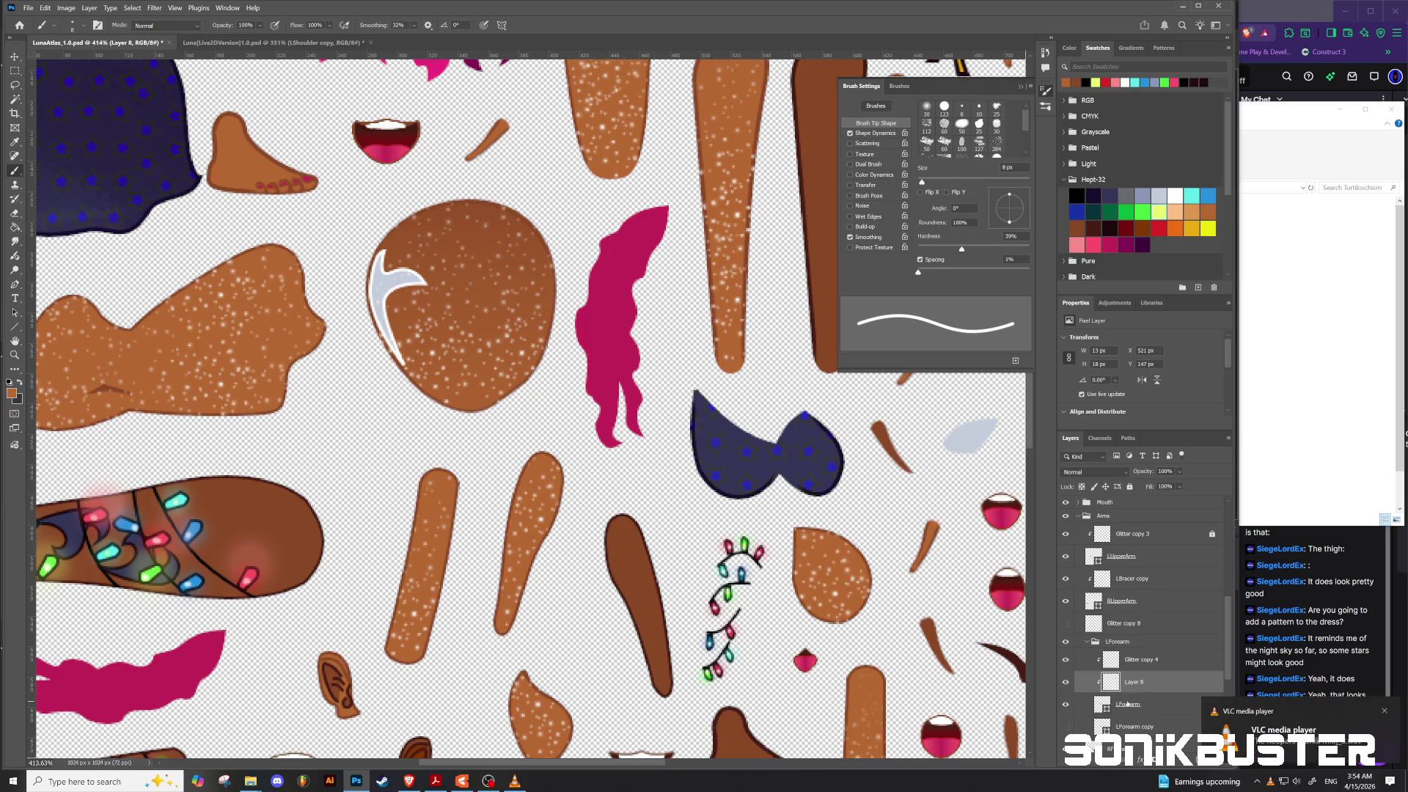
left_click(1158, 705)
right_click(1157, 705)
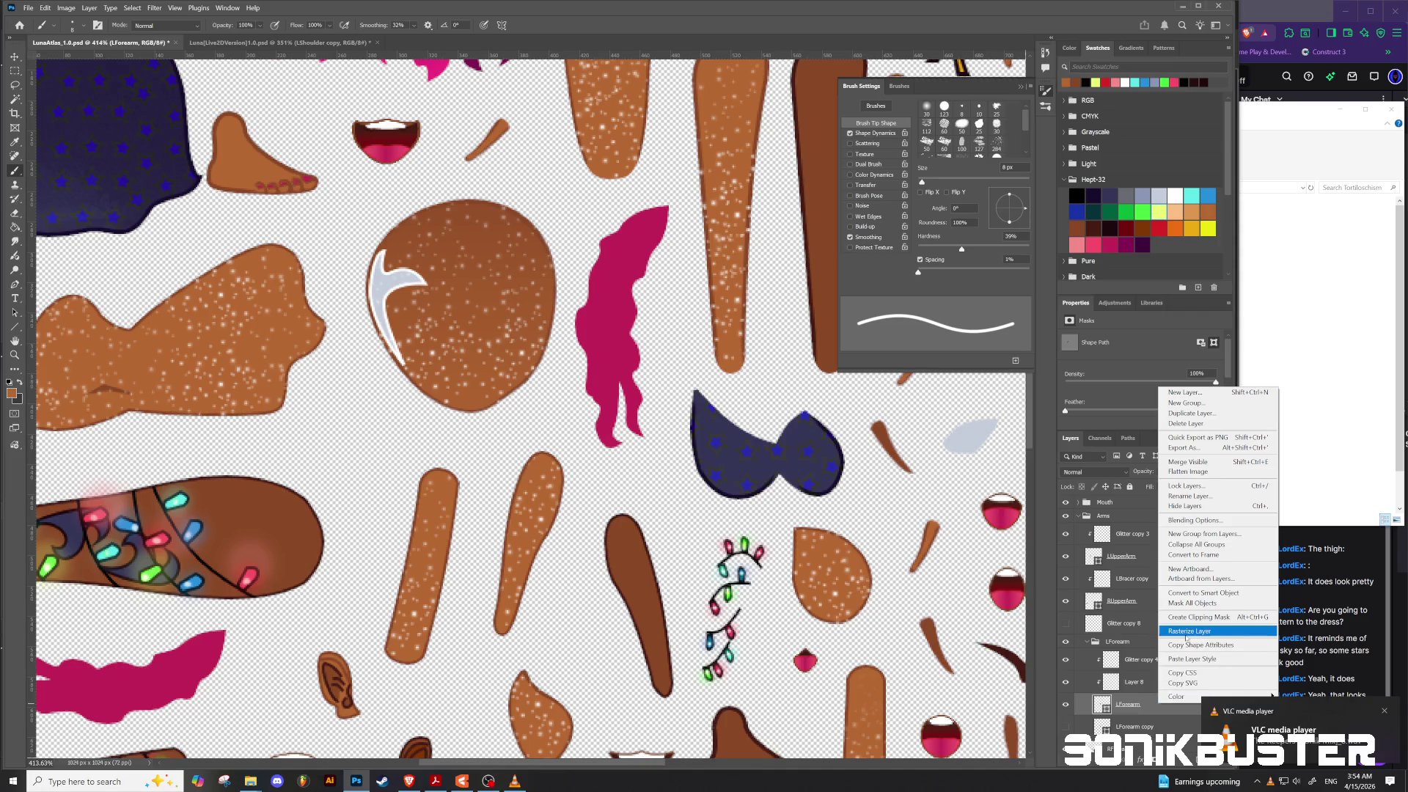
left_click(1186, 631)
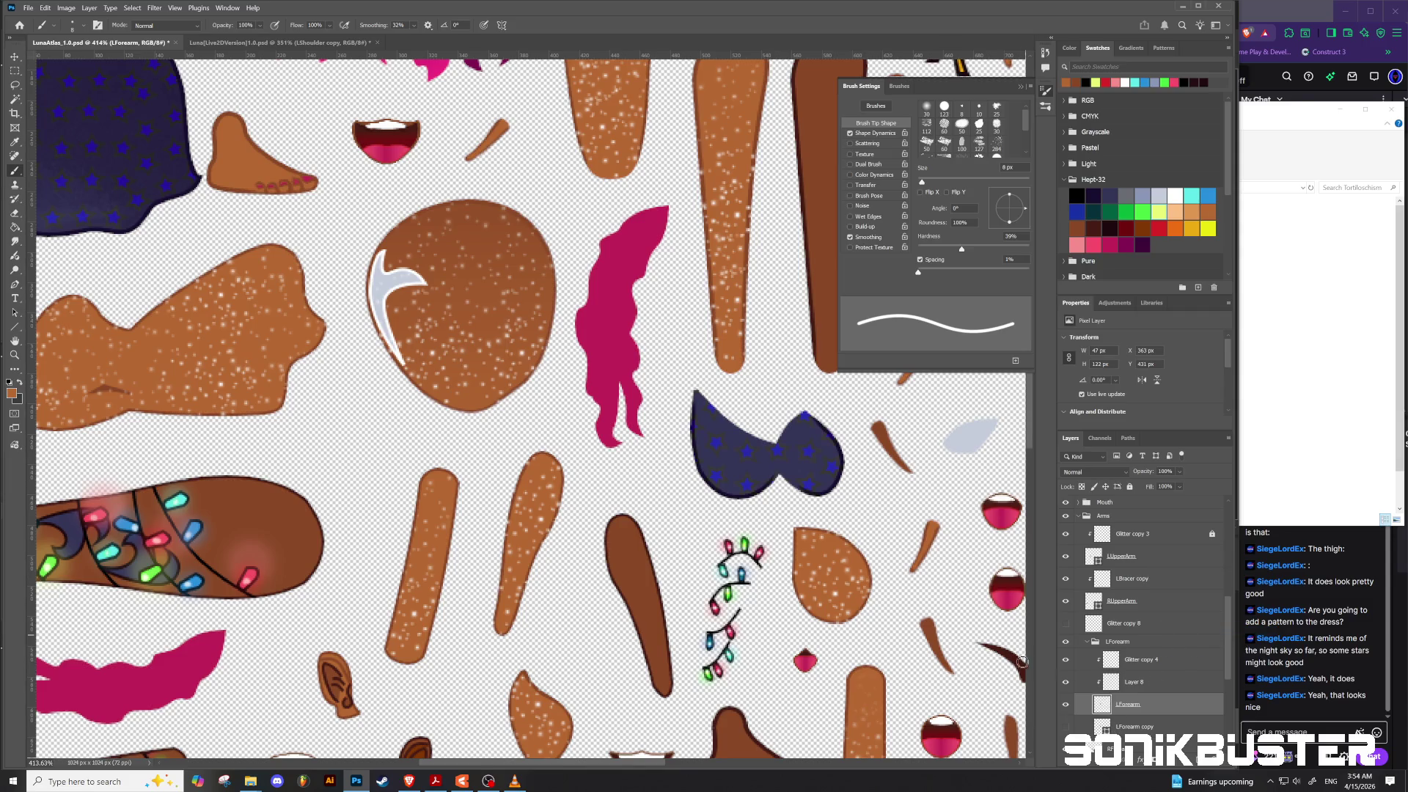
Step: Paint shading up the forearm's left edge on Layer 8
left_click(1160, 690)
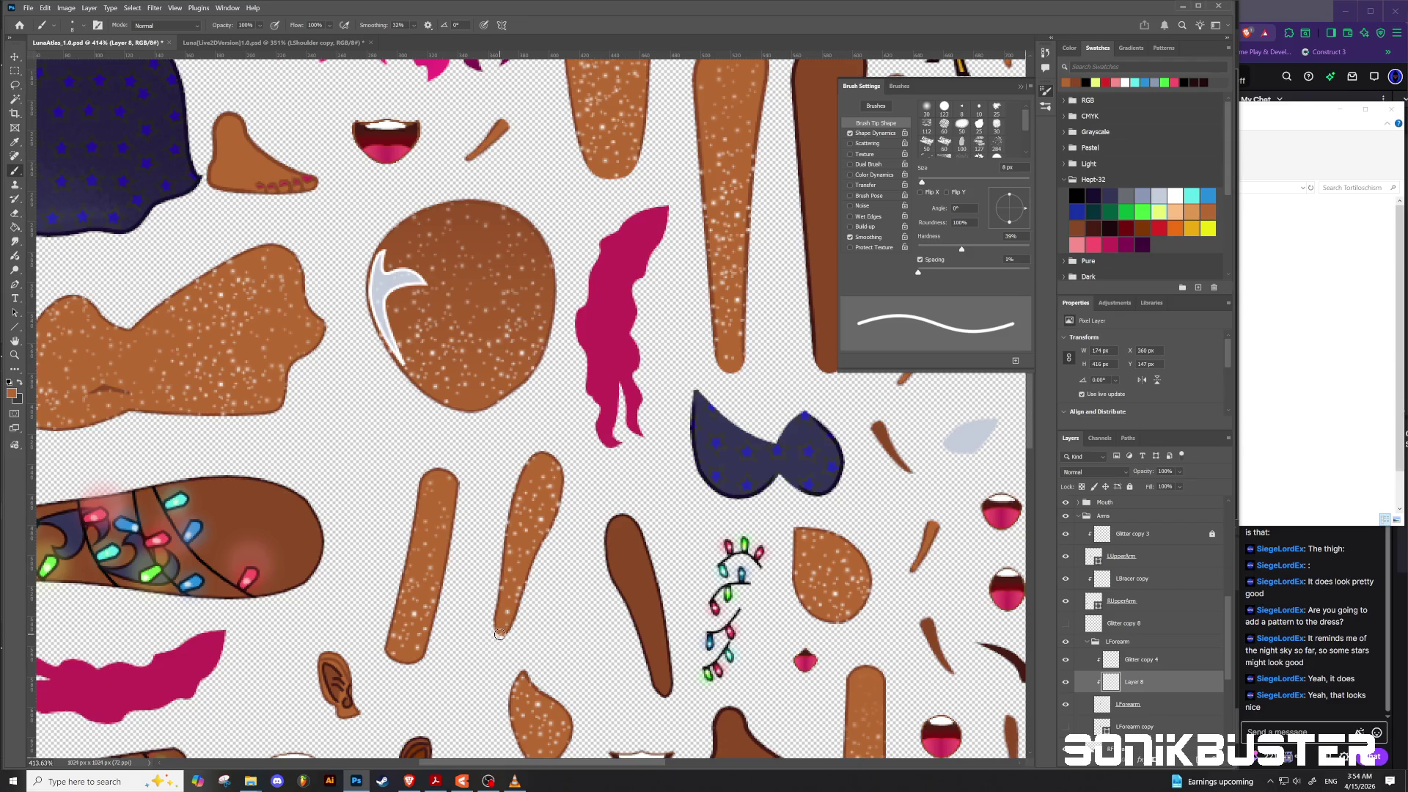
left_click_drag(496, 641, 534, 455)
scroll(576, 590, "down", 3)
scroll(585, 646, "down", 1)
scroll(586, 646, "up", 4)
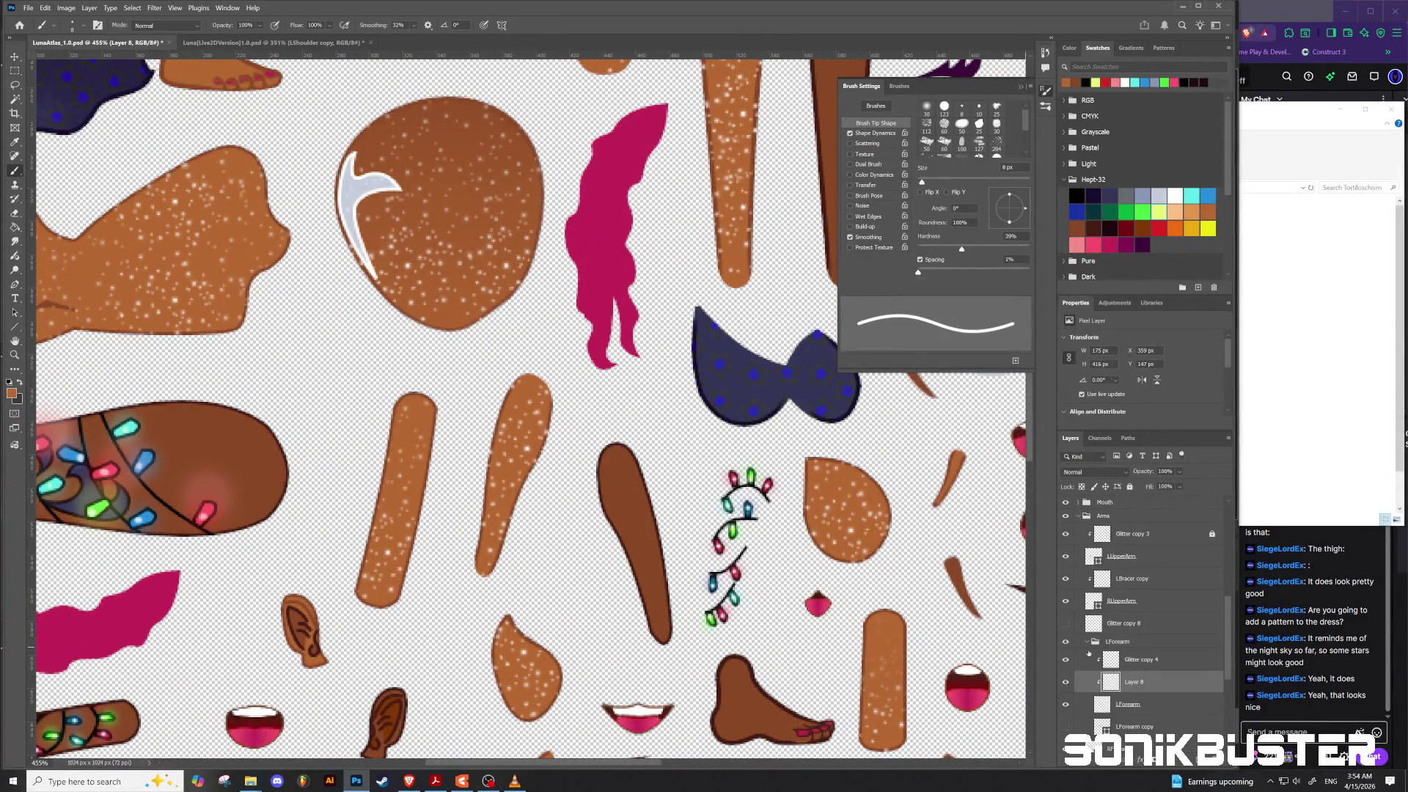
Step: Duplicate the RForearm layer as a hidden backup copy
left_click(1088, 642)
left_click(1124, 663)
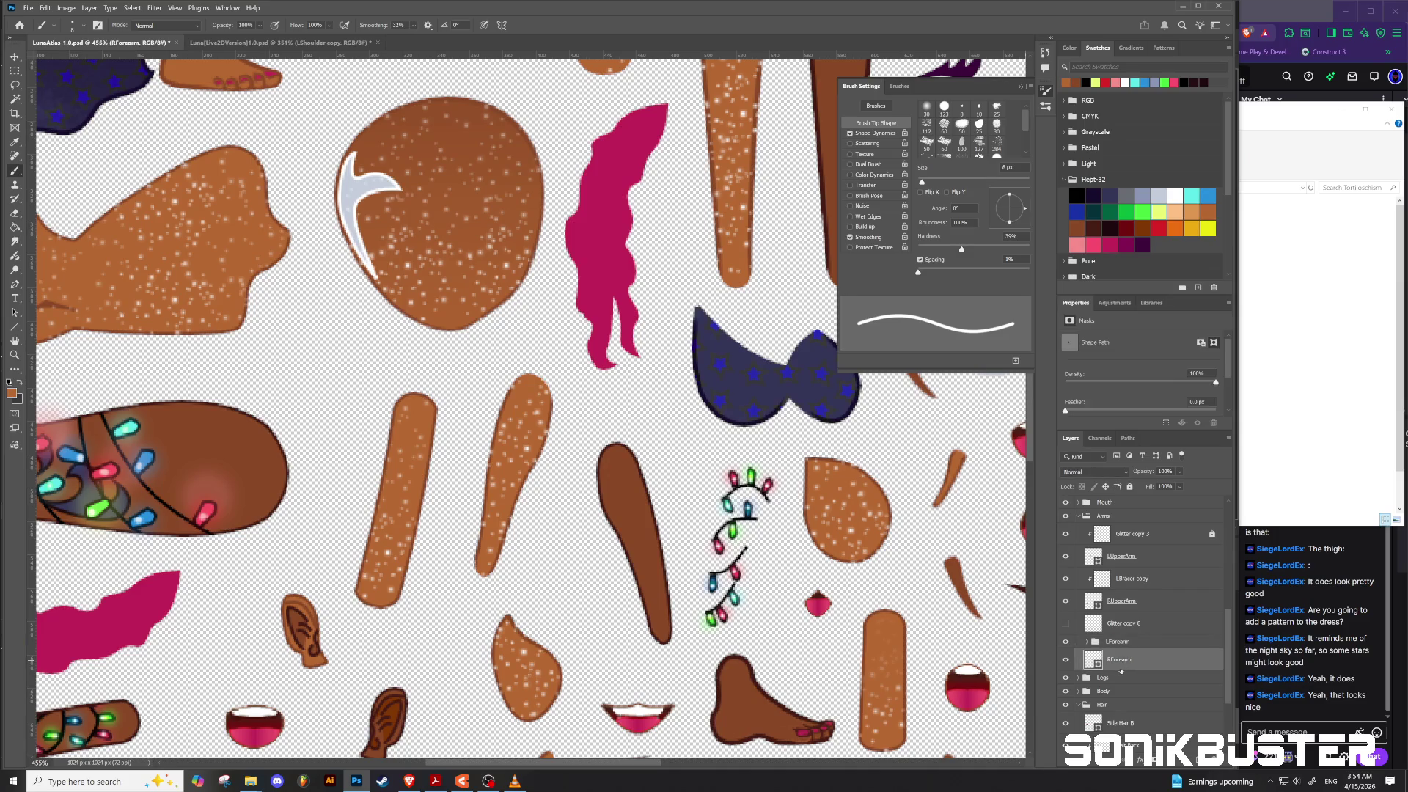
right_click(1121, 661)
left_click(1111, 664)
left_click_drag(1111, 660, 1111, 669)
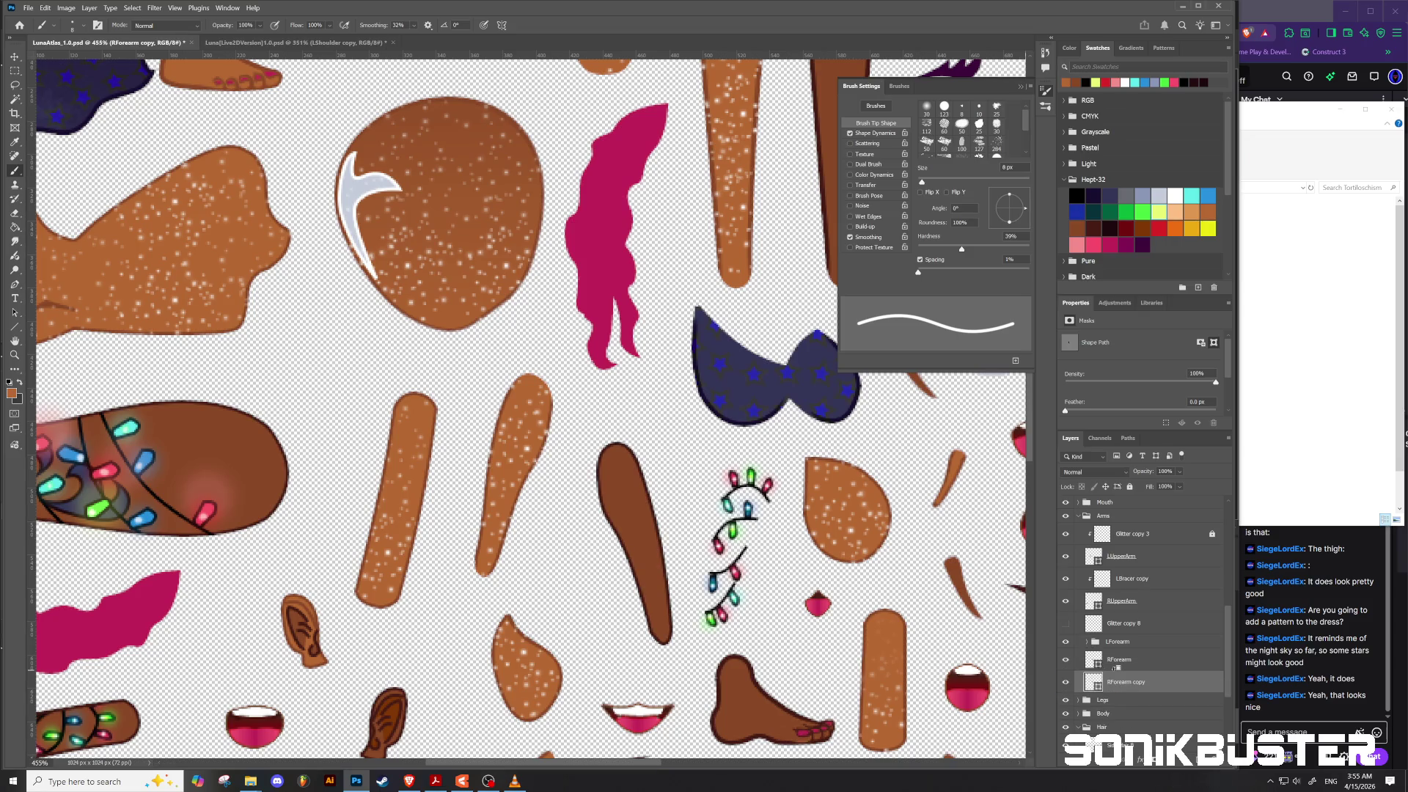
left_click(1067, 682)
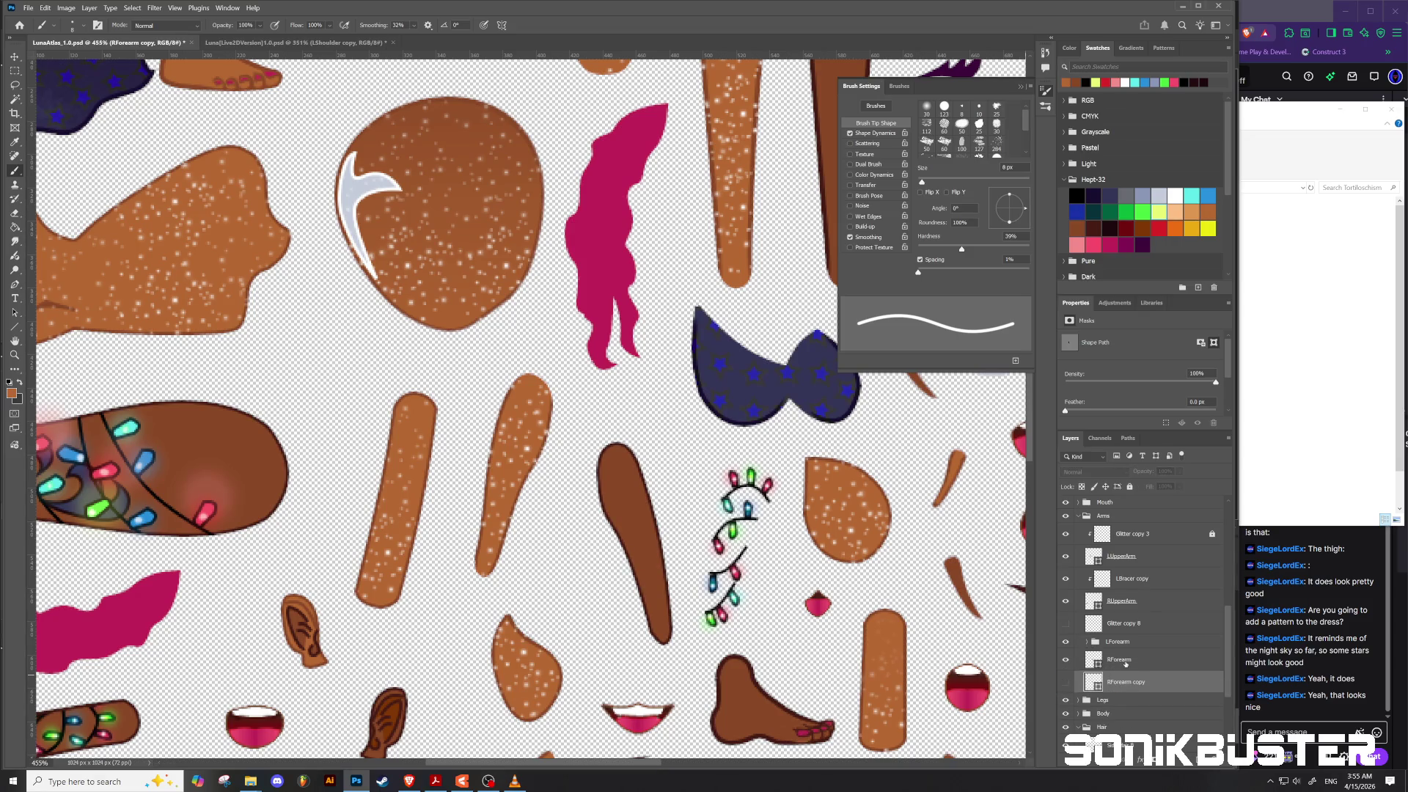
Step: Rasterize the original RForearm layer, leaving the RForearm copy as a shape
right_click(1126, 664)
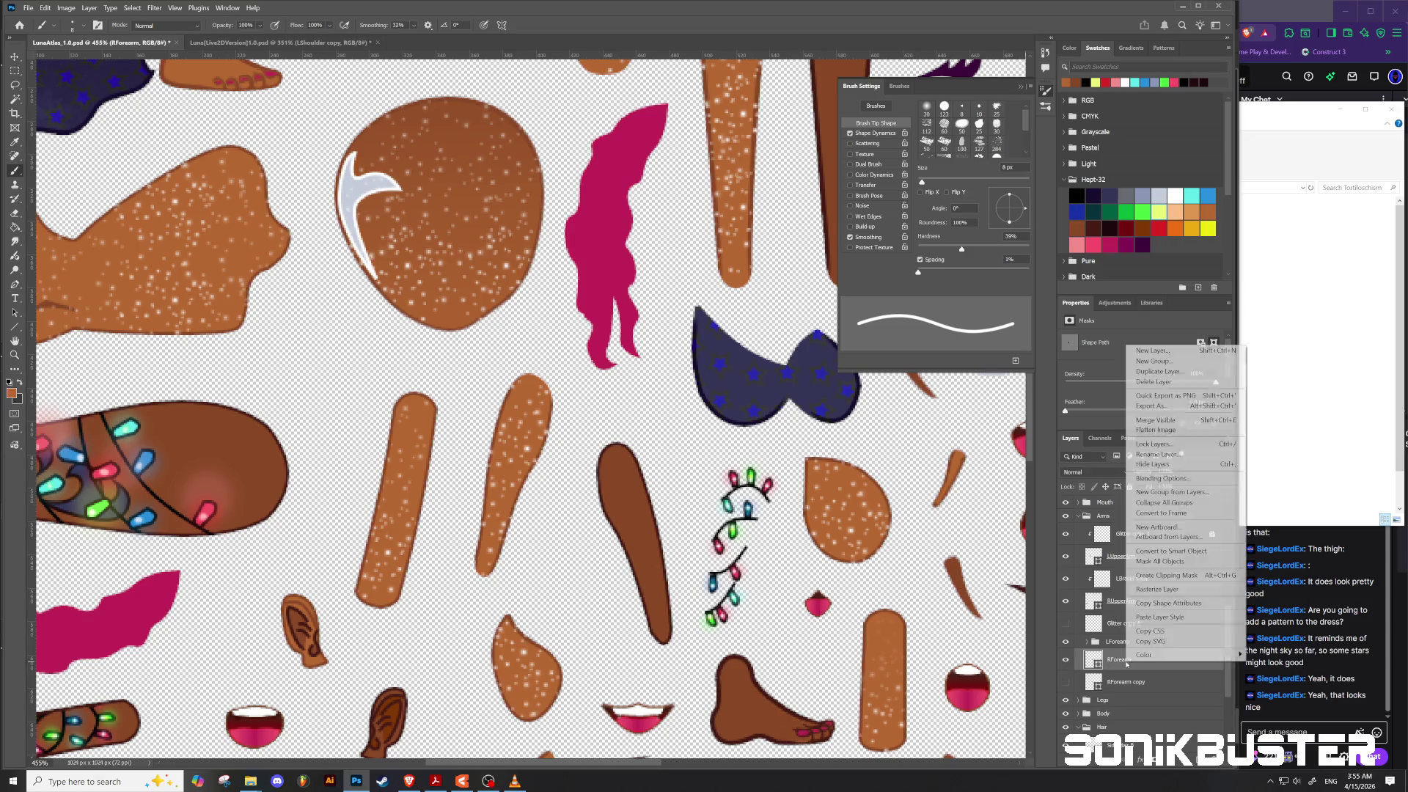
left_click(1156, 589)
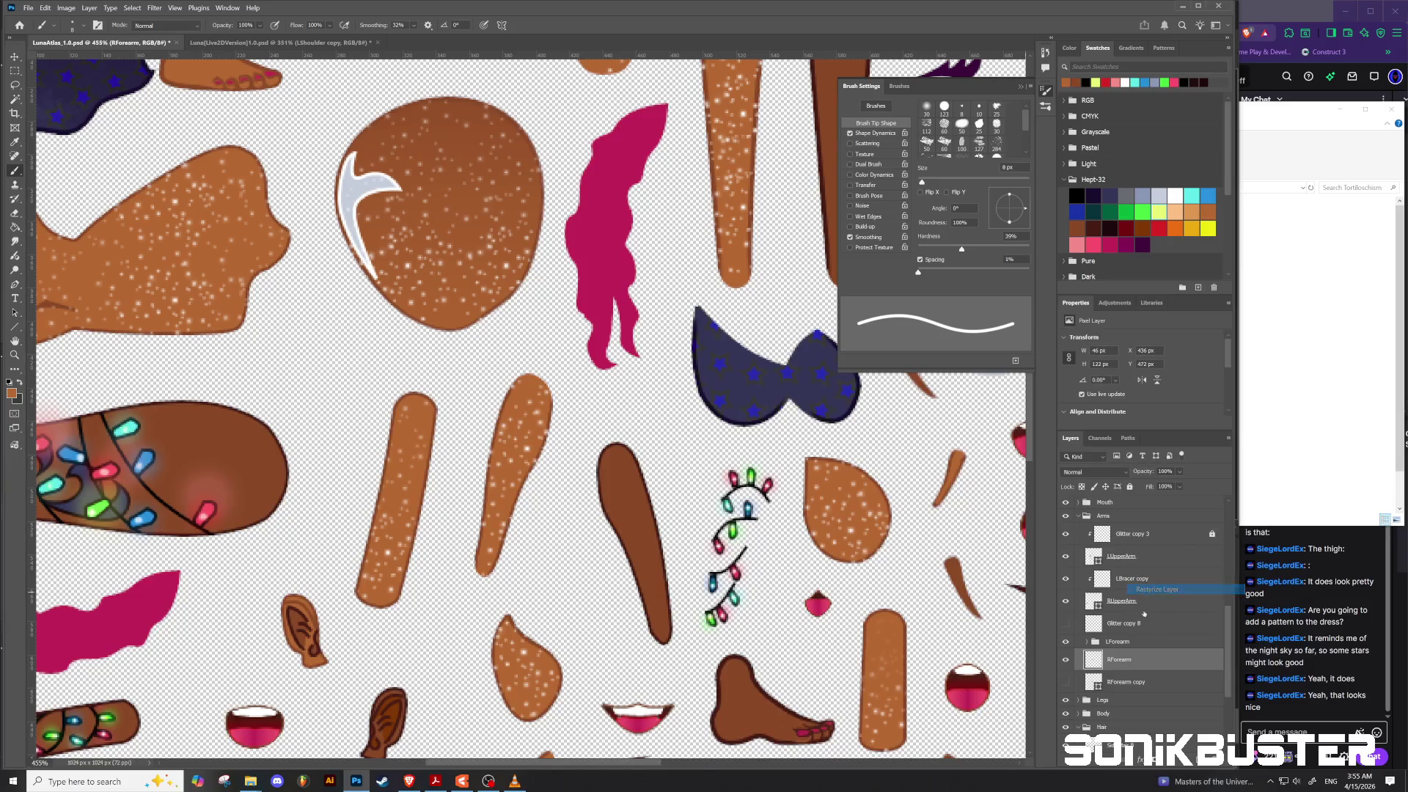
left_click(1129, 683, "alt")
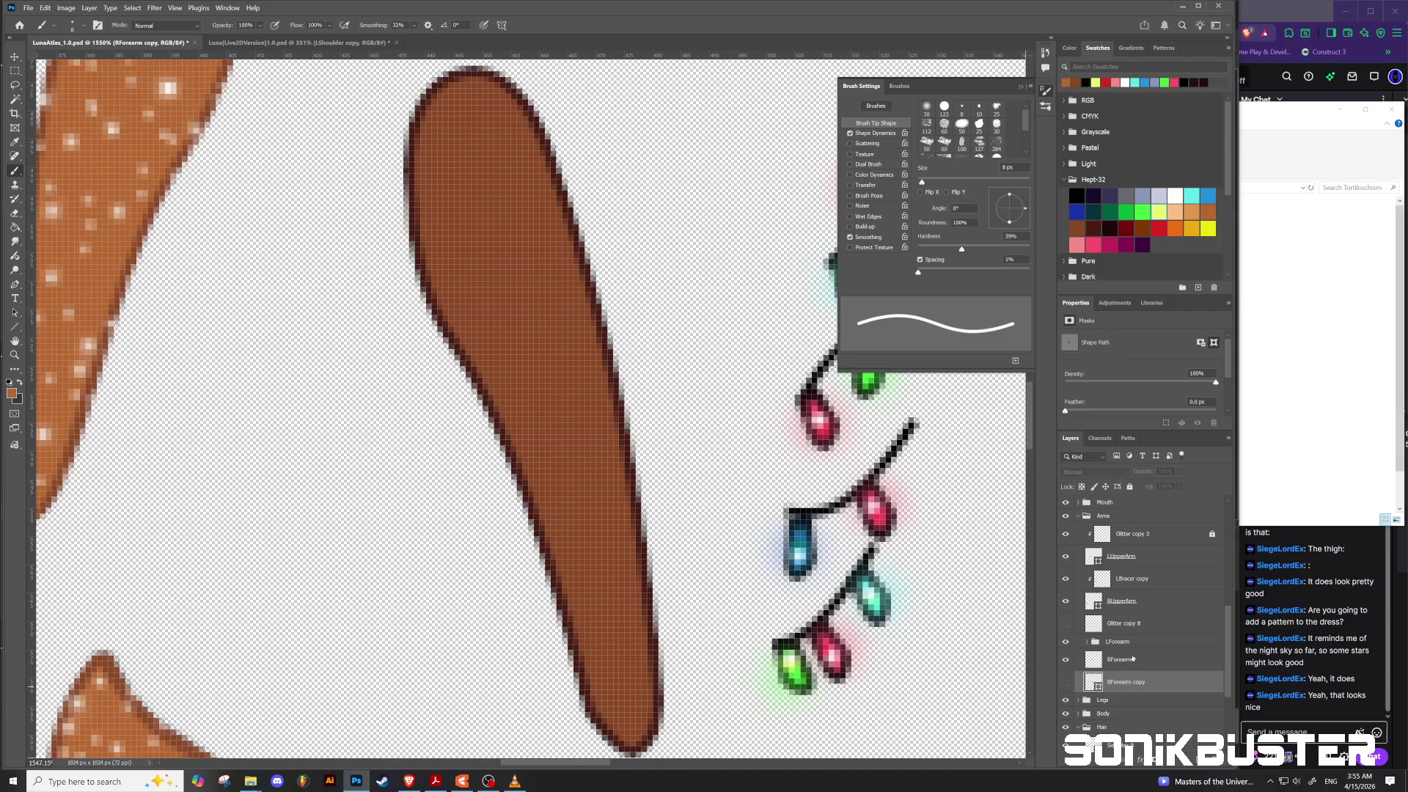
left_click(1145, 663, "alt")
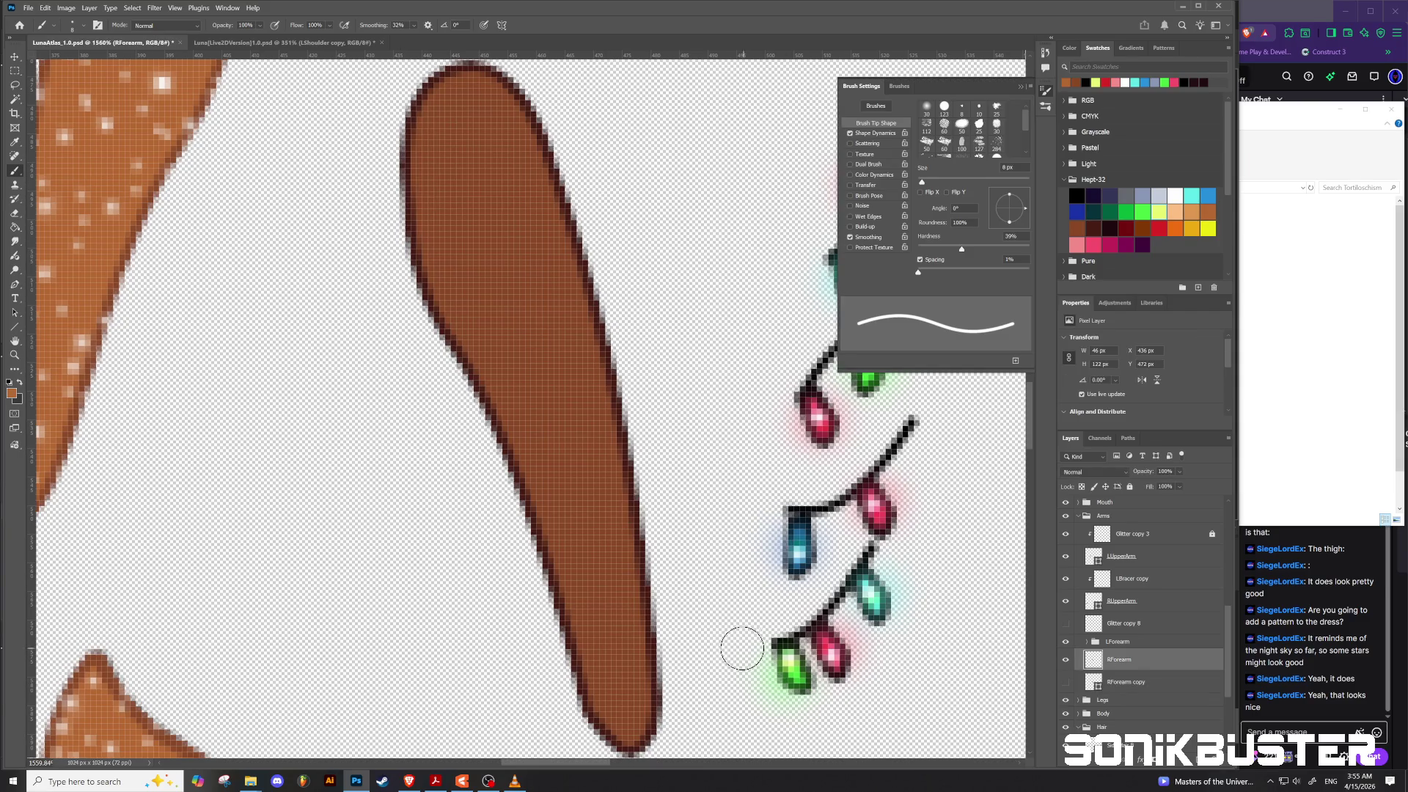
scroll(740, 651, "down", 5)
scroll(631, 649, "down", 8)
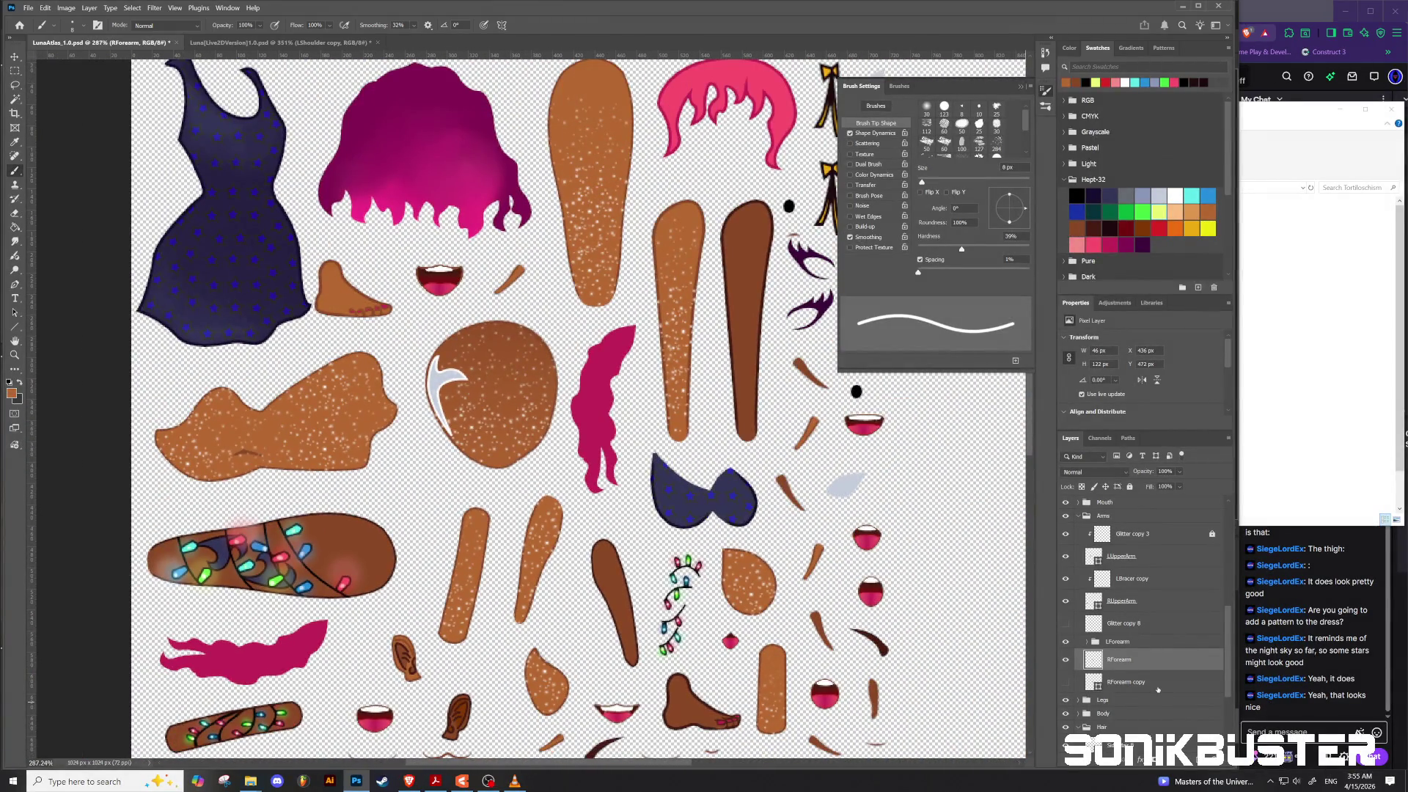
Step: Group RForearm and RForearm copy into a group named RForearm
left_click(1159, 686, "shift")
key("ctrl+g")
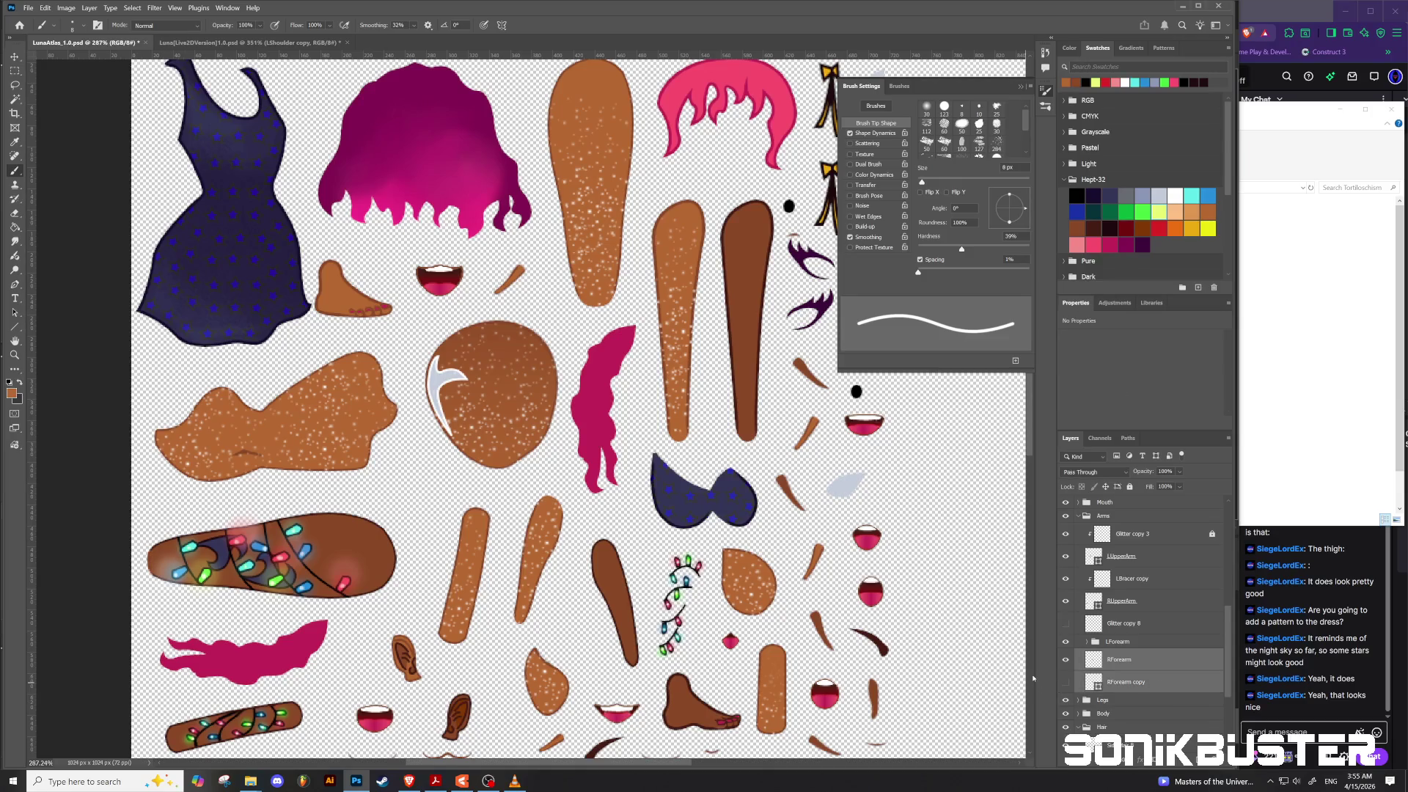
double_click(1112, 655)
type("R")
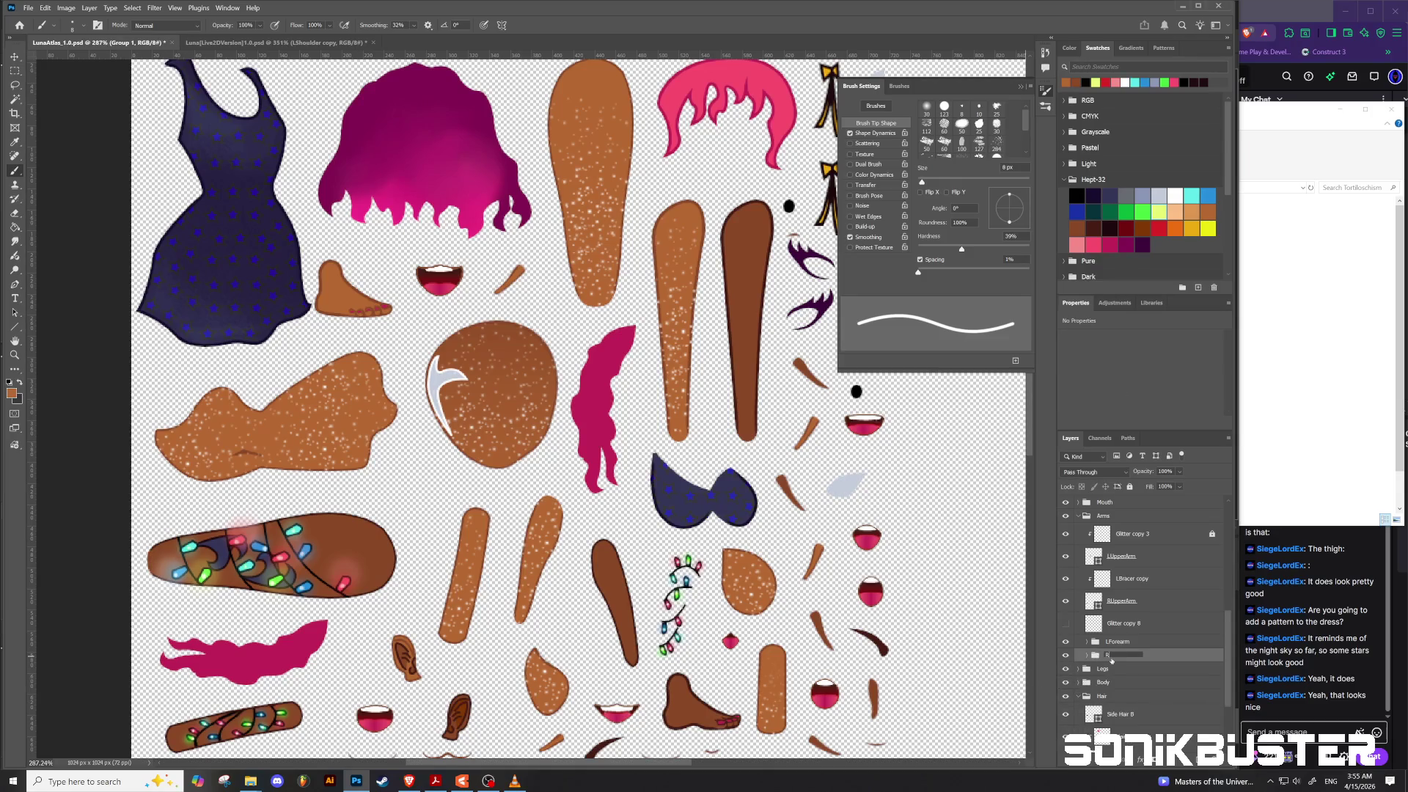
type("Forearm")
key("Return")
Step: Add a new layer clipped to the RForearm layer and name it RForearm
left_click(1088, 656)
left_click(1135, 677)
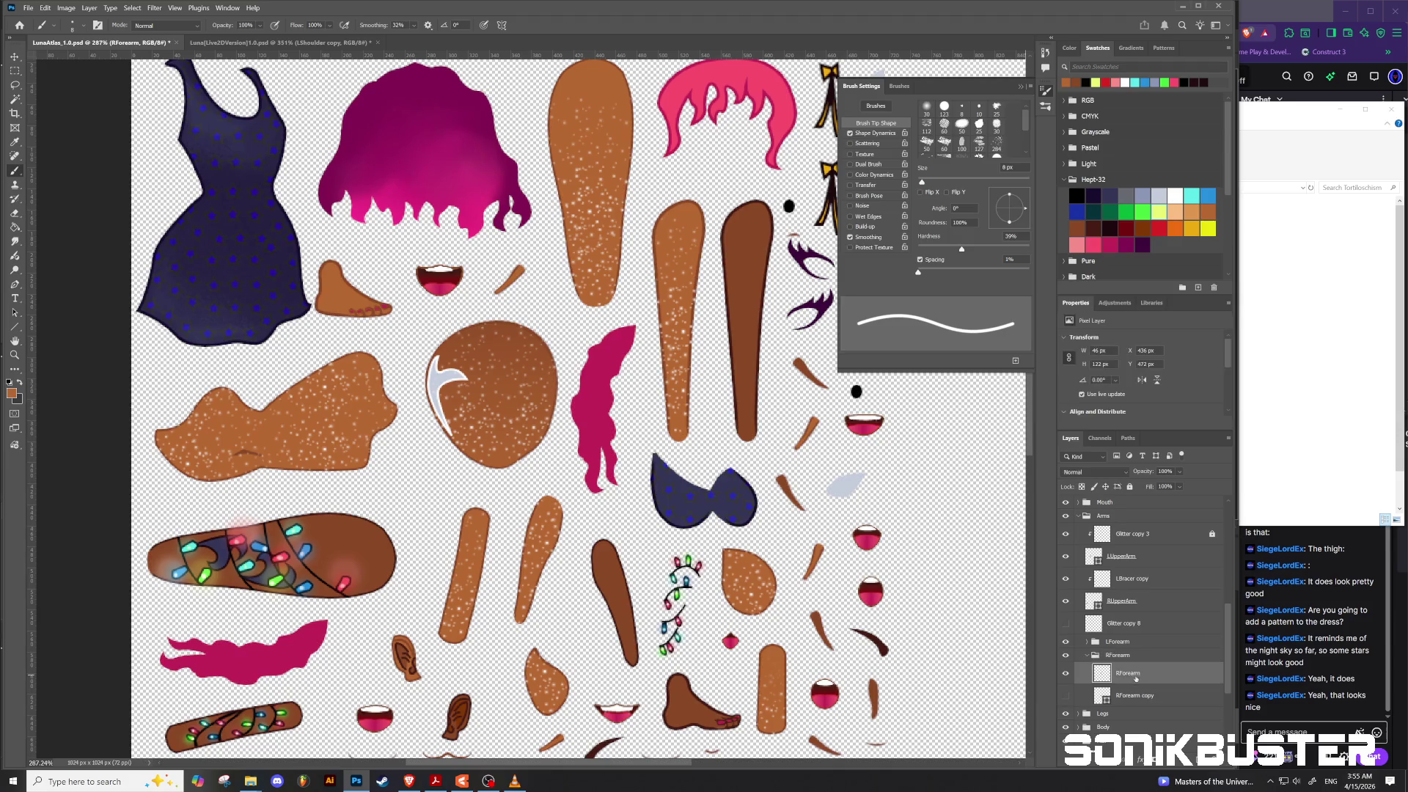
left_click(1199, 741)
right_click(1141, 674)
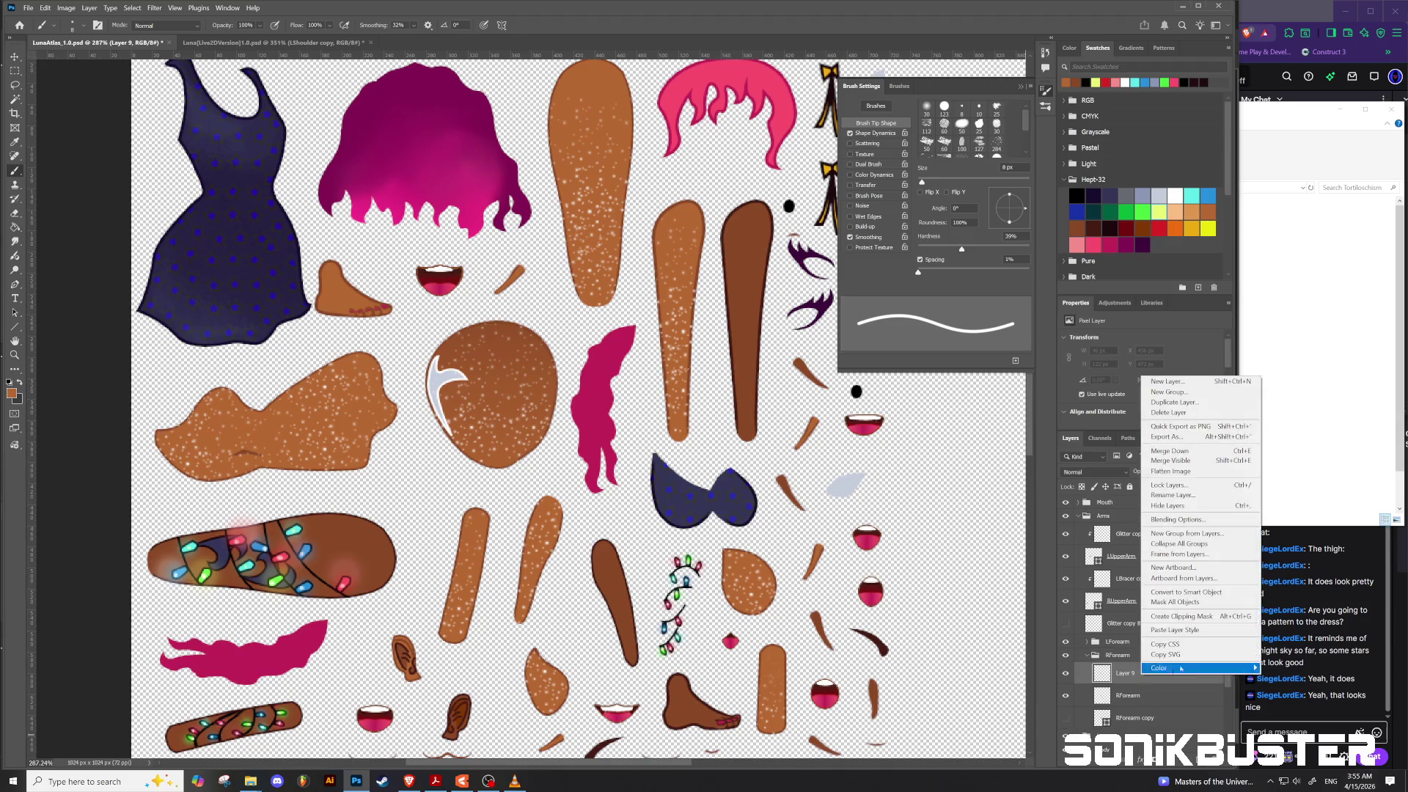
left_click(1177, 616)
double_click(1133, 672)
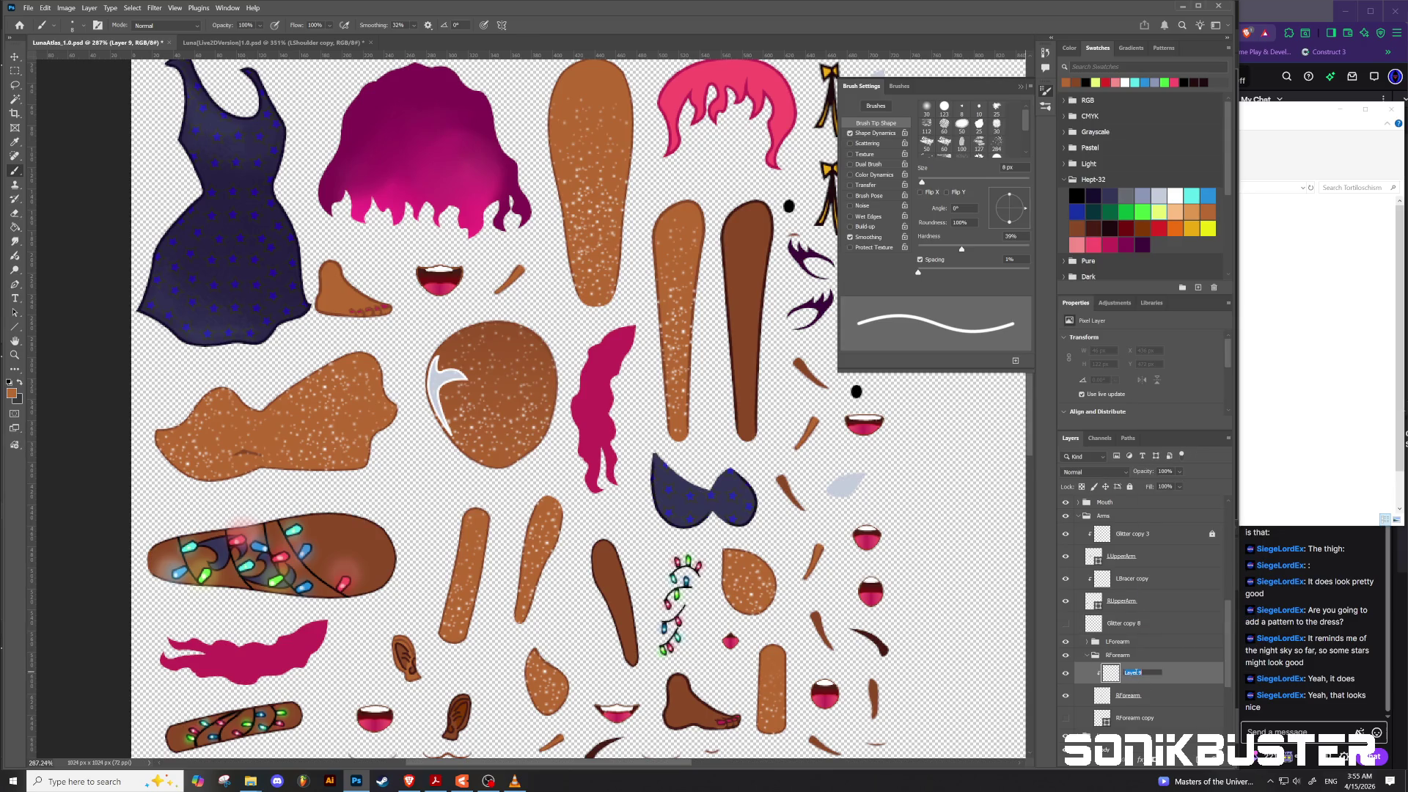
type("RForea")
type("rm")
key("Return")
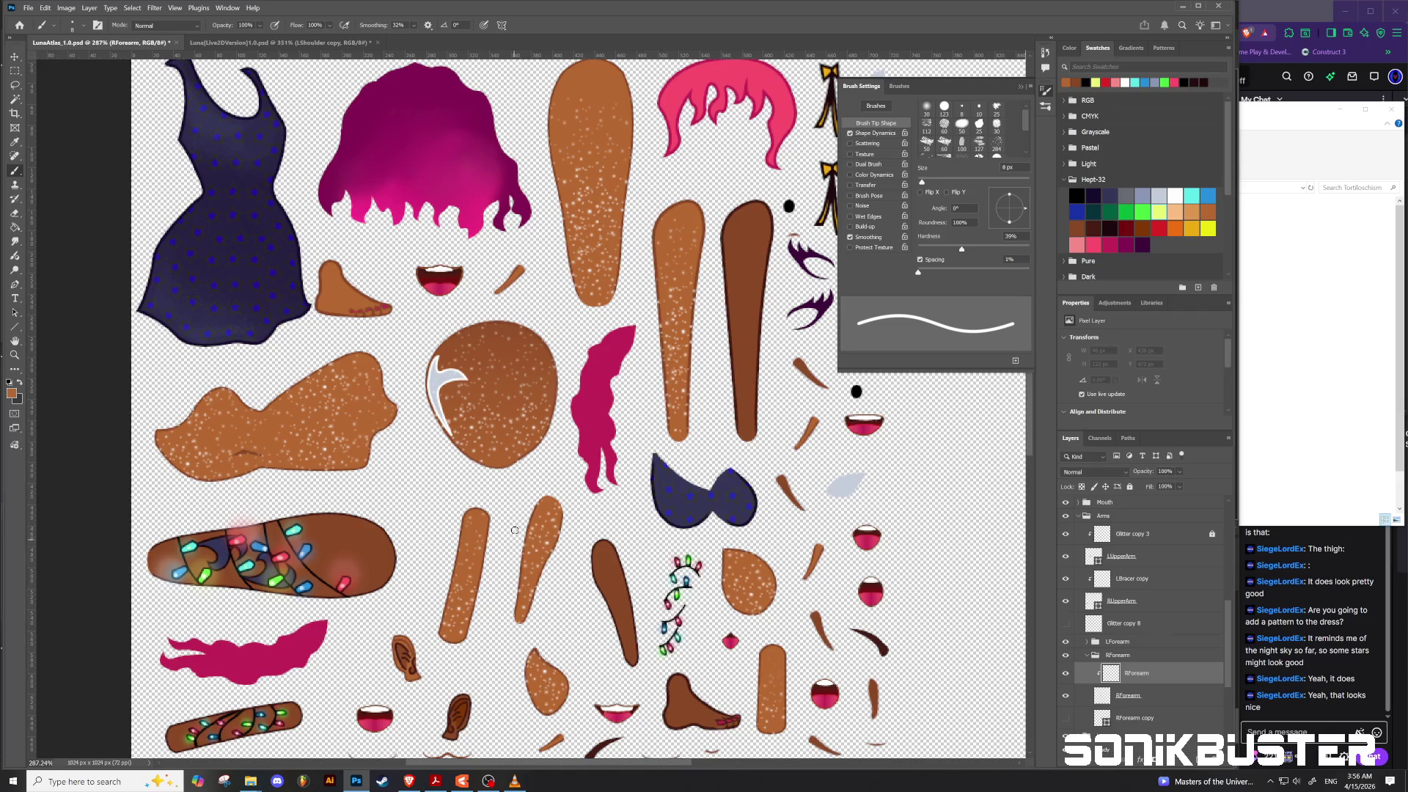
Step: Sample the arm's darker brown and paint shading onto the forearm
left_click(611, 592, "alt")
left_click(611, 610)
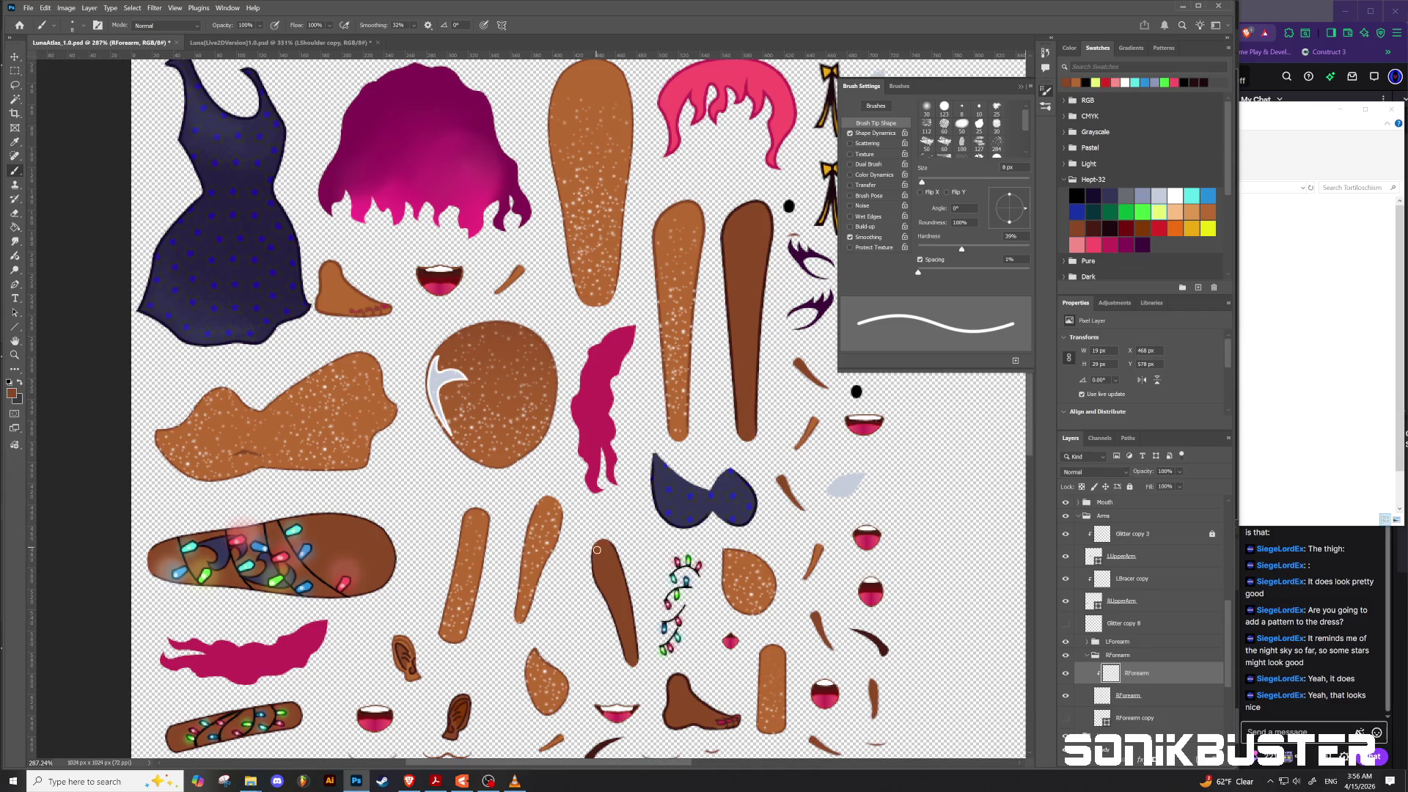
left_click(598, 544)
scroll(579, 630, "down", 5)
scroll(578, 633, "up", 1)
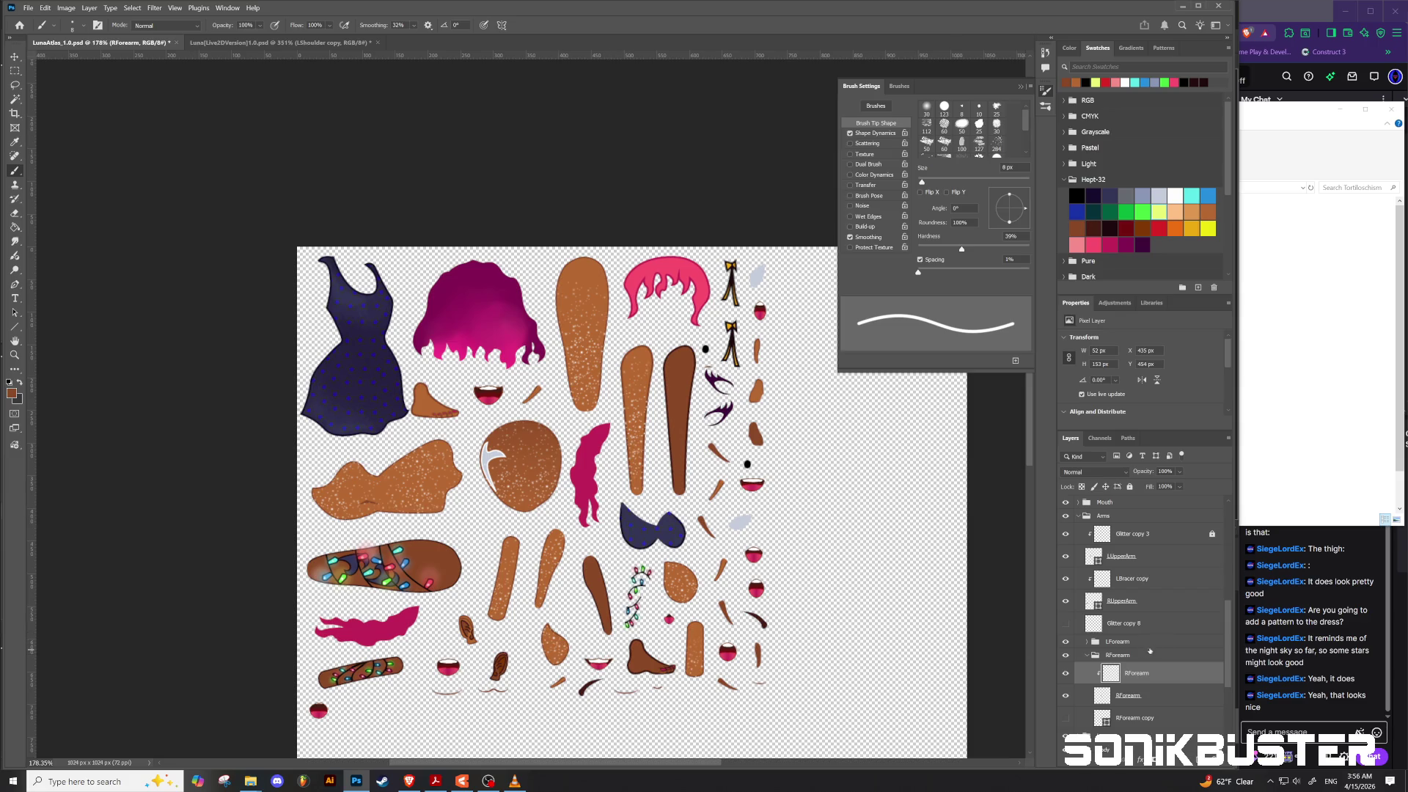
Step: Group the three RCalf layers in Legs into a group named RCalf
left_click(1078, 516)
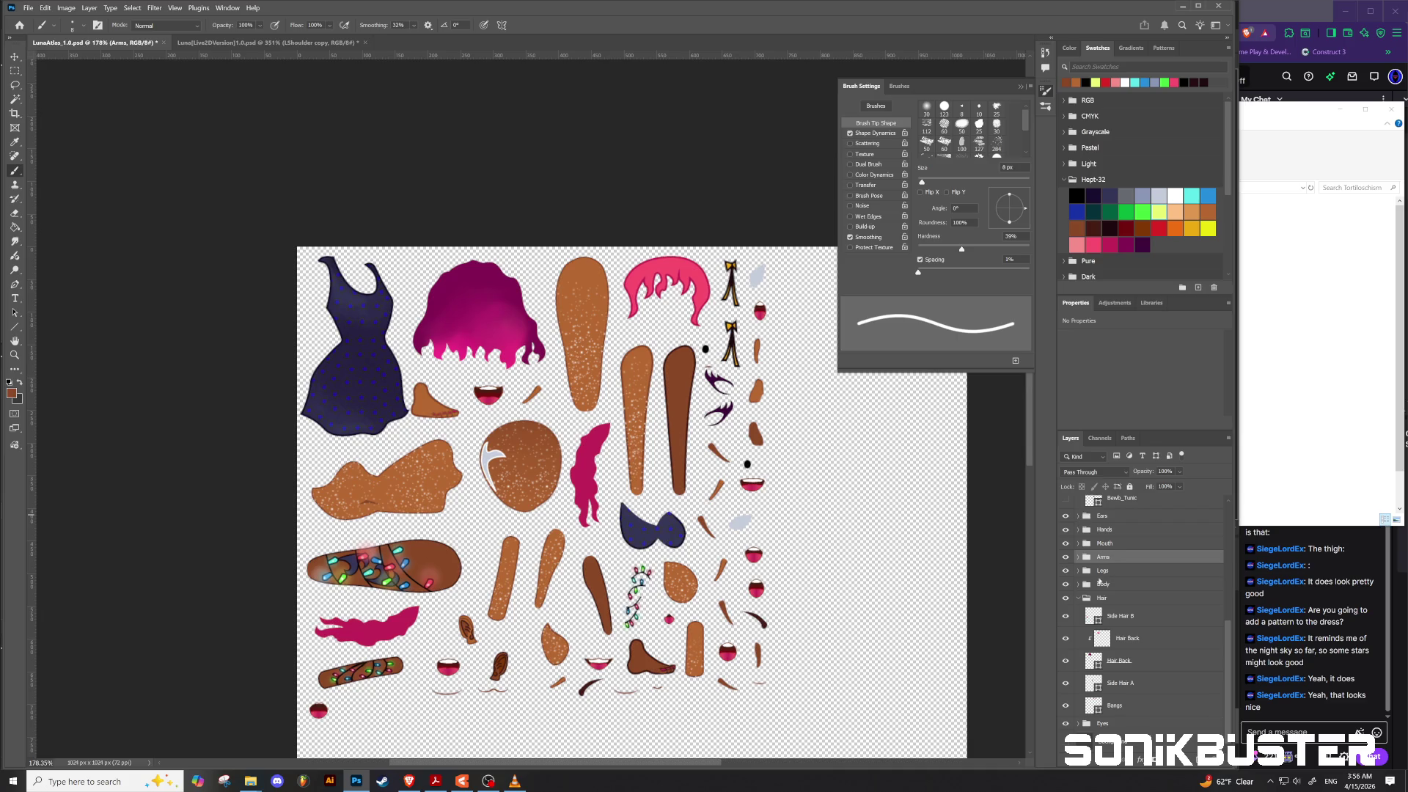
left_click(1078, 571)
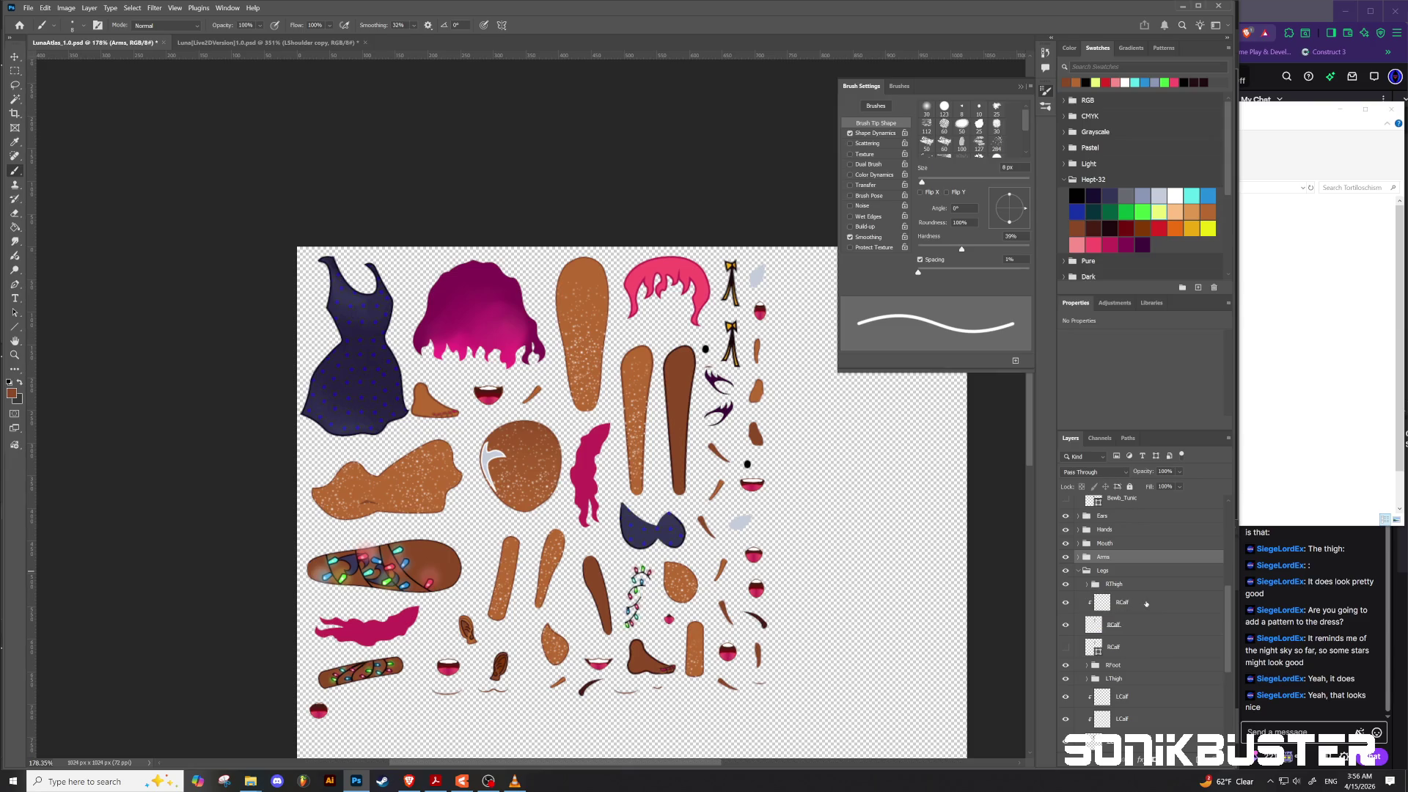
left_click(1146, 604)
left_click(1149, 646, "shift")
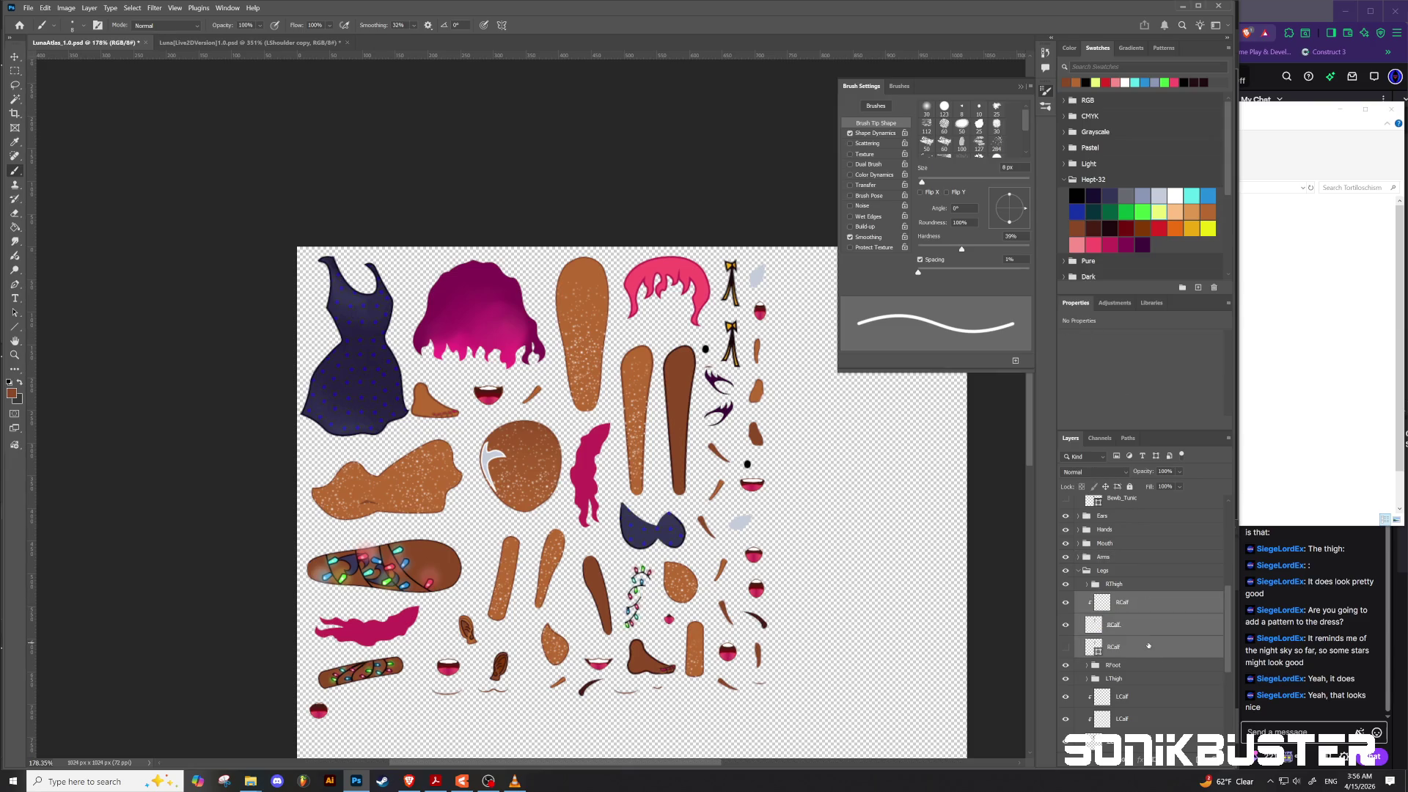
key("ctrl+g")
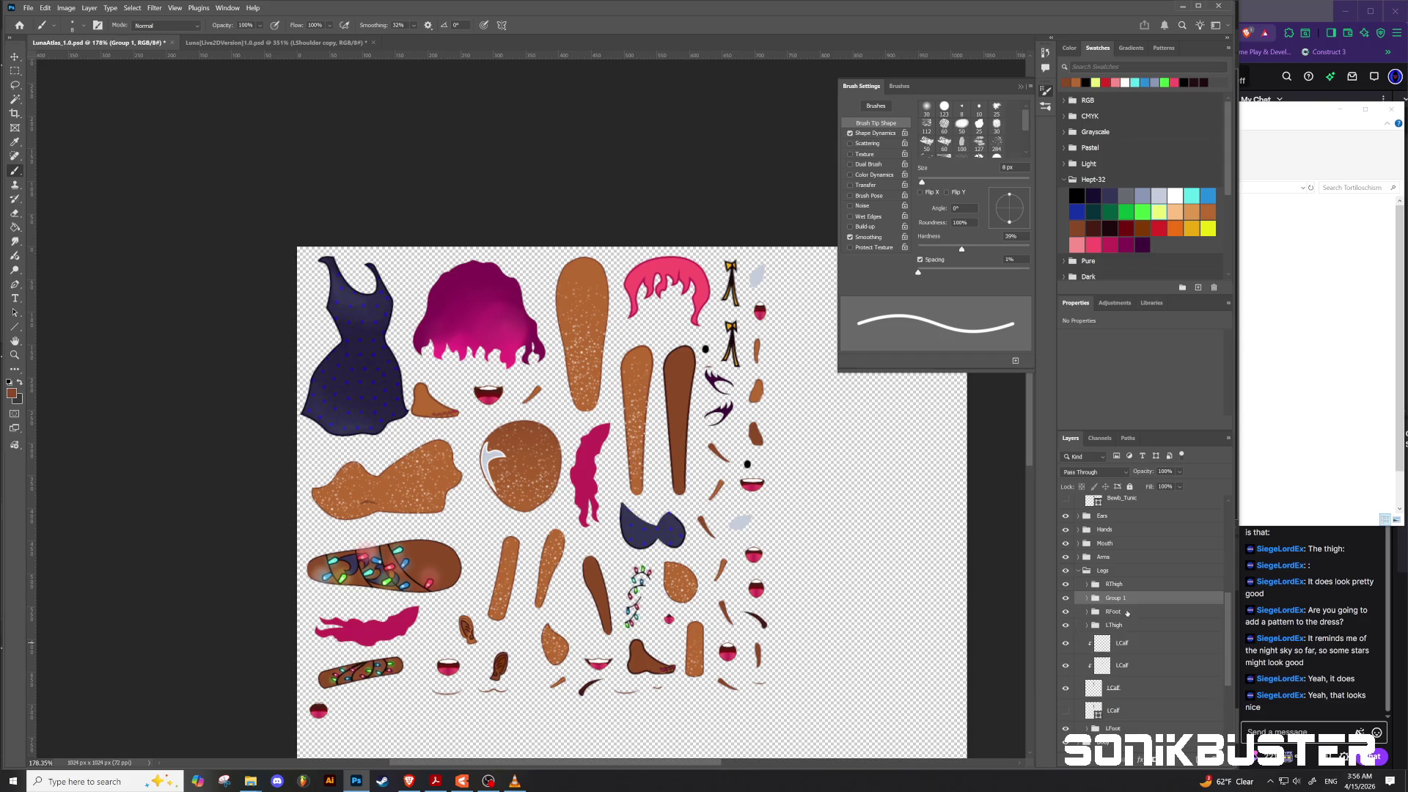
double_click(1116, 598)
type("RCalf")
key("Return")
Step: Select the RThigh layer, sample two colours from the thigh, and save the atlas
left_click(1086, 587)
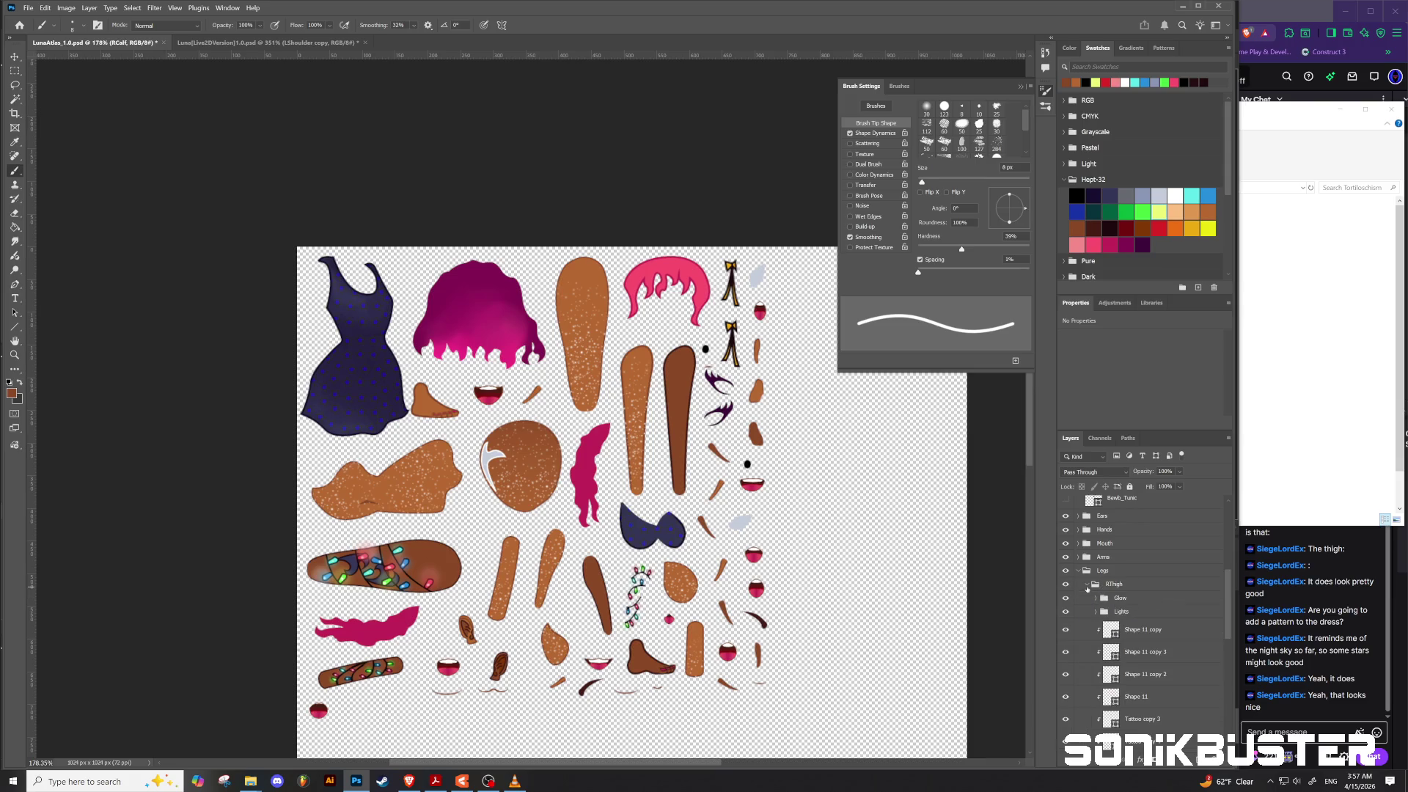
scroll(1141, 638, "down", 5)
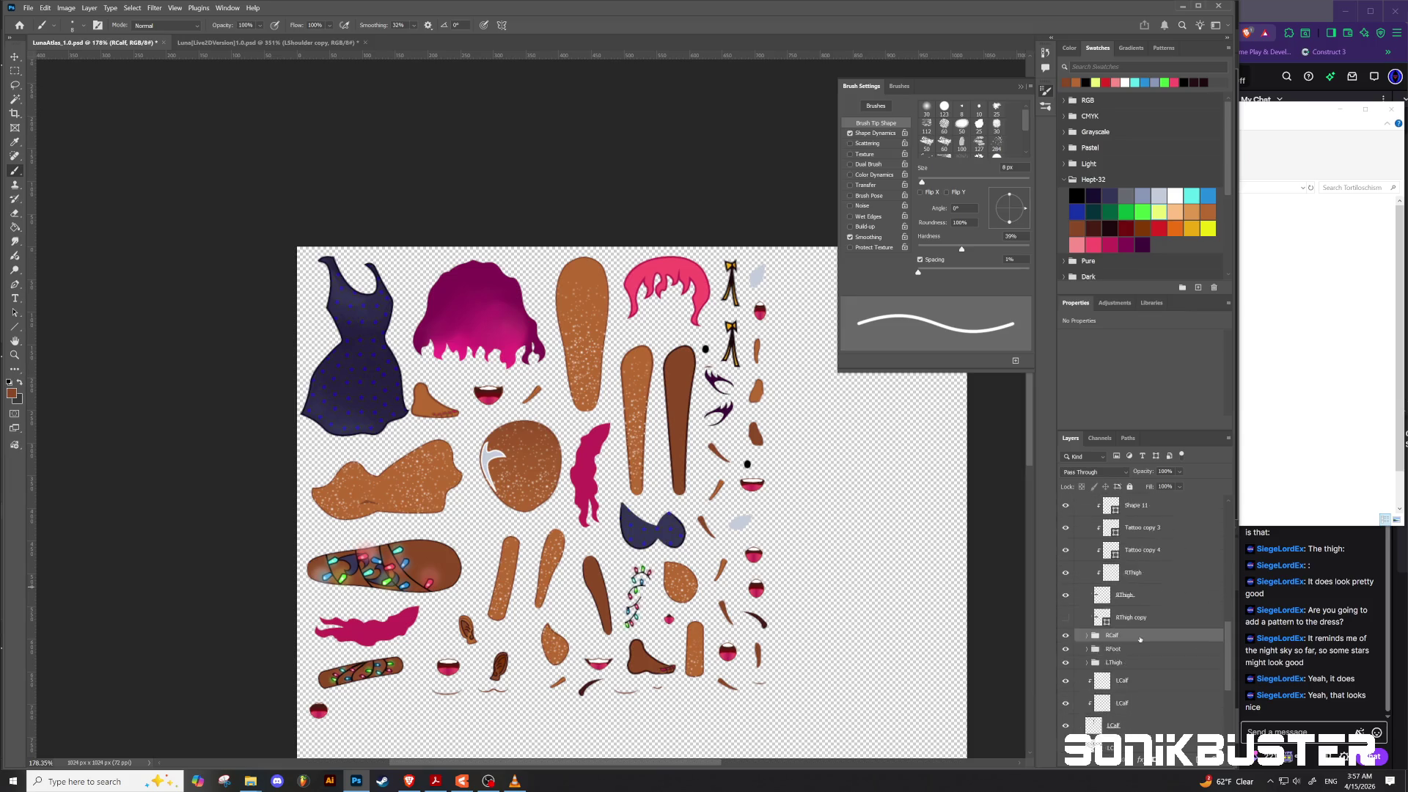
left_click(1136, 576)
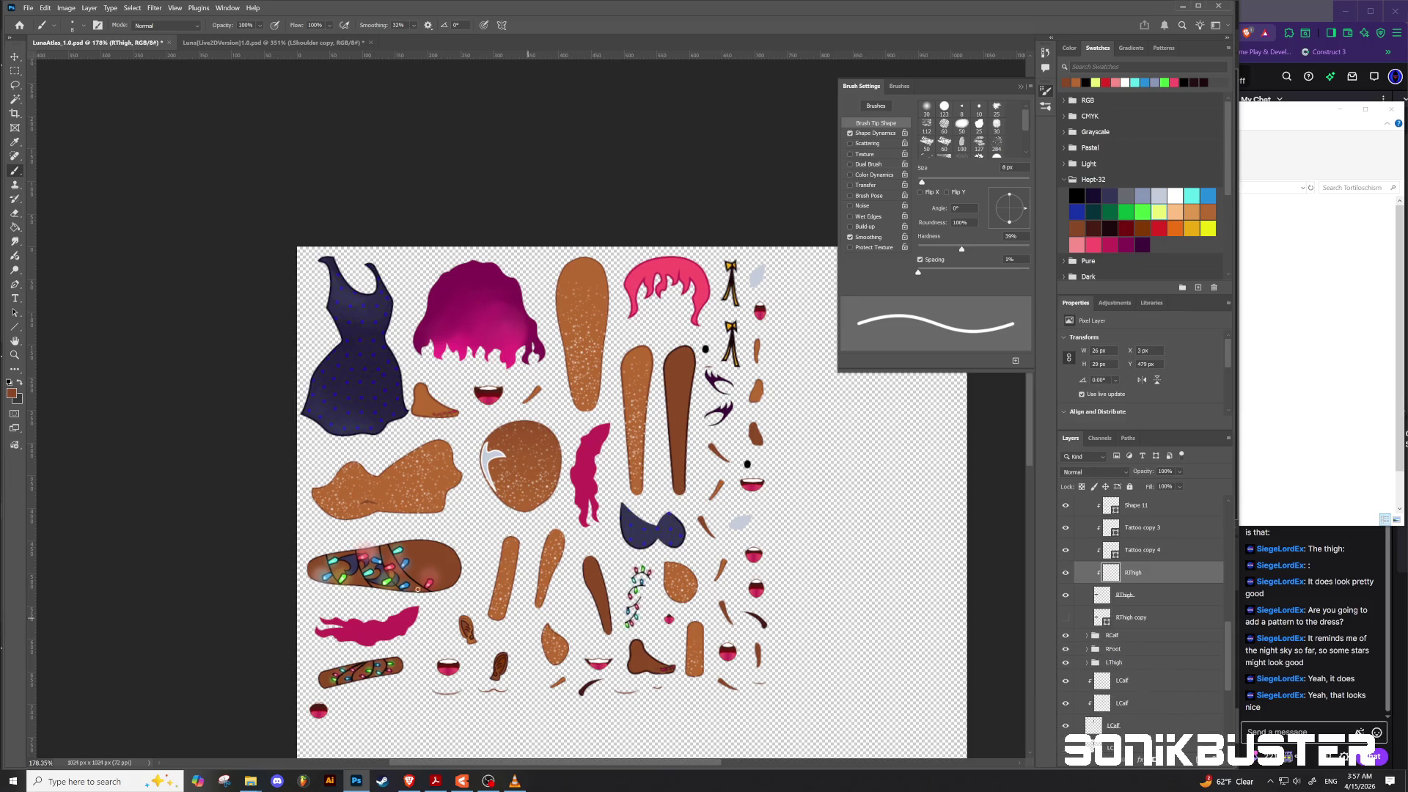
left_click(317, 566, "alt")
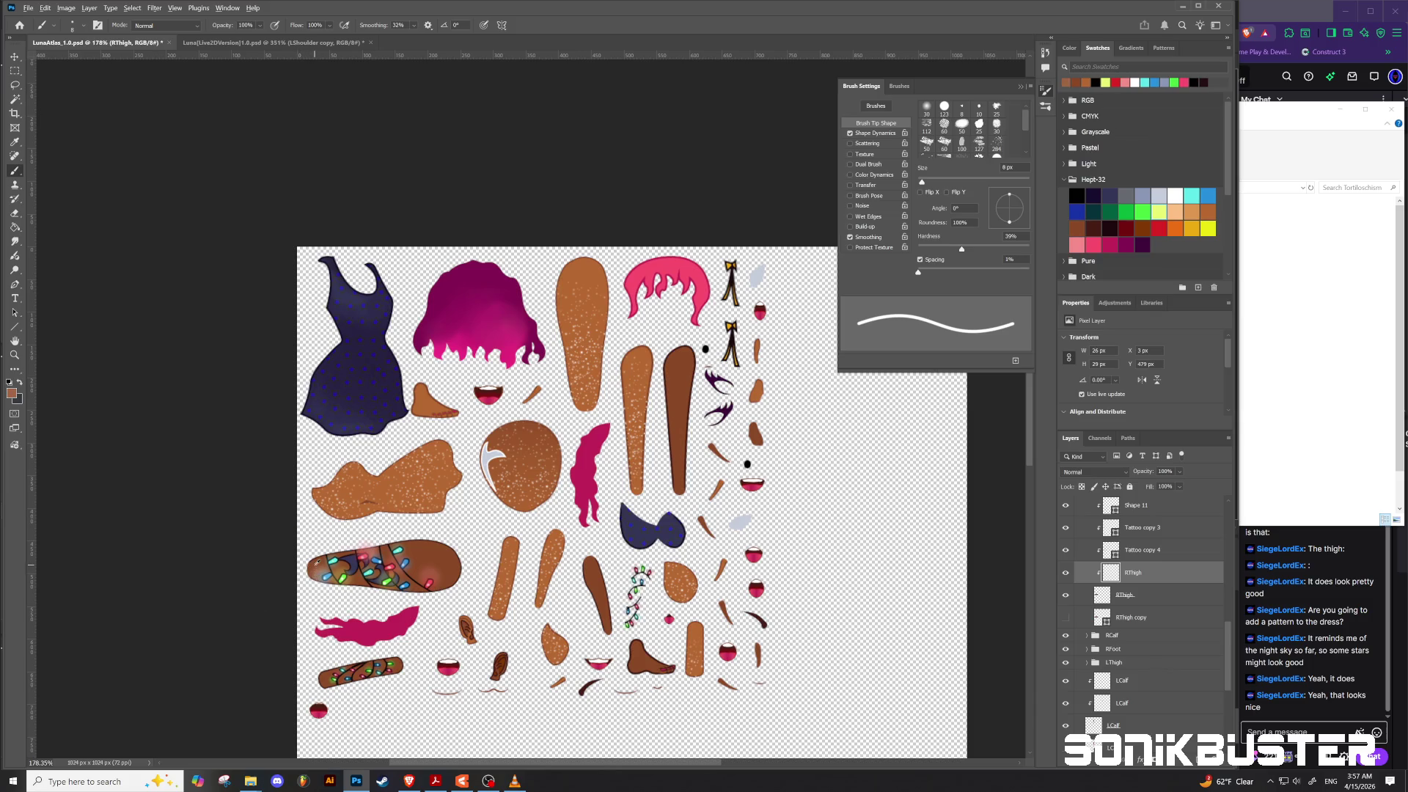
left_click(444, 559, "alt")
key("ctrl+s")
Step: Quick-export the atlas as PNG, replacing LunaAtlas_1.0.png, and switch to Live2D Cubism Editor
left_click(33, 9)
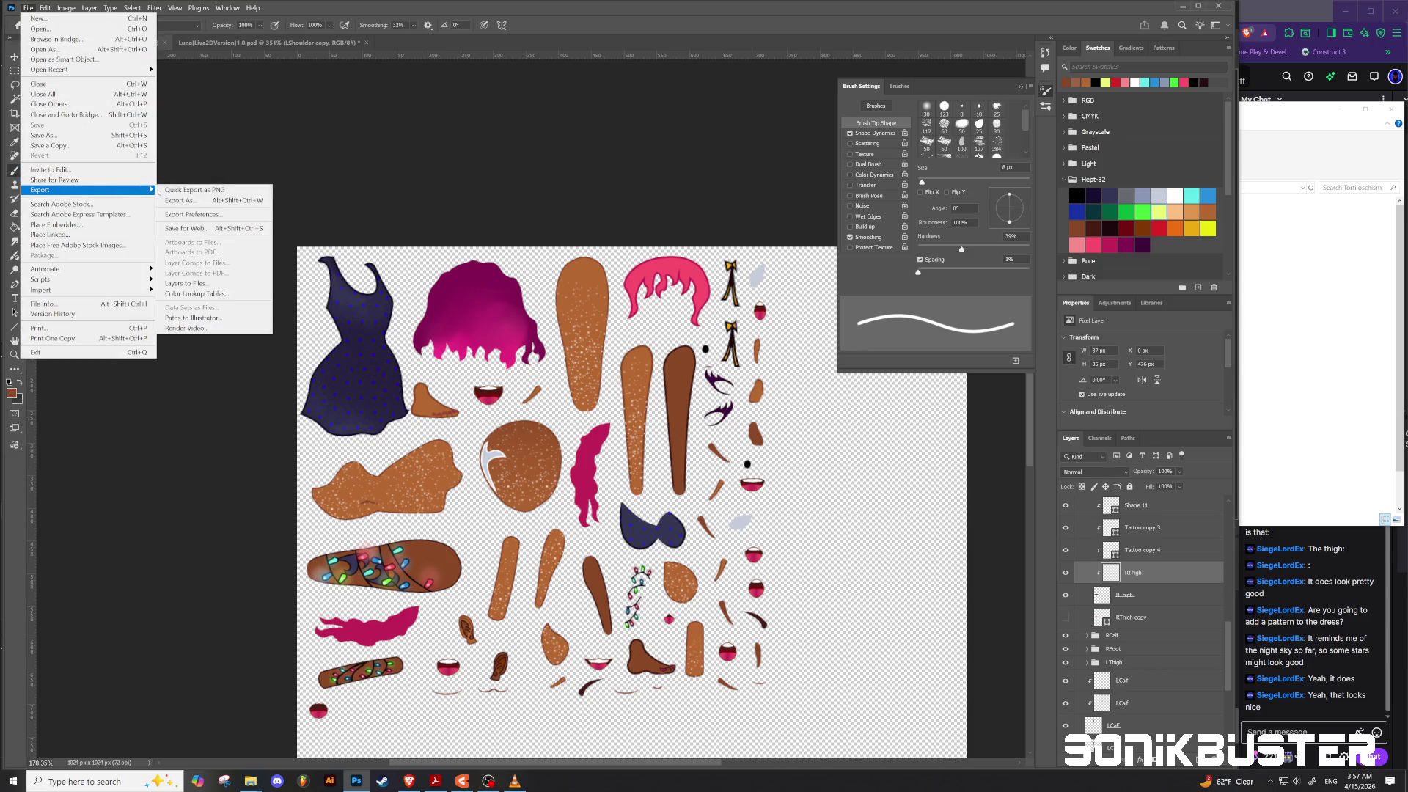
left_click(194, 189)
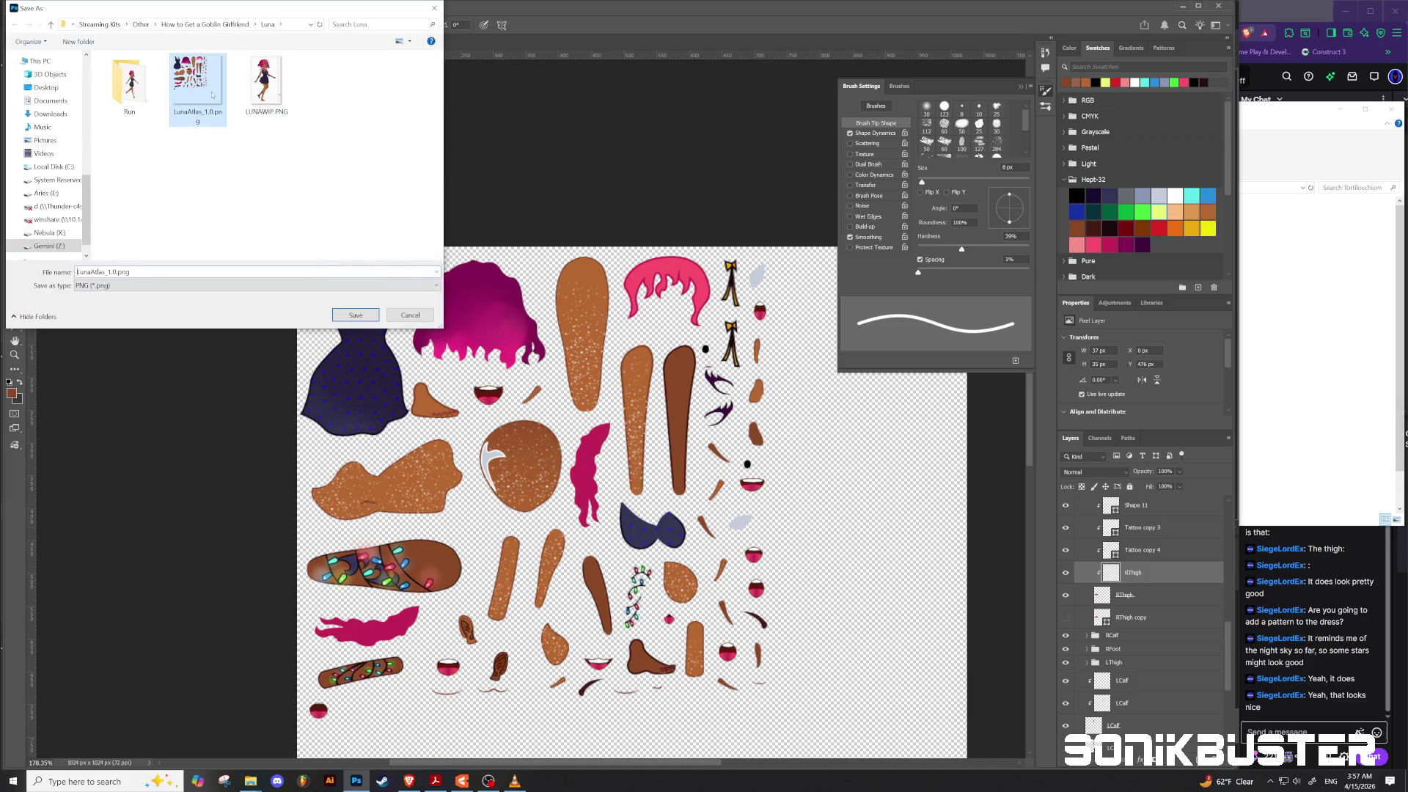
left_click(357, 314)
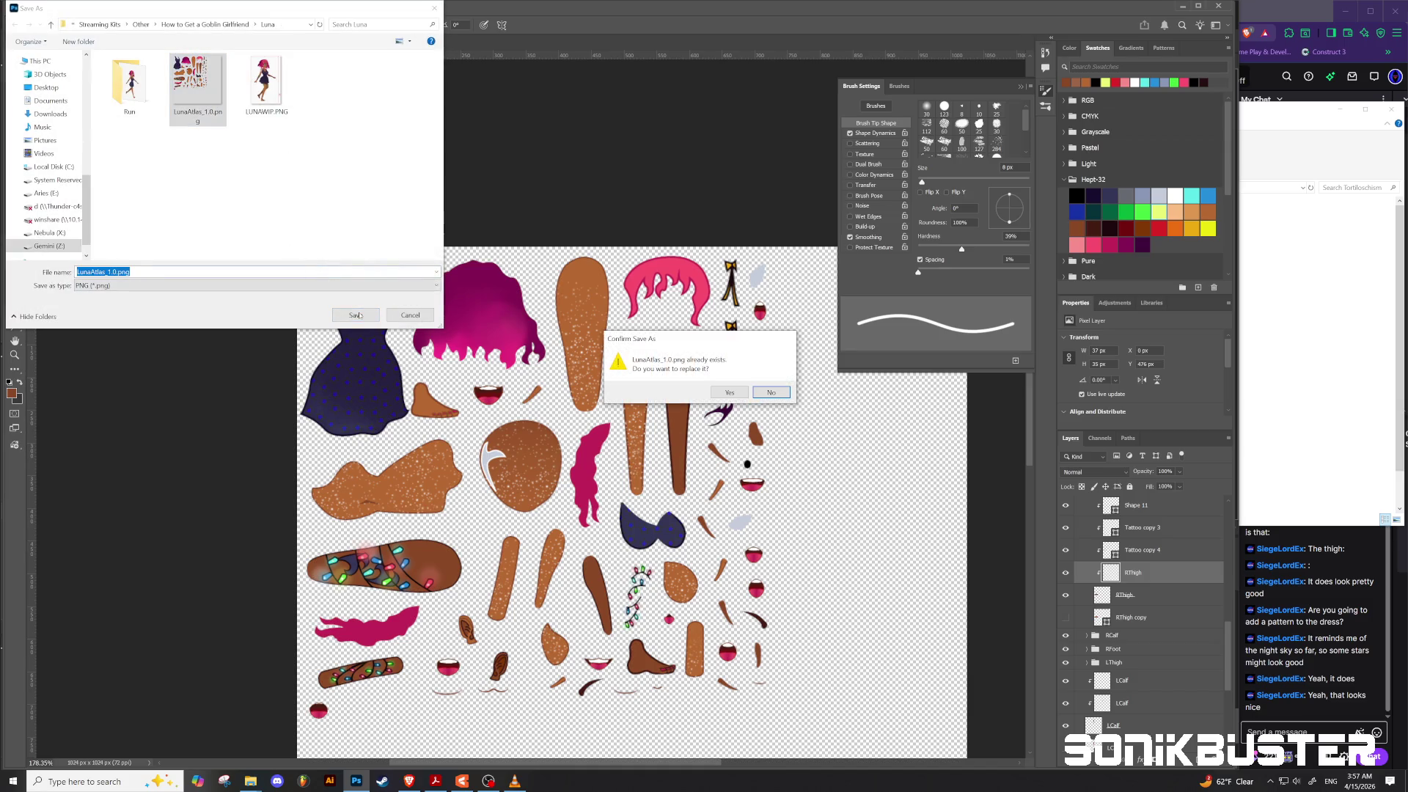
left_click(729, 393)
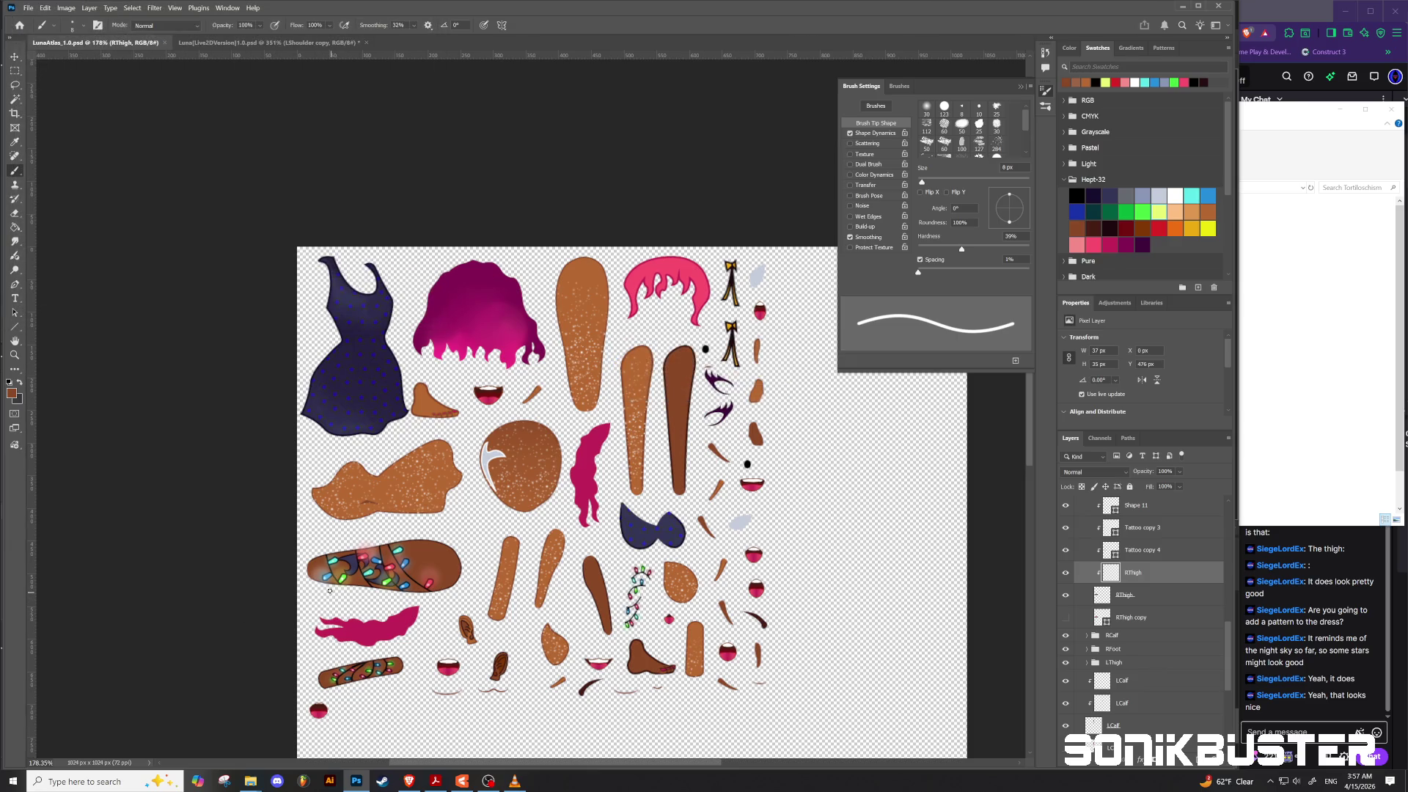
left_click(462, 780)
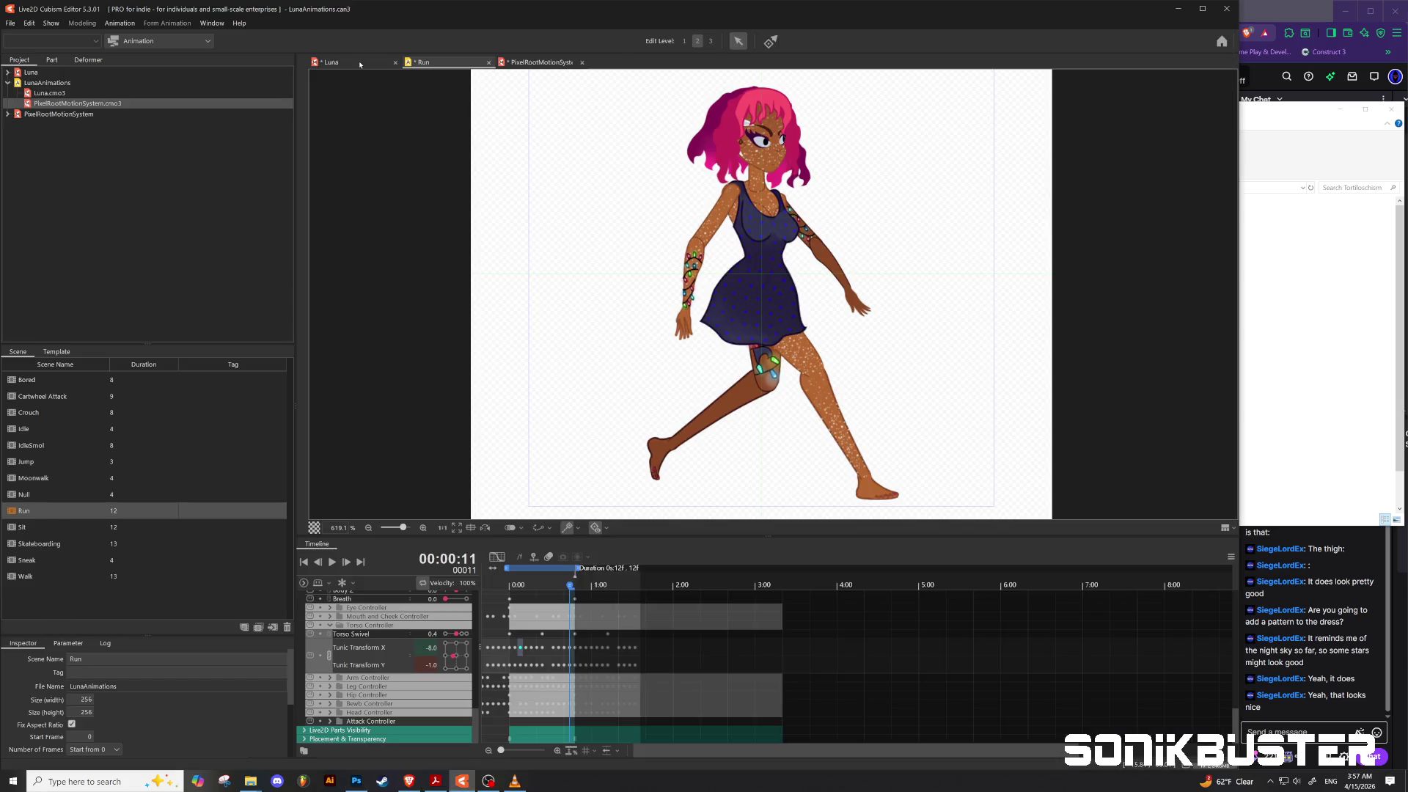
Step: Open the Luna model's texture atlas editor, unlock the atlas, and bring up Replace Texture Image
left_click(360, 64)
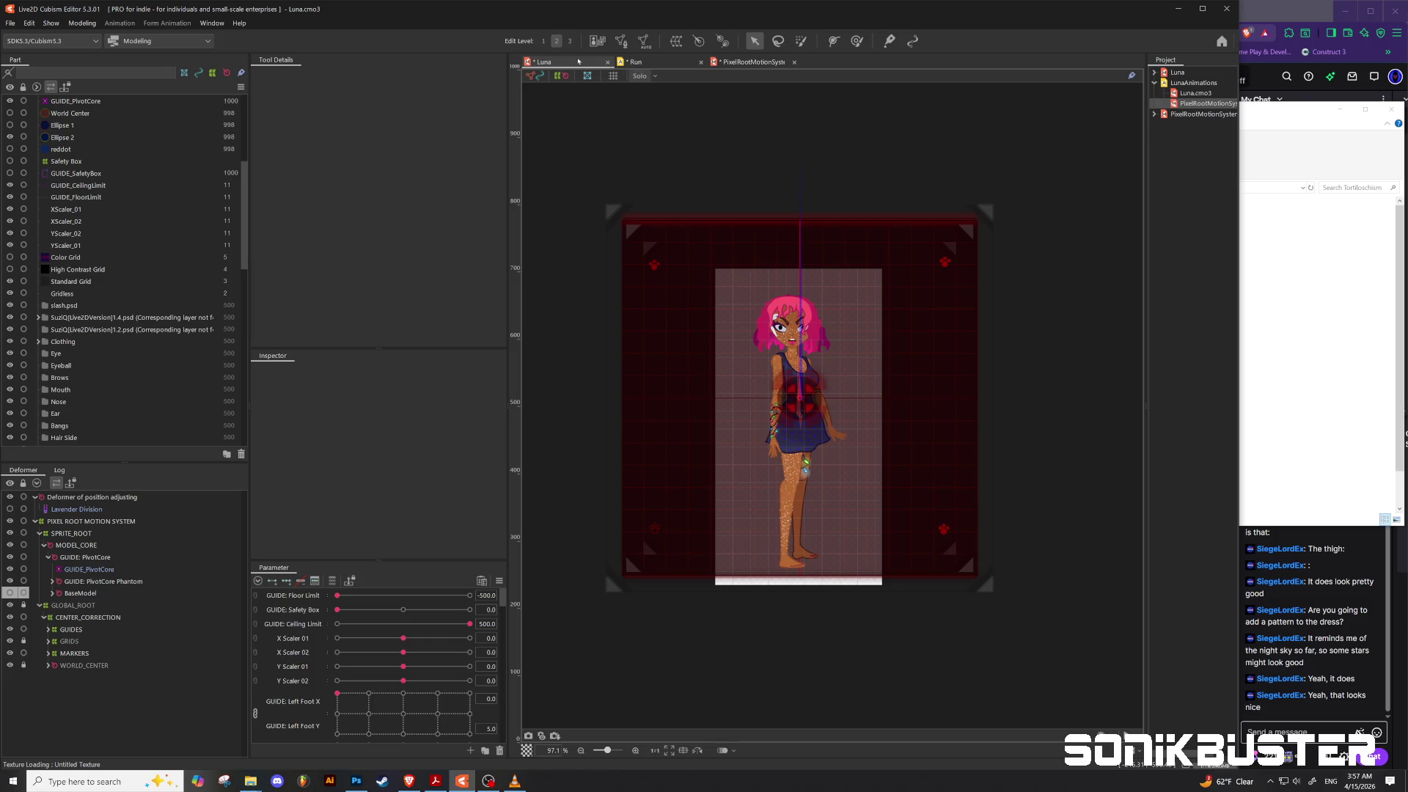
left_click(73, 24)
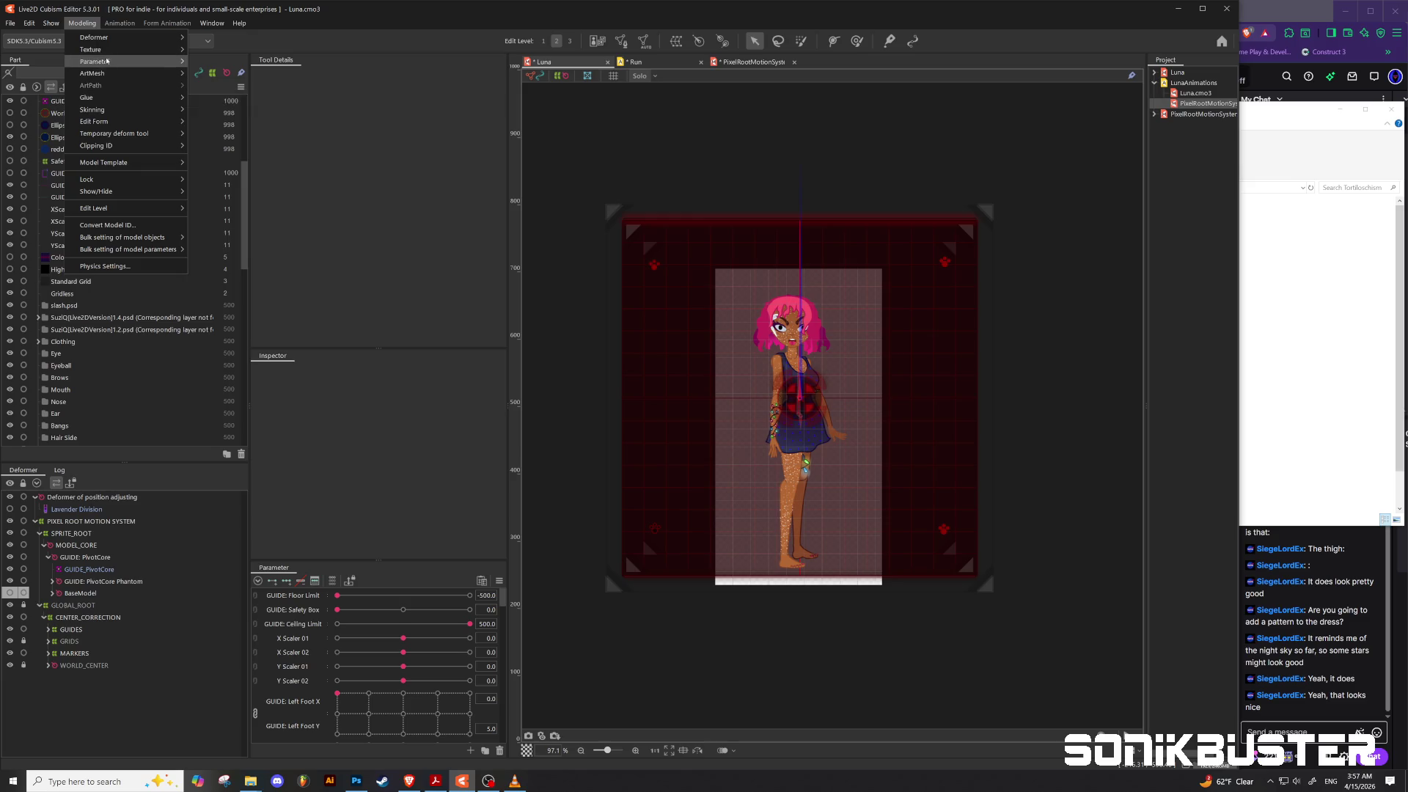
mouse_move(103, 49)
left_click(242, 73)
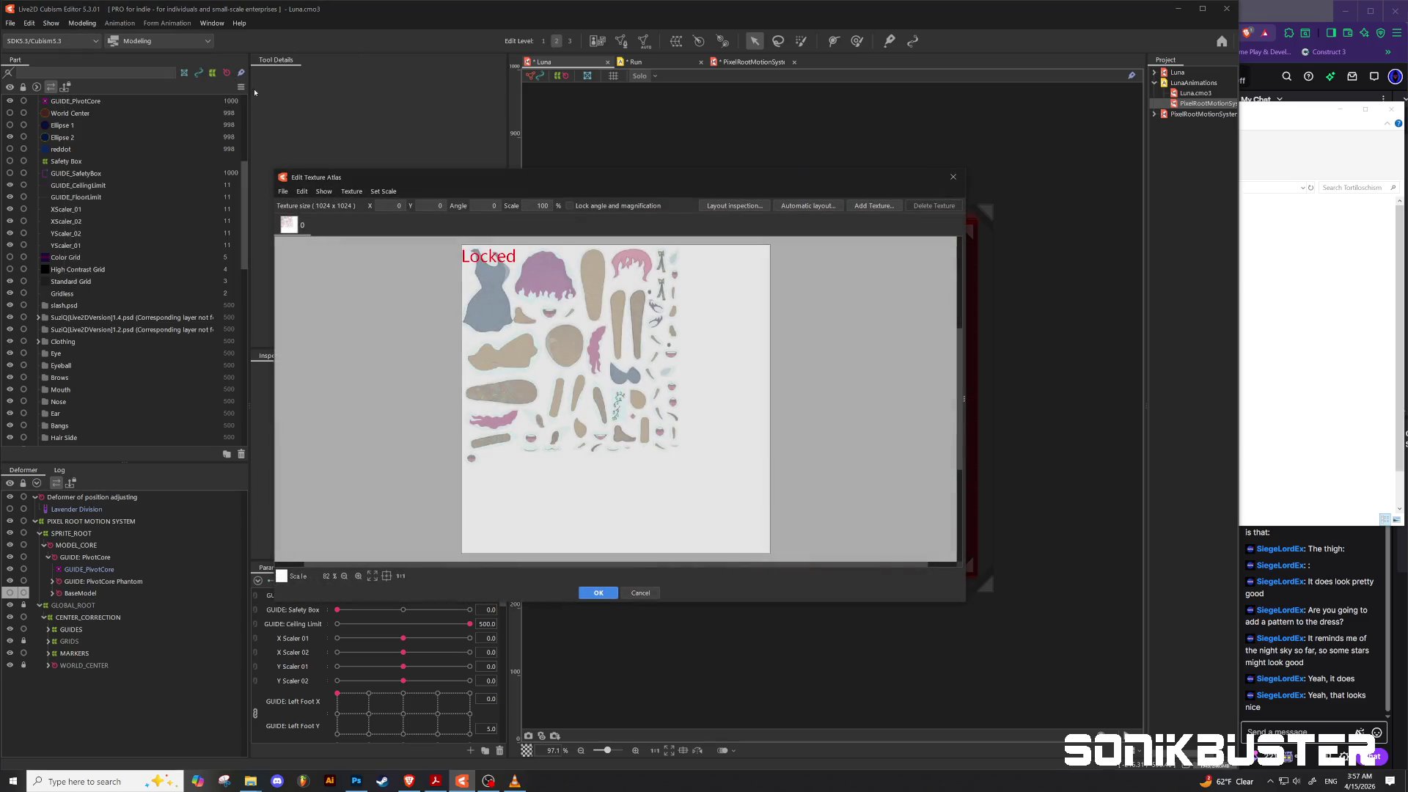
left_click(498, 286)
left_click(618, 404)
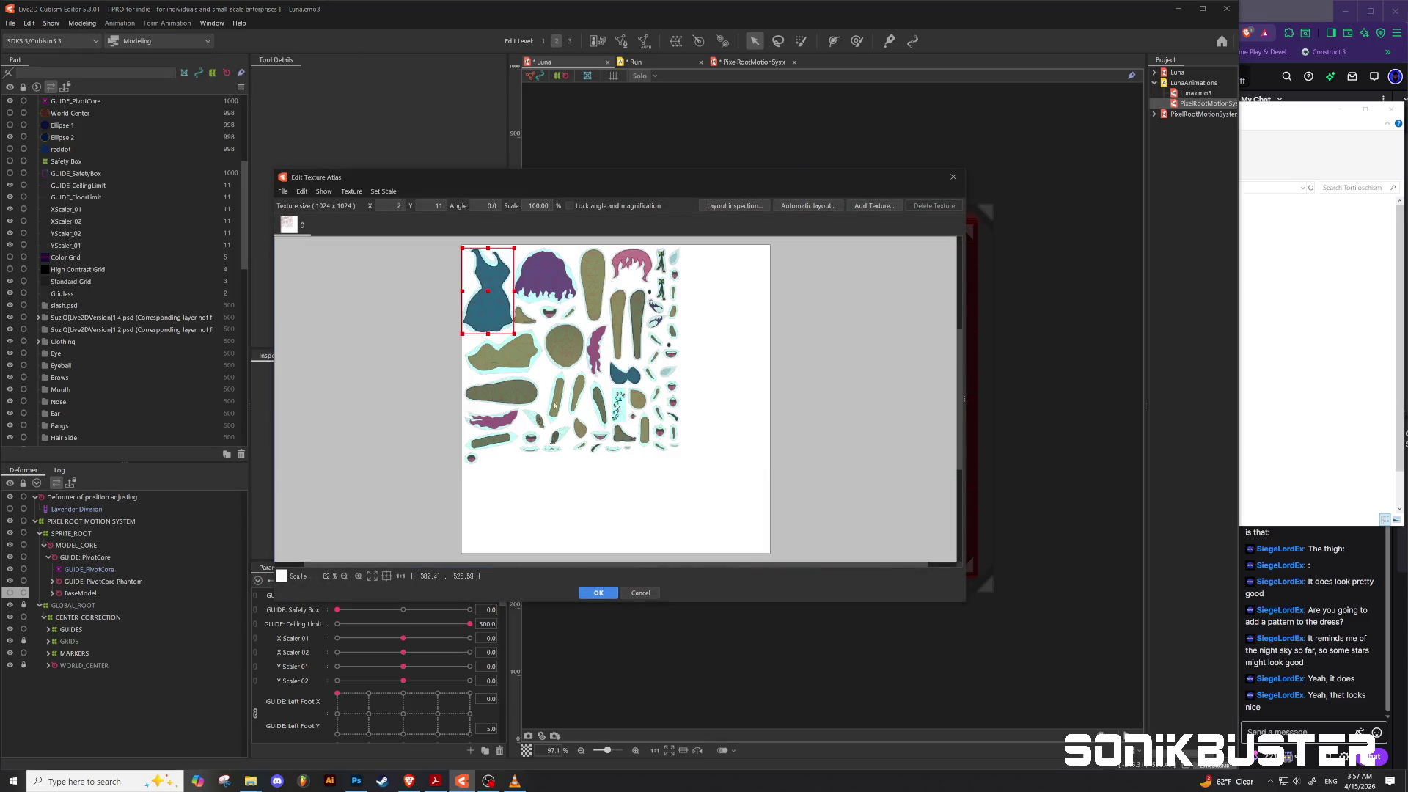
left_click(284, 192)
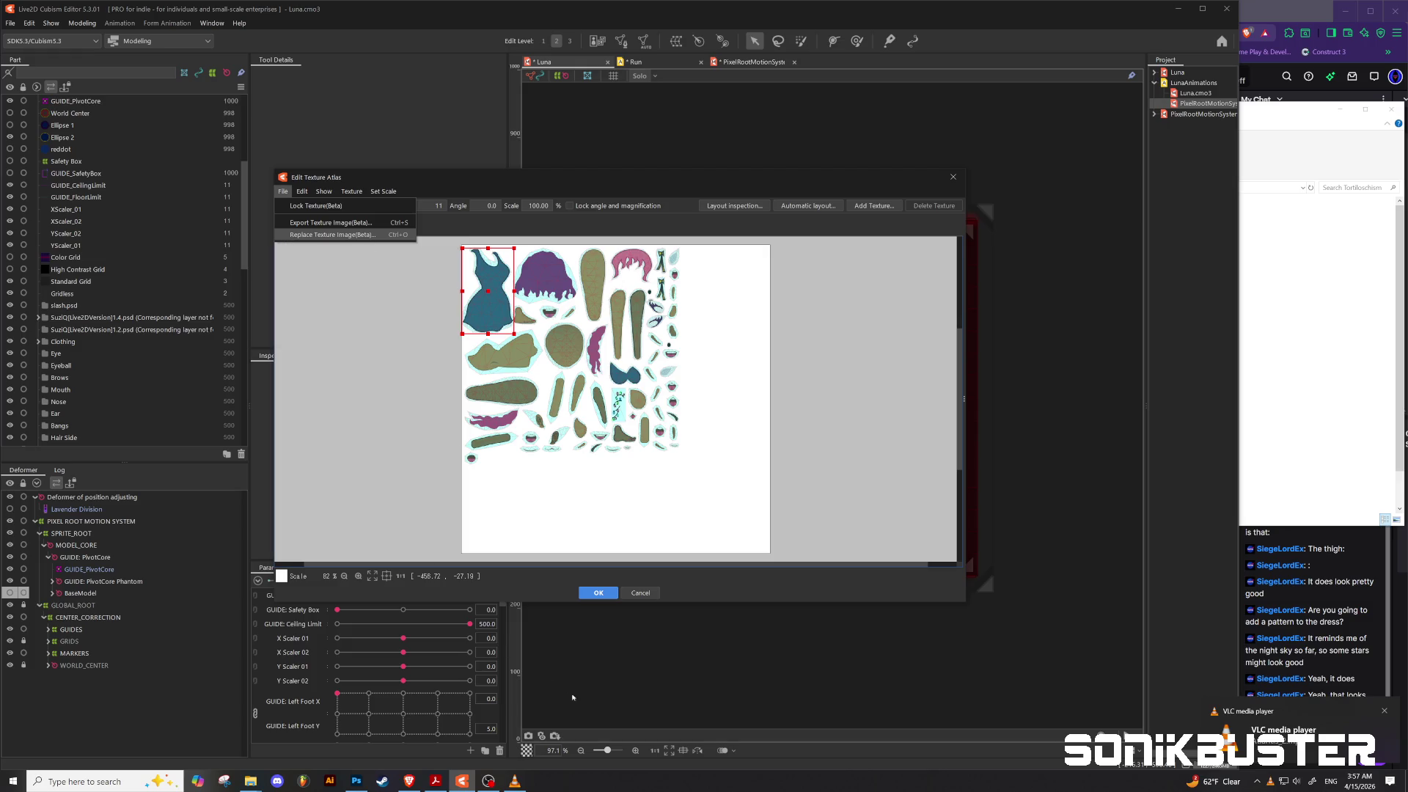
left_click(517, 782)
Step: Go up from RELATIONSCRIPT through NEW ALBUM to Projects and open the MauStrap folder
mouse_move(250, 781)
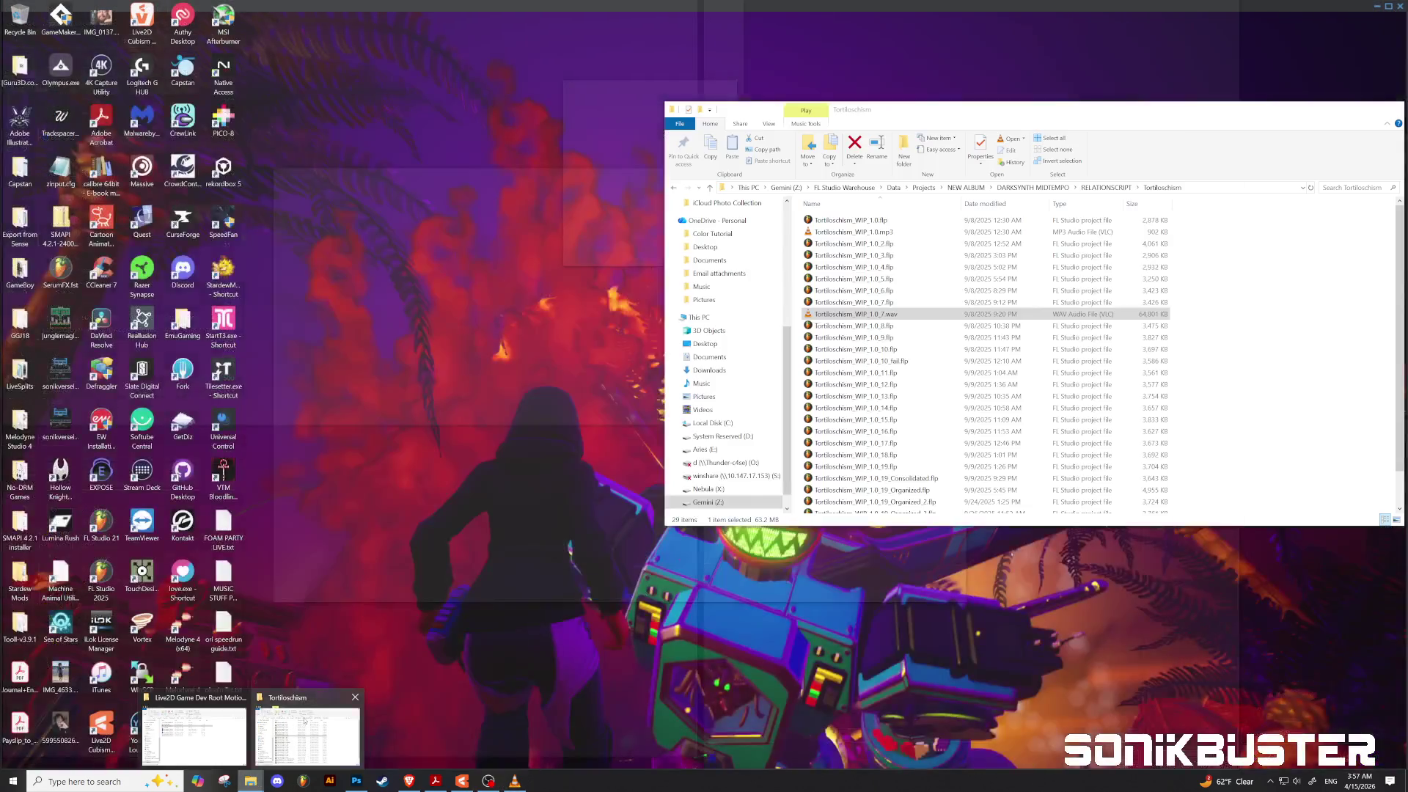
left_click(304, 720)
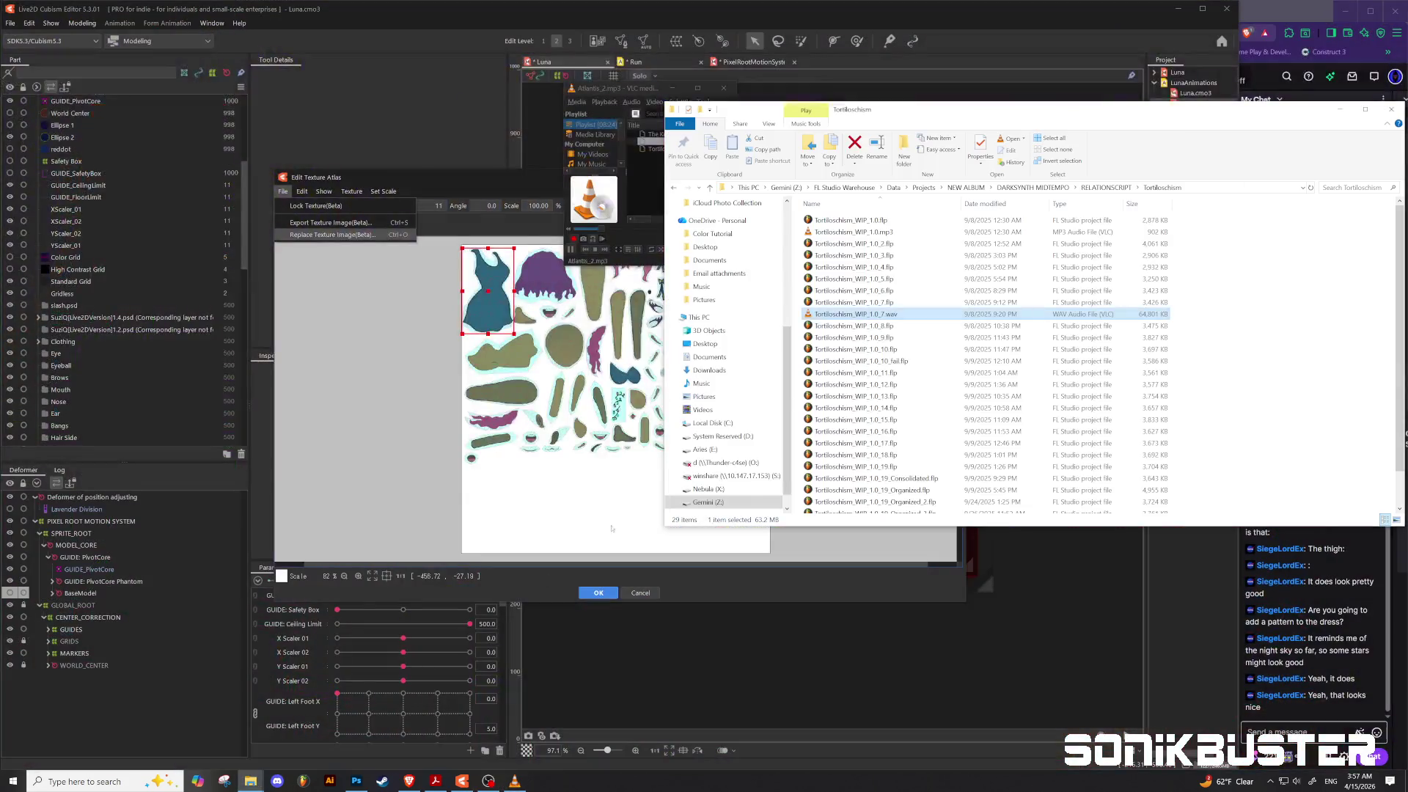
left_click(710, 188)
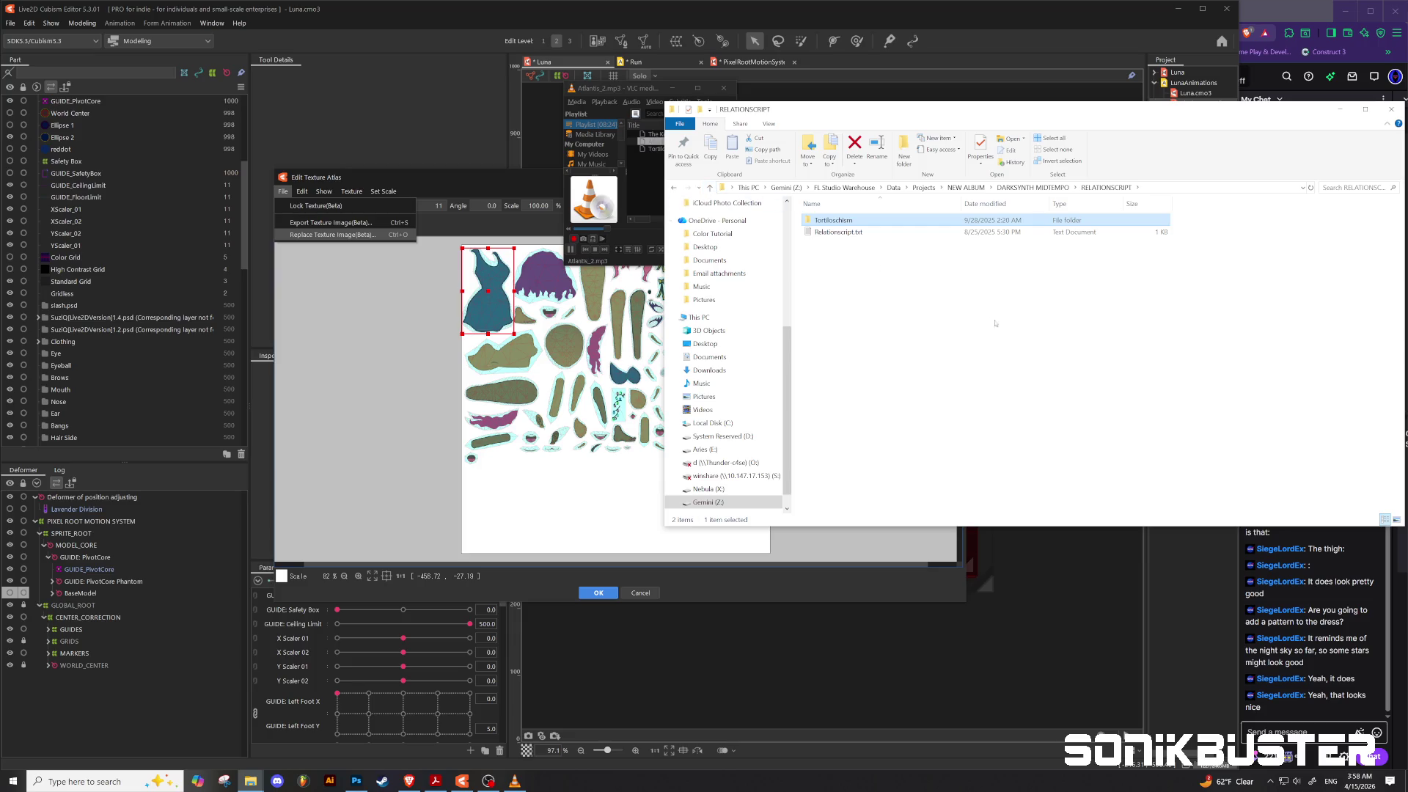
left_click(709, 188)
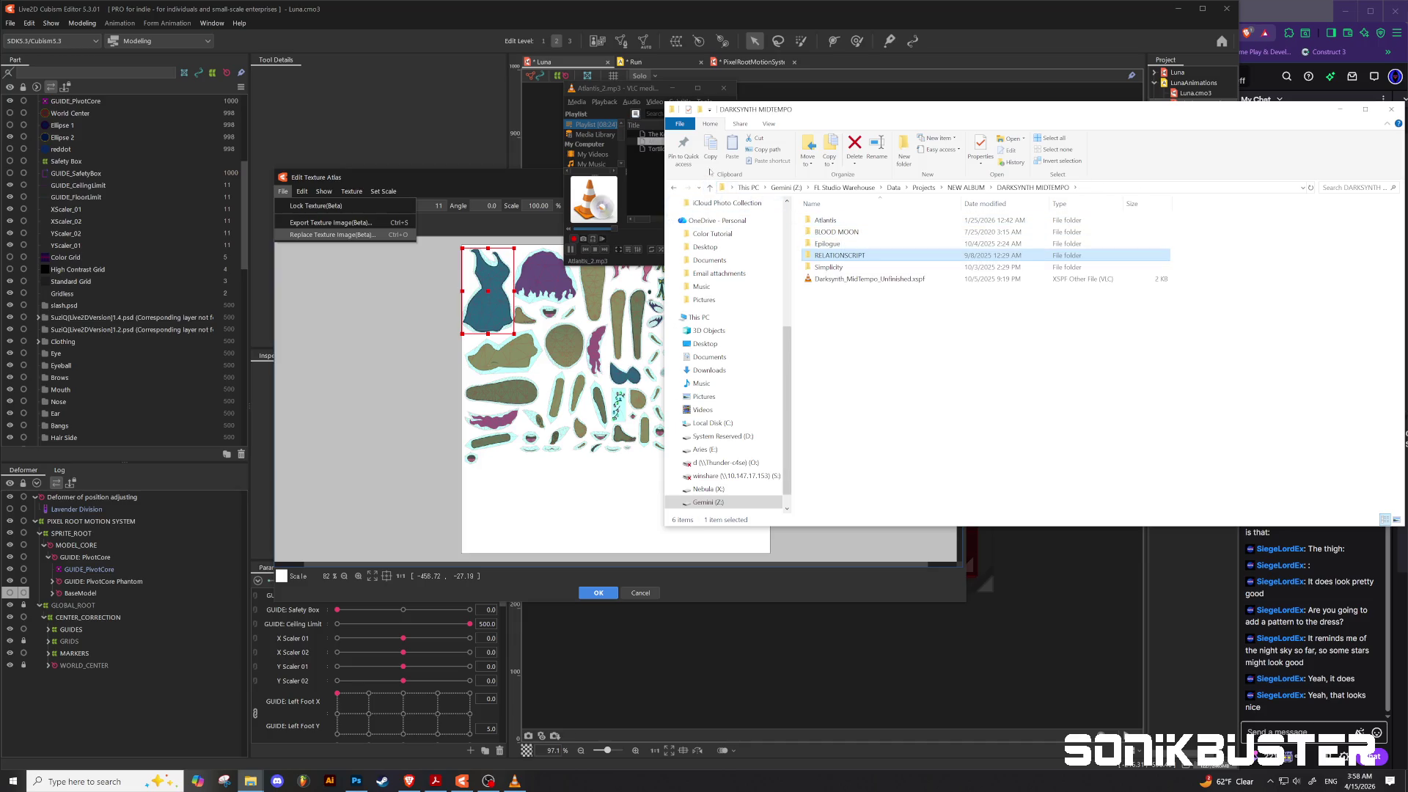
left_click(710, 187)
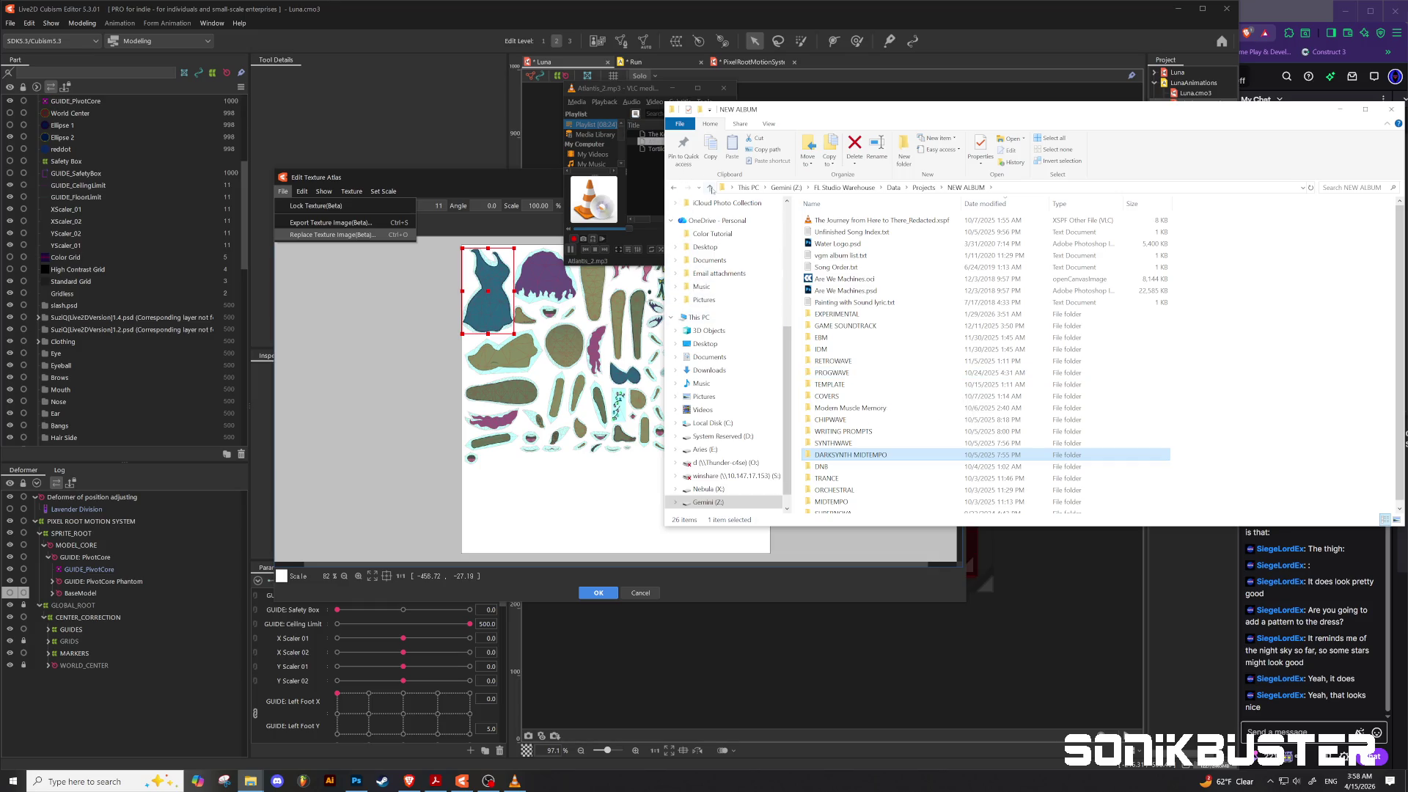
left_click(711, 189)
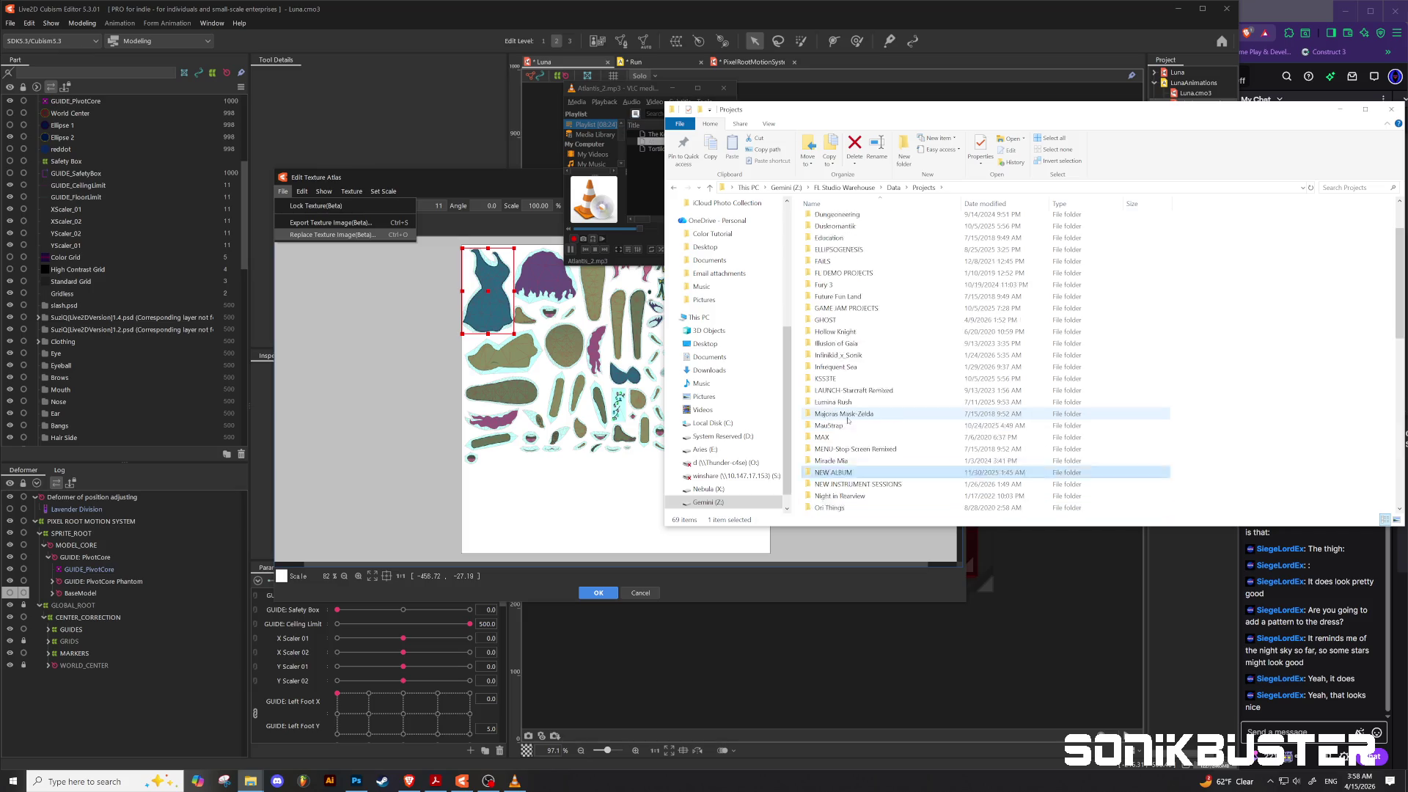
scroll(848, 421, "down", 8)
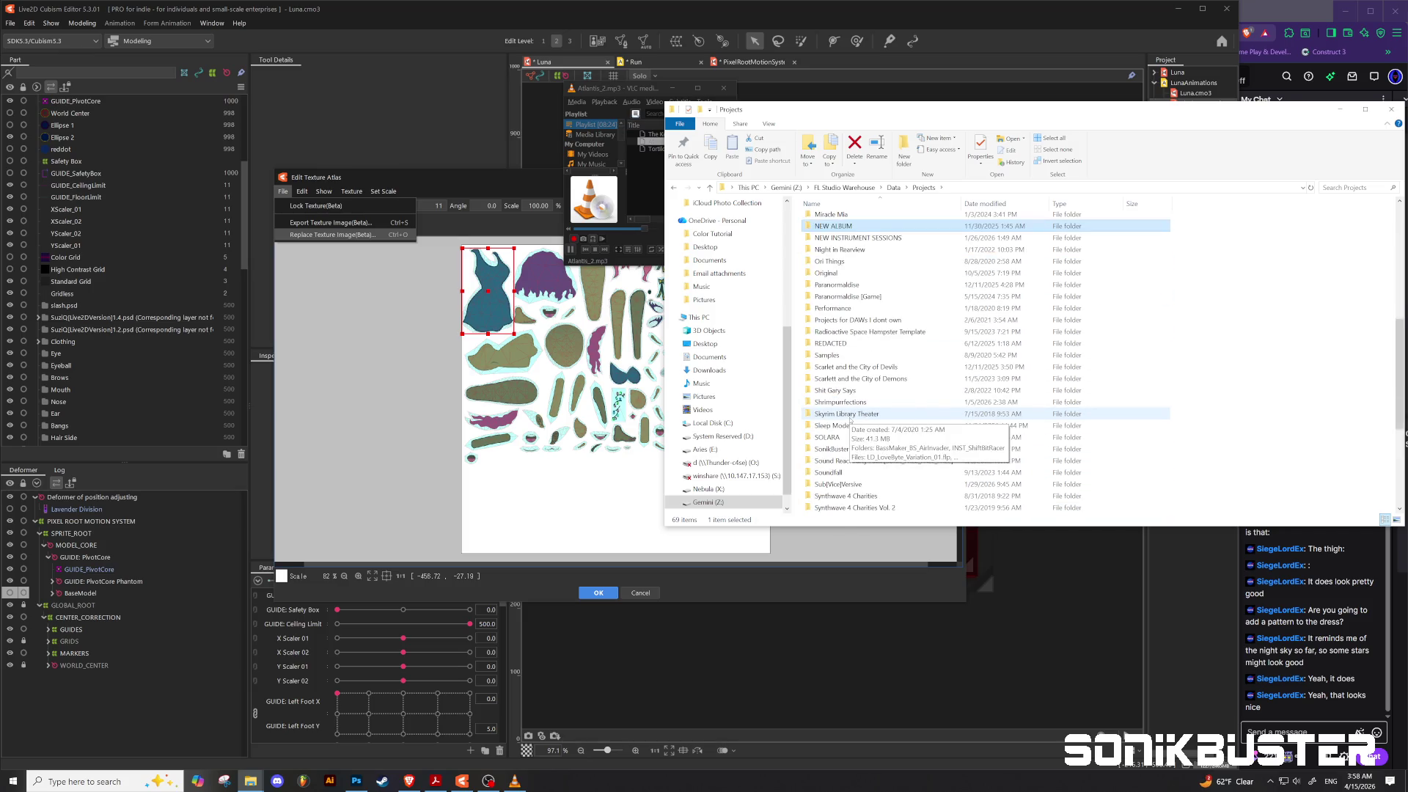
scroll(851, 420, "up", 2)
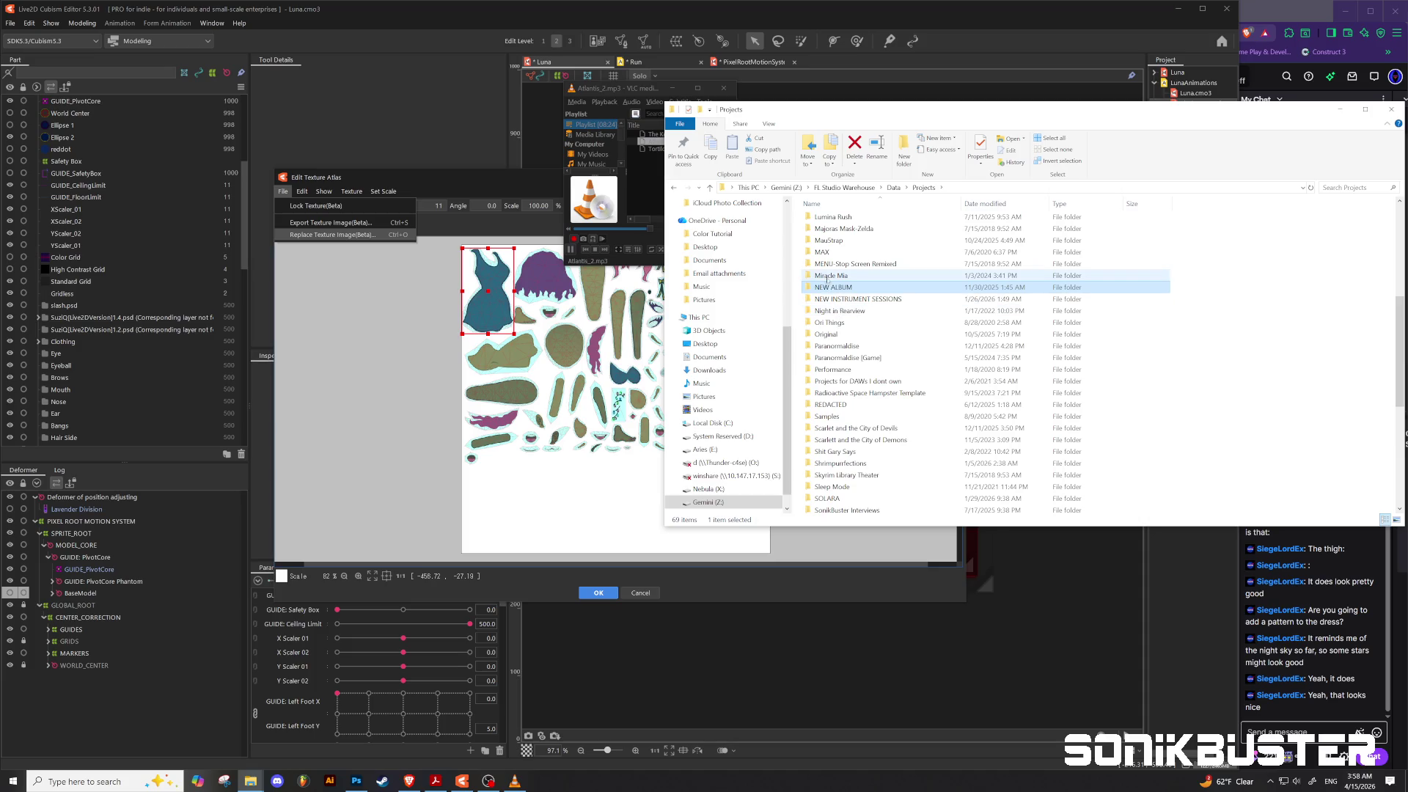
double_click(827, 240)
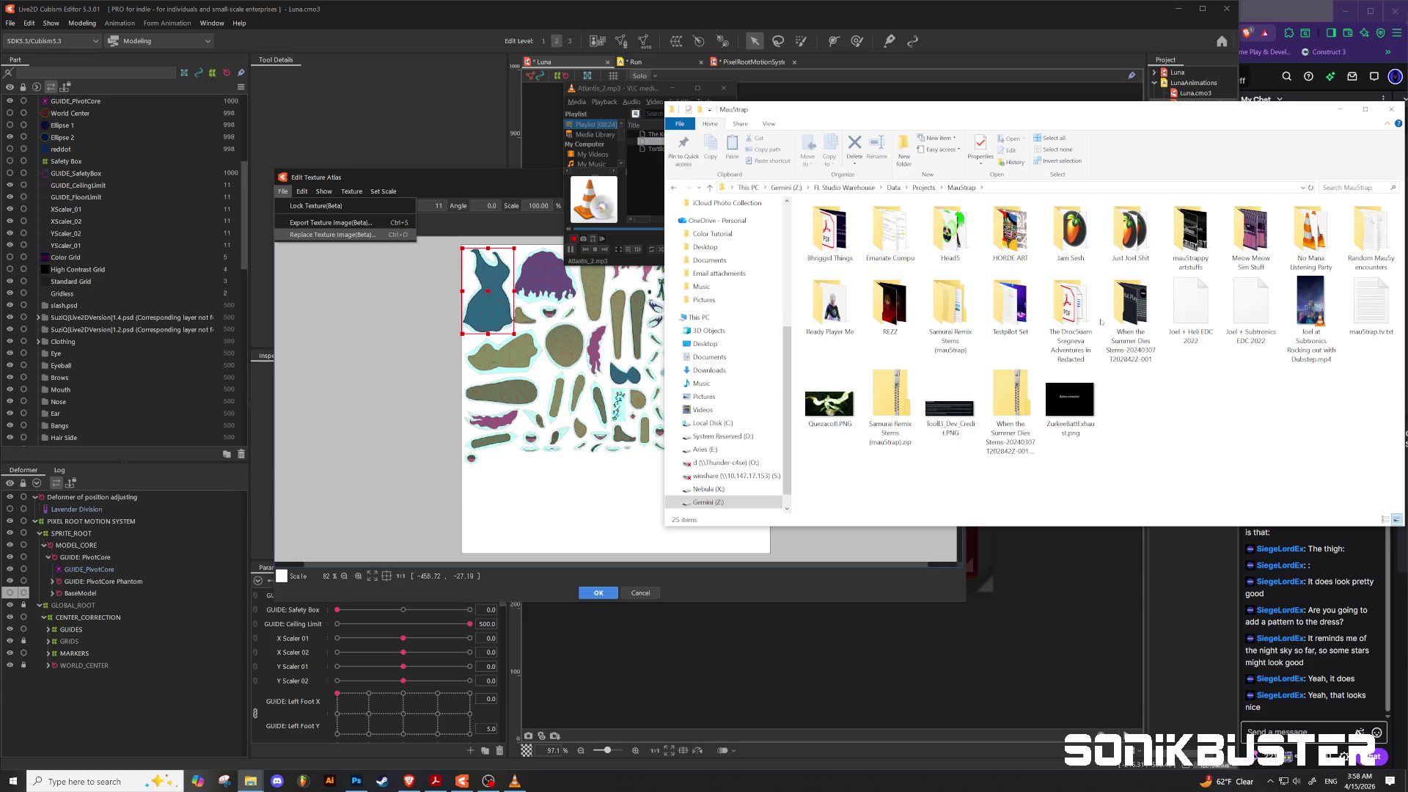
key("Return")
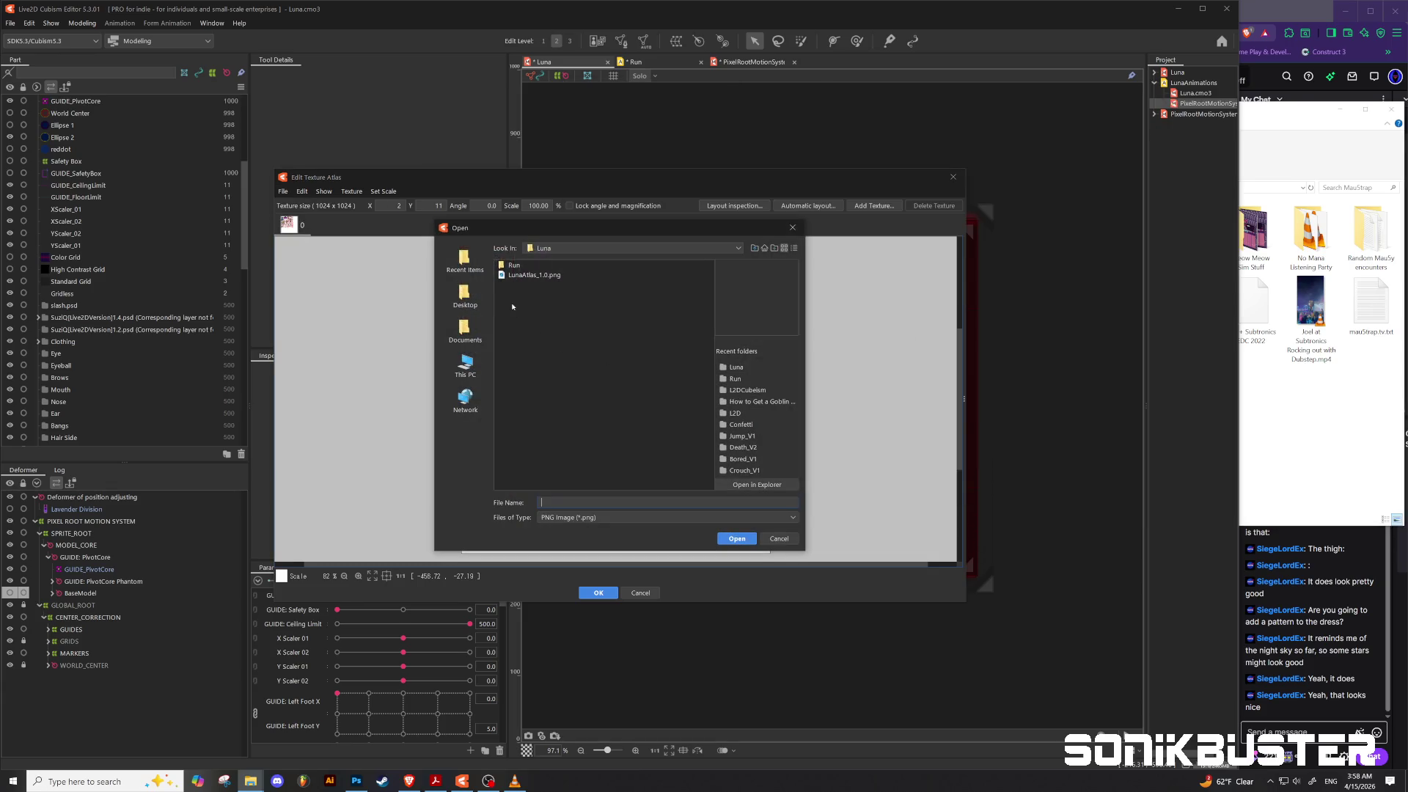
Step: Load LunaAtlas_1.0.png as the replacement atlas texture and view the Run animation scene
left_click(538, 275)
left_click(737, 538)
left_click(598, 594)
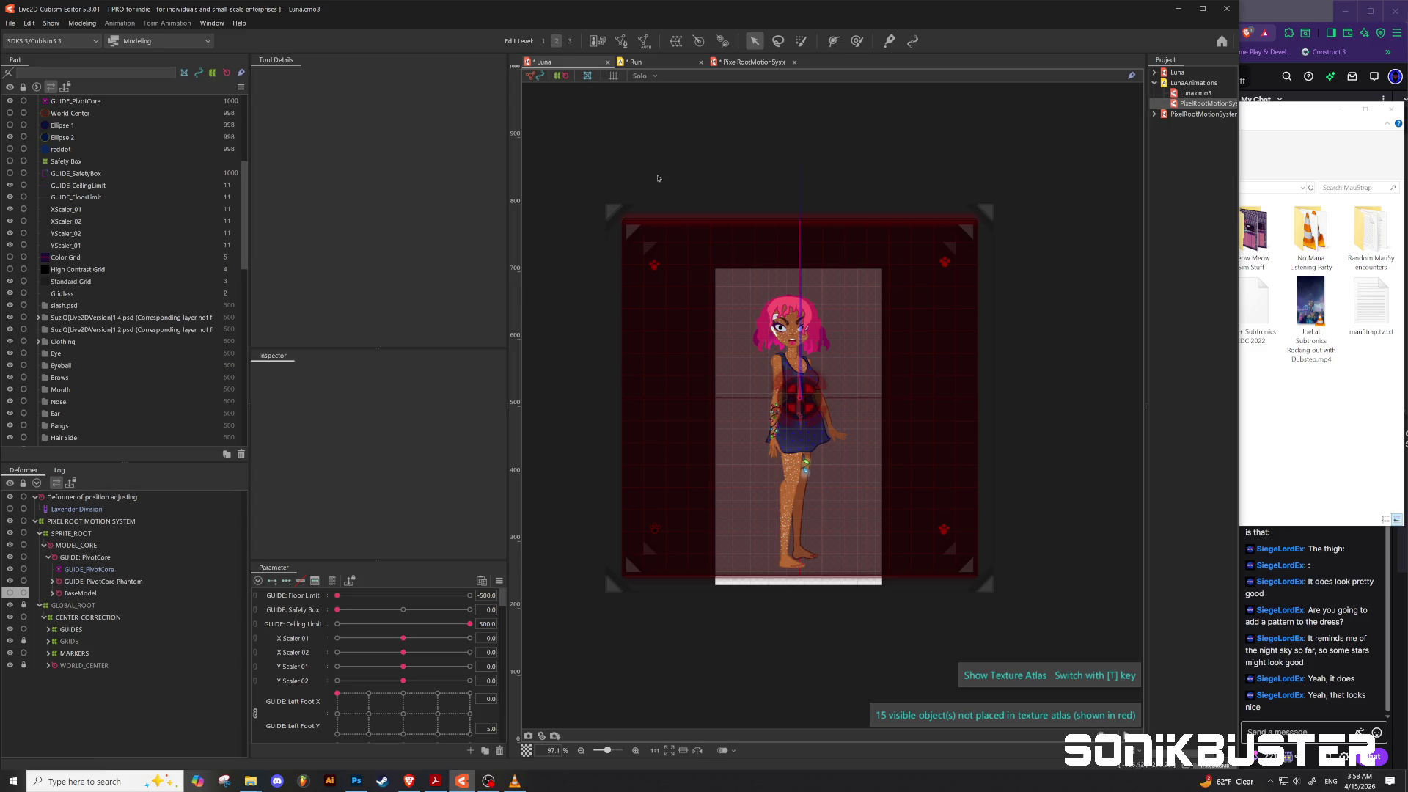
left_click(651, 63)
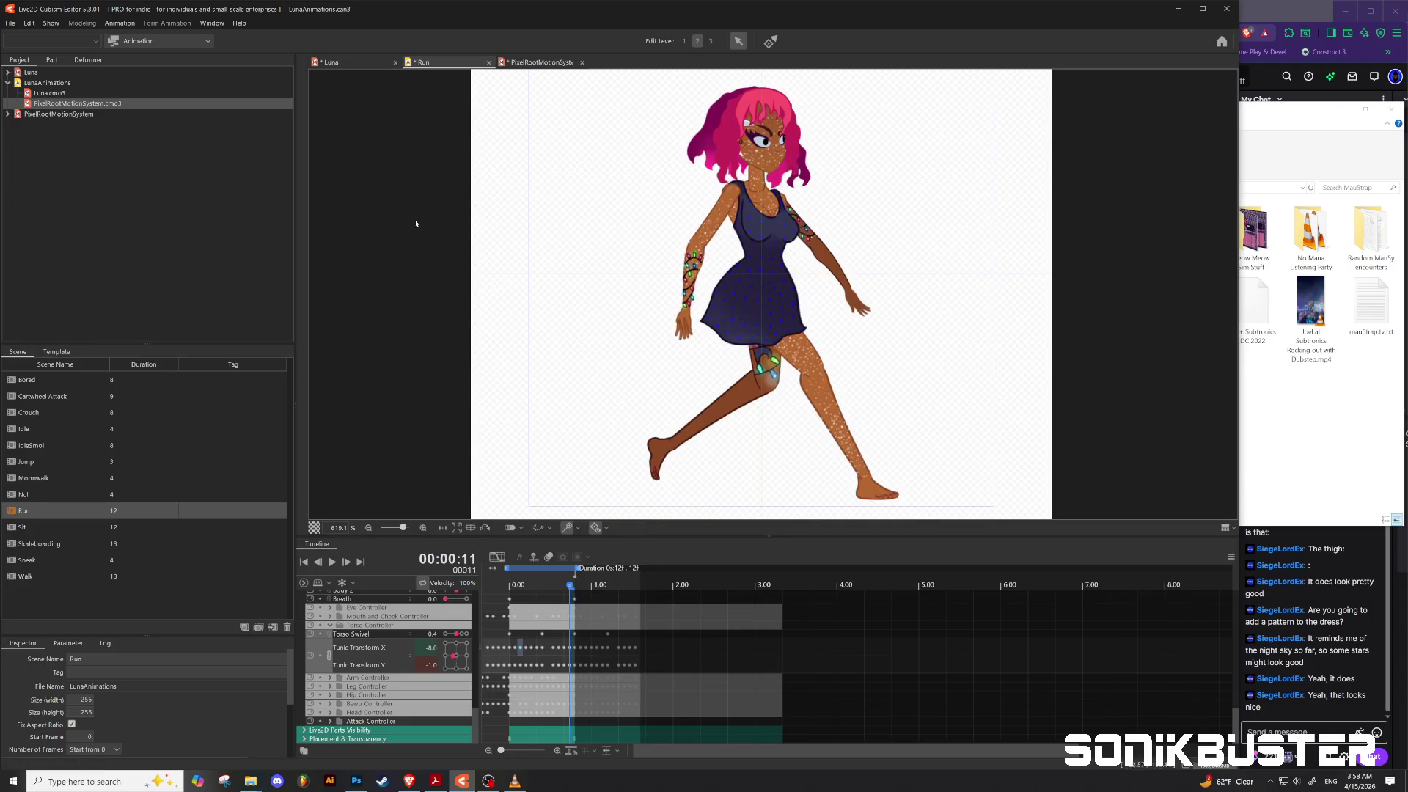
Step: Play the Run animation on the re-textured Luna, zoom the canvas out, and restore VLC
left_click(332, 563)
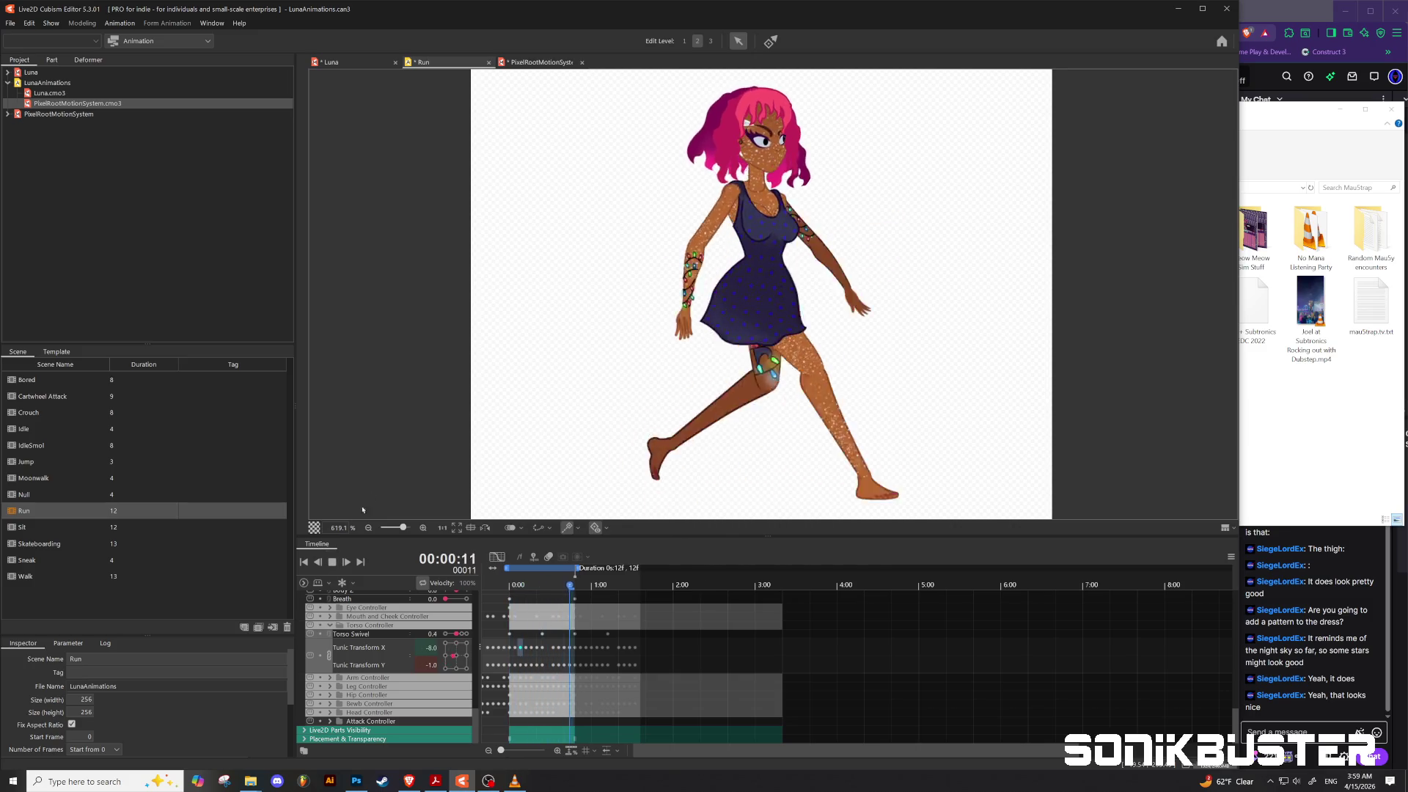
scroll(510, 344, "down", 2)
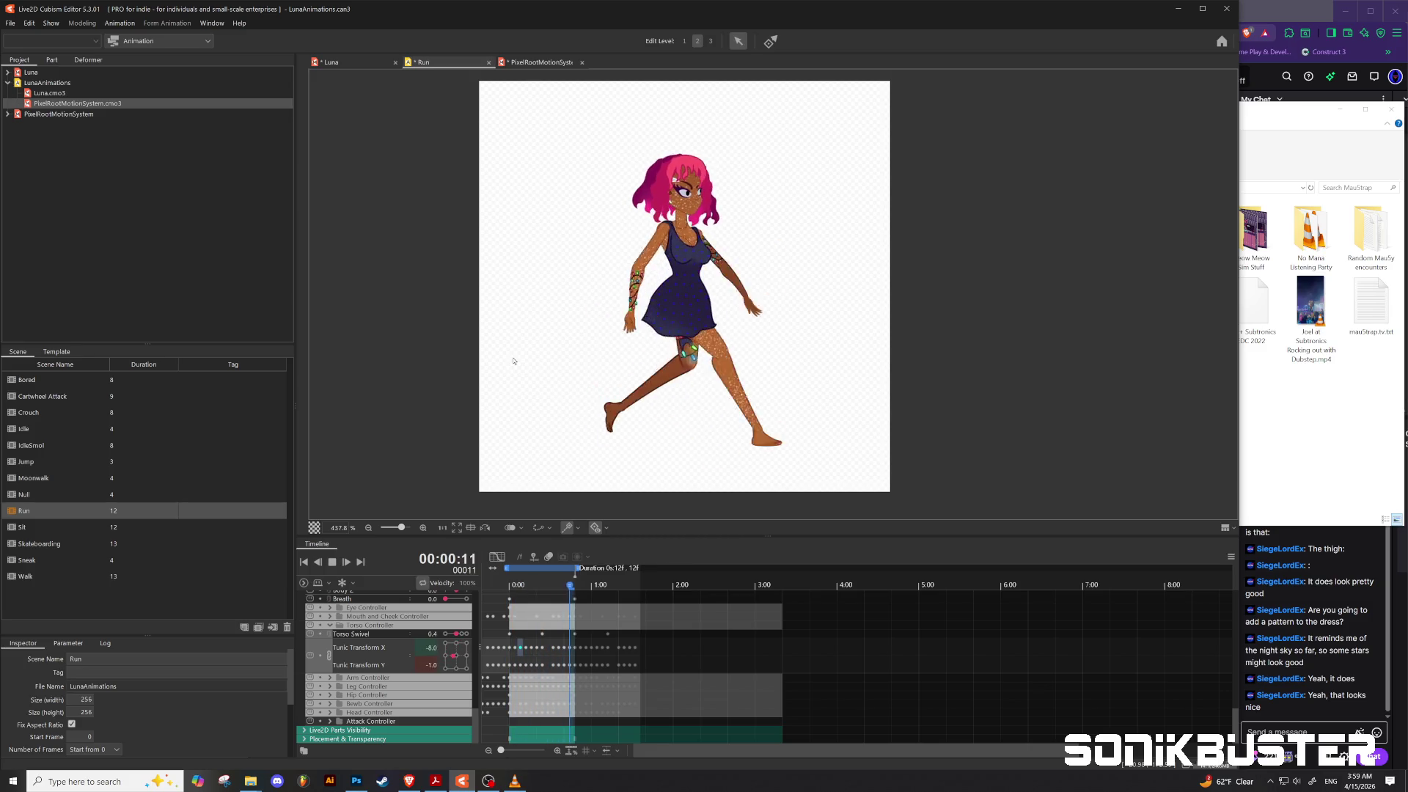
left_click(515, 782)
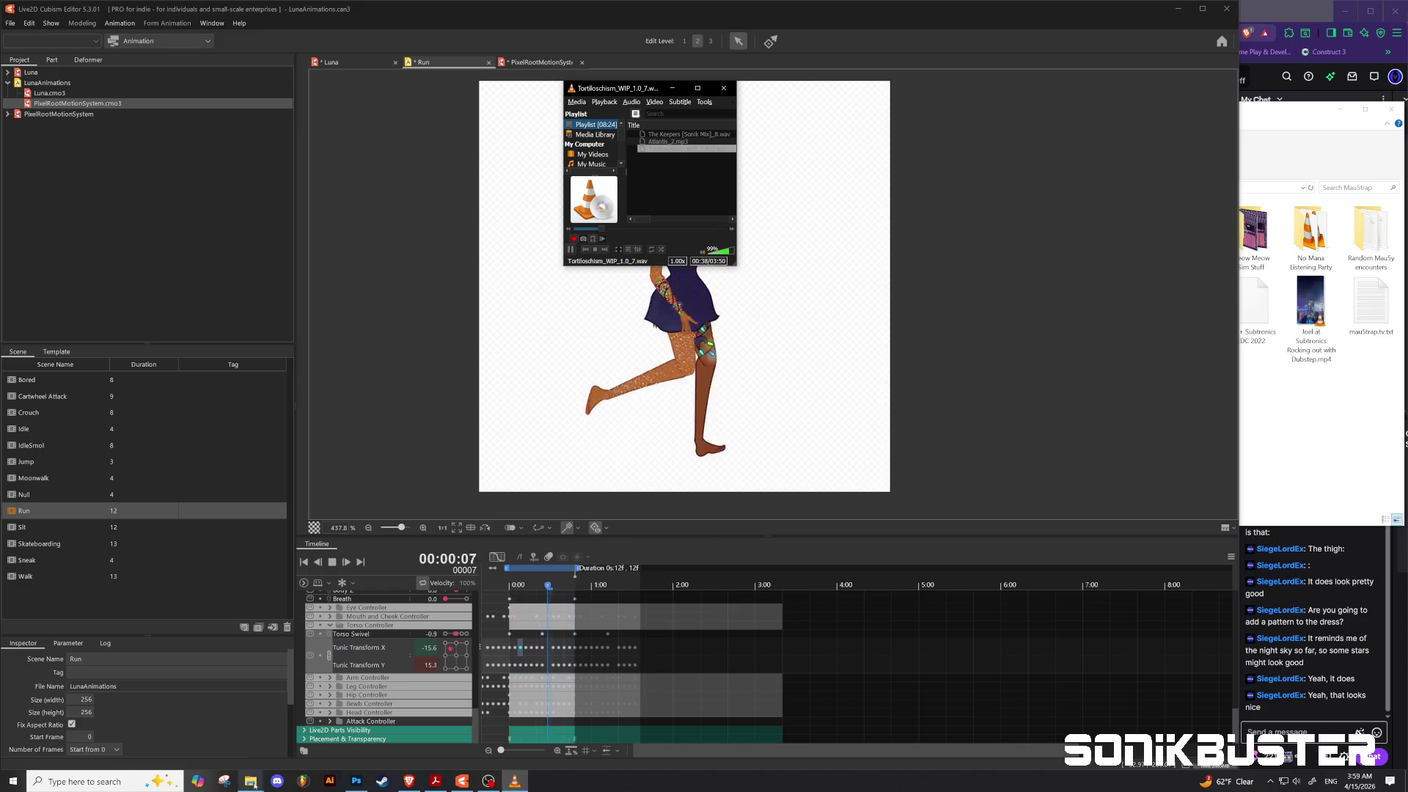
Step: Open MauStrap's music subfolder and start the Extended_5 WAV track playing
mouse_move(252, 783)
left_click(307, 733)
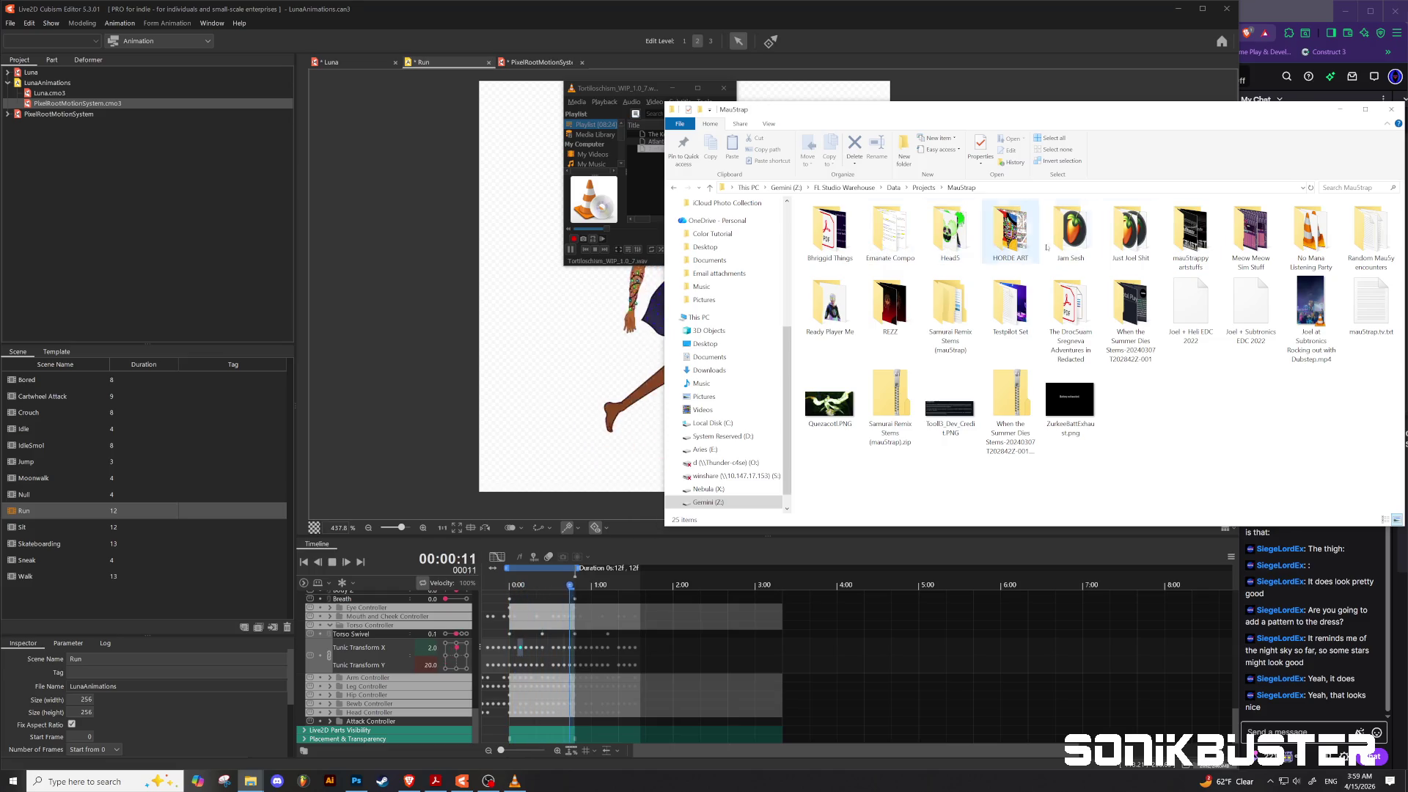
mouse_move(1097, 243)
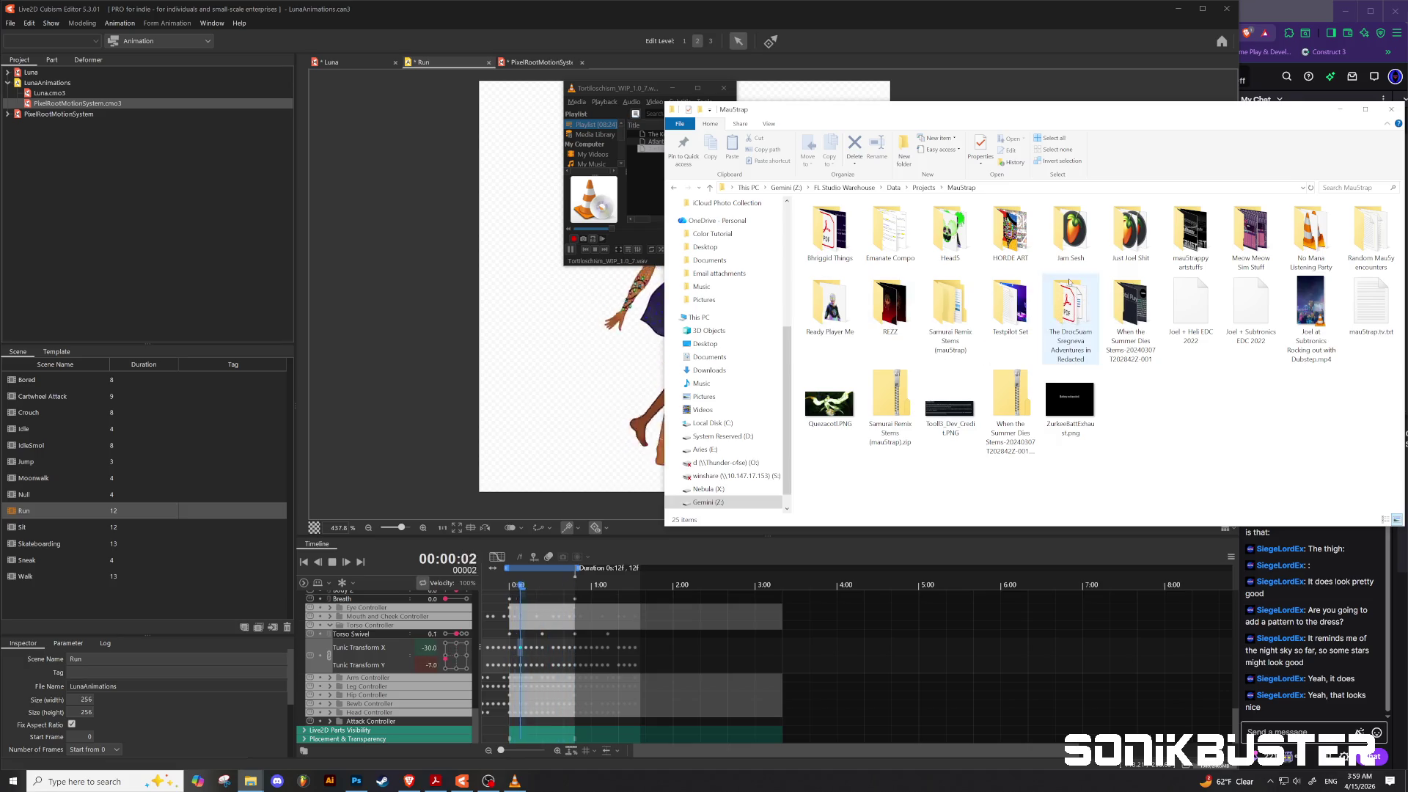
double_click(1130, 233)
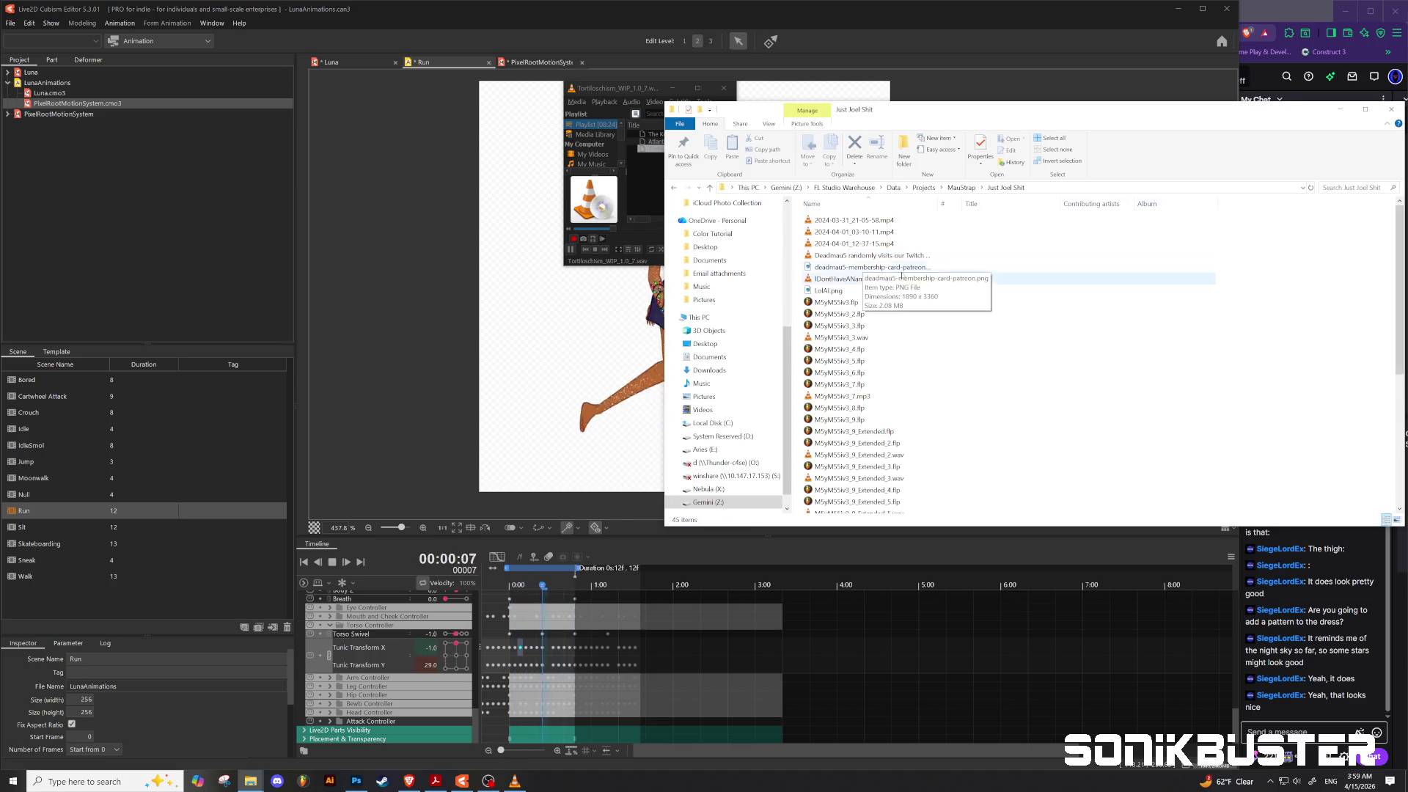
scroll(888, 362, "down", 6)
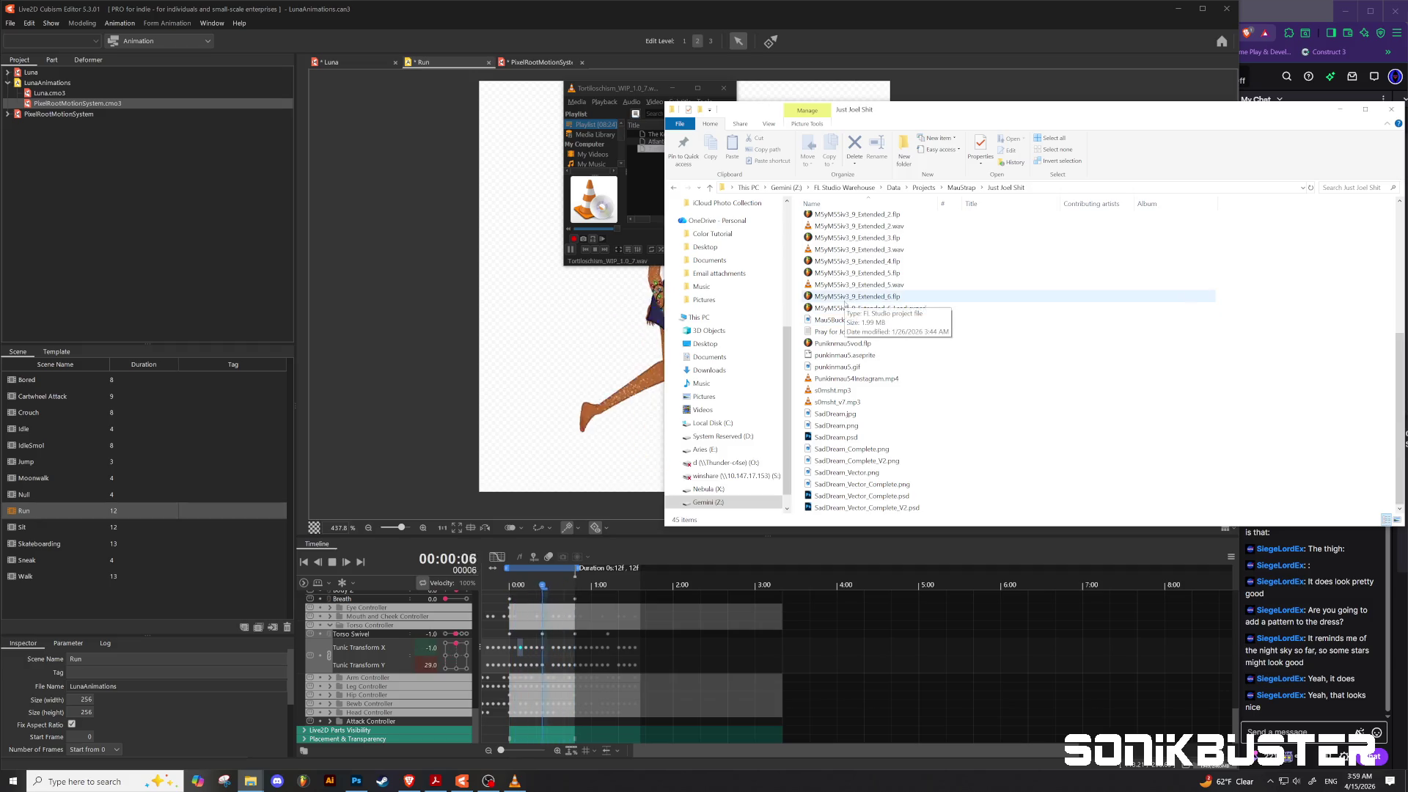
double_click(847, 290)
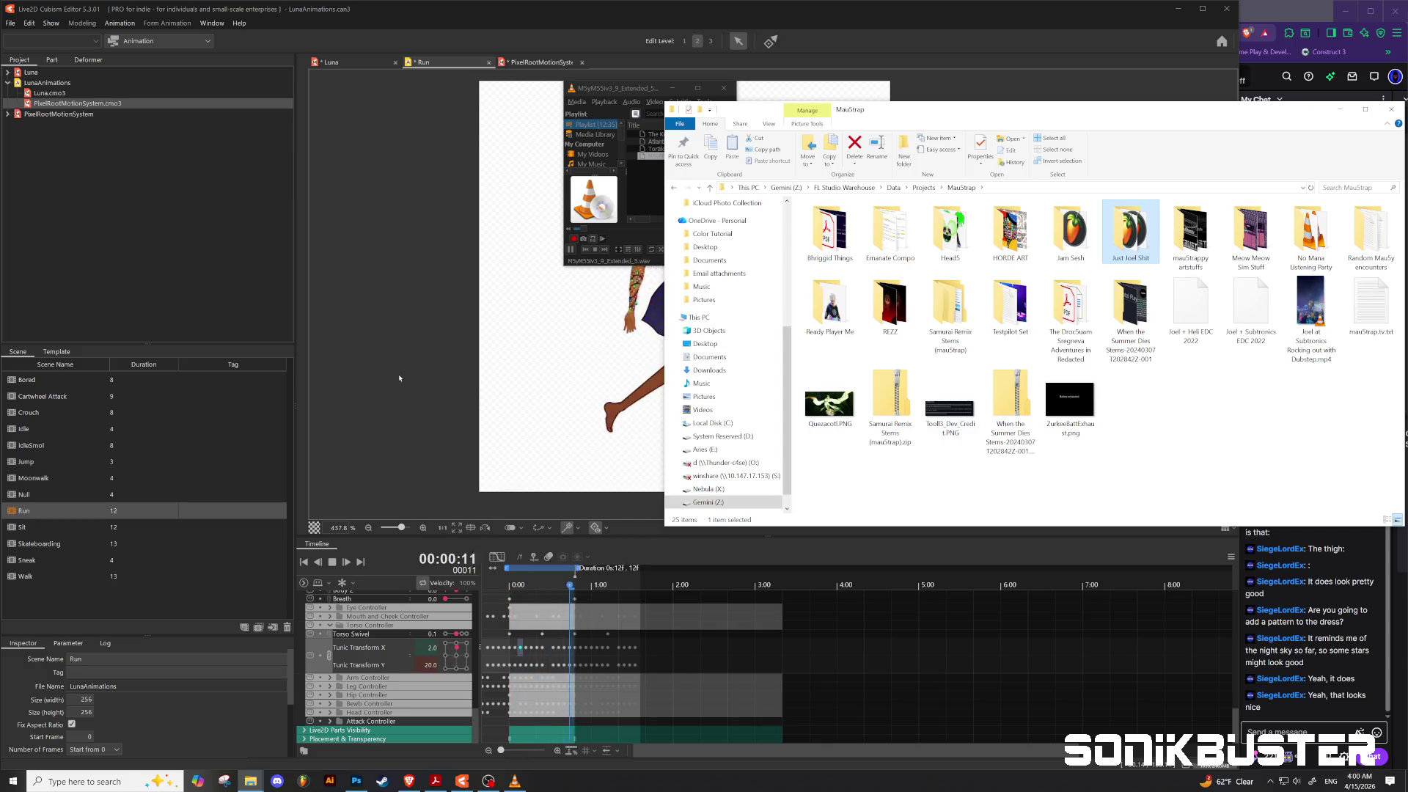
Step: Return Explorer to the Projects folder, bring Live2D forward, and minimize VLC
left_click(710, 188)
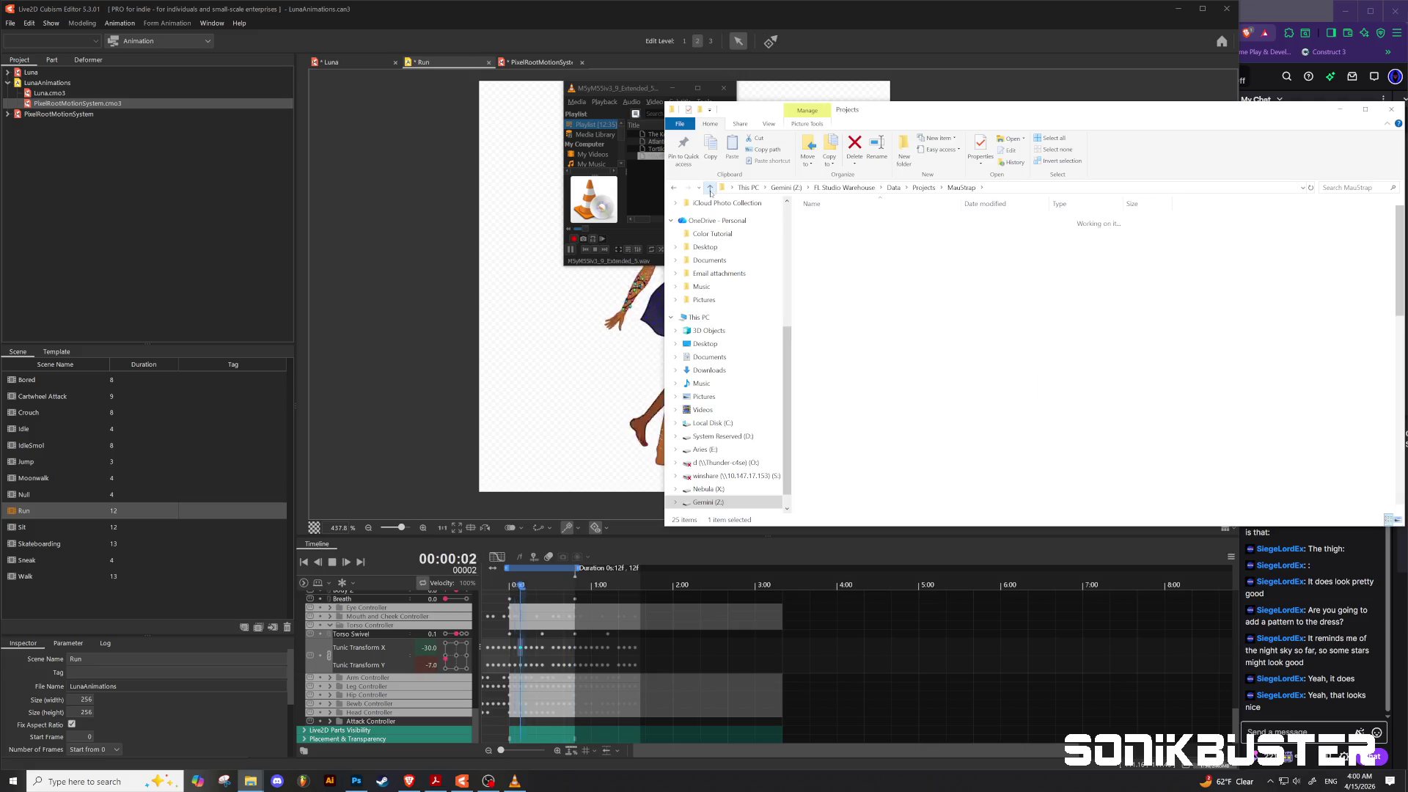
left_click(350, 416)
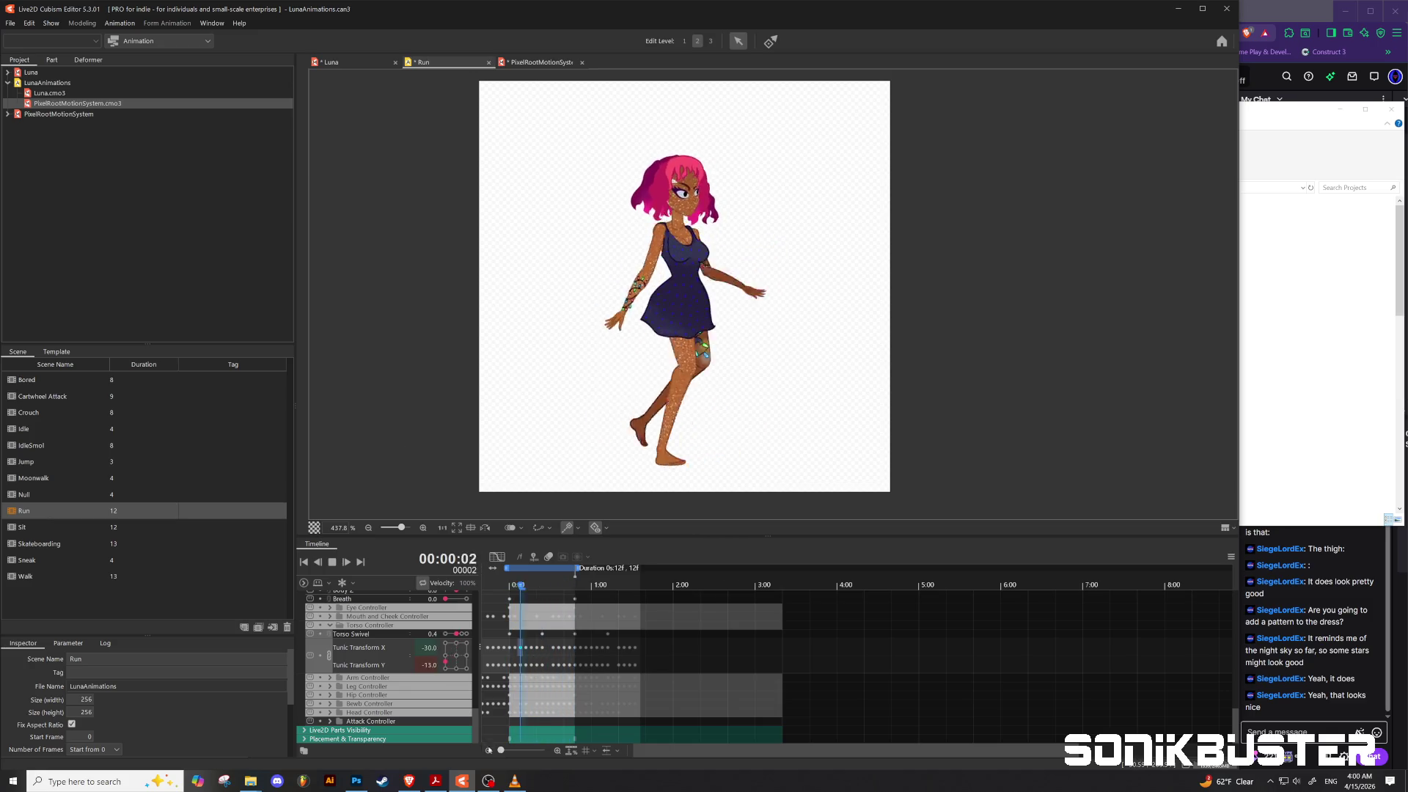
left_click(520, 781)
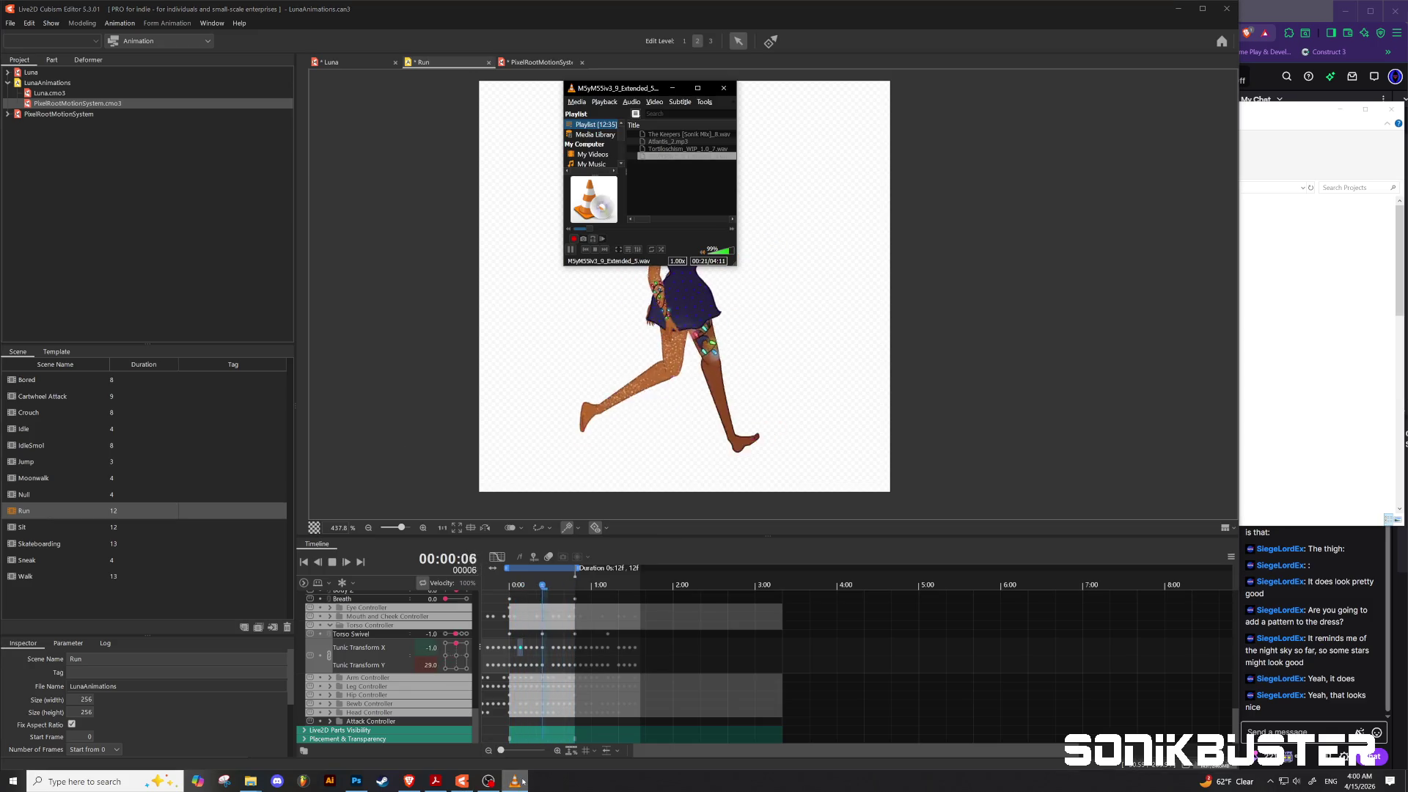
left_click(523, 781)
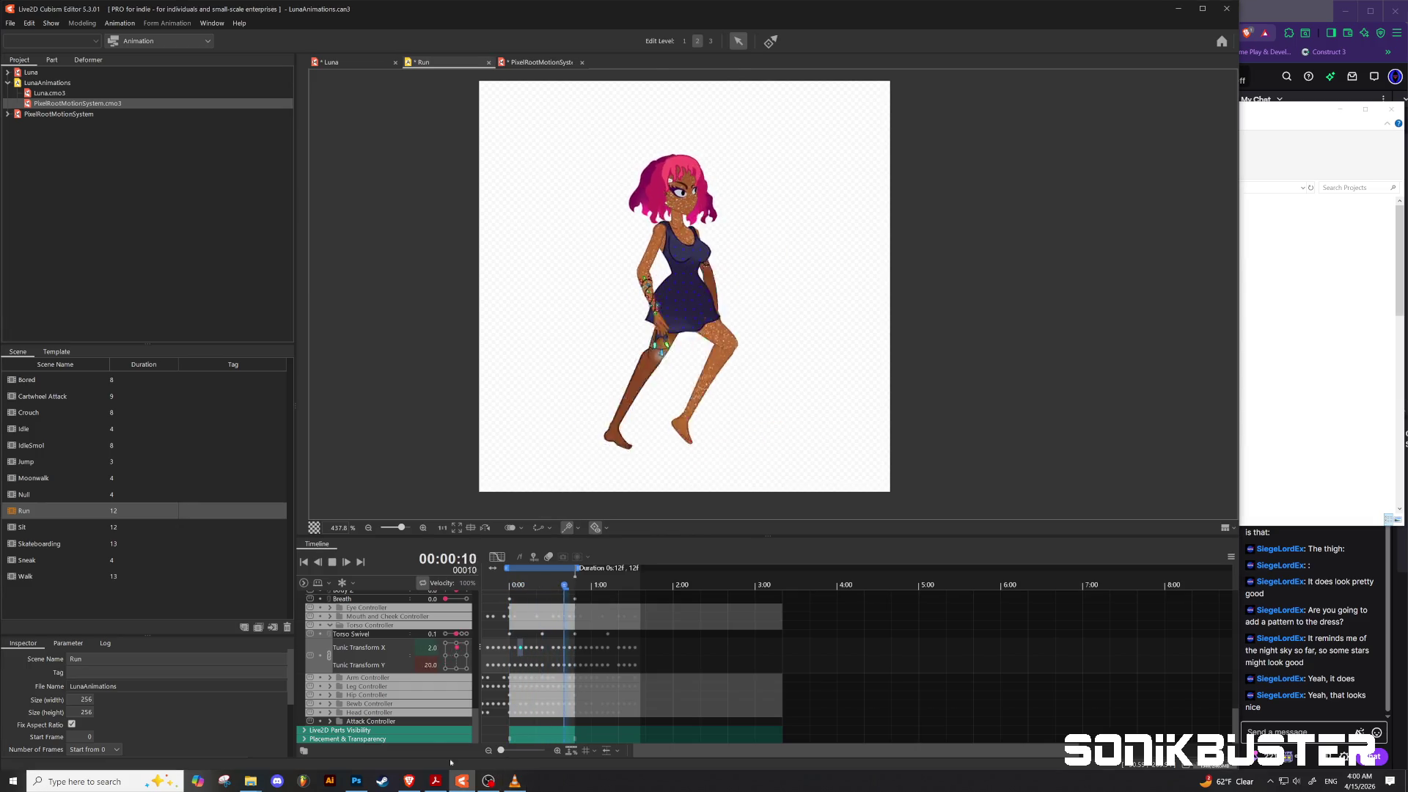
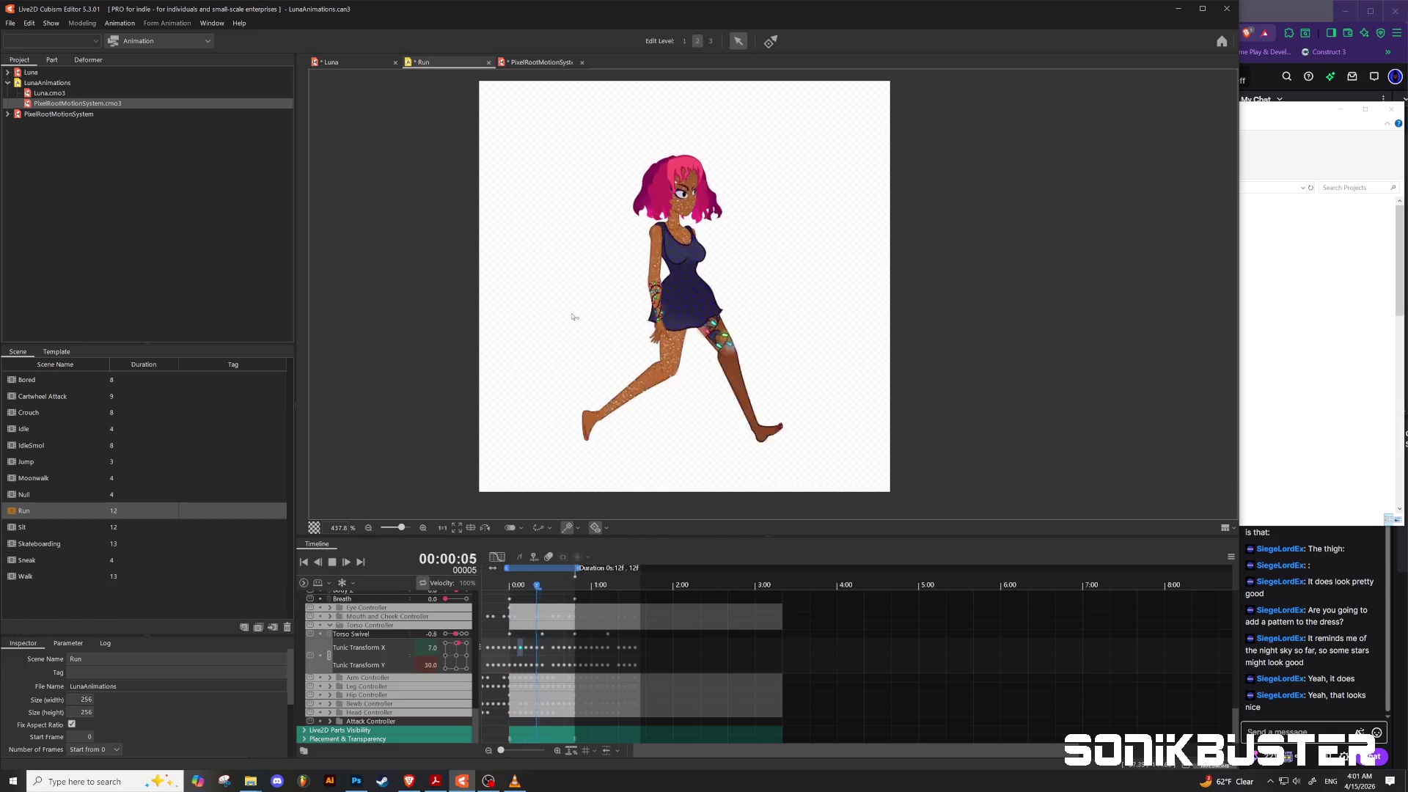
Step: Zoom the canvas in and out, then halt the looping Run preview on frame 0
scroll(579, 317, "down", 2)
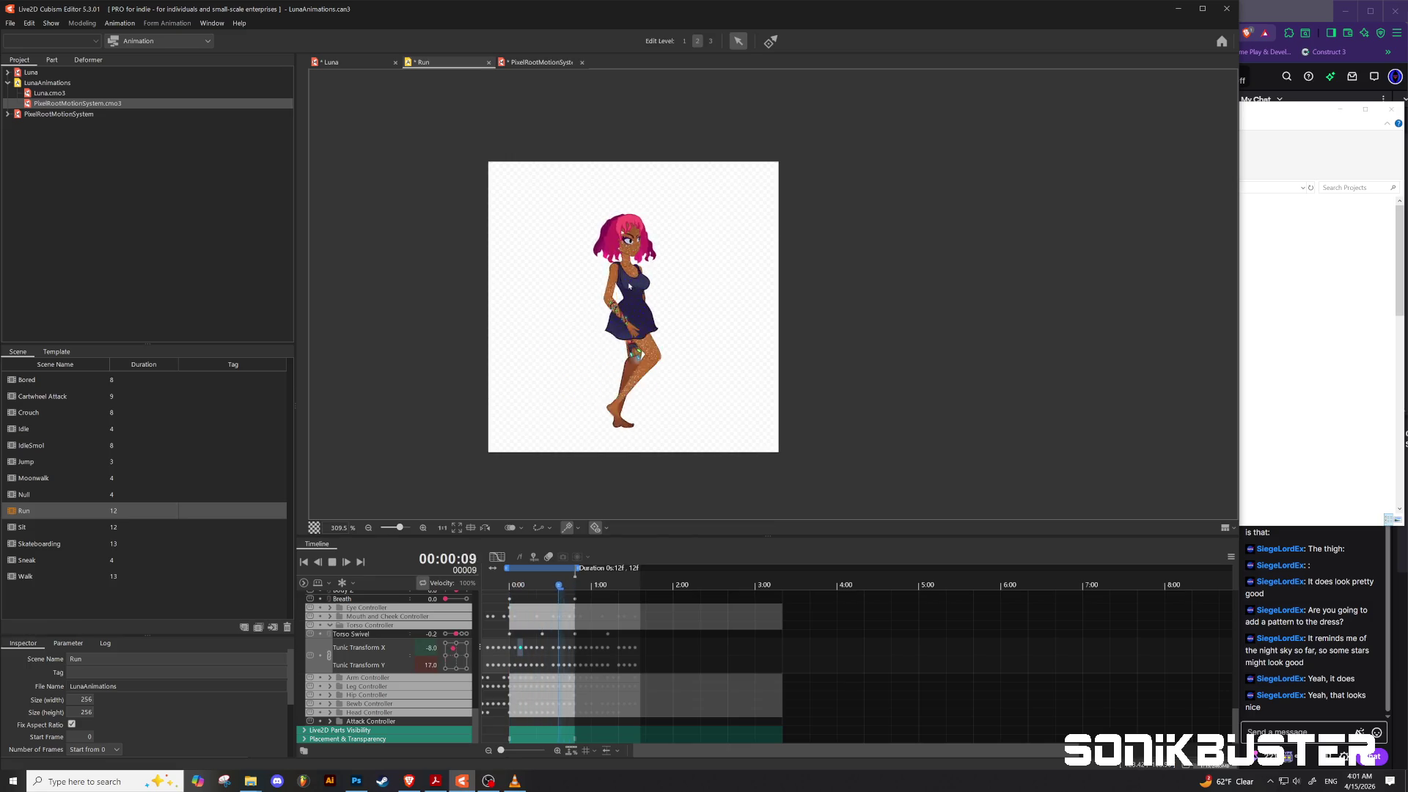
scroll(629, 286, "up", 2)
scroll(629, 286, "down", 1)
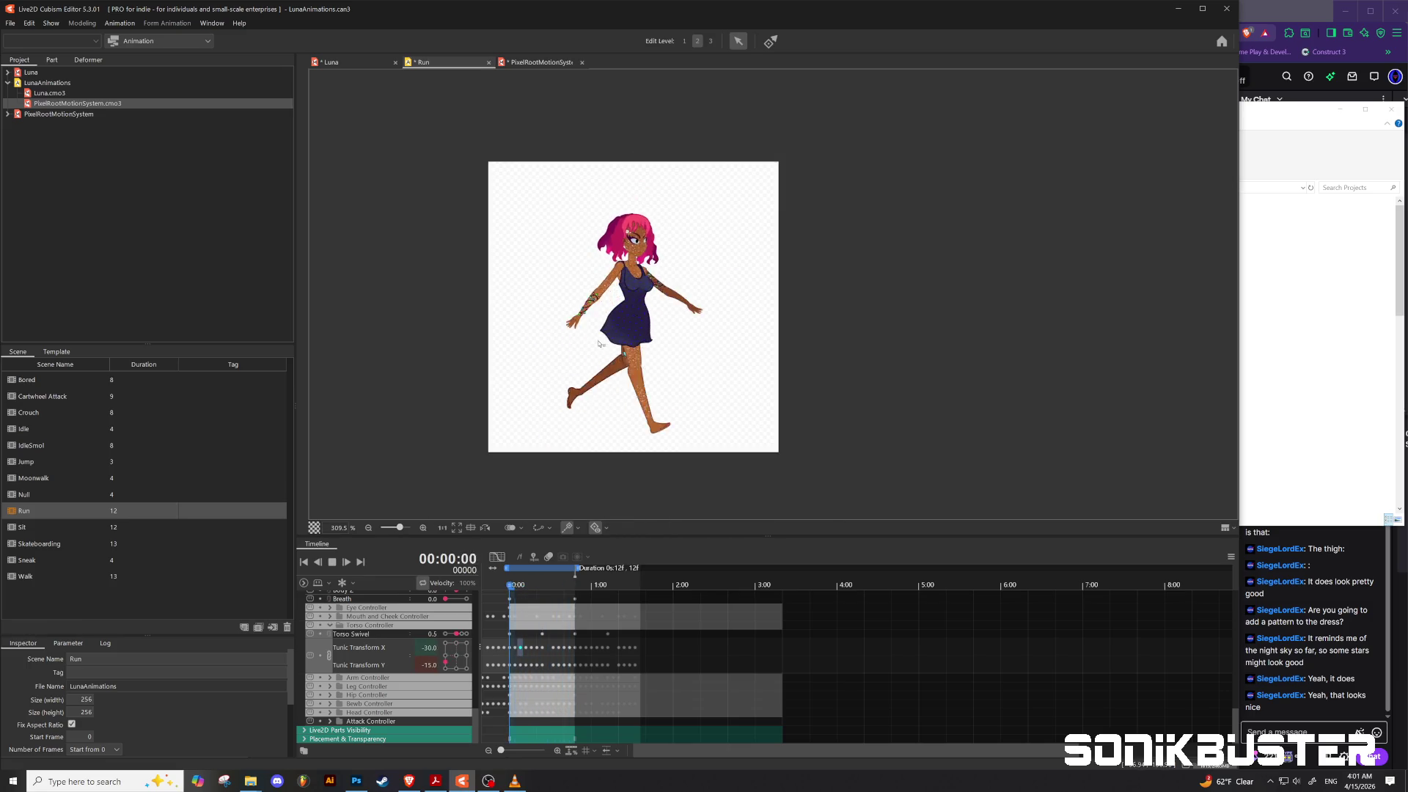
scroll(627, 330, "up", 1)
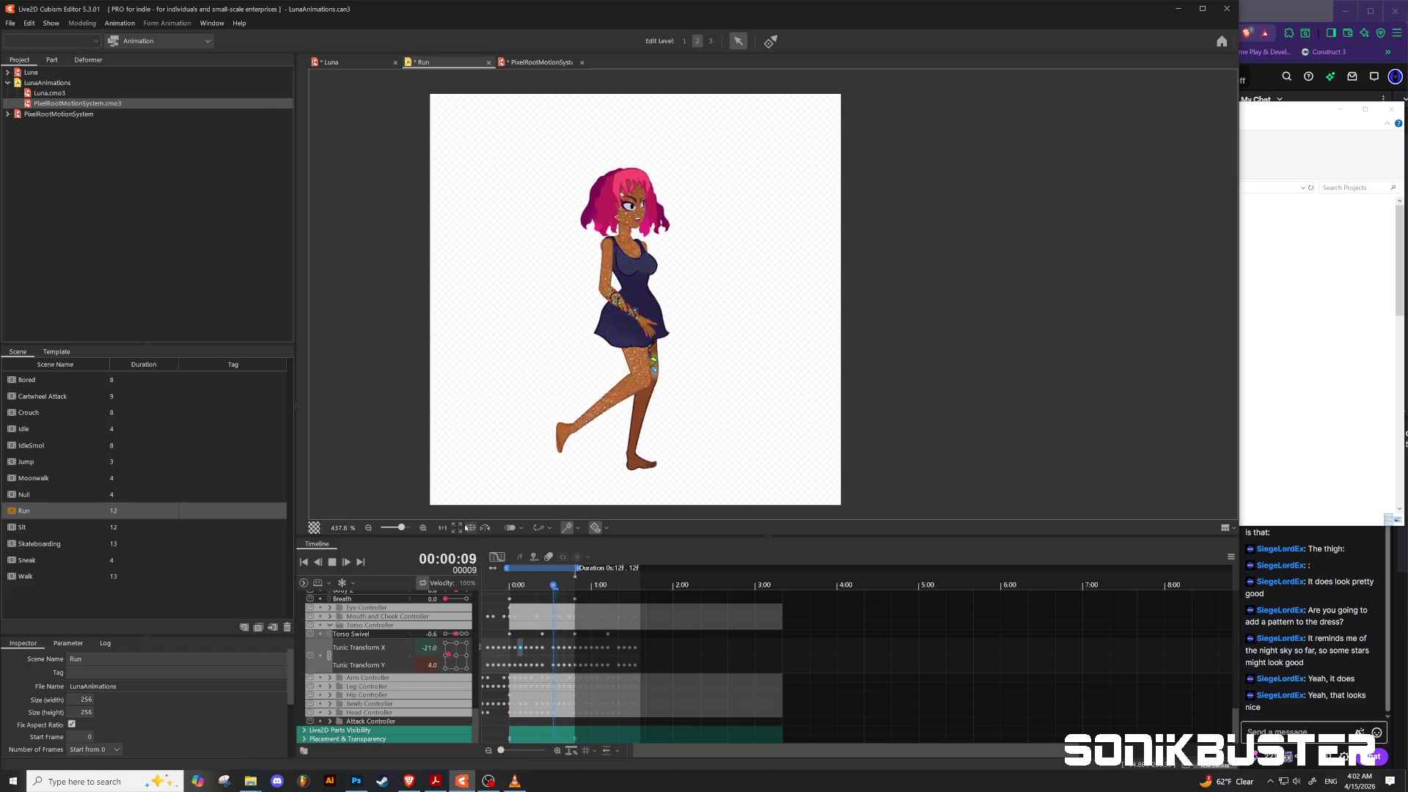
key("space")
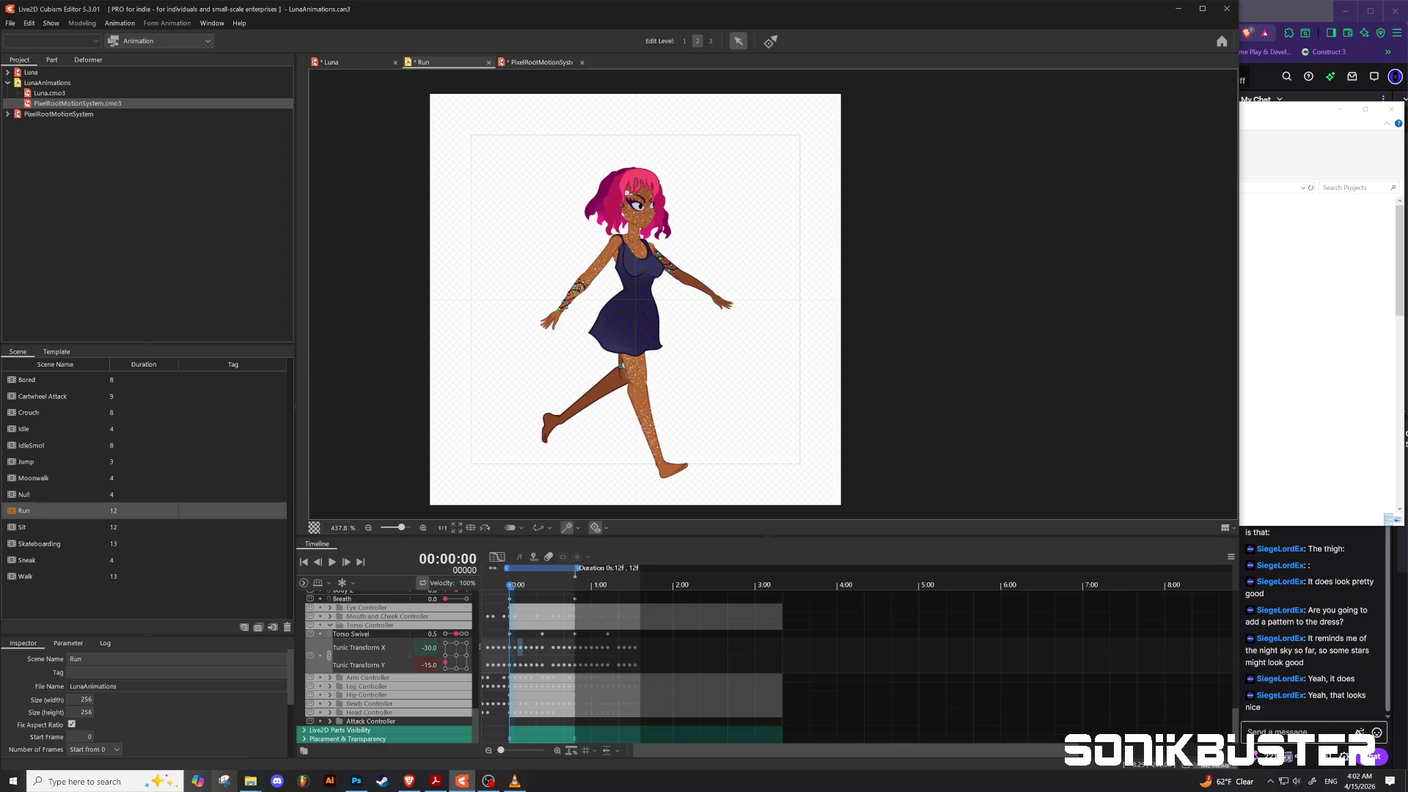
Step: Export the Run scene as a GIF animation, overwriting Run.gif in the Run folder
left_click(11, 24)
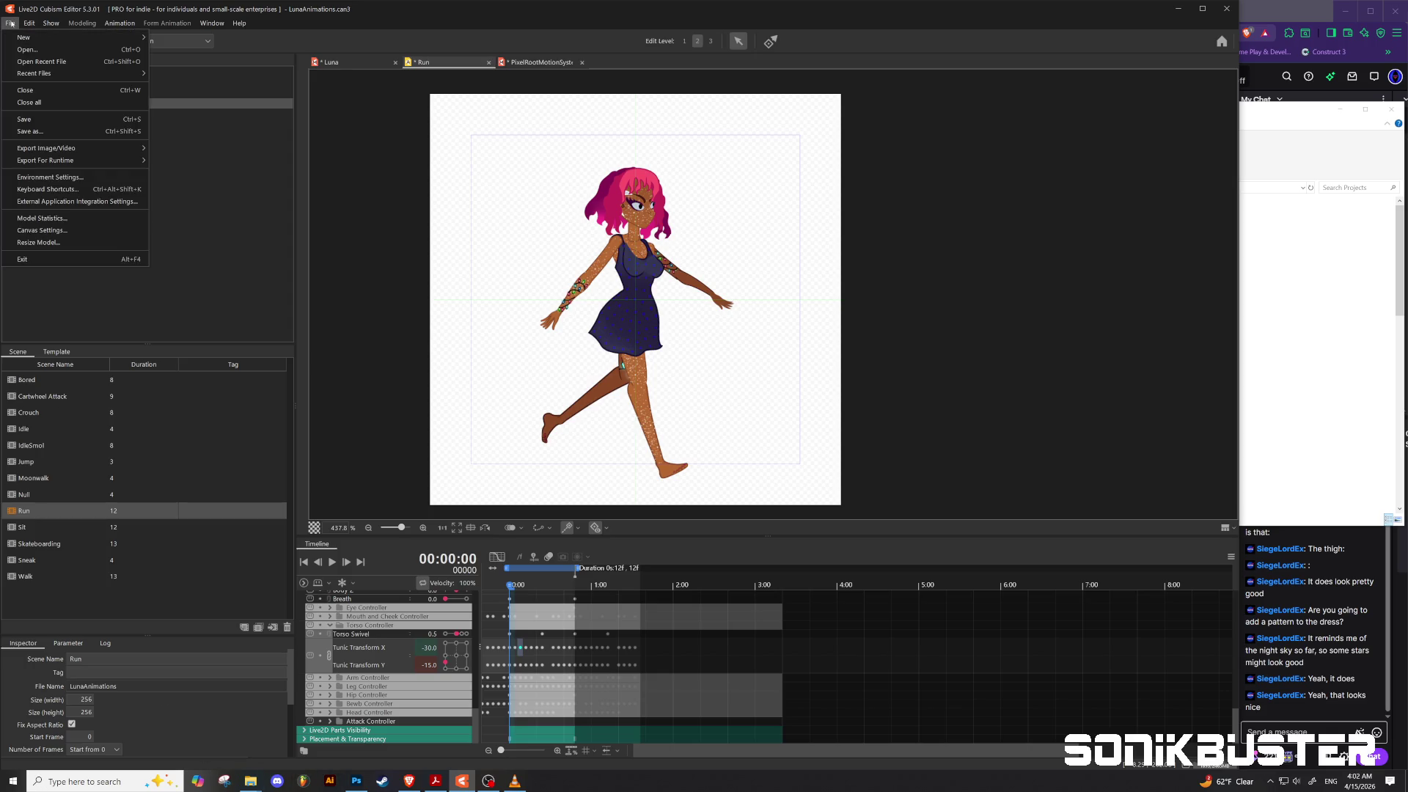
mouse_move(78, 150)
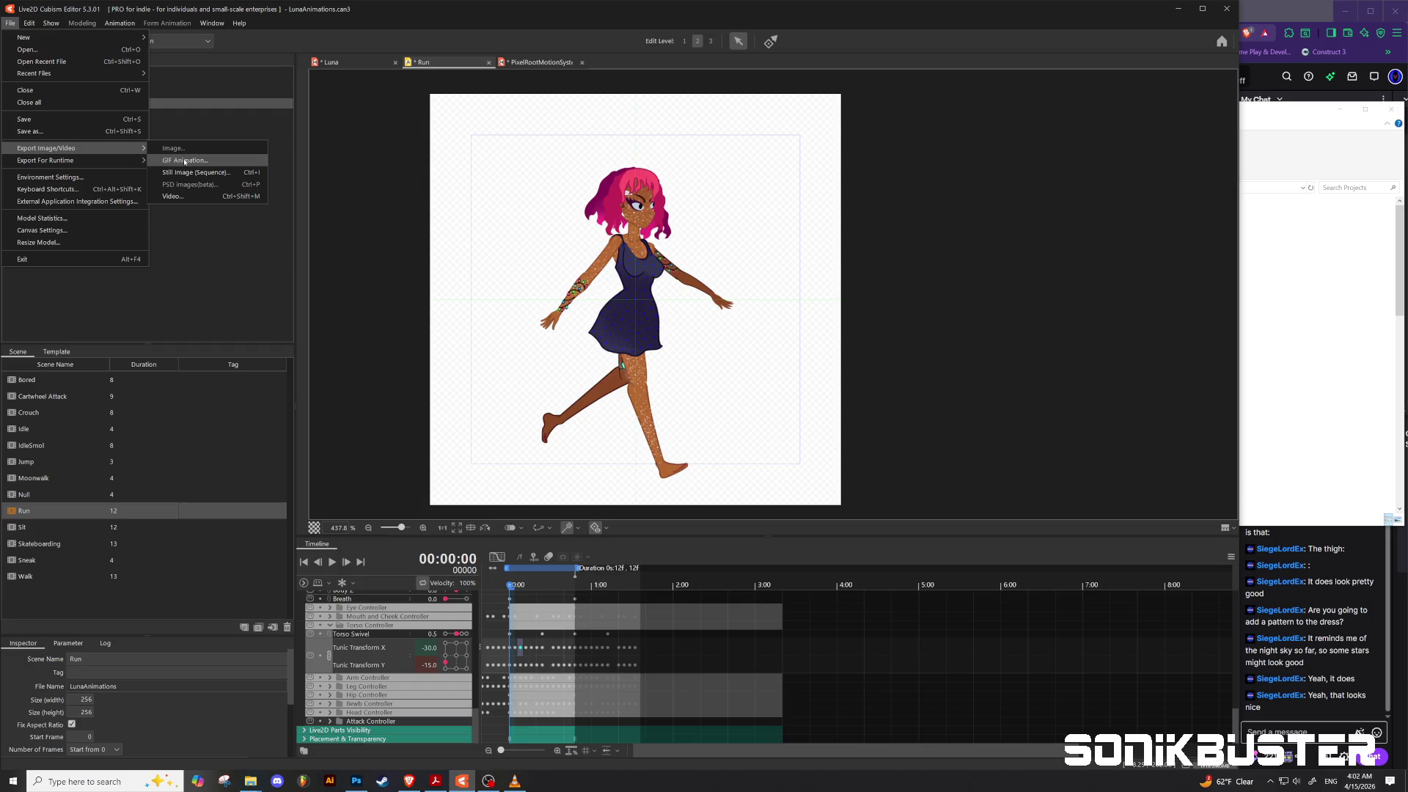
left_click(185, 159)
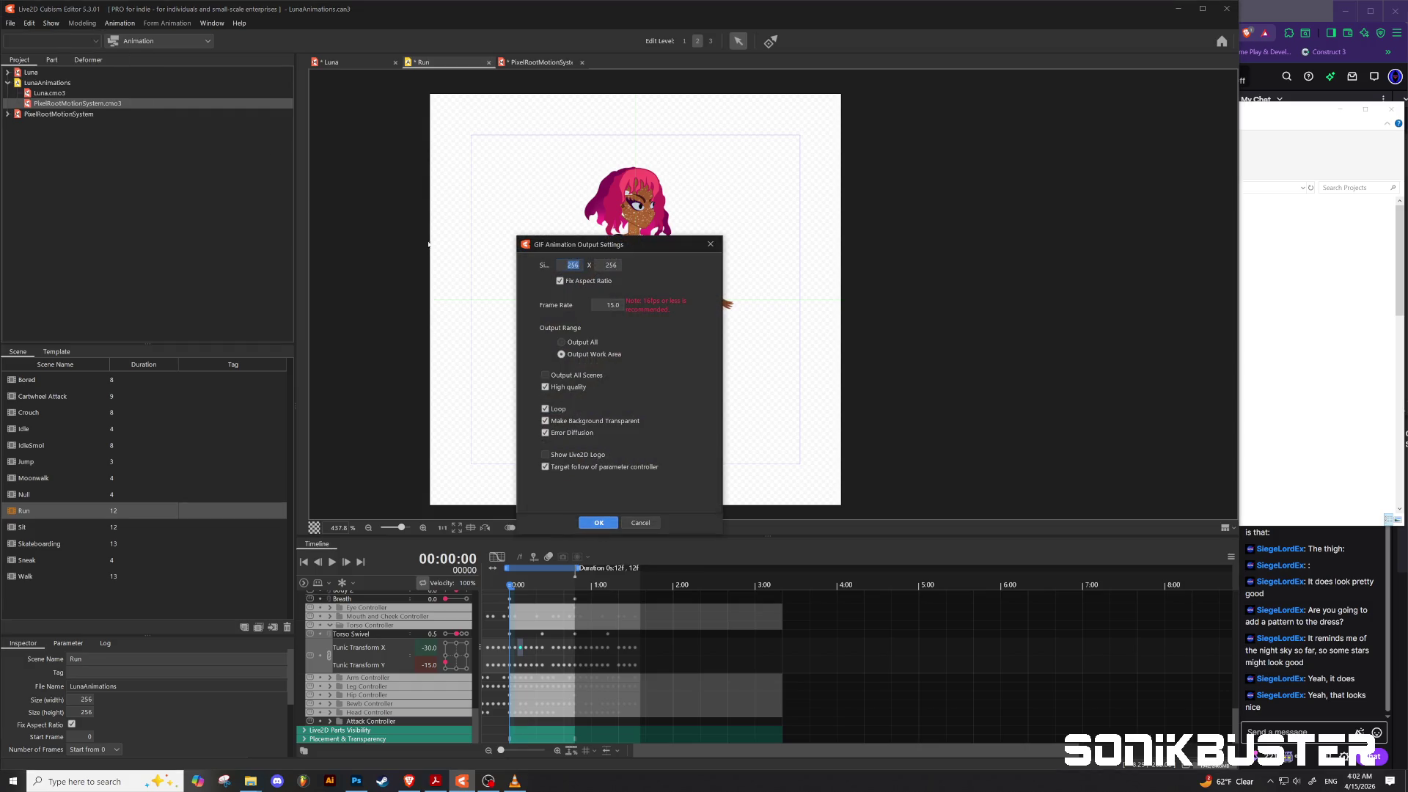
left_click(599, 523)
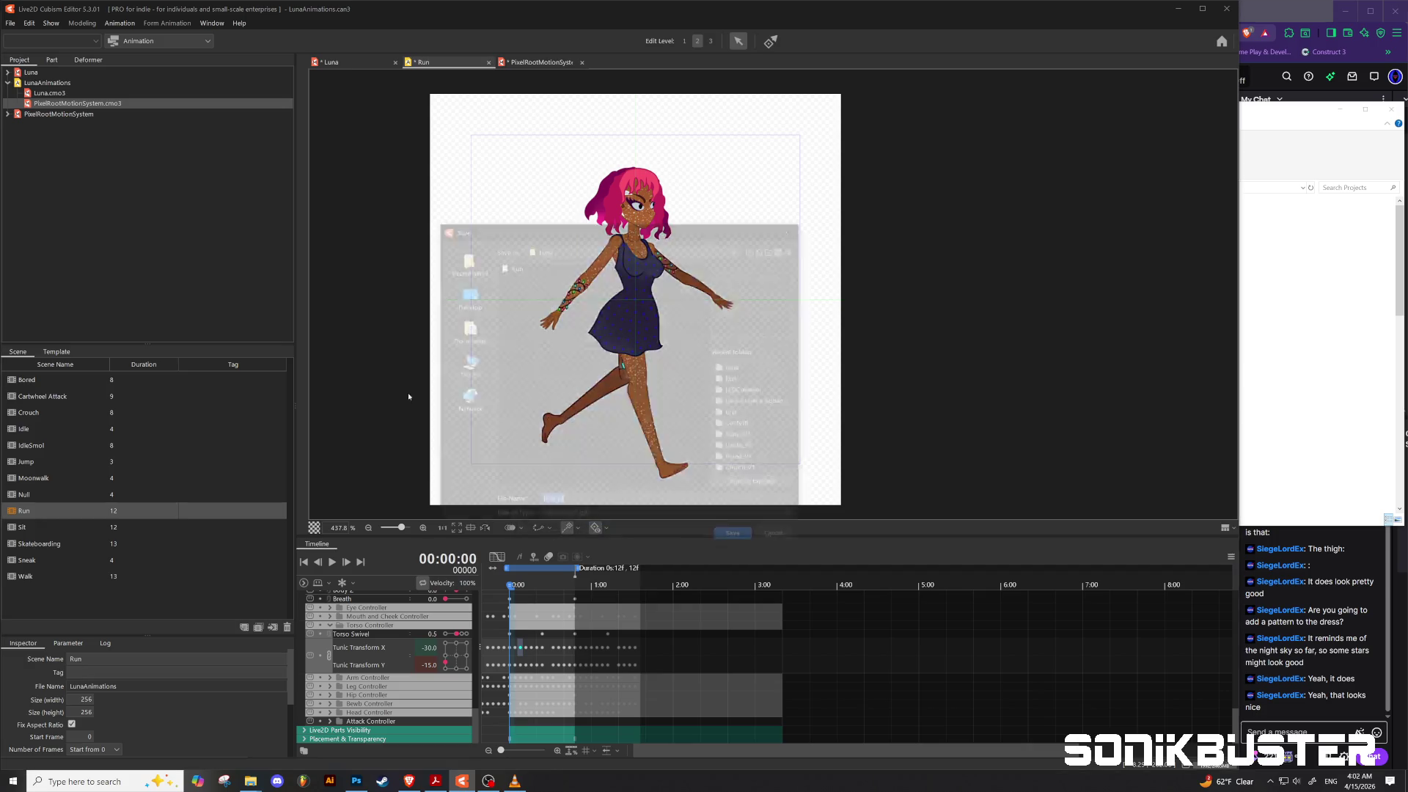
double_click(515, 267)
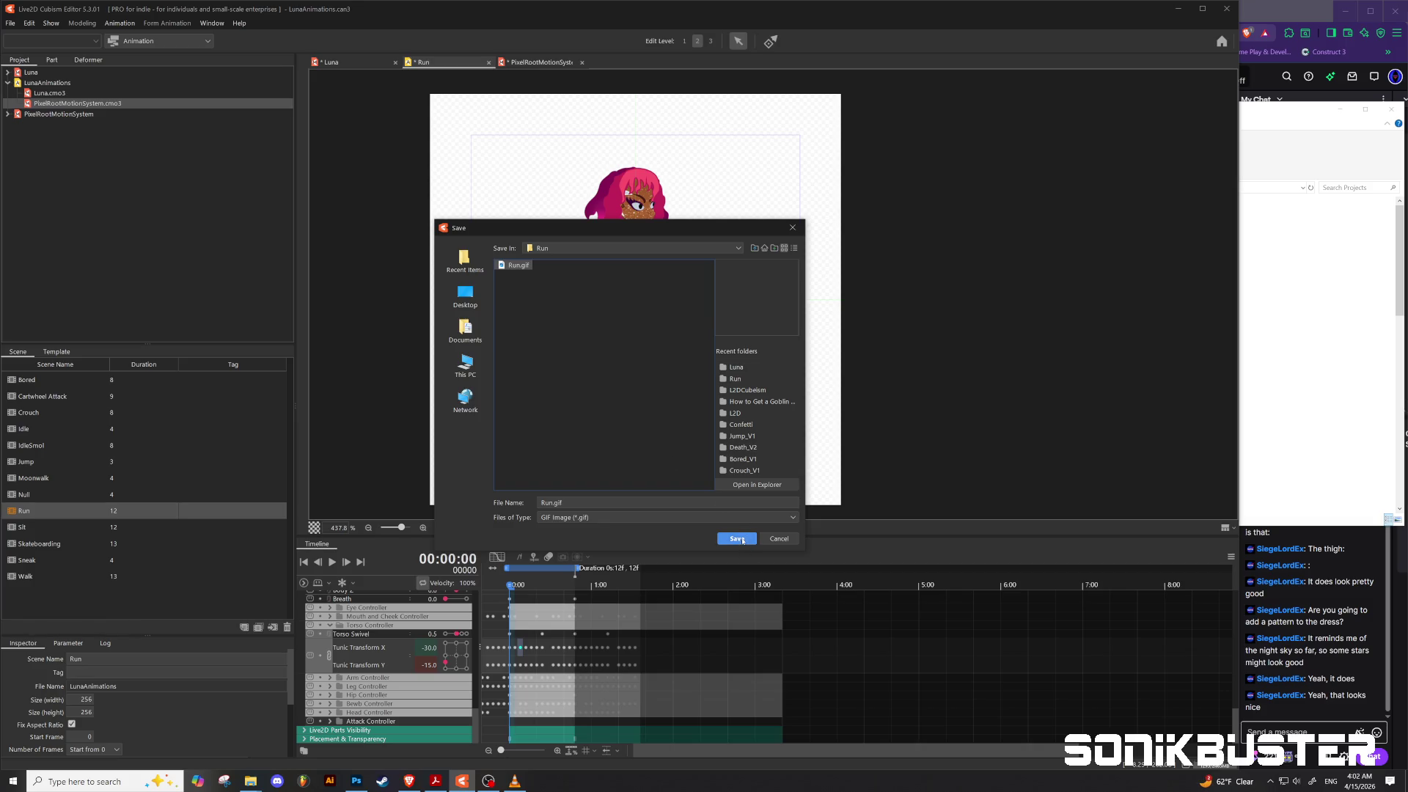
left_click(741, 541)
left_click(582, 412)
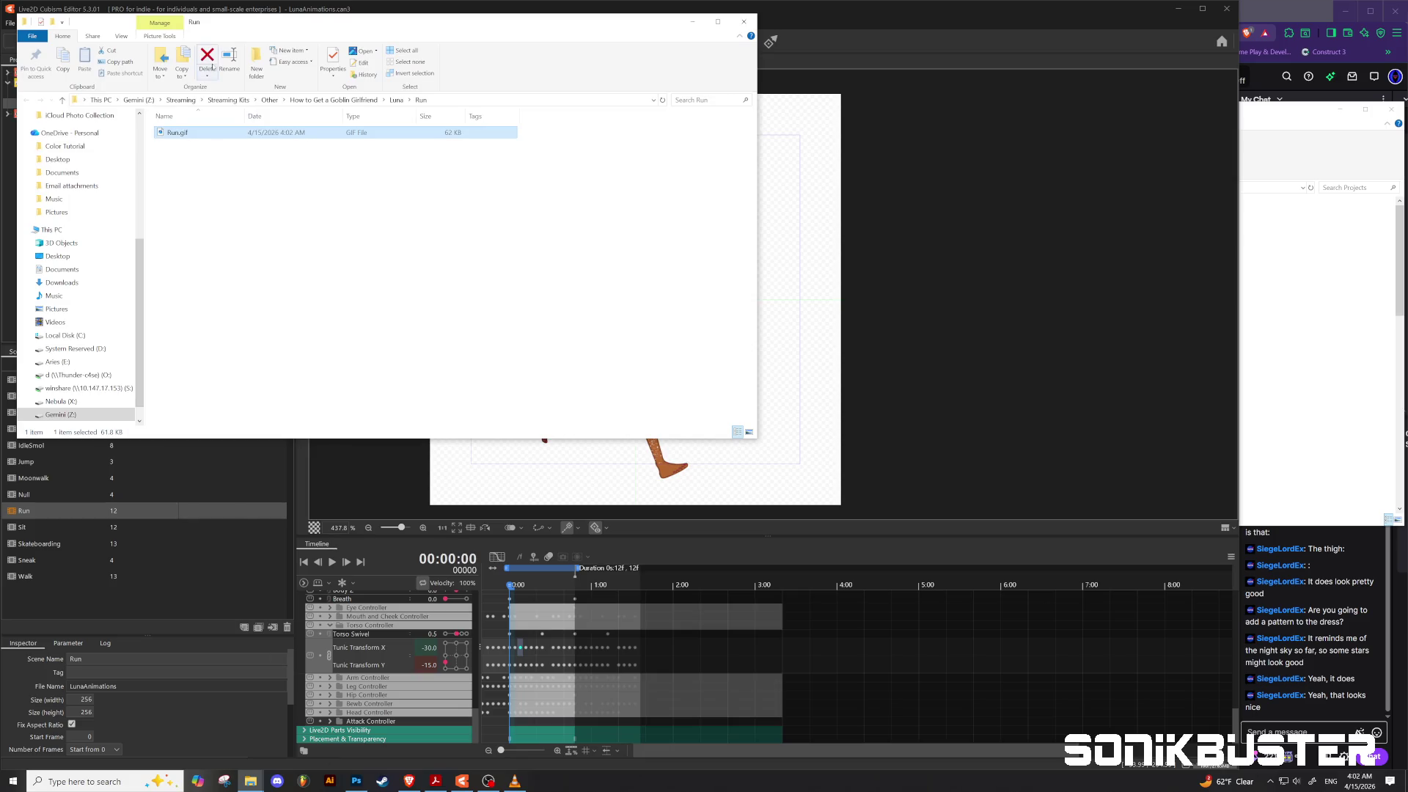
double_click(177, 132)
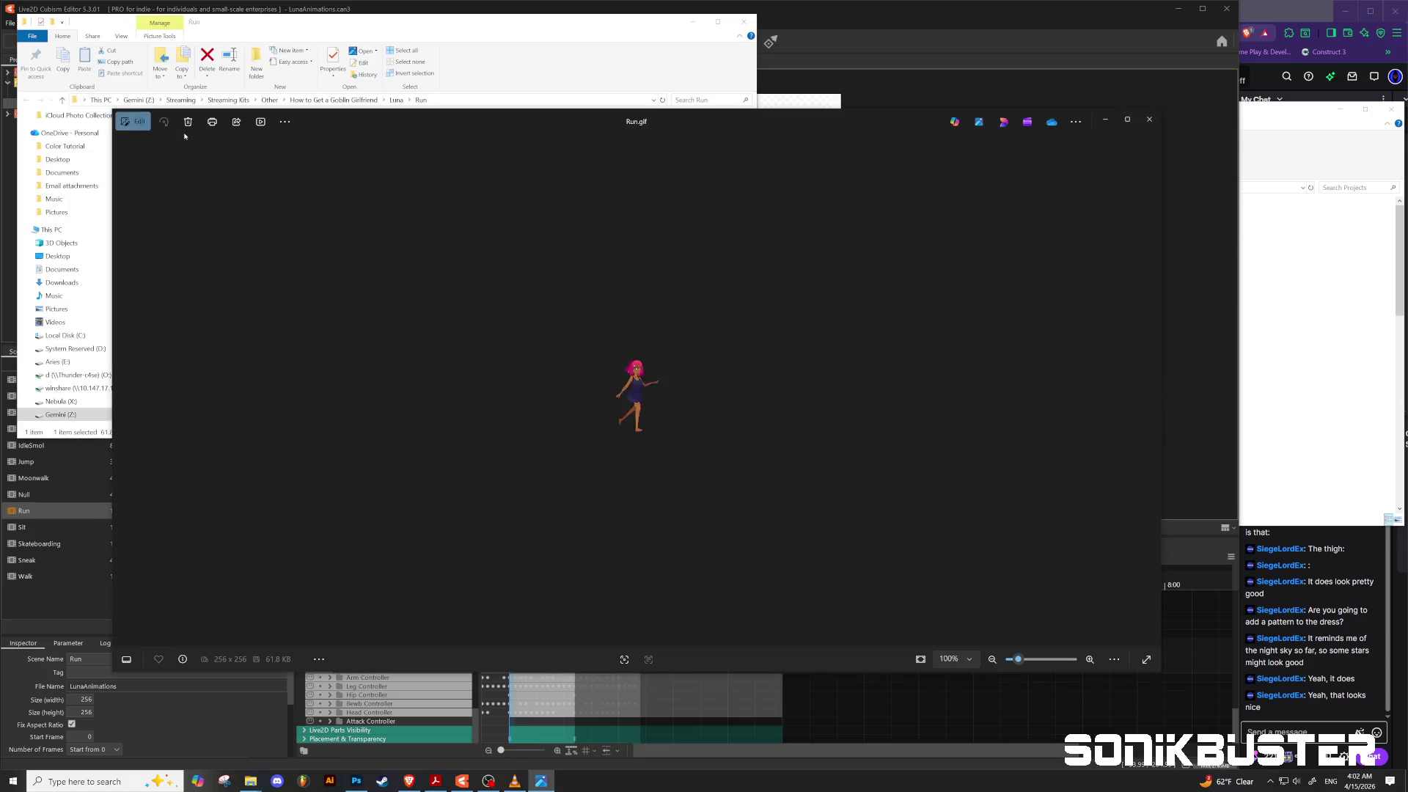
scroll(654, 403, "up", 3)
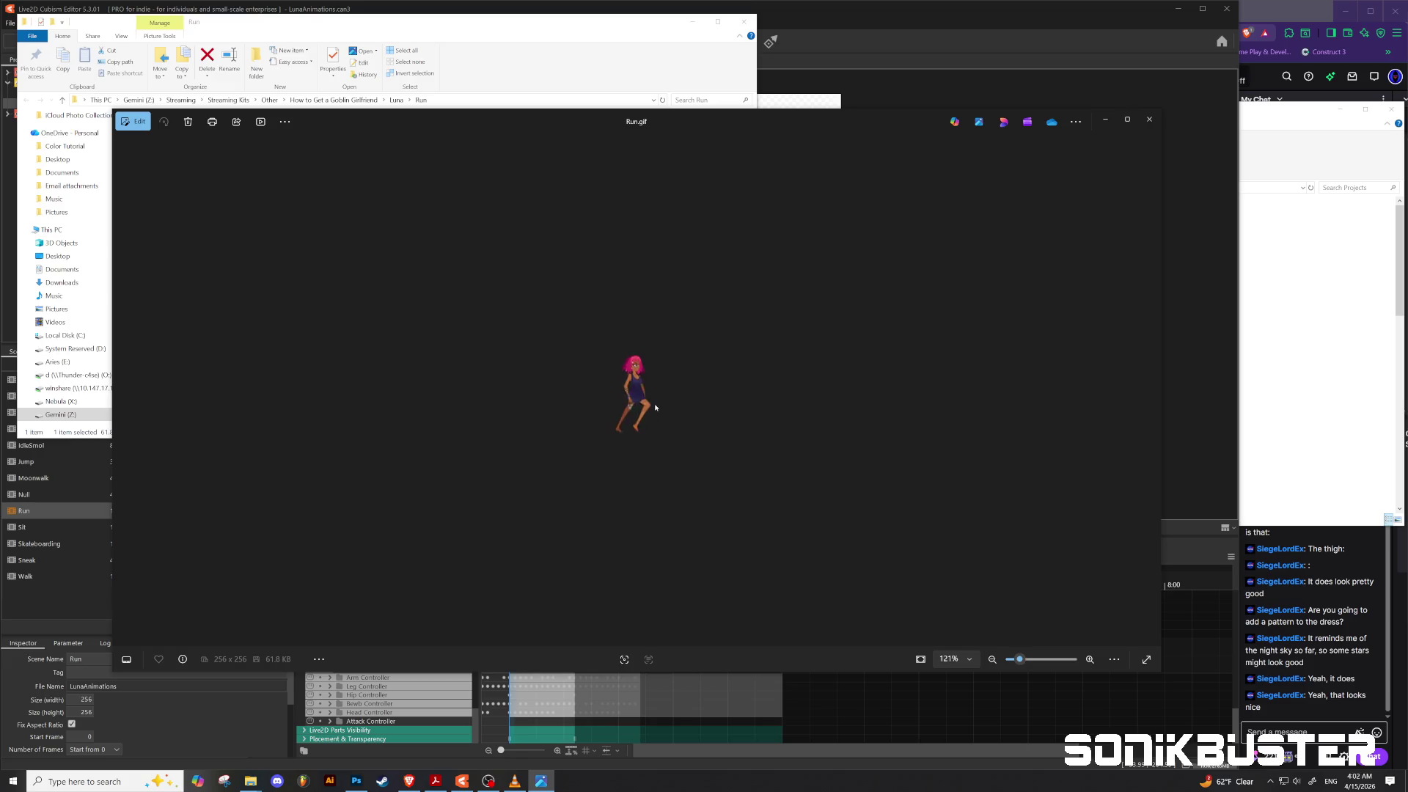
scroll(678, 415, "up", 3)
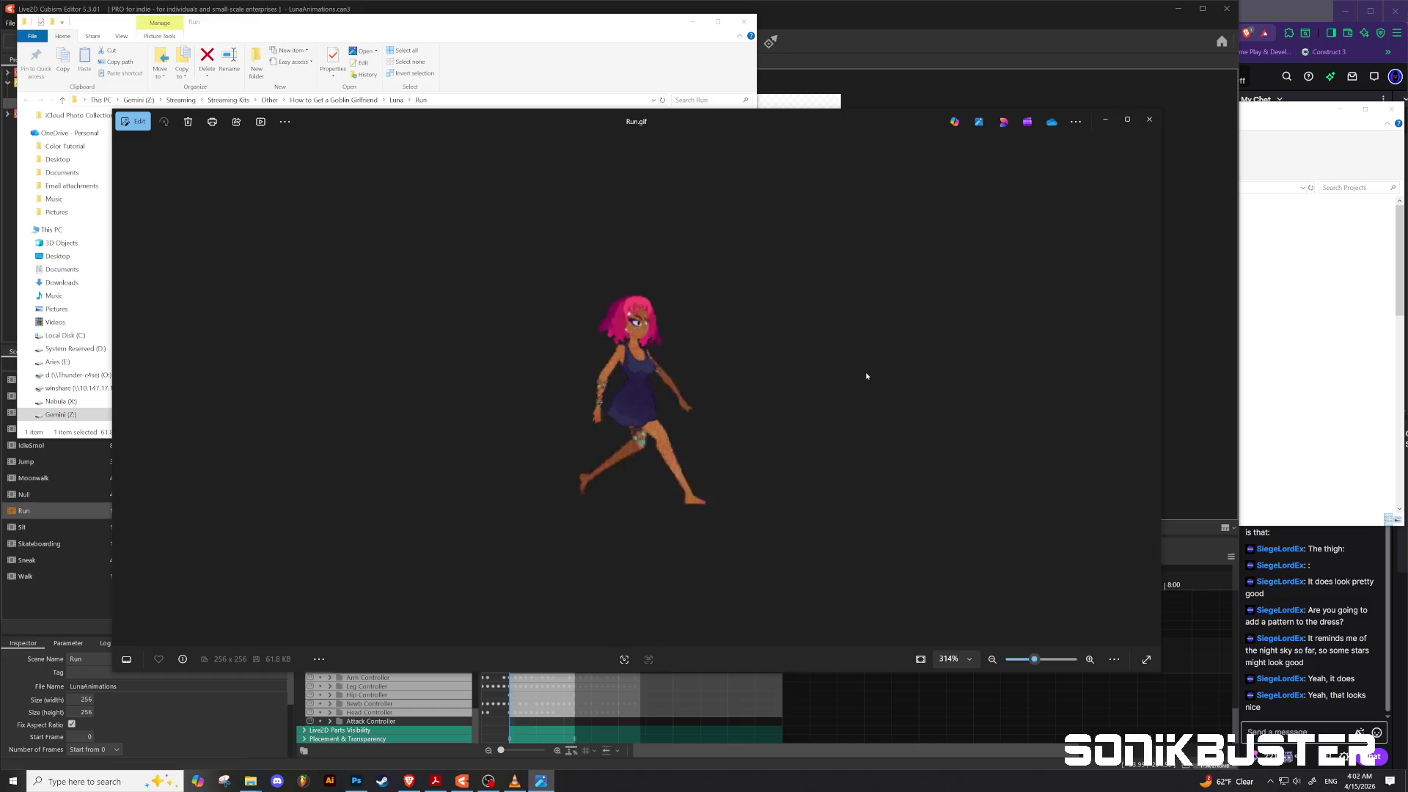
scroll(622, 423, "down", 1)
scroll(620, 422, "down", 5)
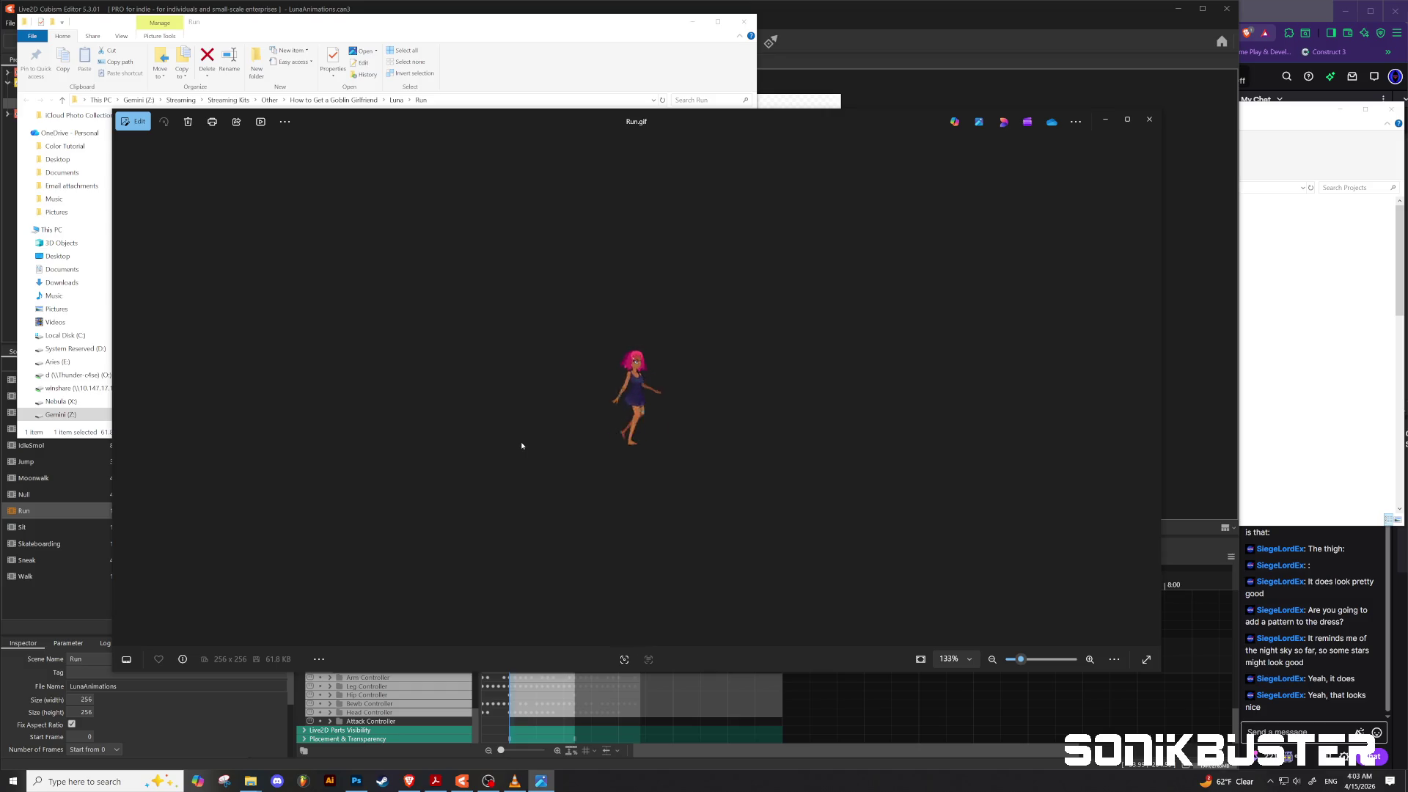
scroll(522, 446, "down", 1)
scroll(522, 446, "down", 2)
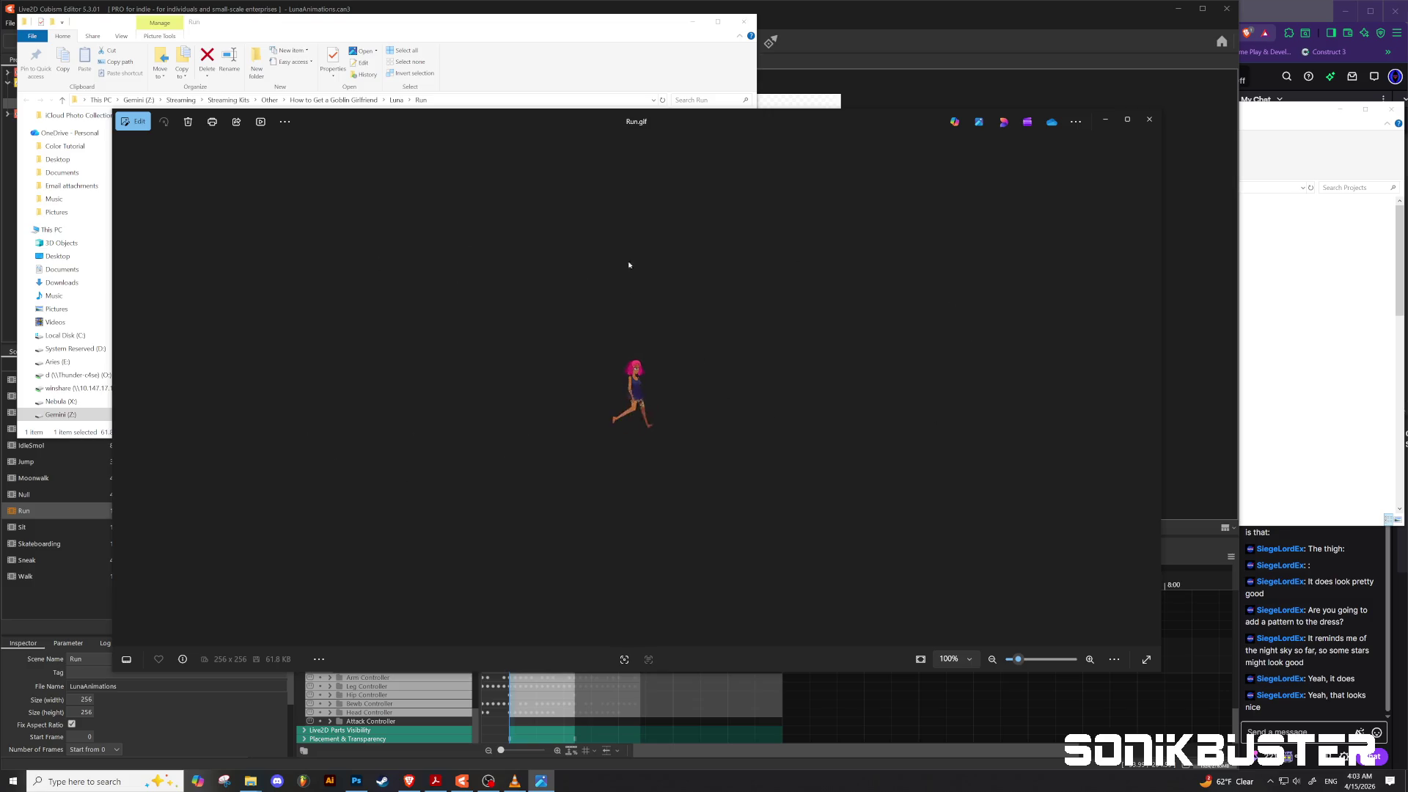
scroll(605, 368, "up", 5)
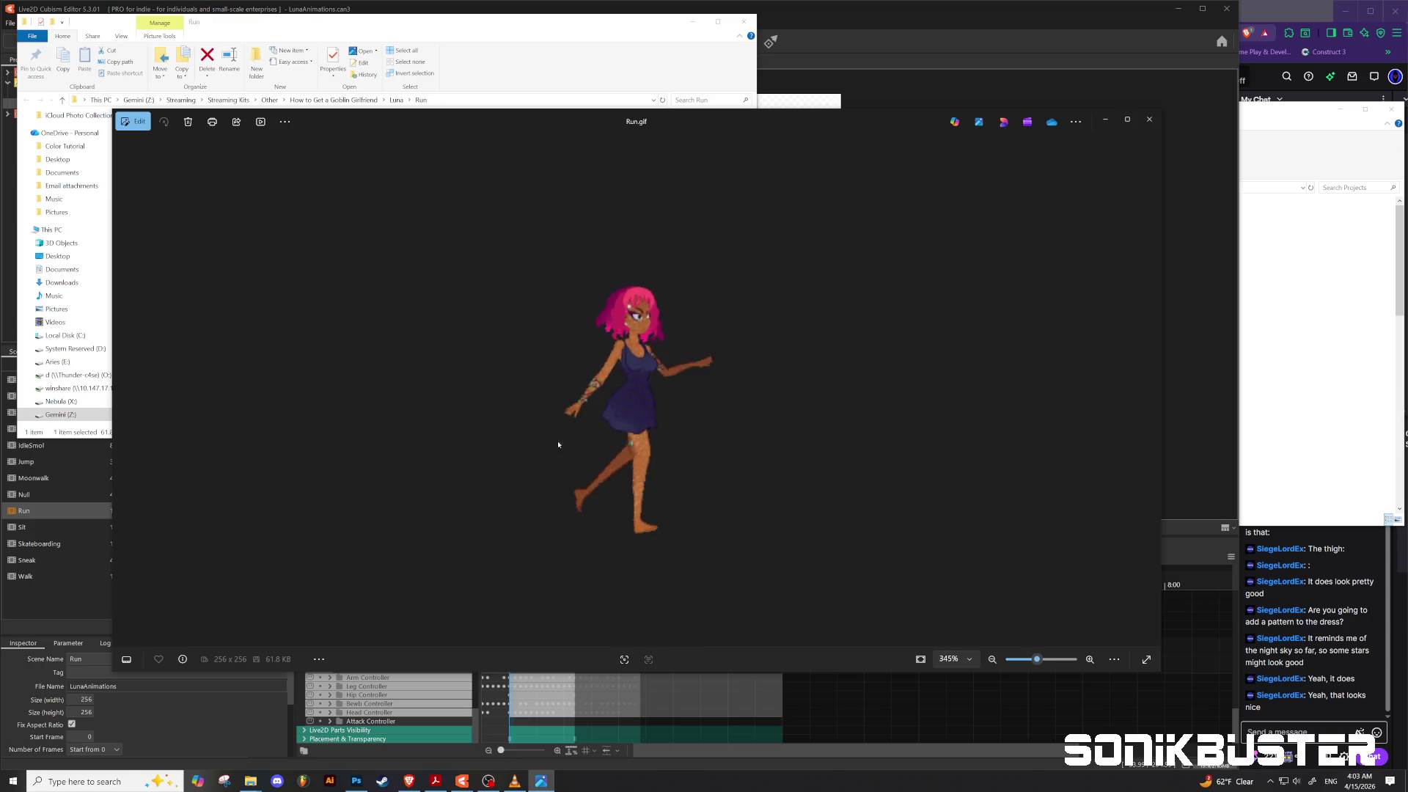
scroll(567, 505, "up", 2)
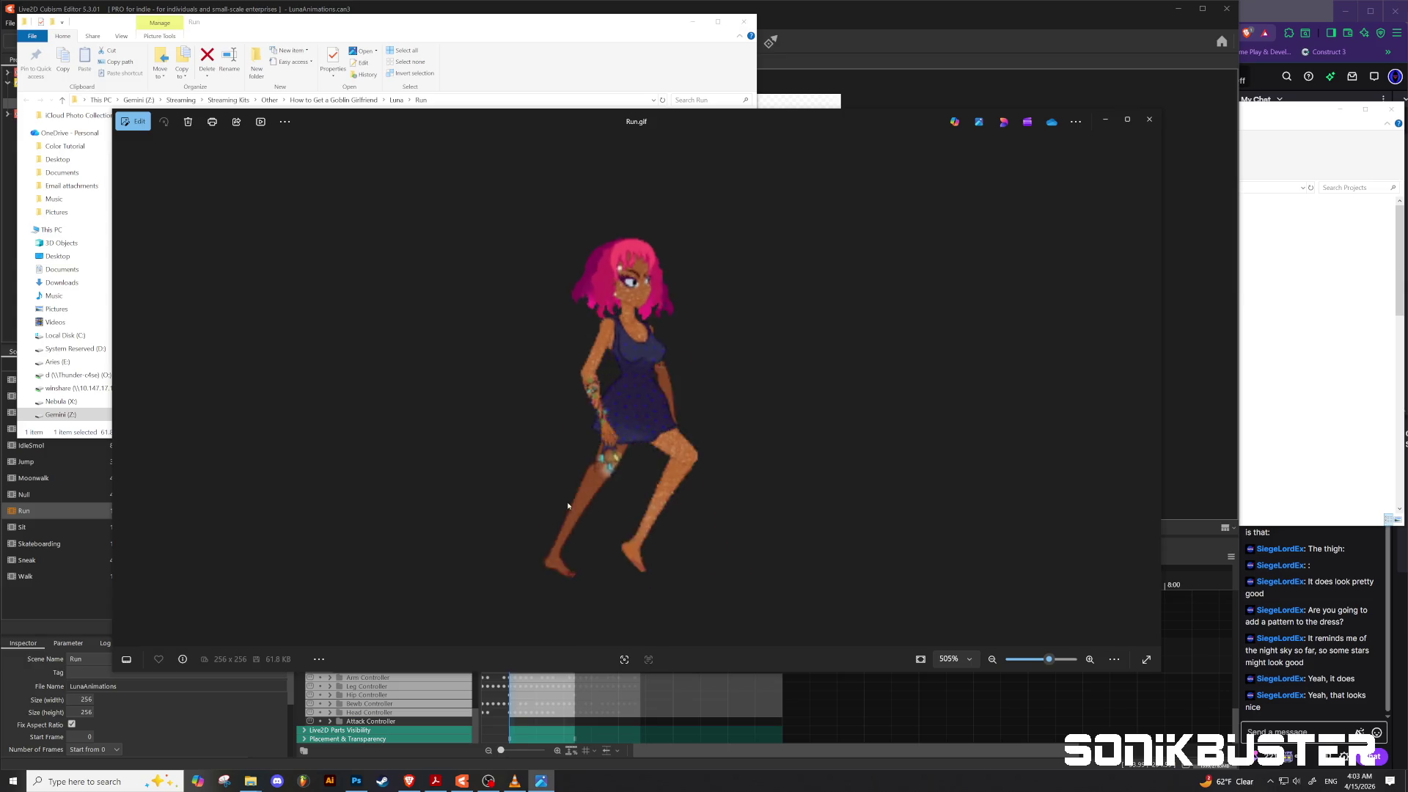
scroll(568, 505, "down", 1)
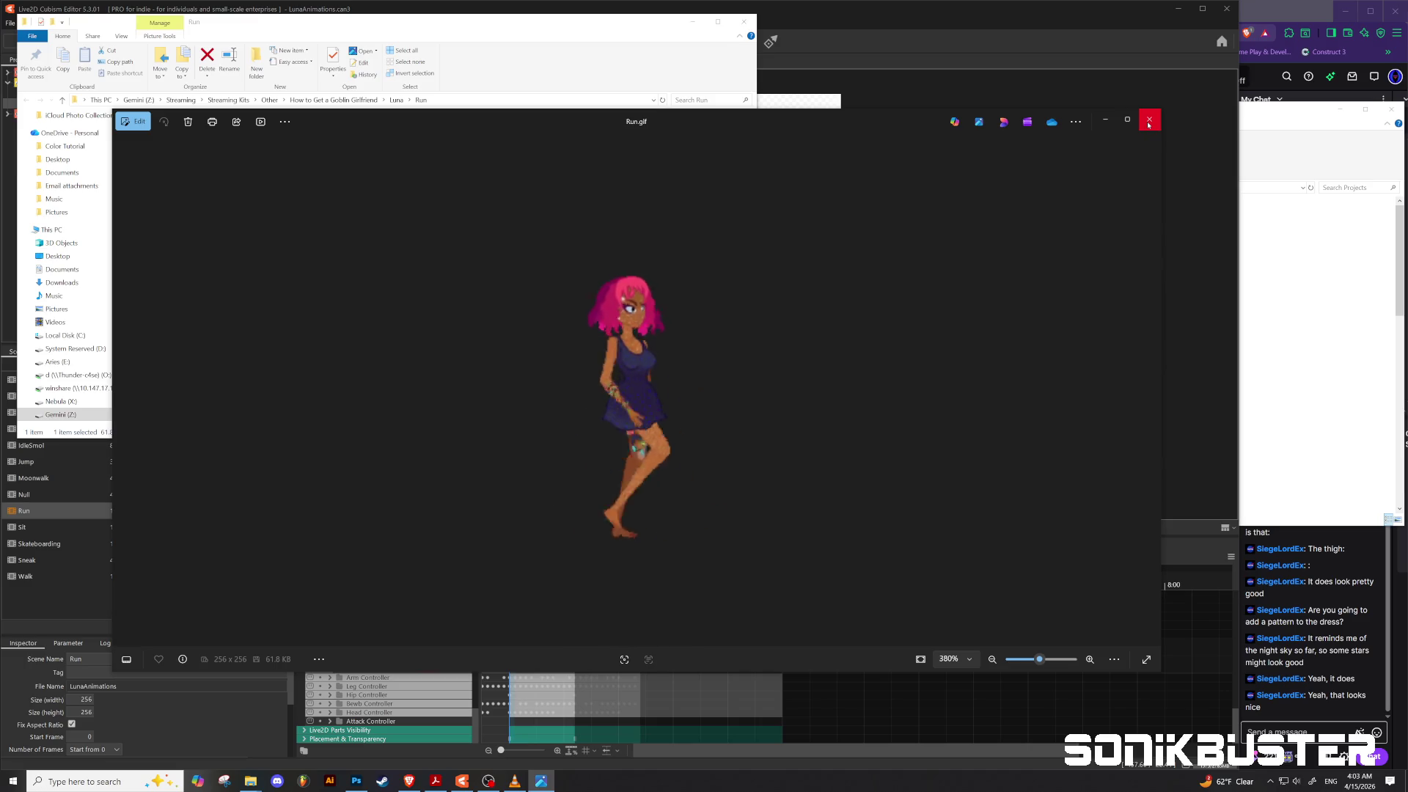
left_click(1148, 123)
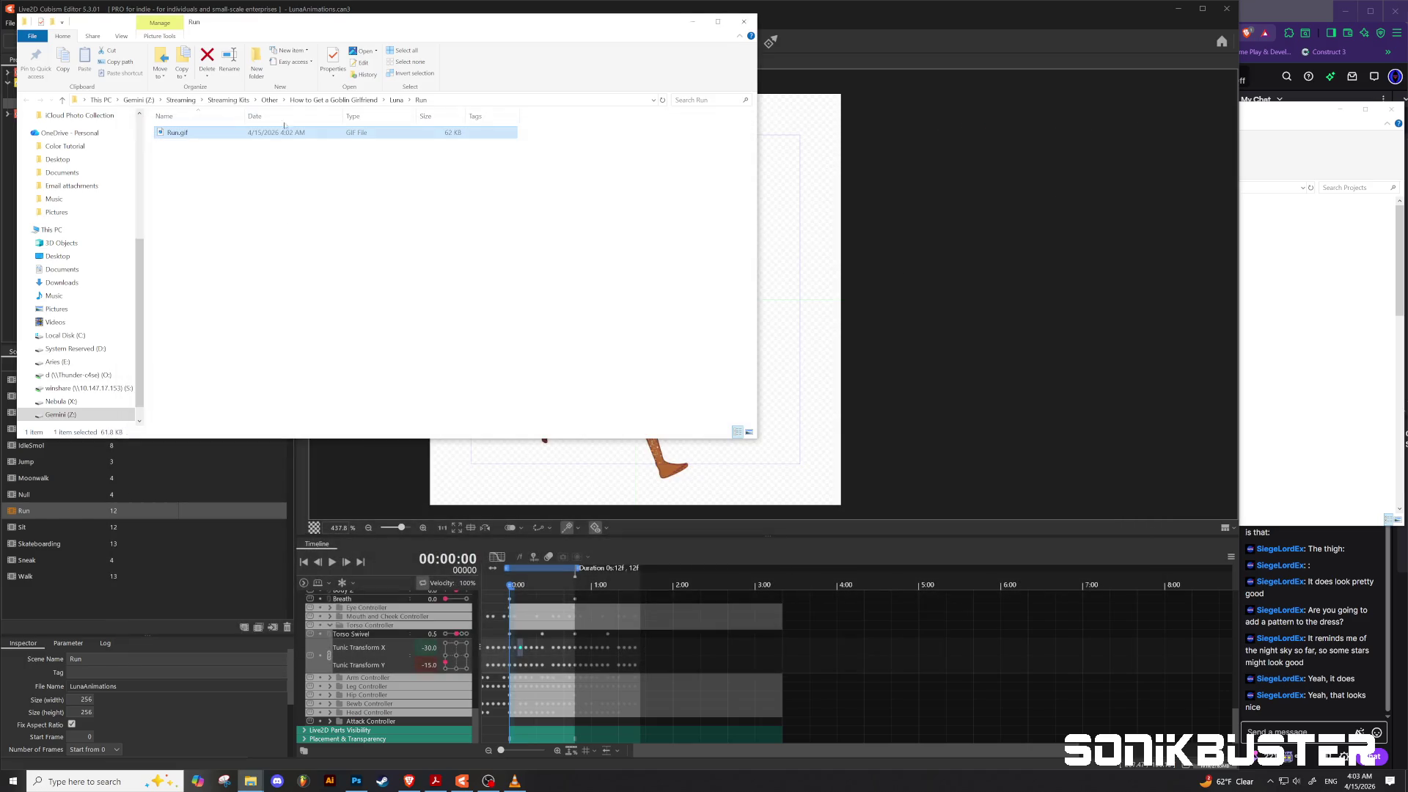
Step: Close the Run.gif folder window, save the project, and close the PixelRootMotionSystem model
left_click(744, 23)
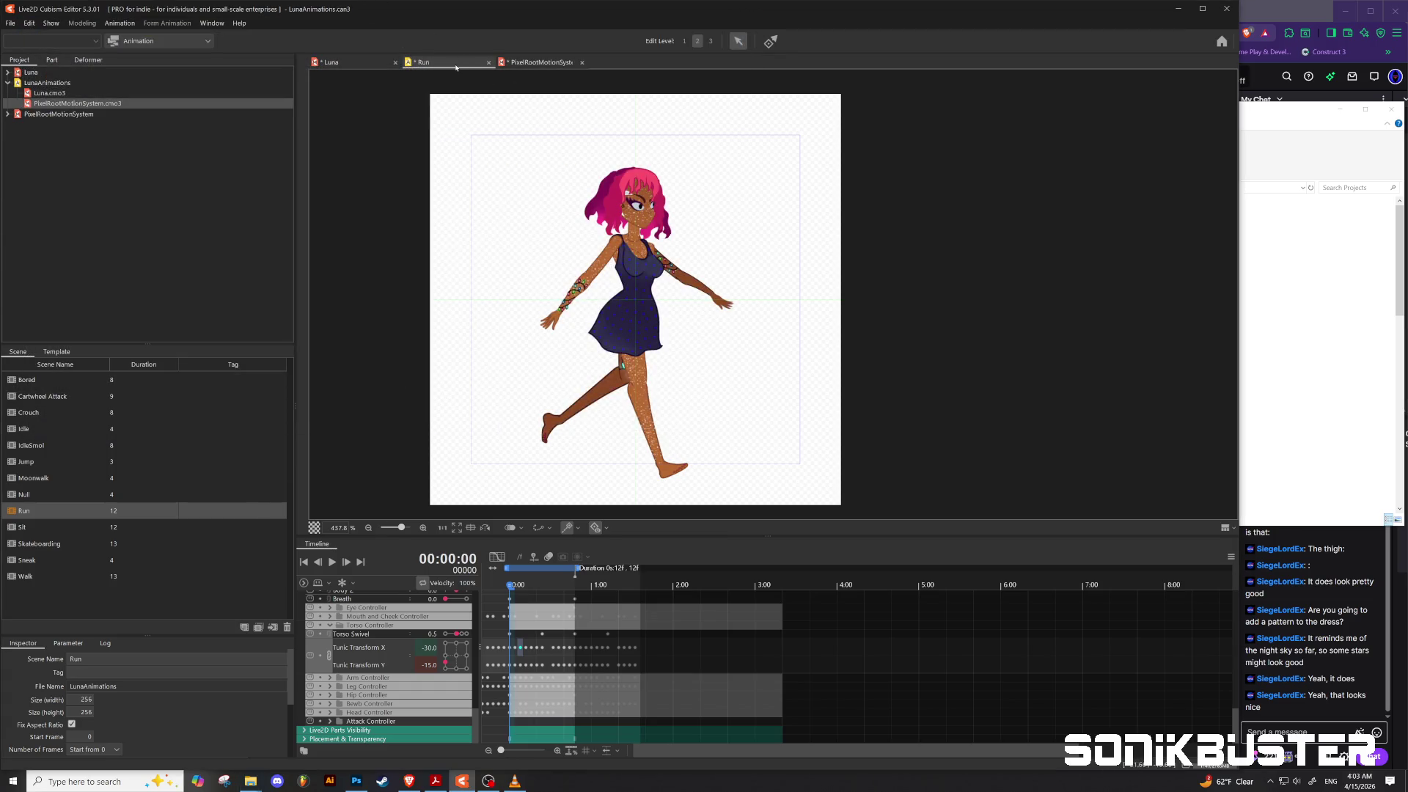
key("ctrl+s")
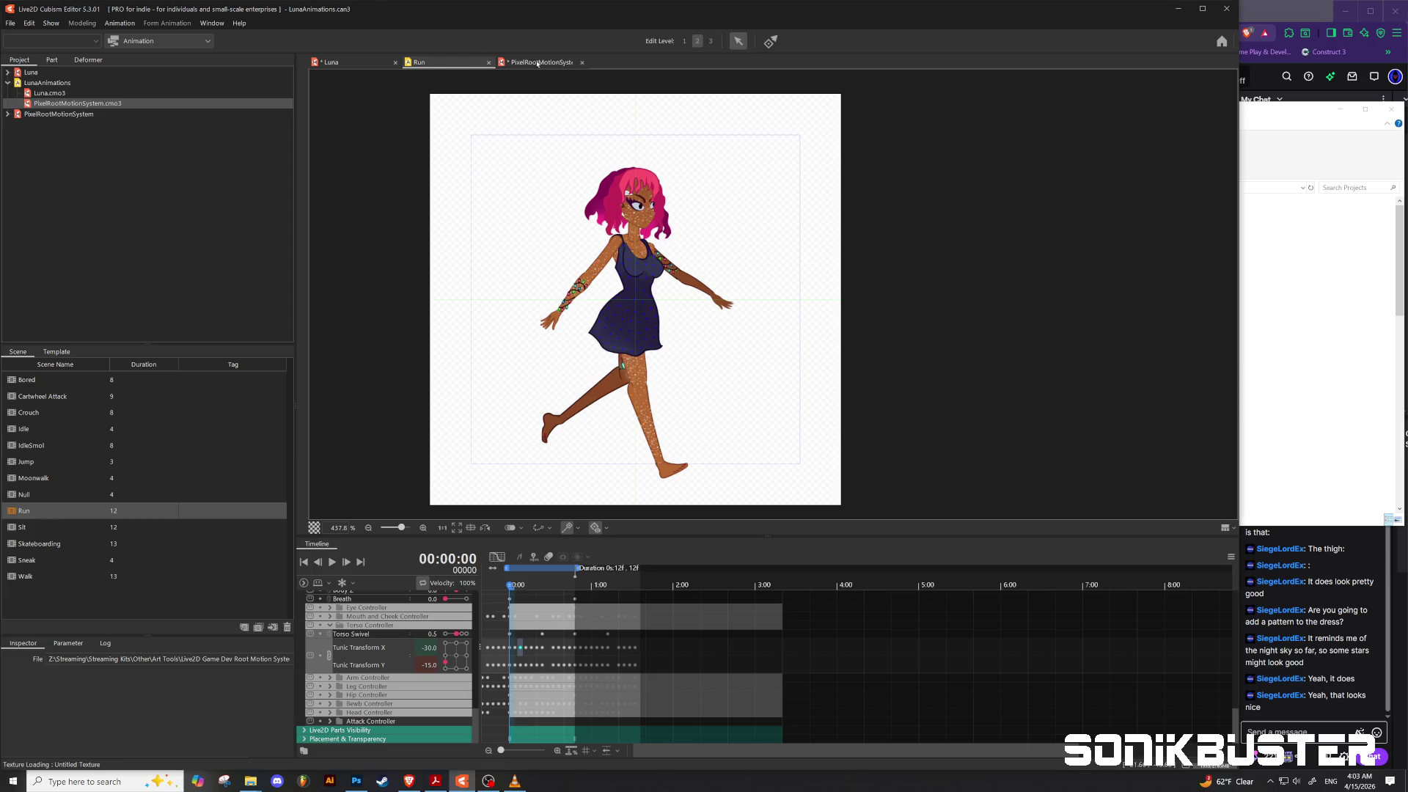
left_click(538, 63)
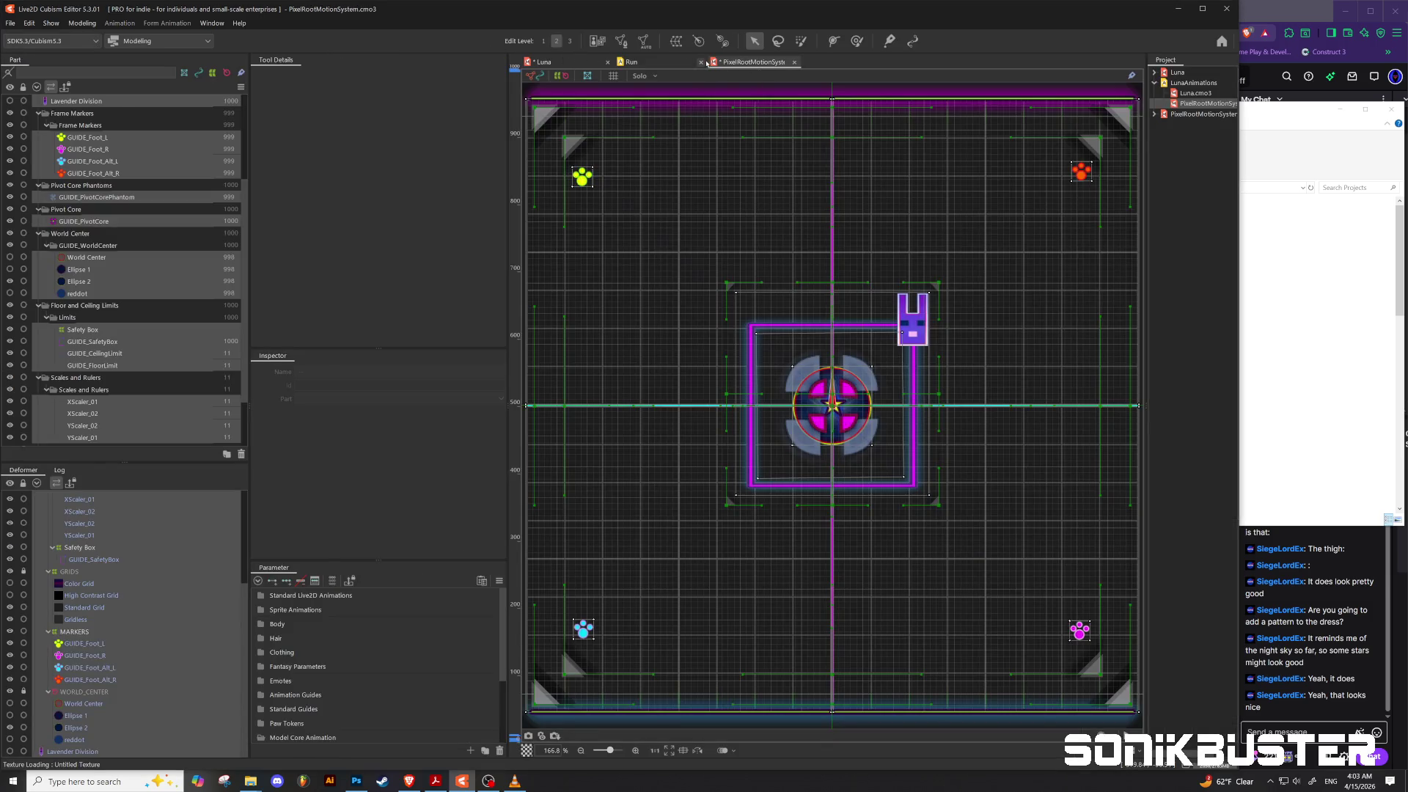
left_click(795, 63)
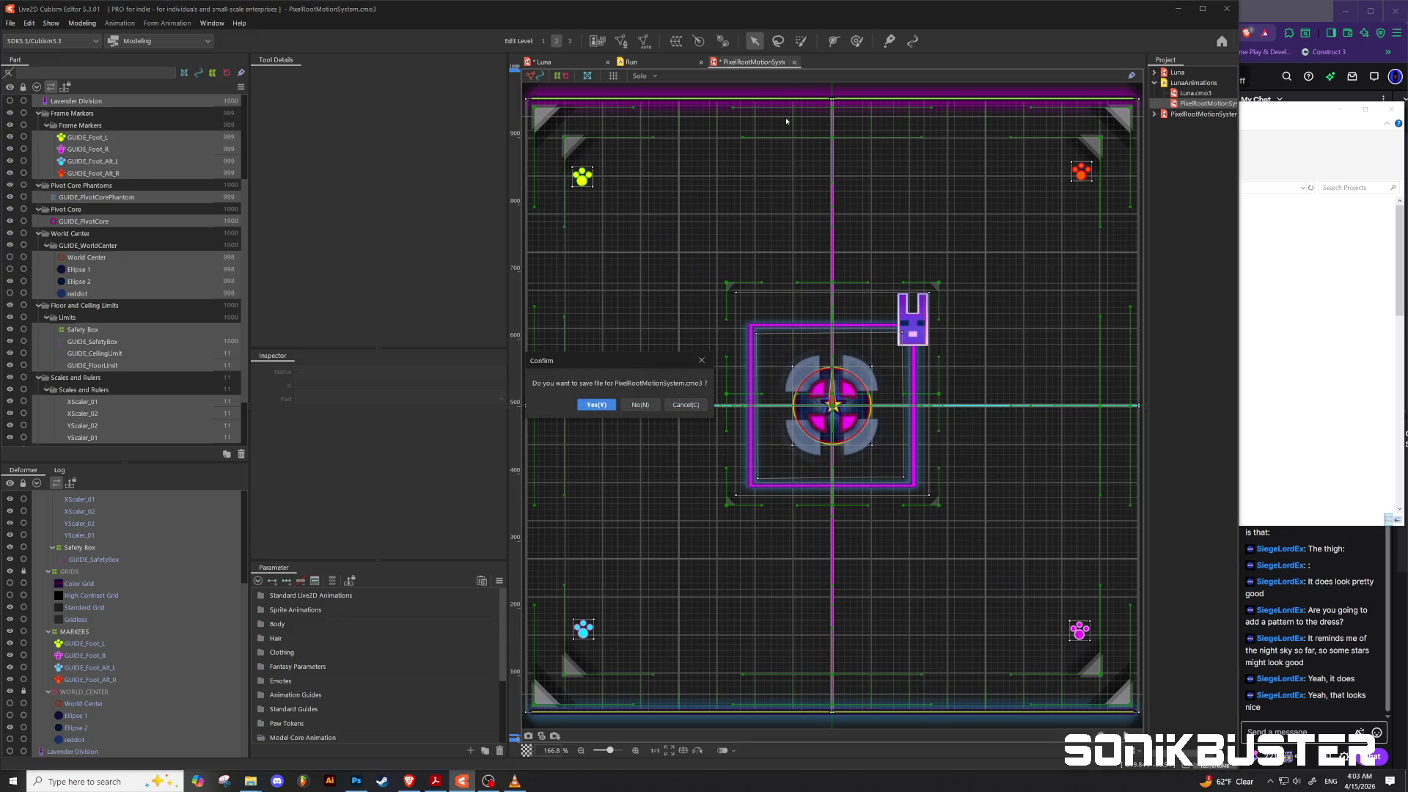
left_click(654, 405)
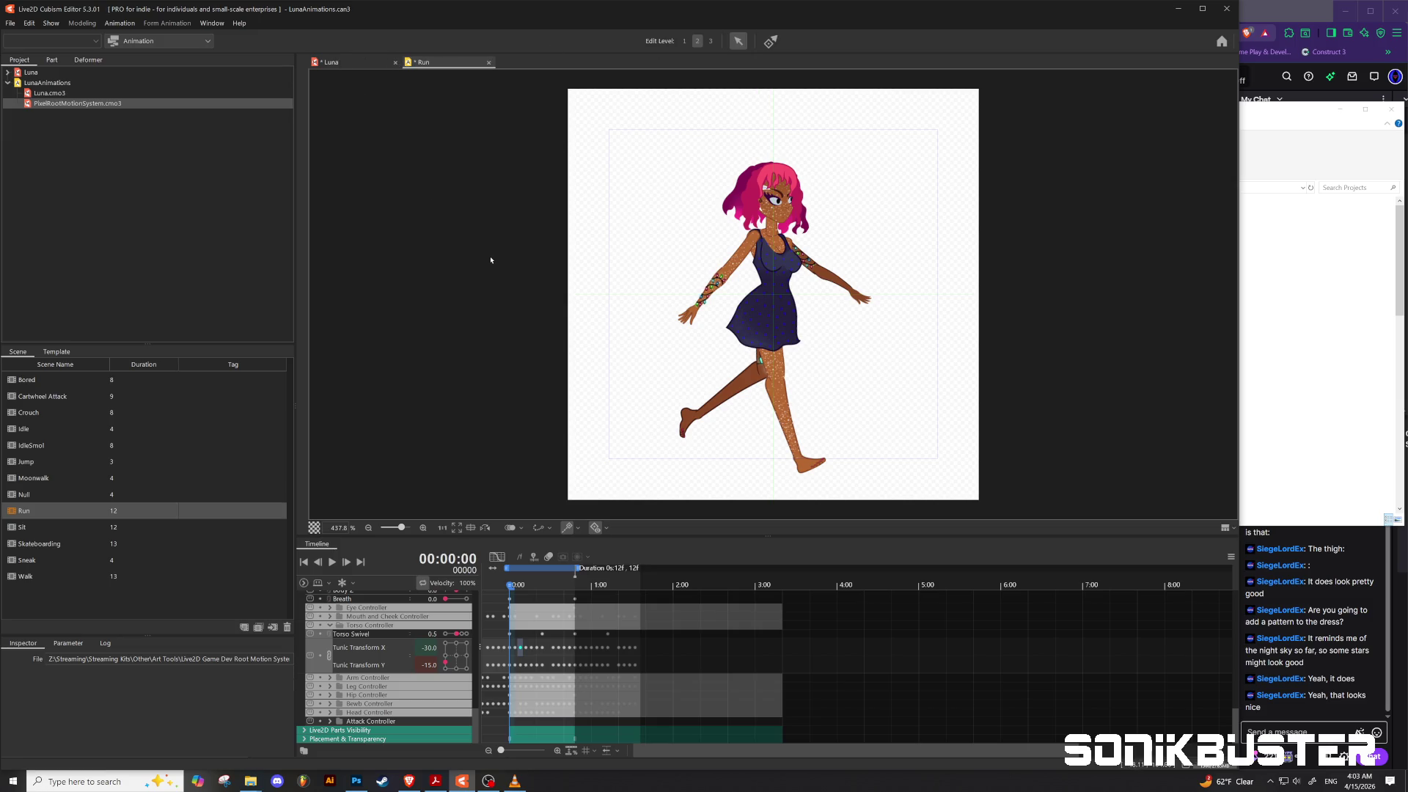
Step: Return to Luna's Run scene and open the Moonwalk scene from the Scene list
left_click(329, 63)
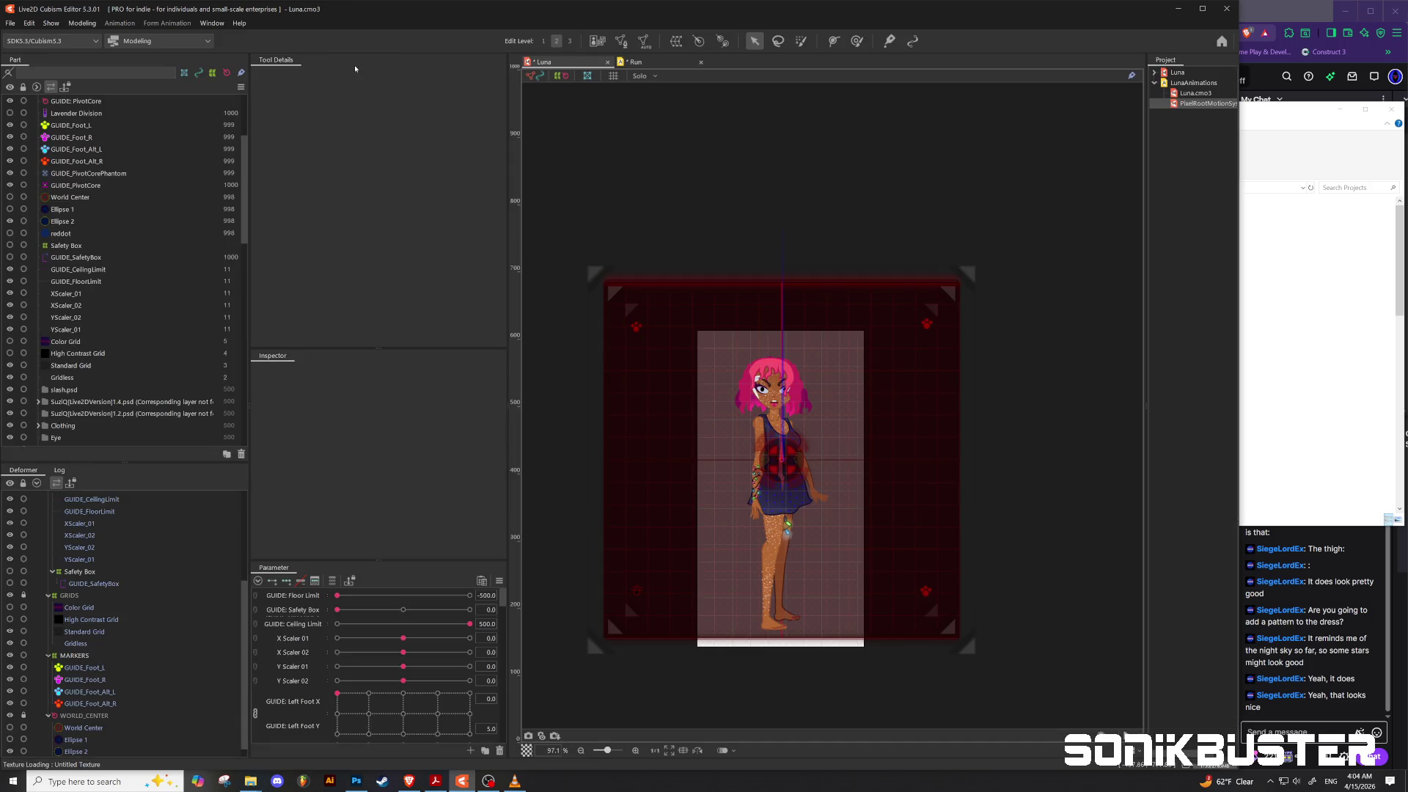
left_click(635, 62)
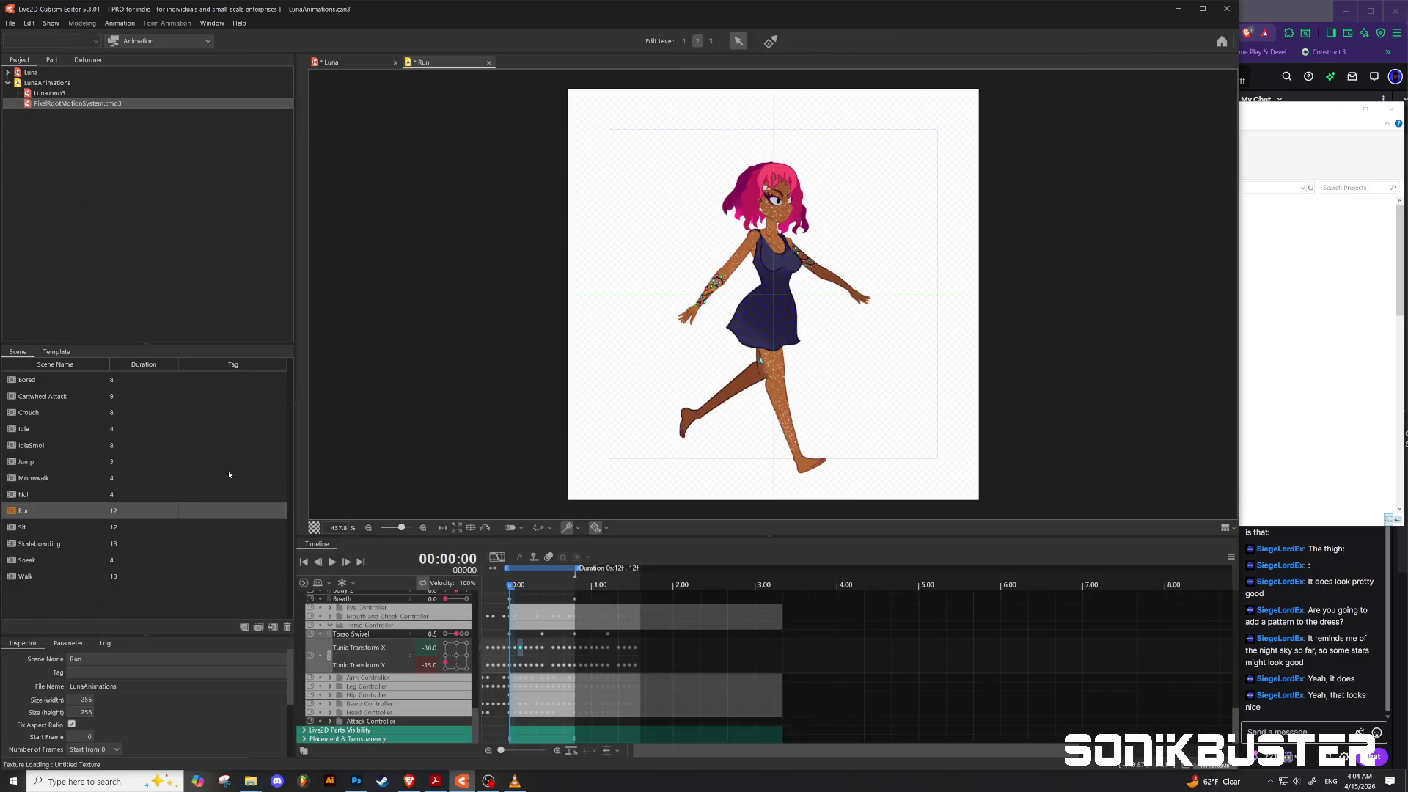
double_click(36, 480)
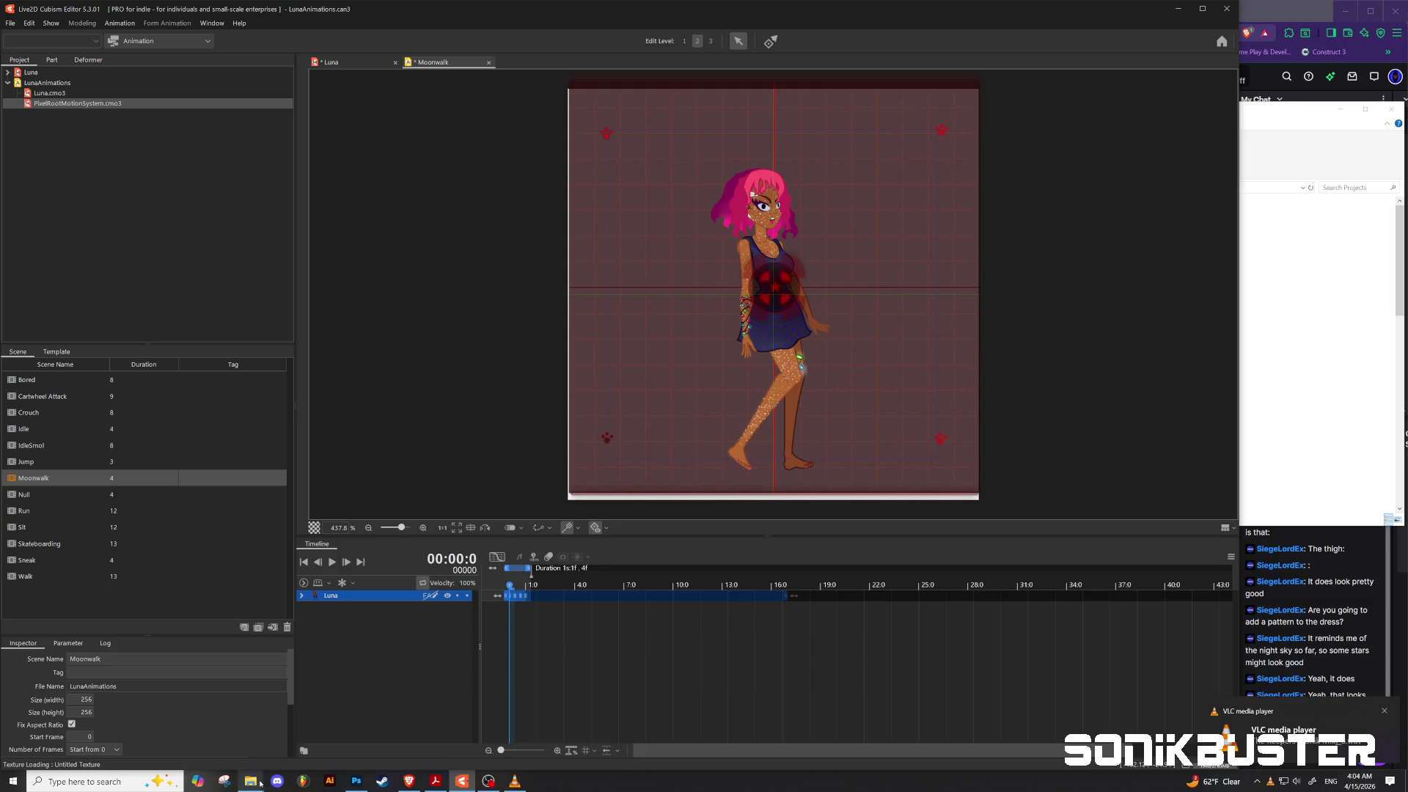
Step: Bring the Projects folder and the VLC playlist windows to the front
mouse_move(250, 781)
left_click(286, 744)
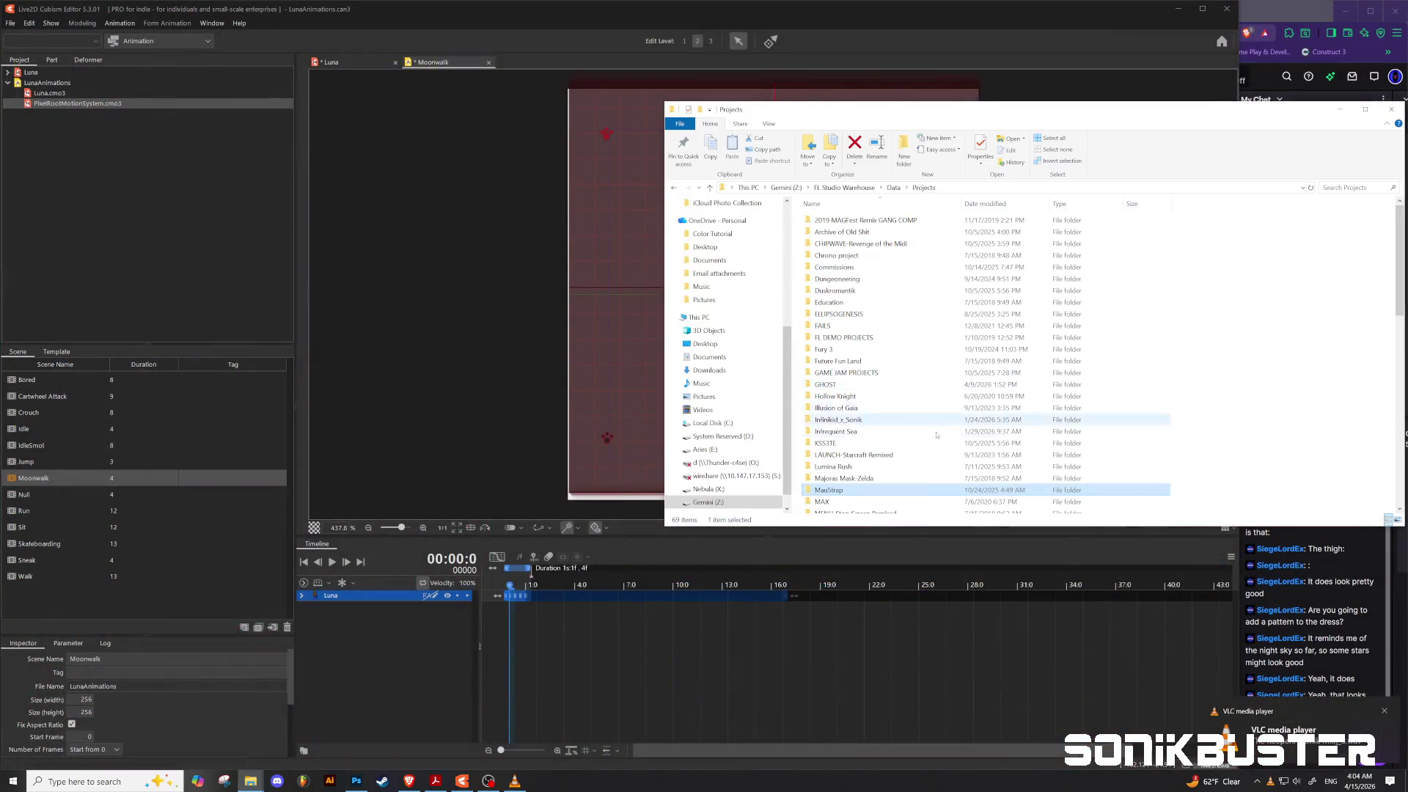
scroll(856, 307, "down", 1)
scroll(856, 308, "down", 4)
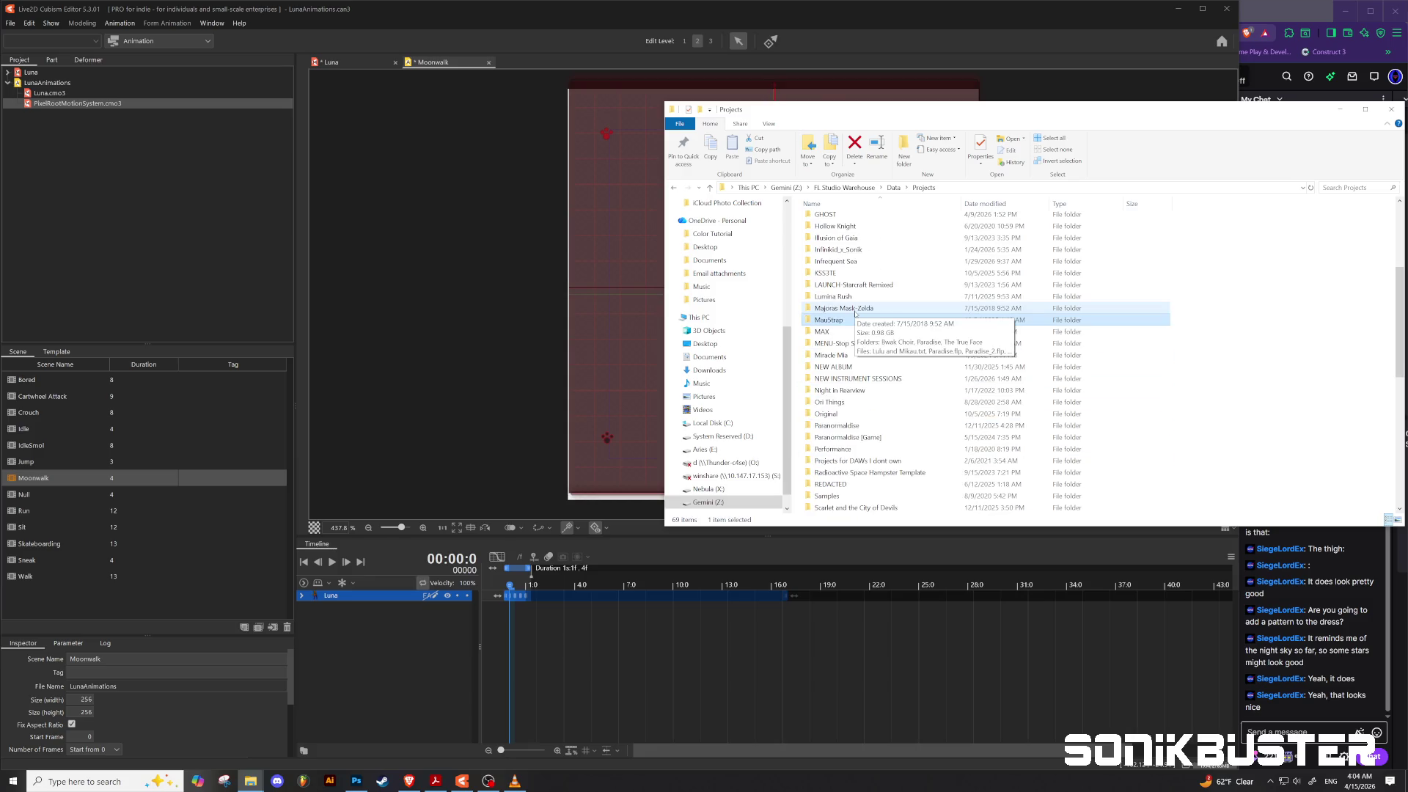
left_click(517, 782)
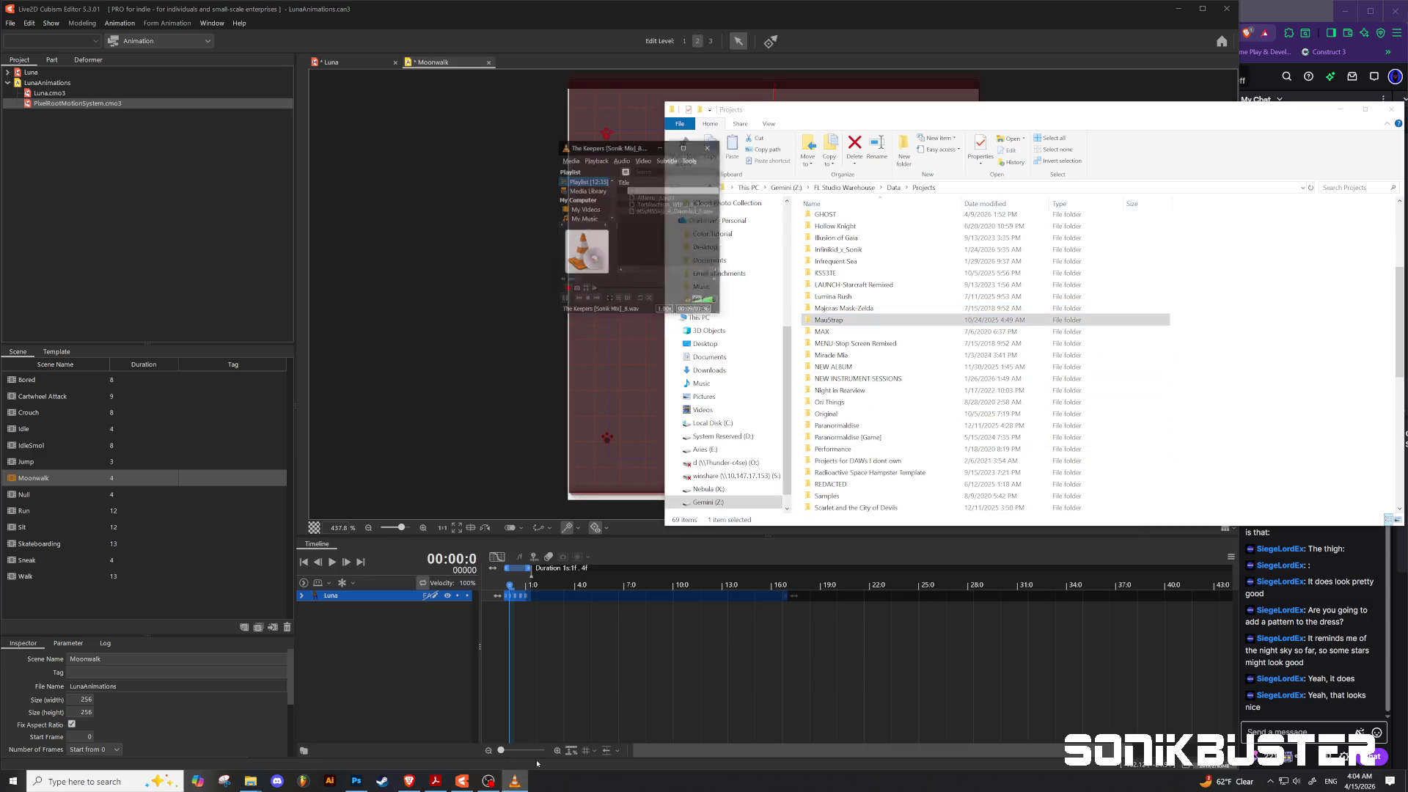
Step: Remove The Keepers and Atlantis_2.mp3 from VLC's playlist, play Tortiloschism_WIP_1.0_7.wav, and open NEW ALBUM
right_click(680, 135)
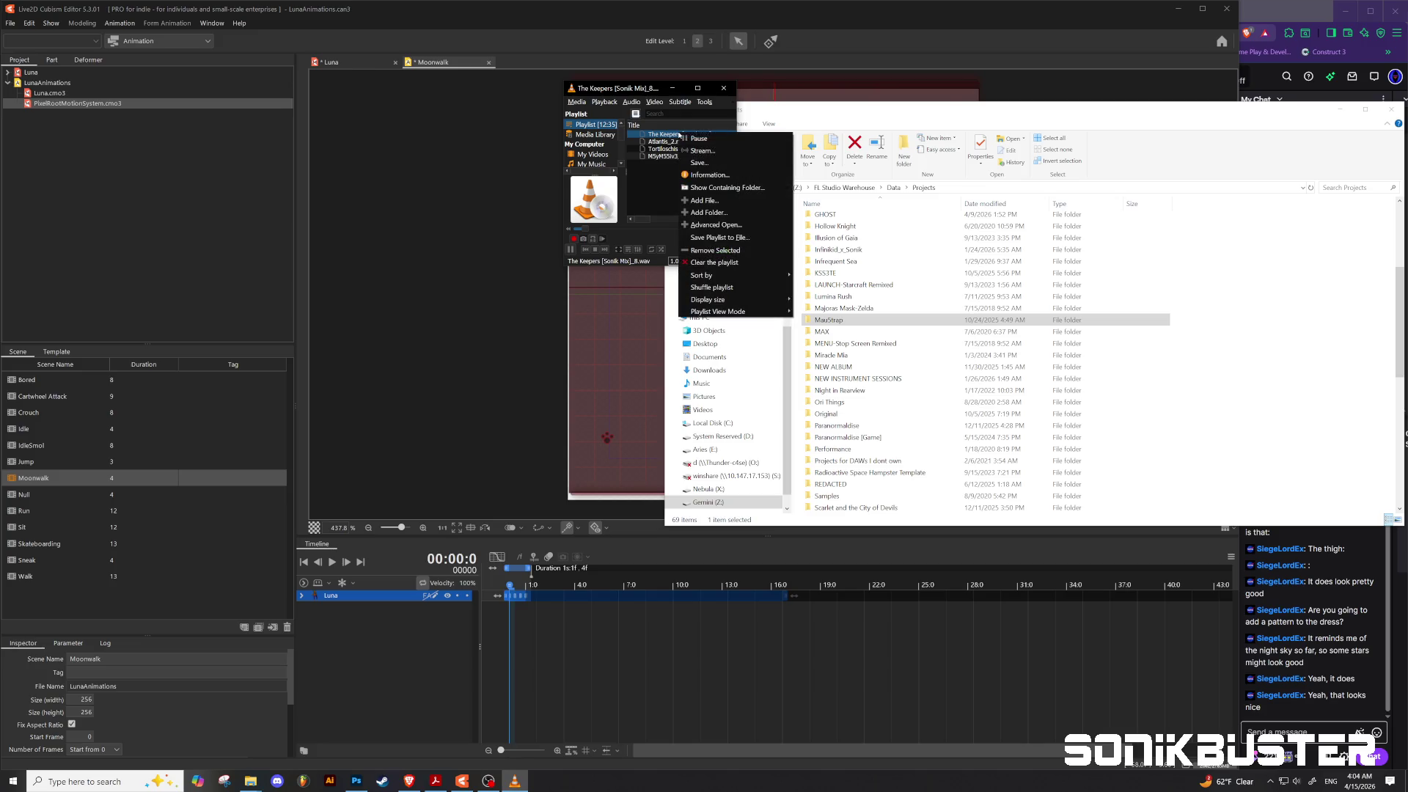
left_click(702, 254)
right_click(667, 134)
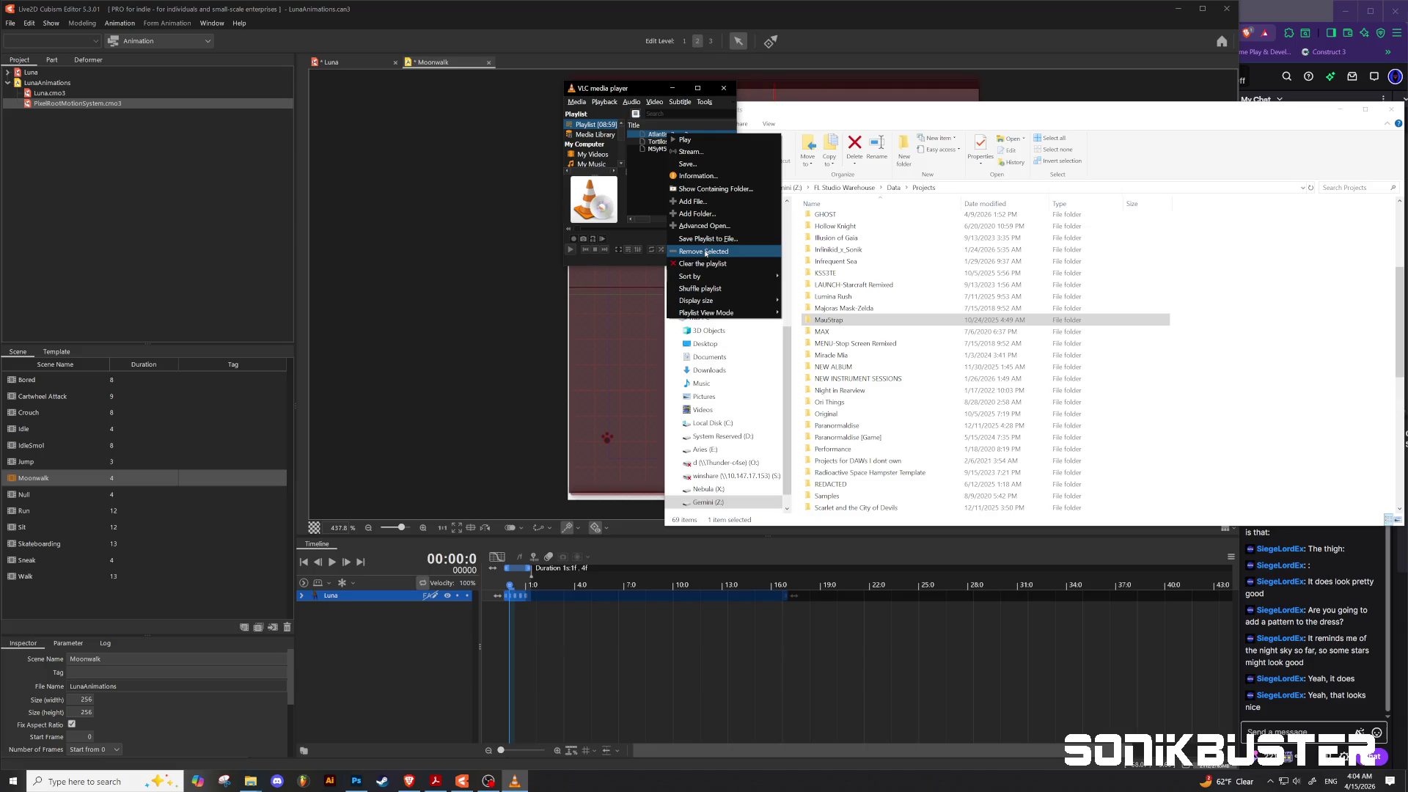
left_click(705, 253)
double_click(680, 134)
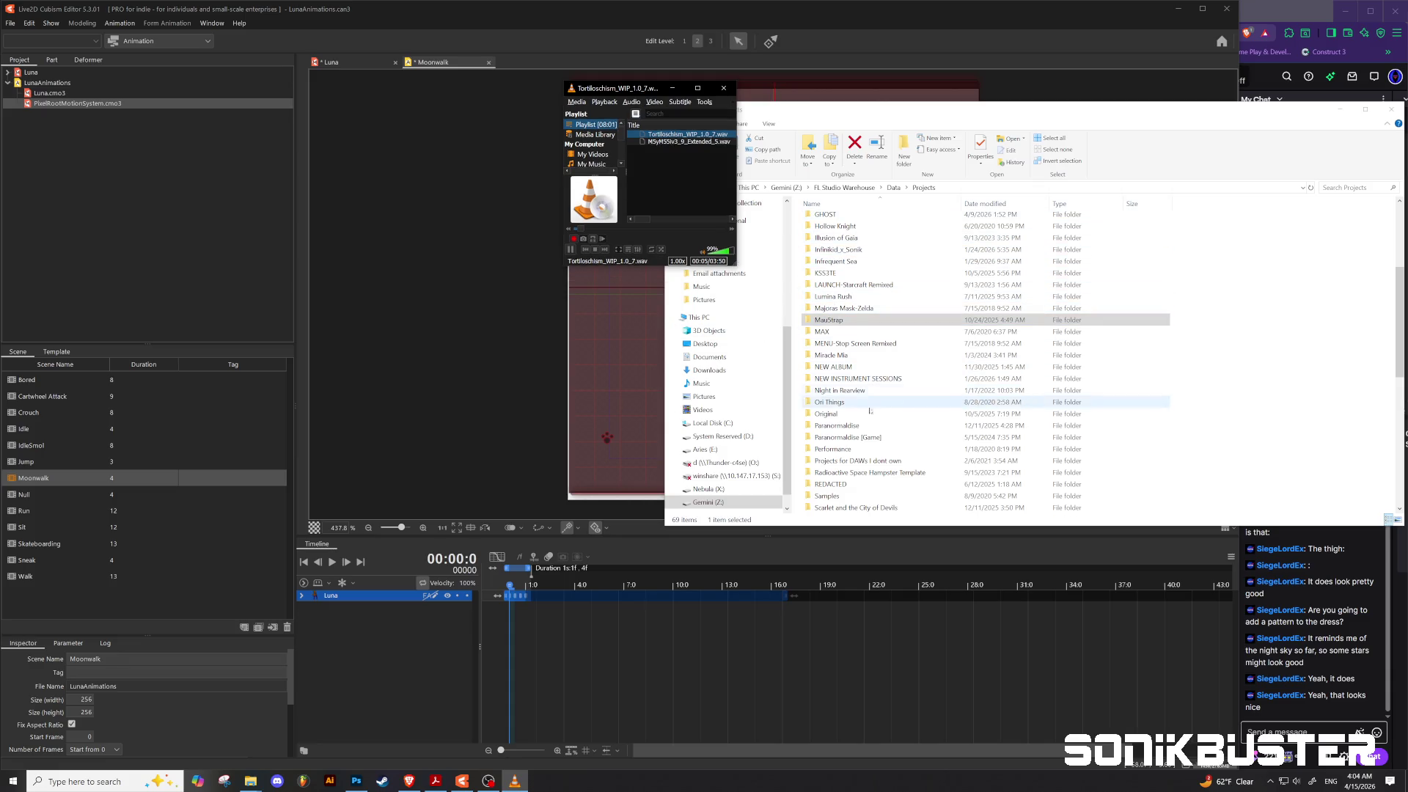
double_click(840, 368)
Step: Play Chipwave_Unfinished.xspf from NEW ALBUM's CHIPWAVE folder, then bring Cubism Editor back in front
double_click(843, 326)
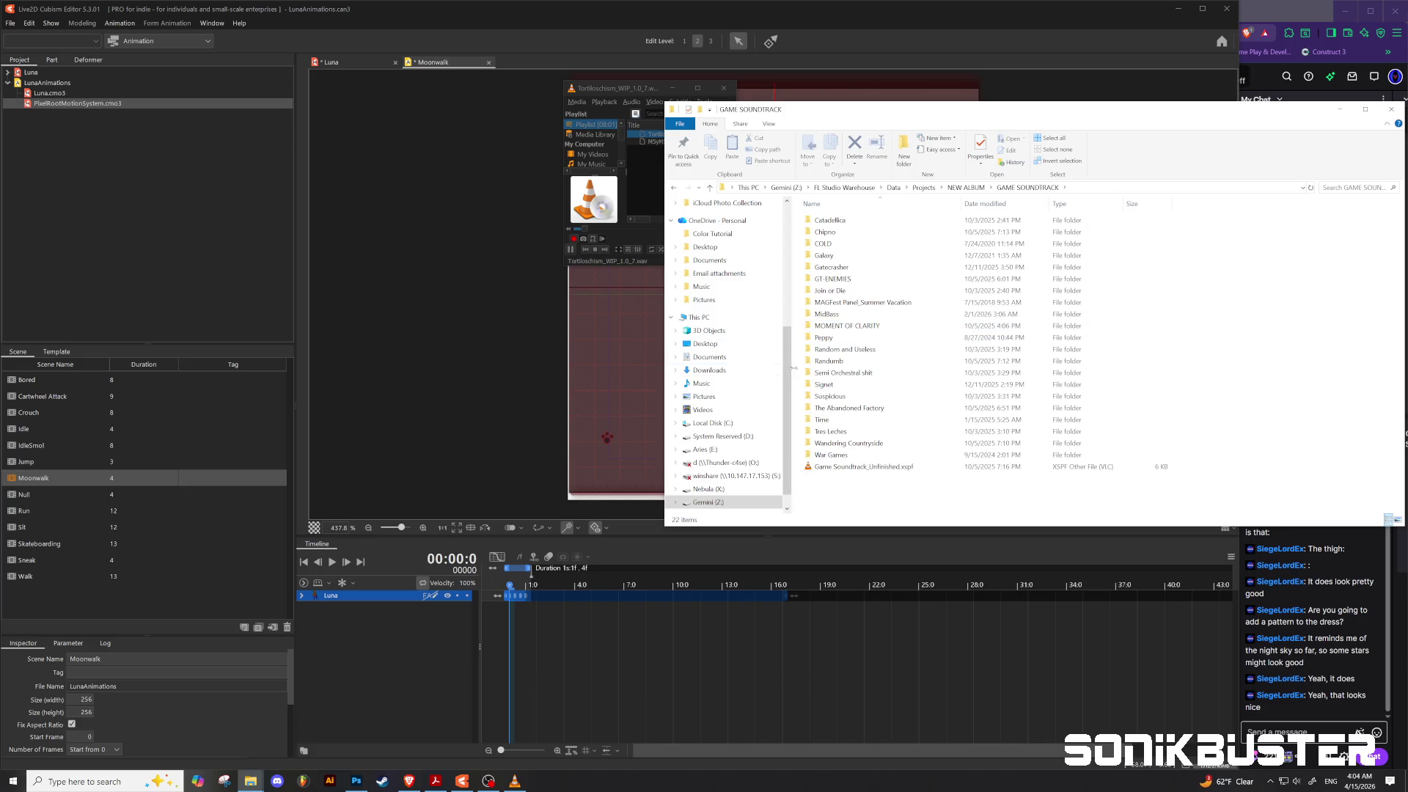
left_click(710, 187)
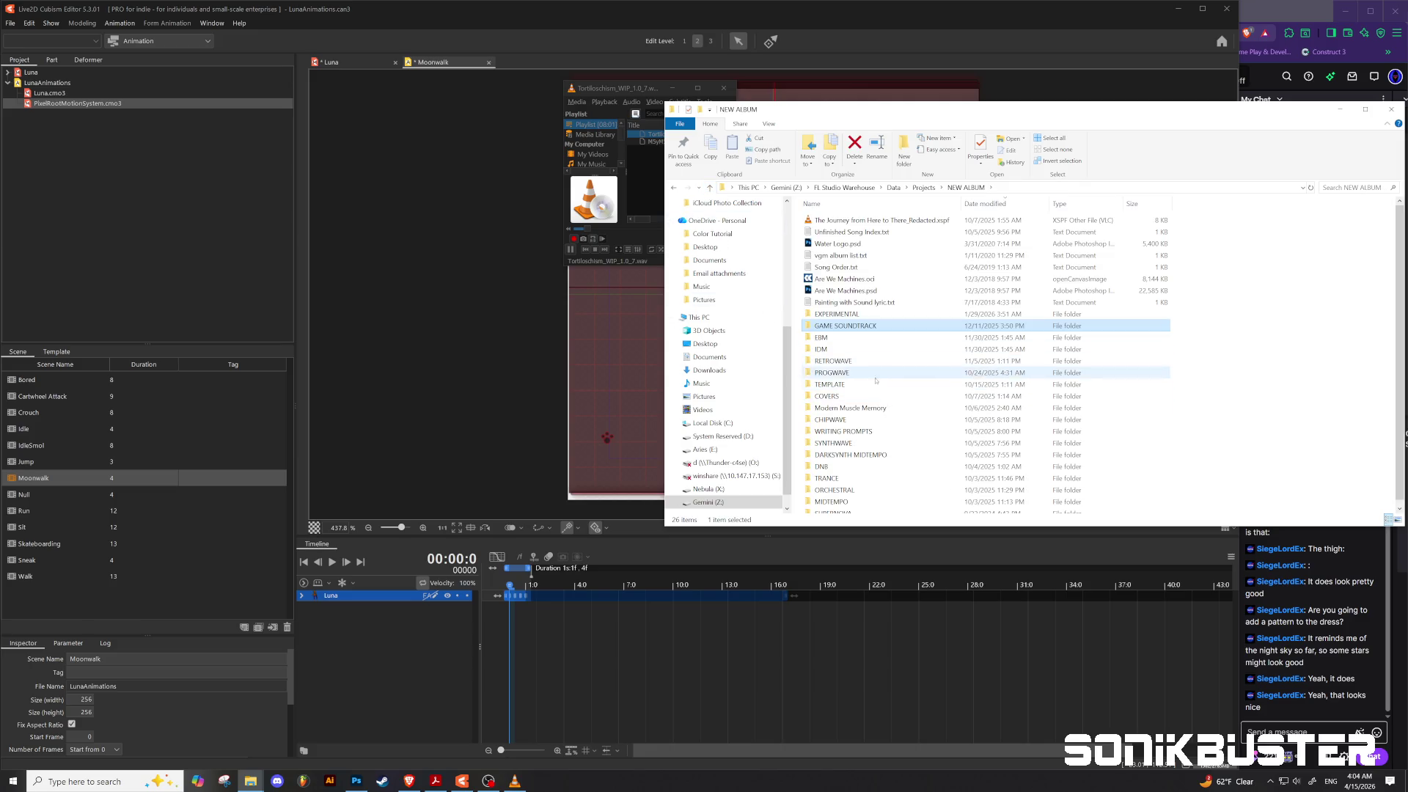
double_click(831, 420)
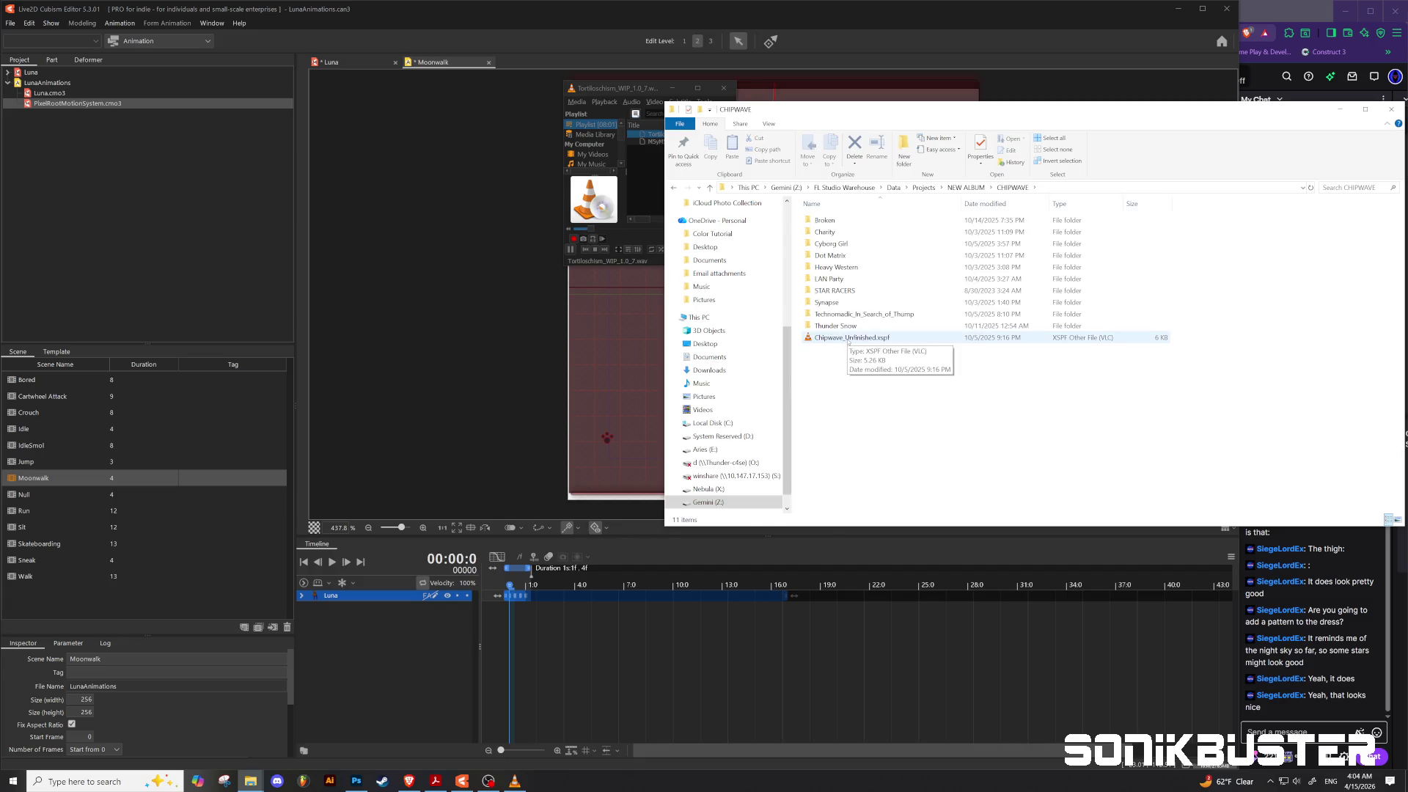
double_click(849, 339)
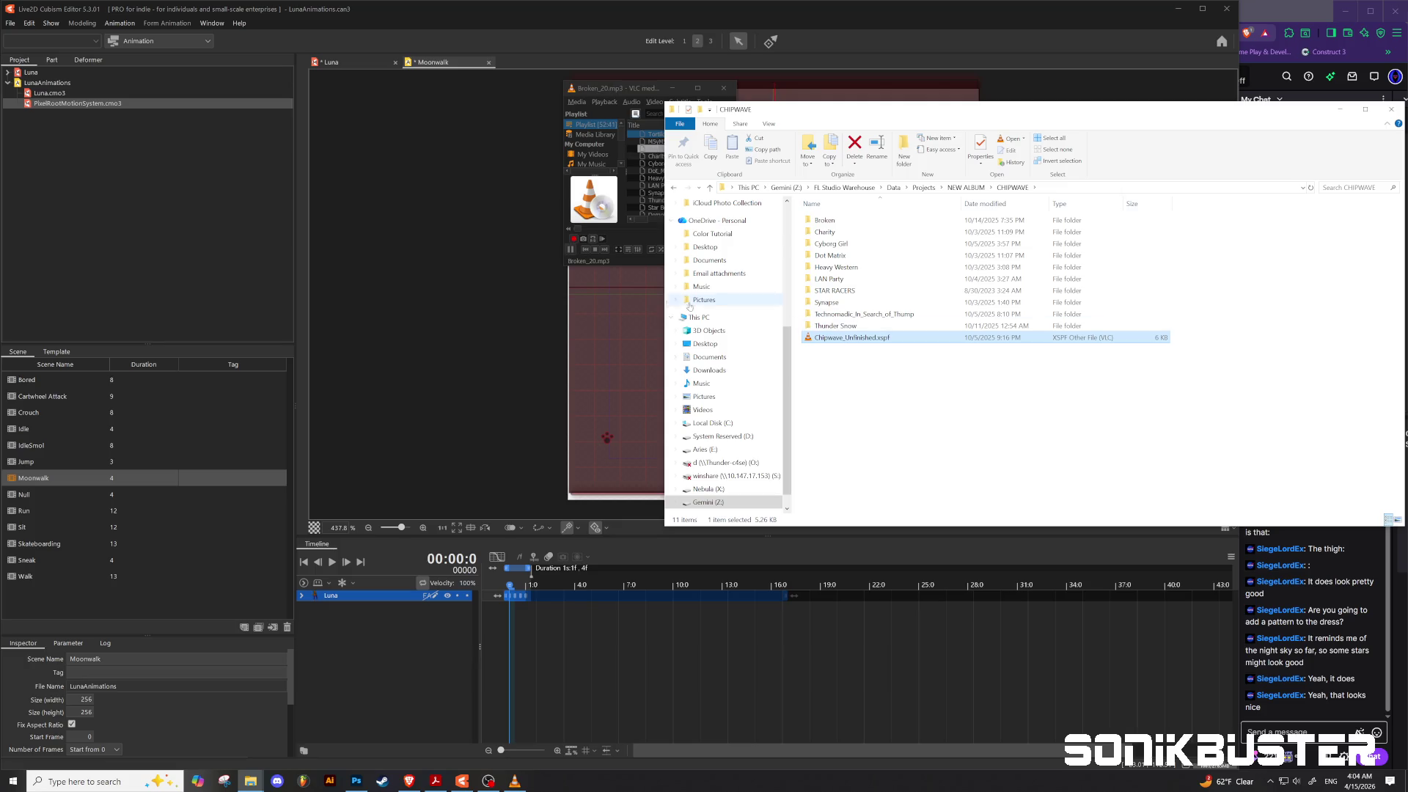
left_click(618, 95)
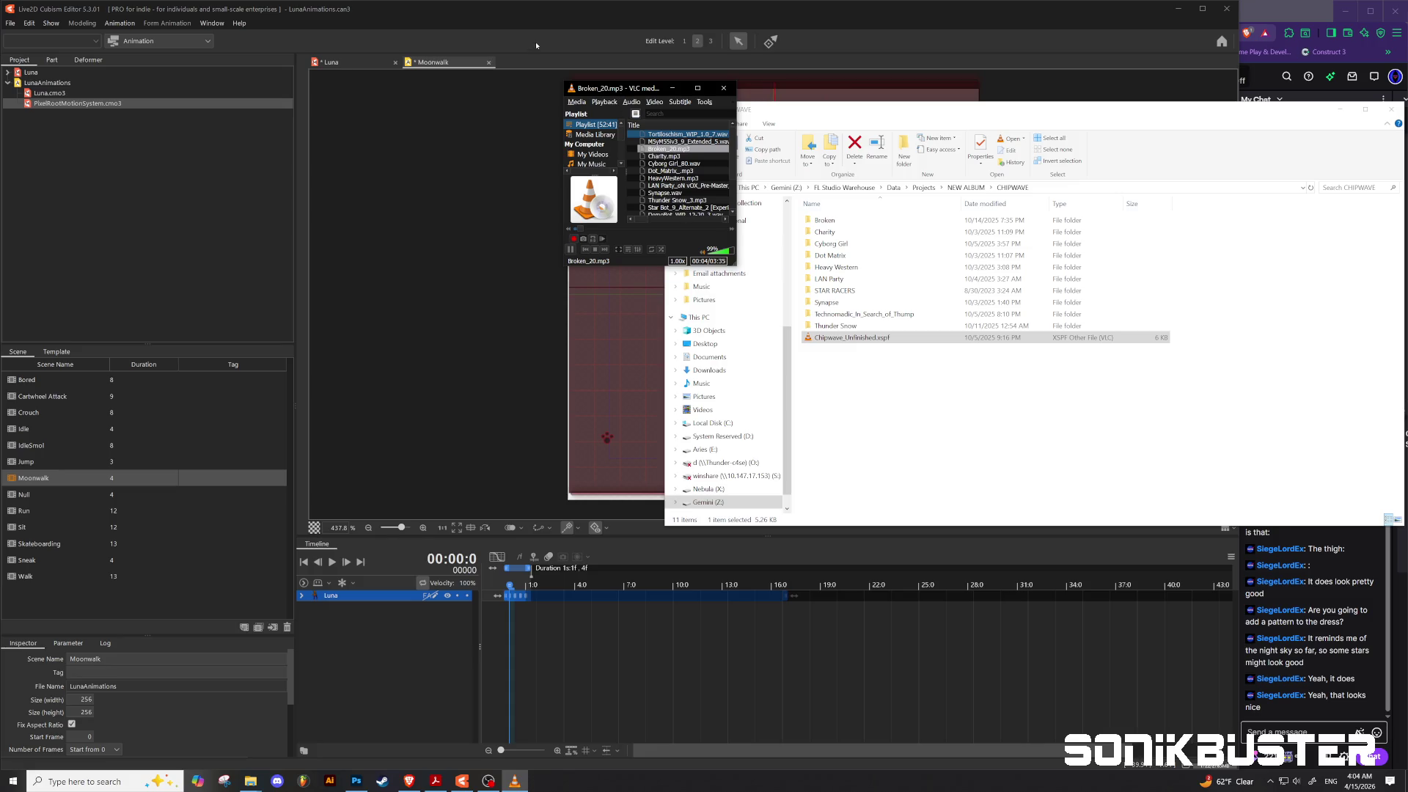
left_click(442, 66)
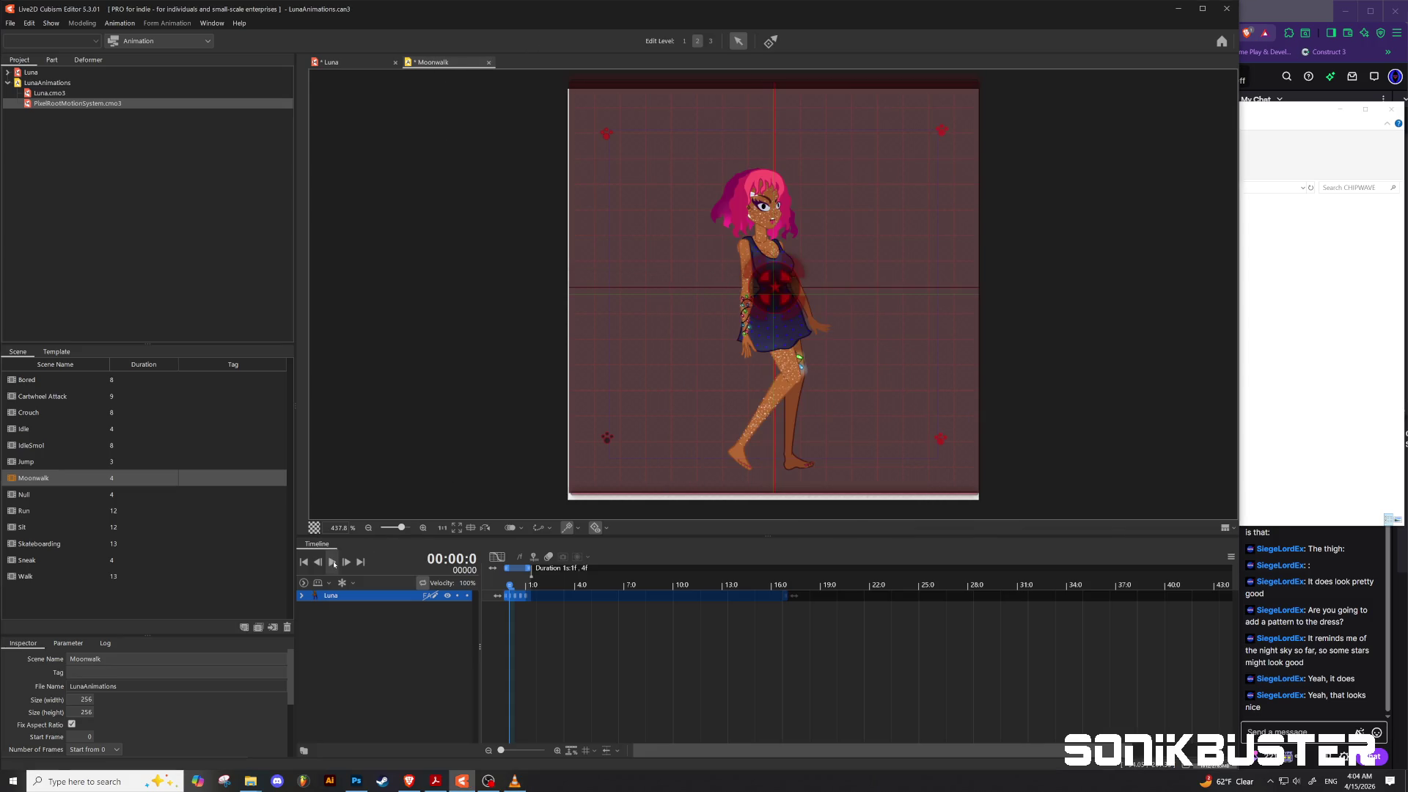
Step: Change the Moonwalk frame rate from 3 to 6, preview the playback, and return to frame 0
left_click(332, 562)
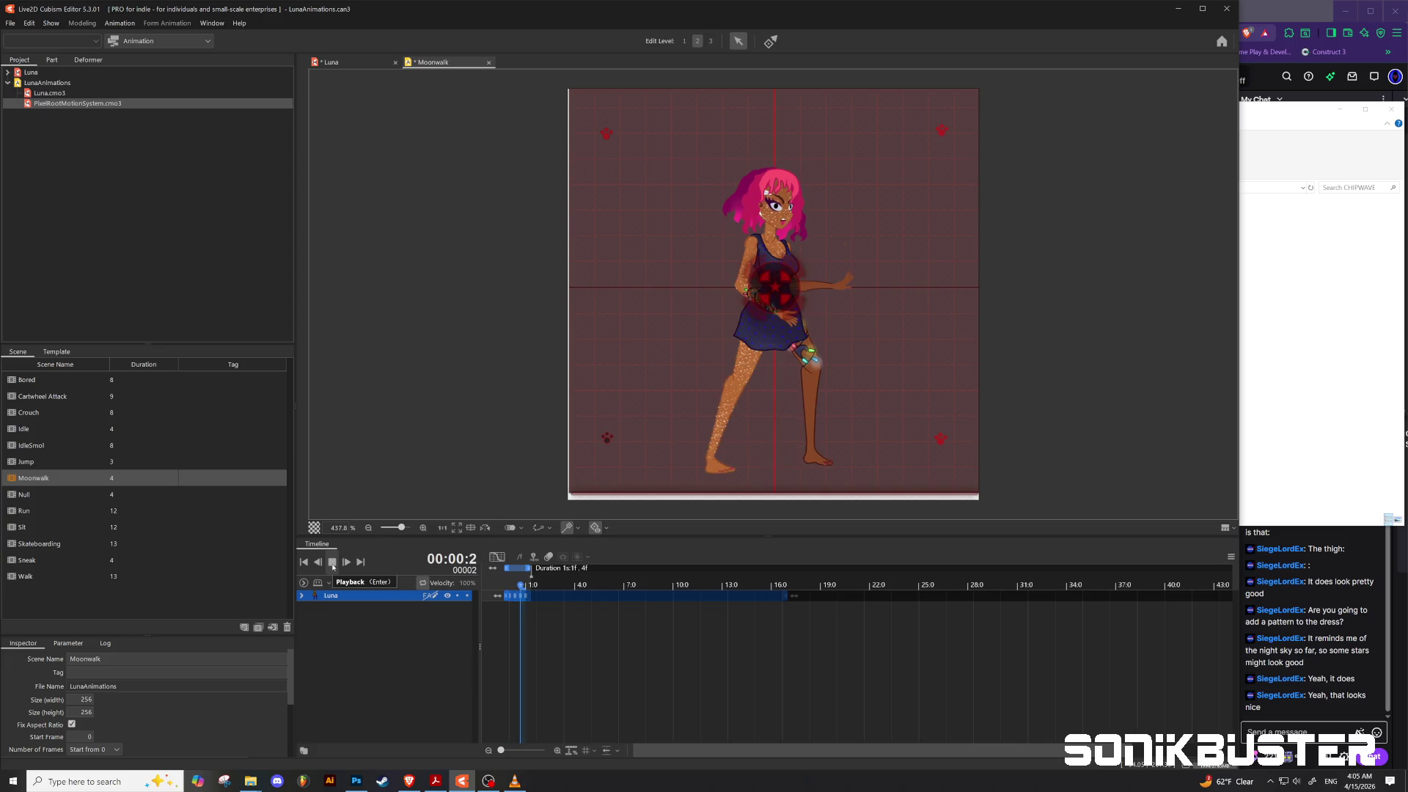
left_click(333, 567)
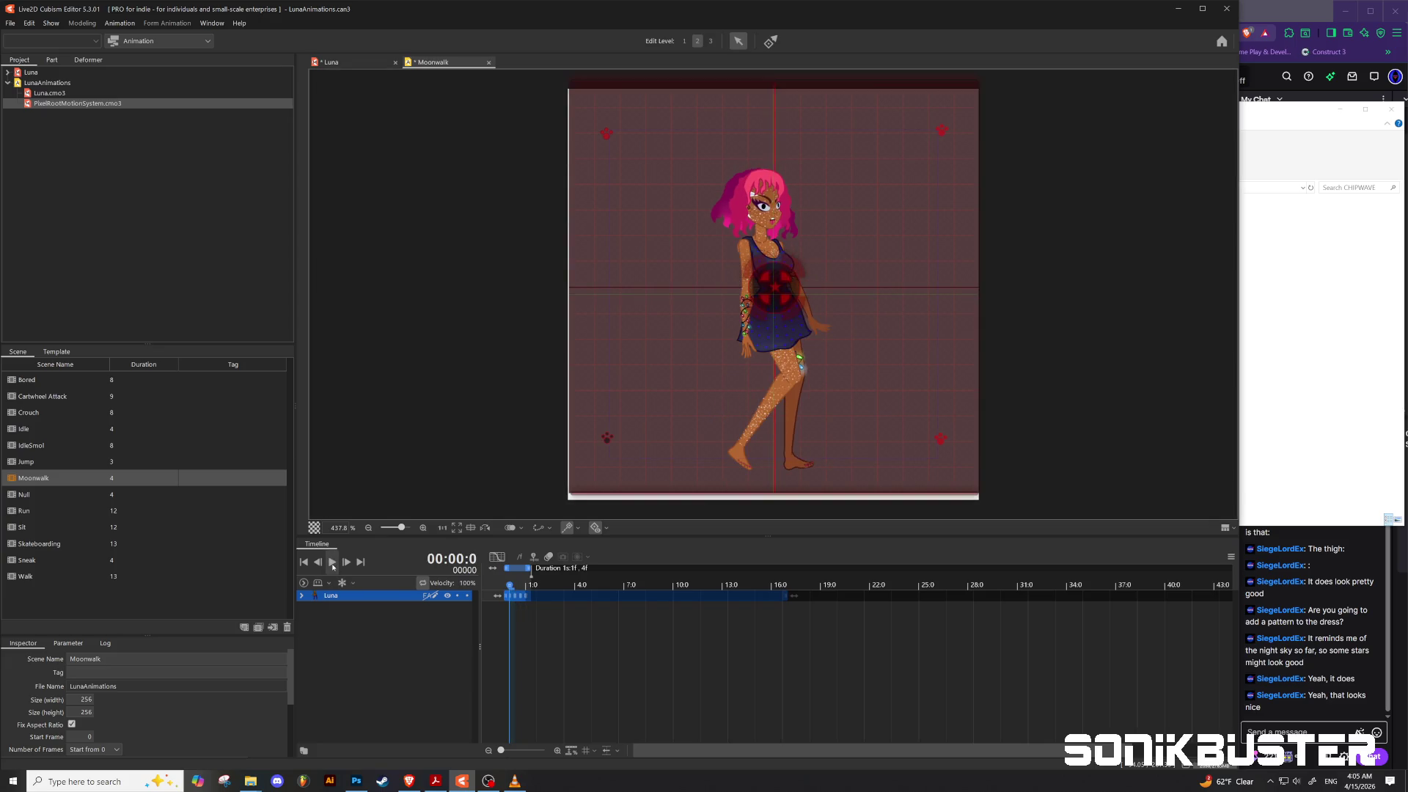
scroll(131, 726, "down", 5)
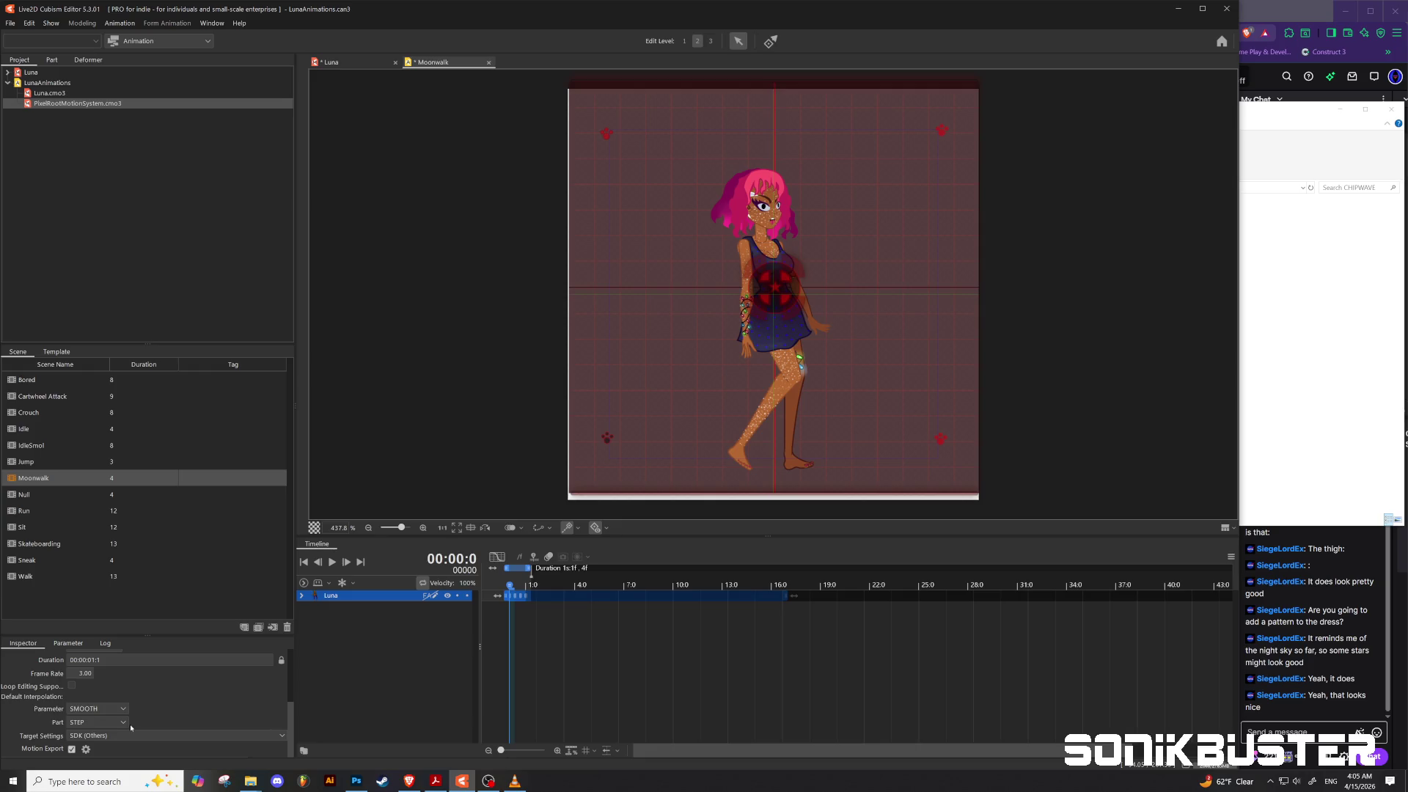
left_click(82, 673)
type("6")
key("Return")
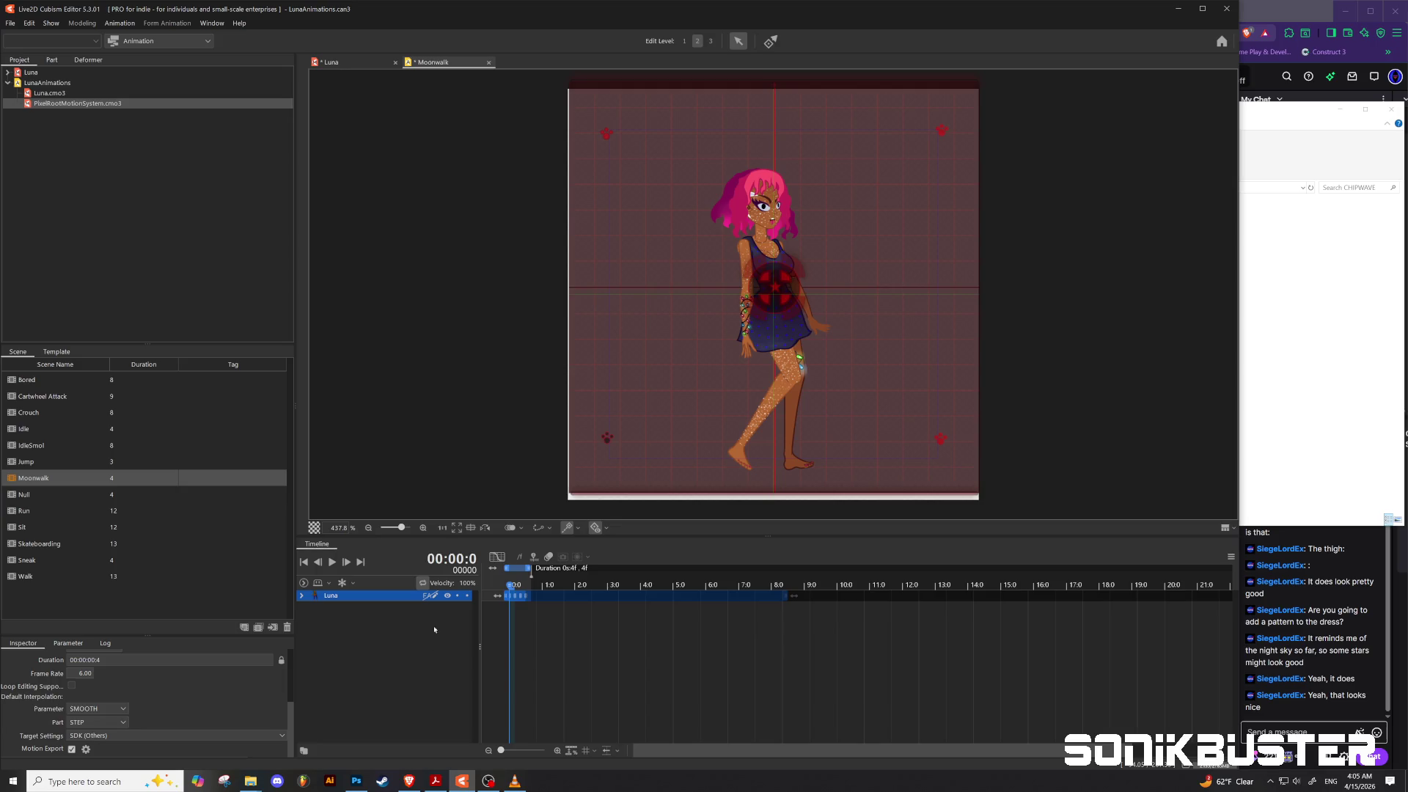
left_click(329, 563)
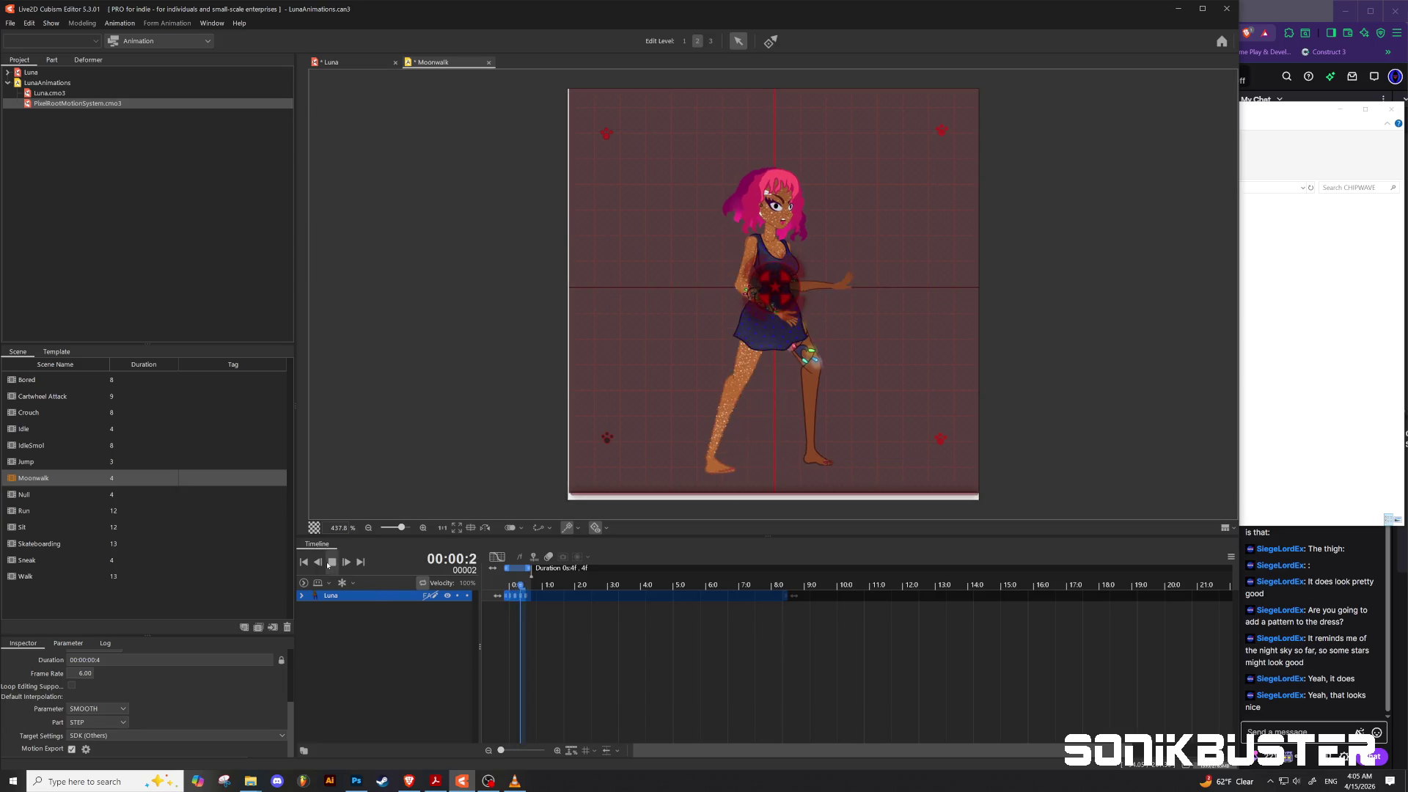
left_click(329, 563)
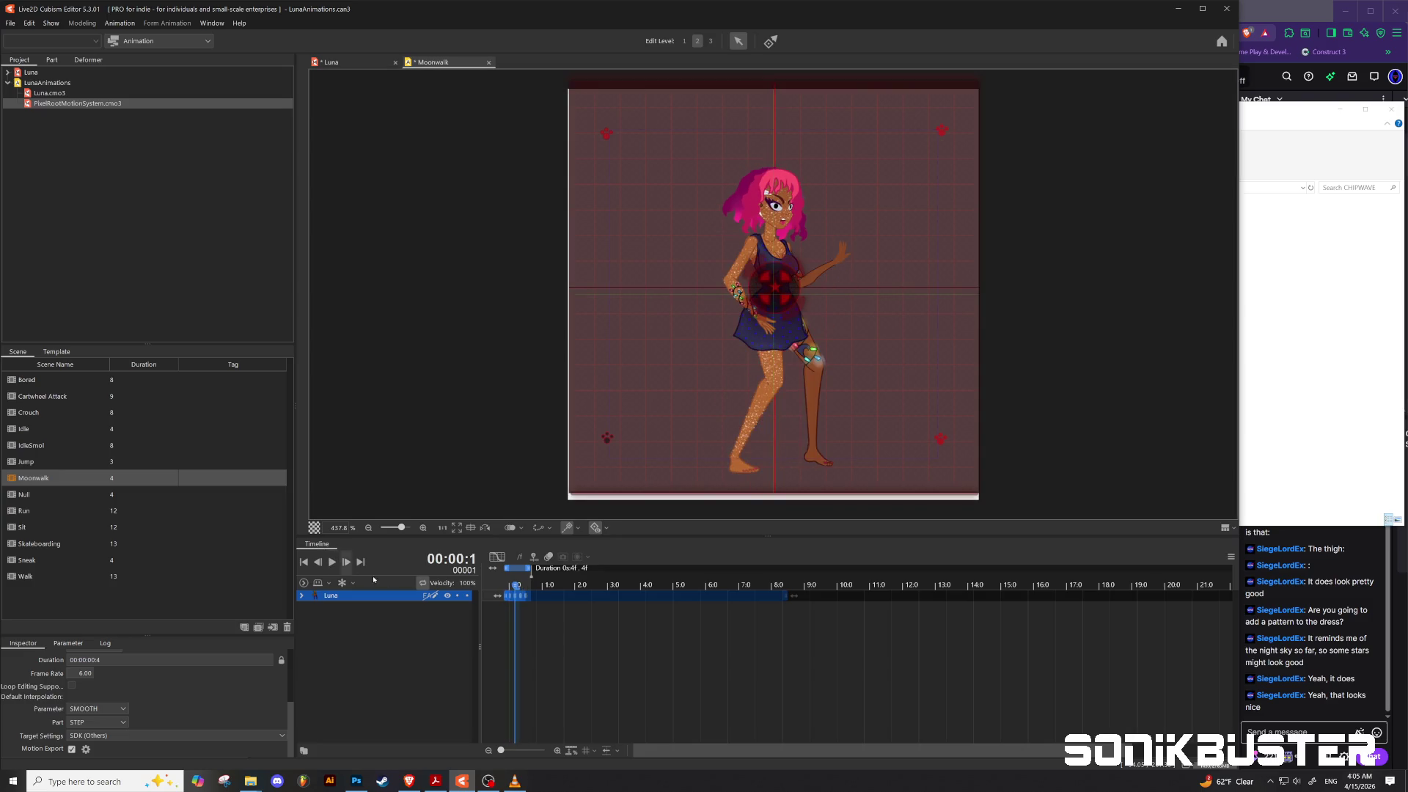
left_click_drag(515, 586, 502, 591)
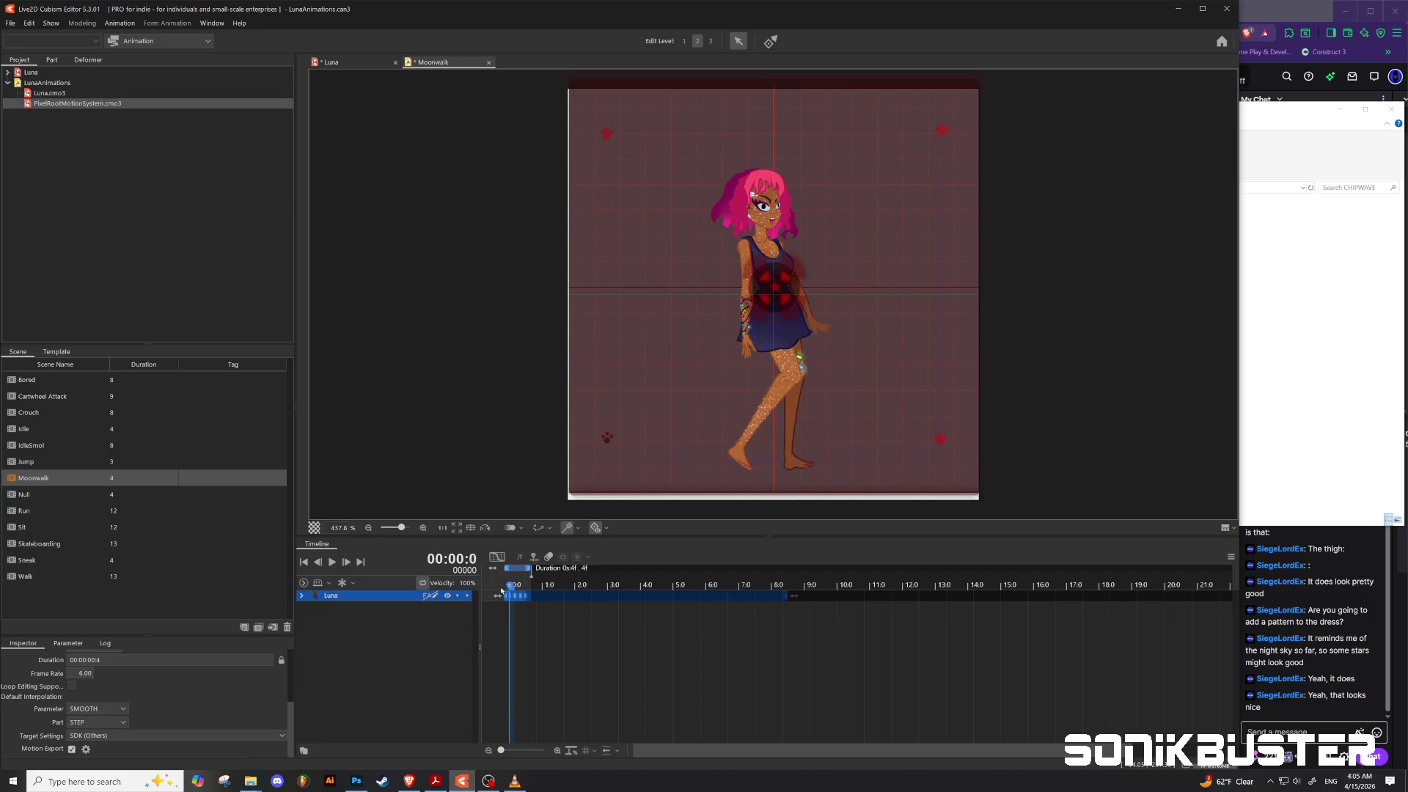
Step: Expand Luna's track through Live2D Parameters to show the Leg Controller parameters
left_click(301, 595)
left_click(305, 615)
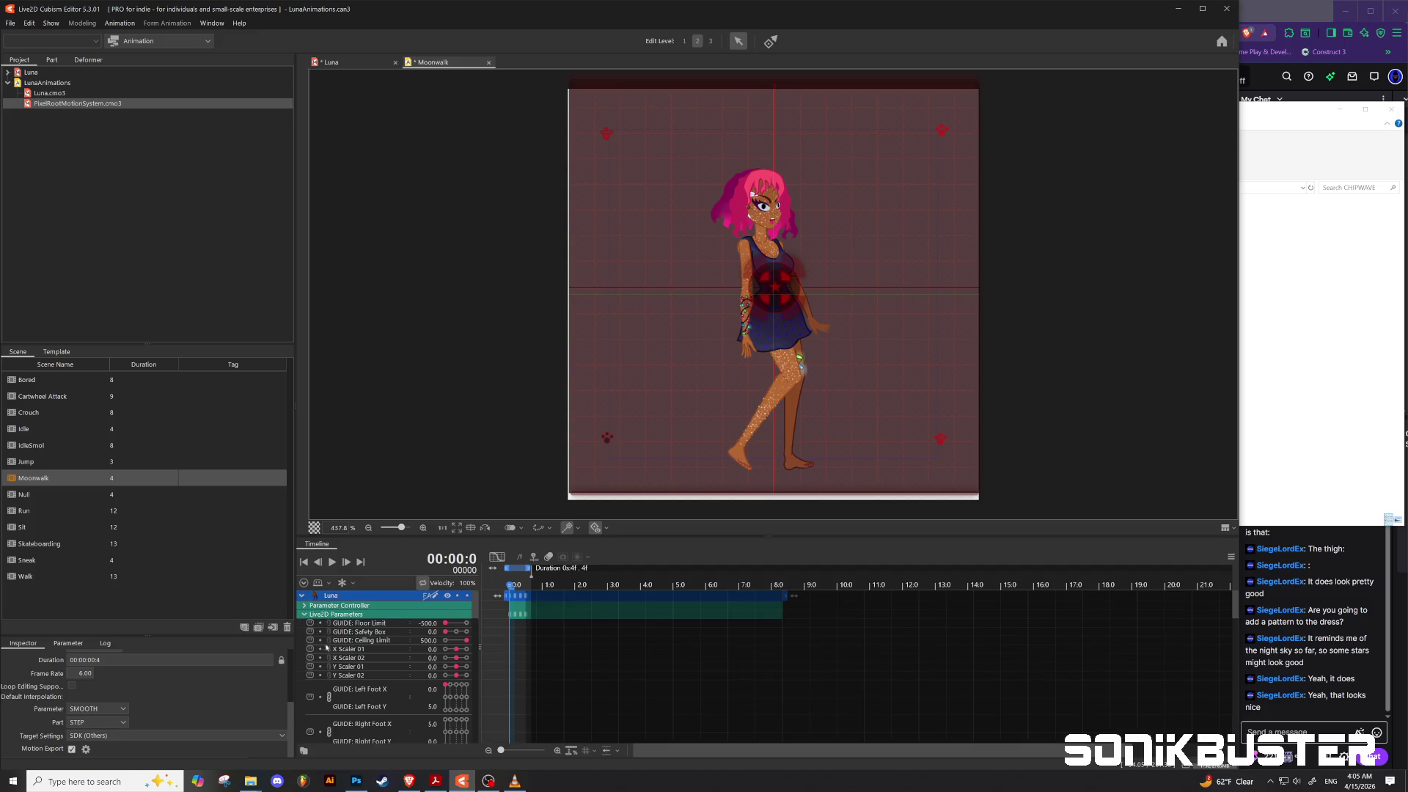
scroll(352, 660, "down", 5)
scroll(358, 684, "down", 3)
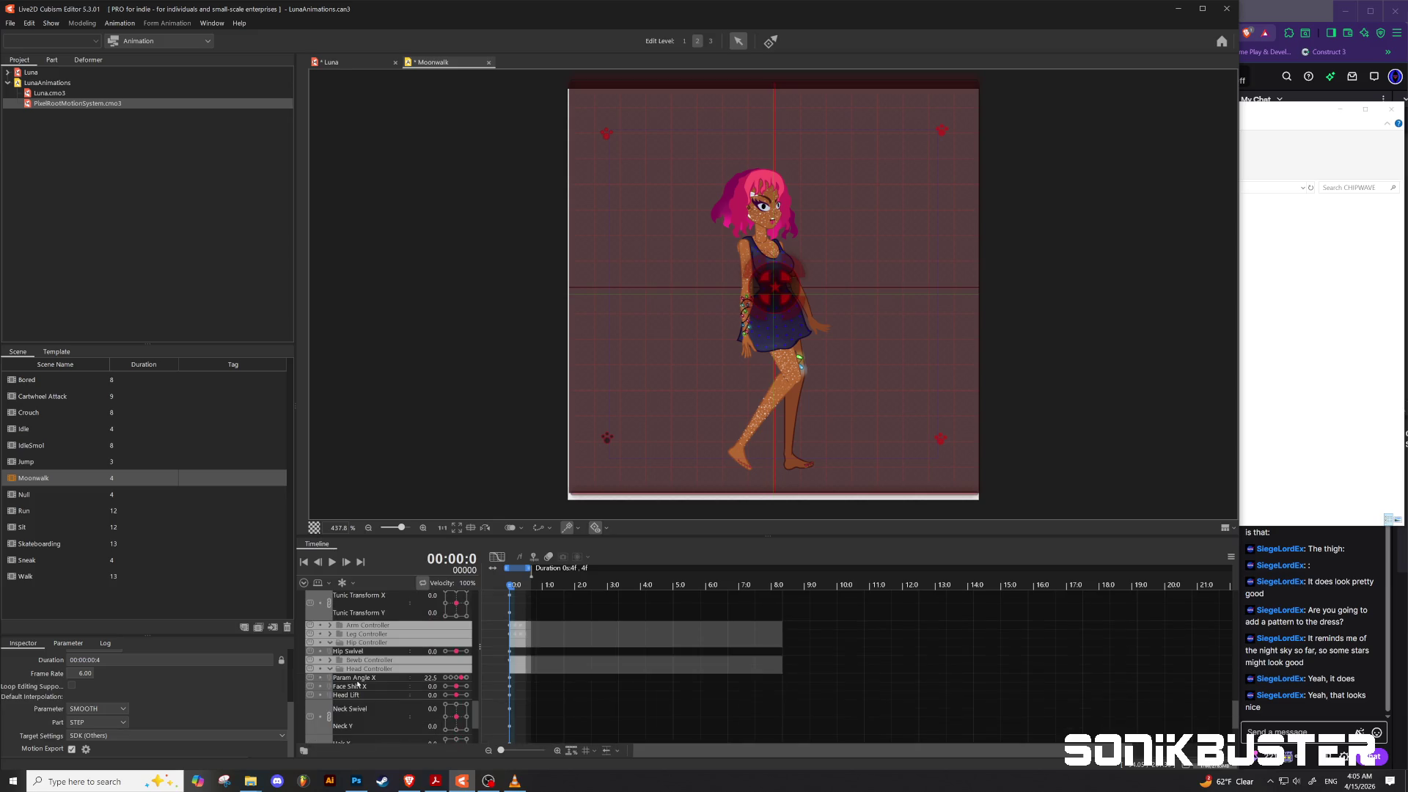
left_click(330, 634)
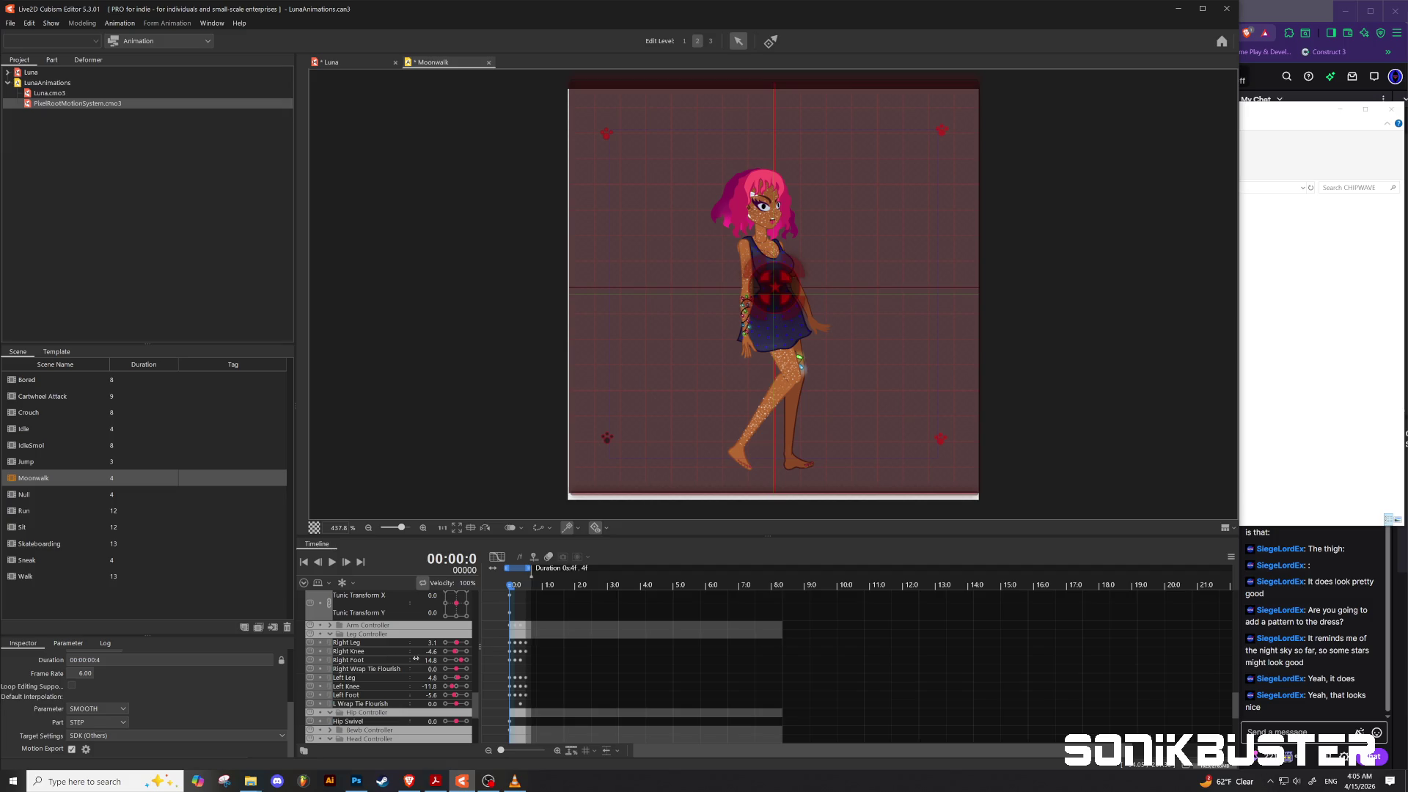
Step: Set Right Leg 0.4, Right Knee 3.1 and Right Foot 14.6, then preview the animation
left_click_drag(432, 652, 440, 656)
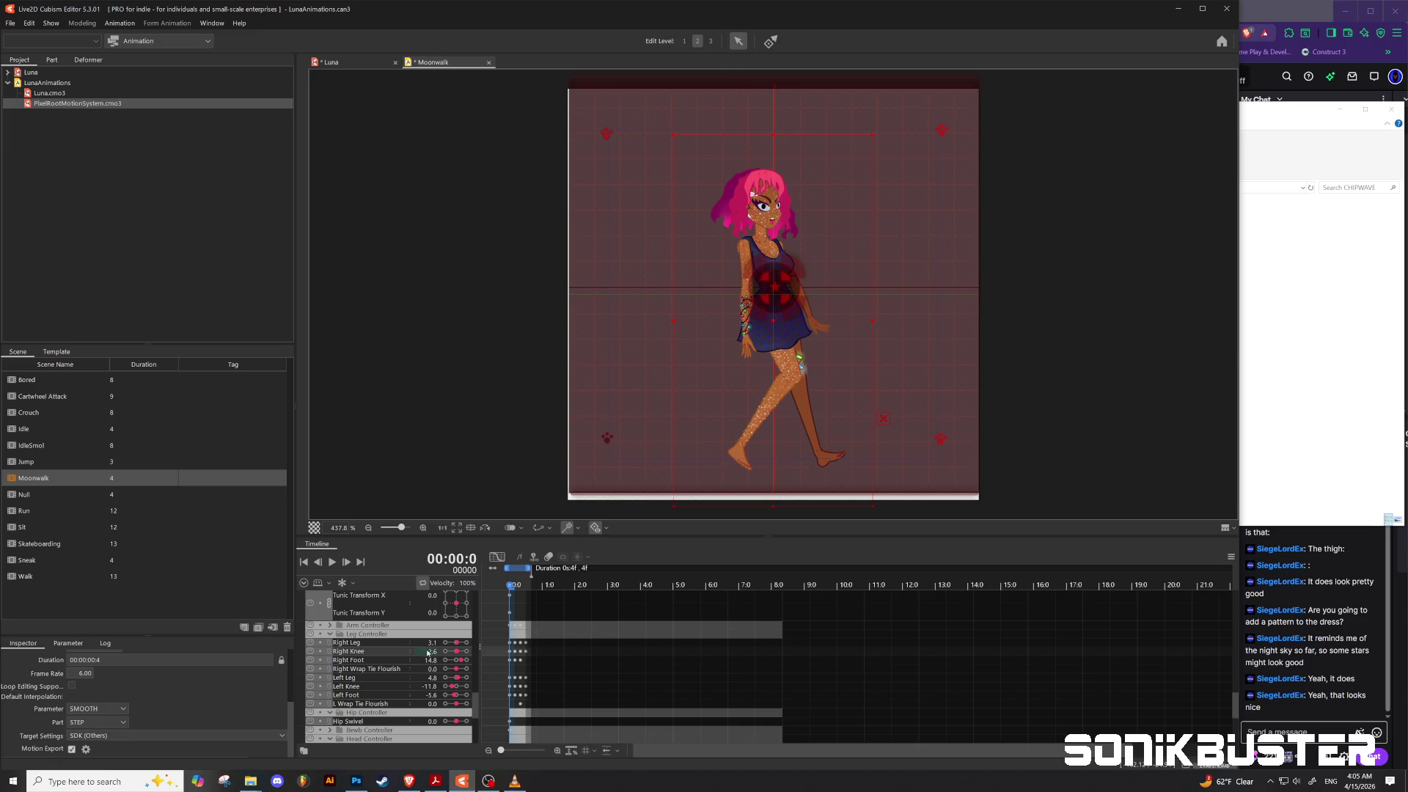
left_click_drag(431, 642, 434, 642)
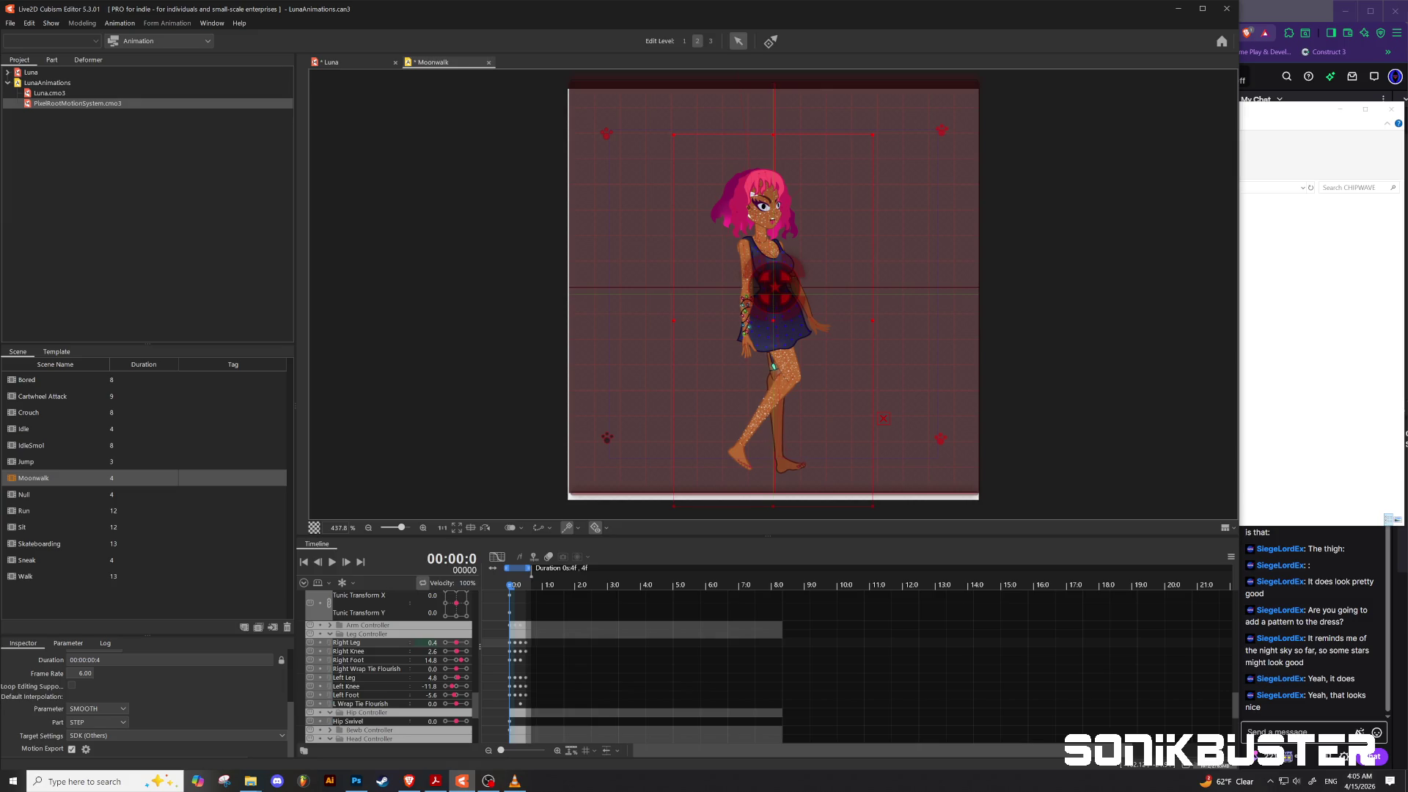
left_click_drag(432, 660, 422, 660)
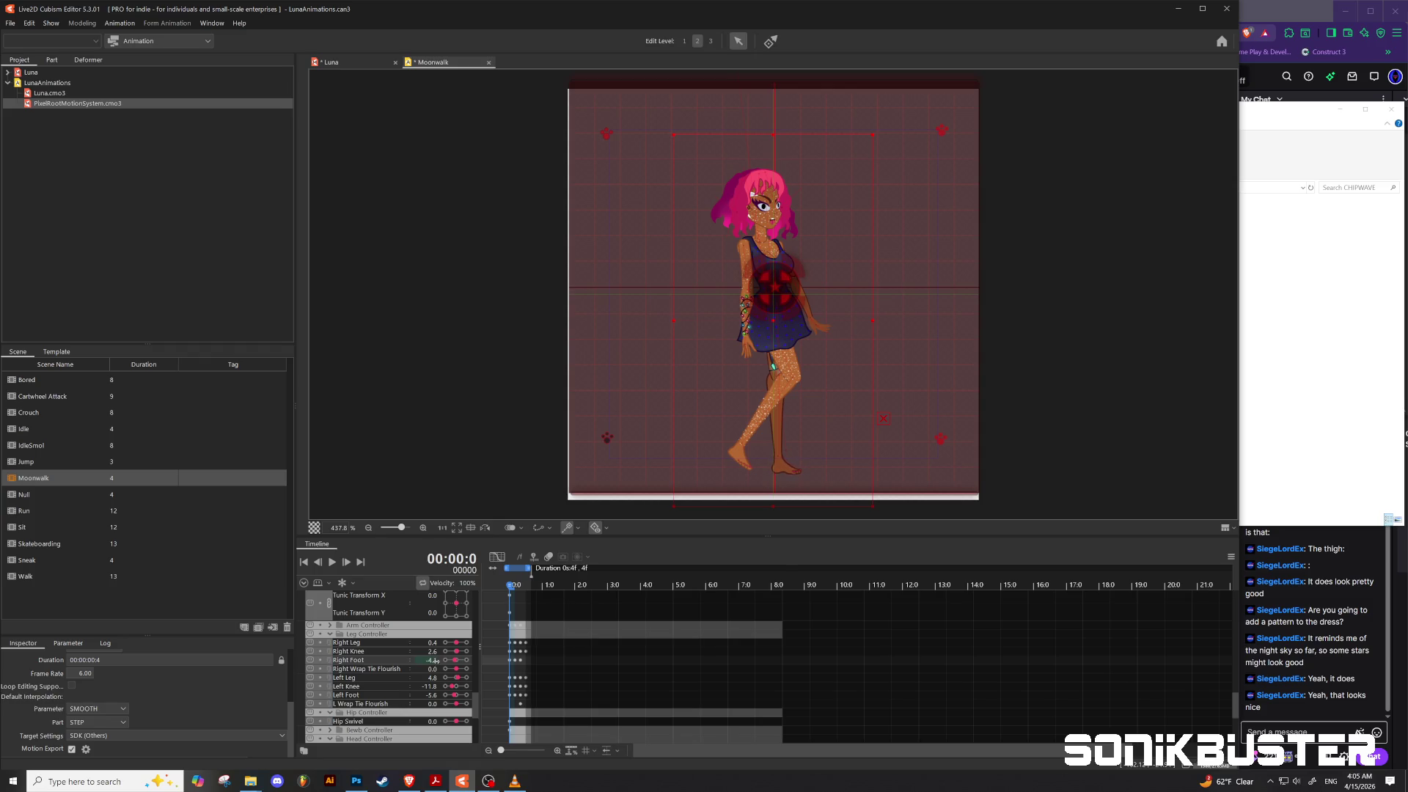
left_click_drag(433, 652, 444, 652)
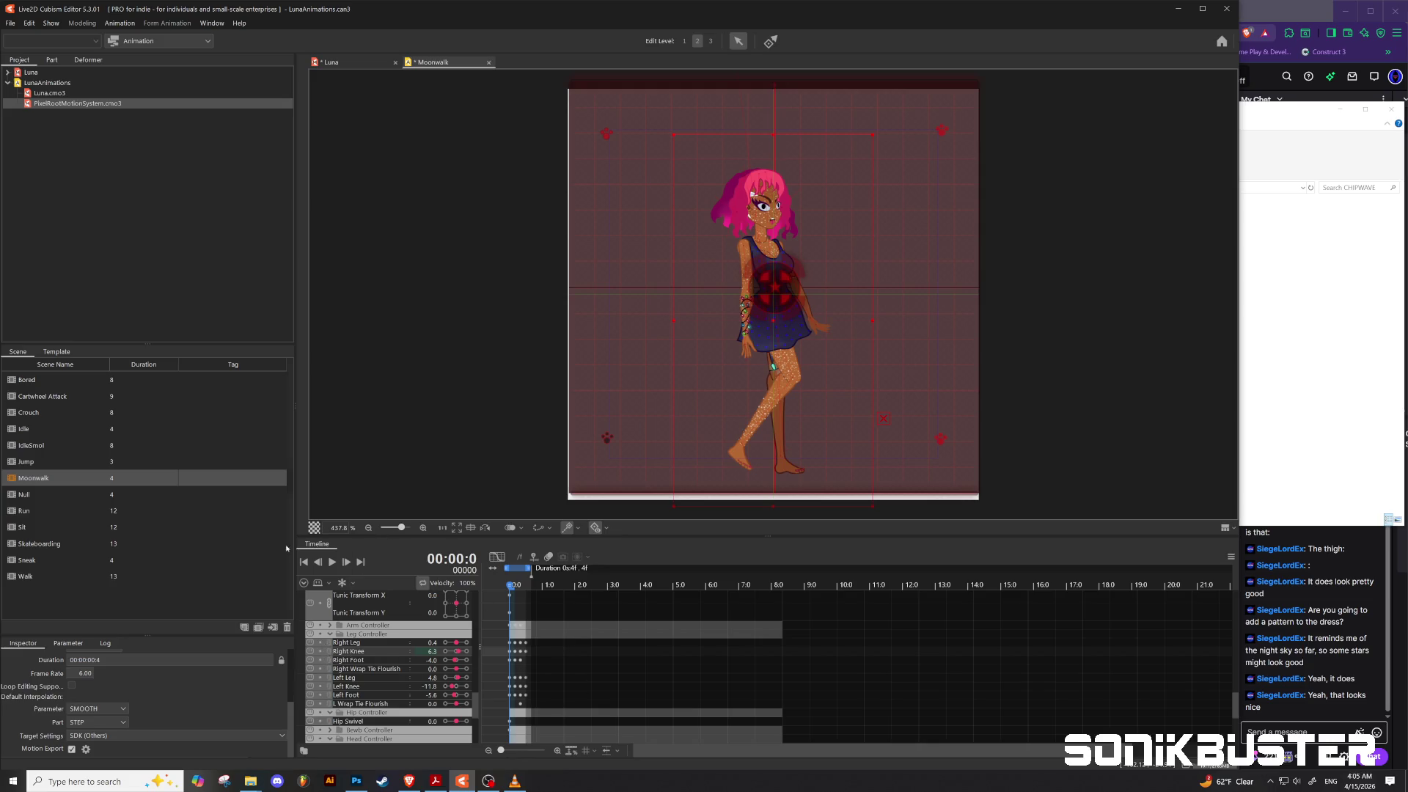
left_click(334, 563)
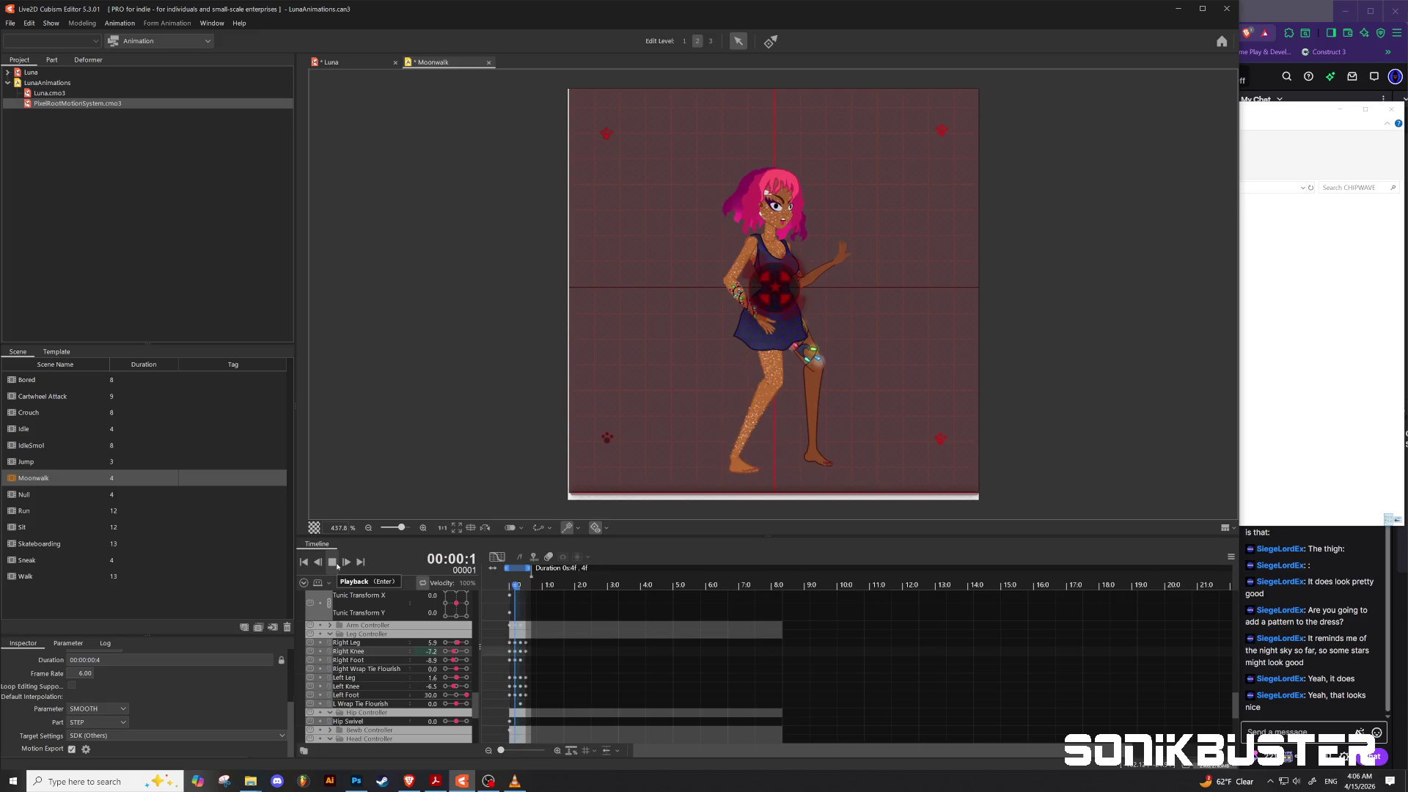
Step: Stop the Moonwalk preview, scrub back to the first frame, and select the Duration field
left_click(335, 563)
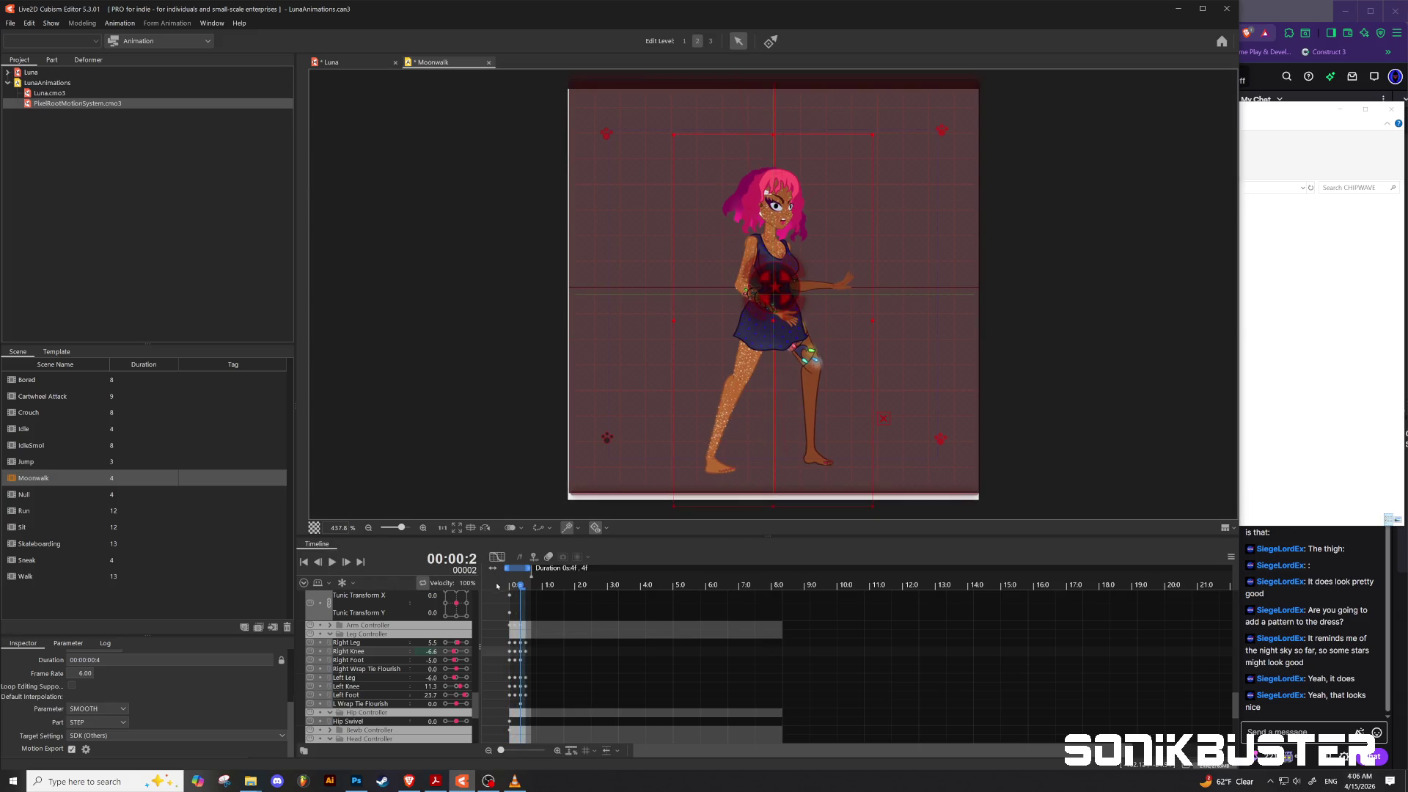
mouse_move(522, 589)
left_mouse_down()
mouse_move(509, 588)
mouse_move(547, 596)
mouse_move(525, 599)
left_mouse_up()
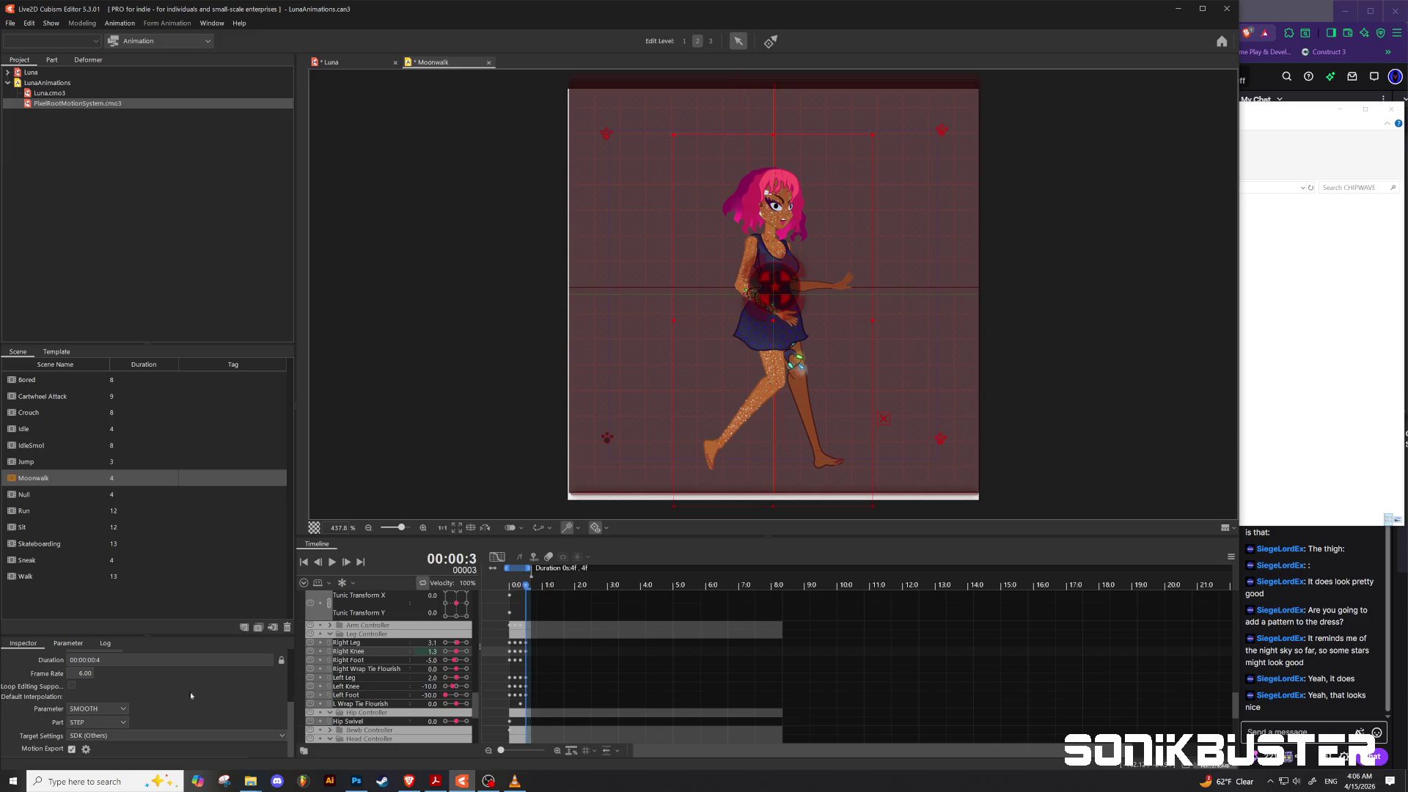
left_click(101, 660)
Step: Set duration to 6 frames, end the work area at frame 5, and set Left Foot to 21.2
type("6")
key("Return")
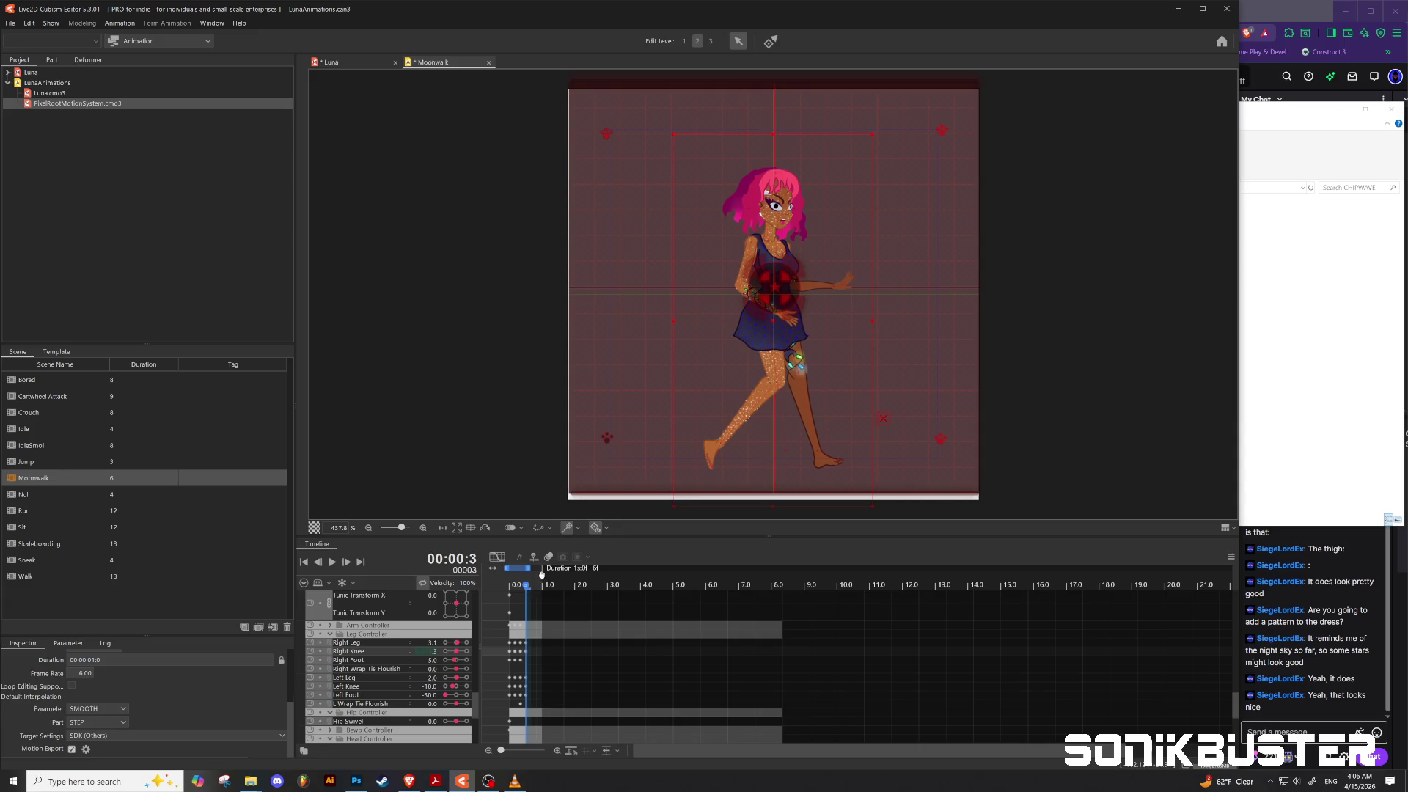
mouse_move(531, 568)
left_mouse_down()
mouse_move(543, 568)
mouse_move(532, 586)
mouse_move(490, 585)
mouse_move(525, 587)
left_mouse_up()
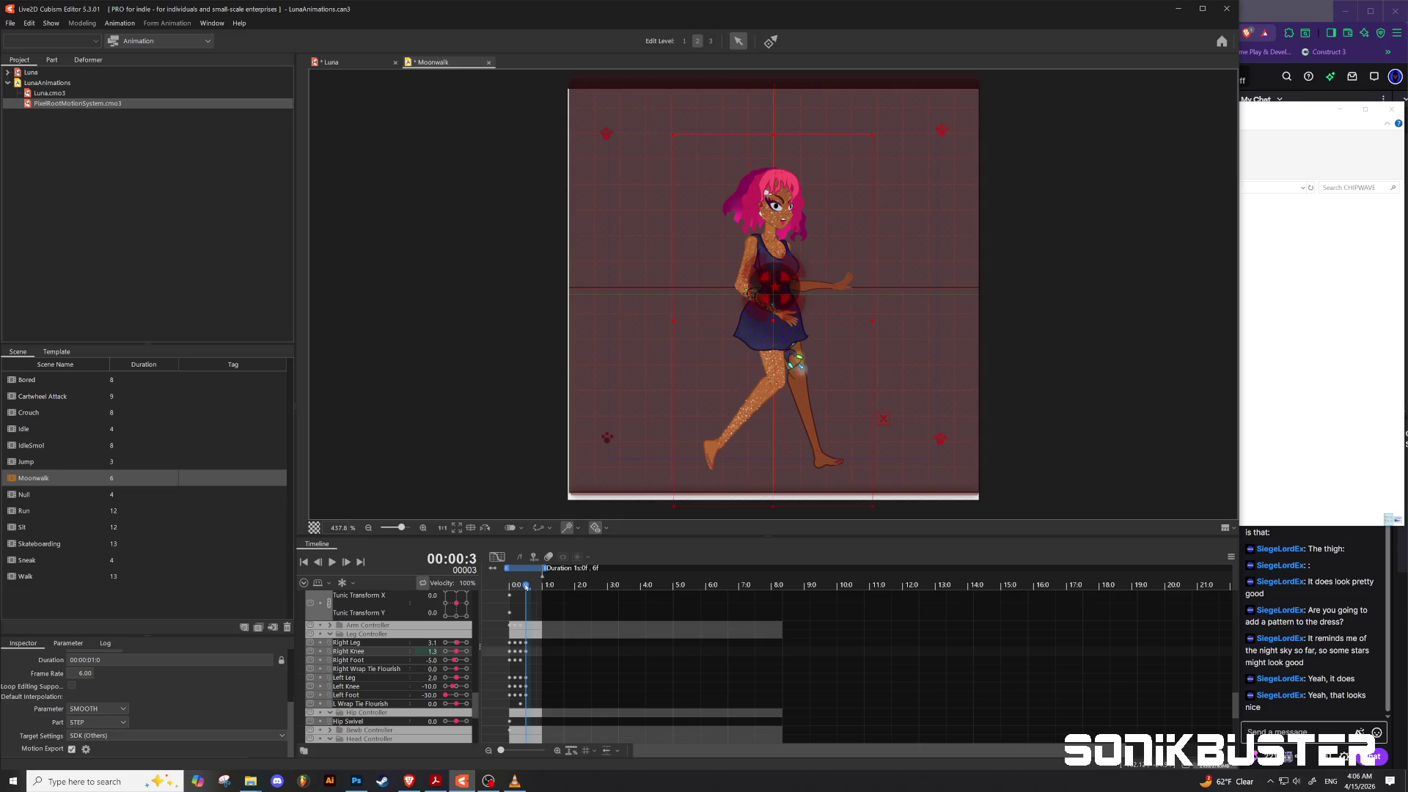
mouse_move(526, 586)
left_mouse_down()
mouse_move(510, 586)
mouse_move(526, 588)
left_mouse_up()
left_click_drag(439, 697, 464, 694)
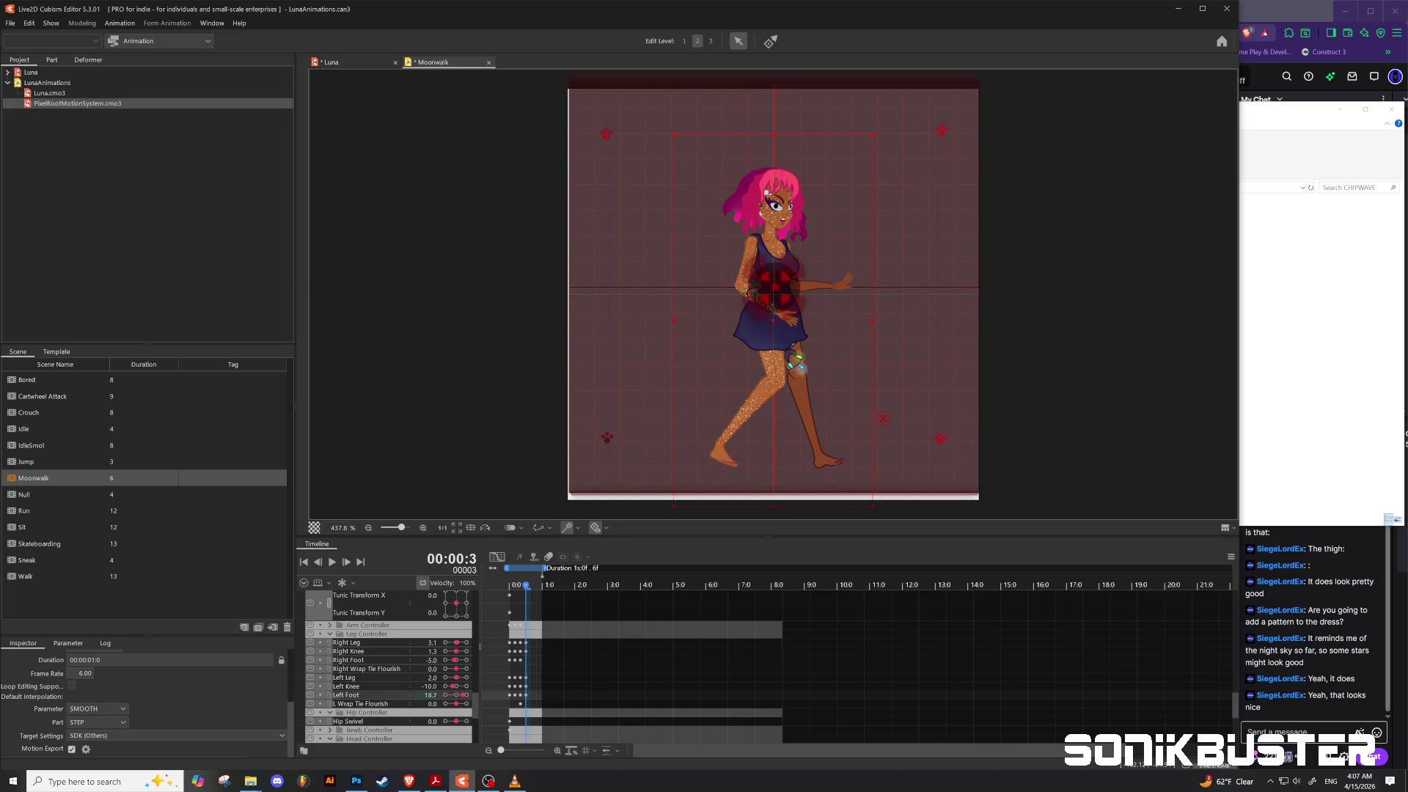